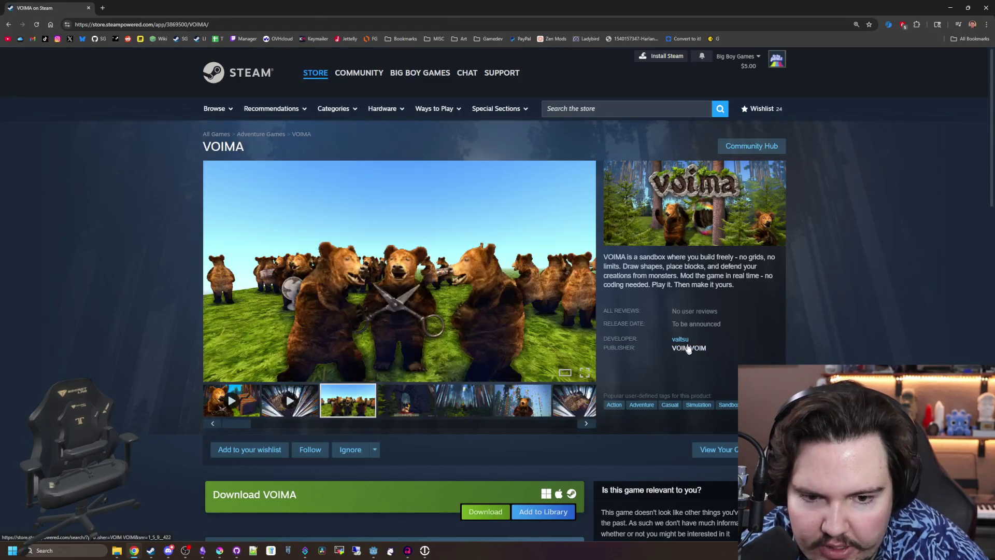
Glance at valtsu's developer listing, then return to VOIMA's page and read its About This Game text
{"action": "left_click", "coordinate": [683, 342]}
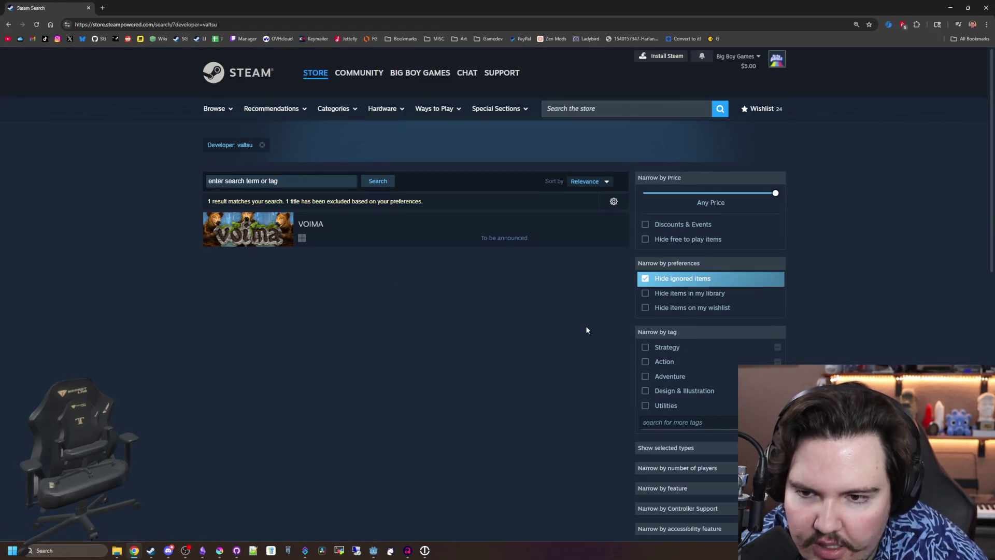
{"action": "key", "text": "alt+Left"}
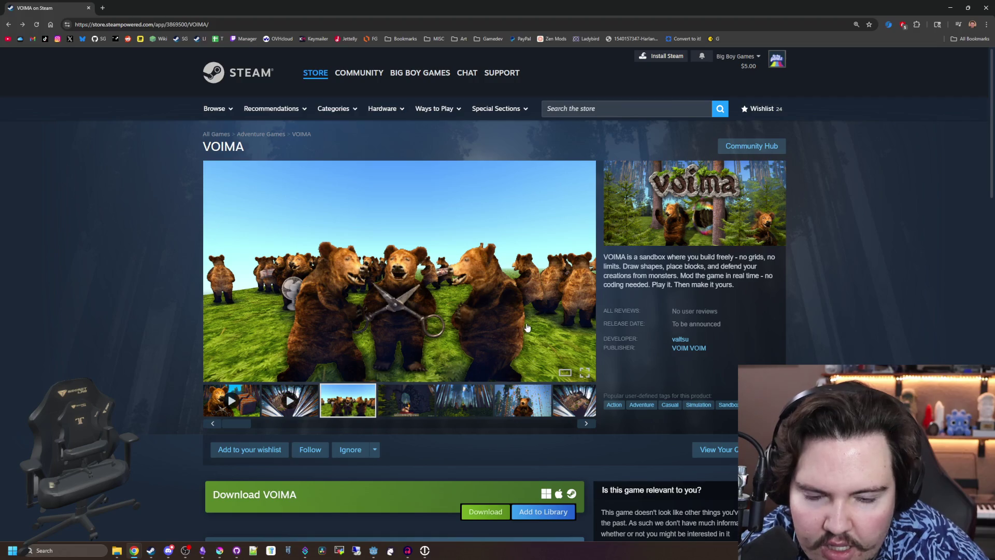
{"action": "scroll", "coordinate": [539, 344], "scroll_direction": "down", "scroll_amount": 5}
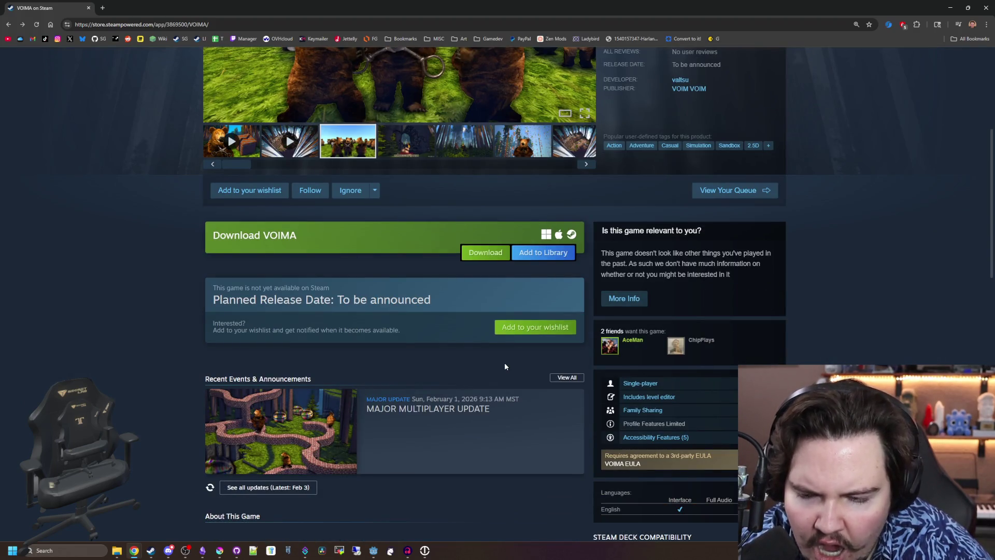
{"action": "scroll", "coordinate": [505, 366], "scroll_direction": "down", "scroll_amount": 5}
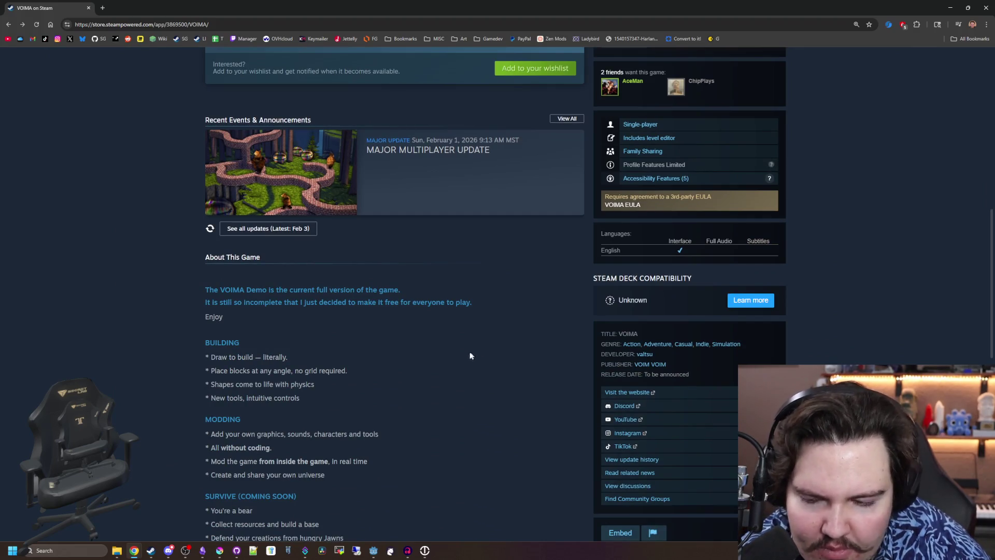
{"action": "scroll", "coordinate": [431, 313], "scroll_direction": "down", "scroll_amount": 5}
{"action": "scroll", "coordinate": [415, 265], "scroll_direction": "up", "scroll_amount": 4}
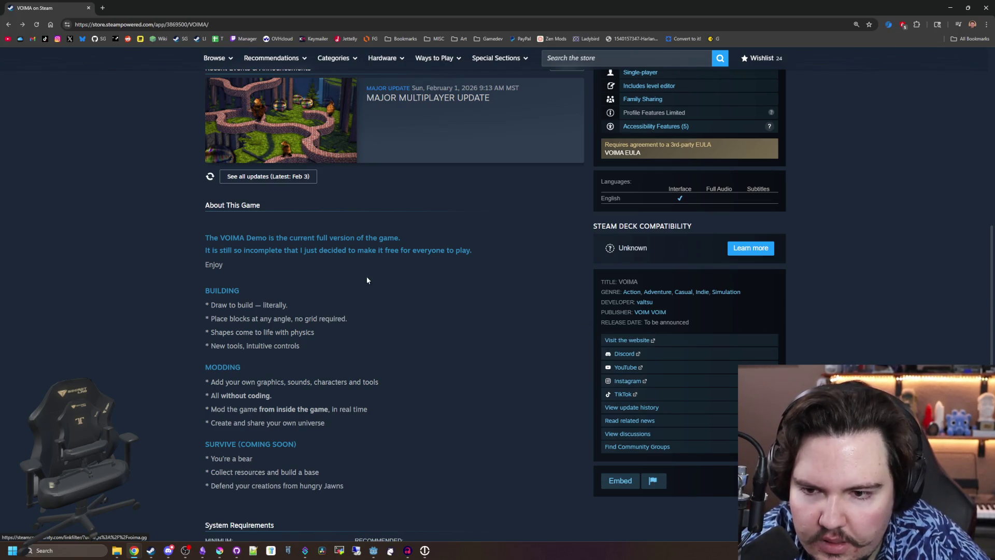
{"action": "left_click_drag", "start_coordinate": [228, 237], "coordinate": [489, 259]}
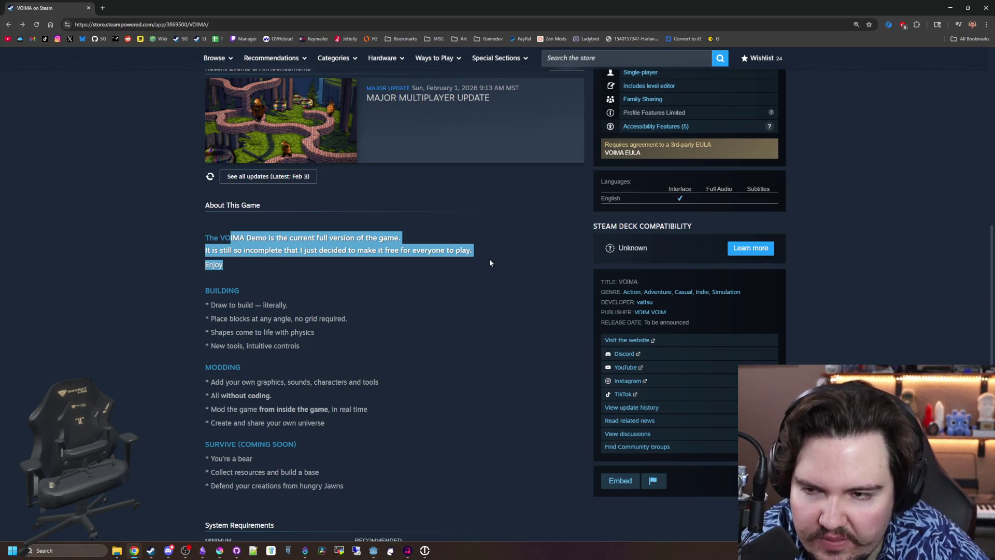
{"action": "left_click", "coordinate": [489, 259]}
{"action": "scroll", "coordinate": [490, 263], "scroll_direction": "up", "scroll_amount": 2}
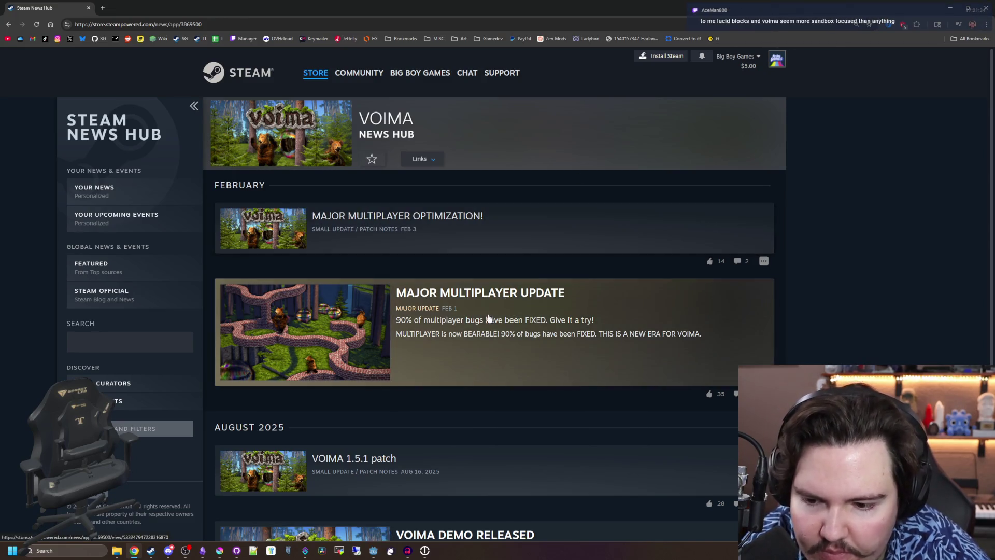
Open the Major Multiplayer Update article and read through its 1.9.3 update log
{"action": "scroll", "coordinate": [393, 332], "scroll_direction": "down", "scroll_amount": 3}
{"action": "scroll", "coordinate": [465, 400], "scroll_direction": "up", "scroll_amount": 2}
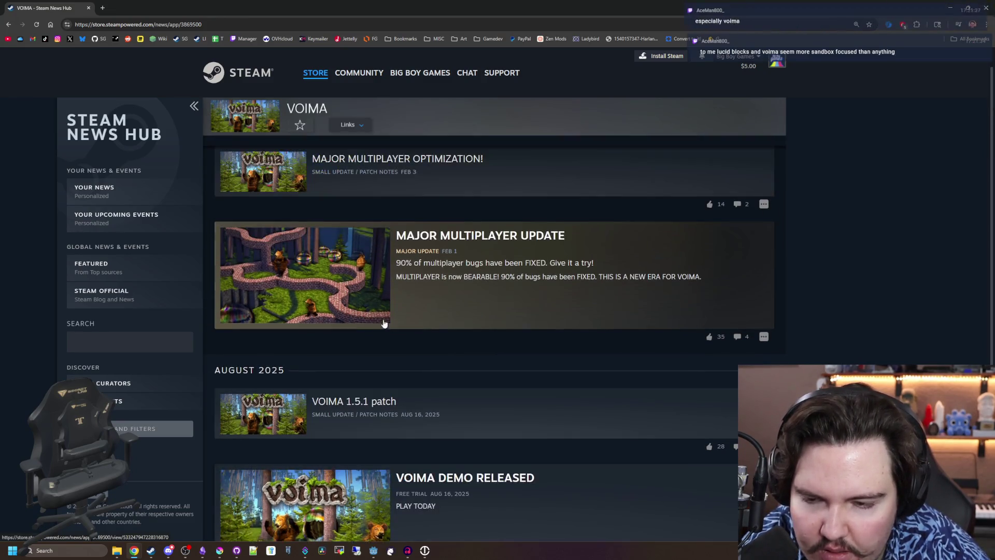
{"action": "left_click", "coordinate": [384, 322]}
{"action": "scroll", "coordinate": [406, 281], "scroll_direction": "down", "scroll_amount": 2}
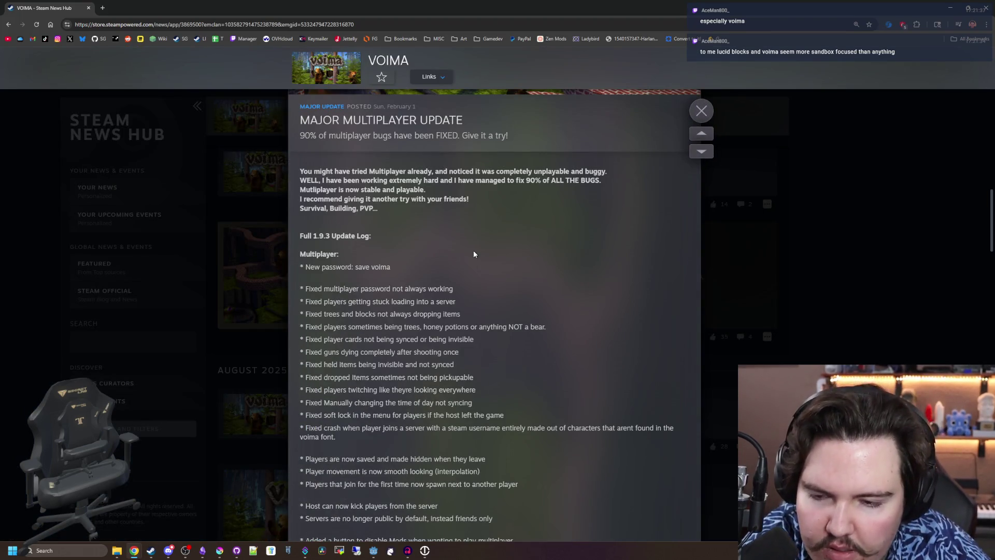
{"action": "left_click_drag", "start_coordinate": [402, 267], "coordinate": [312, 275]}
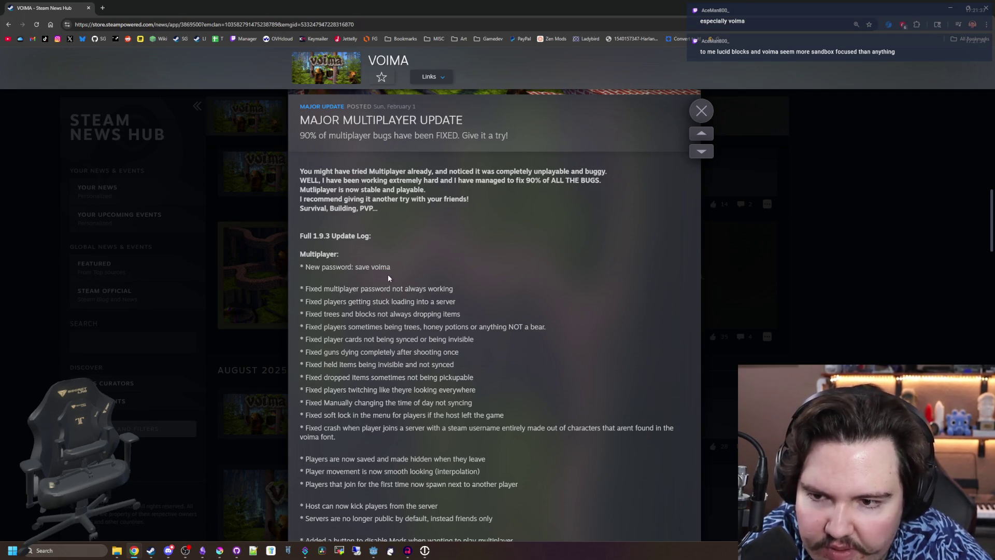
{"action": "scroll", "coordinate": [388, 274], "scroll_direction": "down", "scroll_amount": 5}
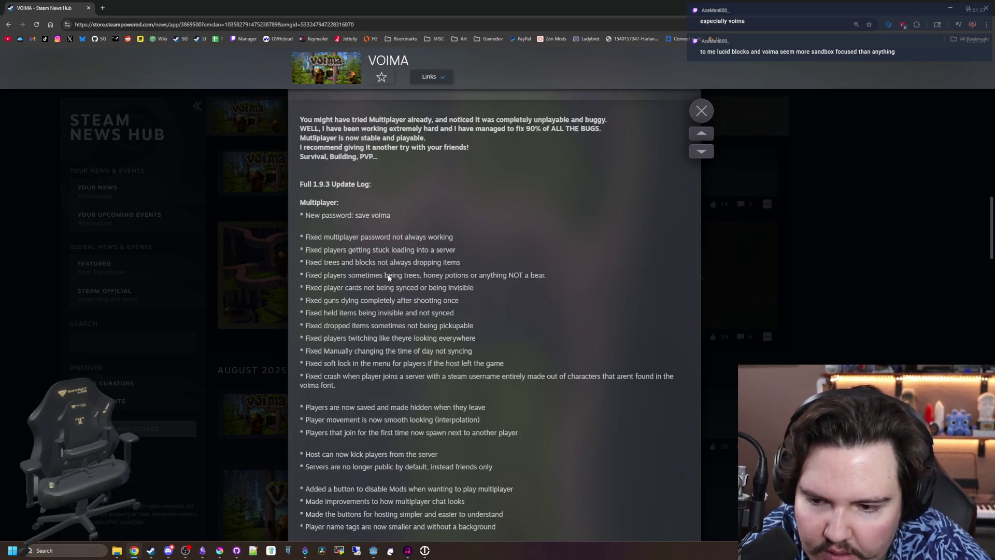
{"action": "scroll", "coordinate": [387, 274], "scroll_direction": "down", "scroll_amount": 8}
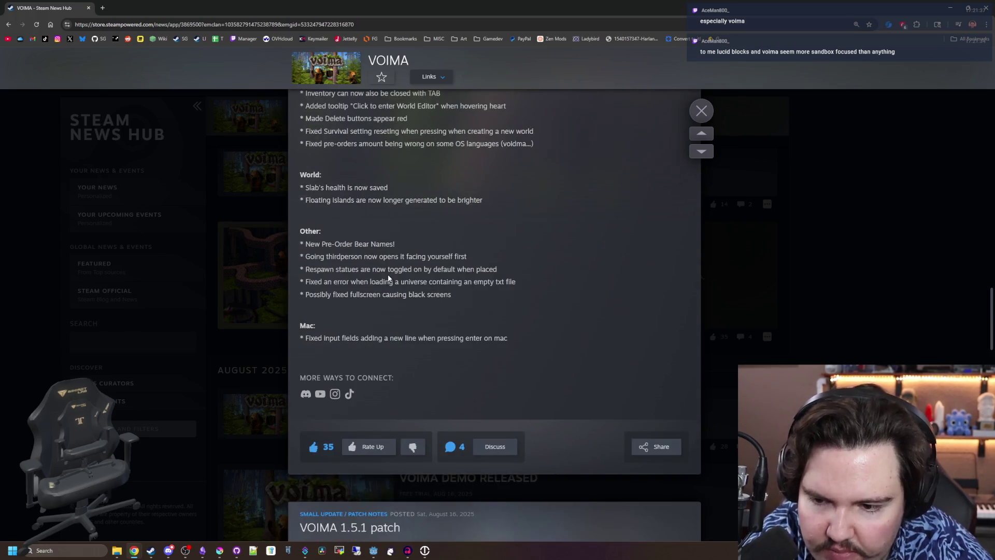
Close the article, return to the top of the news list, and unmaximize Chrome
{"action": "left_click", "coordinate": [242, 240]}
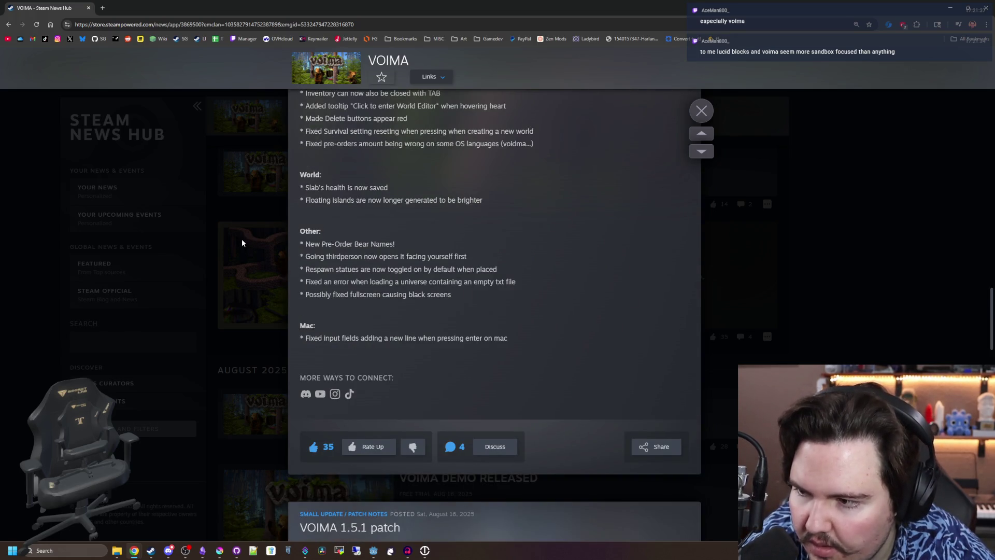
{"action": "left_click", "coordinate": [244, 236]}
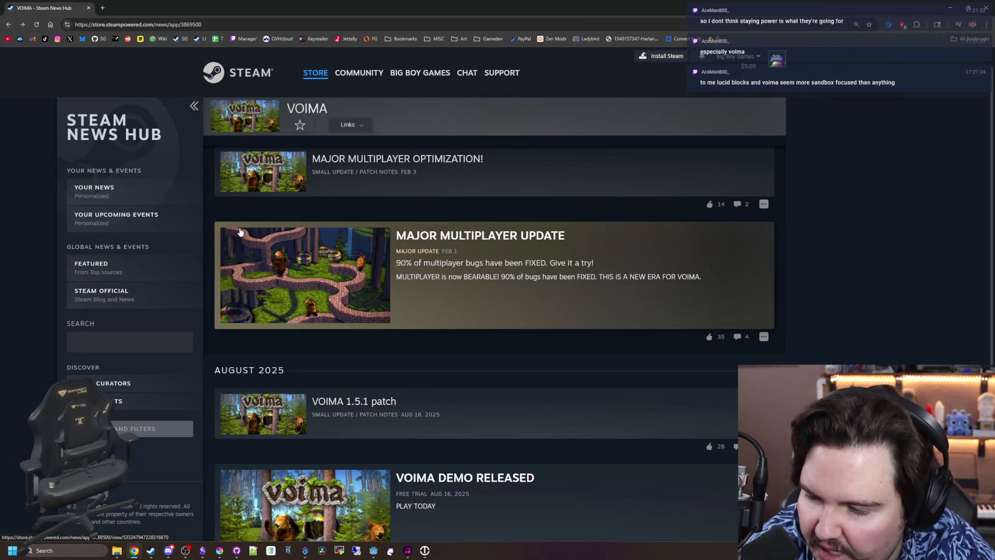
{"action": "scroll", "coordinate": [856, 340], "scroll_direction": "up", "scroll_amount": 2}
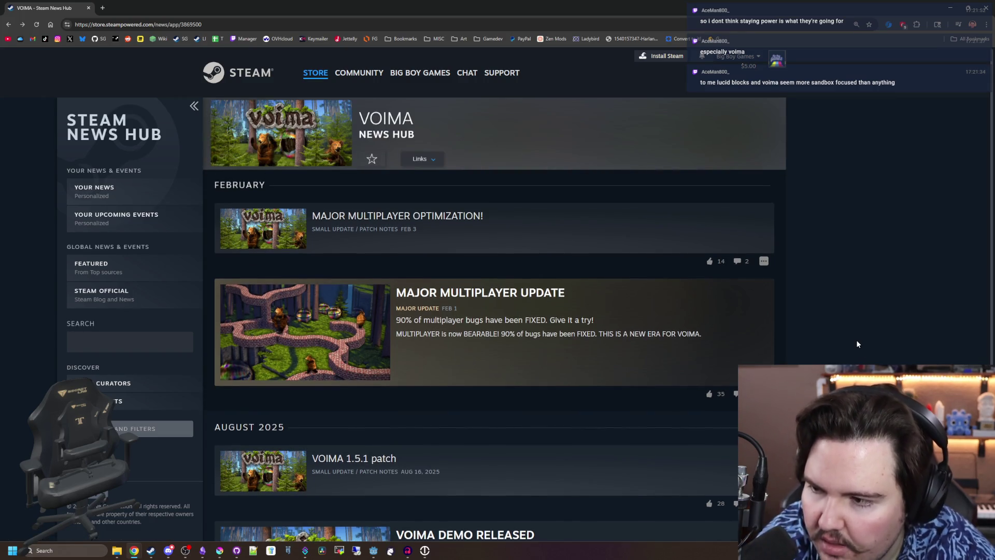
{"action": "mouse_move", "coordinate": [321, 8]}
{"action": "left_mouse_down"}
{"action": "mouse_move", "coordinate": [342, 125]}
{"action": "mouse_move", "coordinate": [385, 126]}
{"action": "left_mouse_up"}
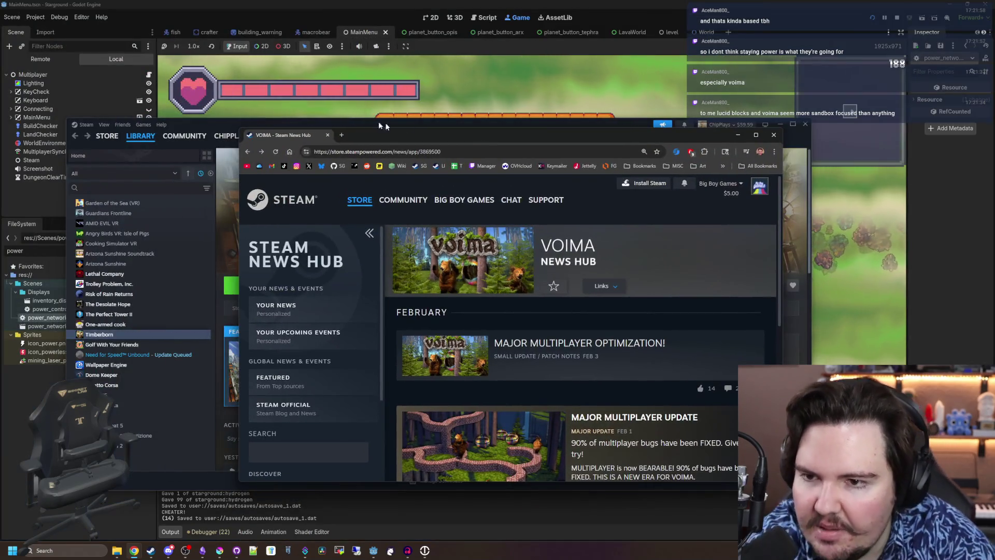
Close the Steam News Hub browser and bring the running Godot game to the front
{"action": "left_click", "coordinate": [327, 134]}
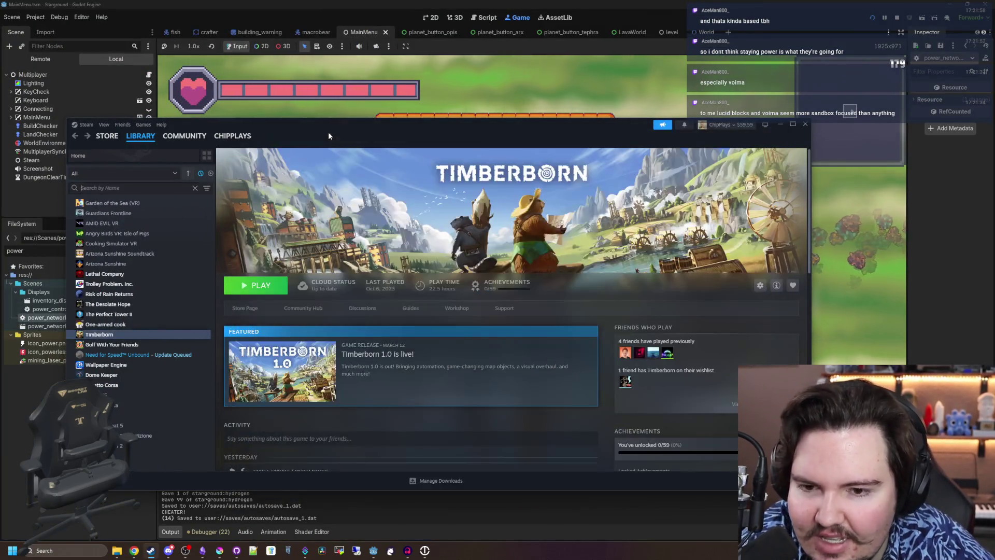
{"action": "left_click_drag", "start_coordinate": [407, 129], "coordinate": [440, 418]}
{"action": "left_click", "coordinate": [456, 335]}
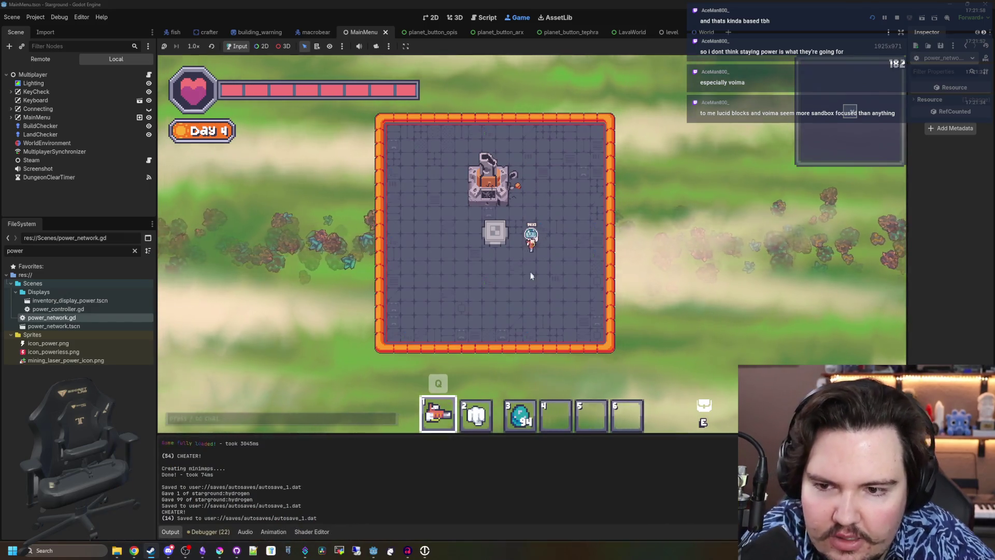
{"action": "scroll", "coordinate": [531, 276], "scroll_direction": "up", "scroll_amount": 1}
{"action": "scroll", "coordinate": [531, 275], "scroll_direction": "down", "scroll_amount": 1}
{"action": "scroll", "coordinate": [534, 283], "scroll_direction": "up", "scroll_amount": 2}
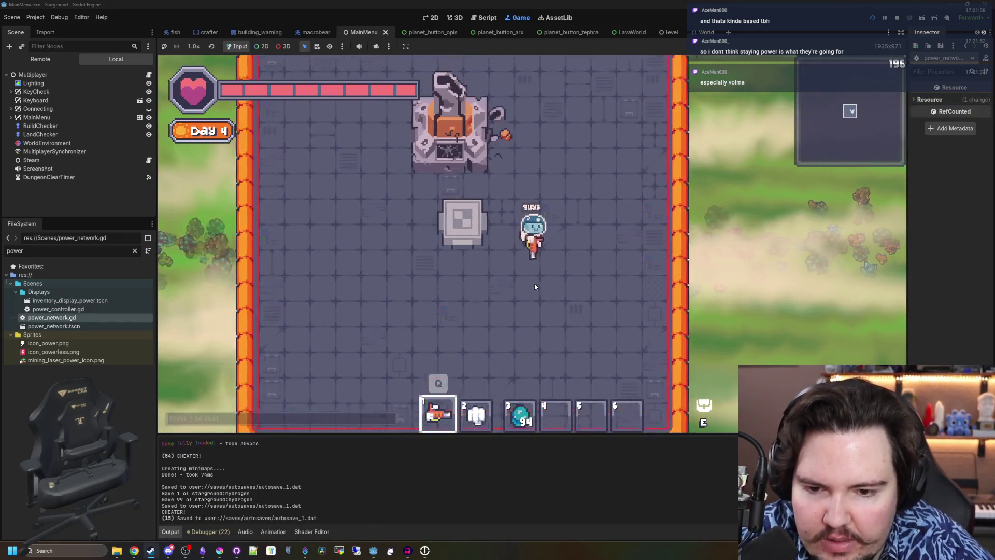
{"action": "scroll", "coordinate": [533, 285], "scroll_direction": "up", "scroll_amount": 1}
{"action": "scroll", "coordinate": [532, 284], "scroll_direction": "down", "scroll_amount": 1}
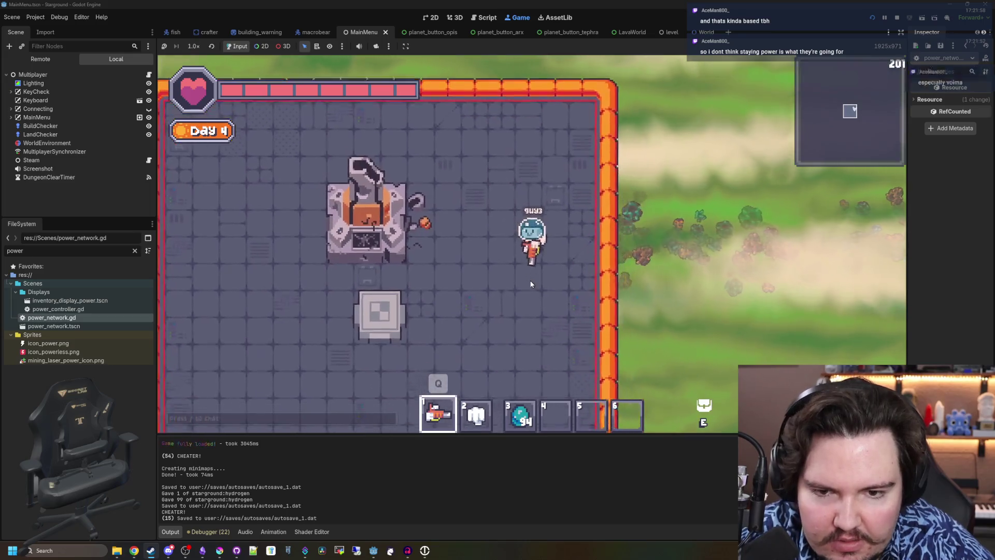
Teleport the player to (0, 0) with the chat command 'tp 0 0'
{"action": "key", "text": "s"}
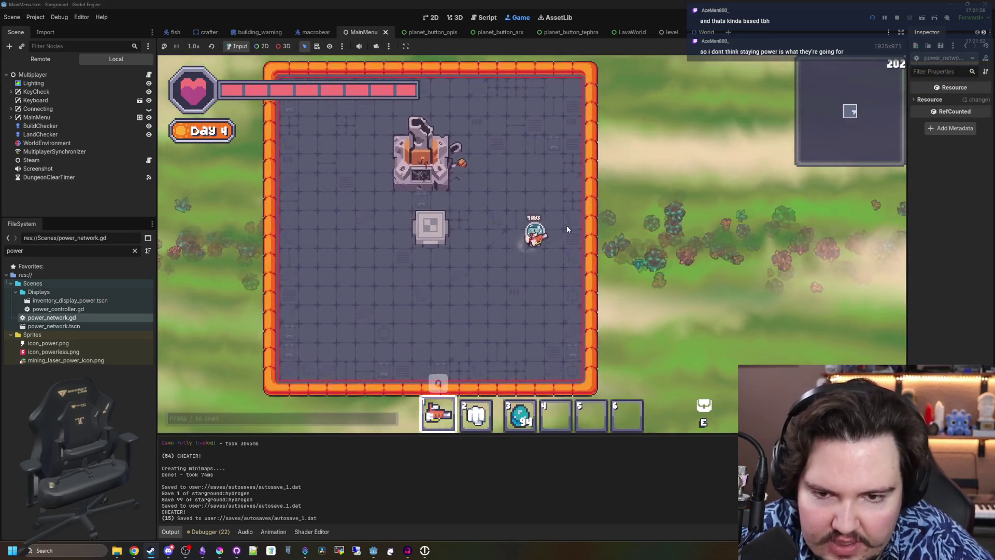
{"action": "key", "text": "slash"}
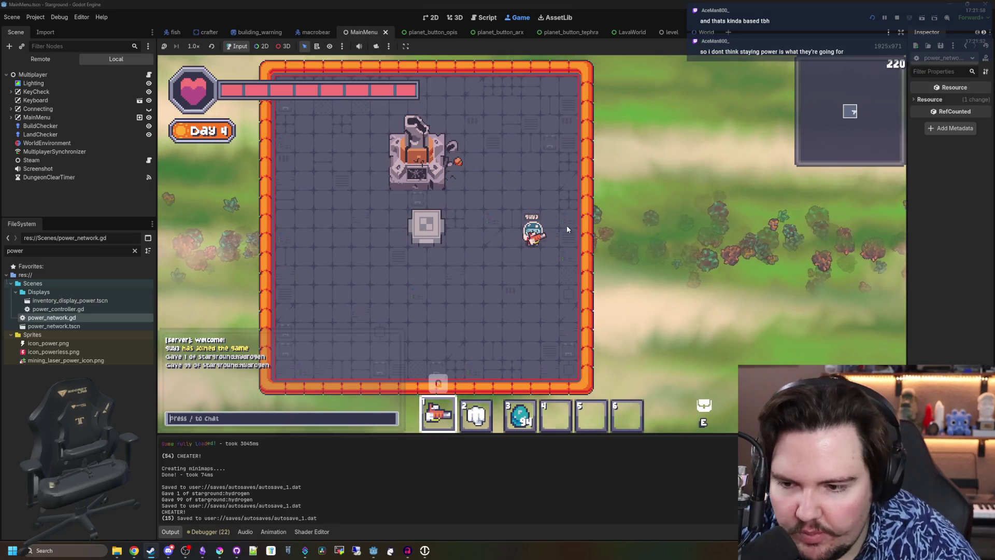
{"action": "type", "text": "tp 0 0"}
{"action": "key", "text": "Return"}
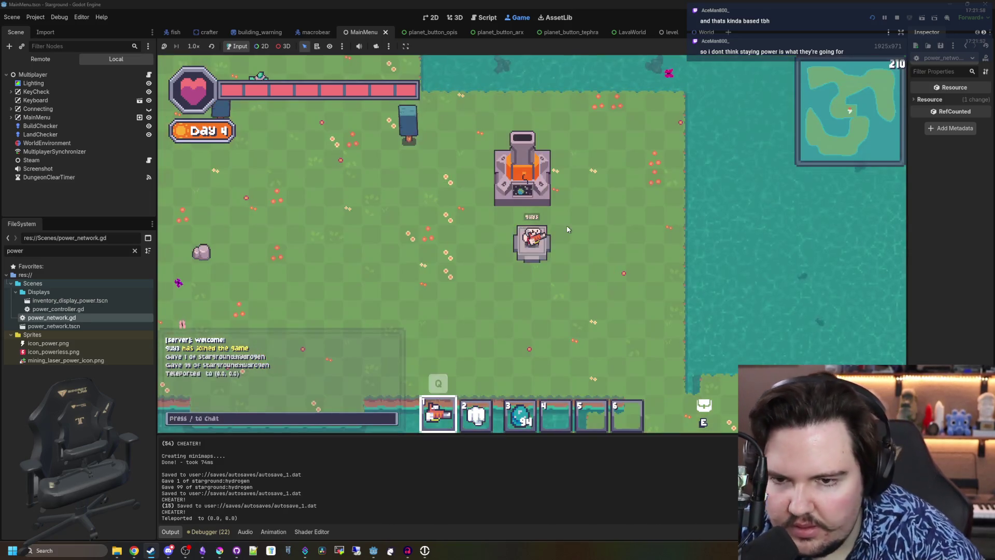
Walk to the starlauncher, view planet Arx's info card, then return to the 'nasa mars recording' results
{"action": "key", "text": "s"}
{"action": "key", "text": "d"}
{"action": "key", "text": "w"}
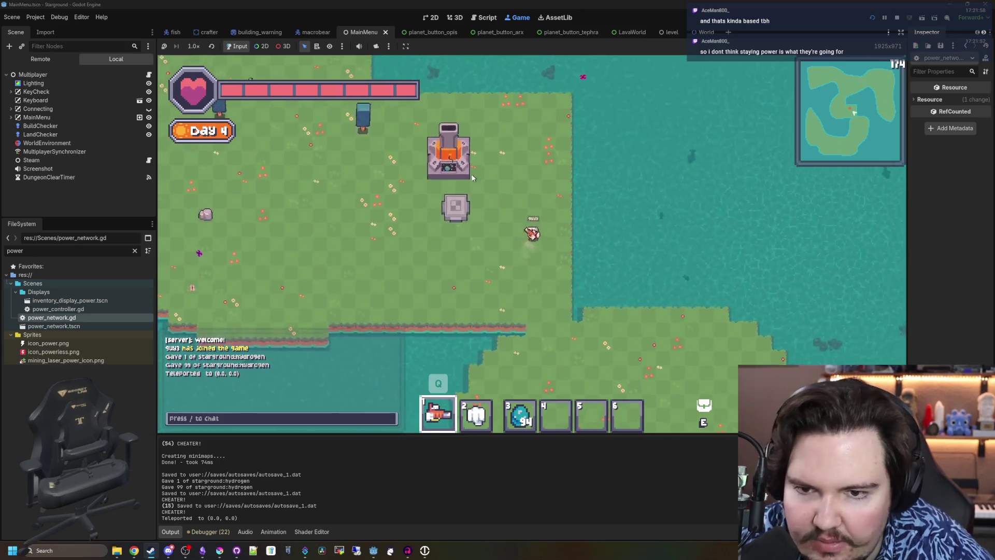
{"action": "left_click", "coordinate": [472, 178]}
{"action": "left_click", "coordinate": [605, 234]}
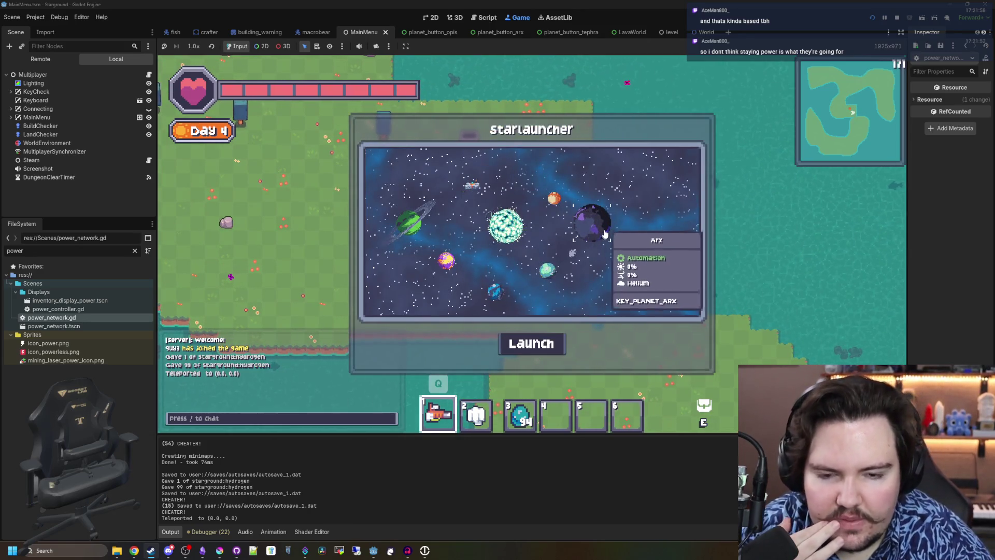
{"action": "key", "text": "Escape"}
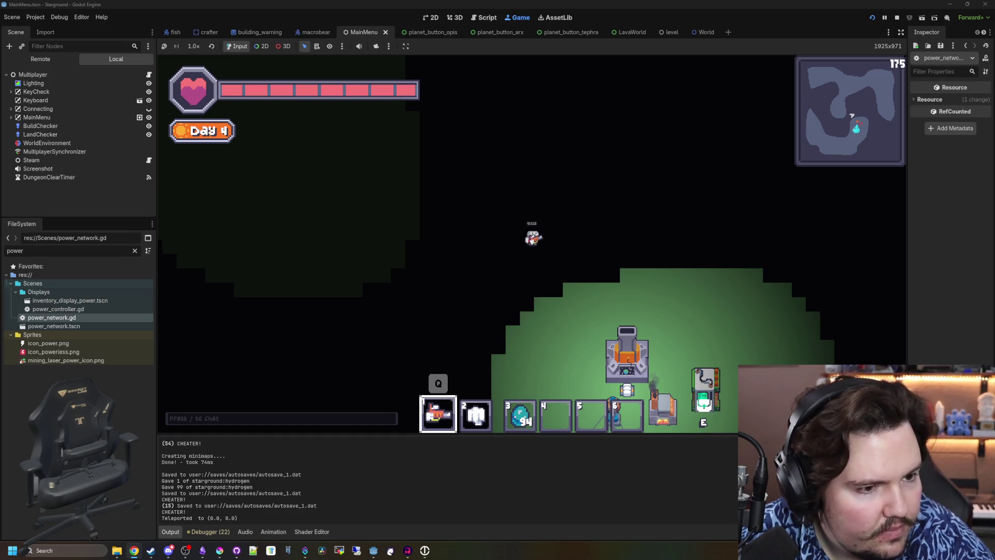
{"action": "key", "text": "alt+Tab"}
{"action": "scroll", "coordinate": [197, 181], "scroll_direction": "down", "scroll_amount": 8}
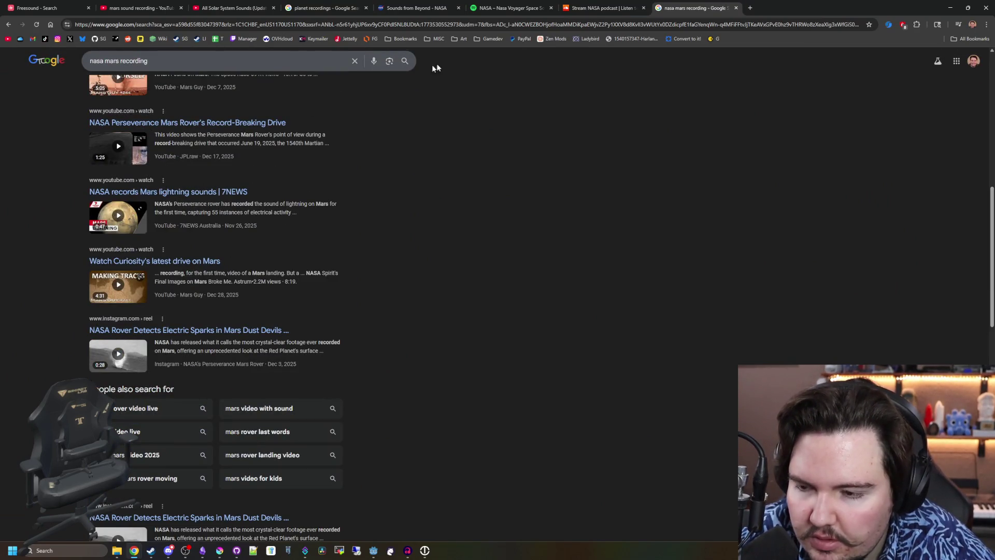
Go to YouTube and search for 'mars sounds'
{"action": "scroll", "coordinate": [436, 68], "scroll_direction": "up", "scroll_amount": 10}
{"action": "left_click", "coordinate": [505, 23]}
{"action": "key", "text": "ctrl+v"}
{"action": "key", "text": "Return"}
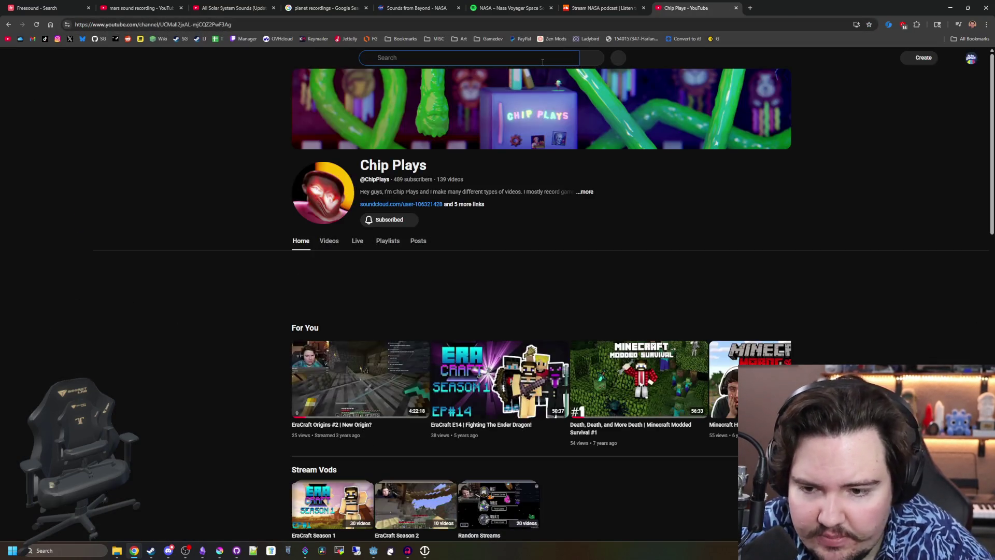
{"action": "type", "text": "mars reco"}
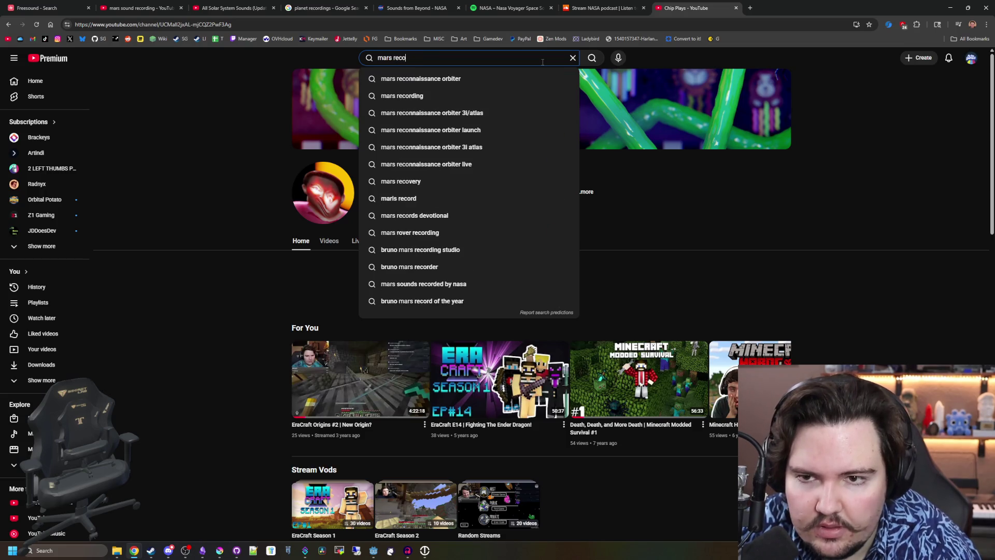
{"action": "key", "text": "BackSpace"}
{"action": "key", "text": "BackSpace"}
{"action": "key", "text": "BackSpace"}
{"action": "type", "text": "sounds"}
{"action": "key", "text": "Return"}
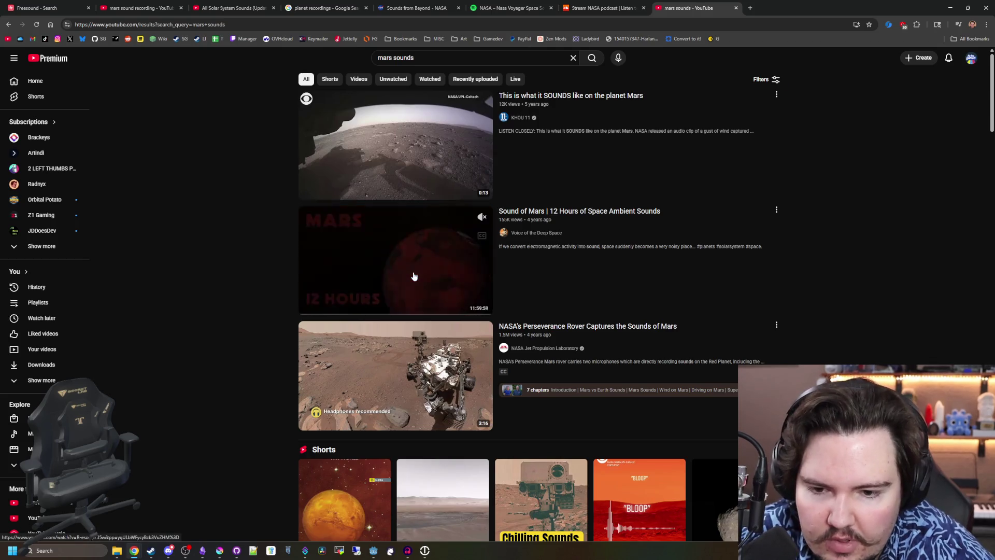
Open The Sounds Of Mars in a new tab and skim through its audio
{"action": "scroll", "coordinate": [285, 238], "scroll_direction": "down", "scroll_amount": 8}
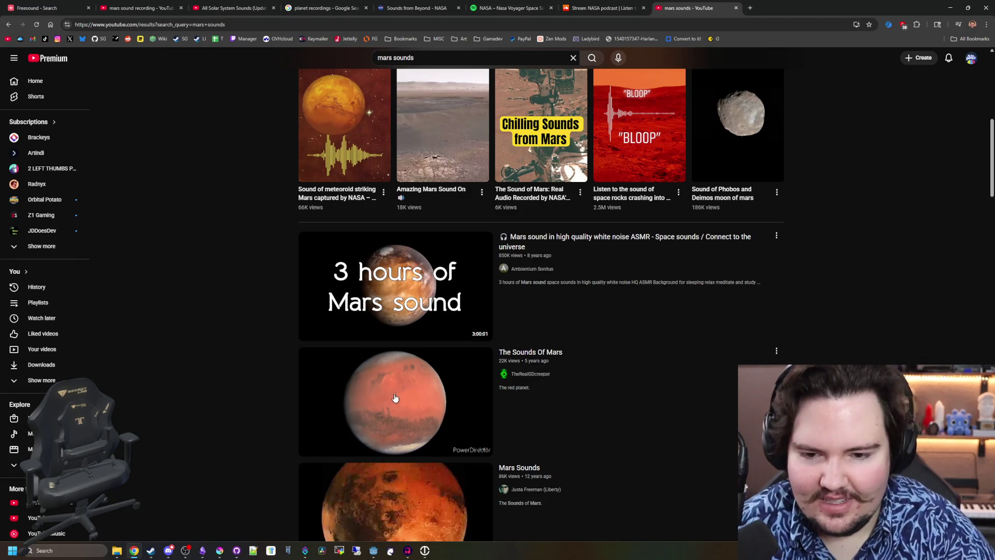
{"action": "middle_click", "coordinate": [395, 398]}
{"action": "left_click", "coordinate": [812, 5]}
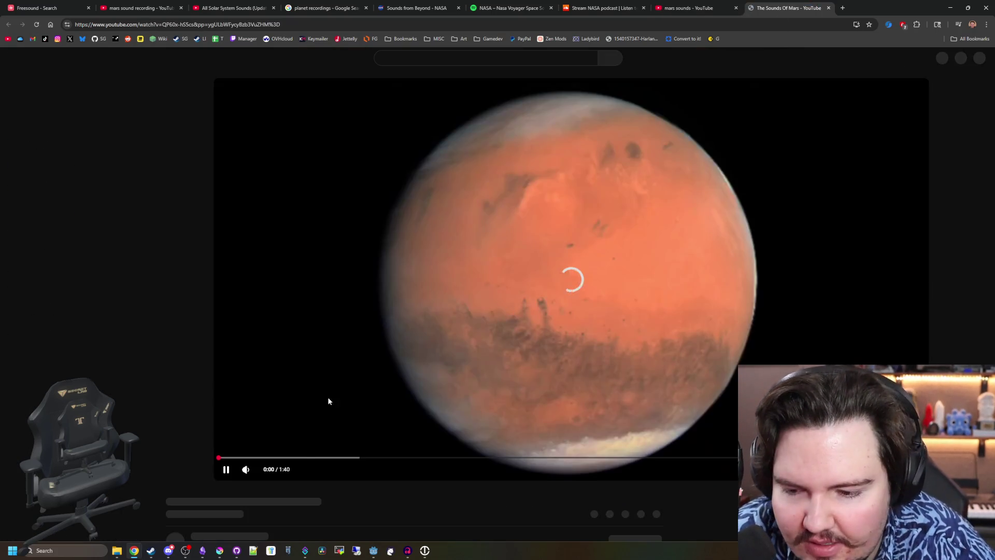
{"action": "mouse_move", "coordinate": [311, 455]}
{"action": "left_mouse_down"}
{"action": "mouse_move", "coordinate": [193, 455]}
{"action": "mouse_move", "coordinate": [292, 456]}
{"action": "left_mouse_up"}
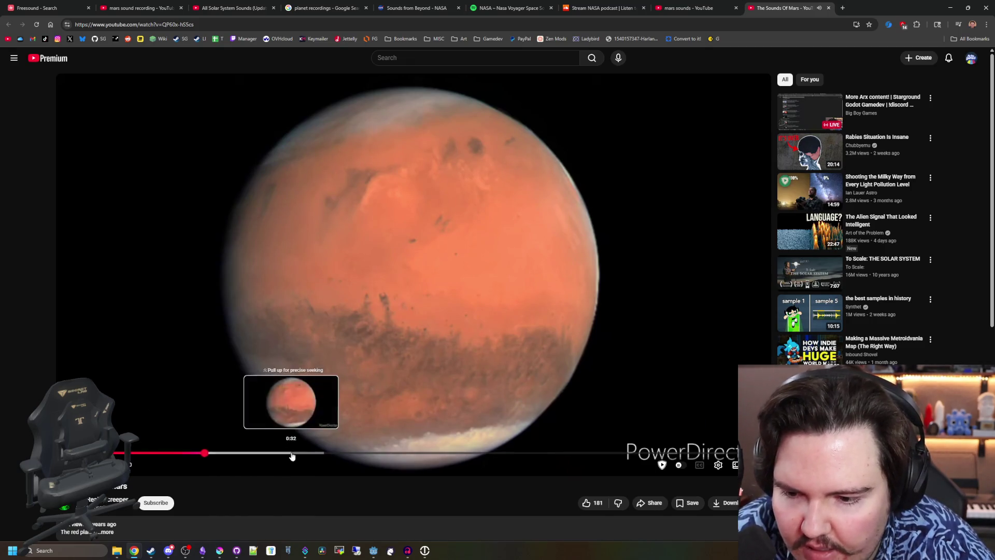
{"action": "left_click", "coordinate": [384, 455]}
{"action": "left_click", "coordinate": [731, 126]}
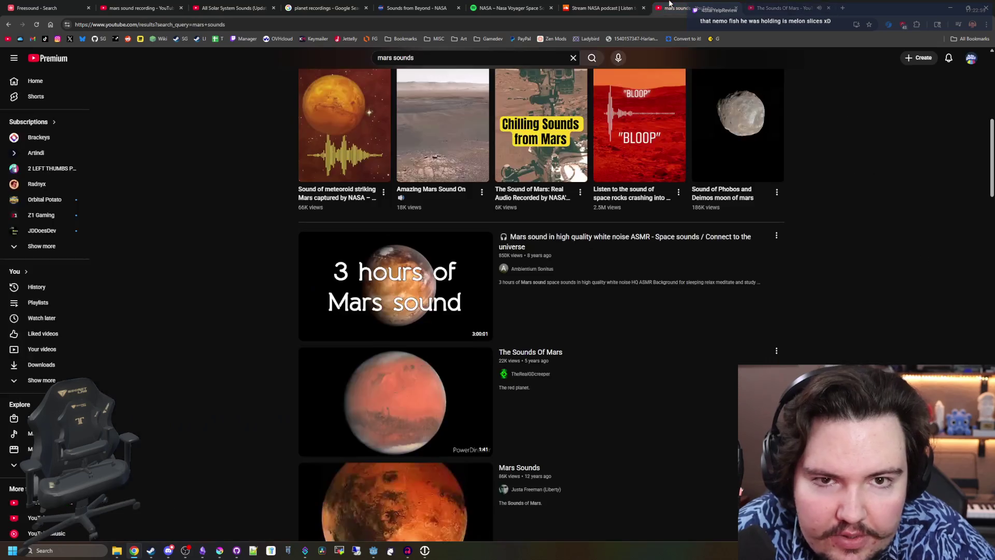
{"action": "left_click", "coordinate": [673, 7]}
Search YouTube for 'mercury sounds' and open the Sounds Of Mercury video
{"action": "scroll", "coordinate": [437, 208], "scroll_direction": "up", "scroll_amount": 7}
{"action": "left_click", "coordinate": [418, 53]}
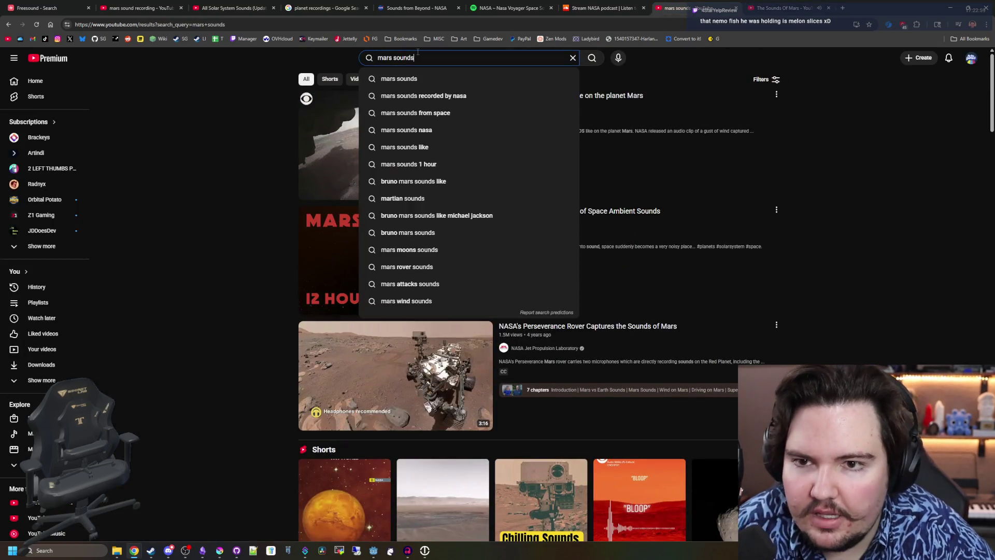
{"action": "type", "text": "mercury sounds"}
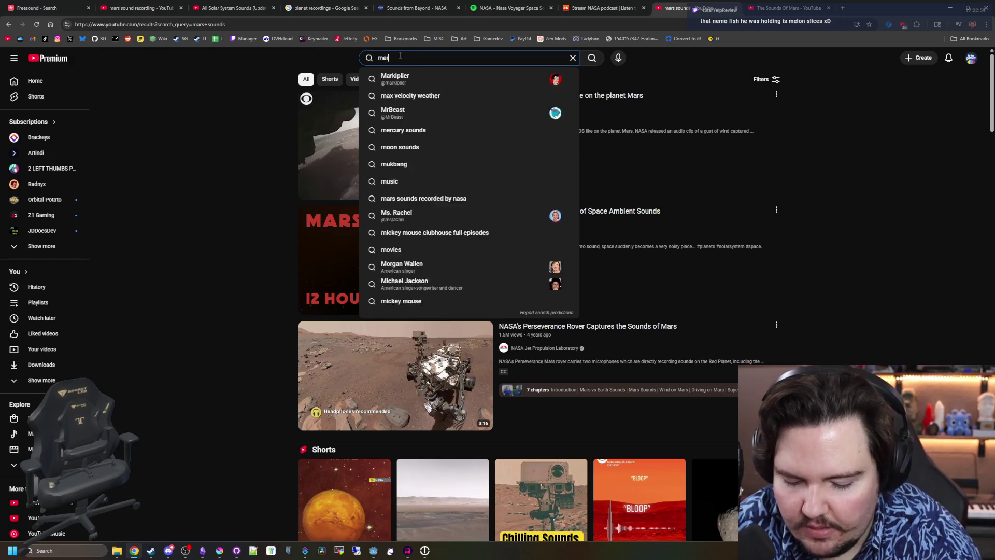
{"action": "key", "text": "Return"}
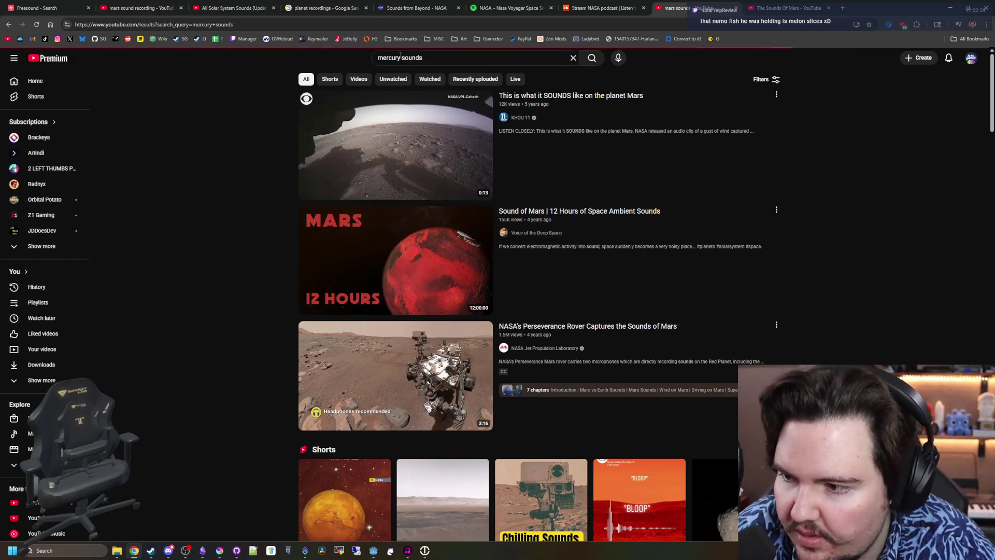
{"action": "mouse_move", "coordinate": [434, 151]}
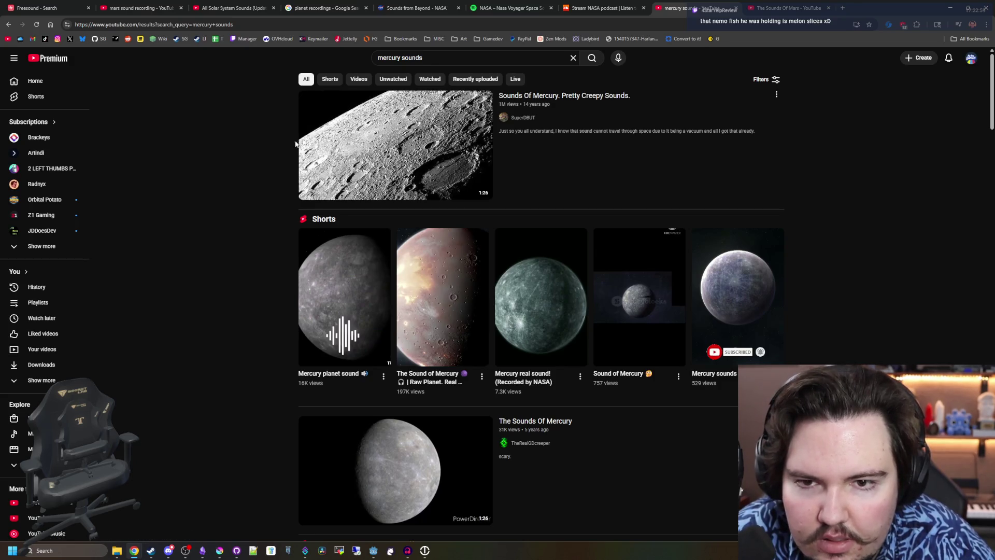
{"action": "left_click", "coordinate": [350, 136]}
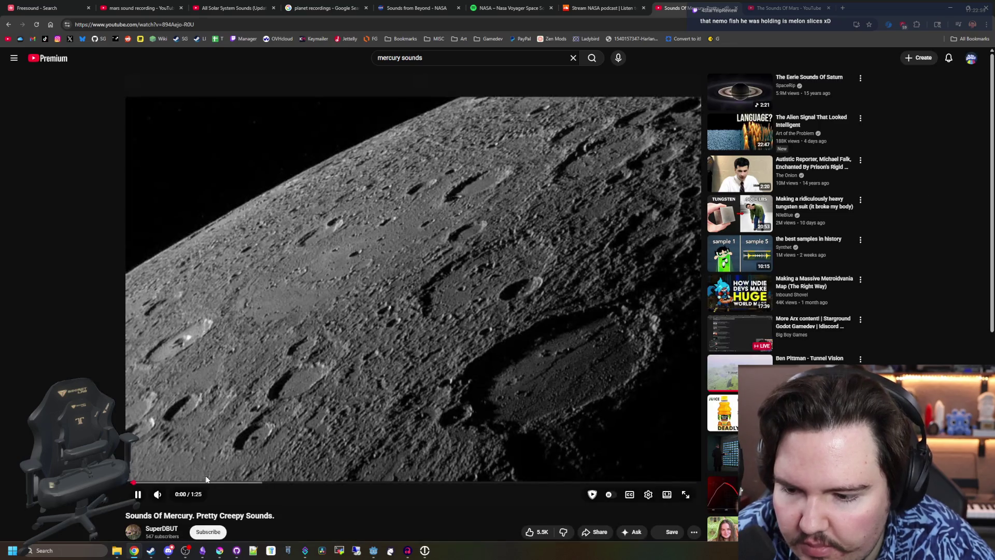
Skim through the Mercury video, jumping to 0:14, 0:36 and 1:12, then rewind to 0:06
{"action": "left_click", "coordinate": [214, 482]}
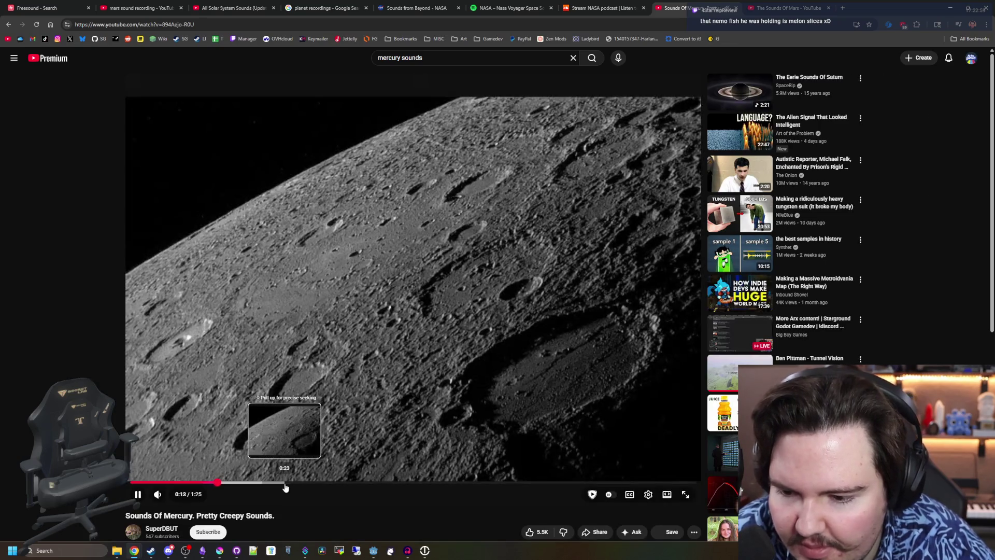
{"action": "left_click", "coordinate": [368, 481]}
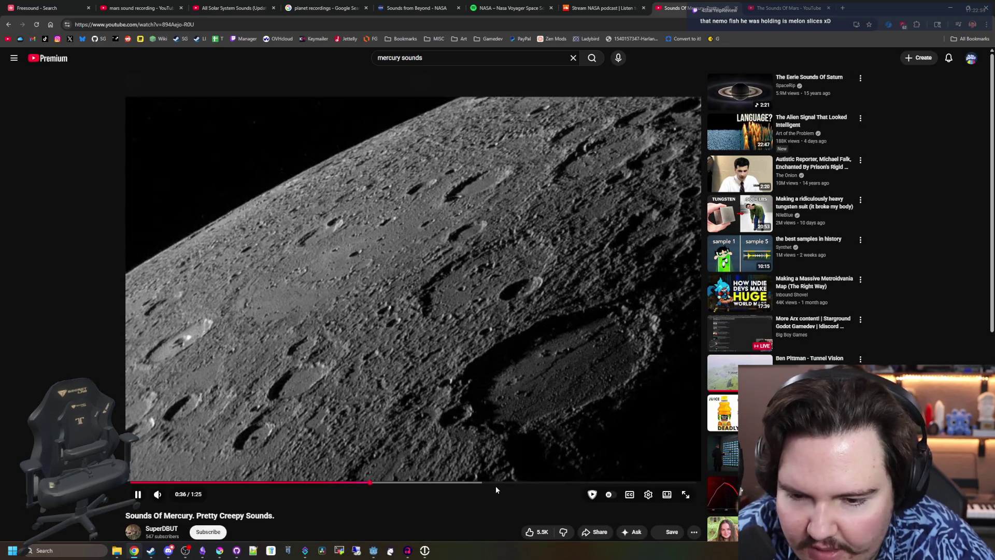
{"action": "left_click", "coordinate": [461, 483]}
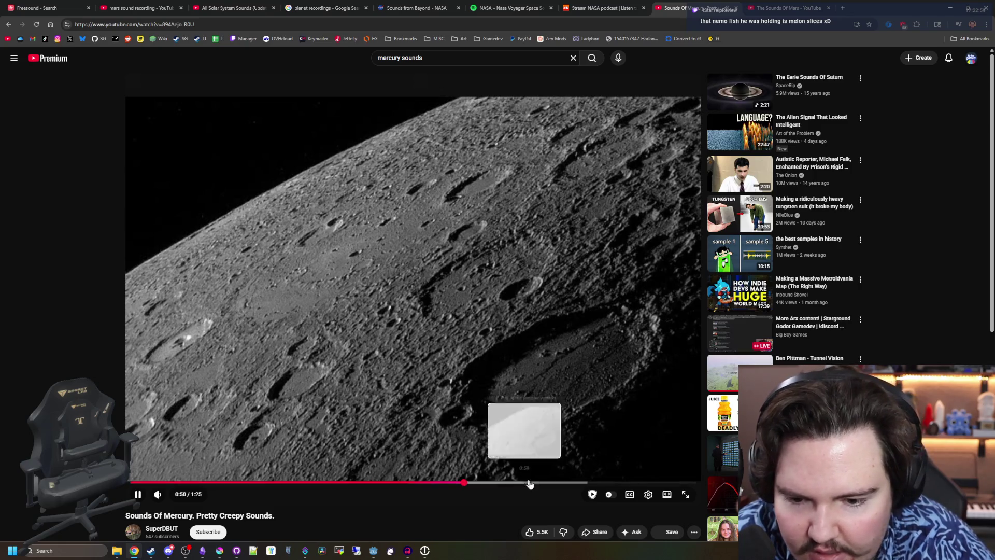
{"action": "left_click", "coordinate": [606, 482]}
{"action": "left_click", "coordinate": [421, 334]}
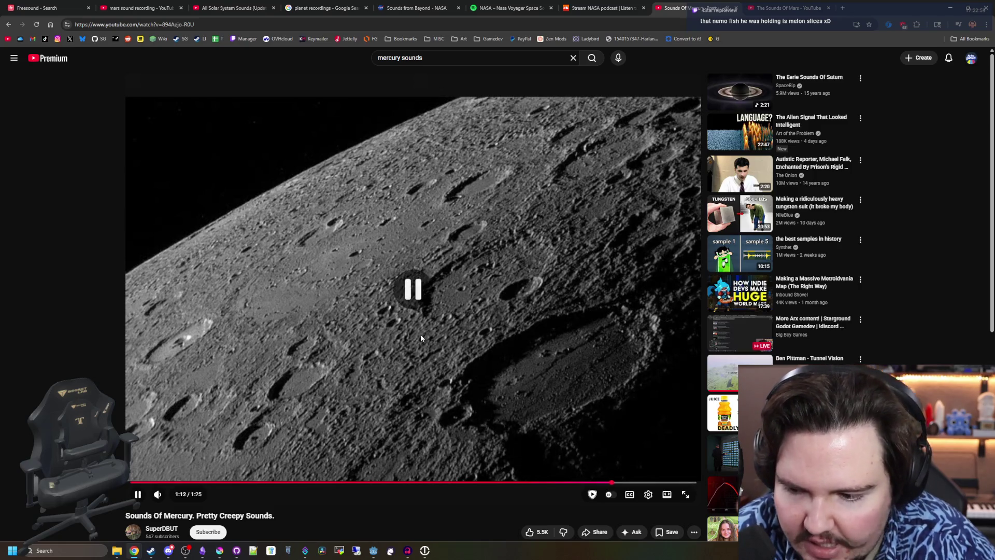
{"action": "scroll", "coordinate": [316, 372], "scroll_direction": "down", "scroll_amount": 1}
{"action": "left_click", "coordinate": [182, 431]}
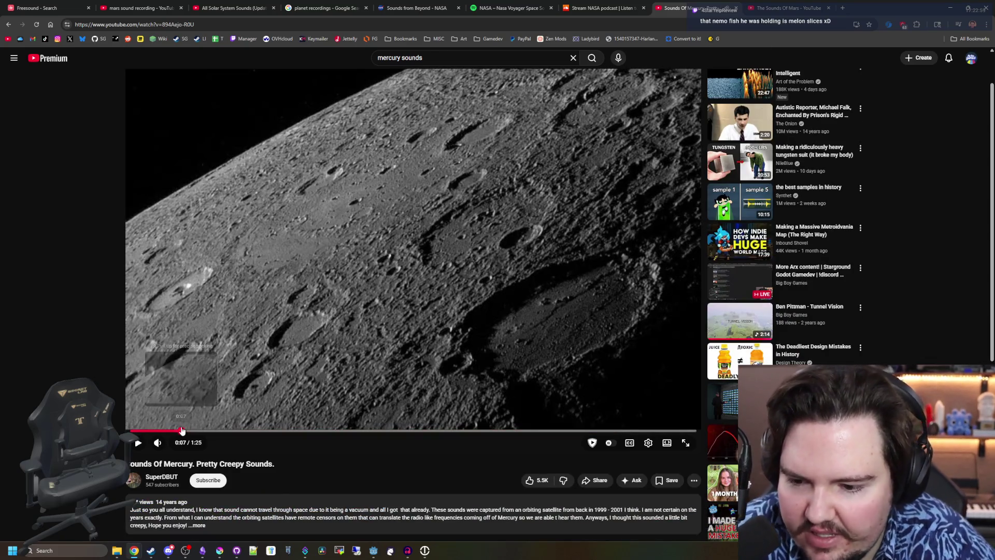
{"action": "left_click", "coordinate": [201, 421]}
{"action": "mouse_move", "coordinate": [198, 432]}
{"action": "left_mouse_down"}
{"action": "mouse_move", "coordinate": [170, 433]}
{"action": "mouse_move", "coordinate": [179, 416]}
{"action": "left_mouse_up"}
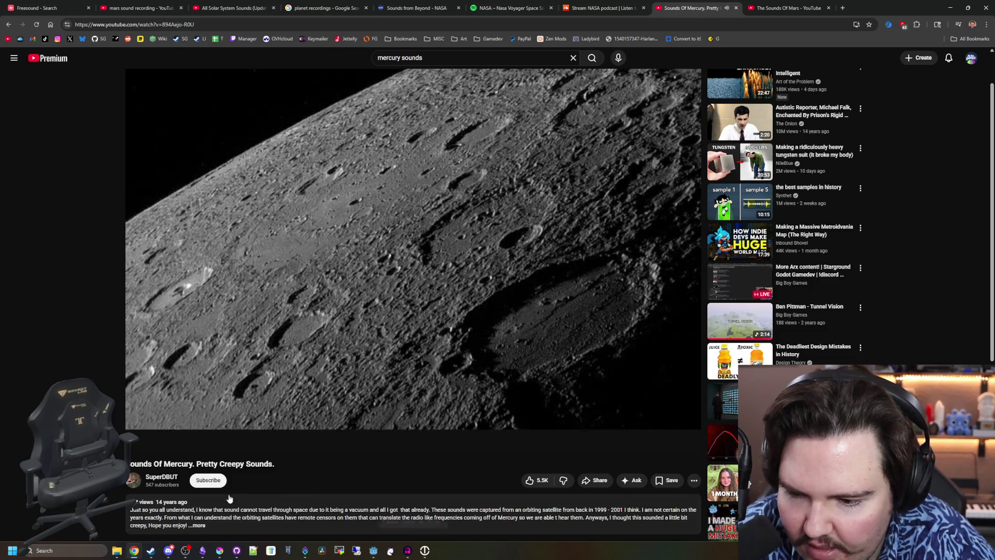
Return to the mercury sounds results and briefly reopen the Sounds Of Mercury video
{"action": "key", "text": "alt+Left"}
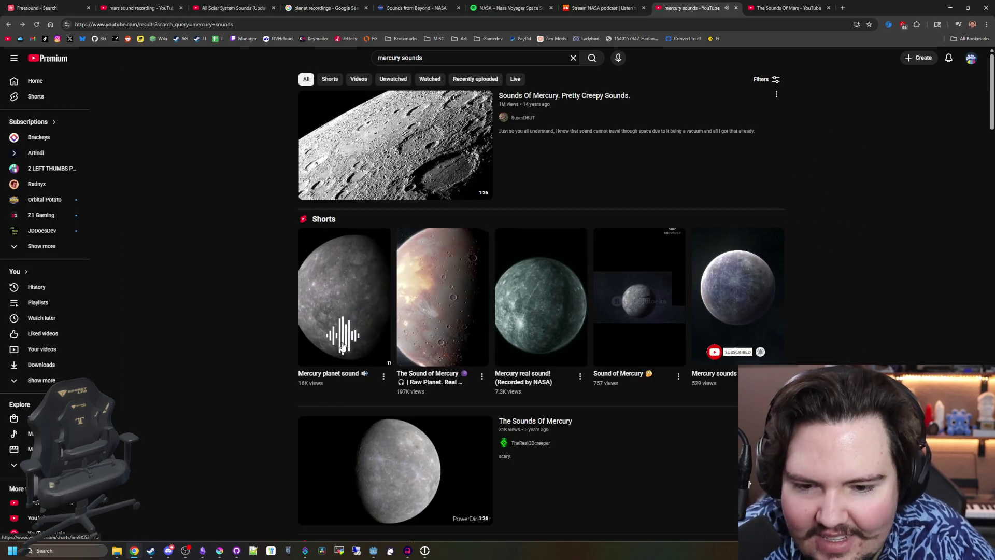
{"action": "scroll", "coordinate": [365, 338], "scroll_direction": "down", "scroll_amount": 2}
{"action": "scroll", "coordinate": [366, 338], "scroll_direction": "up", "scroll_amount": 2}
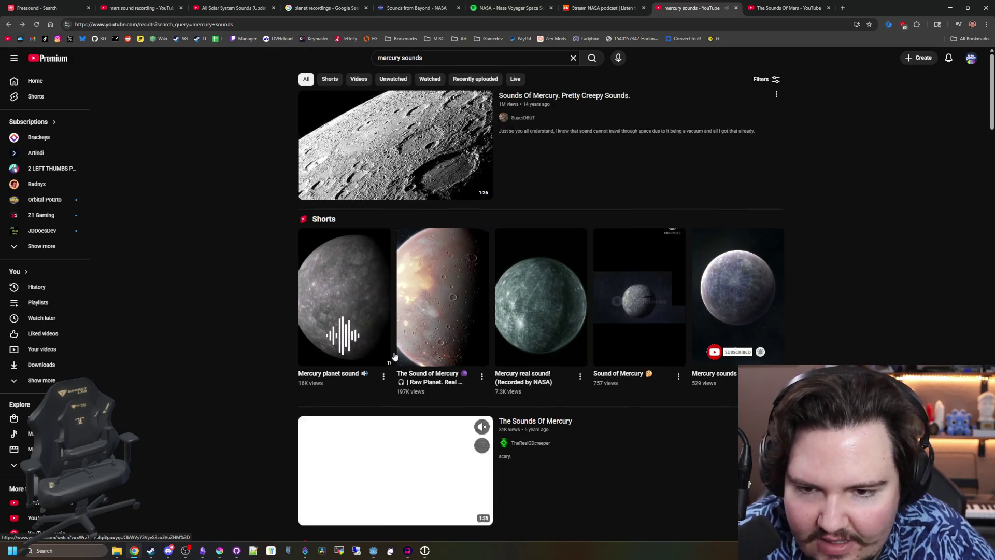
{"action": "scroll", "coordinate": [273, 316], "scroll_direction": "down", "scroll_amount": 8}
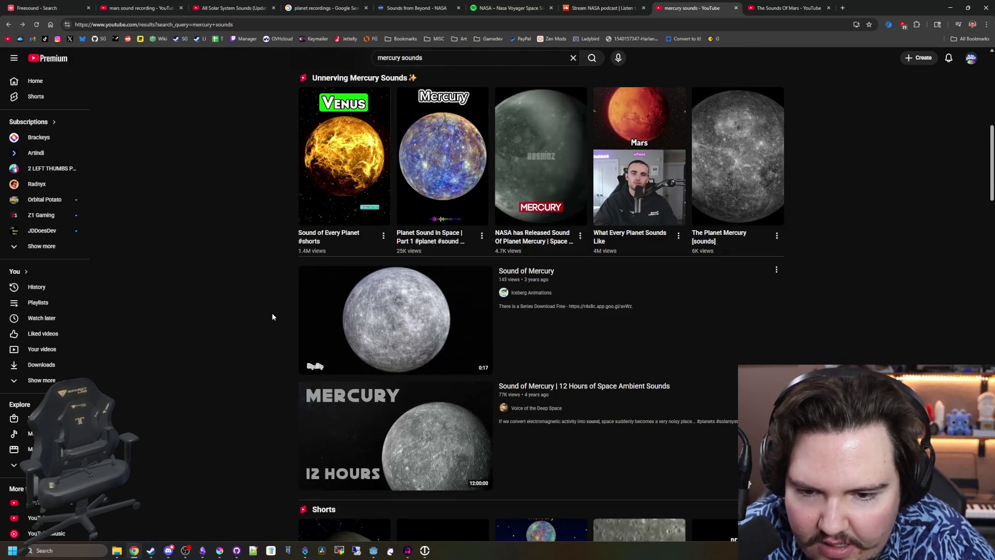
{"action": "scroll", "coordinate": [272, 316], "scroll_direction": "up", "scroll_amount": 10}
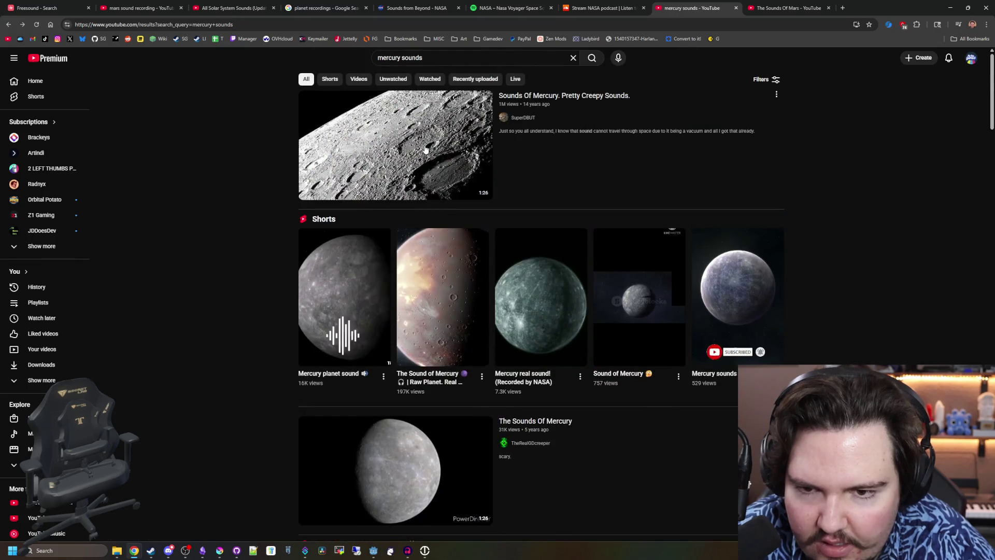
{"action": "left_click", "coordinate": [437, 146]}
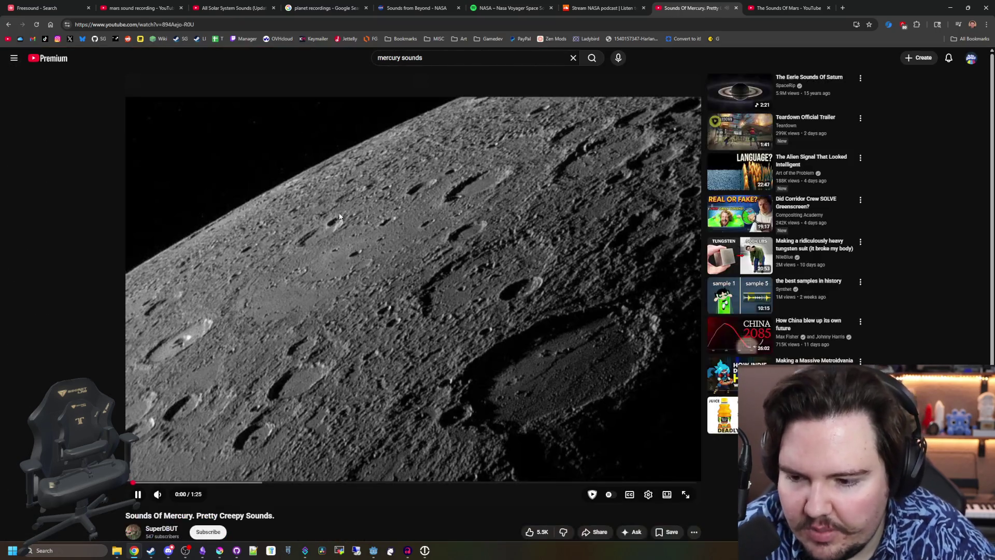
{"action": "key", "text": "alt+Left"}
Browse further mercury results, then reopen the Mercury video, pause it at the start, and select its address
{"action": "scroll", "coordinate": [355, 217], "scroll_direction": "down", "scroll_amount": 8}
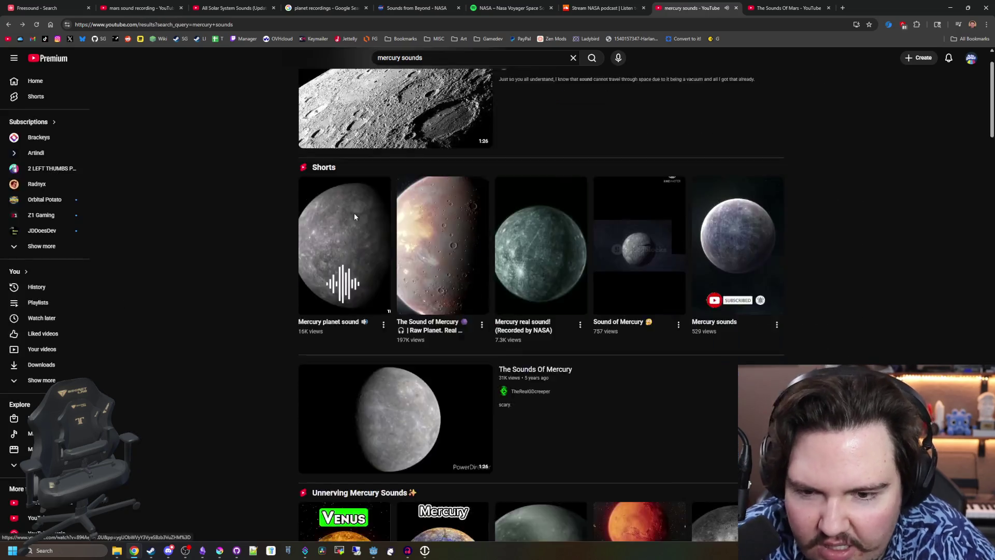
{"action": "scroll", "coordinate": [354, 217], "scroll_direction": "down", "scroll_amount": 10}
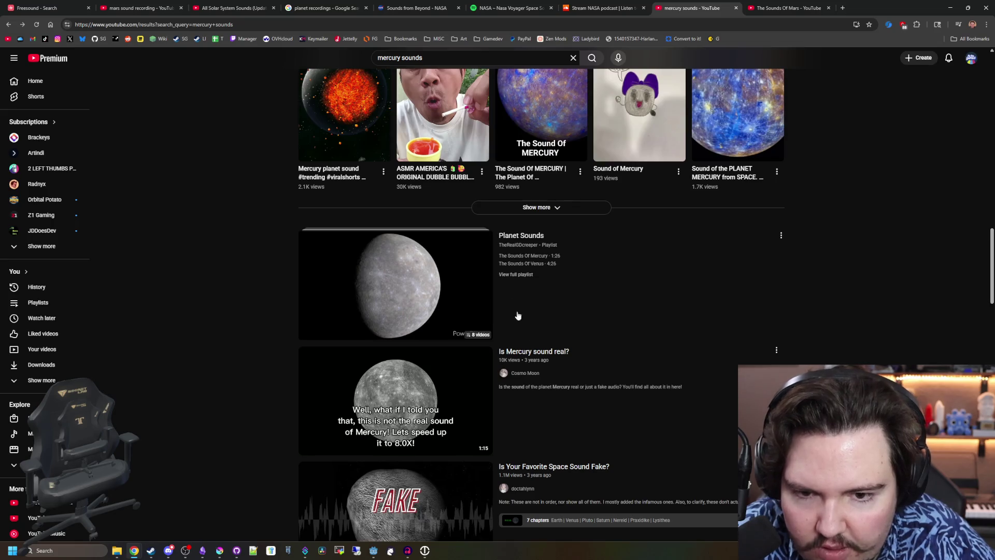
{"action": "scroll", "coordinate": [376, 247], "scroll_direction": "down", "scroll_amount": 3}
{"action": "scroll", "coordinate": [376, 247], "scroll_direction": "down", "scroll_amount": 8}
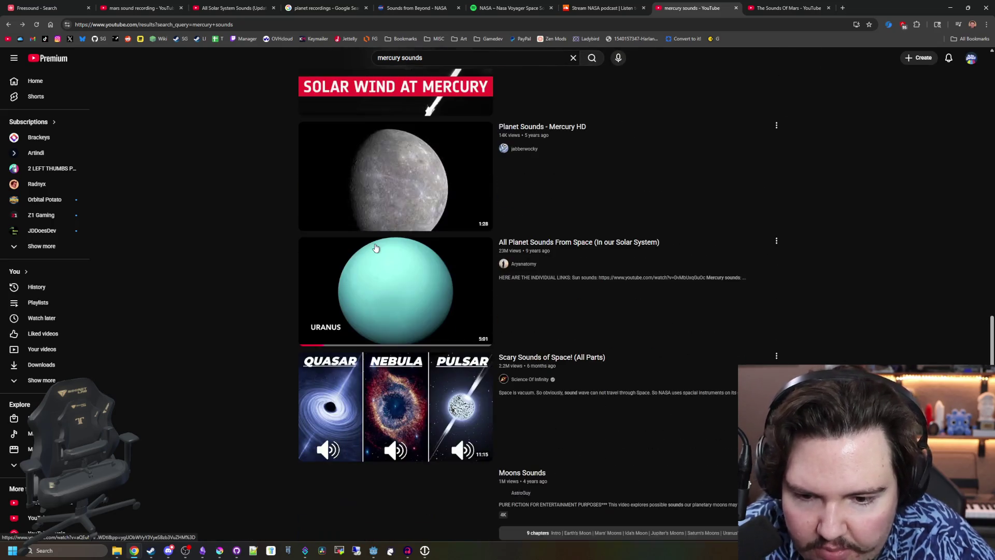
{"action": "scroll", "coordinate": [268, 300], "scroll_direction": "down", "scroll_amount": 4}
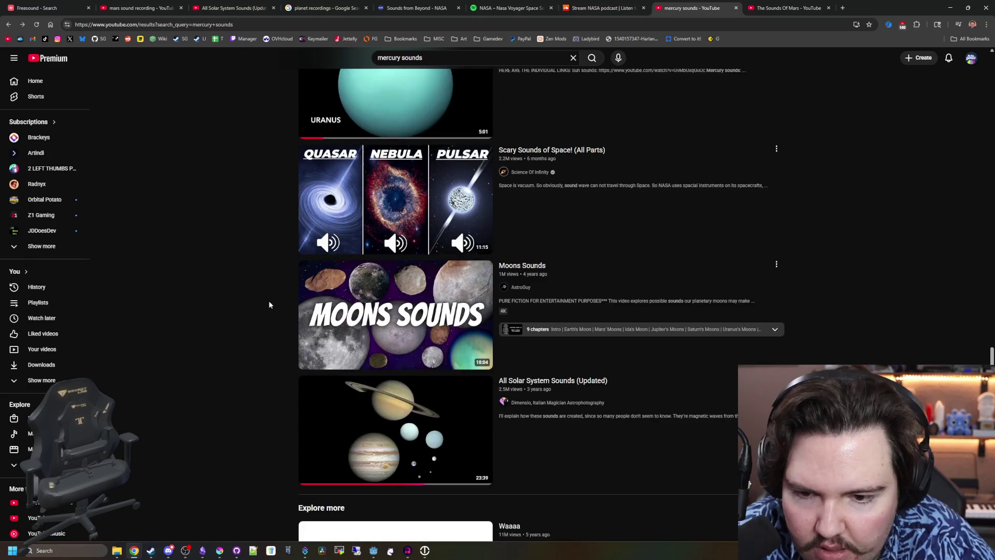
{"action": "scroll", "coordinate": [269, 305], "scroll_direction": "down", "scroll_amount": 4}
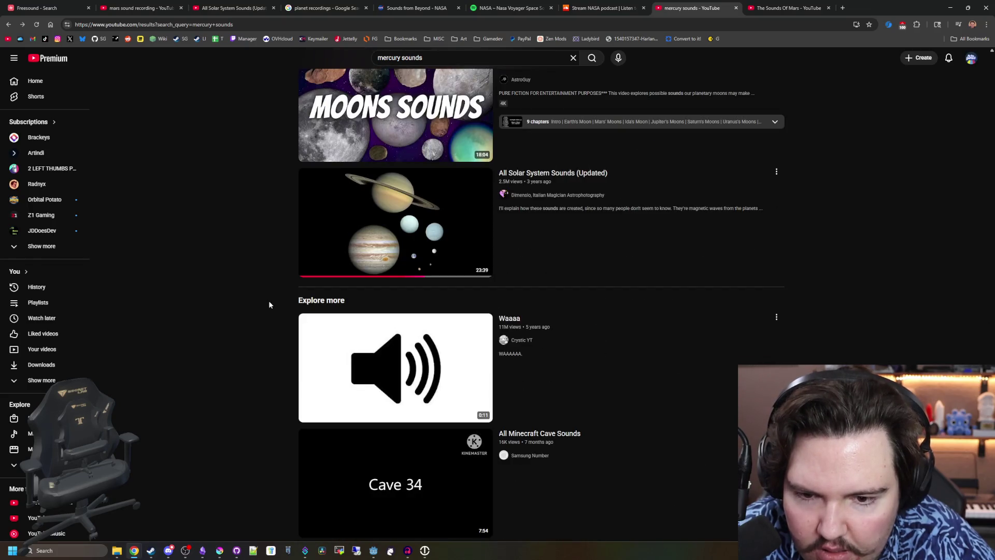
{"action": "scroll", "coordinate": [269, 305], "scroll_direction": "down", "scroll_amount": 4}
{"action": "scroll", "coordinate": [277, 319], "scroll_direction": "up", "scroll_amount": 20}
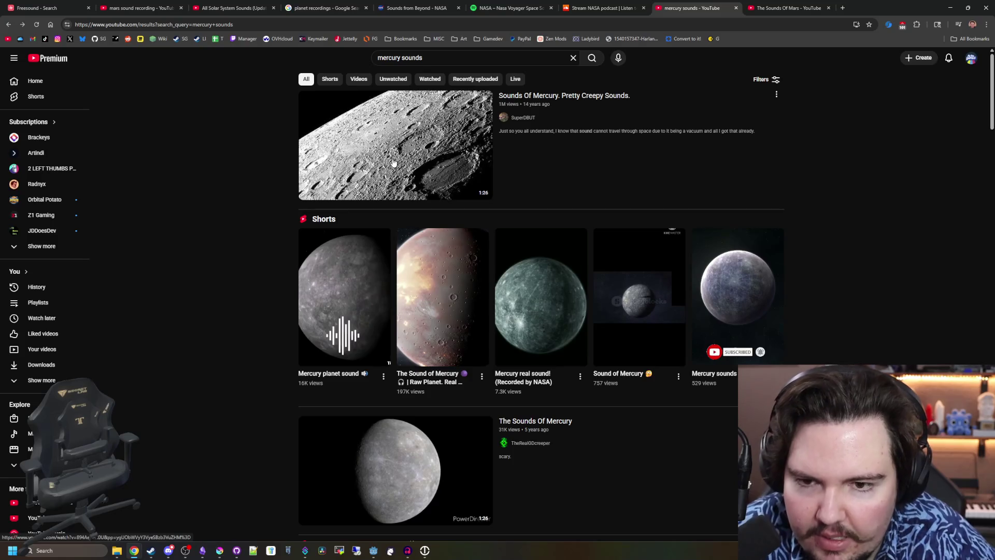
{"action": "left_click", "coordinate": [394, 163]}
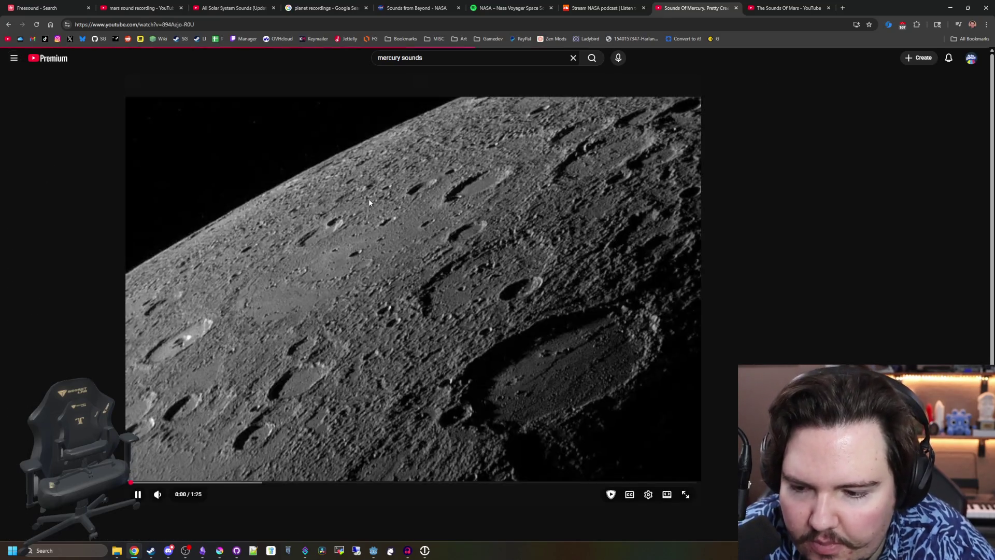
{"action": "left_click", "coordinate": [368, 230]}
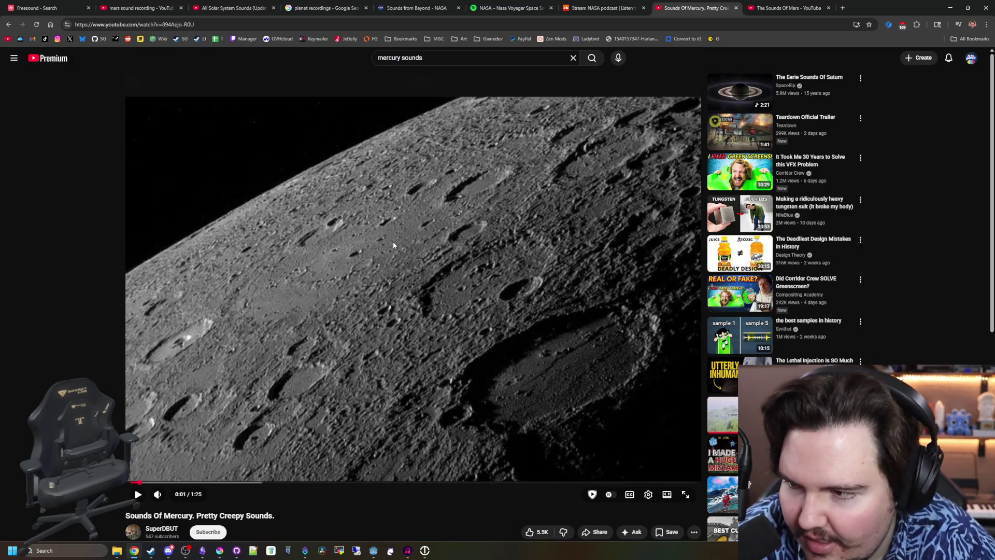
{"action": "left_click", "coordinate": [216, 25]}
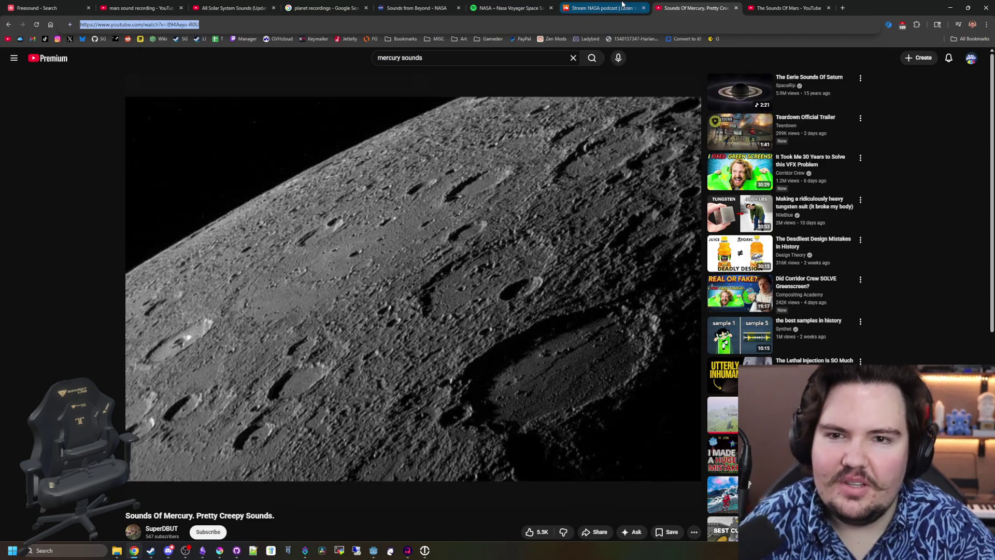
Select the Mercury video's full URL, then switch to The Sounds Of Mars tab
{"action": "key", "text": "ctrl+t"}
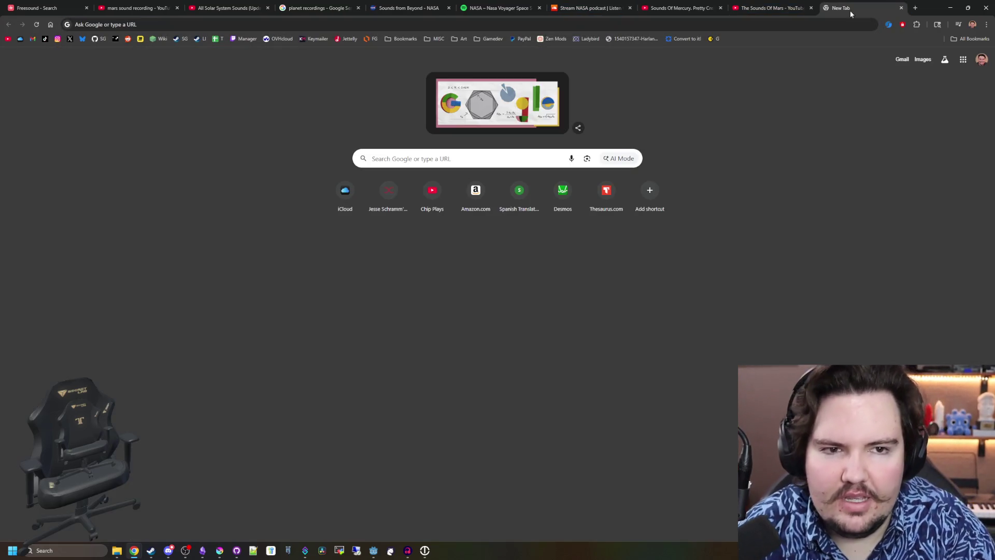
{"action": "key", "text": "ctrl+w"}
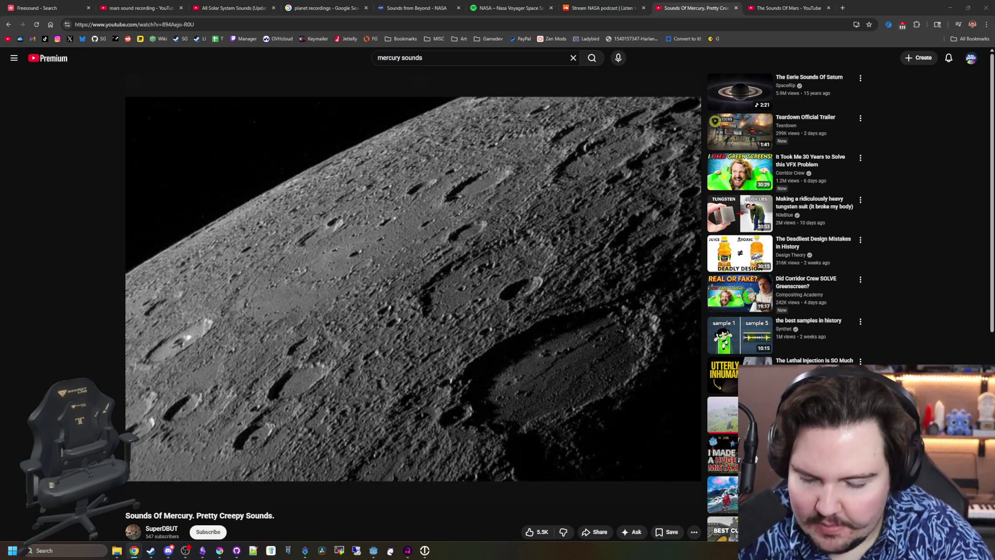
{"action": "left_click", "coordinate": [649, 24]}
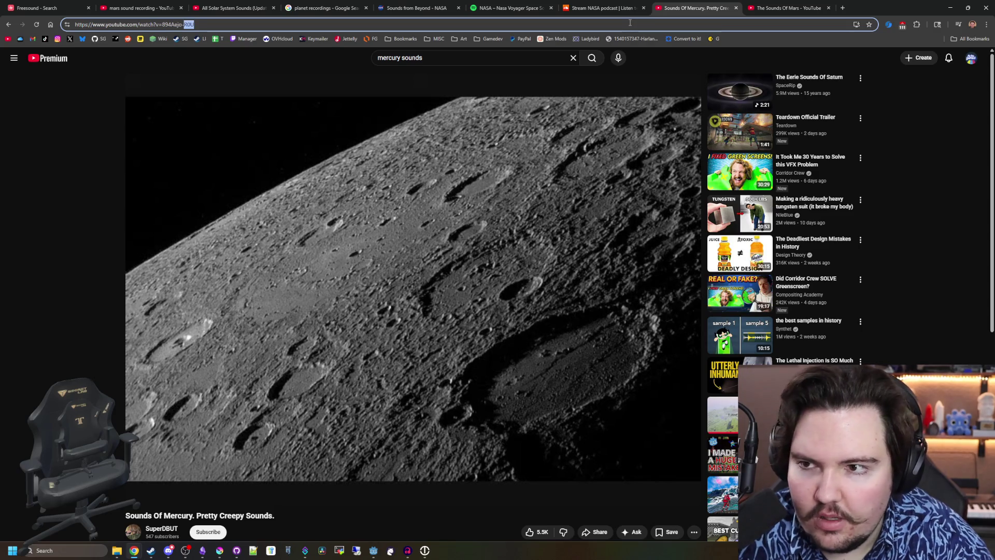
{"action": "key", "text": "ctrl+a"}
{"action": "key", "text": "alt+Tab"}
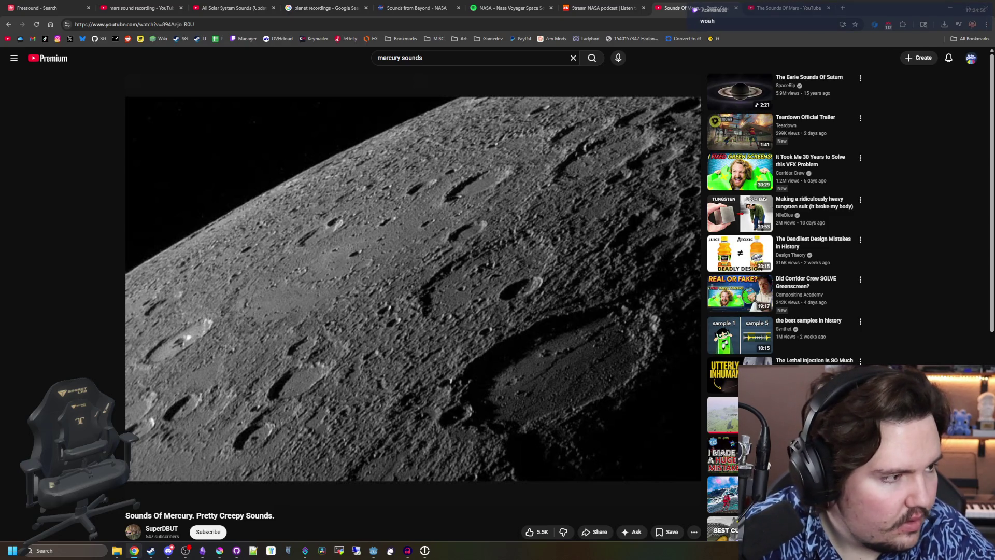
{"action": "left_click", "coordinate": [788, 8]}
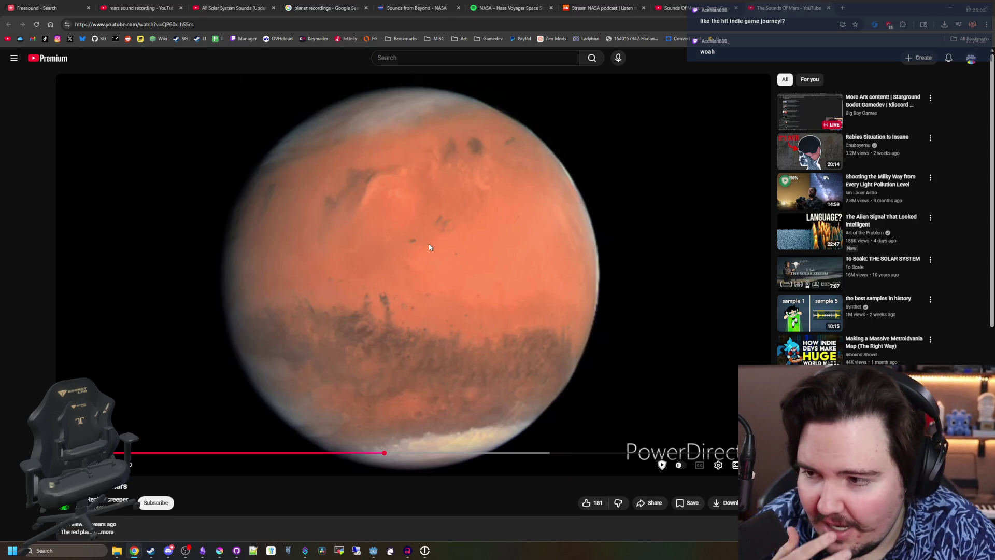
{"action": "left_click", "coordinate": [841, 9]}
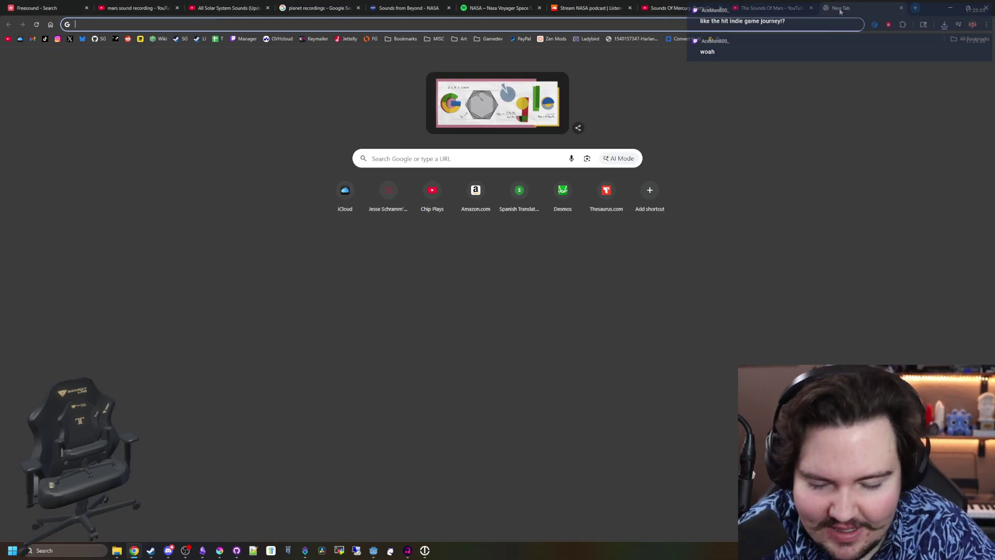
Search Google for 'journey game' and open the Journey on Steam result
{"action": "type", "text": "jounry"}
{"action": "key", "text": "BackSpace"}
{"action": "key", "text": "BackSpace"}
{"action": "type", "text": "ey game"}
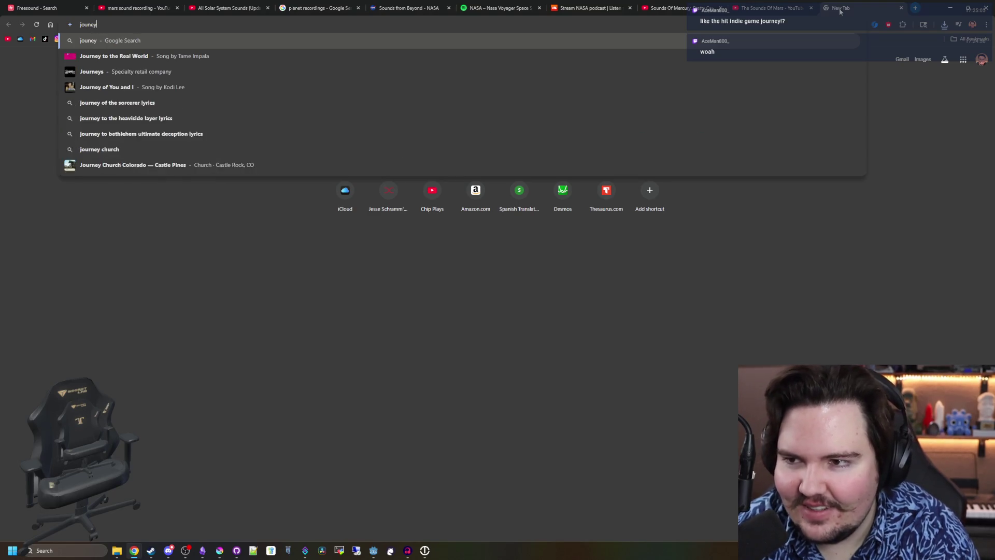
{"action": "key", "text": "Return"}
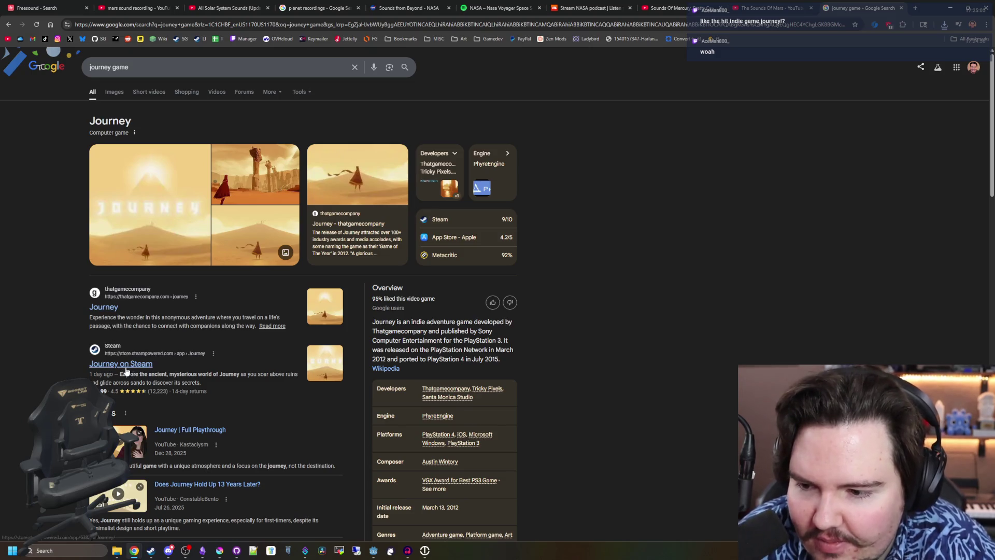
{"action": "left_click", "coordinate": [125, 366]}
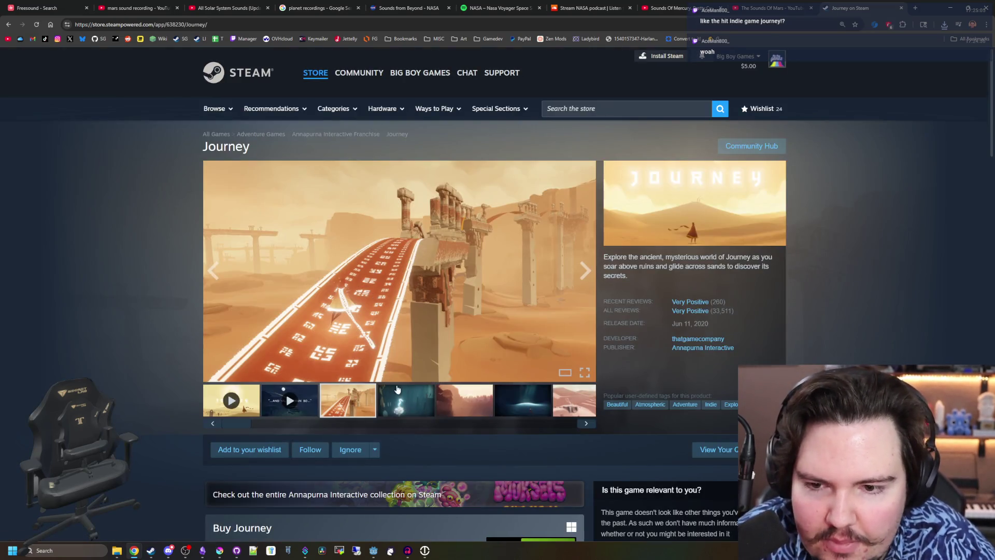
Flip through Journey's screenshots and open the thatgamecompany developer listing
{"action": "left_click", "coordinate": [448, 409]}
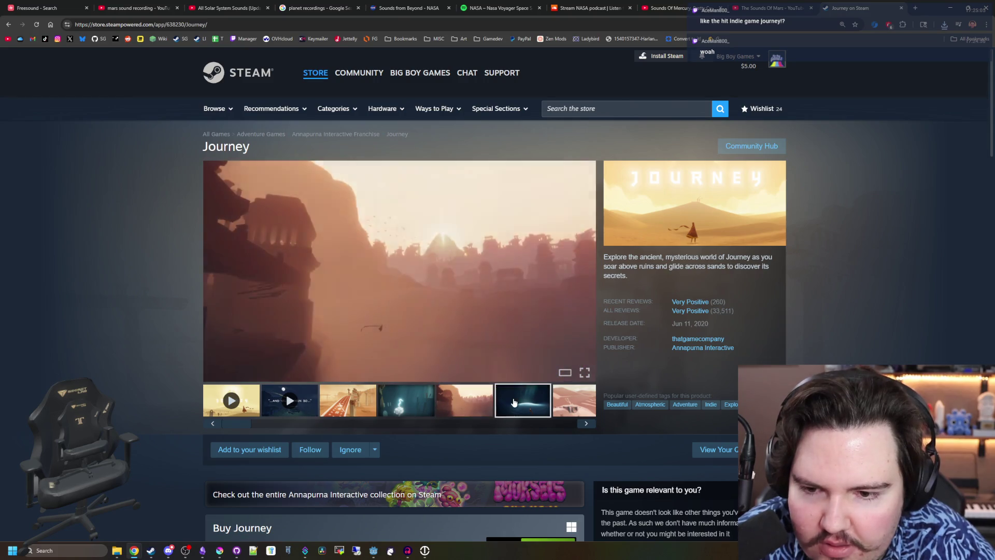
{"action": "left_click", "coordinate": [523, 400]}
{"action": "left_click", "coordinate": [591, 280]}
{"action": "left_click", "coordinate": [591, 280]}
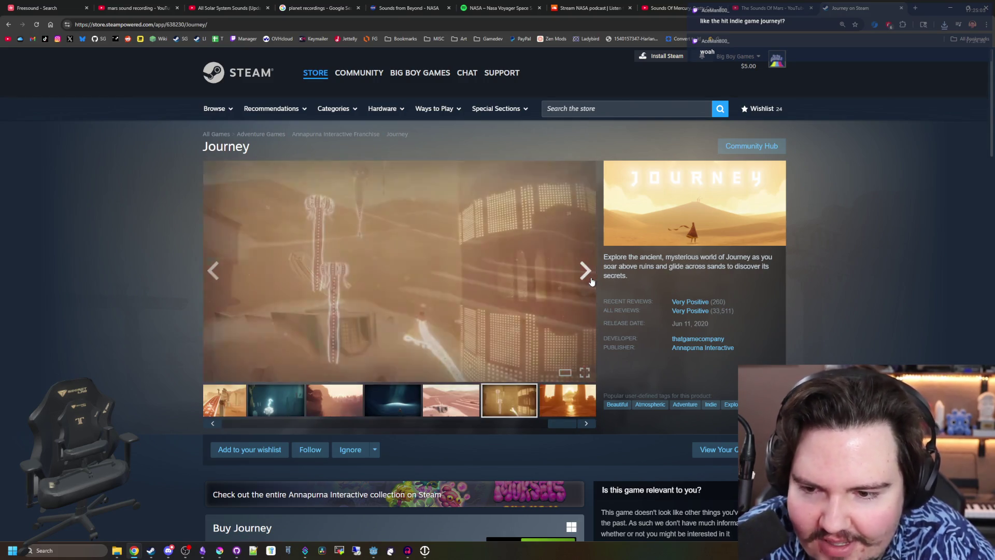
{"action": "left_click", "coordinate": [591, 281]}
{"action": "left_click", "coordinate": [591, 281]}
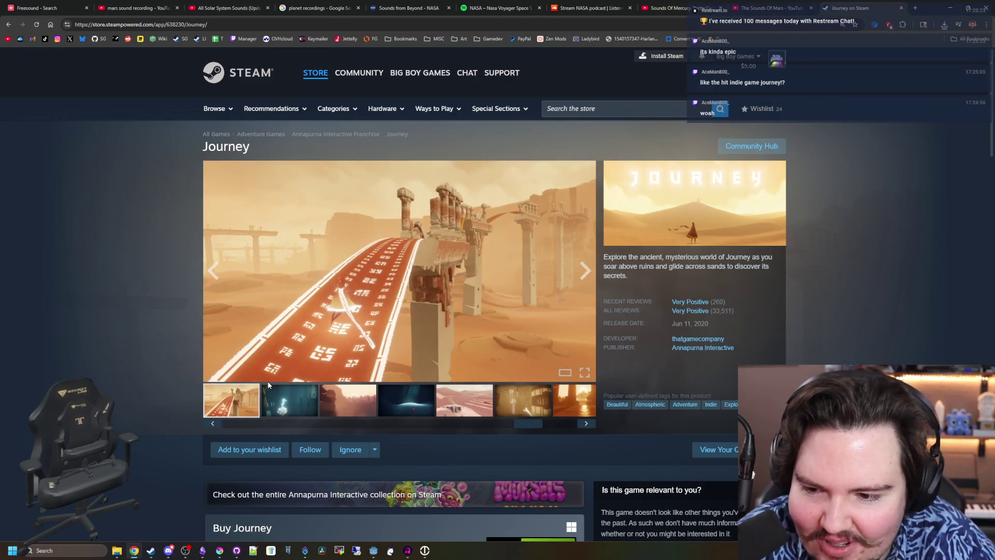
{"action": "mouse_move", "coordinate": [524, 424]}
{"action": "left_mouse_down"}
{"action": "mouse_move", "coordinate": [332, 428]}
{"action": "mouse_move", "coordinate": [596, 420]}
{"action": "left_mouse_up"}
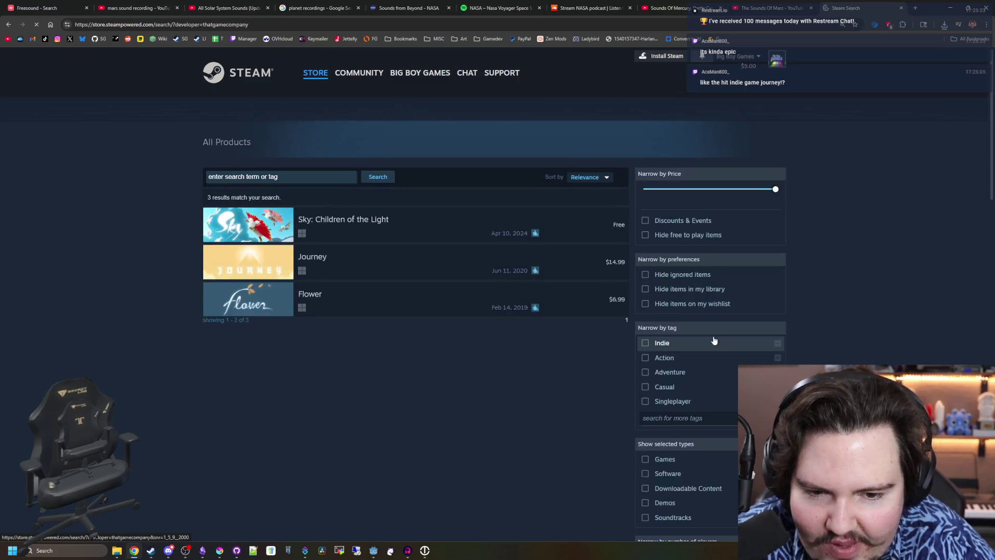
Open Sky: Children of the Light's store page and click through its screenshots
{"action": "left_click", "coordinate": [409, 233]}
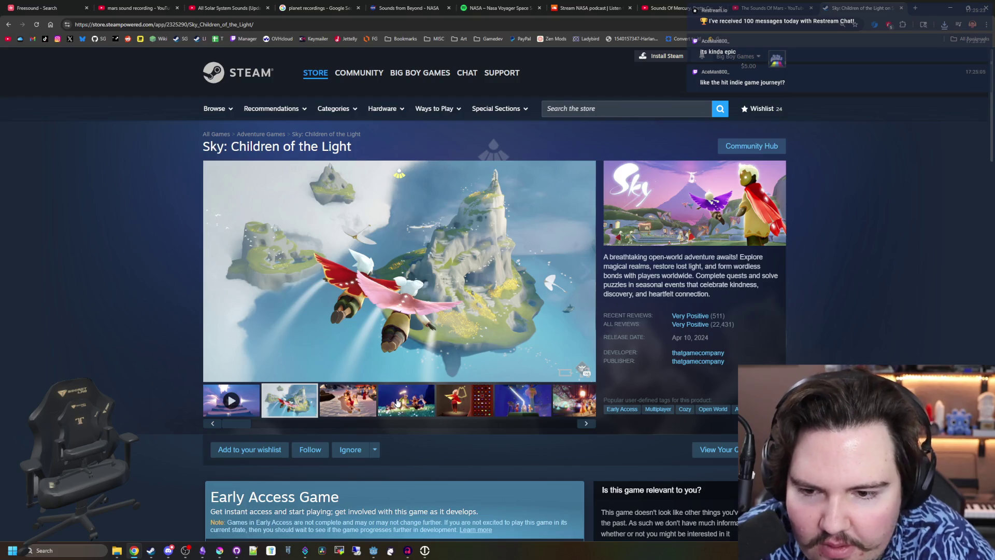
{"action": "left_click", "coordinate": [585, 273]}
{"action": "left_click", "coordinate": [584, 274]}
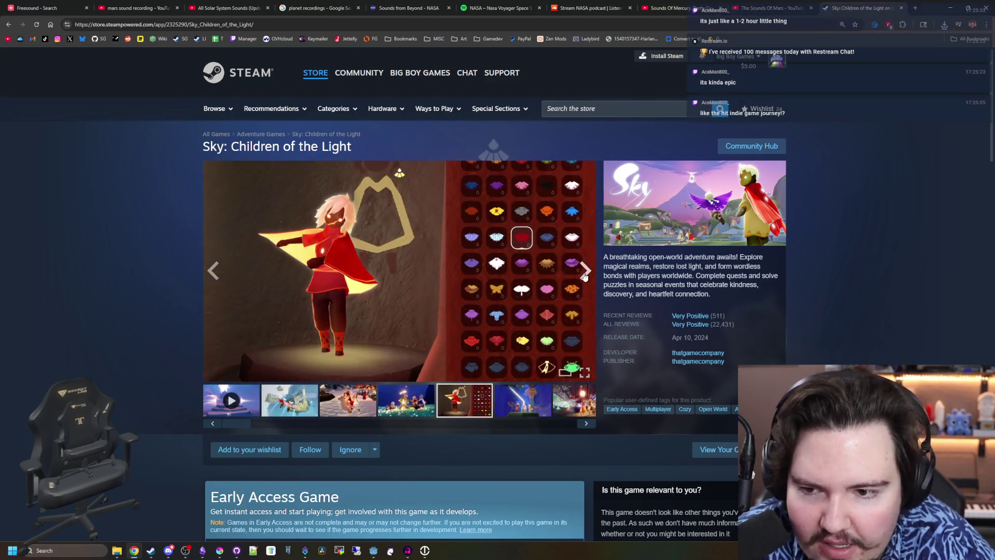
{"action": "left_click", "coordinate": [584, 275]}
{"action": "left_click", "coordinate": [584, 274]}
{"action": "left_click", "coordinate": [584, 275]}
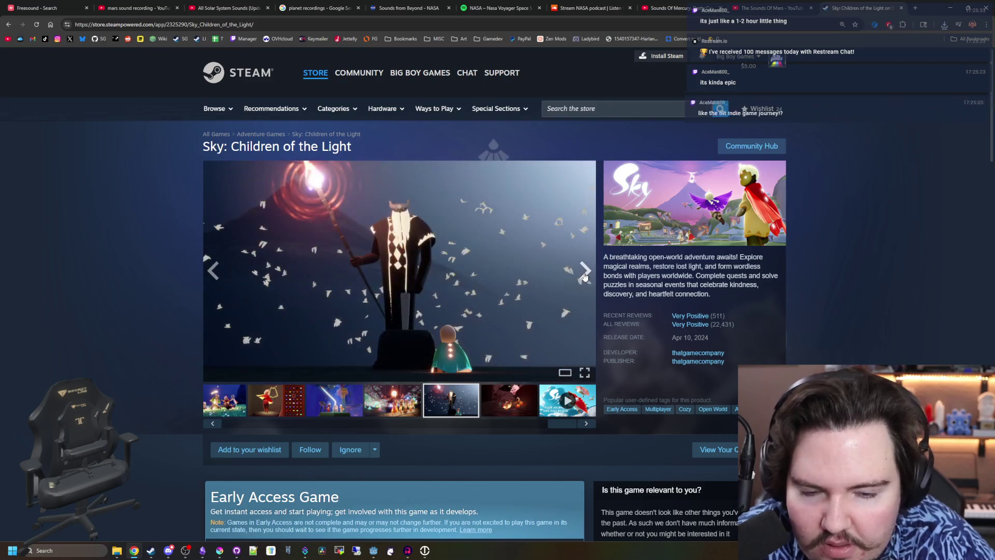
{"action": "left_click", "coordinate": [584, 275]}
{"action": "left_click", "coordinate": [584, 275]}
{"action": "left_click", "coordinate": [584, 274]}
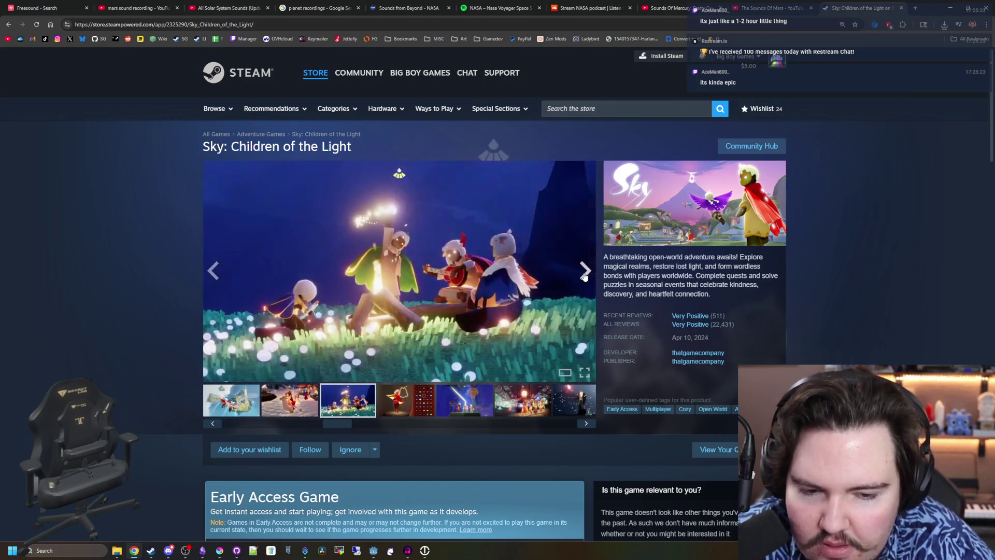
Return to thatgamecompany's list, visit Flower's page, then open Journey's store page
{"action": "left_click", "coordinate": [698, 352]}
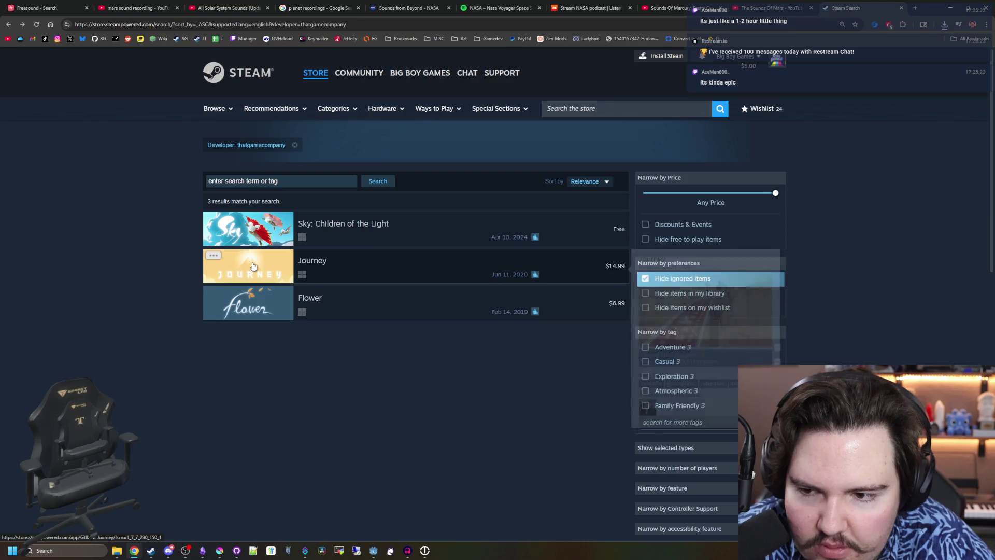
{"action": "mouse_move", "coordinate": [278, 312]}
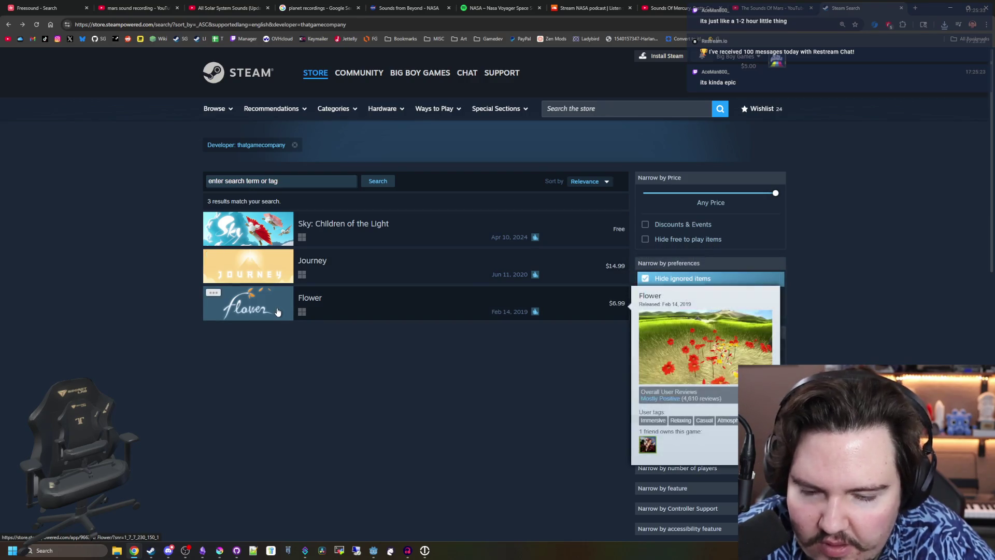
{"action": "left_click", "coordinate": [277, 312]}
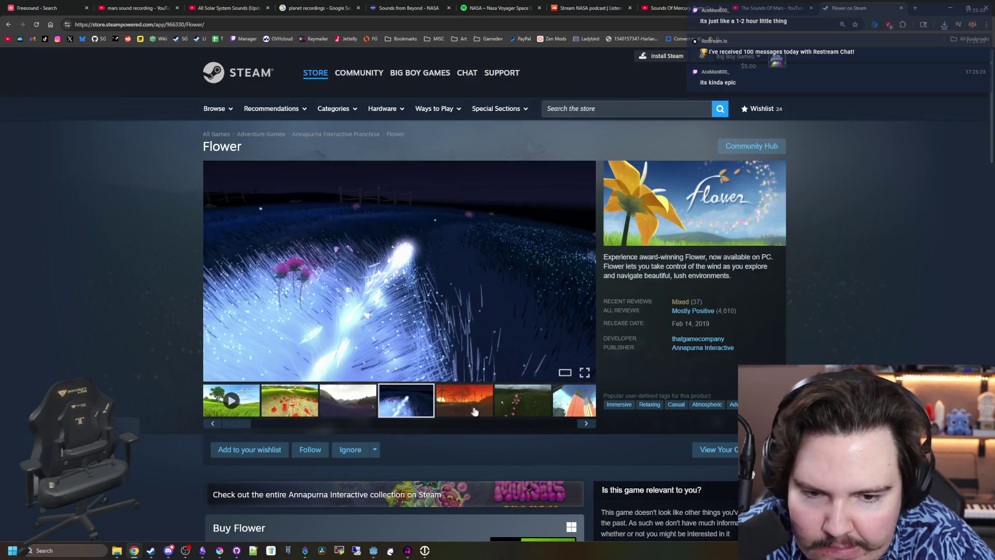
{"action": "key", "text": "alt+Left"}
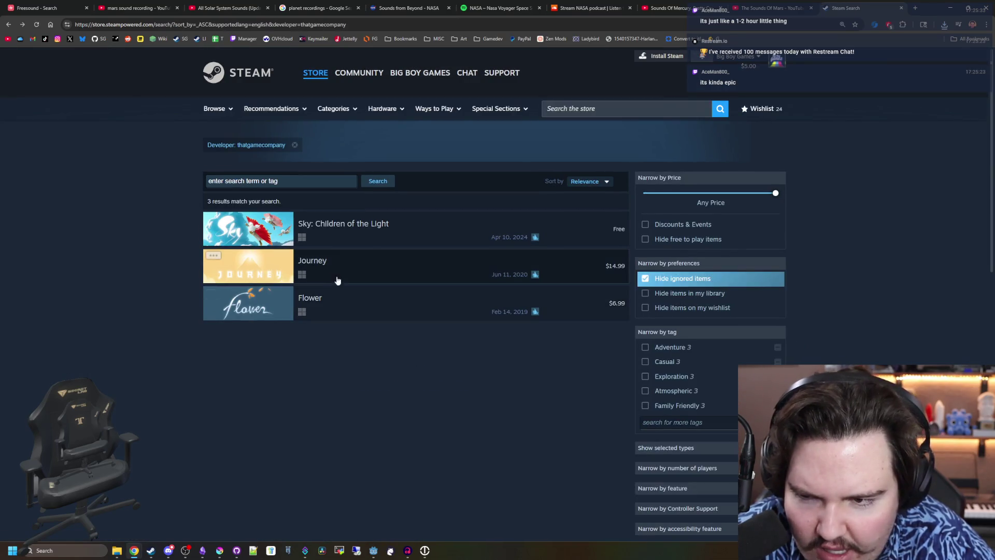
{"action": "left_click", "coordinate": [263, 265]}
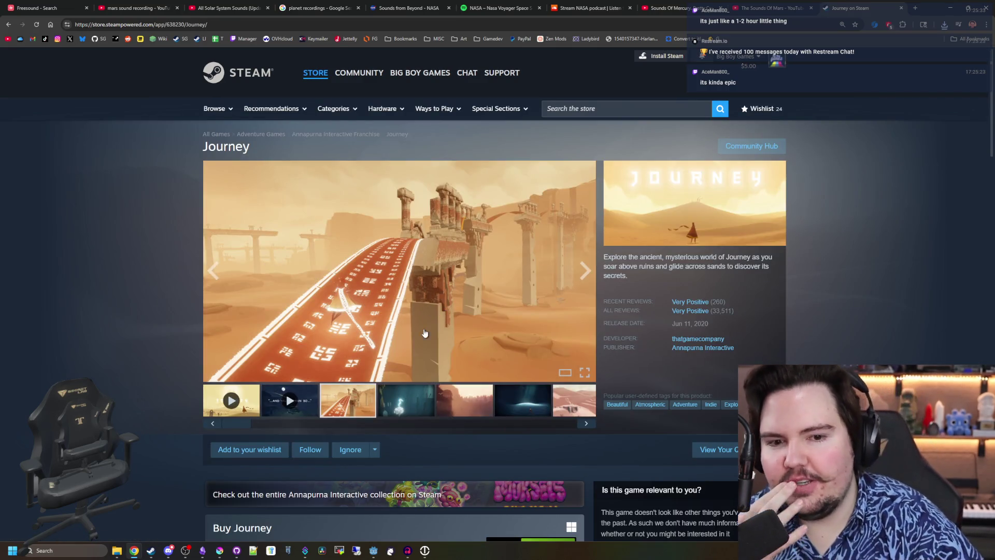
Scroll through Journey's store page, advance its gallery twice, and minimize the browser
{"action": "scroll", "coordinate": [425, 327], "scroll_direction": "down", "scroll_amount": 6}
{"action": "scroll", "coordinate": [424, 332], "scroll_direction": "down", "scroll_amount": 5}
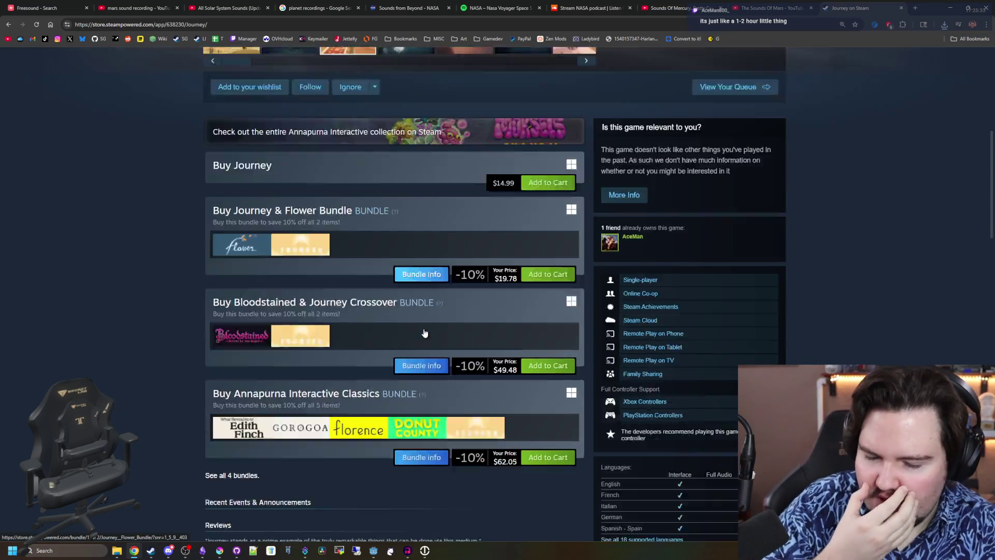
{"action": "scroll", "coordinate": [424, 333], "scroll_direction": "down", "scroll_amount": 5}
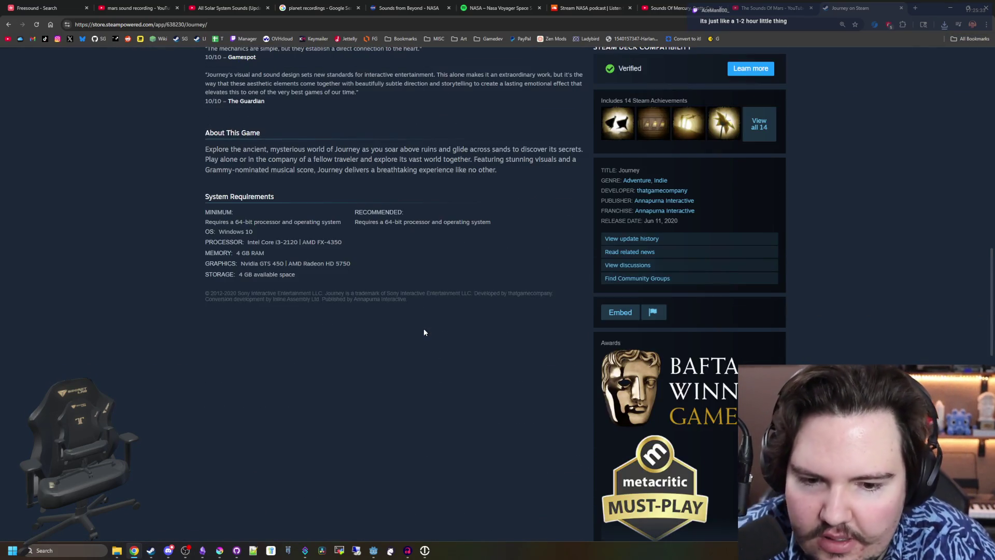
{"action": "scroll", "coordinate": [423, 332], "scroll_direction": "down", "scroll_amount": 7}
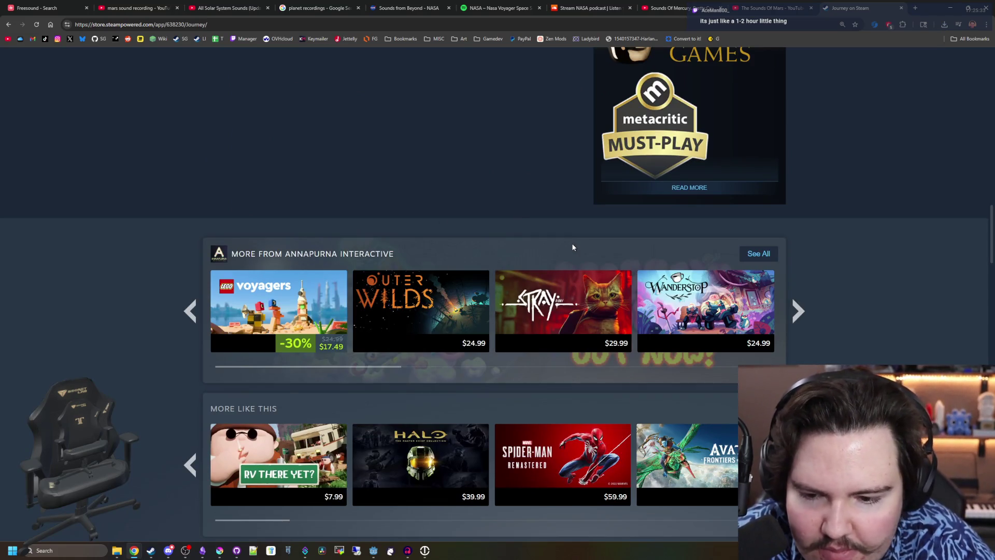
{"action": "scroll", "coordinate": [575, 241], "scroll_direction": "up", "scroll_amount": 20}
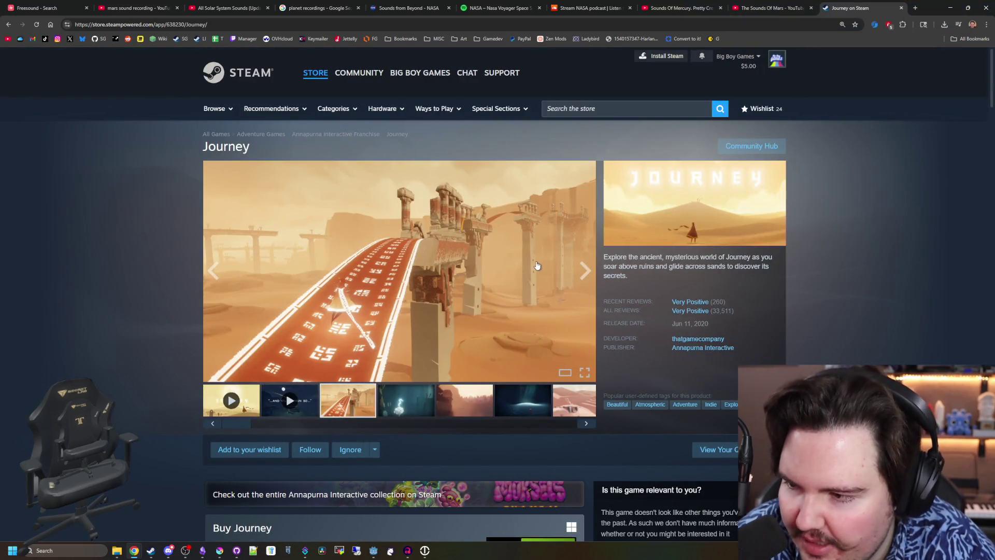
{"action": "scroll", "coordinate": [539, 240], "scroll_direction": "down", "scroll_amount": 3}
{"action": "scroll", "coordinate": [539, 239], "scroll_direction": "down", "scroll_amount": 1}
{"action": "scroll", "coordinate": [569, 272], "scroll_direction": "up", "scroll_amount": 5}
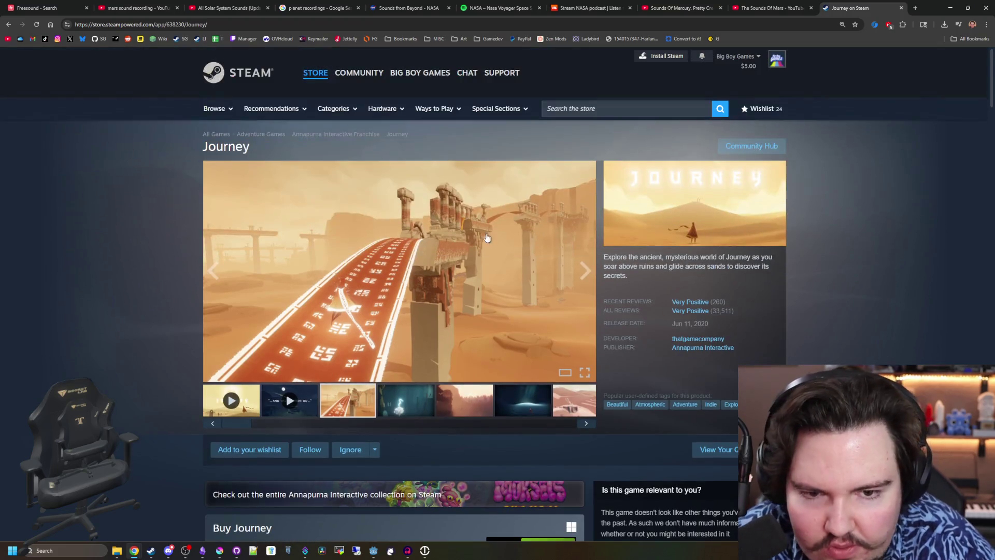
{"action": "left_click", "coordinate": [585, 270]}
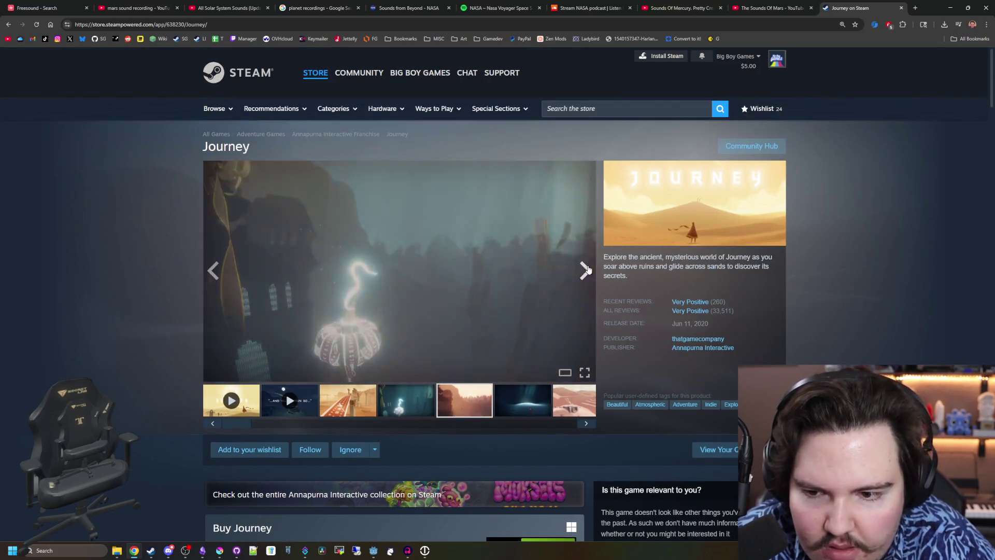
{"action": "left_click", "coordinate": [585, 270]}
{"action": "left_click", "coordinate": [585, 270]}
{"action": "left_click", "coordinate": [950, 7]}
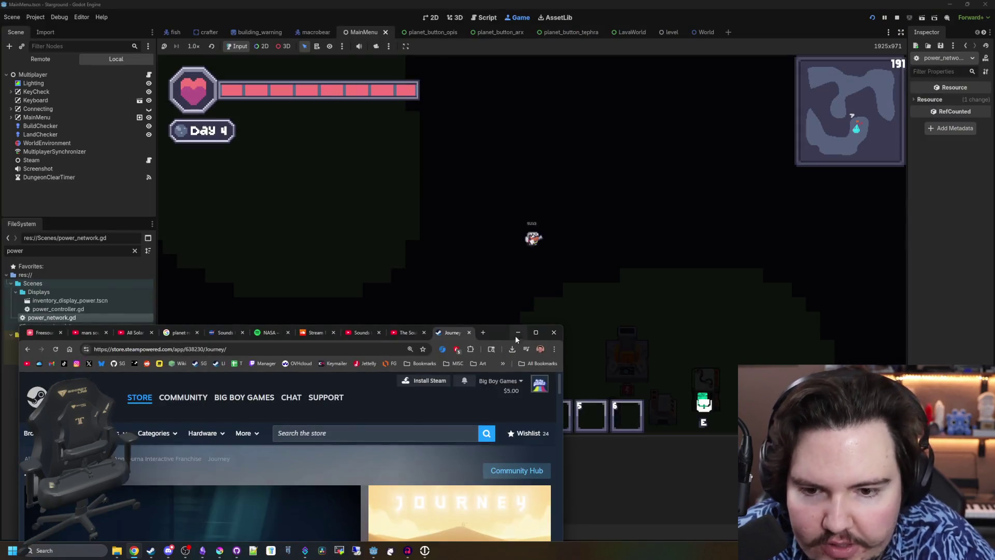
Move the player, then pause and open Options on the Audio tab (Master 53, Music 0)
{"action": "key", "text": "s+d"}
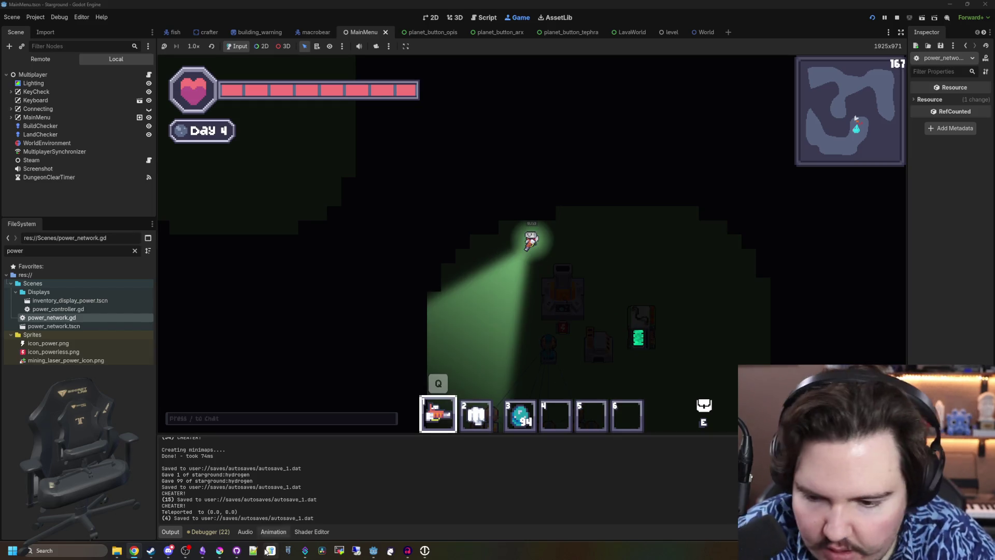
{"action": "mouse_move", "coordinate": [409, 551]}
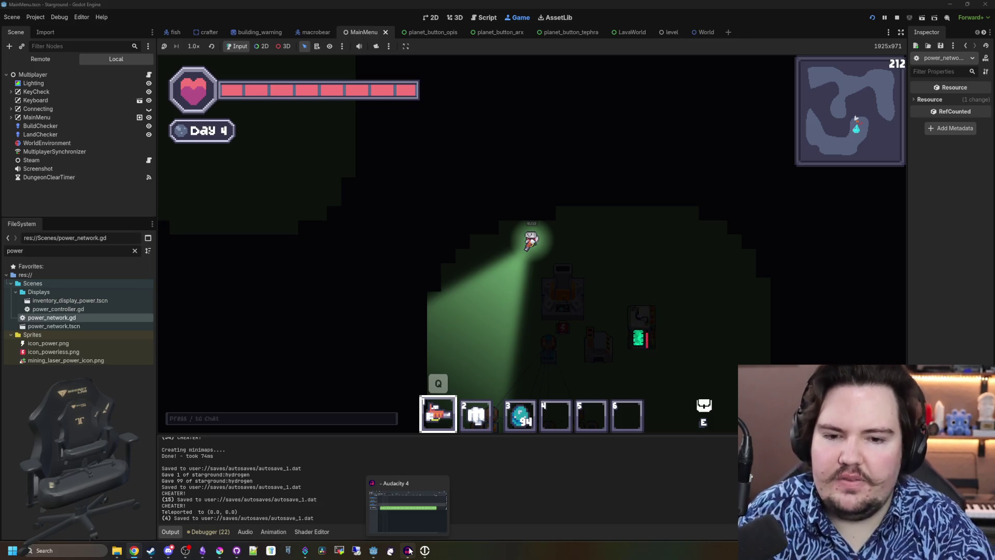
{"action": "key", "text": "s"}
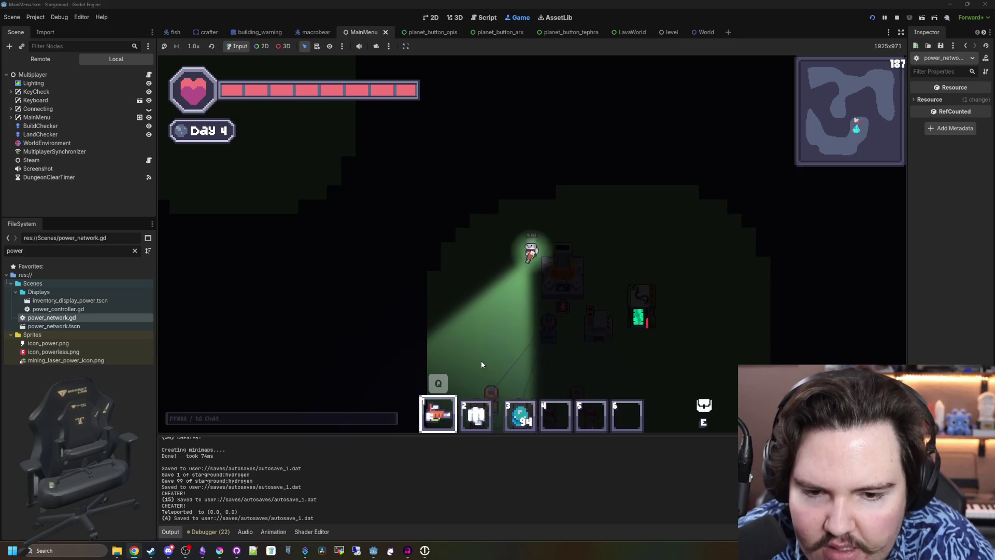
{"action": "key", "text": "Escape"}
{"action": "left_click", "coordinate": [532, 263]}
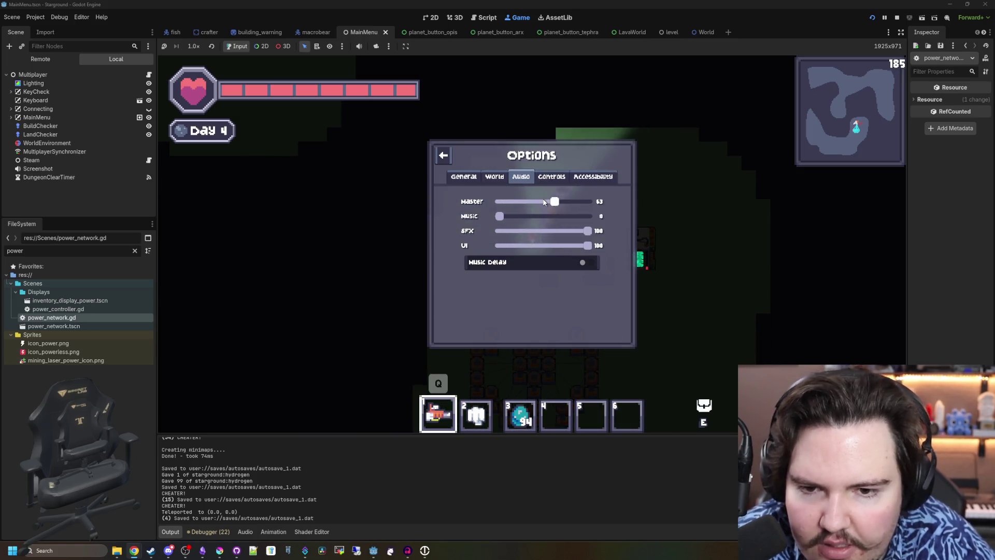
Close the game's Options panel with Esc and resume play on Day 5
{"action": "key", "text": "Escape"}
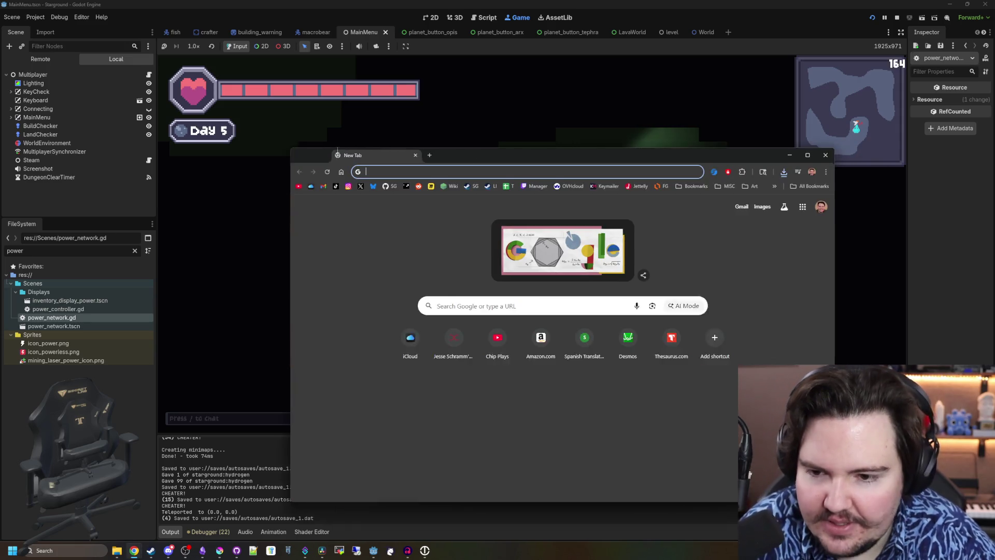
Search for 'blackmagic' and go to the Blackmagic Design Products page
{"action": "left_click_drag", "start_coordinate": [363, 149], "coordinate": [328, 147]}
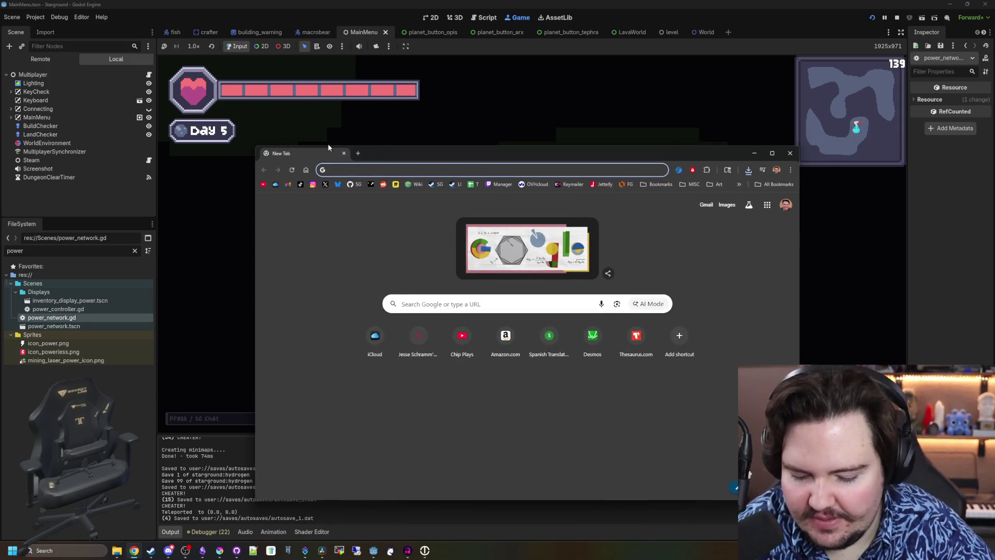
{"action": "type", "text": "blackmagic"}
{"action": "key", "text": "Return"}
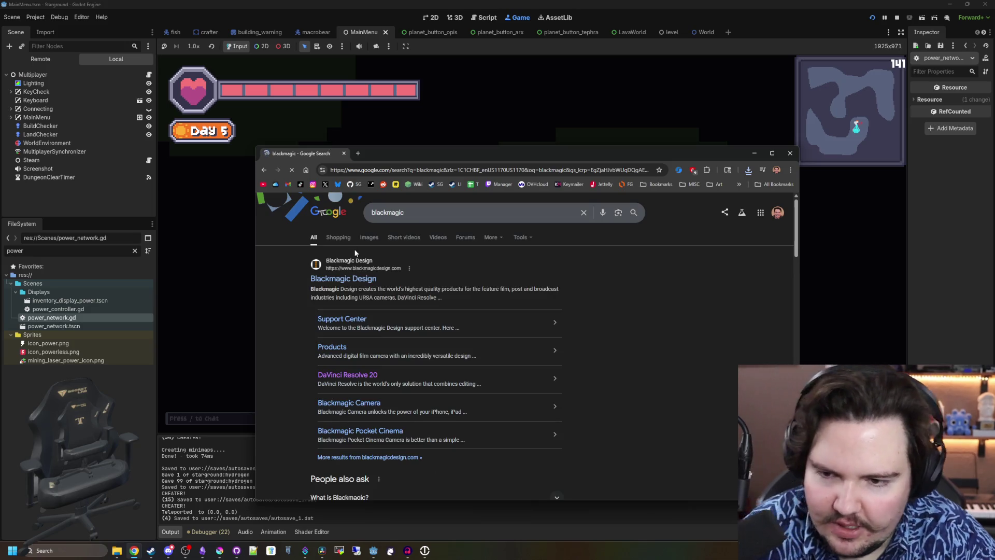
{"action": "left_click", "coordinate": [358, 278]}
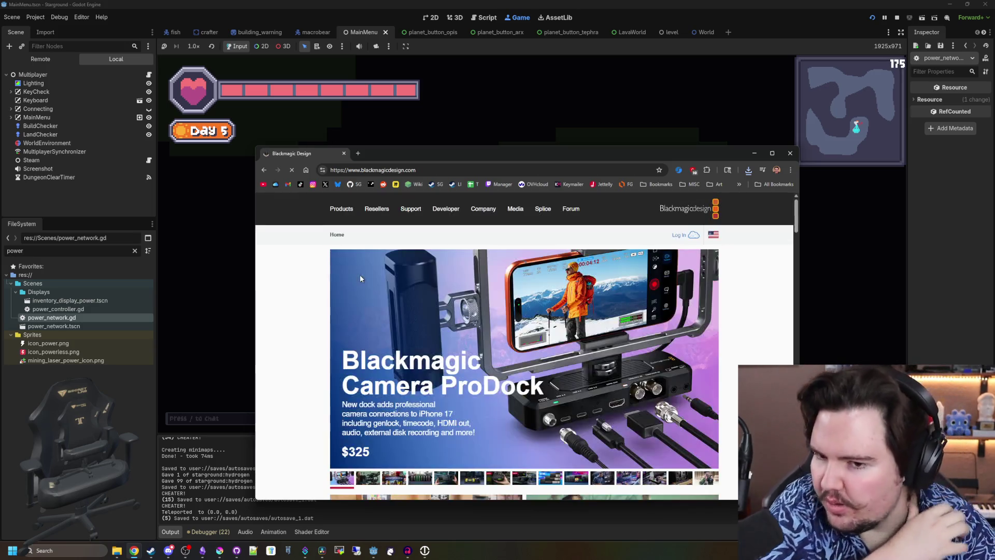
{"action": "left_click", "coordinate": [346, 208]}
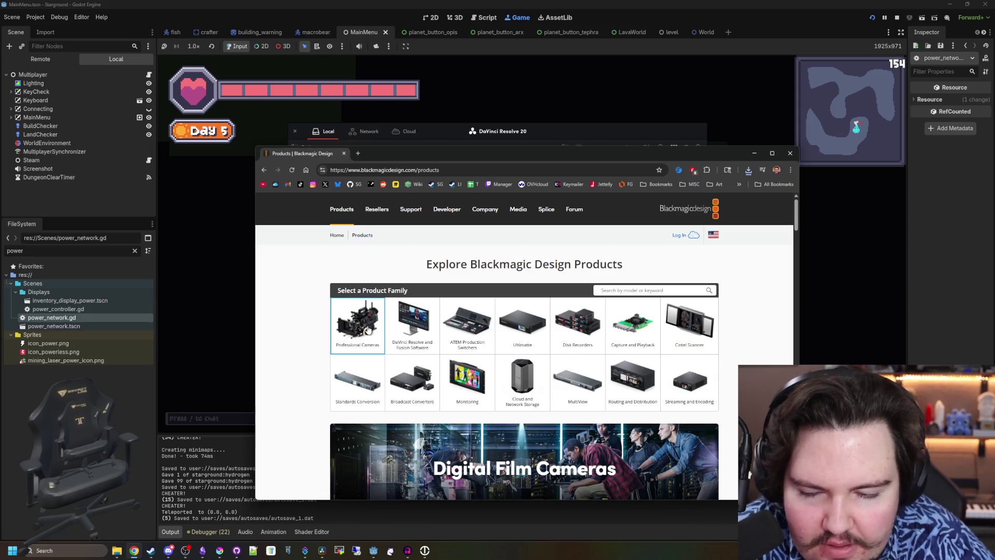
Scroll the camera grid and open the Pocket Cinema Camera page in a second tab
{"action": "scroll", "coordinate": [368, 329], "scroll_direction": "down", "scroll_amount": 3}
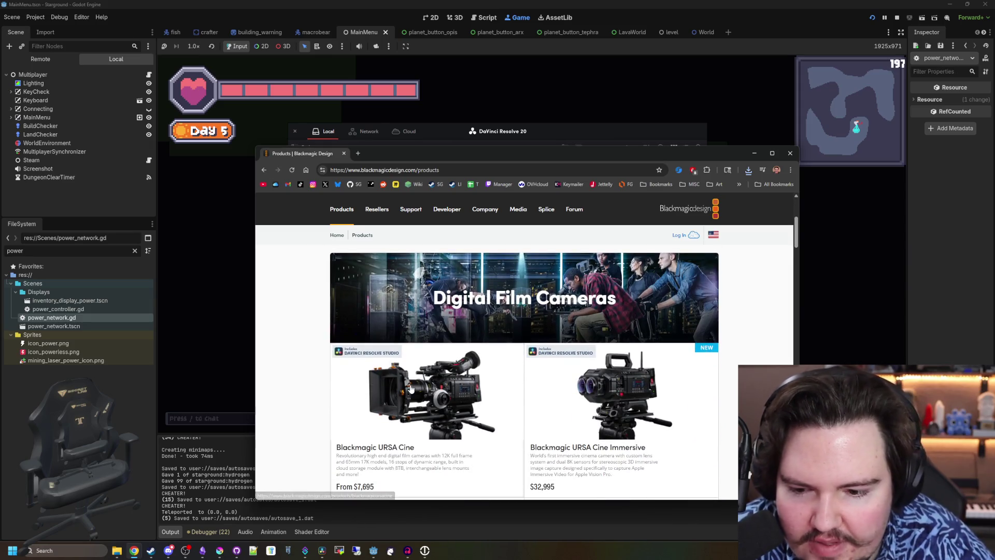
{"action": "scroll", "coordinate": [587, 375], "scroll_direction": "down", "scroll_amount": 1}
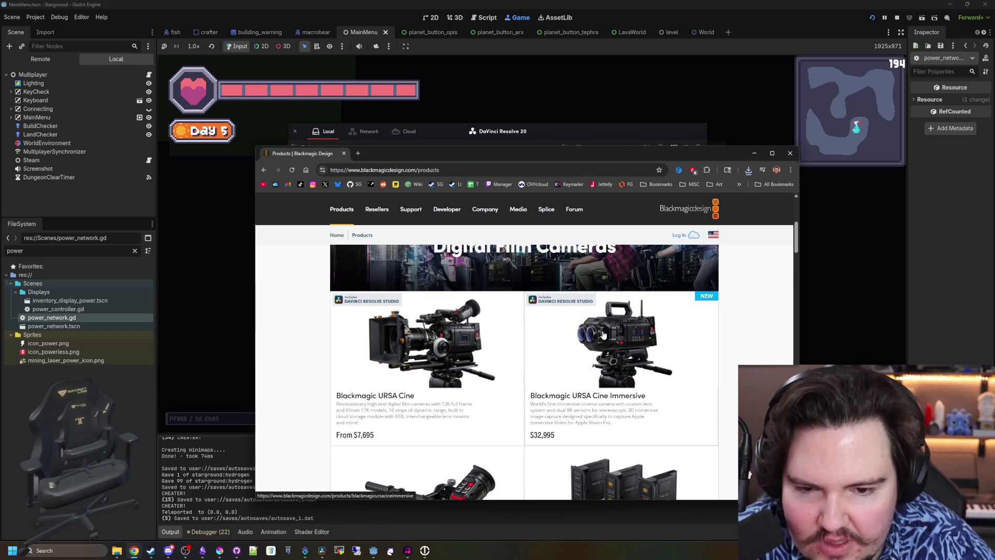
{"action": "scroll", "coordinate": [428, 333], "scroll_direction": "down", "scroll_amount": 7}
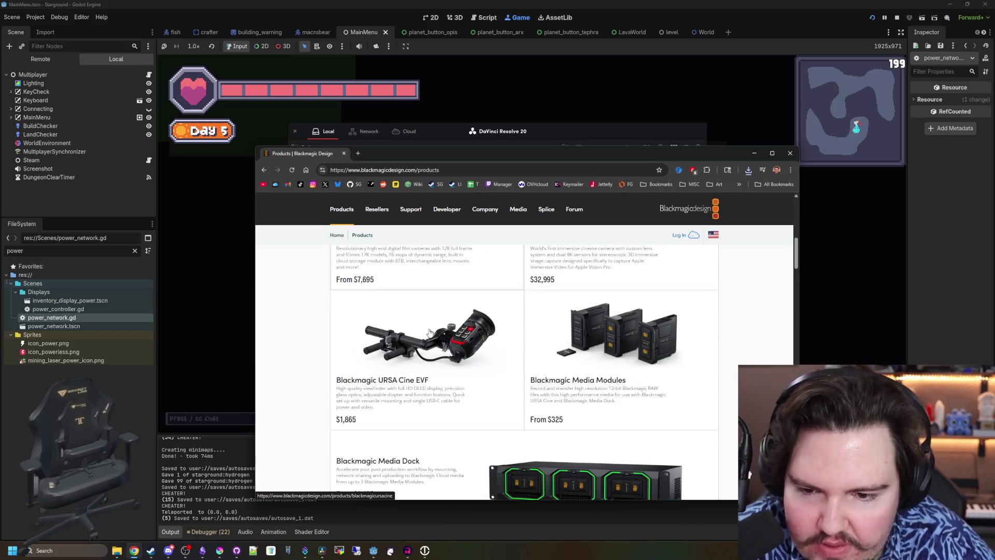
{"action": "scroll", "coordinate": [430, 333], "scroll_direction": "down", "scroll_amount": 3}
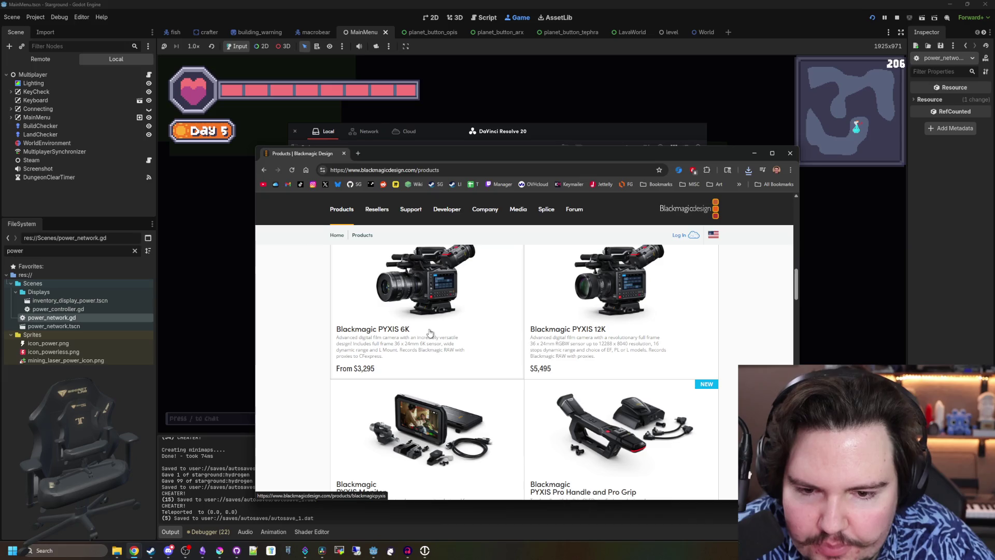
{"action": "scroll", "coordinate": [429, 332], "scroll_direction": "down", "scroll_amount": 4}
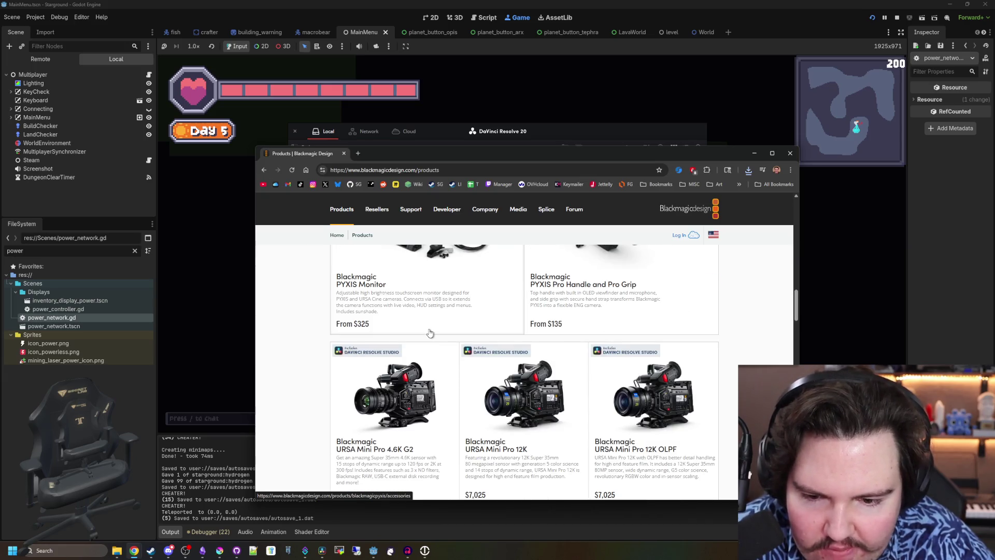
{"action": "scroll", "coordinate": [429, 332], "scroll_direction": "down", "scroll_amount": 9}
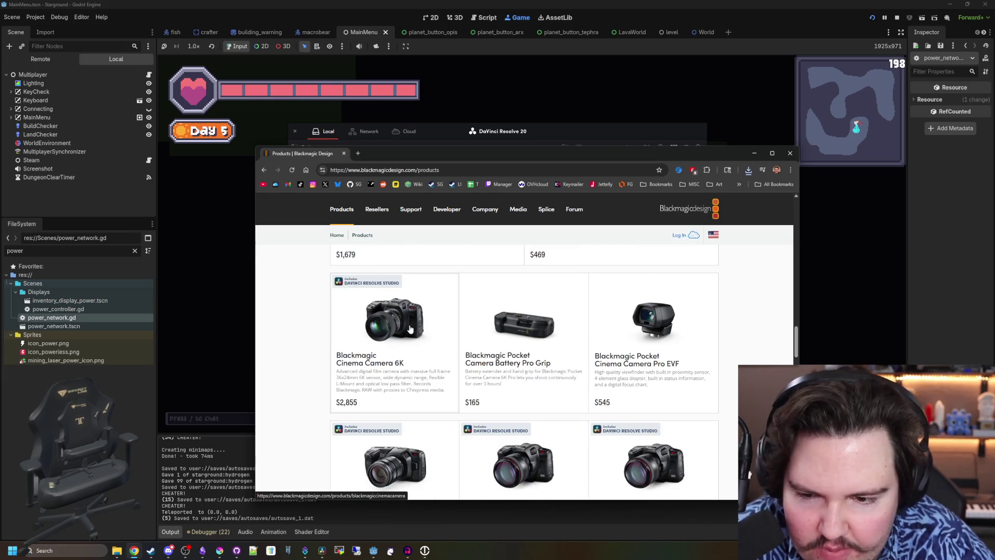
{"action": "scroll", "coordinate": [410, 329], "scroll_direction": "down", "scroll_amount": 2}
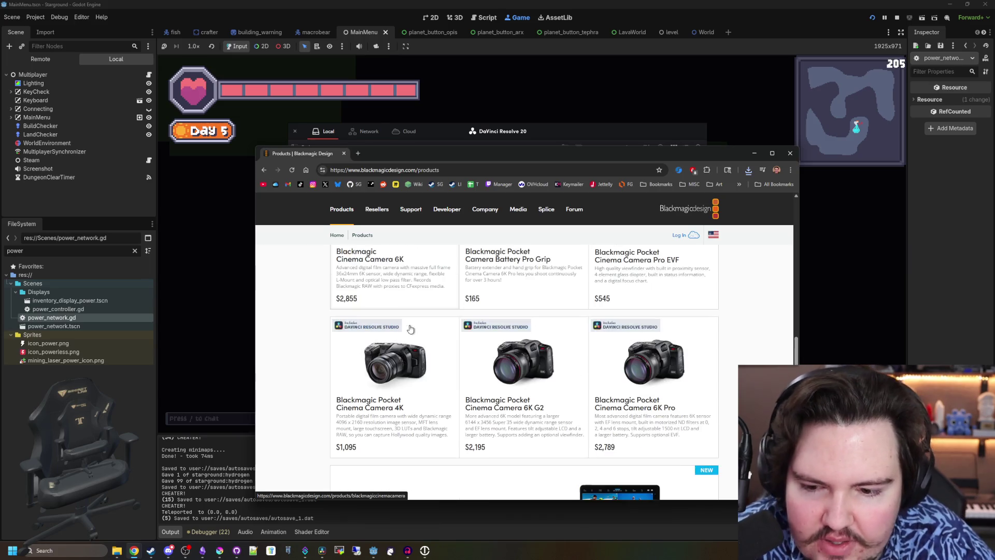
{"action": "middle_click", "coordinate": [392, 364]}
{"action": "scroll", "coordinate": [391, 364], "scroll_direction": "up", "scroll_amount": 1}
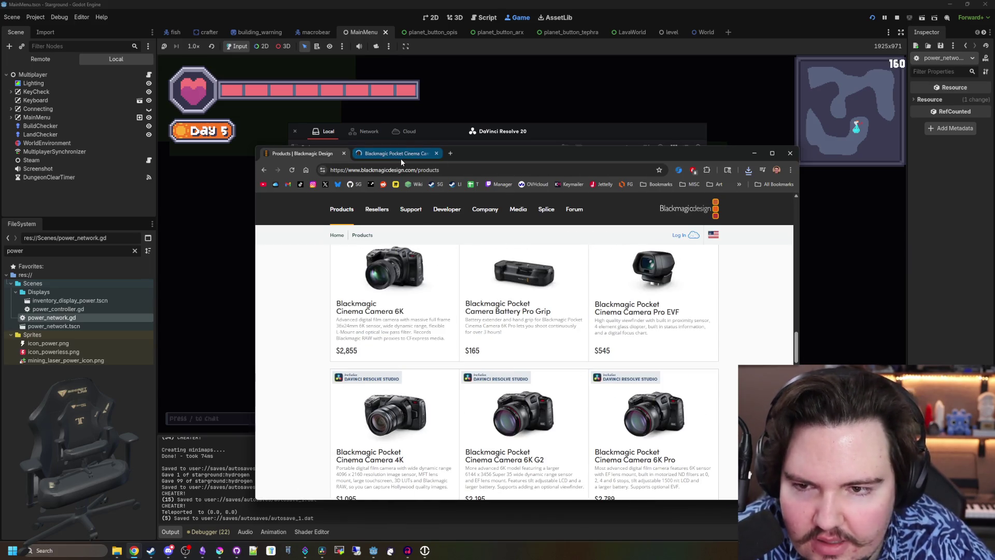
{"action": "double_click", "coordinate": [401, 160]}
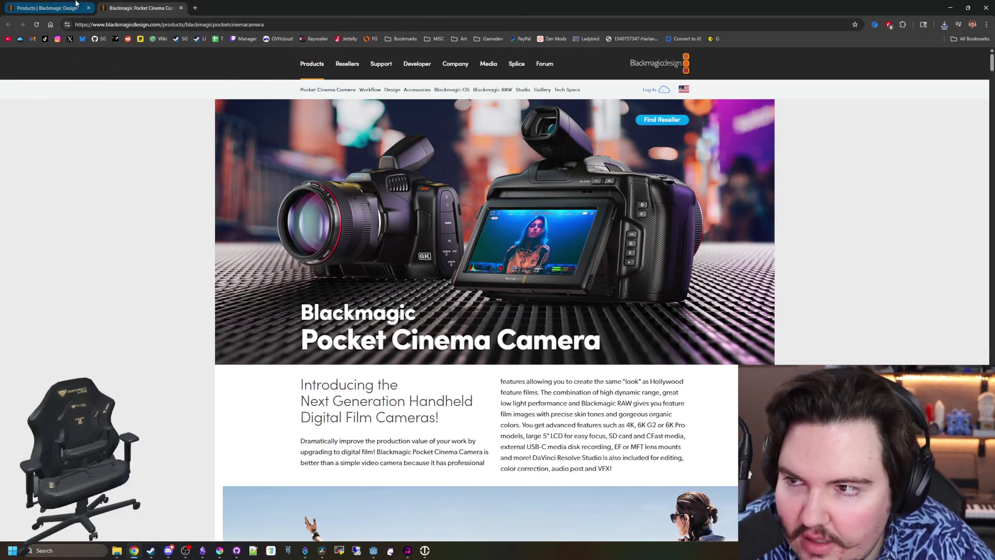
Switch to the Pocket Cinema Camera tab and read down through its page
{"action": "left_click", "coordinate": [44, 6]}
{"action": "left_click", "coordinate": [173, 7]}
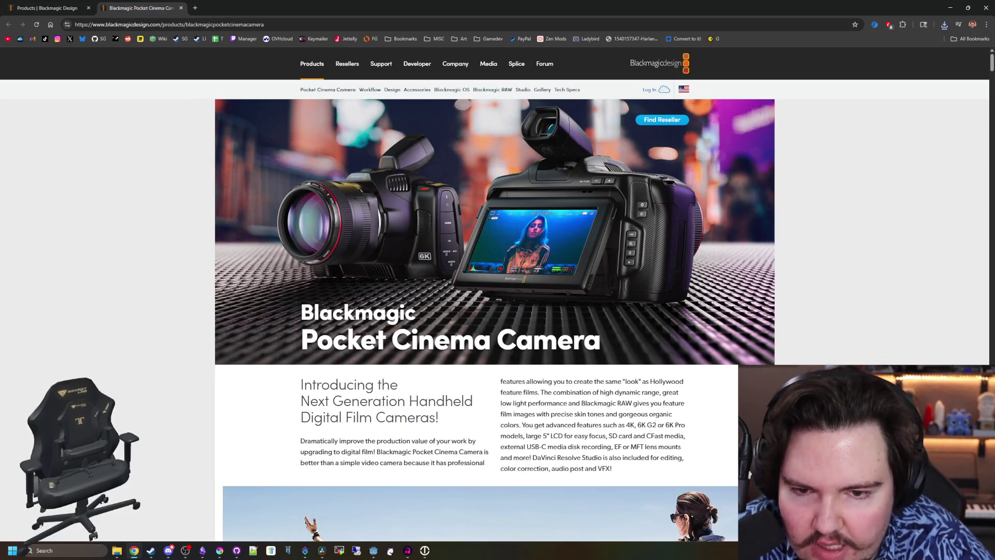
{"action": "scroll", "coordinate": [495, 319], "scroll_direction": "down", "scroll_amount": 15}
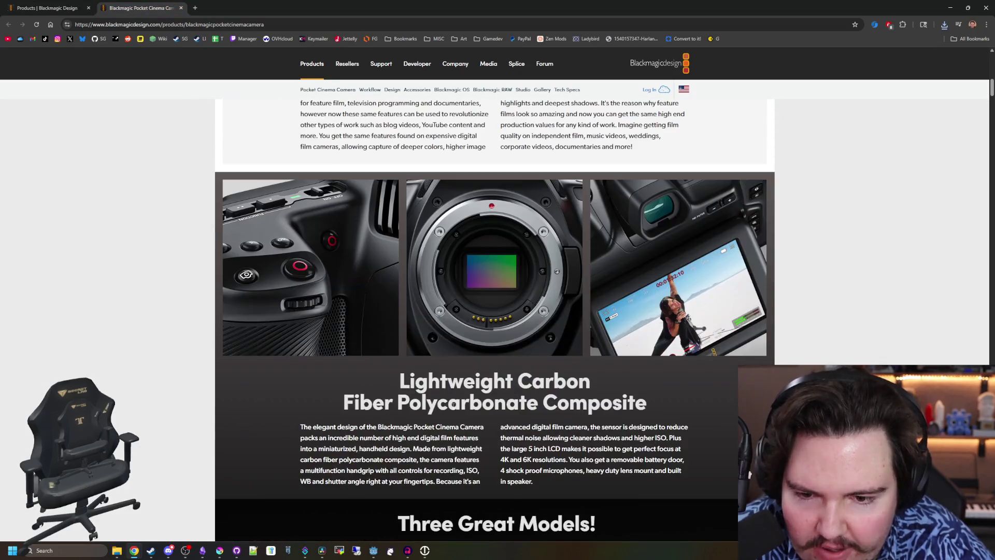
{"action": "scroll", "coordinate": [452, 409], "scroll_direction": "down", "scroll_amount": 6}
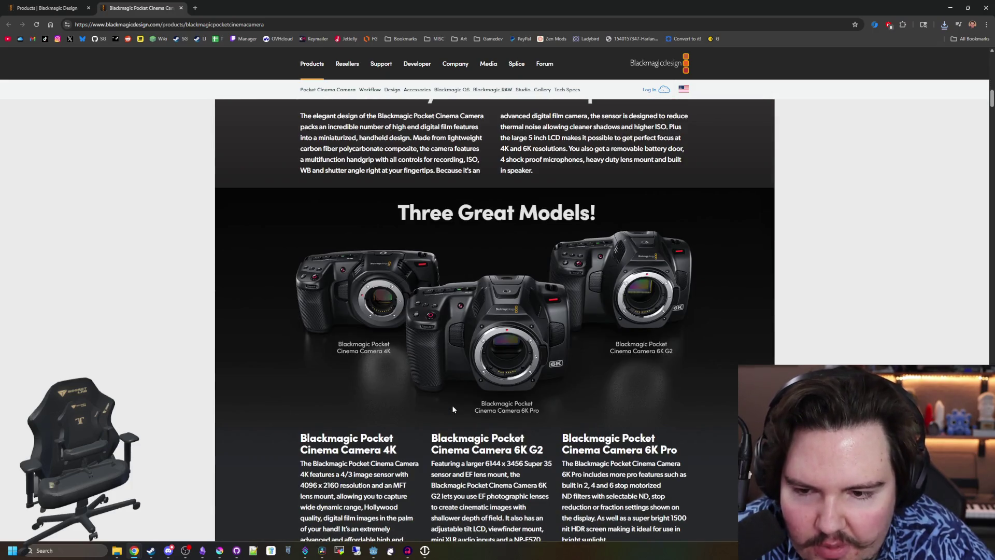
{"action": "scroll", "coordinate": [563, 328], "scroll_direction": "down", "scroll_amount": 10}
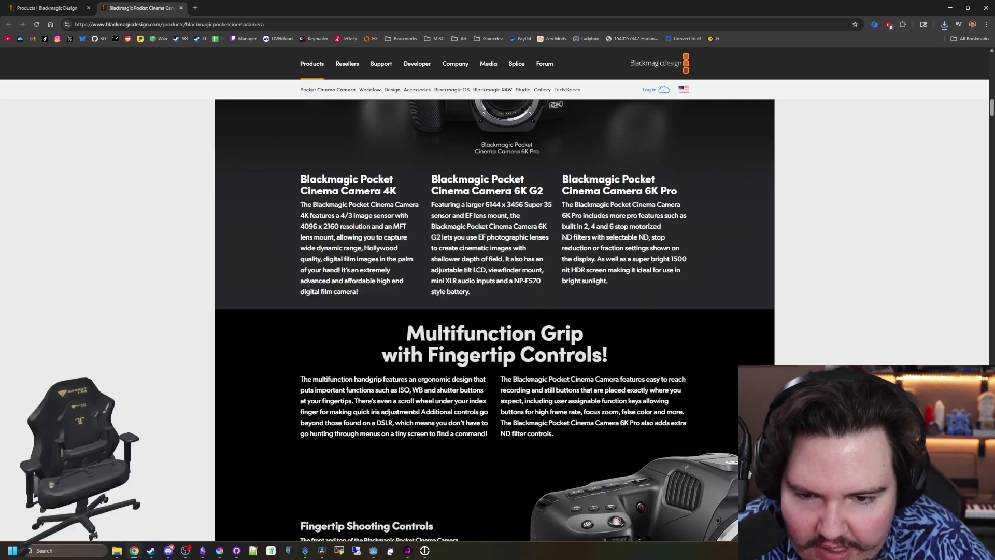
{"action": "scroll", "coordinate": [565, 326], "scroll_direction": "down", "scroll_amount": 5}
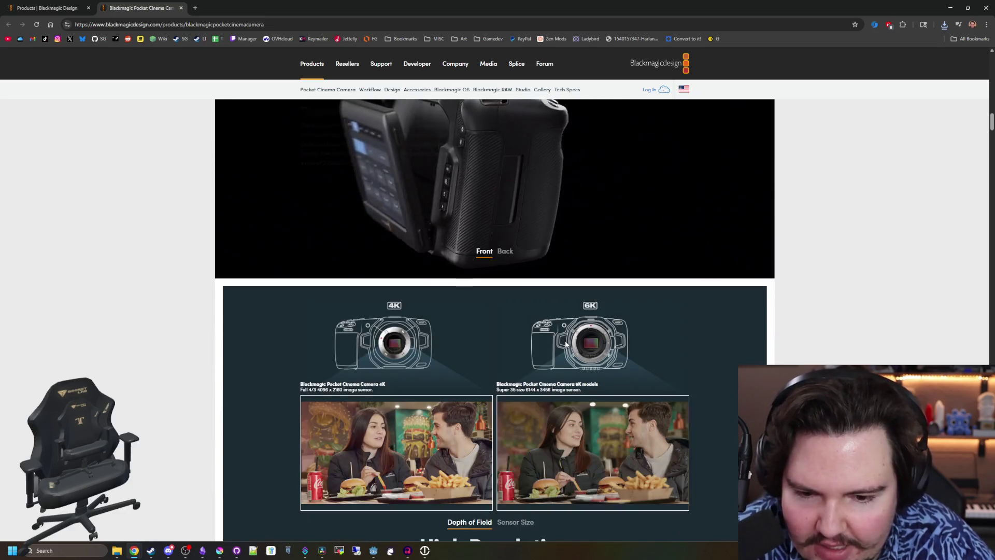
{"action": "scroll", "coordinate": [566, 343], "scroll_direction": "down", "scroll_amount": 6}
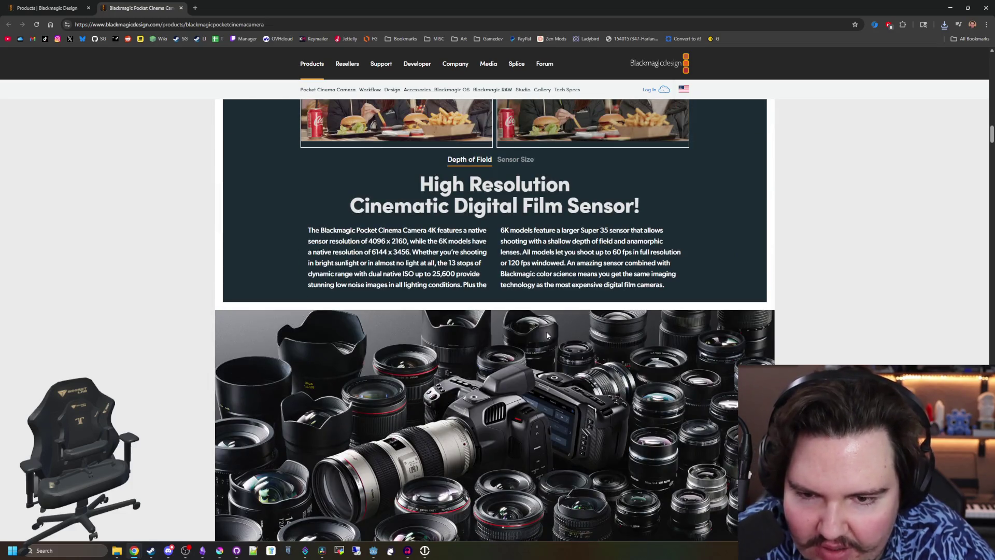
{"action": "scroll", "coordinate": [547, 331], "scroll_direction": "down", "scroll_amount": 4}
{"action": "scroll", "coordinate": [502, 245], "scroll_direction": "down", "scroll_amount": 9}
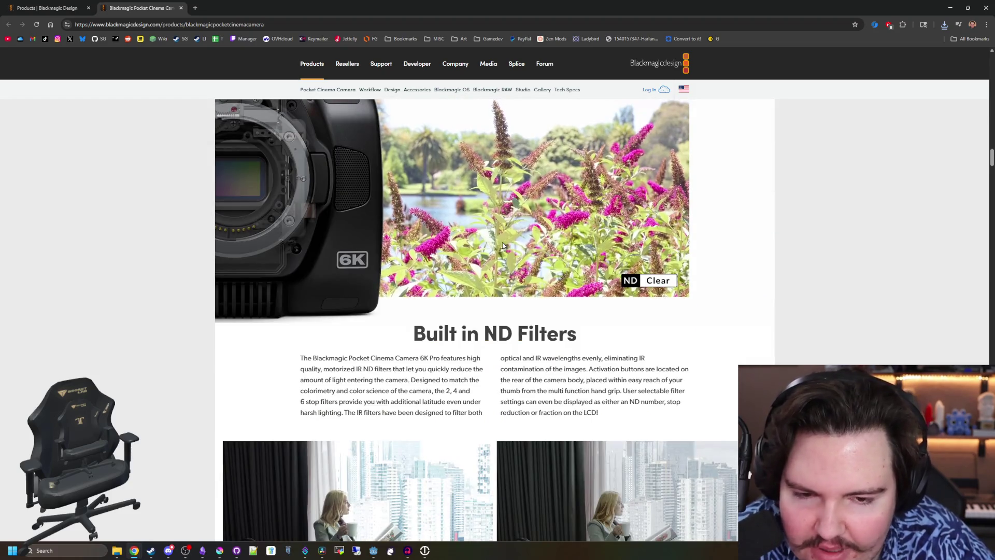
{"action": "scroll", "coordinate": [502, 245], "scroll_direction": "down", "scroll_amount": 6}
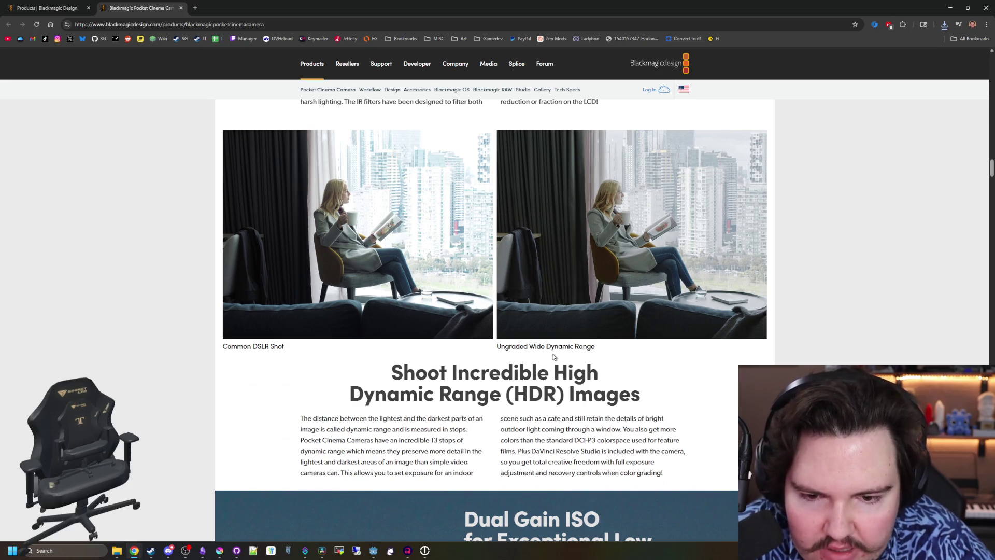
{"action": "scroll", "coordinate": [553, 356], "scroll_direction": "down", "scroll_amount": 18}
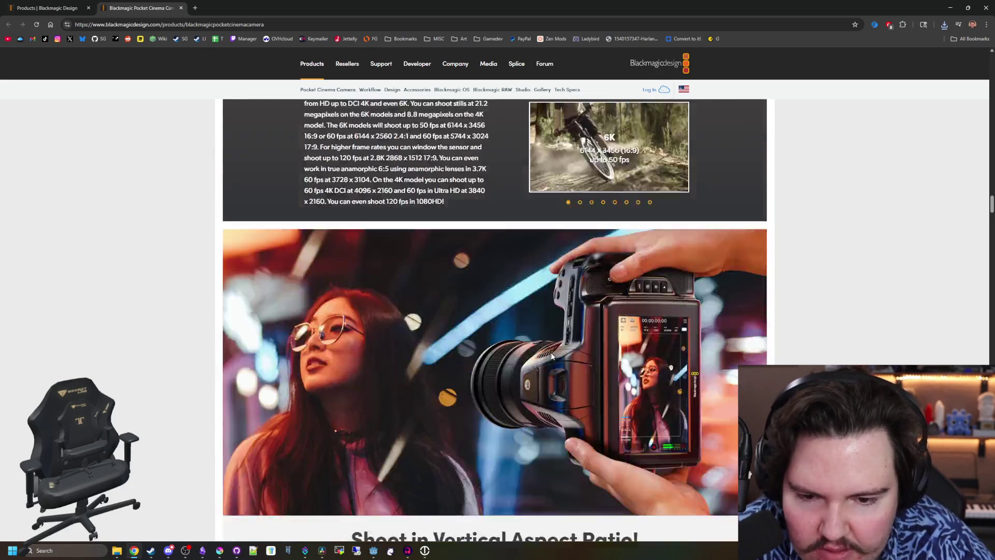
{"action": "scroll", "coordinate": [551, 355], "scroll_direction": "down", "scroll_amount": 20}
{"action": "scroll", "coordinate": [526, 349], "scroll_direction": "down", "scroll_amount": 20}
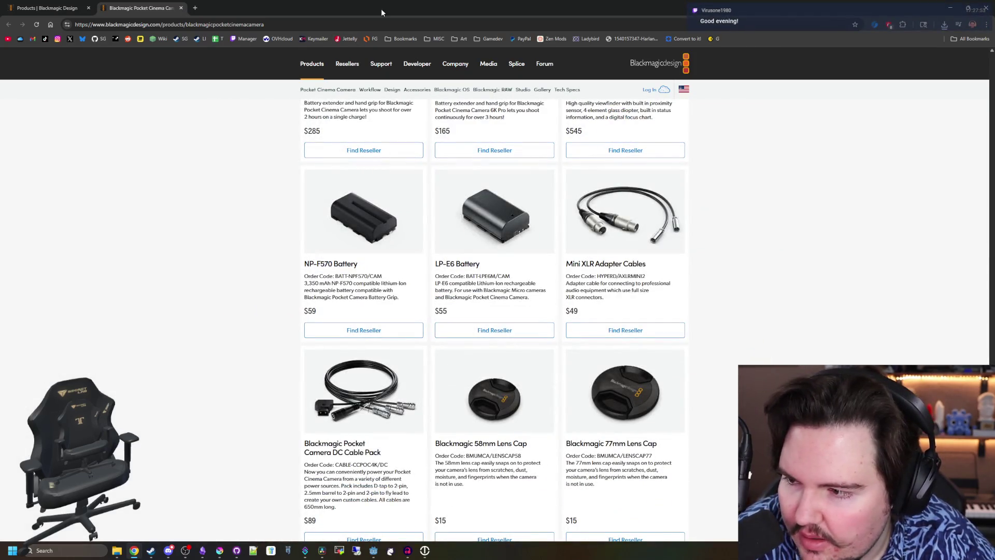
Close Chrome and create Untitled Project 19 in Resolve's Project Manager
{"action": "left_click_drag", "start_coordinate": [381, 12], "coordinate": [378, 362]}
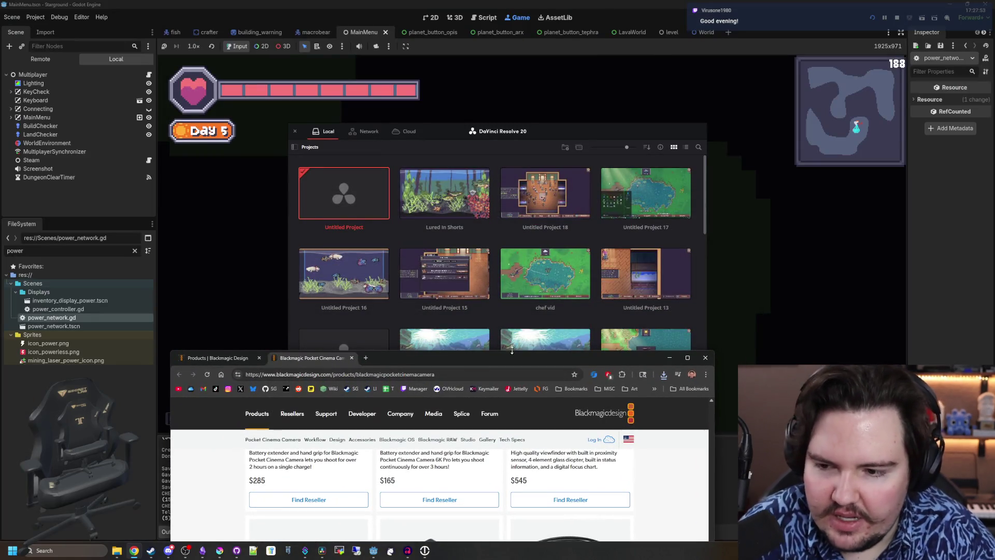
{"action": "left_click", "coordinate": [705, 358]}
{"action": "double_click", "coordinate": [351, 199]}
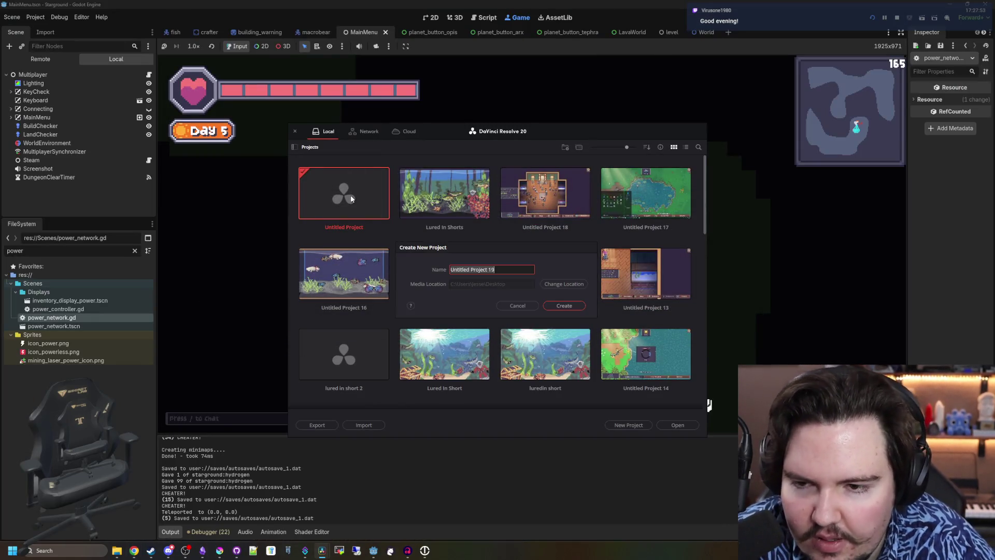
{"action": "left_click", "coordinate": [578, 309]}
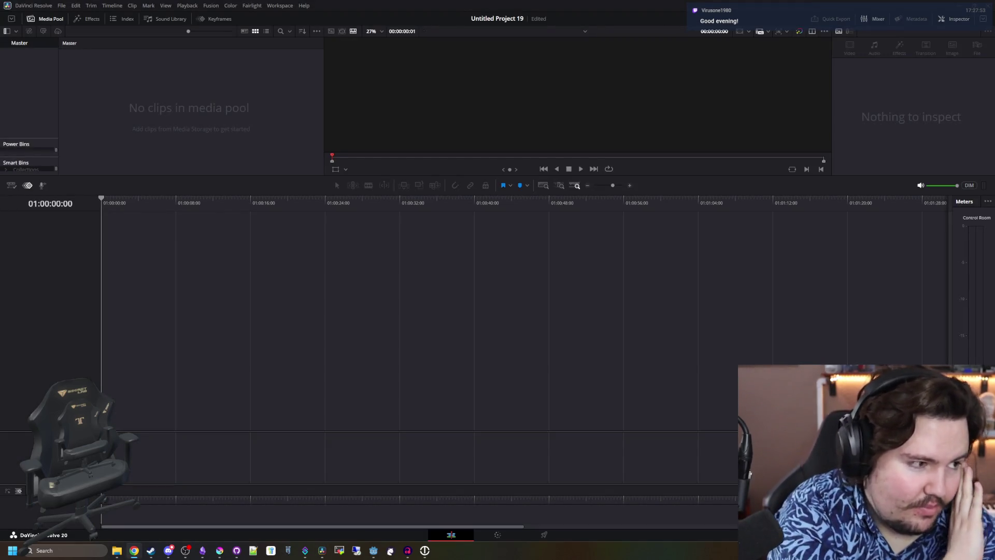
Add The Sounds Of Mars and Sounds Of Mercury clips to the timeline
{"action": "left_click_drag", "start_coordinate": [171, 280], "coordinate": [172, 278]}
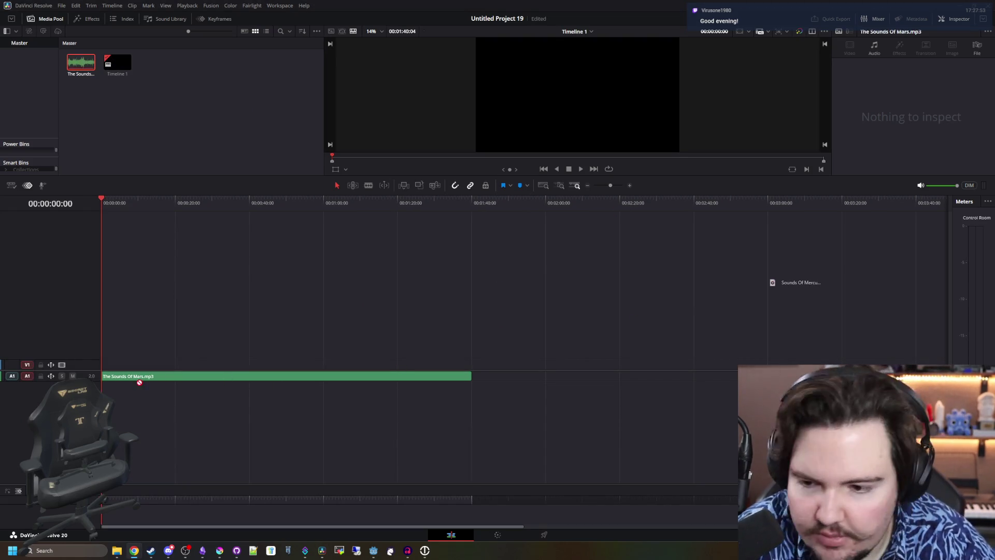
{"action": "mouse_move", "coordinate": [131, 386]}
{"action": "left_mouse_down"}
{"action": "mouse_move", "coordinate": [189, 394]}
{"action": "mouse_move", "coordinate": [121, 390]}
{"action": "left_mouse_up"}
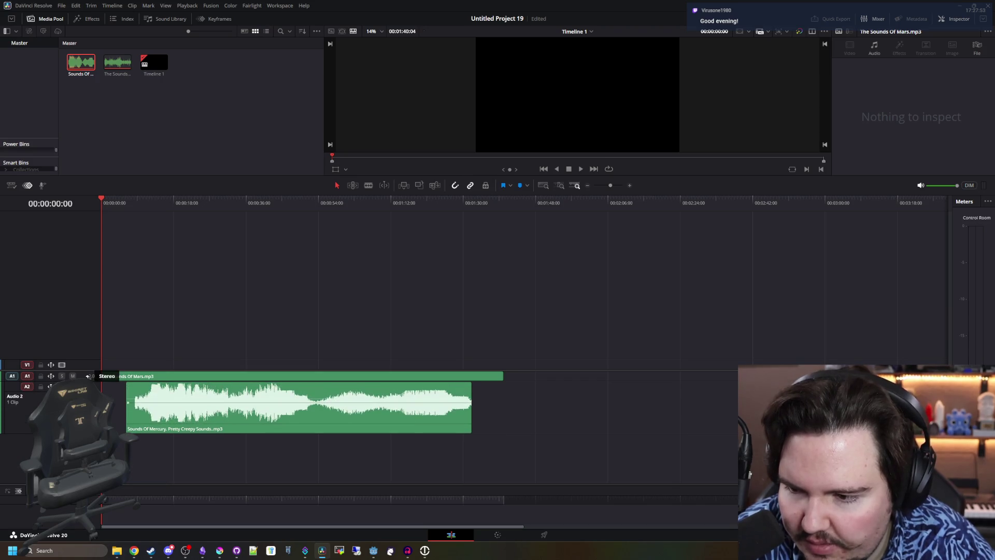
{"action": "left_click", "coordinate": [132, 391]}
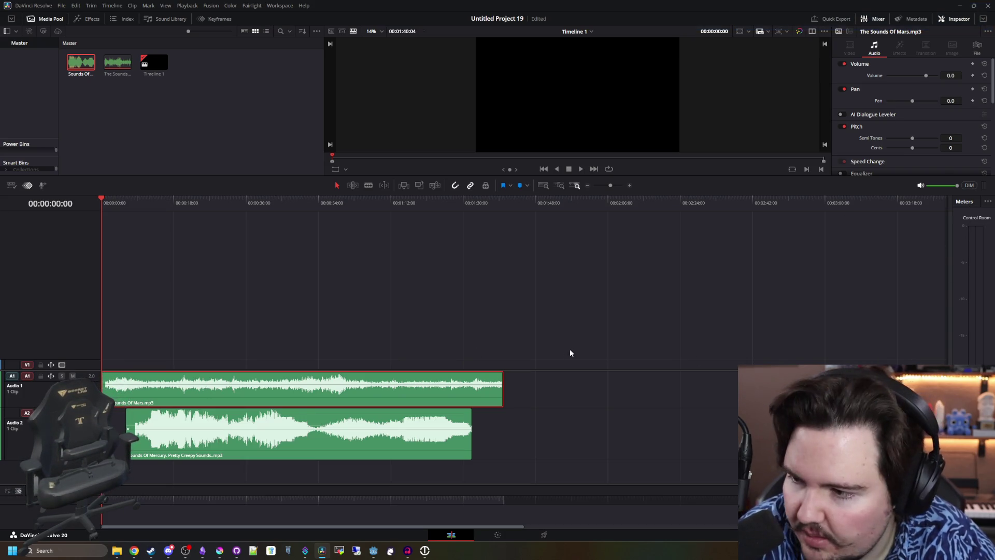
{"action": "left_click", "coordinate": [444, 313]}
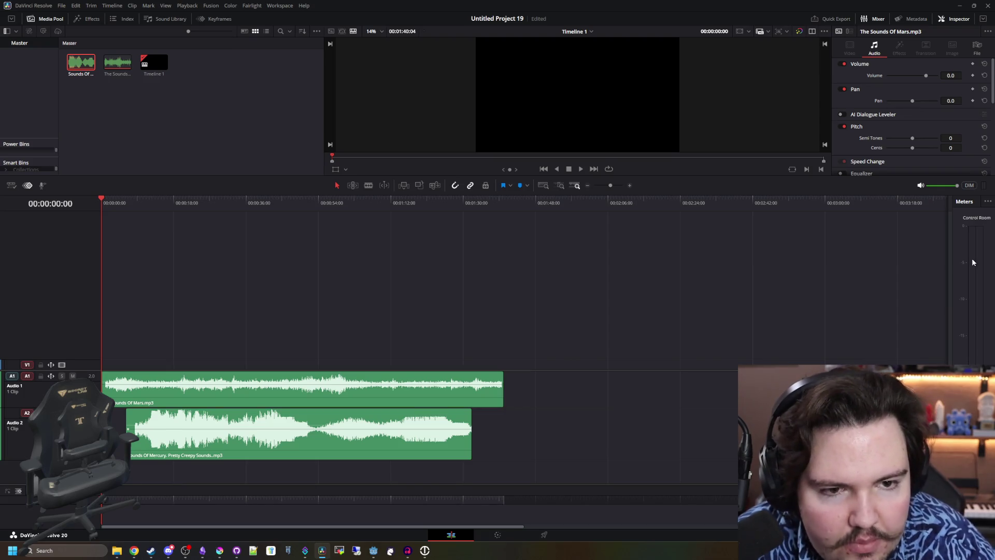
Show the audio mixer, undo the Mercury clip, and drop Sounds Of Mercury onto a second track
{"action": "left_click", "coordinate": [873, 21]}
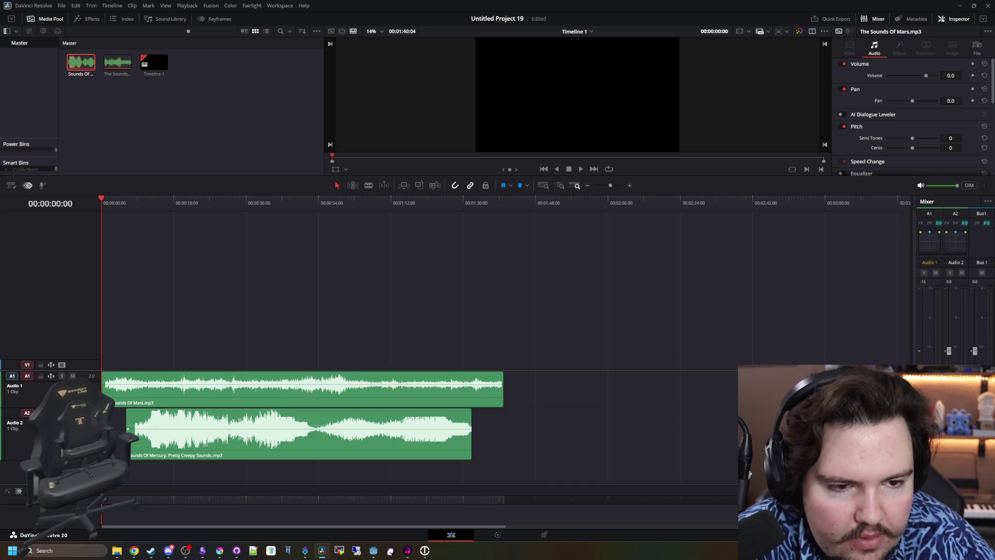
{"action": "key", "text": "ctrl+z"}
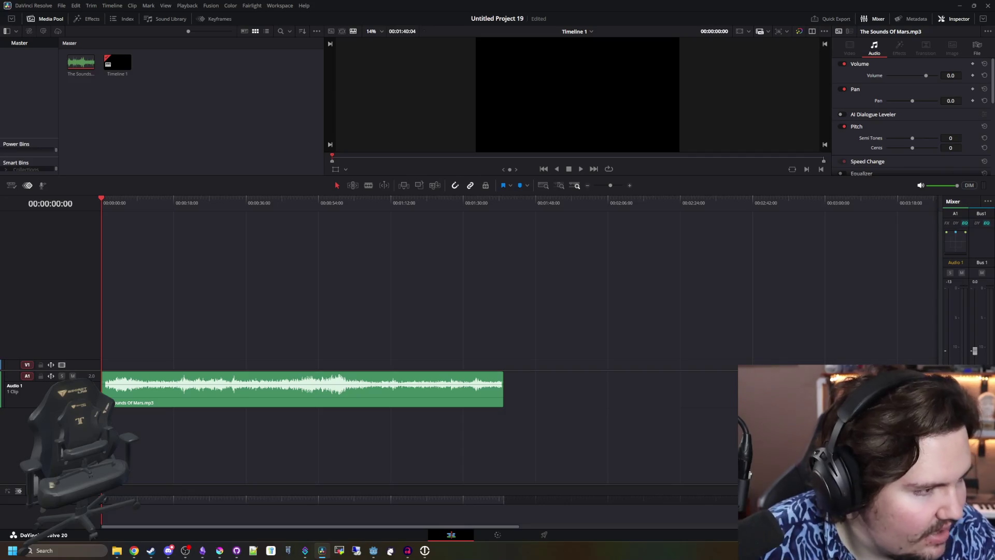
{"action": "left_click_drag", "start_coordinate": [153, 436], "coordinate": [152, 430]}
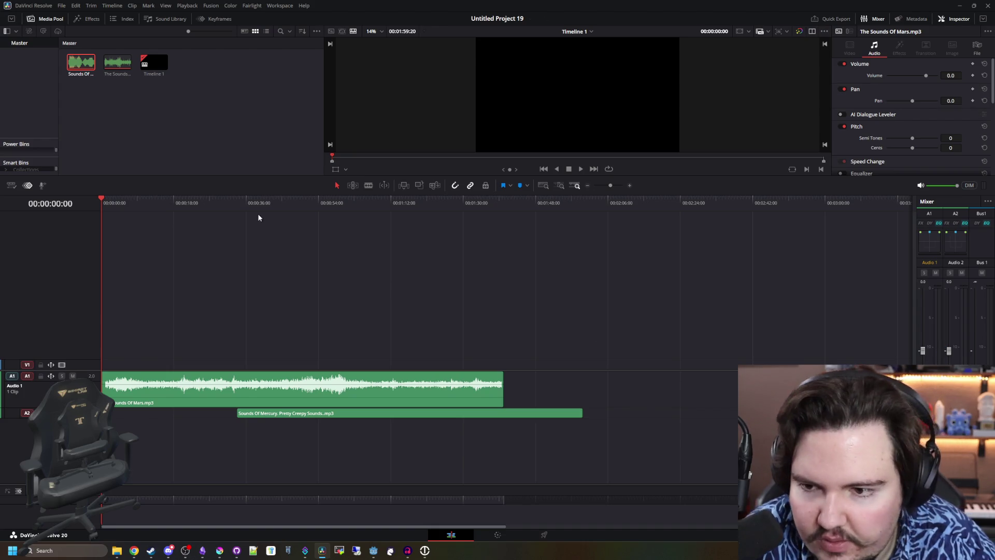
Play both tracks from about 35 seconds and mute the Sounds Of Mars track A1
{"action": "left_click", "coordinate": [246, 203]}
{"action": "key", "text": "space"}
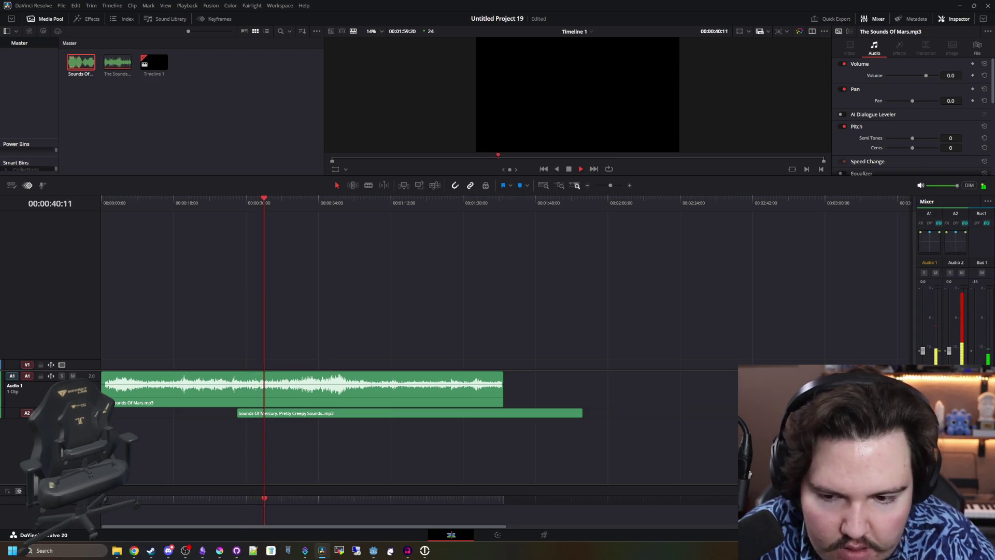
{"action": "key", "text": "space"}
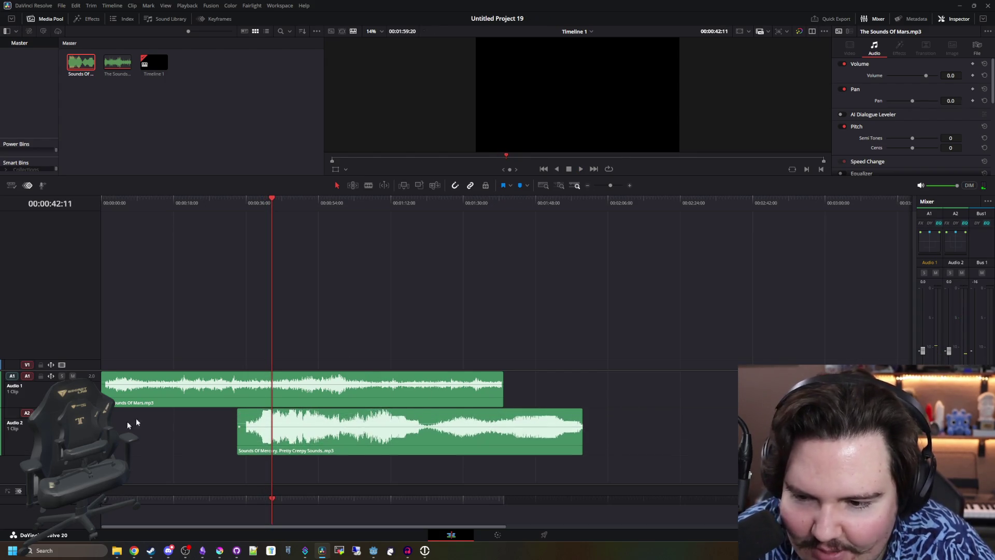
{"action": "key", "text": "space"}
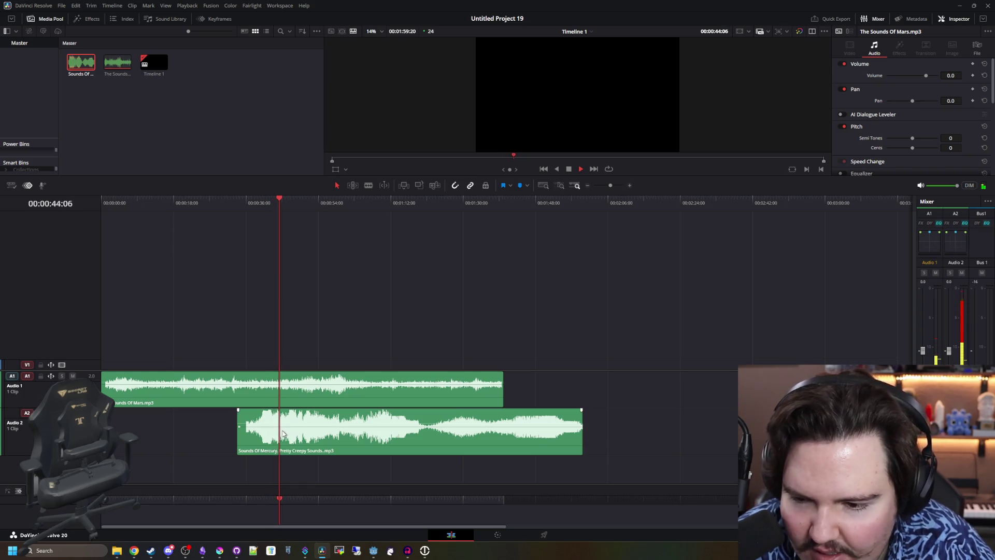
{"action": "left_click", "coordinate": [73, 376]}
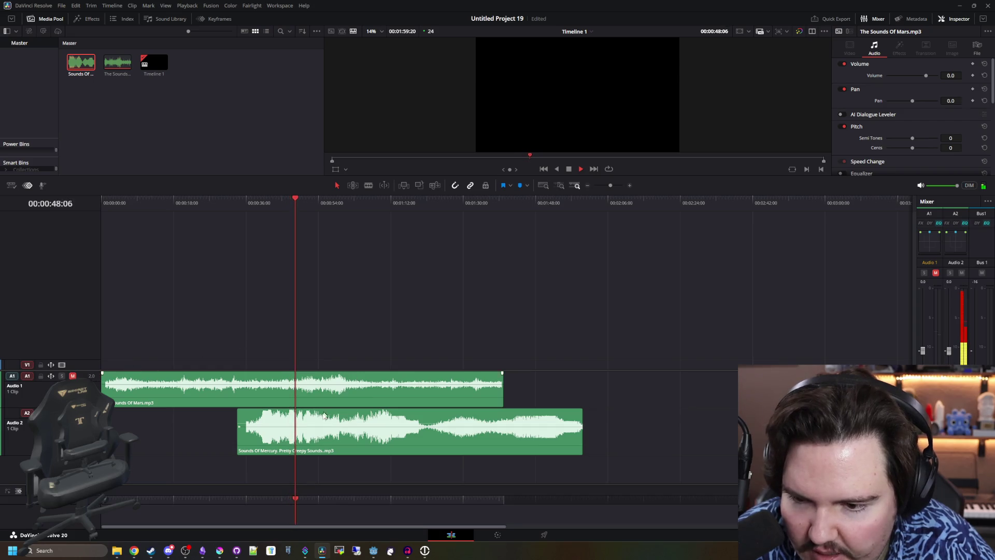
Blade the Mercury clip at about 48 seconds and delete its first piece
{"action": "left_click", "coordinate": [301, 441]}
{"action": "key", "text": "b"}
{"action": "scroll", "coordinate": [290, 441], "scroll_direction": "up", "scroll_amount": 5}
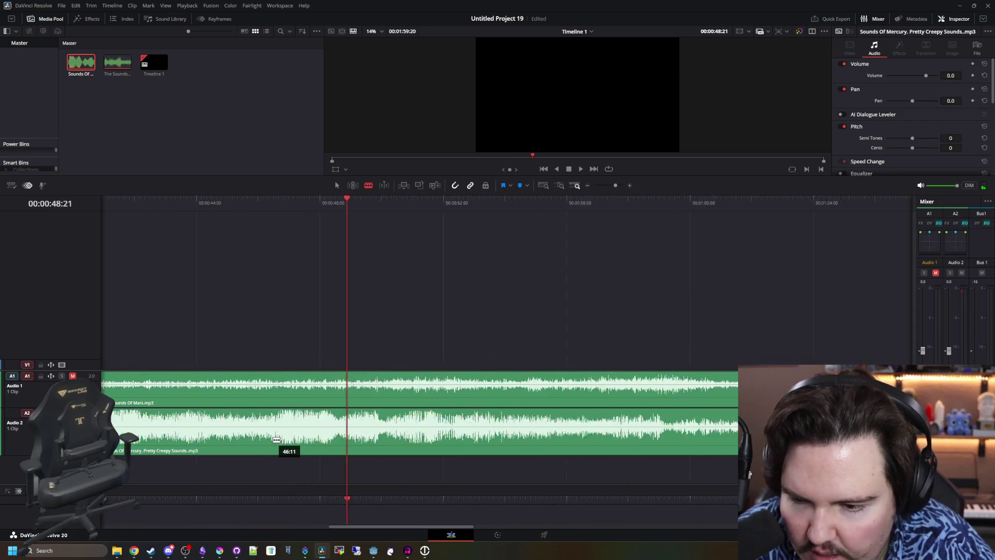
{"action": "left_click", "coordinate": [278, 441]}
{"action": "left_click", "coordinate": [279, 204]}
{"action": "key", "text": "space"}
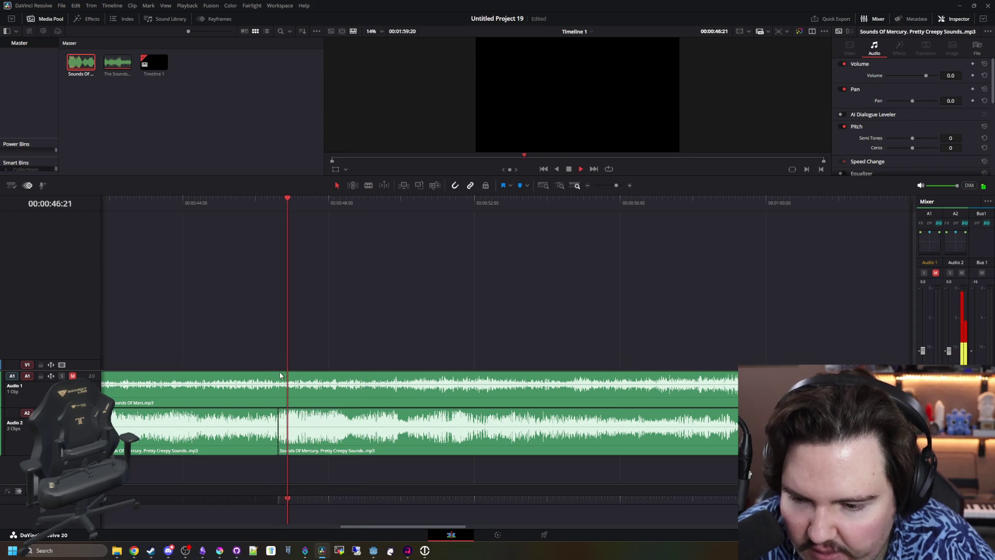
{"action": "scroll", "coordinate": [286, 249], "scroll_direction": "down", "scroll_amount": 3}
{"action": "key", "text": "a"}
{"action": "left_click", "coordinate": [240, 424]}
{"action": "key", "text": "BackSpace"}
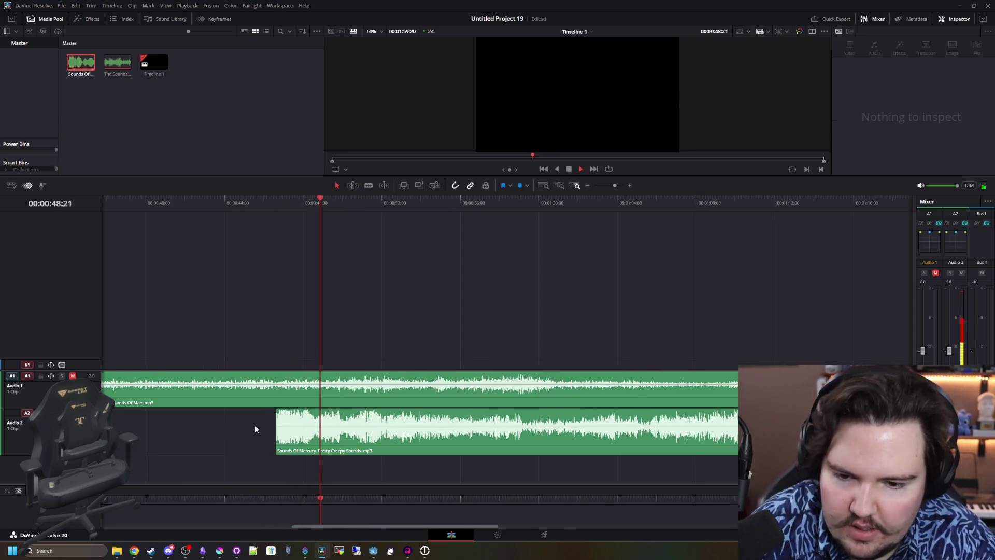
Scrub through the Mercury clip from about one minute to find the next cut point
{"action": "scroll", "coordinate": [260, 422], "scroll_direction": "down", "scroll_amount": 3}
{"action": "scroll", "coordinate": [282, 421], "scroll_direction": "up", "scroll_amount": 2}
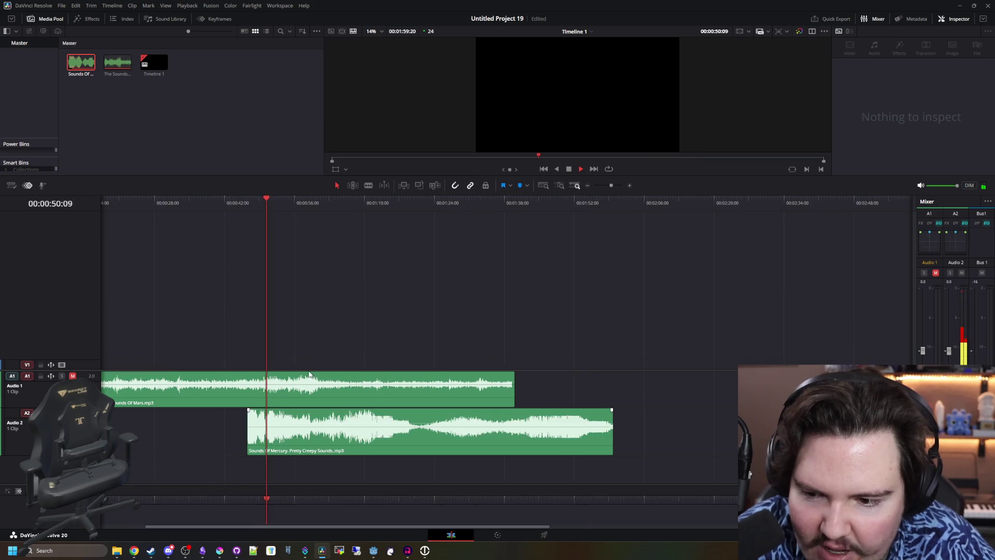
{"action": "left_click", "coordinate": [324, 203]}
{"action": "left_click_drag", "start_coordinate": [369, 208], "coordinate": [602, 208]}
Blade the Mercury clip at 1:20 and move both pieces earlier, the second to about 0:55
{"action": "left_click", "coordinate": [420, 426]}
{"action": "key", "text": "a"}
{"action": "key", "text": "ctrl+minus"}
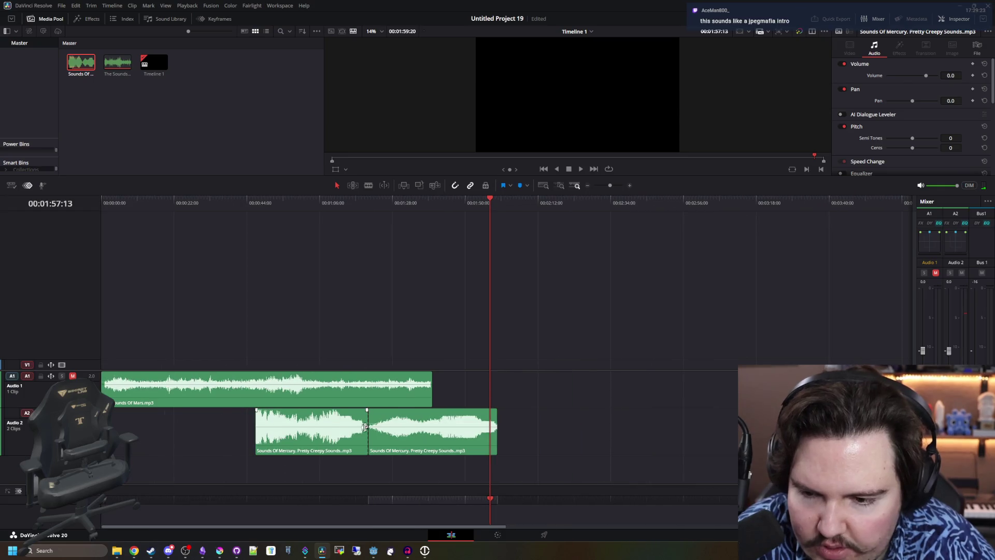
{"action": "left_click_drag", "start_coordinate": [319, 422], "coordinate": [213, 422]}
{"action": "key", "text": "ctrl+equal"}
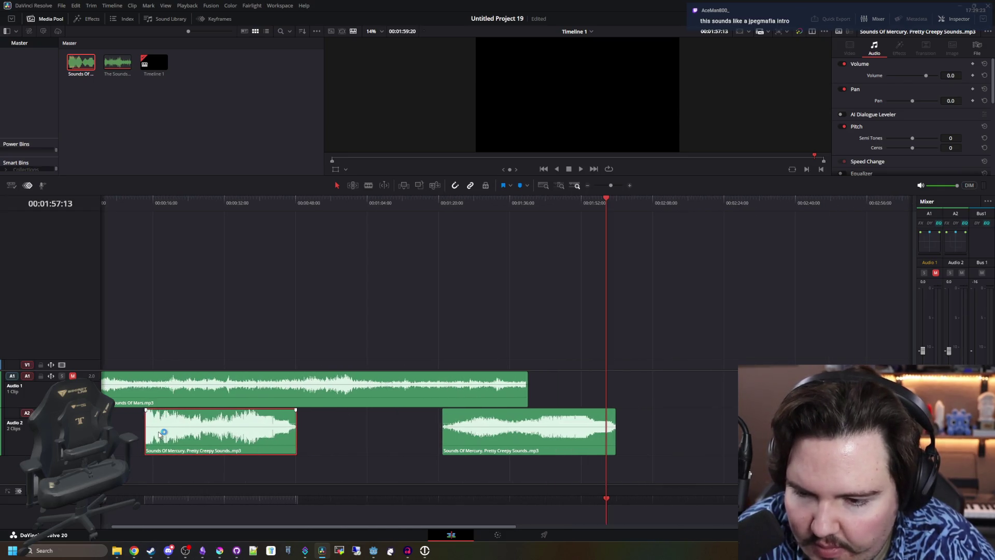
{"action": "key", "text": "ctrl+minus"}
{"action": "mouse_move", "coordinate": [471, 427]}
{"action": "left_mouse_down"}
{"action": "mouse_move", "coordinate": [381, 427]}
{"action": "mouse_move", "coordinate": [413, 410]}
{"action": "mouse_move", "coordinate": [463, 409]}
{"action": "left_mouse_up"}
{"action": "key", "text": "ctrl+equal"}
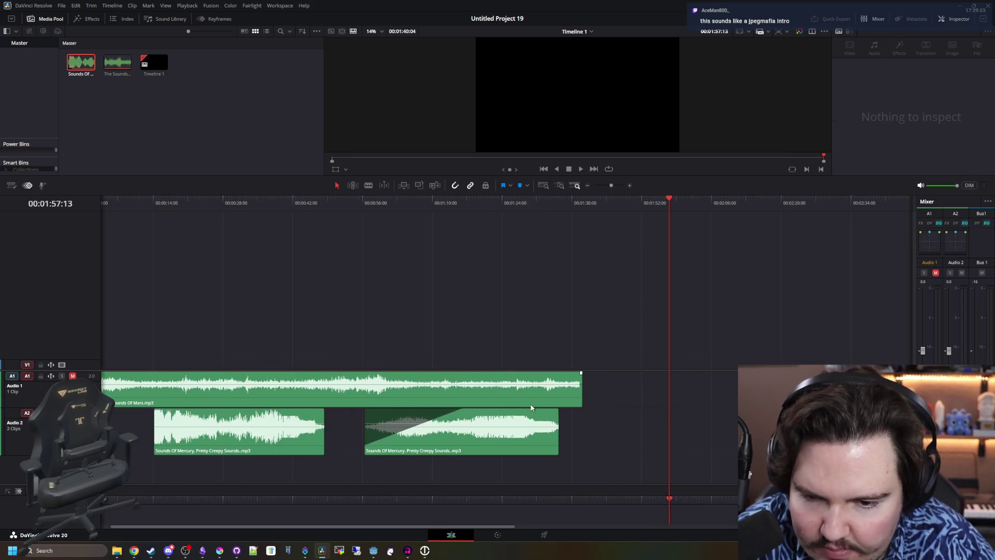
Add fade-outs to both Mercury pieces and a fade-in to the first piece
{"action": "left_click_drag", "start_coordinate": [557, 410], "coordinate": [468, 411]}
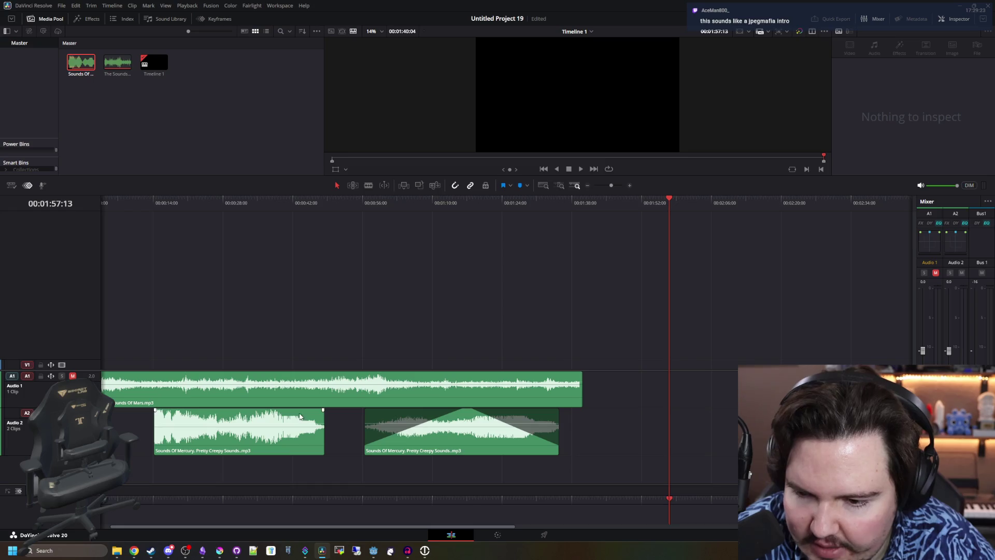
{"action": "left_click_drag", "start_coordinate": [320, 410], "coordinate": [232, 409]}
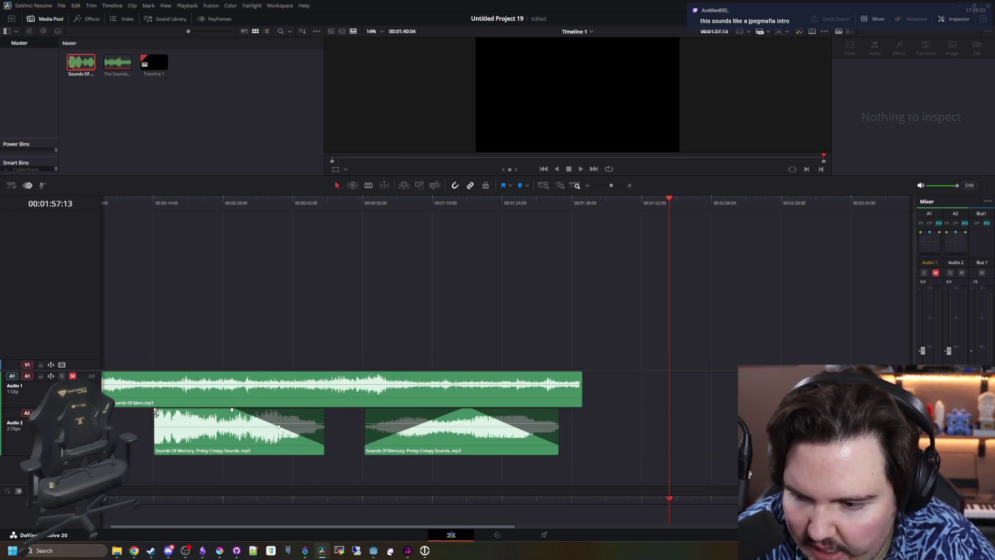
{"action": "left_click_drag", "start_coordinate": [156, 410], "coordinate": [231, 410]}
{"action": "left_click", "coordinate": [152, 203]}
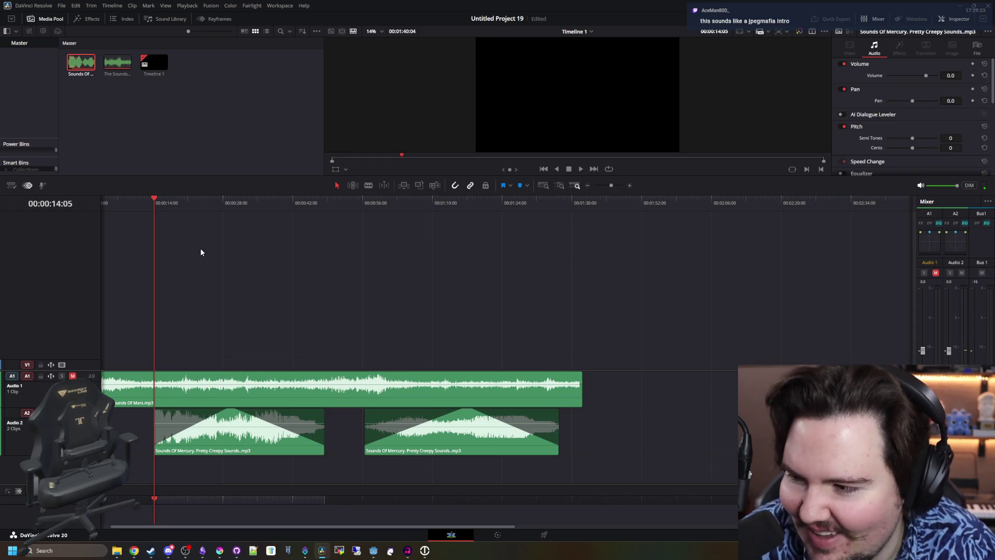
{"action": "key", "text": "space"}
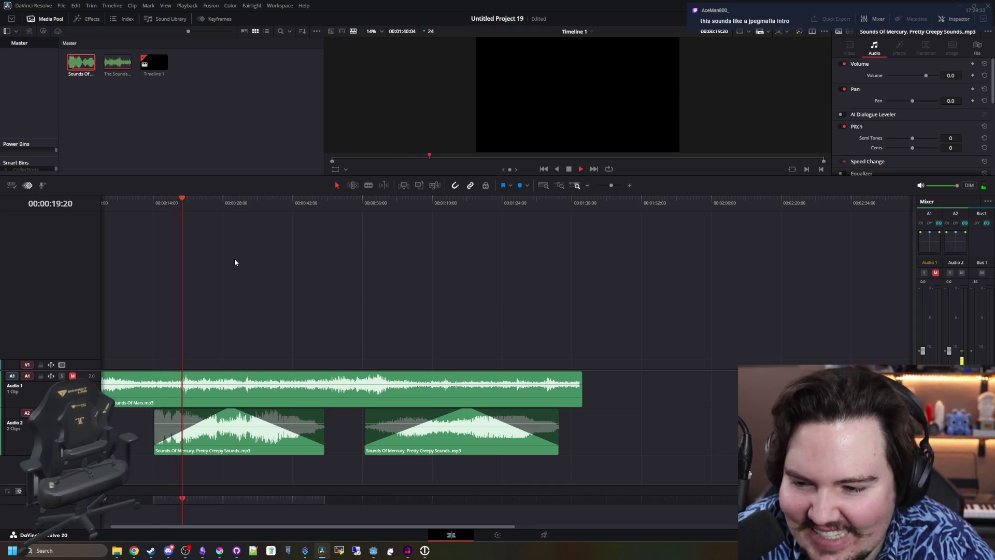
{"action": "key", "text": "ctrl+minus"}
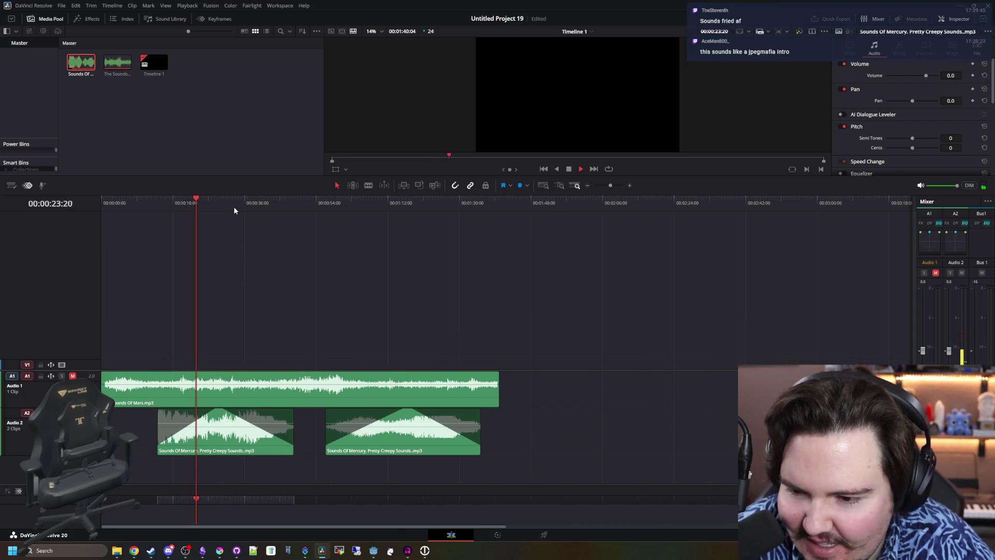
{"action": "left_click", "coordinate": [235, 207]}
{"action": "left_click", "coordinate": [262, 207]}
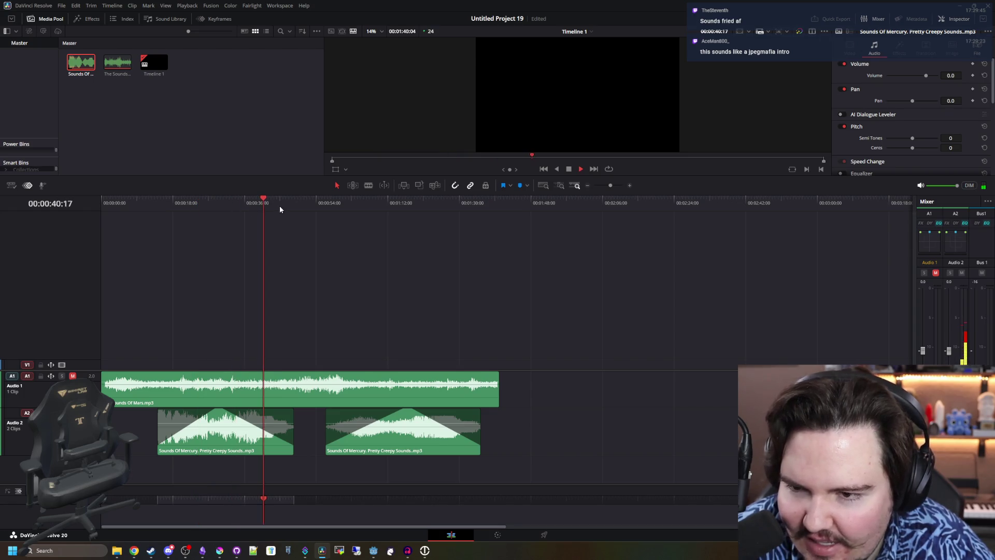
{"action": "mouse_move", "coordinate": [280, 209]}
{"action": "left_mouse_down"}
{"action": "mouse_move", "coordinate": [358, 215]}
{"action": "mouse_move", "coordinate": [442, 201]}
{"action": "left_mouse_up"}
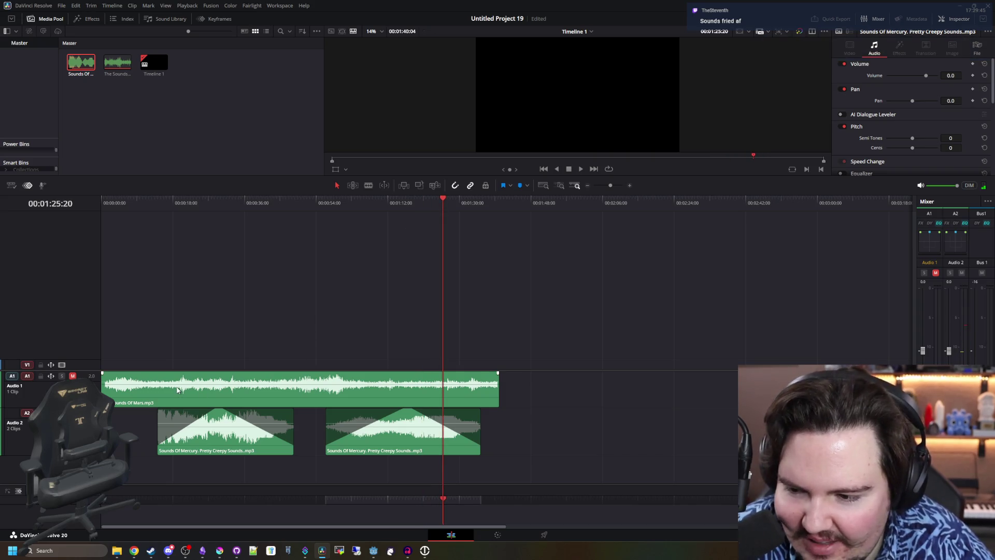
{"action": "left_click", "coordinate": [178, 390]}
{"action": "key", "text": "Home"}
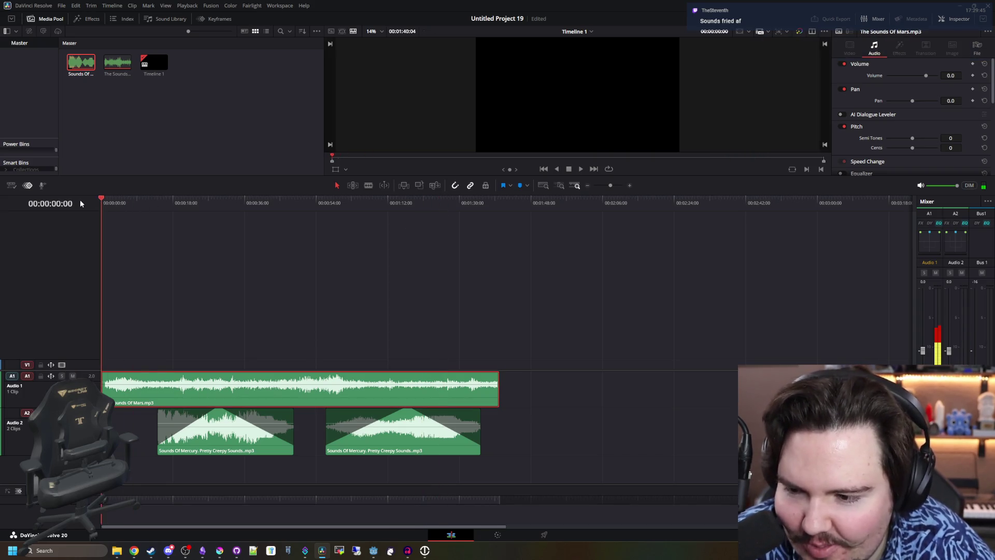
Cut off the start of the Mars clip and ripple-delete it so nothing precedes it
{"action": "key", "text": "space"}
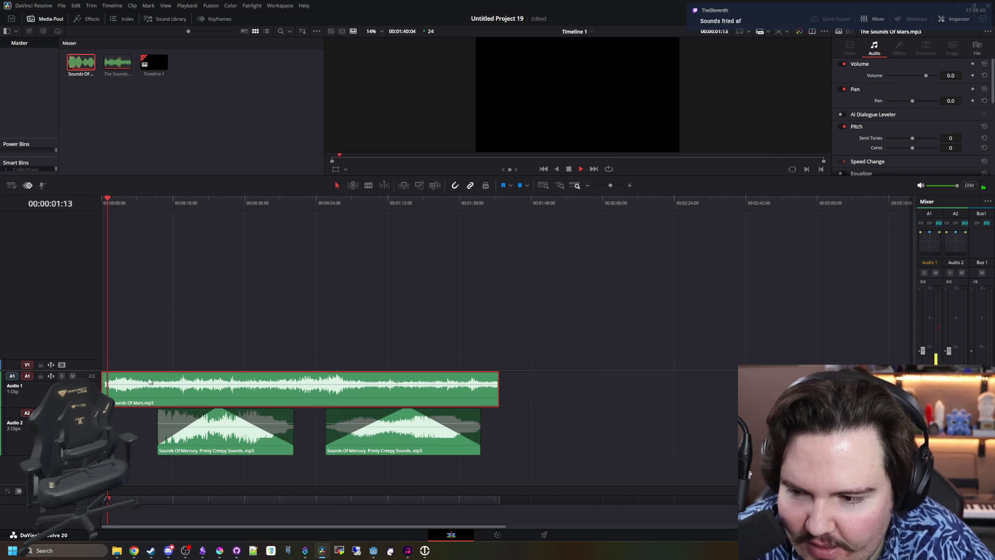
{"action": "key", "text": "ctrl+equal"}
{"action": "key", "text": "ctrl+equal"}
{"action": "key", "text": "ctrl+equal"}
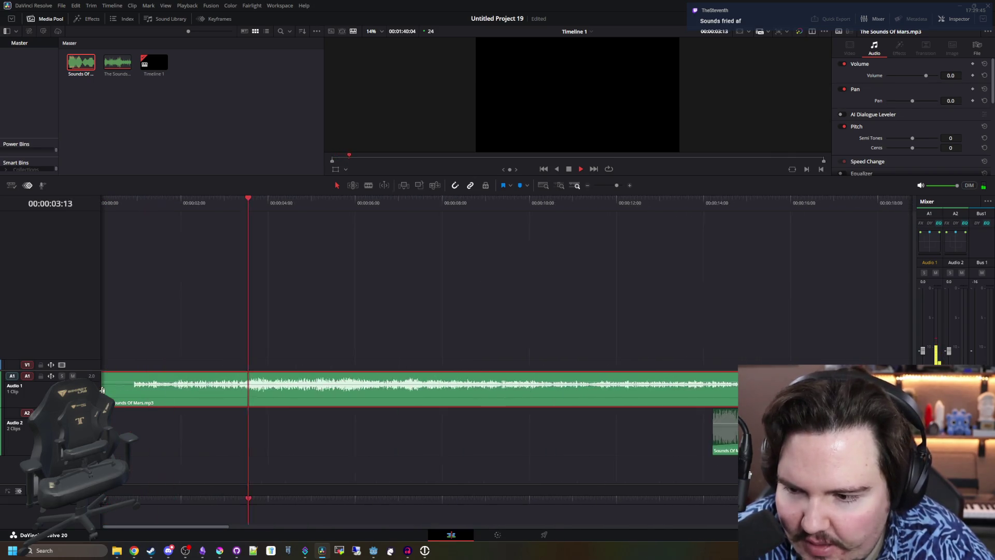
{"action": "key", "text": "b"}
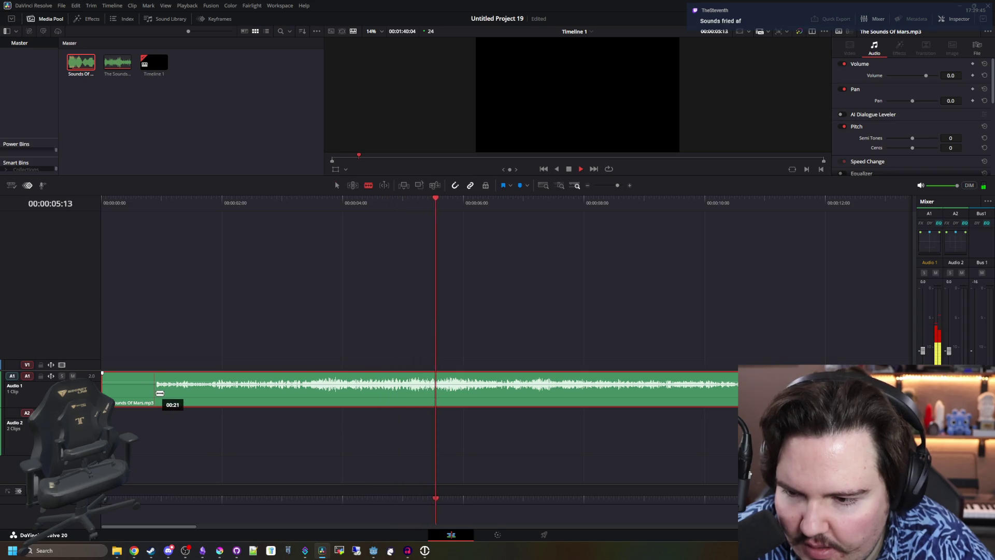
{"action": "left_click", "coordinate": [155, 393]}
{"action": "key", "text": "a"}
{"action": "left_click", "coordinate": [138, 398]}
{"action": "key", "text": "BackSpace"}
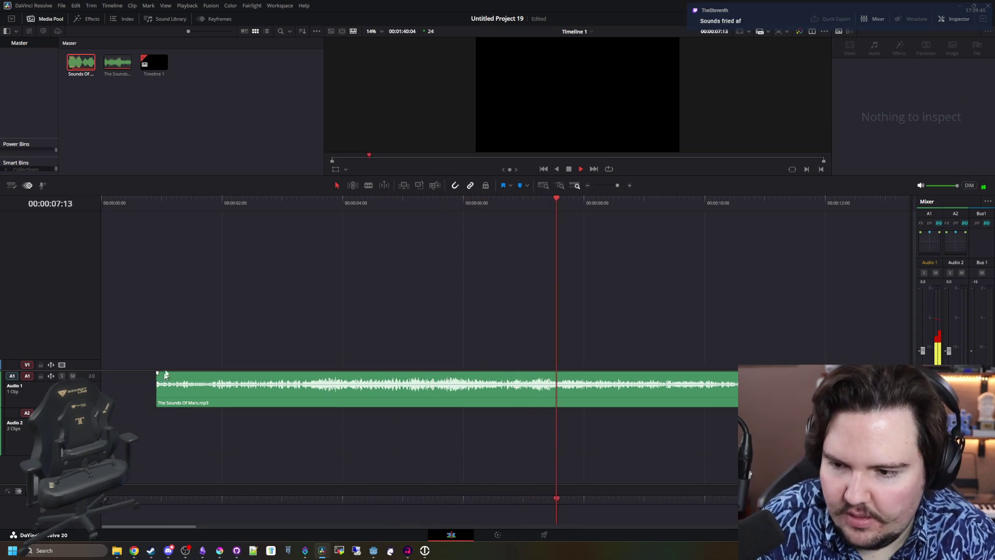
{"action": "left_click", "coordinate": [138, 389]}
{"action": "key", "text": "Delete"}
Play from about 52 seconds through to the end of the Mars clip
{"action": "key", "text": "ctrl+minus"}
{"action": "key", "text": "ctrl+minus"}
{"action": "key", "text": "ctrl+minus"}
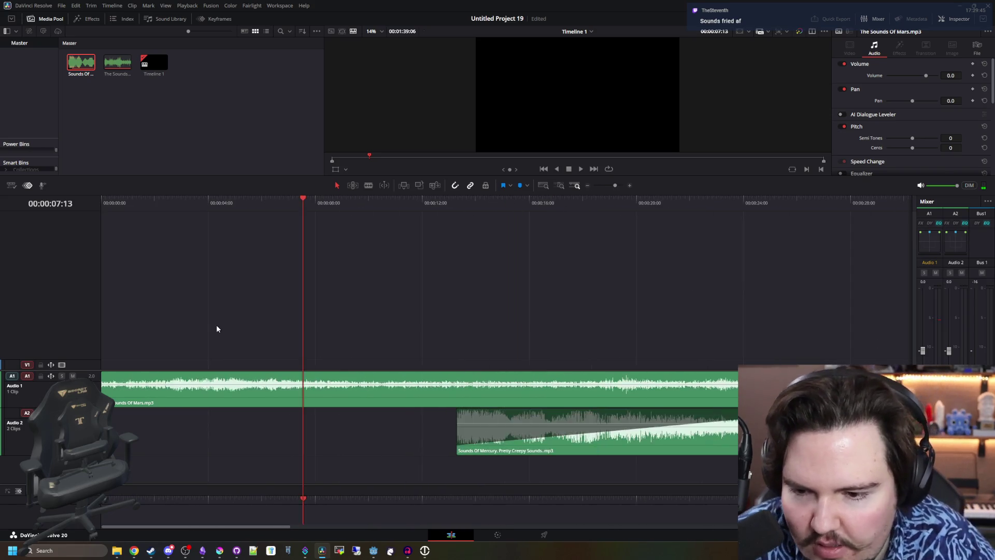
{"action": "left_click", "coordinate": [288, 201]}
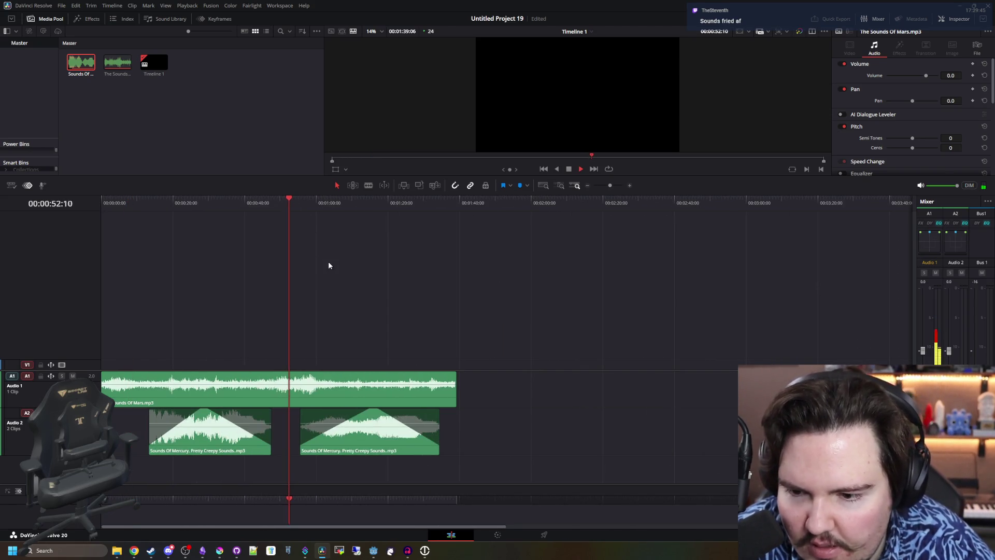
{"action": "key", "text": "ctrl+equal"}
{"action": "key", "text": "ctrl+equal"}
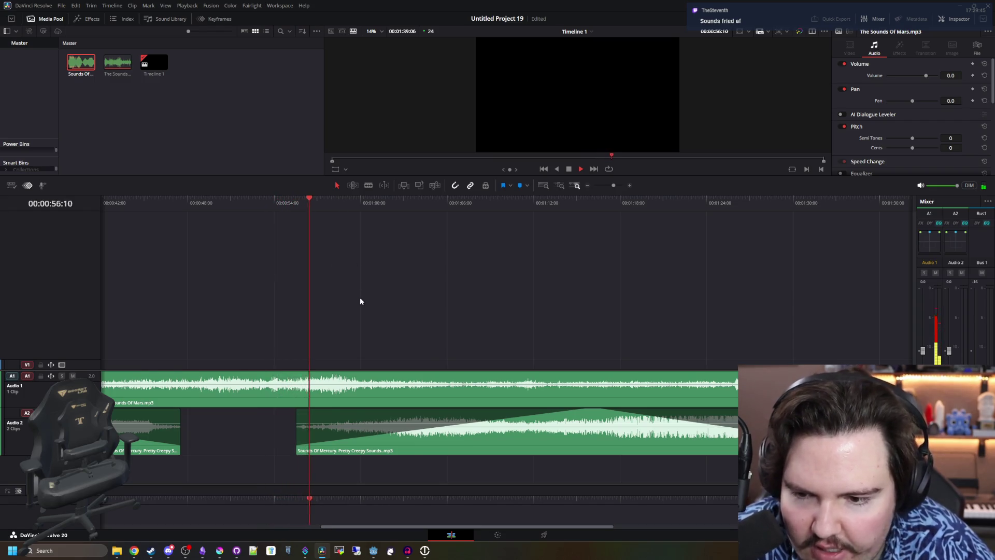
{"action": "key", "text": "ctrl+minus"}
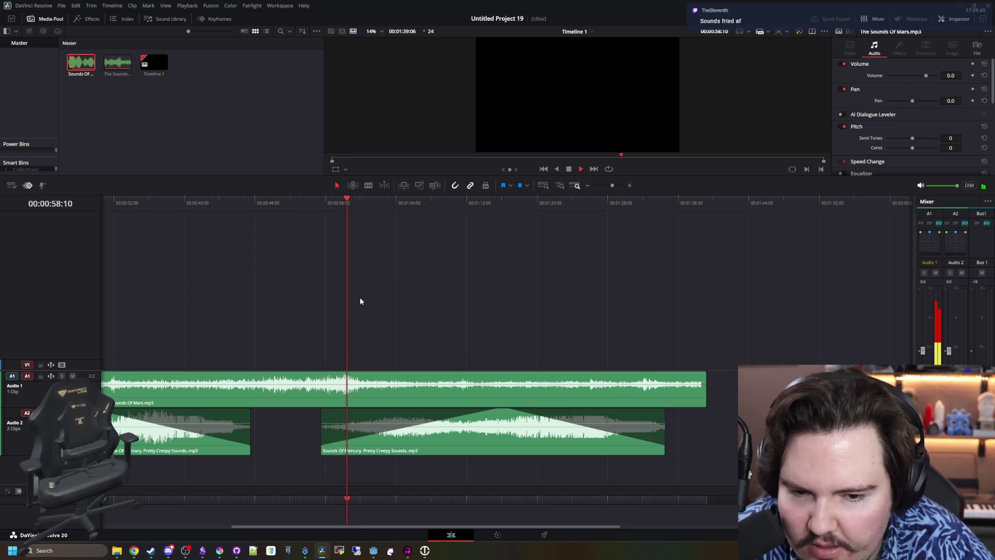
{"action": "key", "text": "ctrl+minus"}
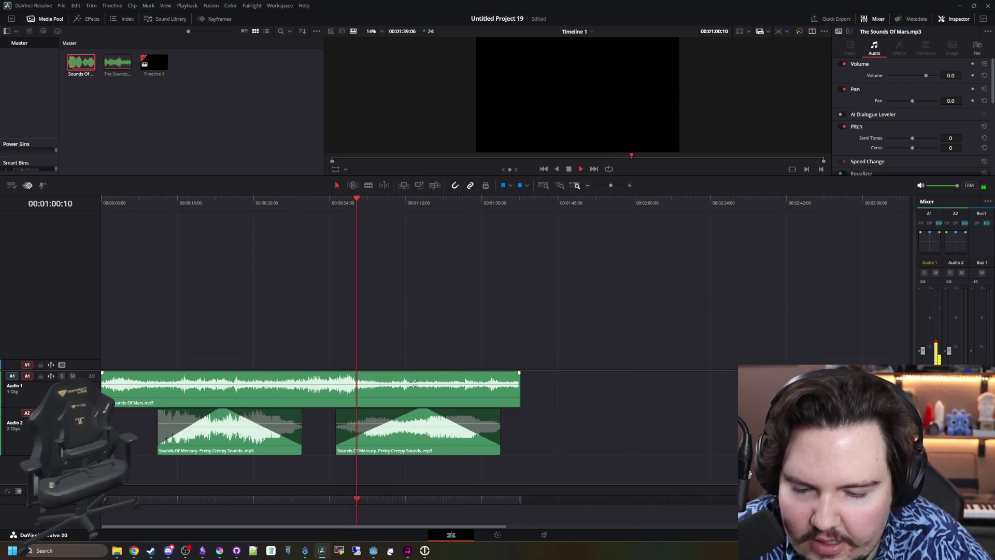
{"action": "key", "text": "ctrl+equal"}
{"action": "key", "text": "ctrl+equal"}
{"action": "key", "text": "ctrl+equal"}
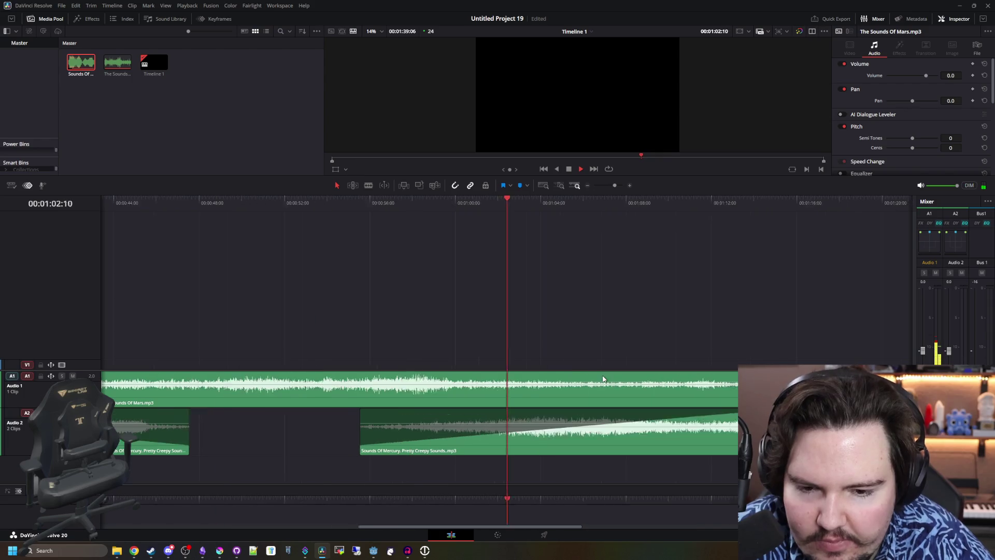
{"action": "key", "text": "l"}
{"action": "key", "text": "l"}
{"action": "key", "text": "l"}
{"action": "key", "text": "ctrl+minus"}
{"action": "key", "text": "ctrl+minus"}
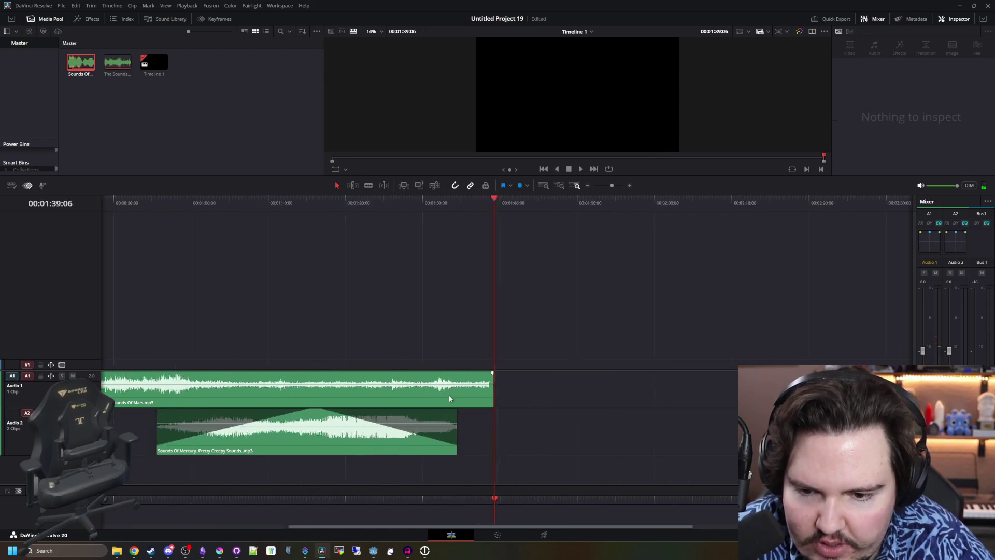
{"action": "key", "text": "ctrl+equal"}
{"action": "key", "text": "ctrl+equal"}
{"action": "key", "text": "ctrl+equal"}
Trim the end of the Mars clip shorter and play back the new ending
{"action": "left_click_drag", "start_coordinate": [562, 393], "coordinate": [532, 390]}
{"action": "left_click", "coordinate": [493, 201]}
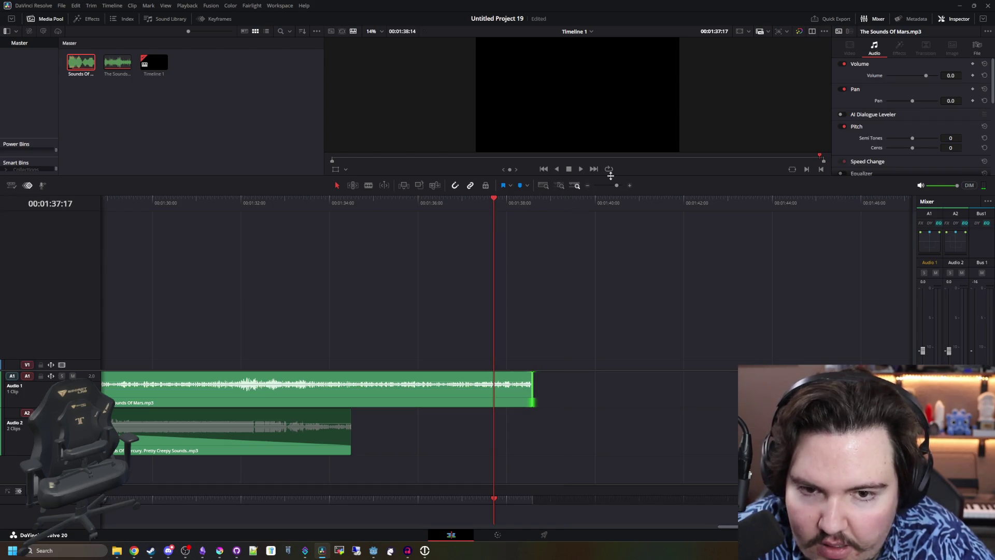
{"action": "key", "text": "space"}
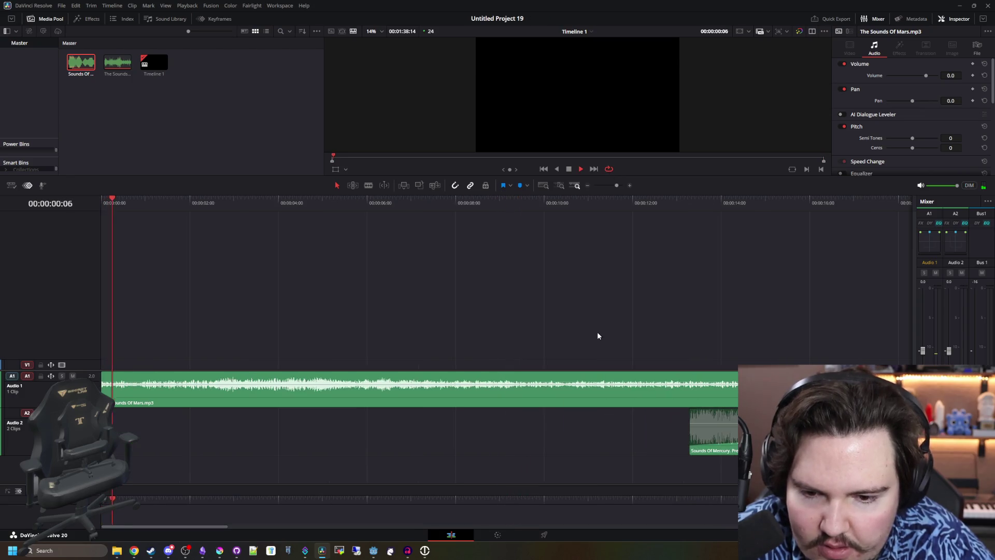
{"action": "key", "text": "ctrl+minus"}
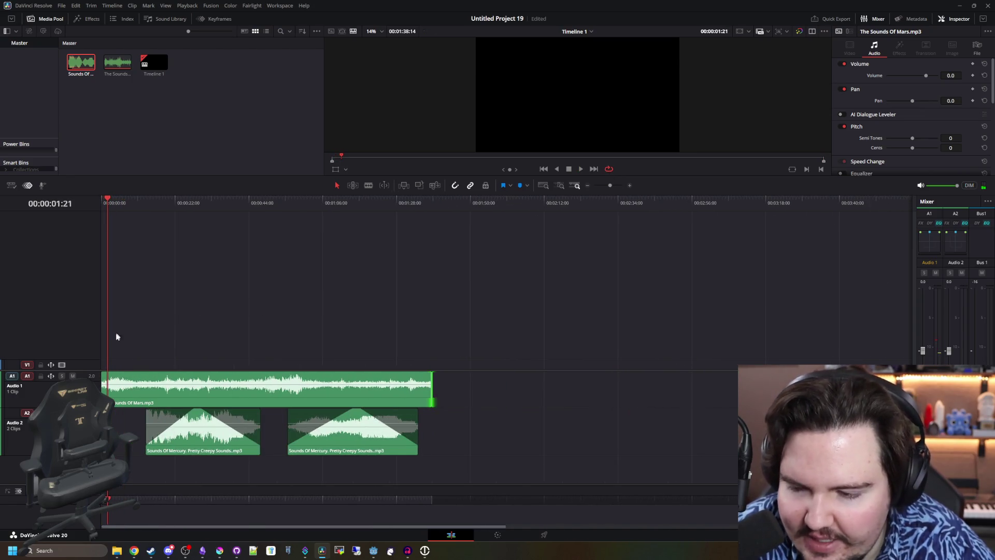
{"action": "key", "text": "ctrl+equal"}
{"action": "key", "text": "ctrl+equal"}
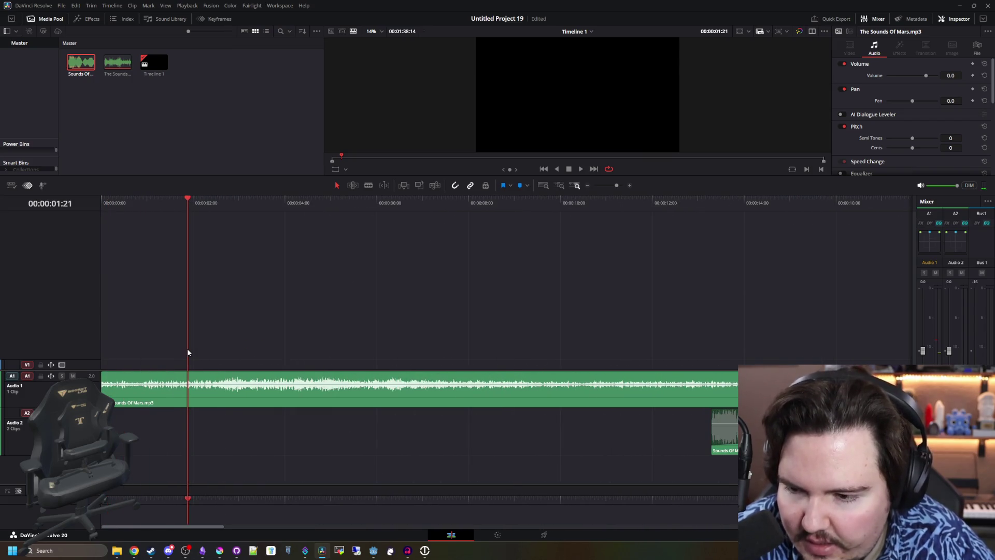
{"action": "key", "text": "ctrl+minus"}
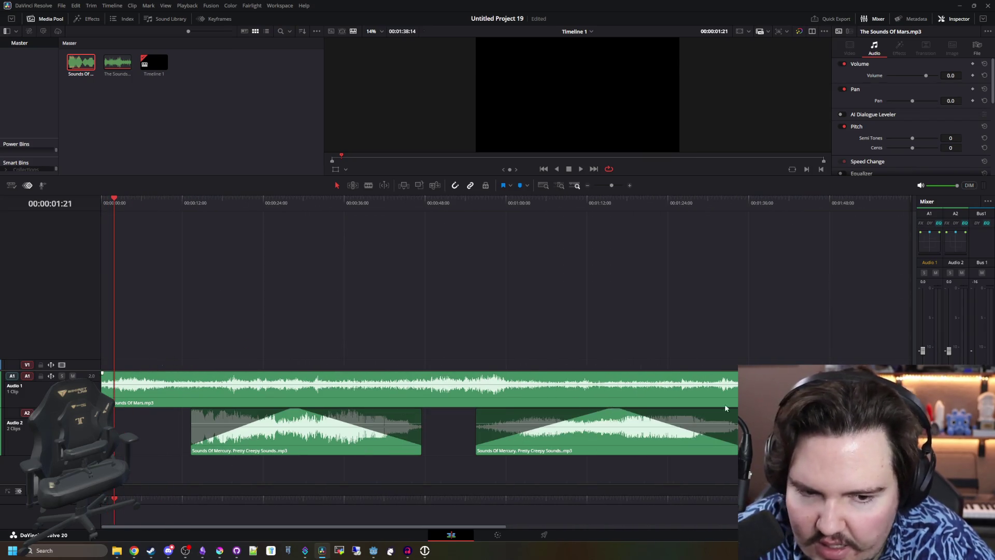
{"action": "key", "text": "ctrl+minus"}
{"action": "key", "text": "ctrl+equal"}
{"action": "key", "text": "ctrl+equal"}
{"action": "key", "text": "ctrl+equal"}
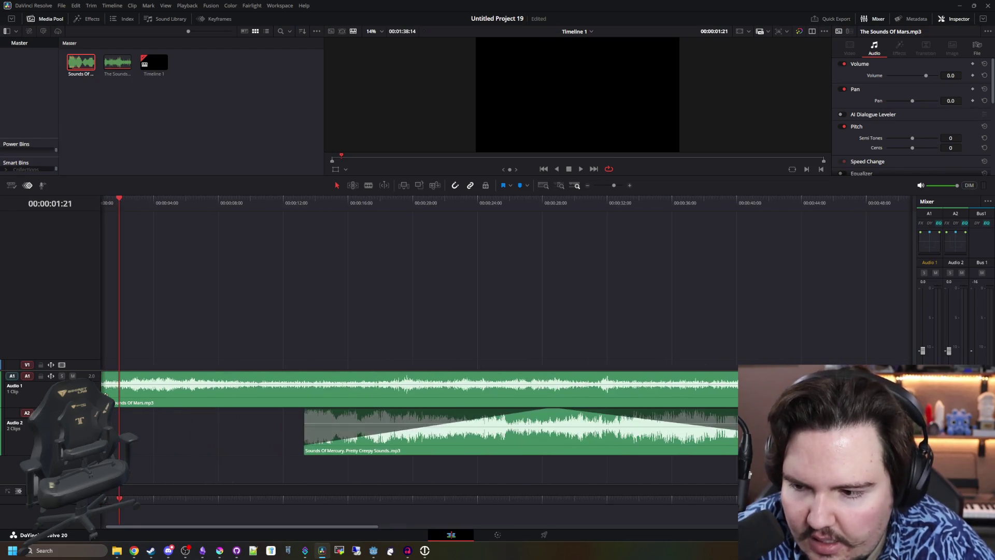
Split off the Mars clip's opening seconds and paste a copy flush after the main clip
{"action": "left_click_drag", "start_coordinate": [157, 387], "coordinate": [157, 387]}
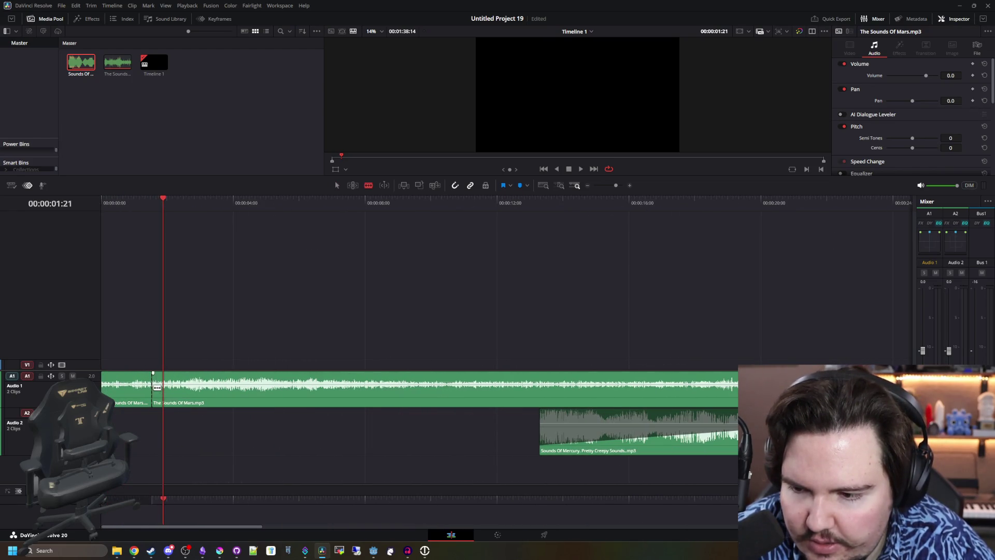
{"action": "left_click", "coordinate": [128, 390]}
{"action": "key", "text": "ctrl+minus"}
{"action": "key", "text": "ctrl+minus"}
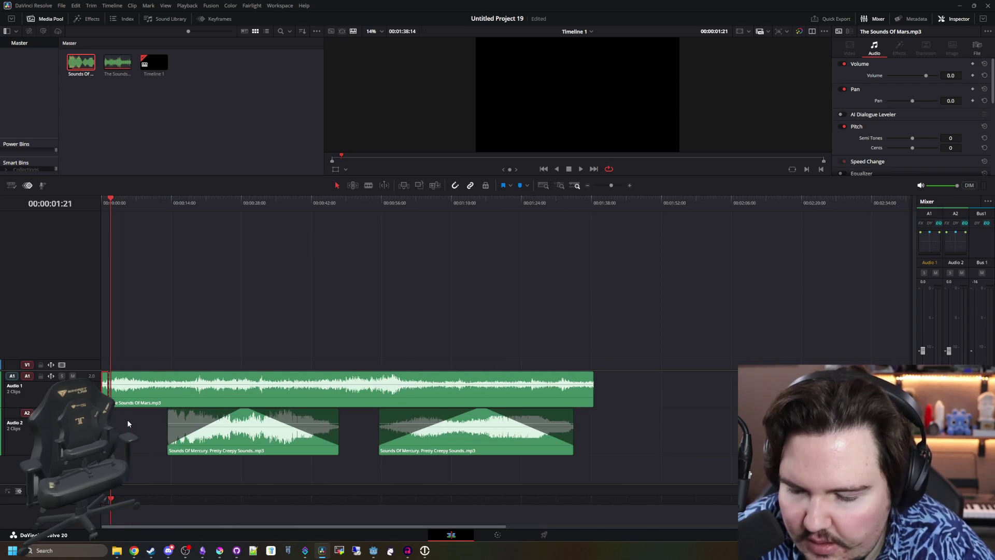
{"action": "left_click", "coordinate": [632, 203]}
{"action": "key", "text": "ctrl+v"}
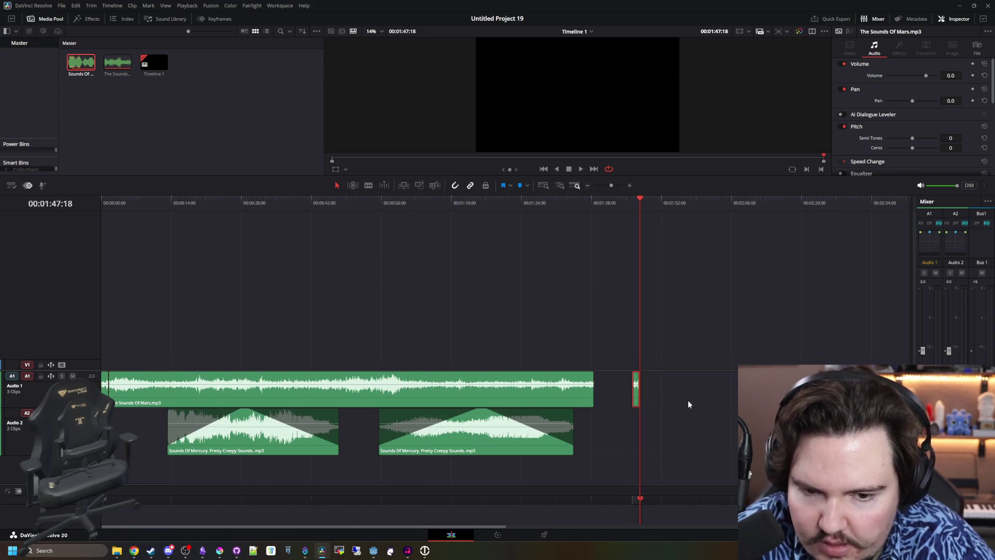
{"action": "key", "text": "ctrl+equal"}
{"action": "key", "text": "ctrl+equal"}
{"action": "left_click_drag", "start_coordinate": [666, 388], "coordinate": [449, 388]}
{"action": "key", "text": "ctrl+equal"}
{"action": "left_click", "coordinate": [465, 343]}
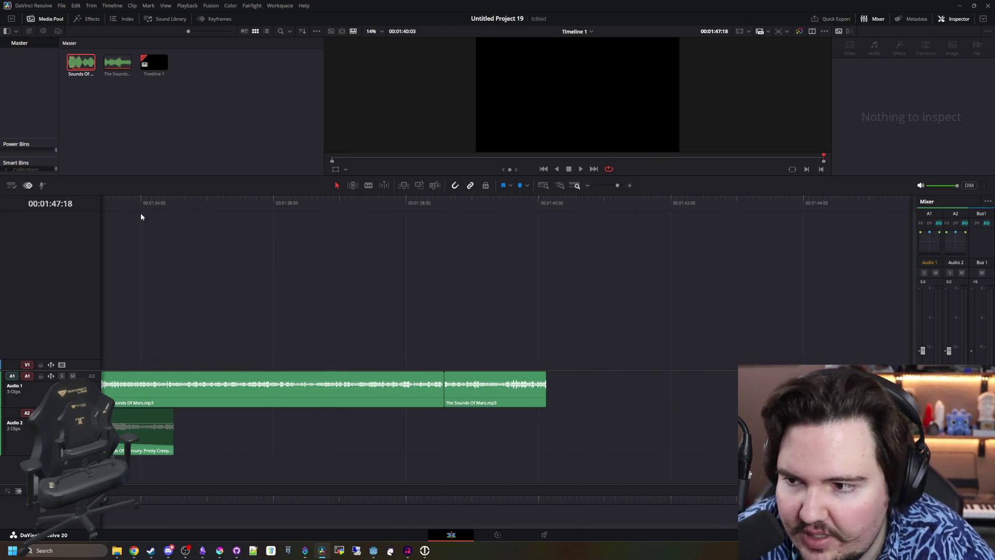
Open the Effects library and mark an In/Out range across the two Mars clips' junction
{"action": "left_click", "coordinate": [87, 20]}
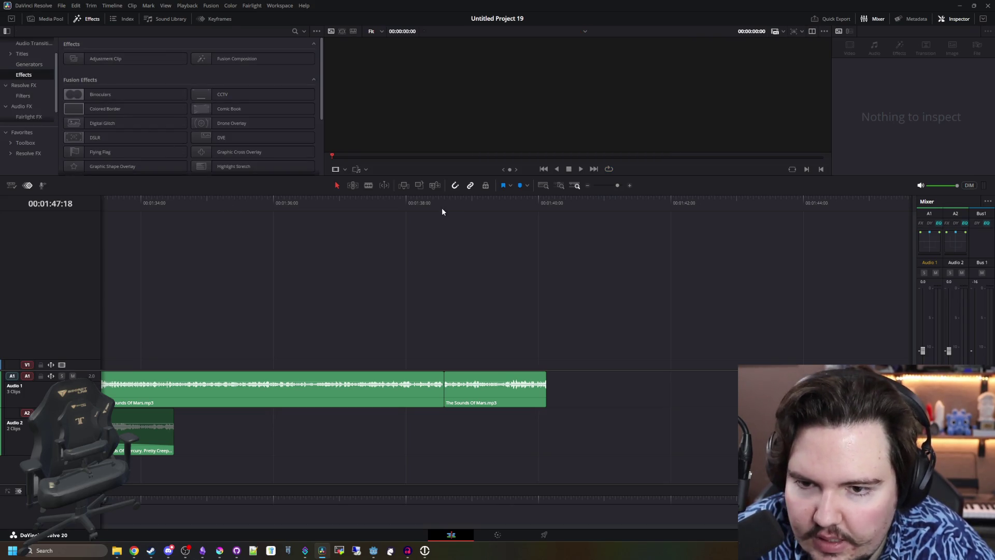
{"action": "mouse_move", "coordinate": [441, 207]}
{"action": "left_mouse_down"}
{"action": "mouse_move", "coordinate": [431, 207]}
{"action": "mouse_move", "coordinate": [444, 207]}
{"action": "left_mouse_up"}
{"action": "mouse_move", "coordinate": [358, 227]}
{"action": "left_mouse_down"}
{"action": "mouse_move", "coordinate": [402, 233]}
{"action": "mouse_move", "coordinate": [389, 203]}
{"action": "left_mouse_up"}
{"action": "right_click", "coordinate": [390, 204]}
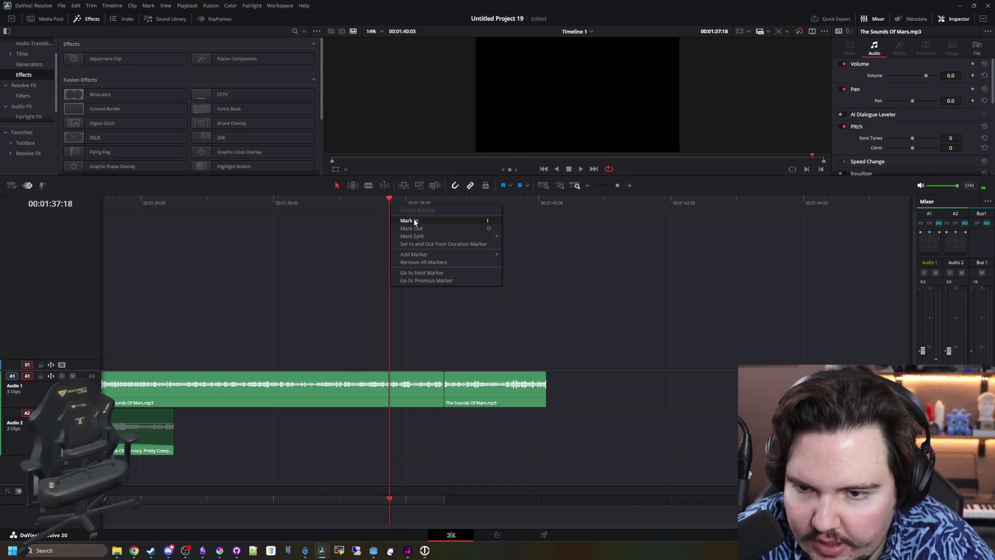
{"action": "left_click", "coordinate": [436, 222]}
{"action": "right_click", "coordinate": [414, 204]}
{"action": "left_click", "coordinate": [430, 225]}
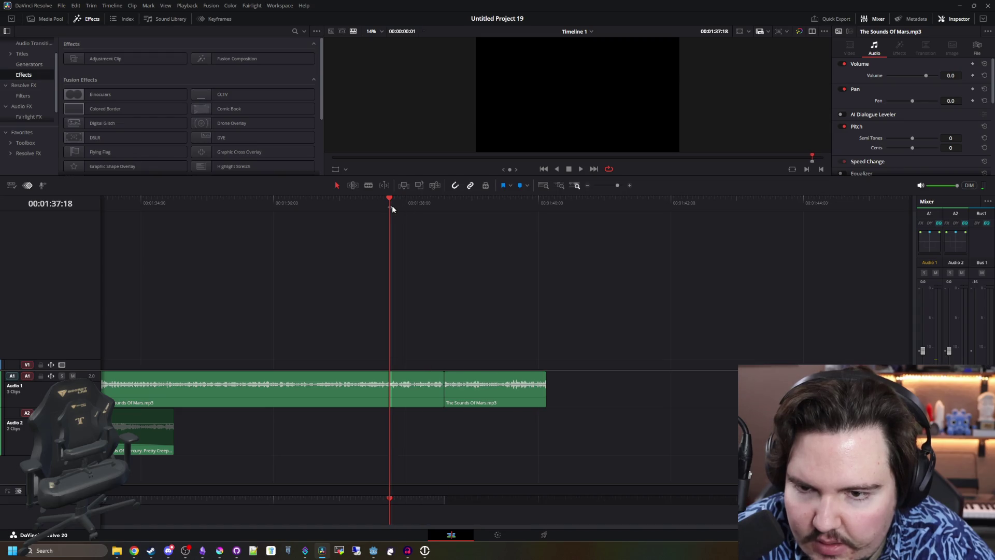
{"action": "left_click_drag", "start_coordinate": [392, 205], "coordinate": [446, 205]}
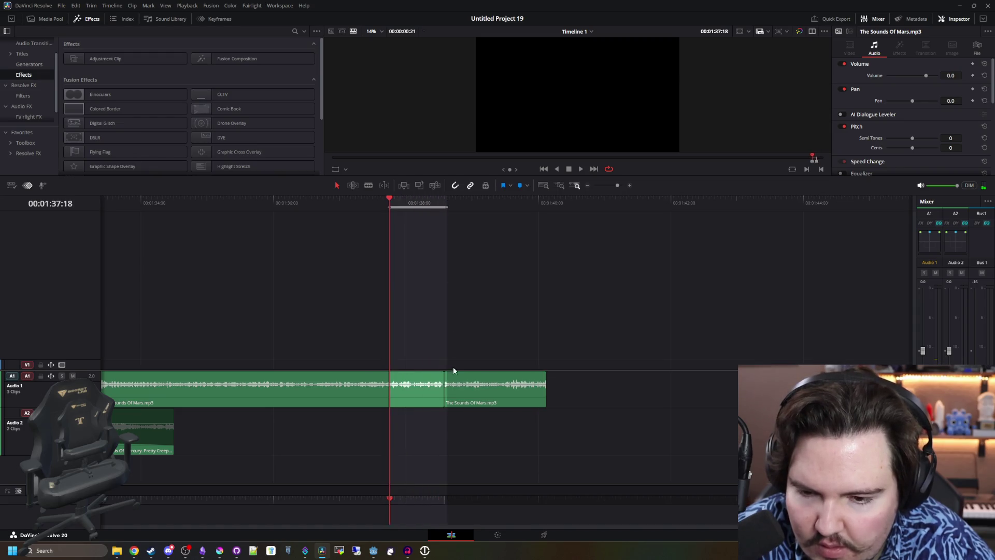
{"action": "scroll", "coordinate": [452, 383], "scroll_direction": "up", "scroll_amount": 2}
{"action": "left_click", "coordinate": [463, 396]}
{"action": "mouse_move", "coordinate": [448, 411]}
{"action": "left_mouse_down"}
{"action": "mouse_move", "coordinate": [475, 409]}
{"action": "mouse_move", "coordinate": [440, 405]}
{"action": "mouse_move", "coordinate": [459, 398]}
{"action": "left_mouse_up"}
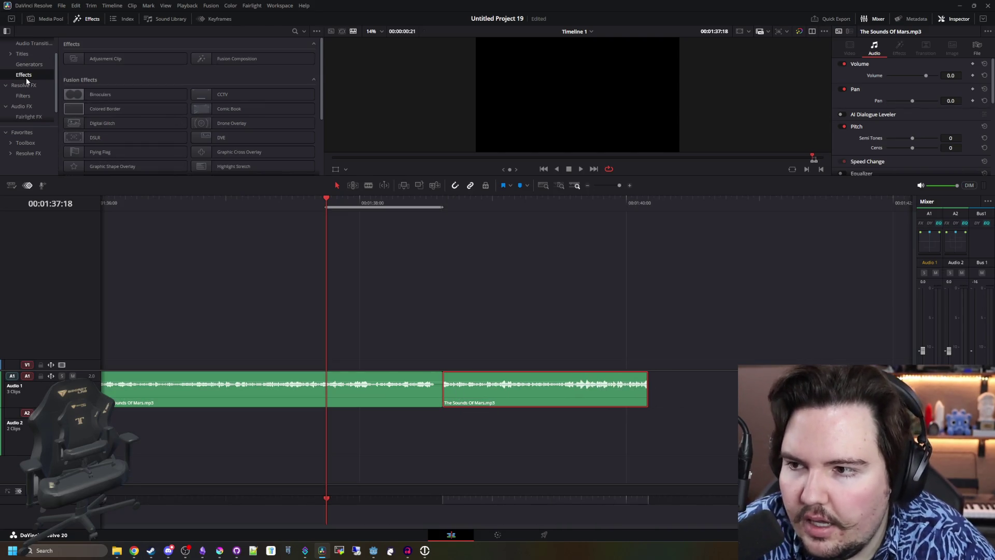
Browse the audio effects to the Audio Transitions list with the Cross Fade options
{"action": "left_click", "coordinate": [22, 108]}
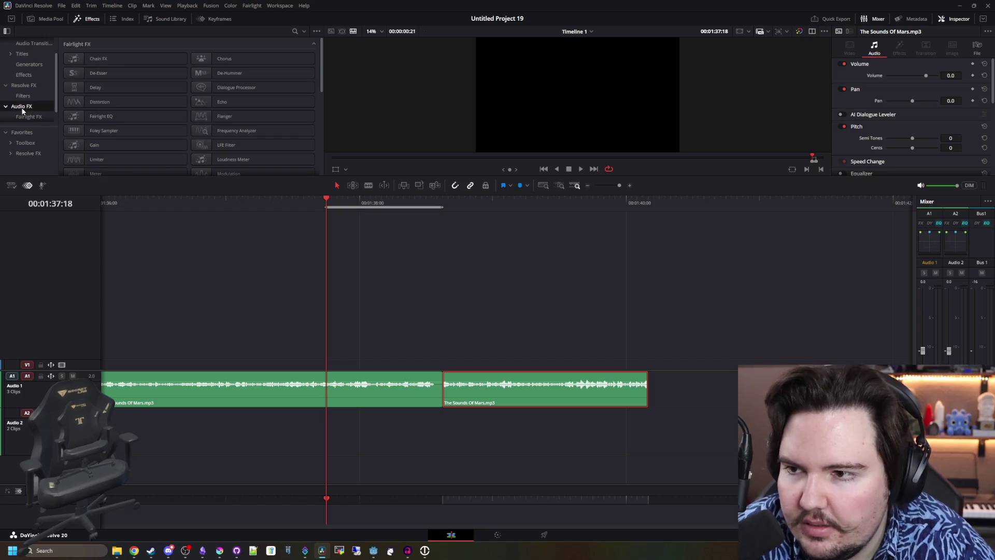
{"action": "scroll", "coordinate": [138, 100], "scroll_direction": "down", "scroll_amount": 3}
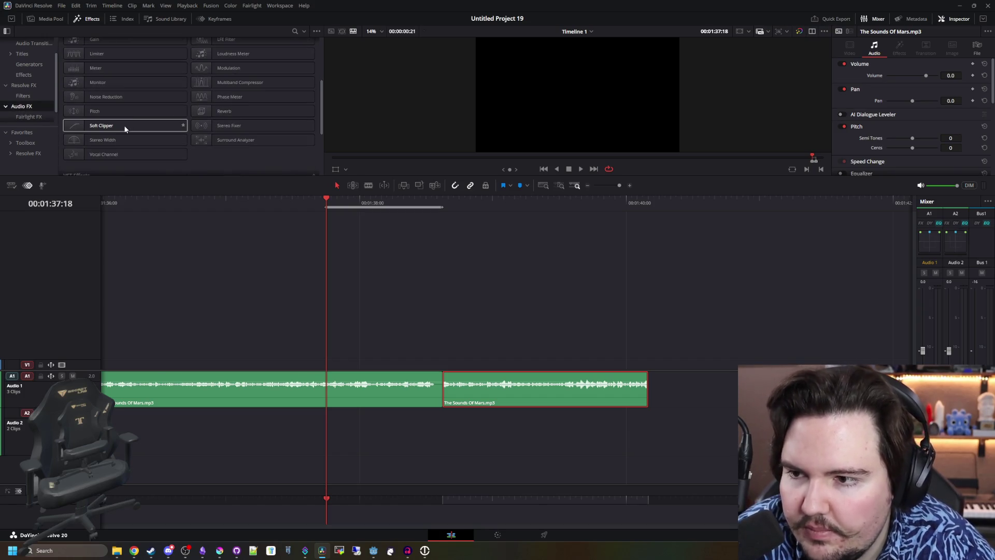
{"action": "scroll", "coordinate": [129, 108], "scroll_direction": "down", "scroll_amount": 2}
{"action": "scroll", "coordinate": [140, 129], "scroll_direction": "up", "scroll_amount": 4}
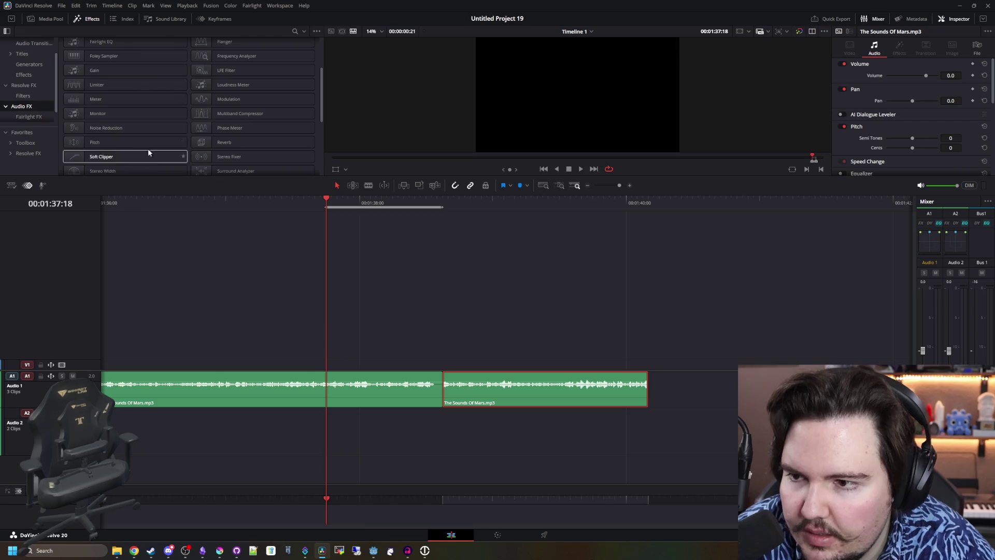
{"action": "scroll", "coordinate": [124, 133], "scroll_direction": "up", "scroll_amount": 2}
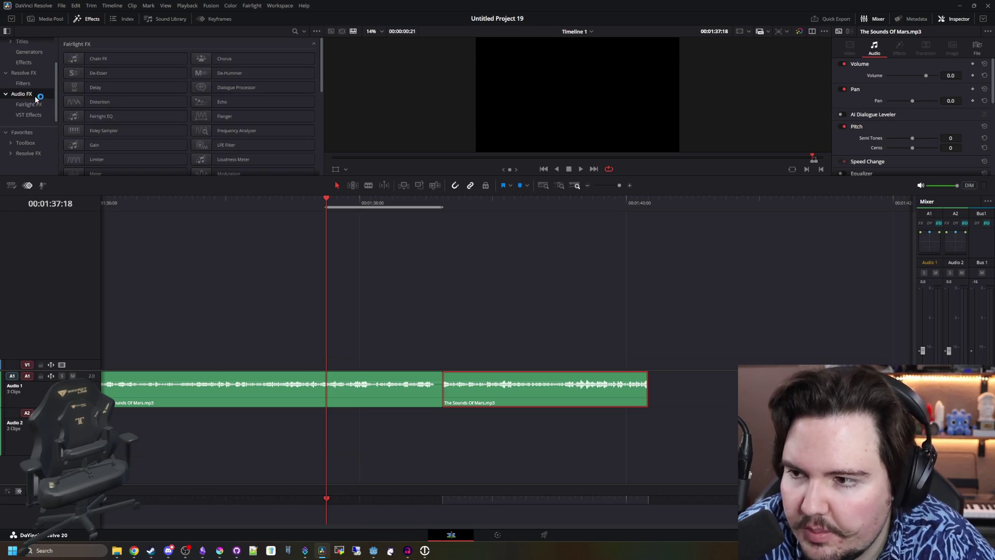
{"action": "scroll", "coordinate": [40, 78], "scroll_direction": "up", "scroll_amount": 2}
{"action": "left_click", "coordinate": [40, 63]}
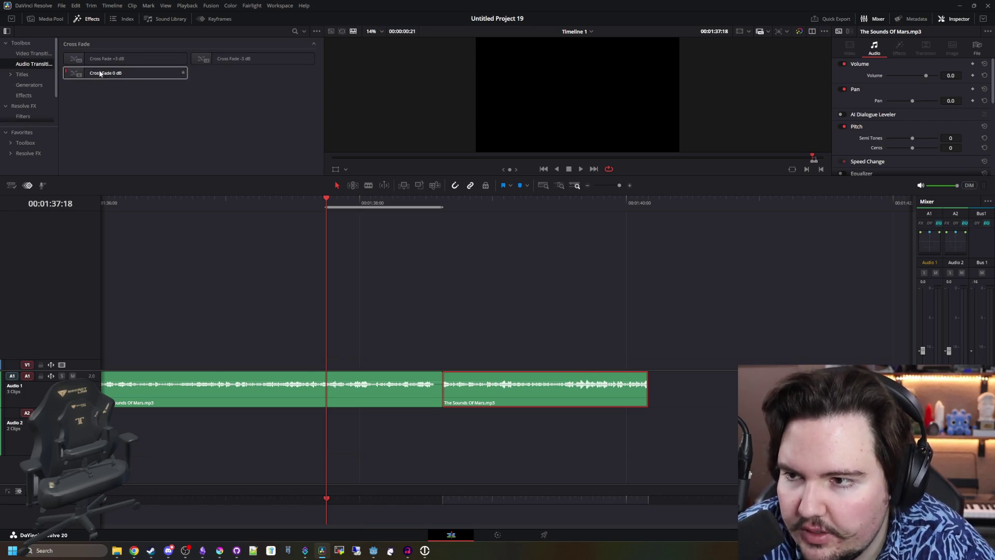
Drop a Cross Fade +3 dB on the Mars clip junction and play through it
{"action": "mouse_move", "coordinate": [139, 65]}
{"action": "left_mouse_down"}
{"action": "mouse_move", "coordinate": [446, 369]}
{"action": "mouse_move", "coordinate": [441, 377]}
{"action": "left_mouse_up"}
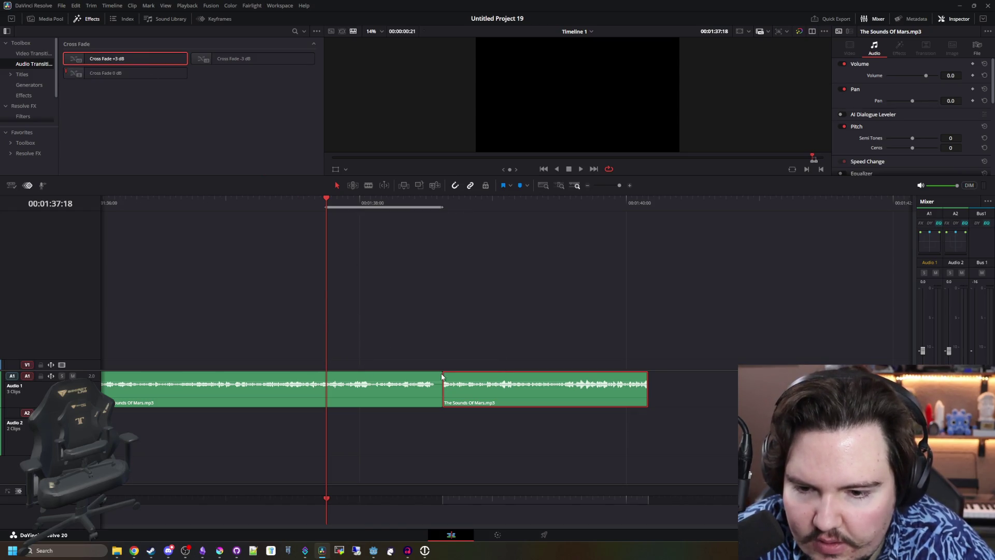
{"action": "left_click", "coordinate": [406, 323]}
{"action": "mouse_move", "coordinate": [130, 58]}
{"action": "left_mouse_down"}
{"action": "mouse_move", "coordinate": [428, 344]}
{"action": "mouse_move", "coordinate": [442, 401]}
{"action": "left_mouse_up"}
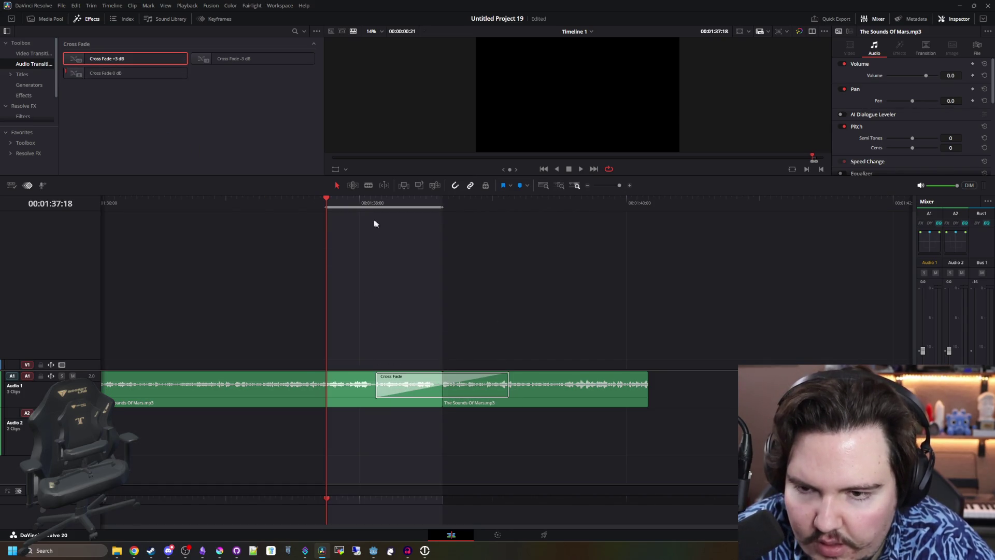
{"action": "key", "text": "space"}
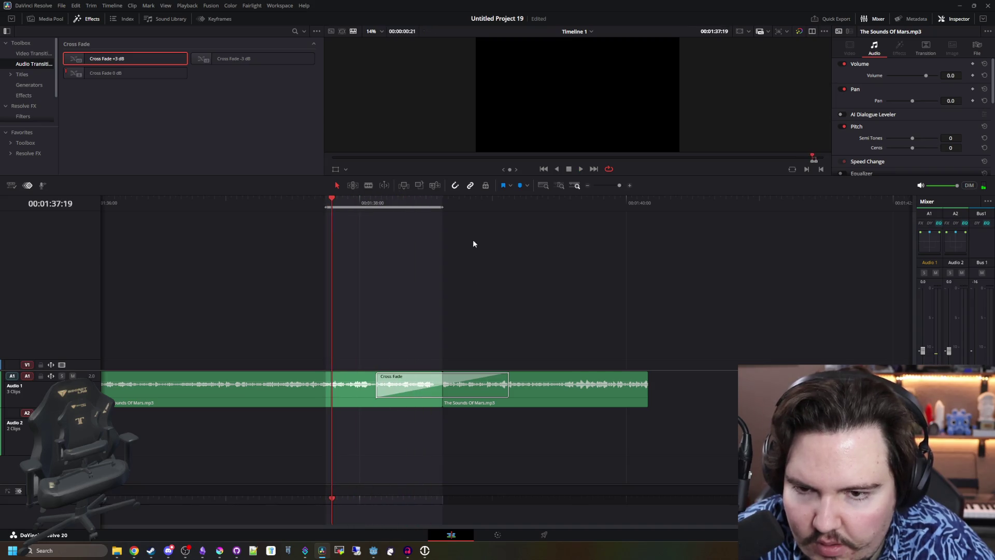
{"action": "left_click_drag", "start_coordinate": [442, 207], "coordinate": [615, 206]}
{"action": "key", "text": "space"}
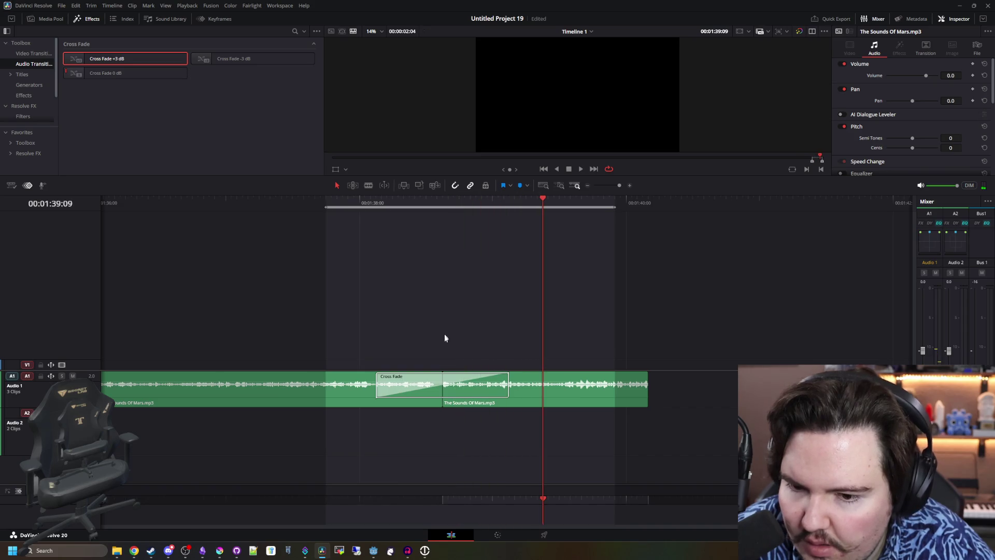
Close the gap between the two Mars clips and trim the edit point
{"action": "left_click_drag", "start_coordinate": [439, 398], "coordinate": [414, 397]}
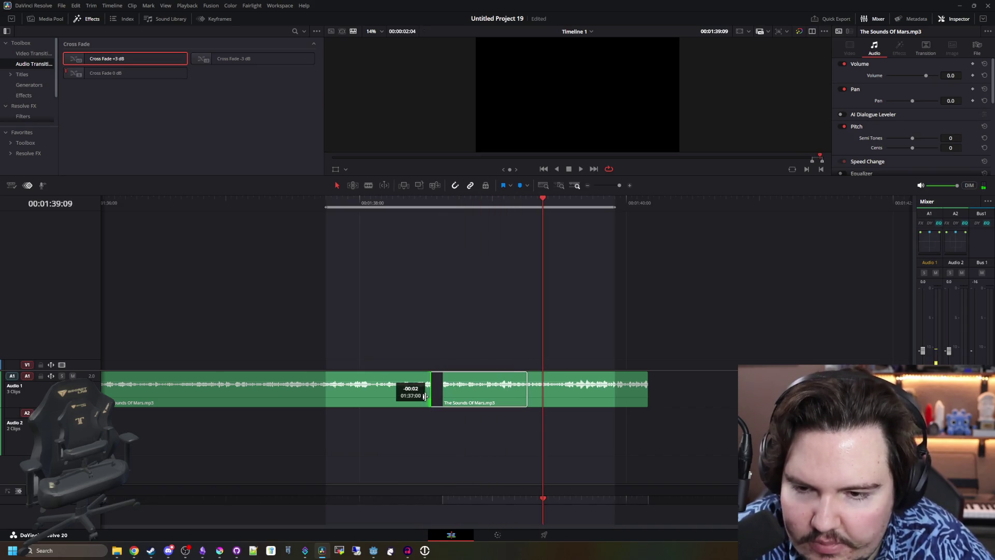
{"action": "left_click", "coordinate": [610, 205]}
{"action": "left_click_drag", "start_coordinate": [606, 241], "coordinate": [421, 241]}
{"action": "left_click_drag", "start_coordinate": [476, 397], "coordinate": [464, 402]}
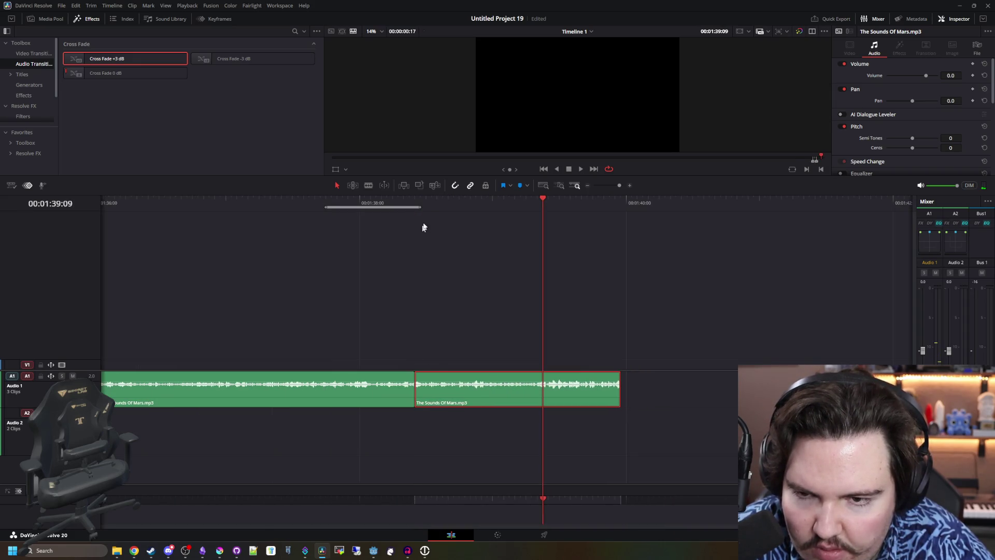
{"action": "mouse_move", "coordinate": [423, 207]}
{"action": "left_mouse_down"}
{"action": "mouse_move", "coordinate": [402, 207]}
{"action": "mouse_move", "coordinate": [410, 208]}
{"action": "left_mouse_up"}
{"action": "key", "text": "shift+period"}
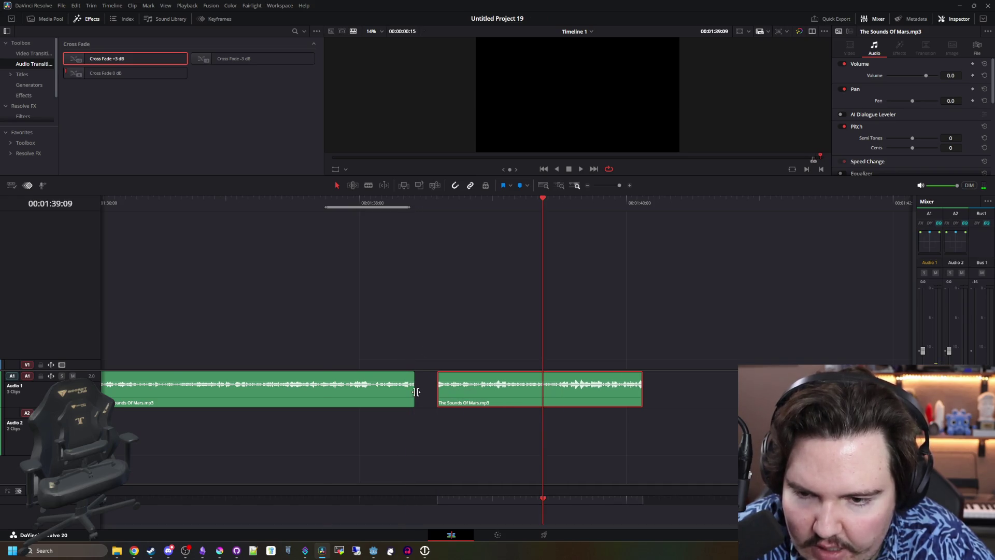
{"action": "mouse_move", "coordinate": [416, 392]}
{"action": "left_mouse_down"}
{"action": "mouse_move", "coordinate": [437, 391]}
{"action": "mouse_move", "coordinate": [428, 390]}
{"action": "left_mouse_up"}
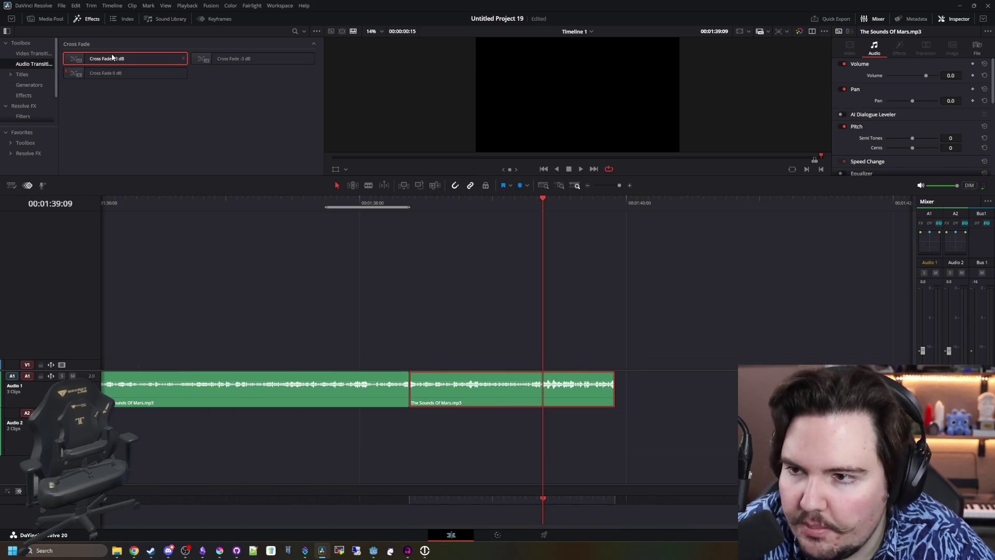
Add a Cross Fade +3 dB between the Mars clips and lengthen it to 1.8 seconds
{"action": "left_click_drag", "start_coordinate": [113, 58], "coordinate": [406, 388]}
{"action": "left_click", "coordinate": [292, 203]}
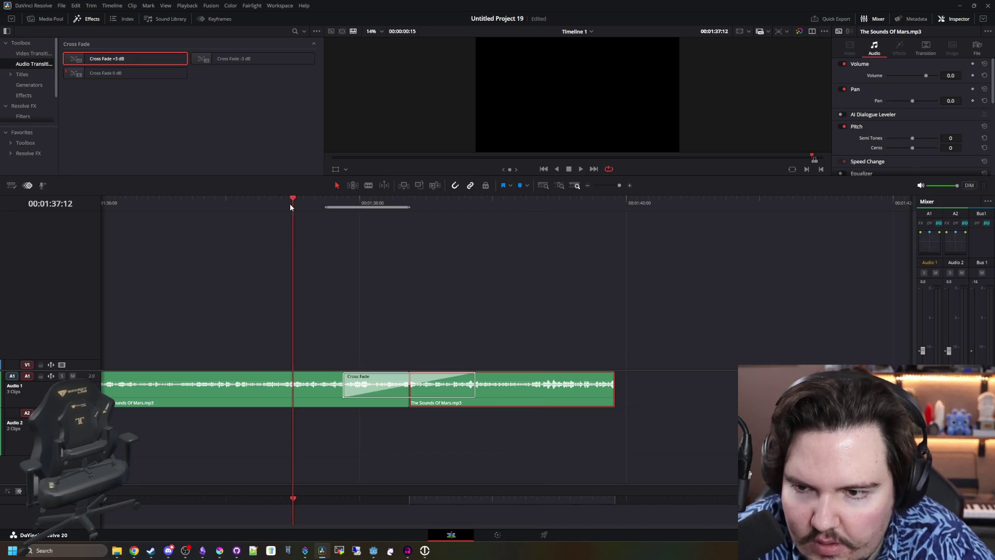
{"action": "key", "text": "space"}
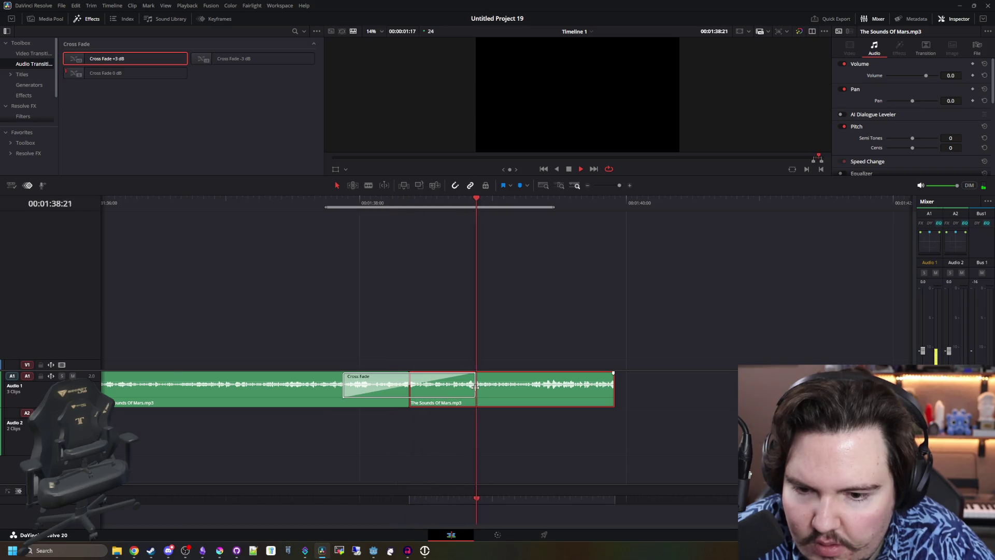
{"action": "mouse_move", "coordinate": [475, 386]}
{"action": "left_mouse_down"}
{"action": "mouse_move", "coordinate": [630, 382]}
{"action": "mouse_move", "coordinate": [589, 368]}
{"action": "left_mouse_up"}
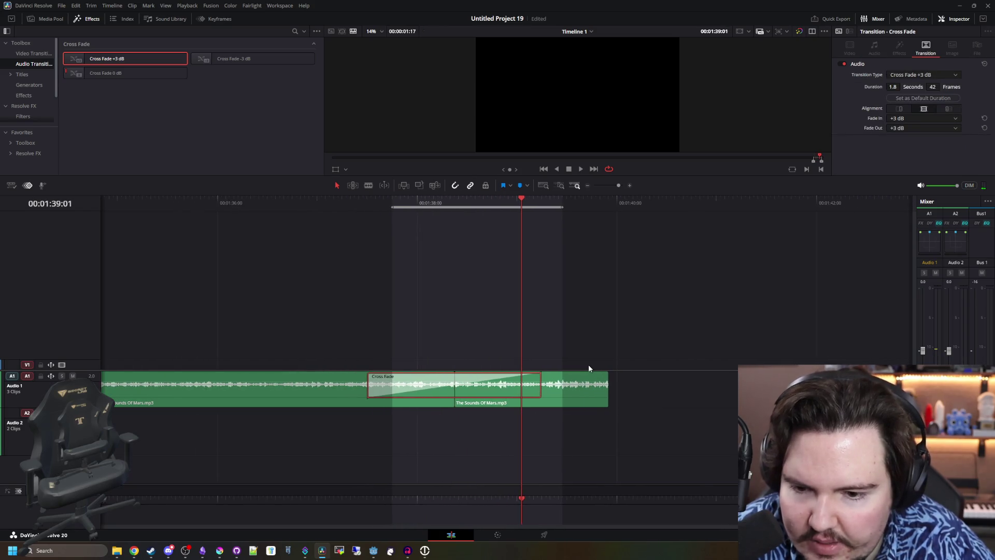
Scrub back and forth through the existing cross fade between the Mars clips
{"action": "mouse_move", "coordinate": [280, 204]}
{"action": "left_mouse_down"}
{"action": "mouse_move", "coordinate": [460, 221]}
{"action": "mouse_move", "coordinate": [482, 249]}
{"action": "left_mouse_up"}
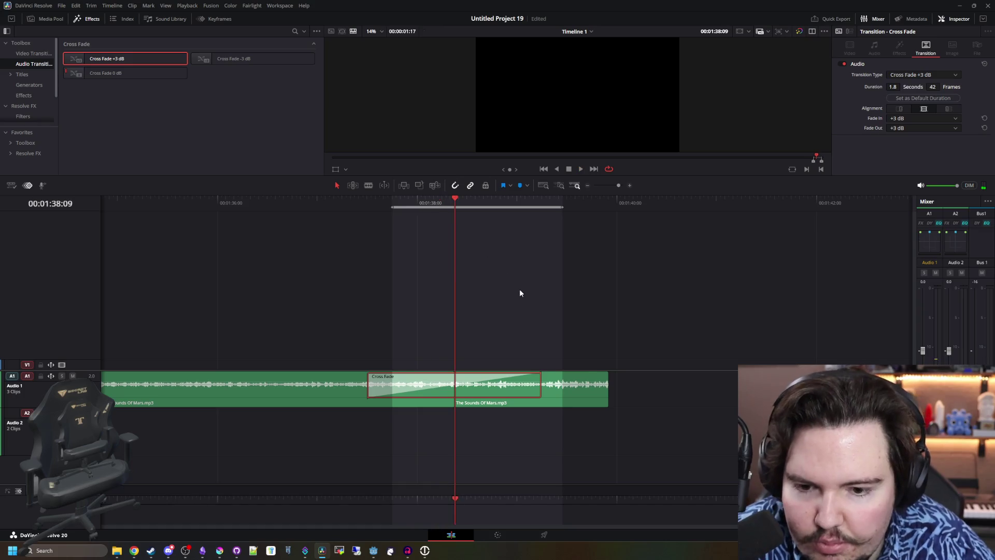
{"action": "left_click", "coordinate": [605, 329]}
{"action": "scroll", "coordinate": [601, 305], "scroll_direction": "down", "scroll_amount": 5}
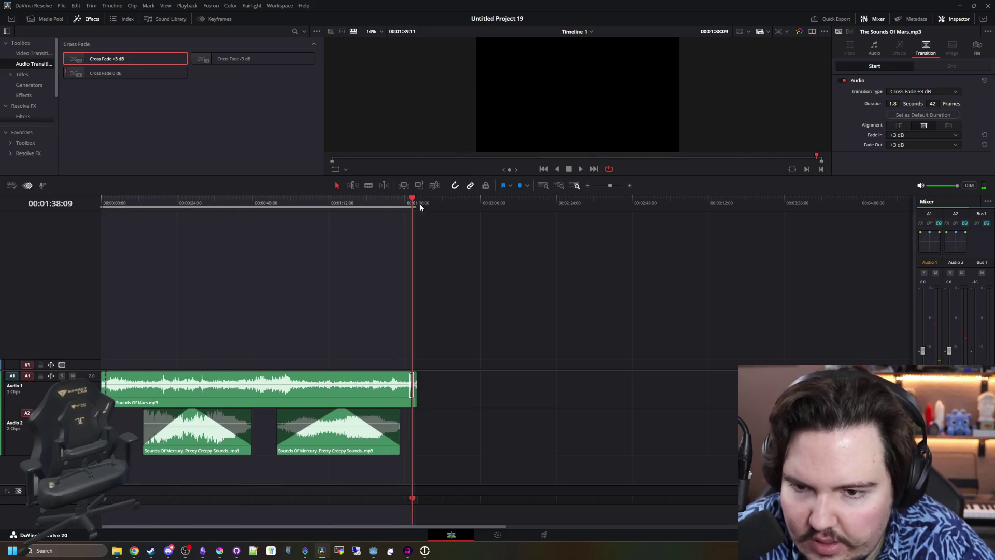
{"action": "scroll", "coordinate": [438, 350], "scroll_direction": "up", "scroll_amount": 5}
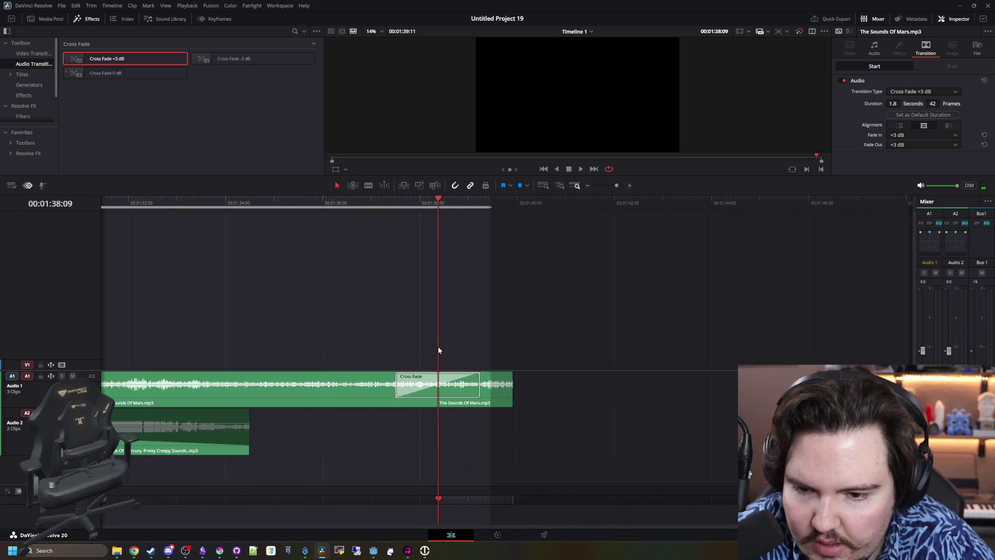
{"action": "left_click_drag", "start_coordinate": [489, 206], "coordinate": [439, 208]}
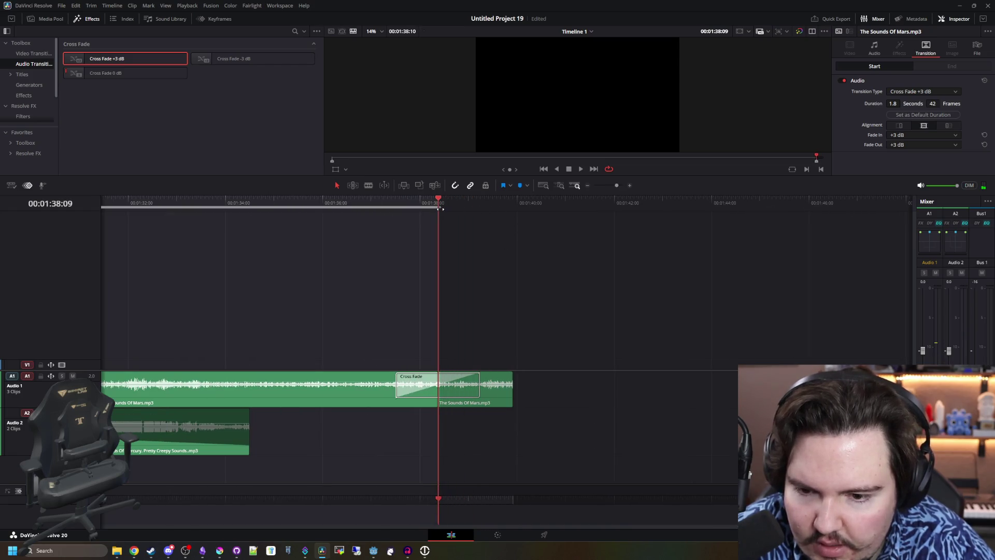
{"action": "scroll", "coordinate": [433, 337], "scroll_direction": "up", "scroll_amount": 8}
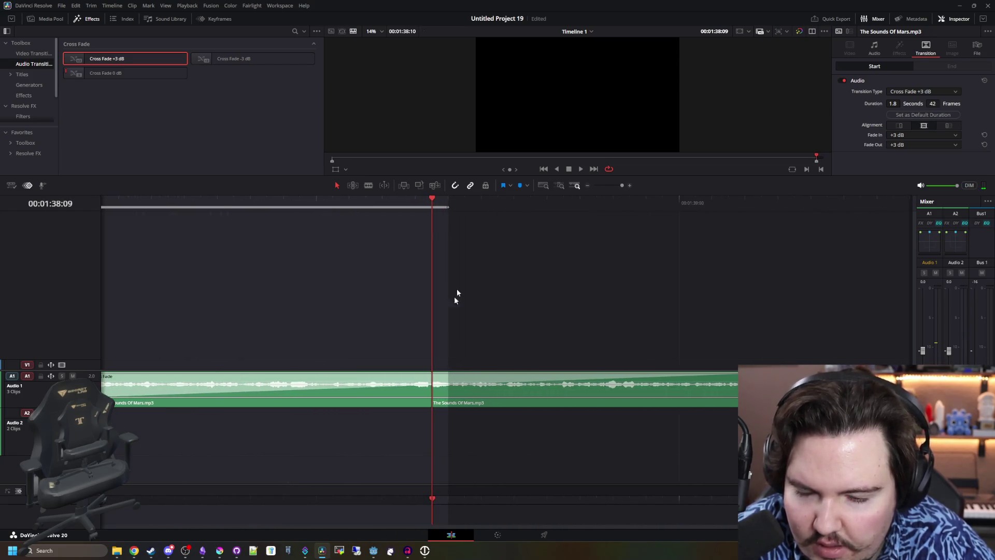
{"action": "mouse_move", "coordinate": [474, 210]}
{"action": "left_mouse_down"}
{"action": "mouse_move", "coordinate": [415, 210]}
{"action": "mouse_move", "coordinate": [474, 210]}
{"action": "left_mouse_up"}
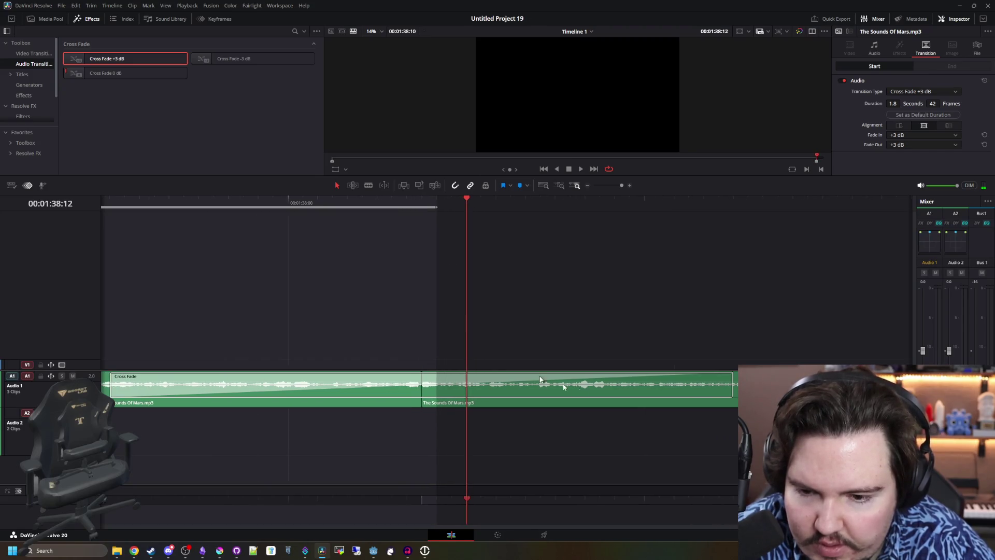
{"action": "scroll", "coordinate": [611, 409], "scroll_direction": "down", "scroll_amount": 5}
Remove the old cross fade and extend the first Mars clip's out-point to close the gap
{"action": "left_click", "coordinate": [626, 394]}
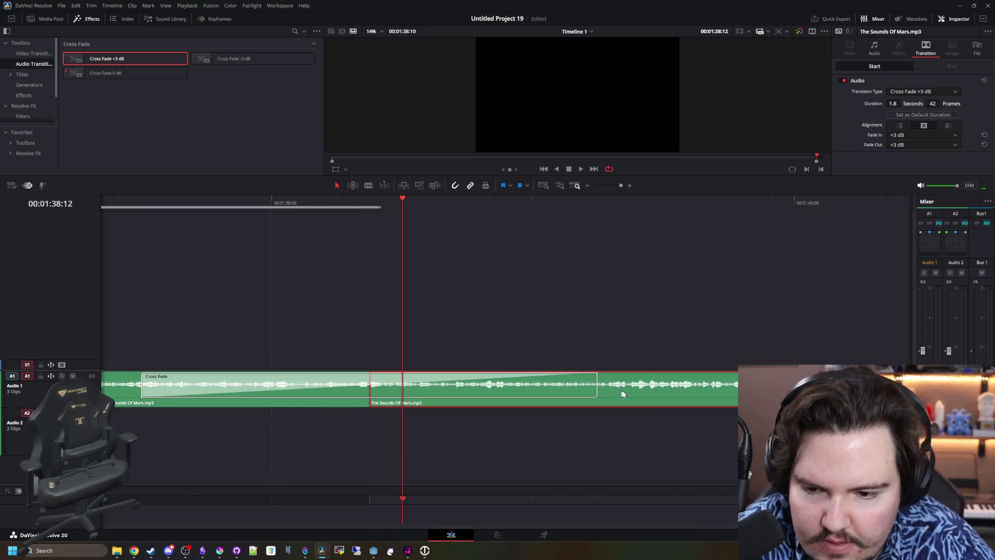
{"action": "key", "text": "ctrl+z"}
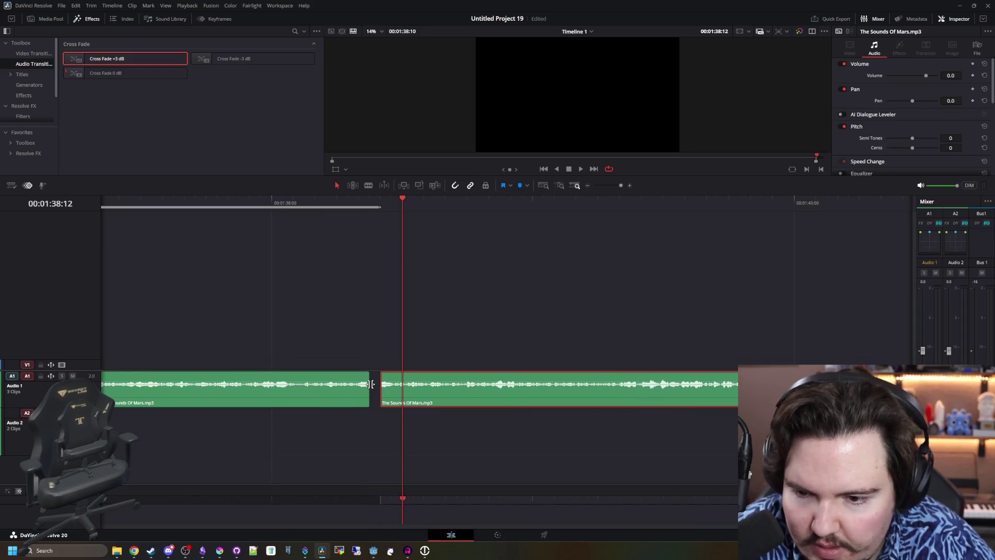
{"action": "left_click", "coordinate": [372, 384]}
{"action": "left_click_drag", "start_coordinate": [380, 389], "coordinate": [380, 390]}
Add a Cross Fade +3 dB at the join and lengthen it to 1.7 seconds
{"action": "left_click_drag", "start_coordinate": [129, 65], "coordinate": [381, 388]}
{"action": "left_click_drag", "start_coordinate": [511, 389], "coordinate": [598, 388]}
{"action": "scroll", "coordinate": [655, 321], "scroll_direction": "down", "scroll_amount": 6}
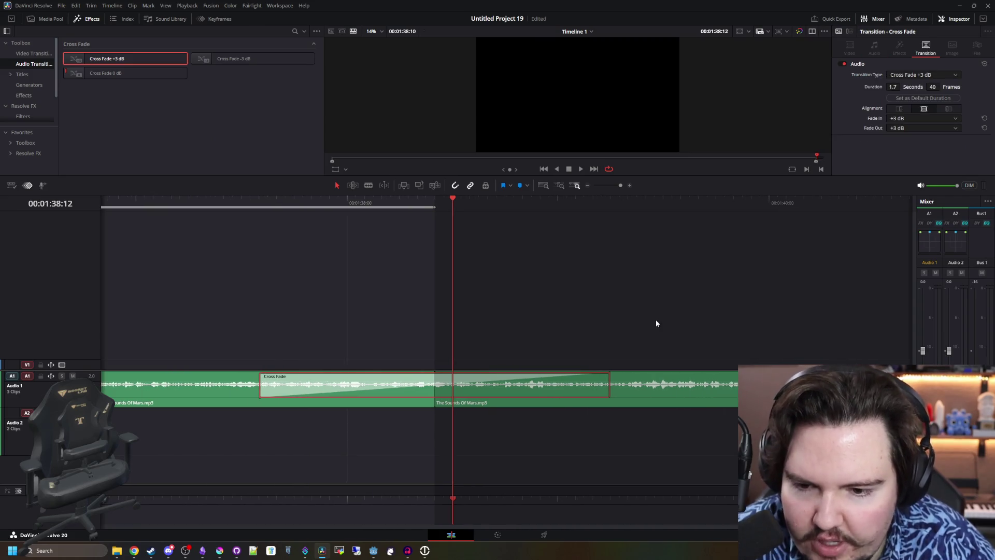
{"action": "scroll", "coordinate": [167, 226], "scroll_direction": "down", "scroll_amount": 2}
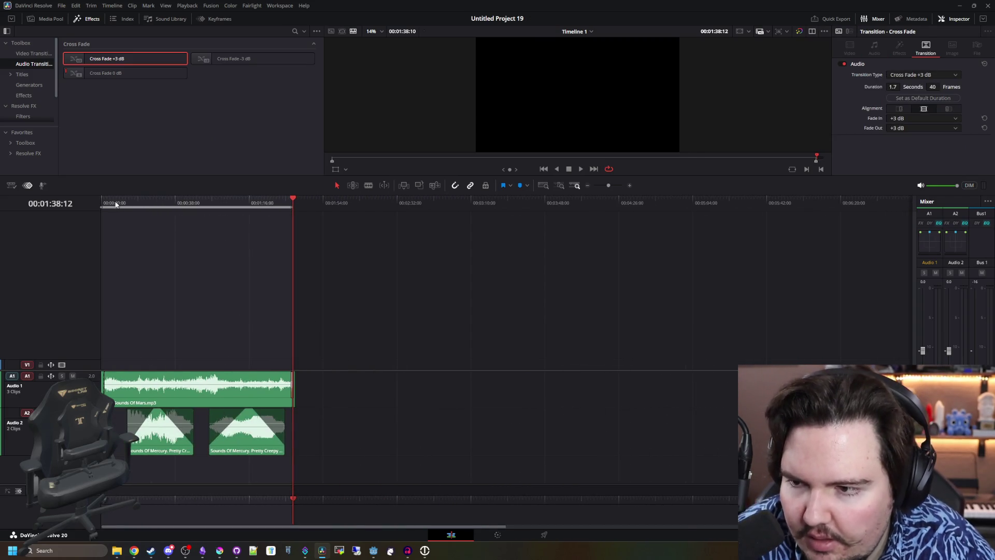
Play the timeline from the start and lower the second Mercury clip's volume about 10 dB
{"action": "key", "text": "Home"}
{"action": "key", "text": "space"}
{"action": "scroll", "coordinate": [119, 343], "scroll_direction": "up", "scroll_amount": 5}
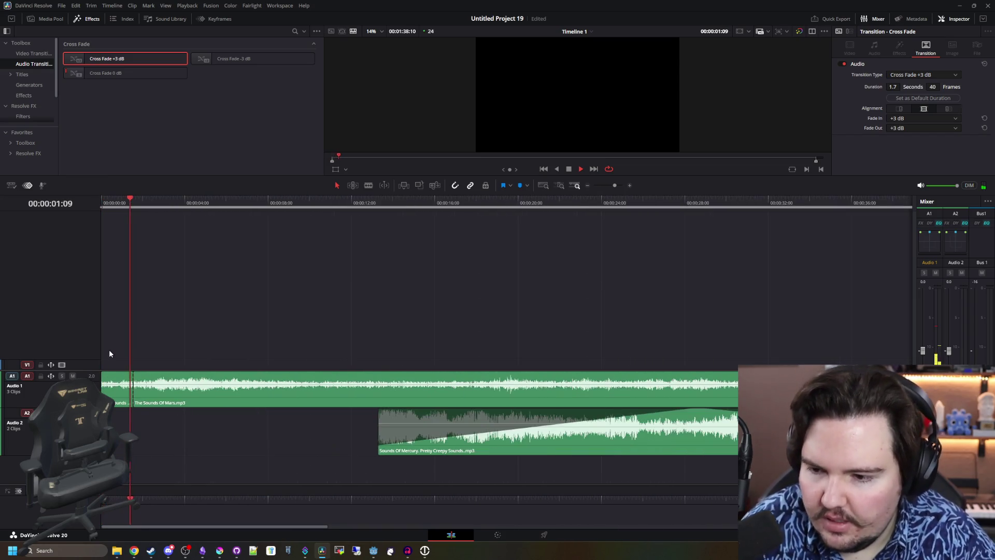
{"action": "scroll", "coordinate": [132, 357], "scroll_direction": "down", "scroll_amount": 4}
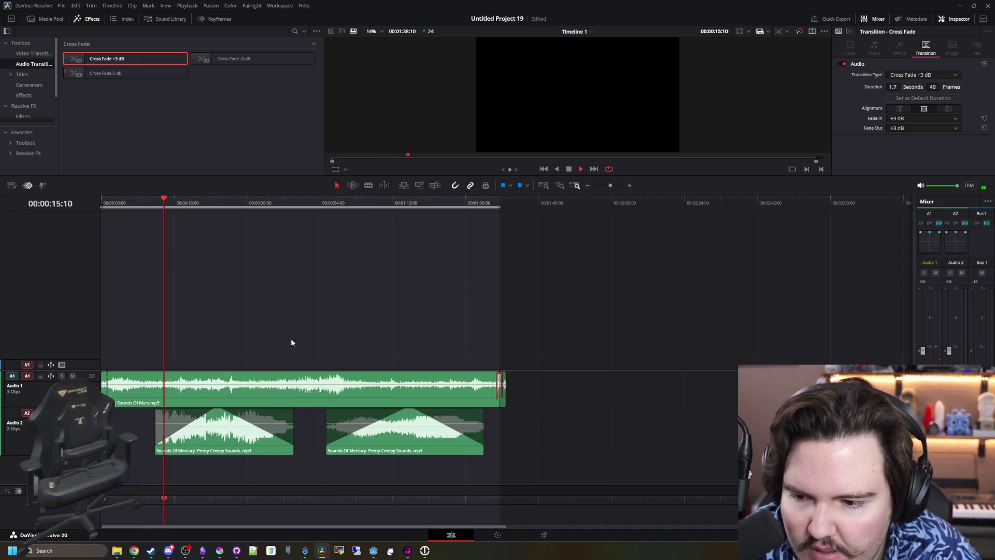
{"action": "mouse_move", "coordinate": [235, 424]}
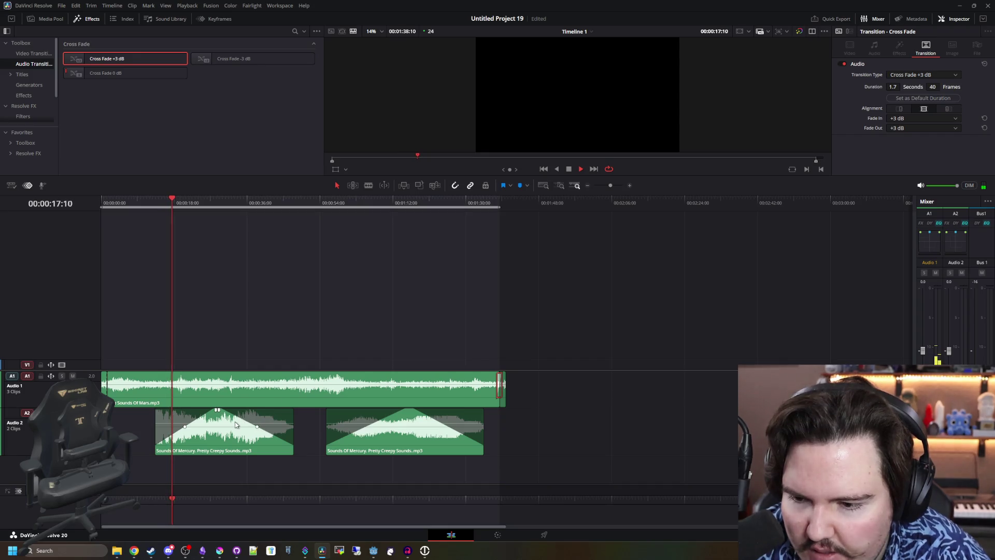
{"action": "mouse_move", "coordinate": [374, 426]}
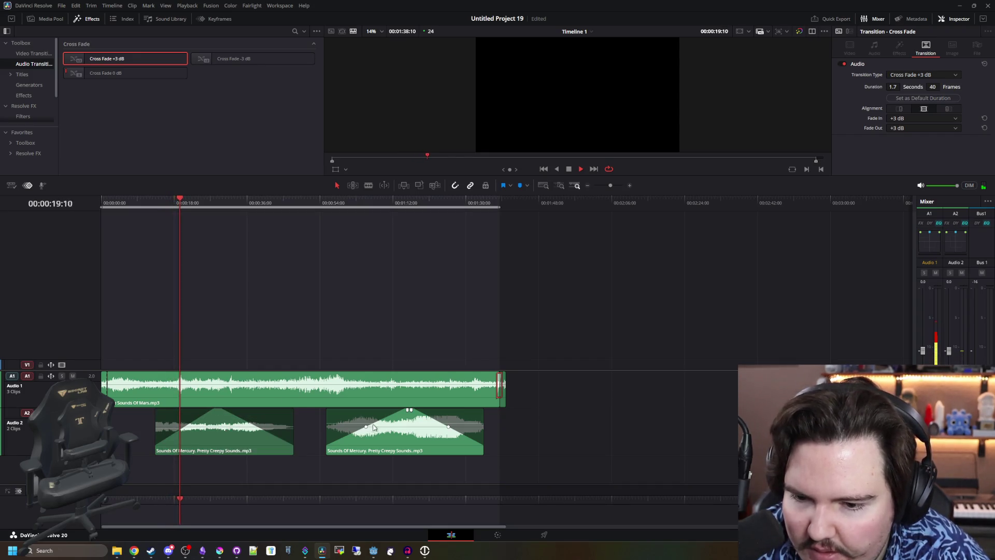
{"action": "left_click_drag", "start_coordinate": [374, 427], "coordinate": [384, 429]}
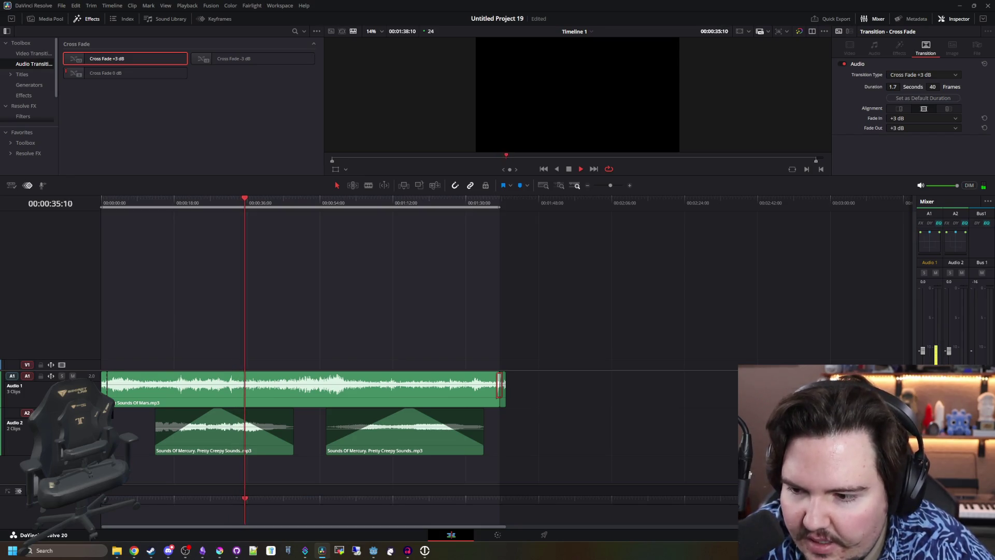
Mute Audio 2 and spot-check playback at 26 s, 57 s, 1:10 and the Mars end
{"action": "left_click", "coordinate": [73, 413]}
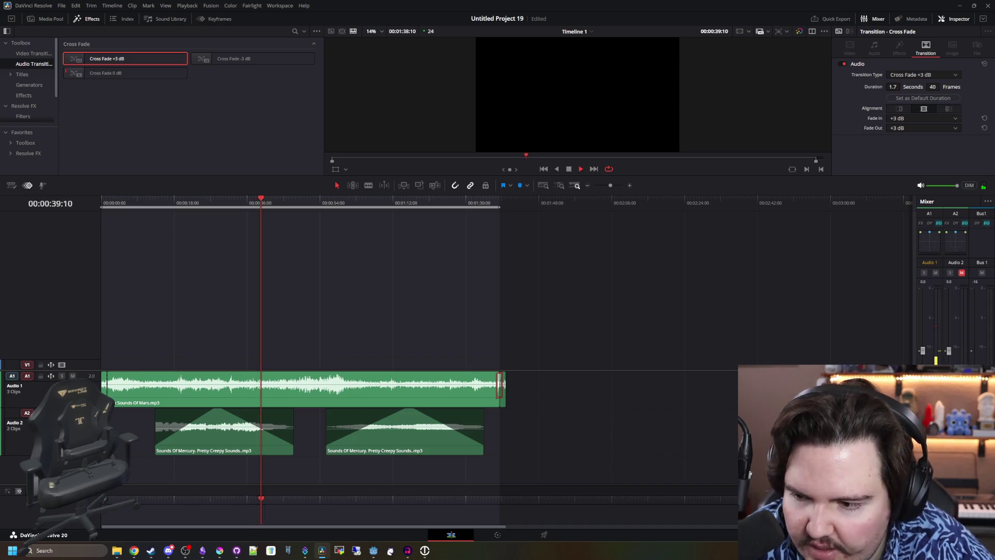
{"action": "left_click", "coordinate": [210, 203]}
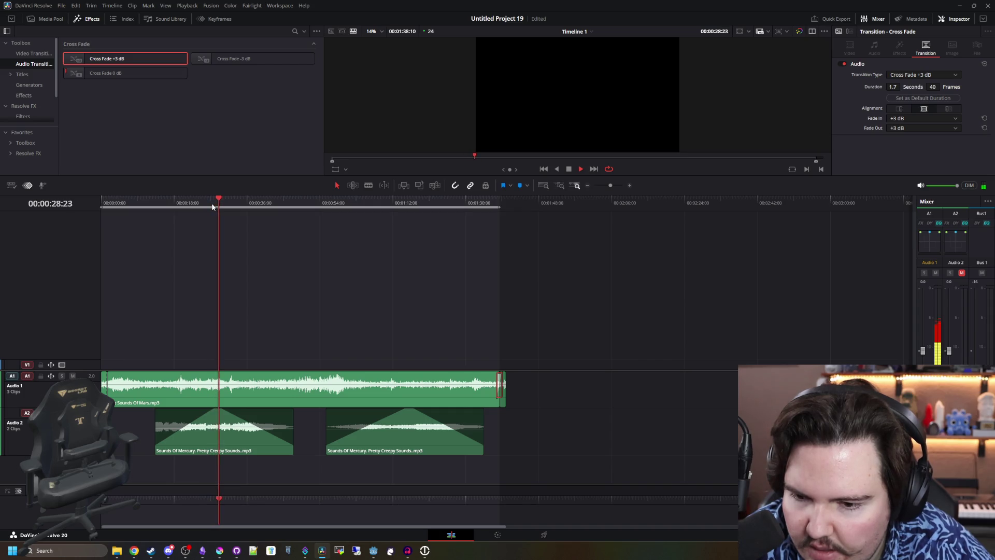
{"action": "left_click", "coordinate": [336, 203]}
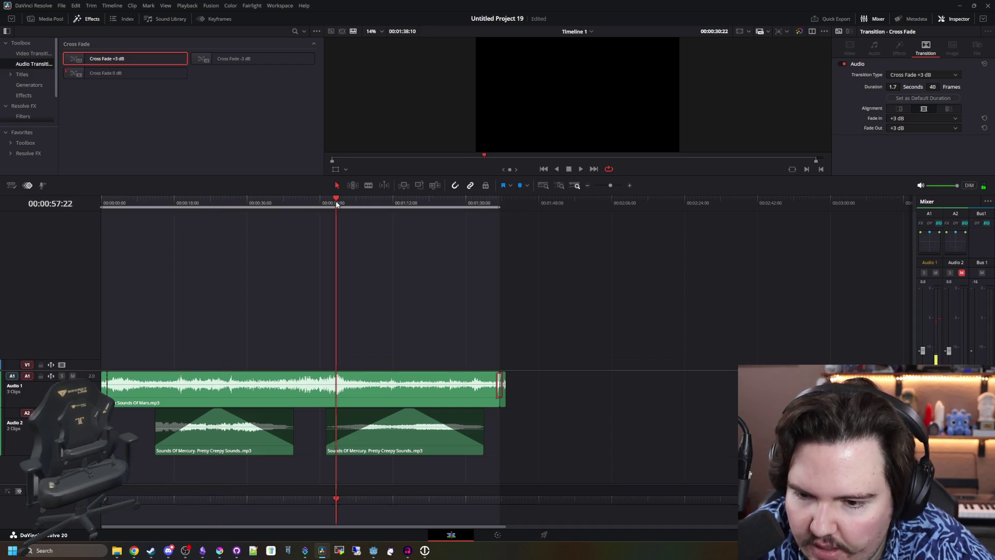
{"action": "left_click", "coordinate": [386, 205]}
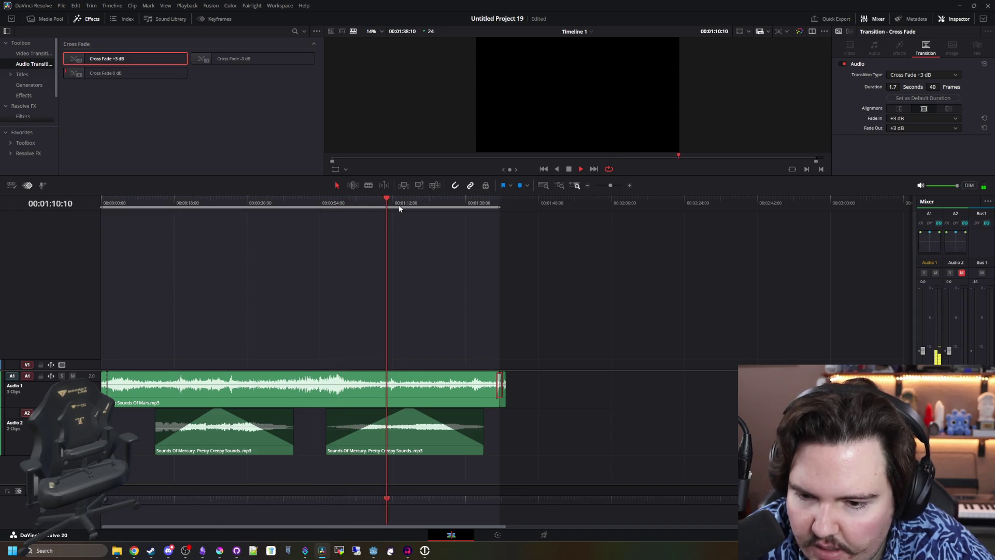
{"action": "left_click_drag", "start_coordinate": [403, 203], "coordinate": [467, 206]}
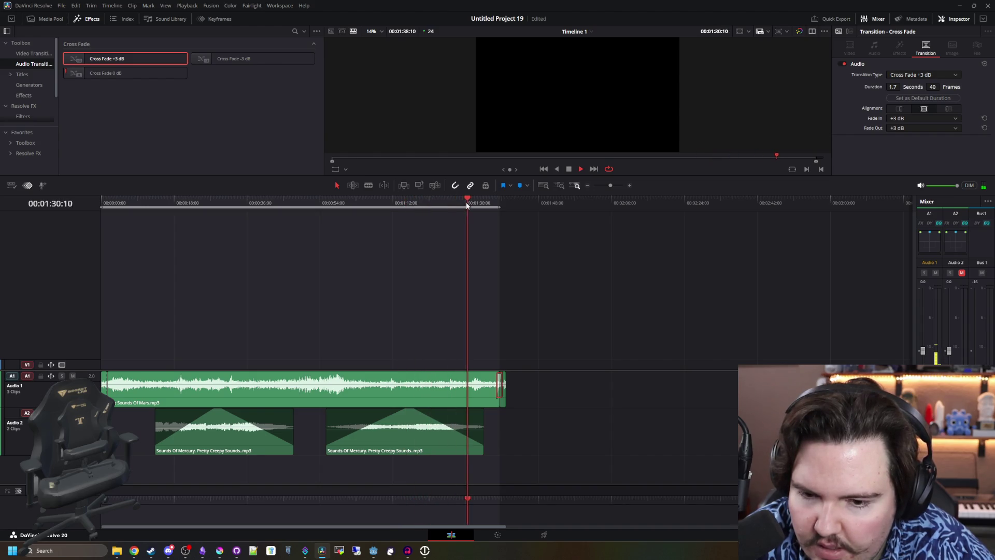
{"action": "key", "text": "space"}
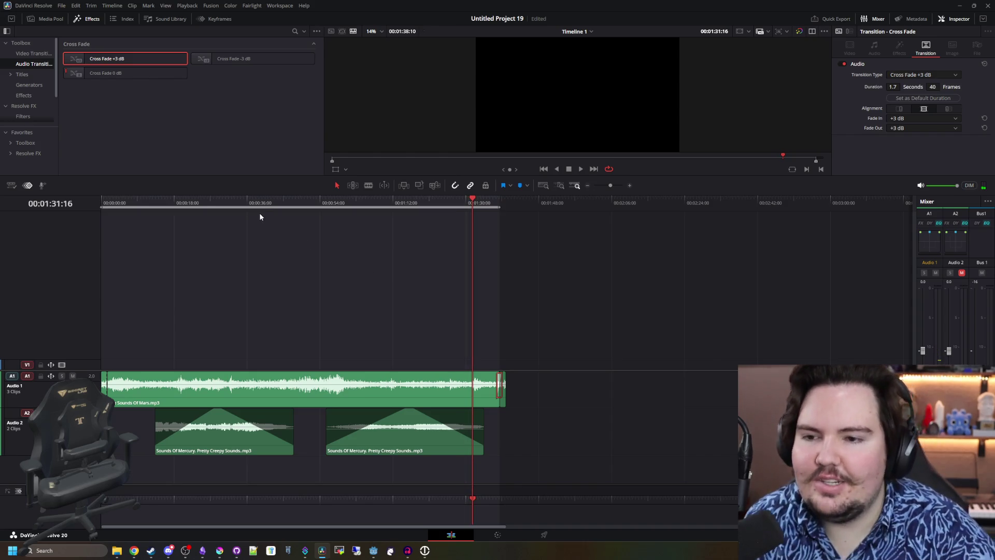
{"action": "mouse_move", "coordinate": [252, 209]}
{"action": "left_mouse_down"}
{"action": "mouse_move", "coordinate": [205, 197]}
{"action": "mouse_move", "coordinate": [80, 205]}
{"action": "left_mouse_up"}
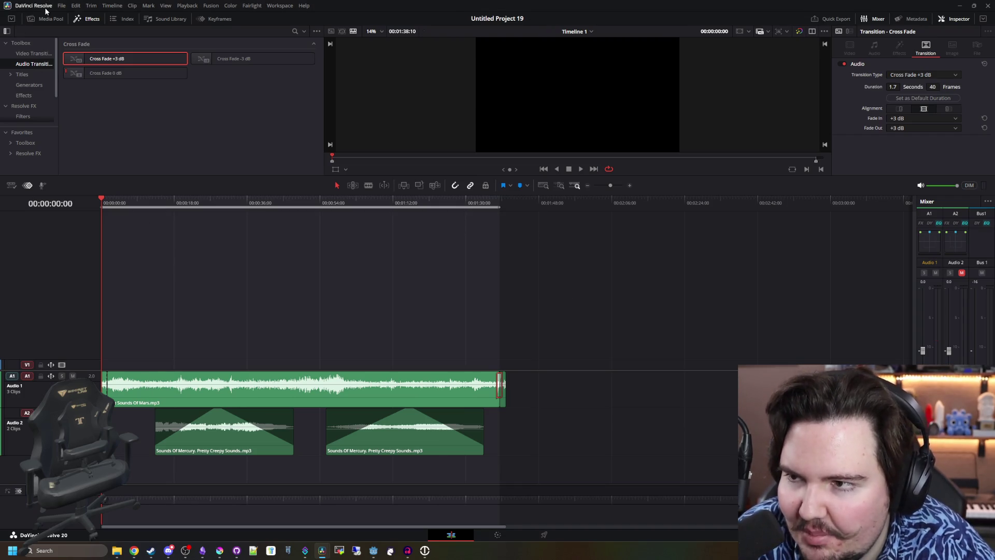
Switch to the Deliver page and zoom the timeline out to show every clip
{"action": "left_click", "coordinate": [61, 6]}
{"action": "left_click", "coordinate": [61, 7]}
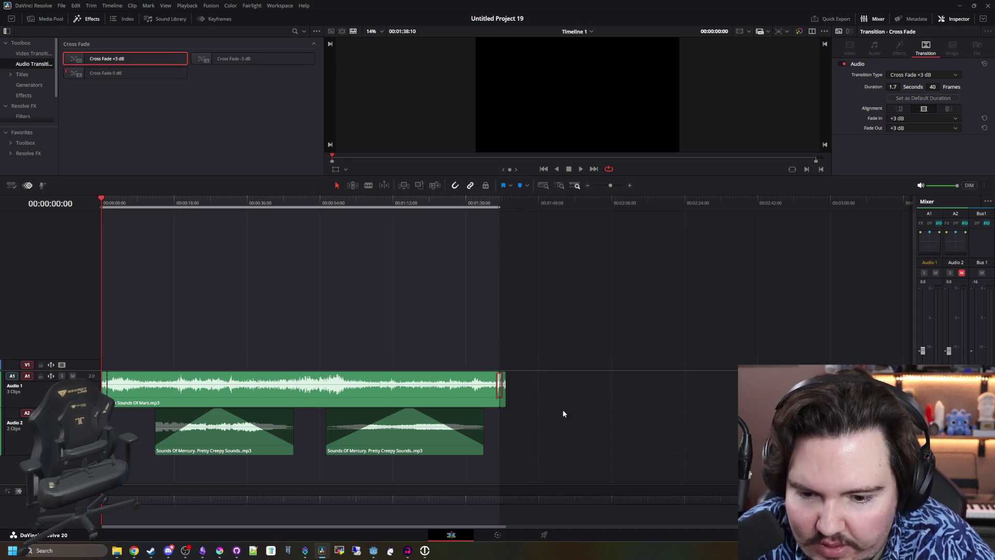
{"action": "left_click", "coordinate": [545, 535]}
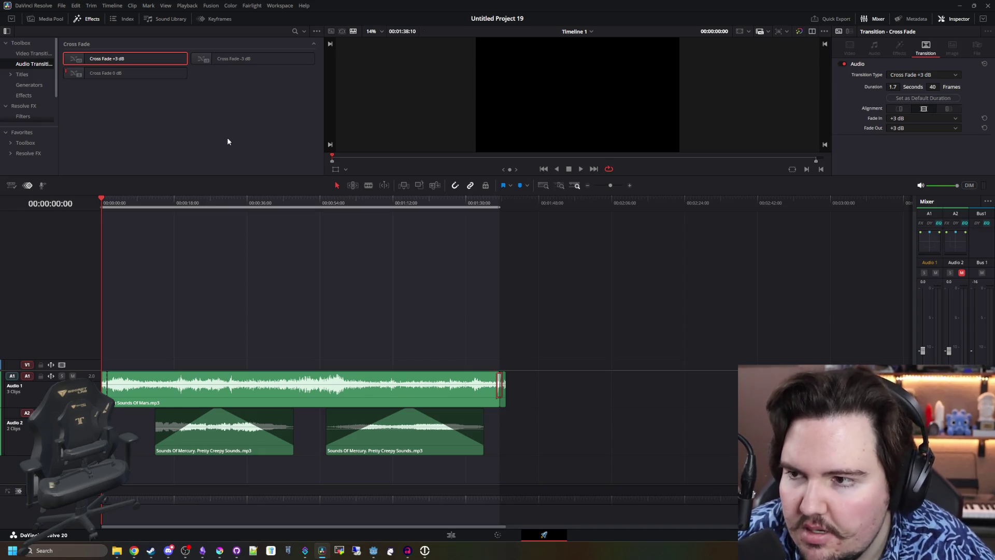
{"action": "key", "text": "ctrl+minus"}
{"action": "key", "text": "ctrl+minus"}
{"action": "key", "text": "ctrl+minus"}
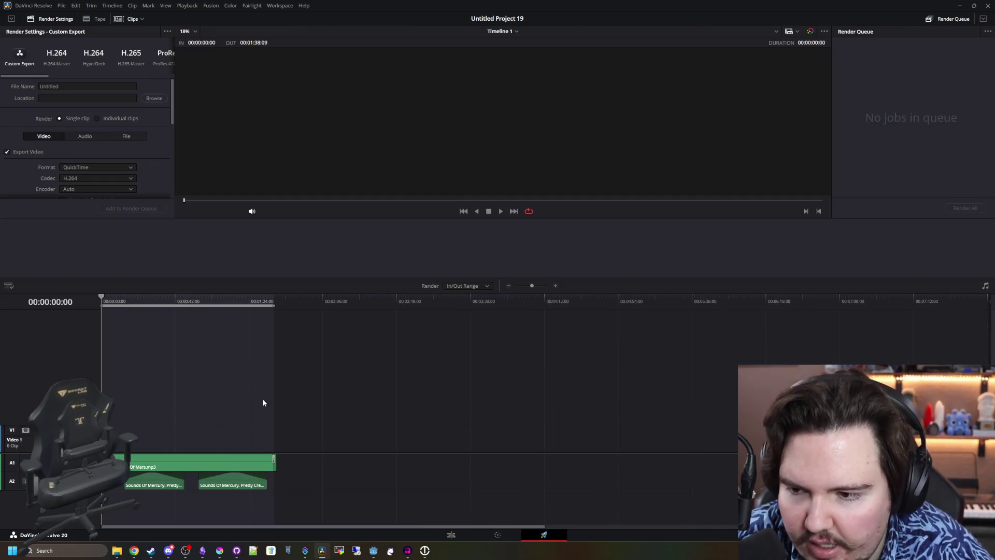
Name the output arx_ambience and set audio to Wave format with Linear PCM codec
{"action": "scroll", "coordinate": [161, 400], "scroll_direction": "up", "scroll_amount": 3}
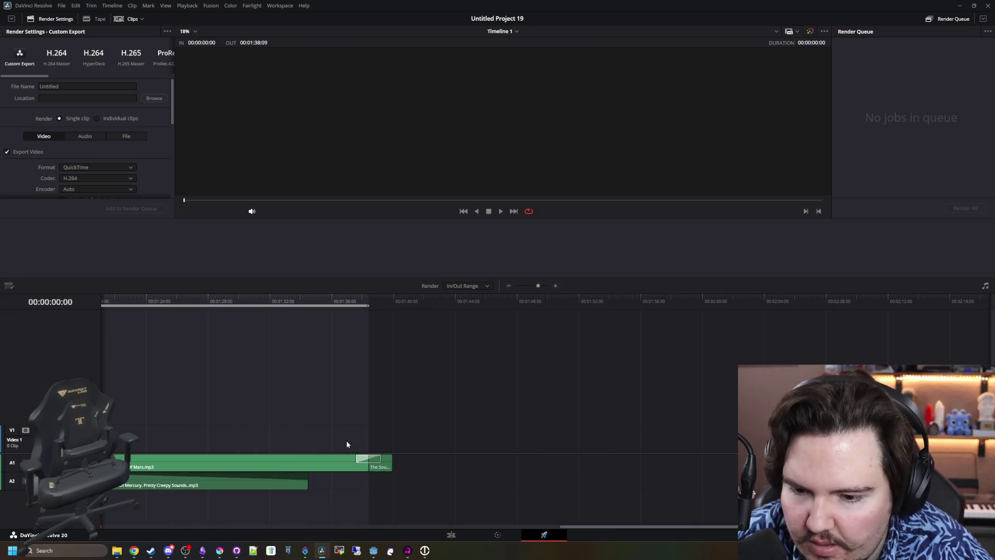
{"action": "scroll", "coordinate": [357, 435], "scroll_direction": "down", "scroll_amount": 4}
{"action": "left_click", "coordinate": [97, 85]}
{"action": "type", "text": "ars_ambience"}
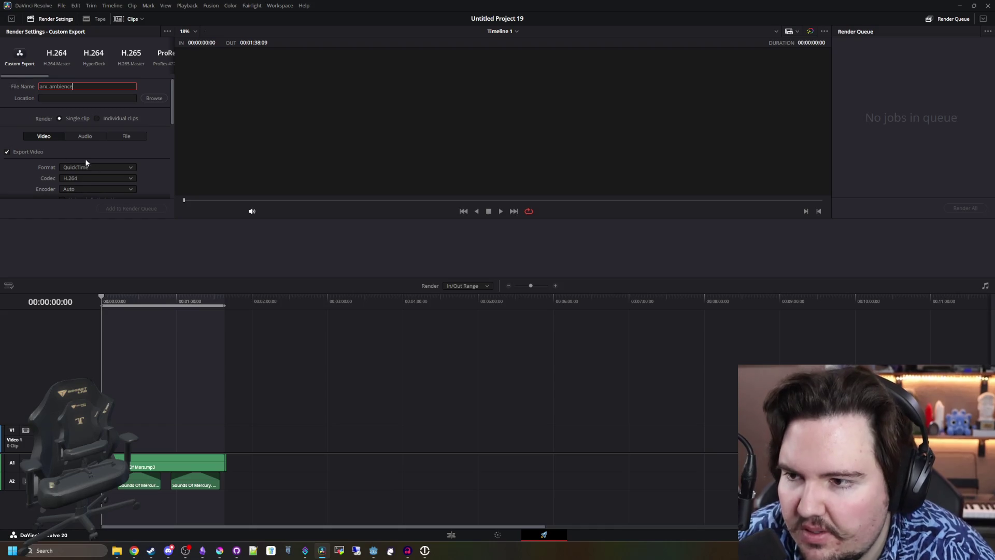
{"action": "left_click", "coordinate": [76, 136]}
{"action": "left_click", "coordinate": [71, 169]}
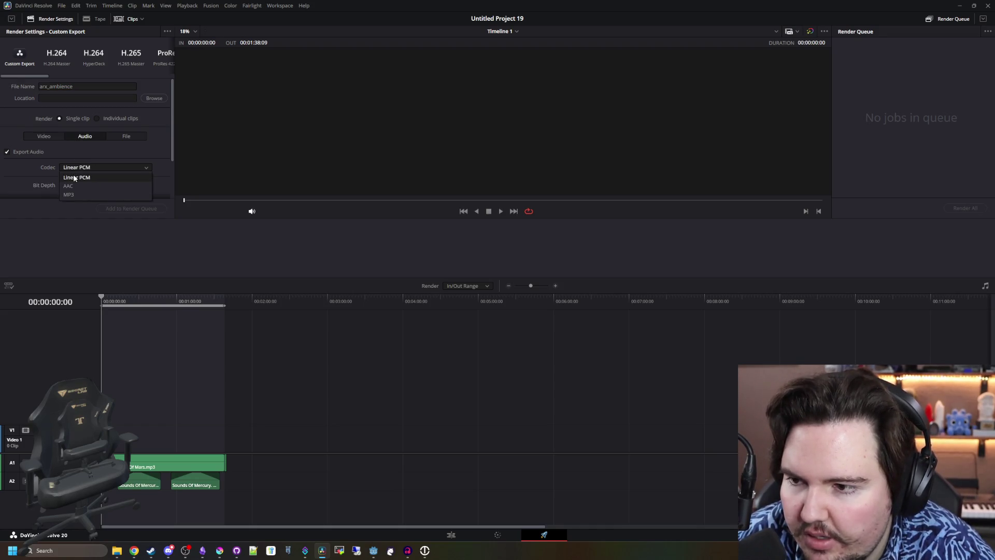
{"action": "left_click", "coordinate": [78, 174]}
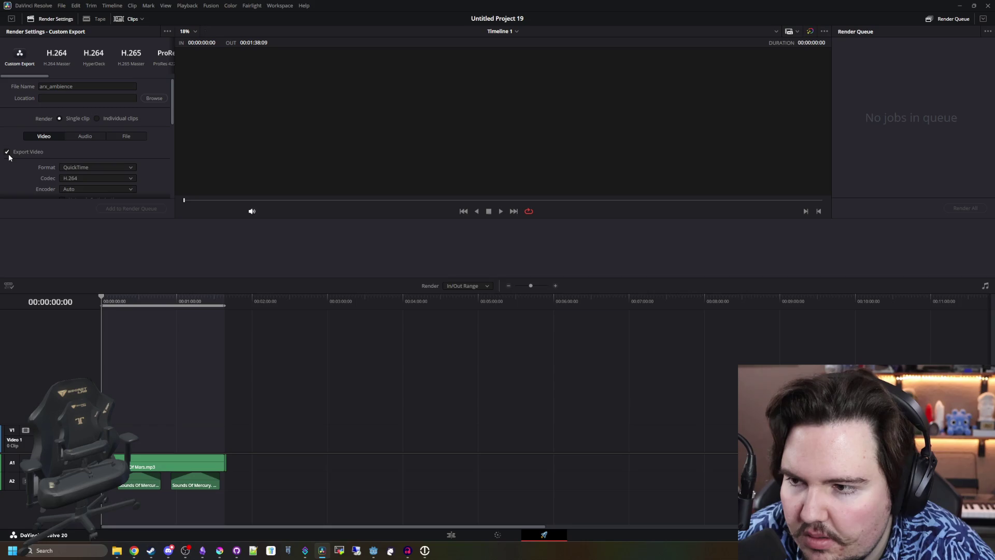
{"action": "left_click", "coordinate": [75, 166]}
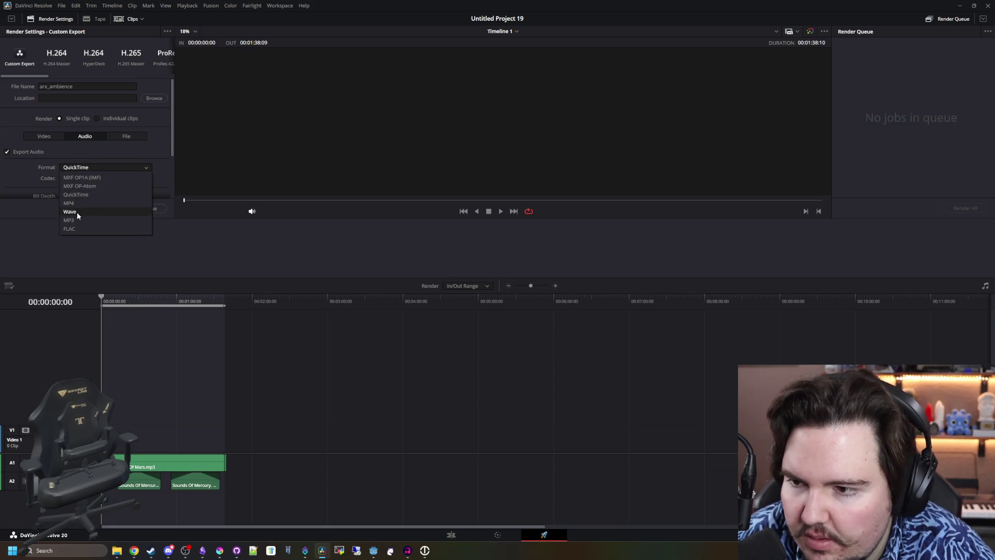
{"action": "left_click", "coordinate": [76, 211]}
Send the render to the Desktop, add it to the queue and start rendering
{"action": "scroll", "coordinate": [52, 171], "scroll_direction": "down", "scroll_amount": 2}
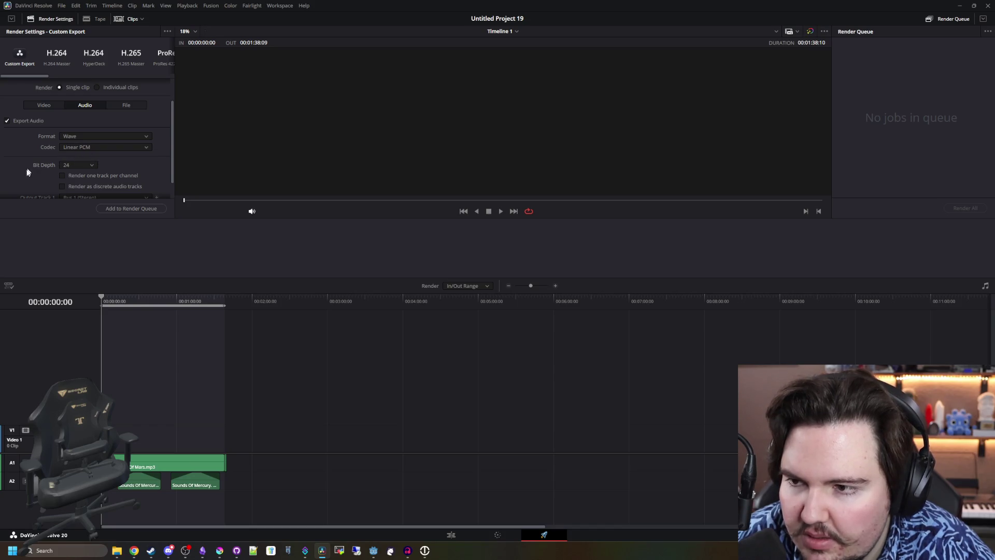
{"action": "scroll", "coordinate": [173, 140], "scroll_direction": "up", "scroll_amount": 2}
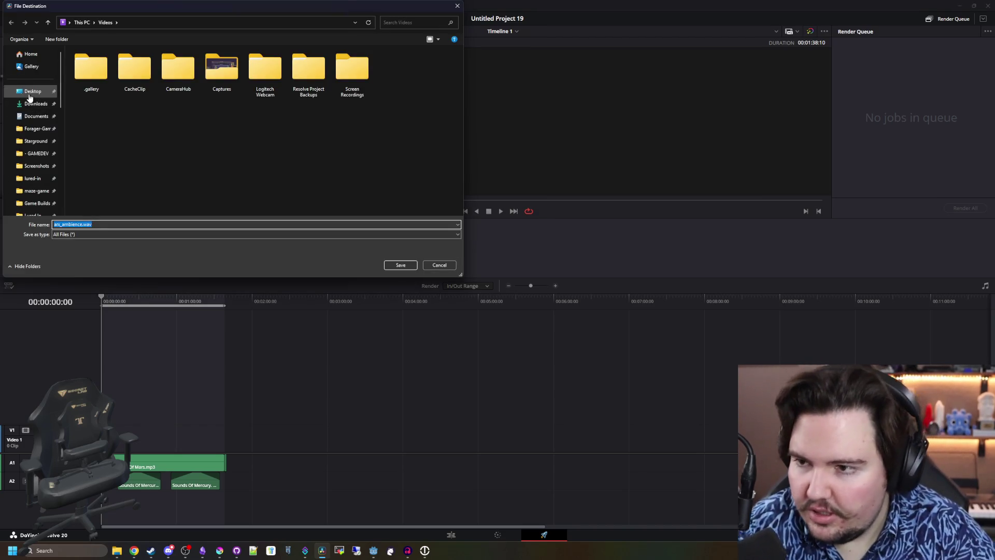
{"action": "left_click", "coordinate": [401, 264]}
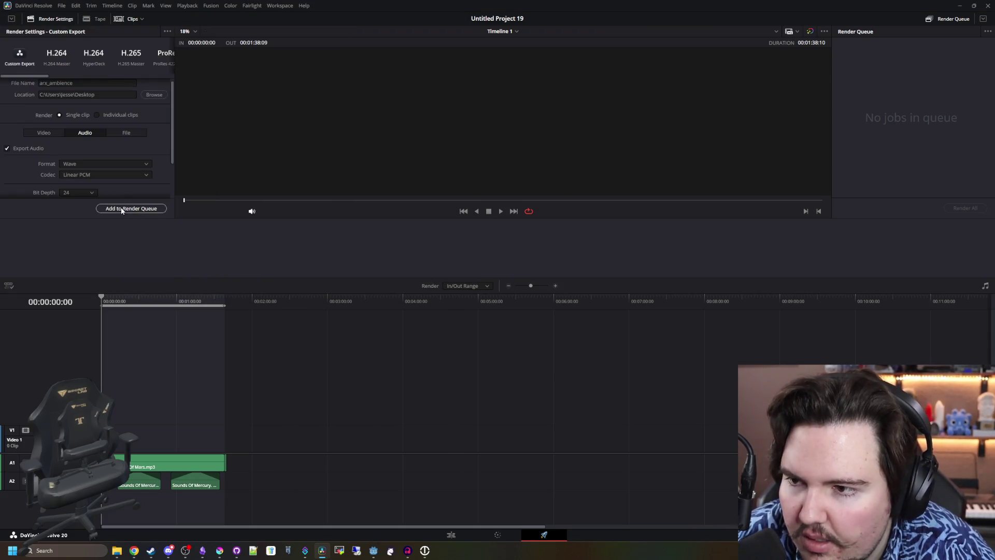
{"action": "left_click", "coordinate": [121, 209]}
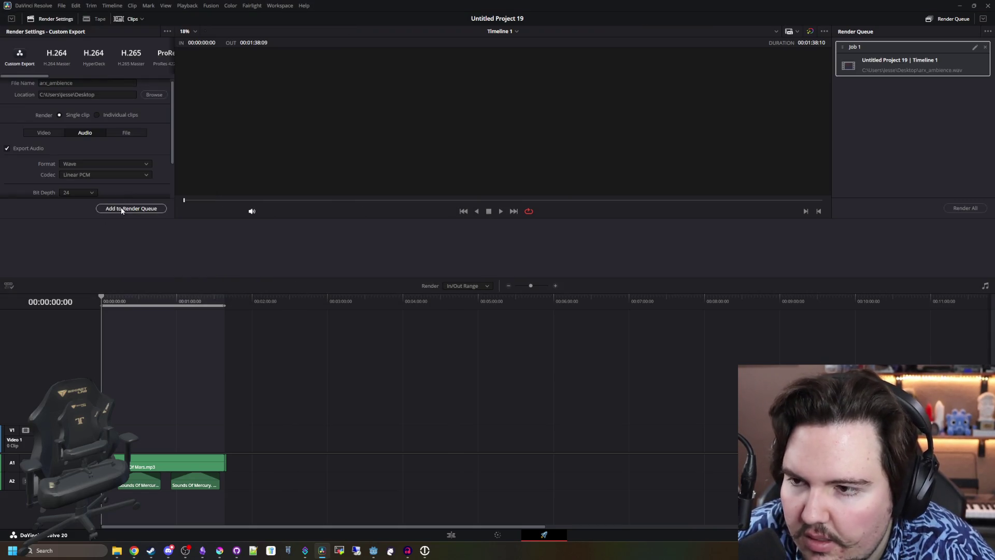
{"action": "left_click", "coordinate": [964, 209]}
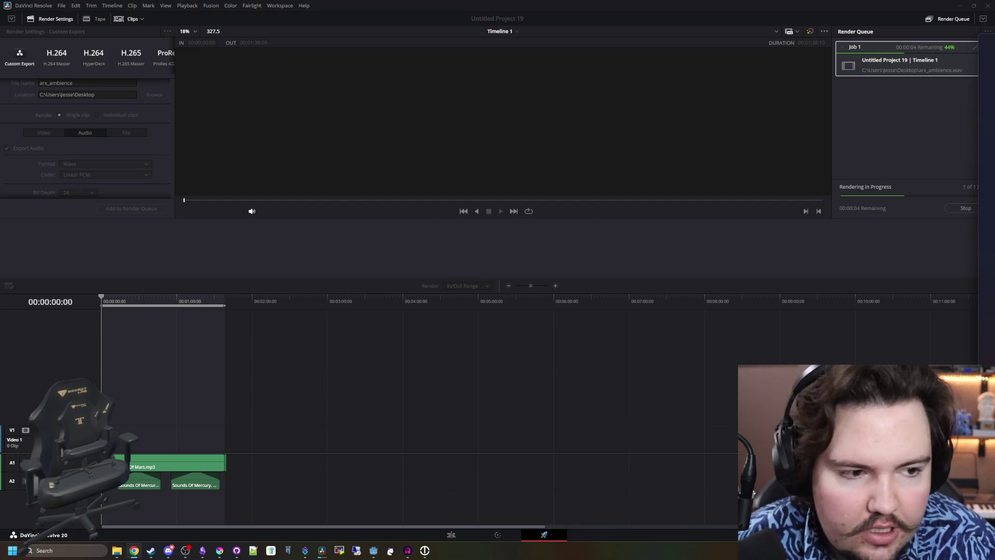
{"action": "key", "text": "alt+Tab"}
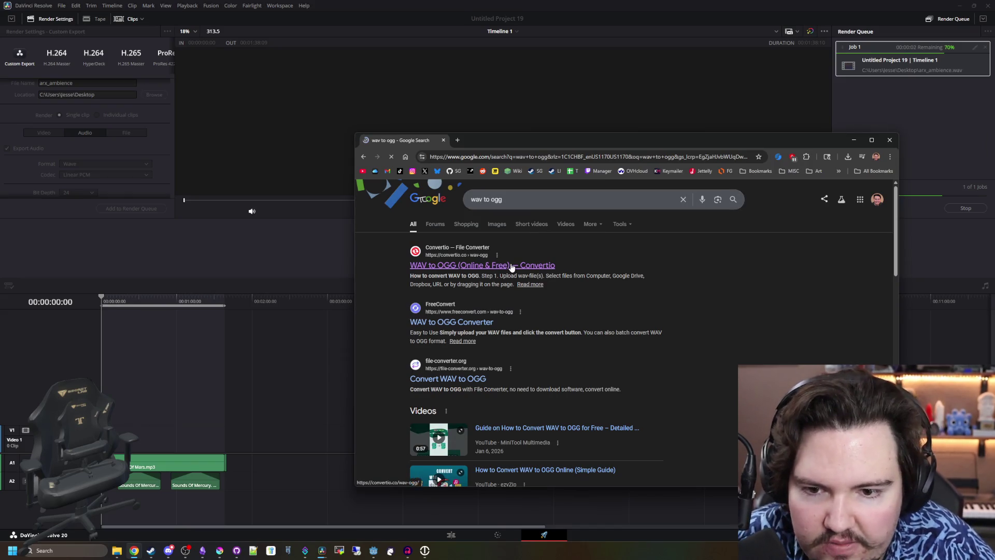
Upload arx_ambience.wav from the Desktop to Convertio's WAV to OGG converter
{"action": "left_click", "coordinate": [511, 265]}
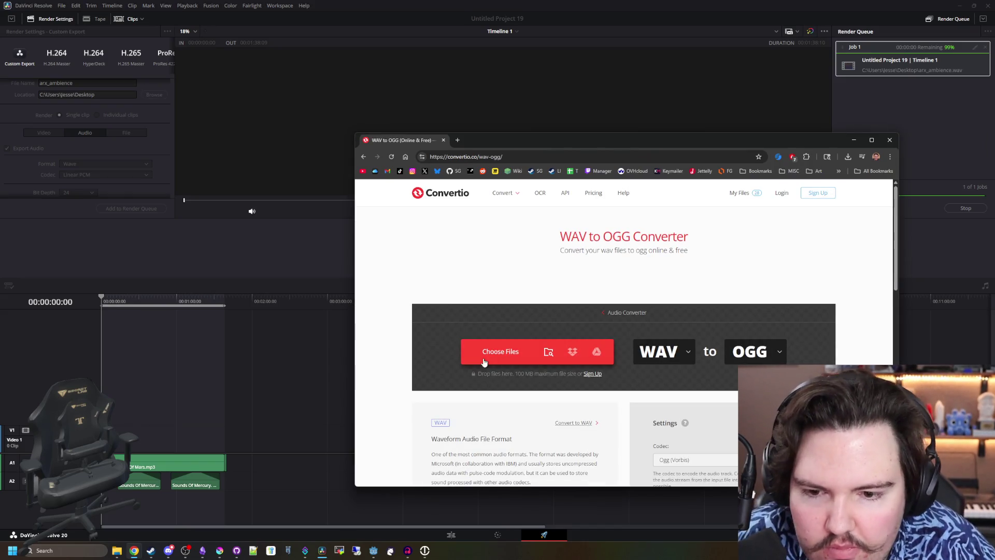
{"action": "left_click", "coordinate": [484, 361]}
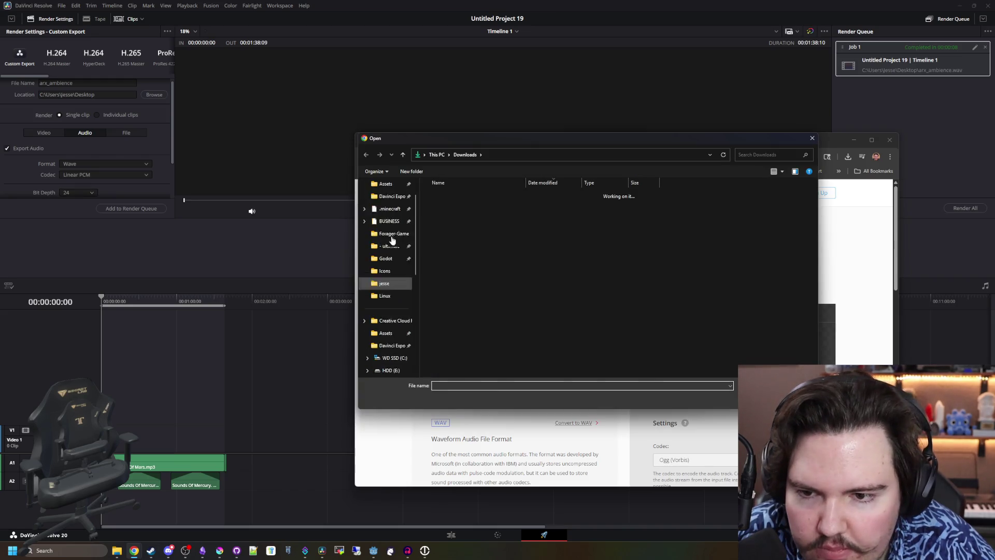
{"action": "left_click", "coordinate": [386, 229]}
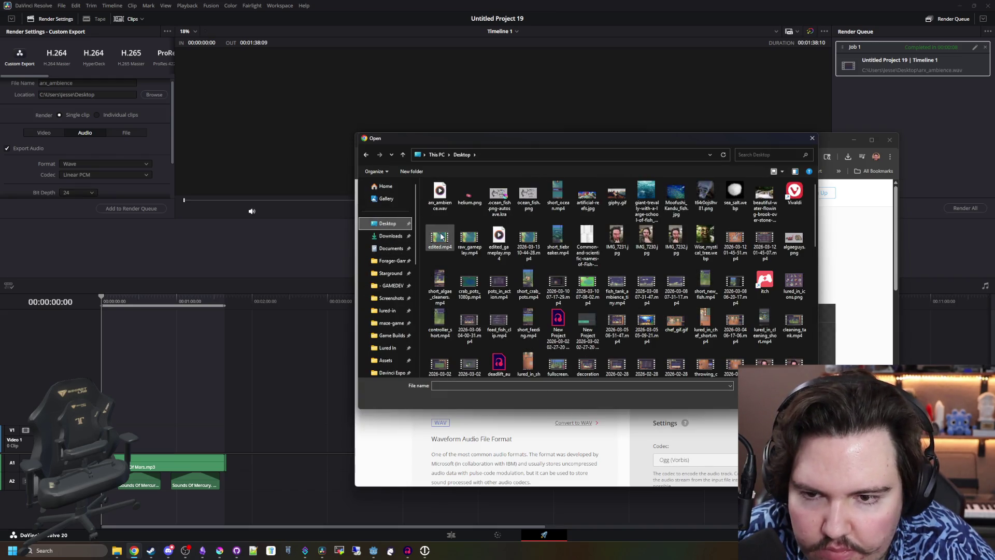
{"action": "double_click", "coordinate": [441, 197]}
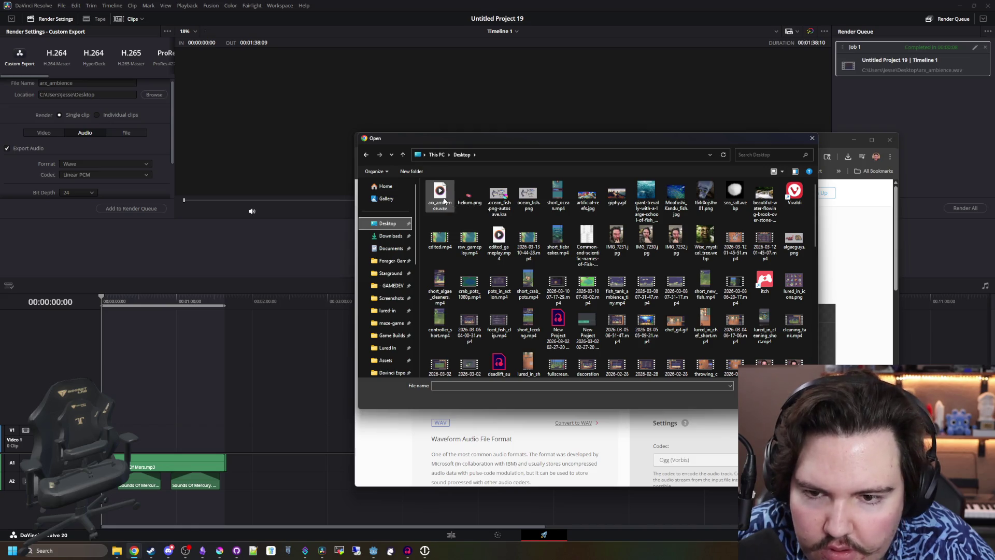
Set the OGG output quality to High, confirm, and minimize DaVinci Resolve to reveal Godot
{"action": "left_click", "coordinate": [624, 317]}
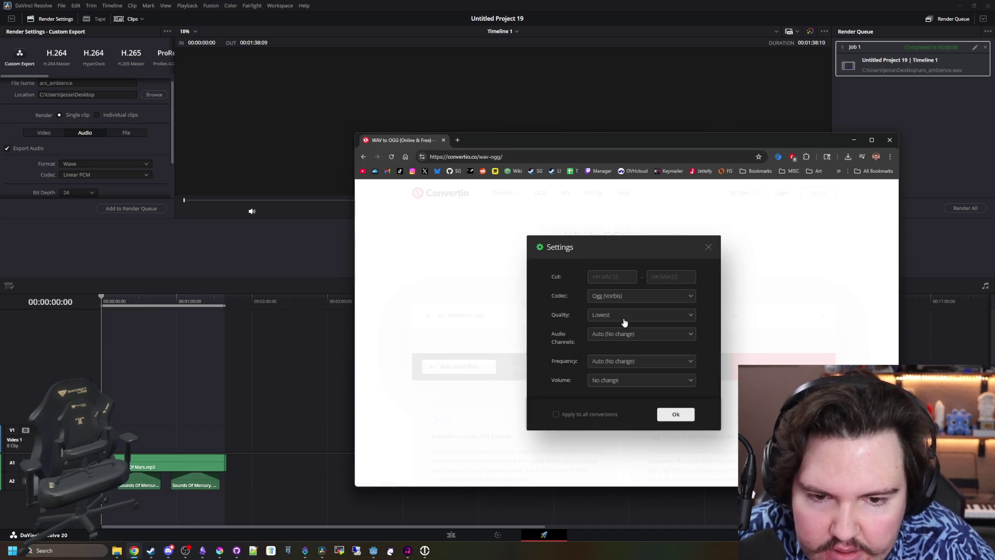
{"action": "left_click", "coordinate": [616, 316]}
{"action": "left_click", "coordinate": [615, 371]}
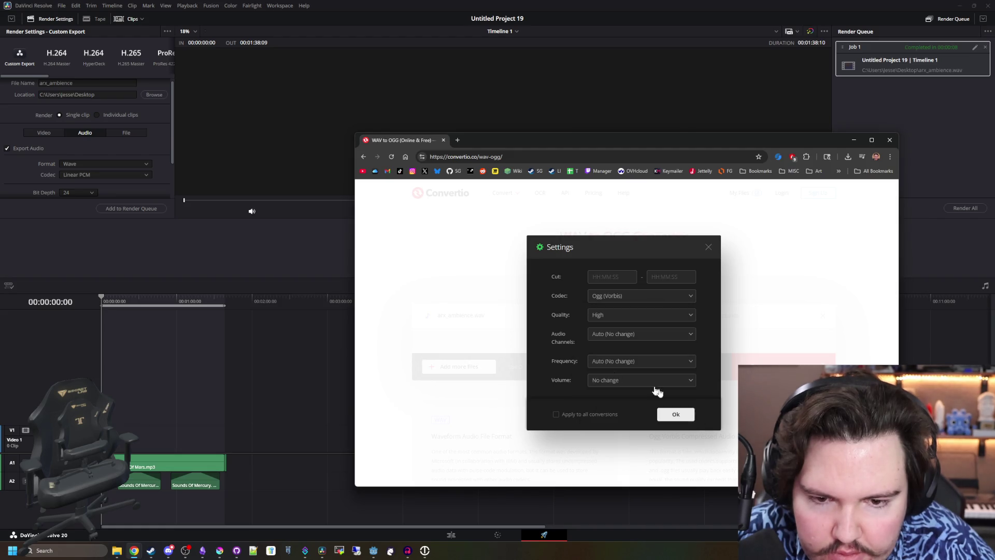
{"action": "left_click", "coordinate": [676, 414]}
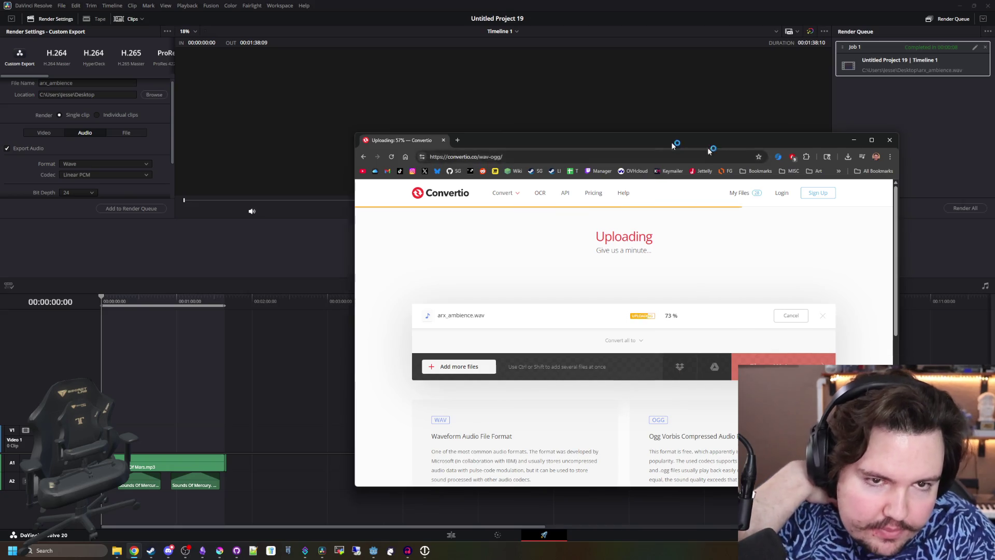
{"action": "left_click", "coordinate": [912, 103]}
{"action": "left_click", "coordinate": [974, 8]}
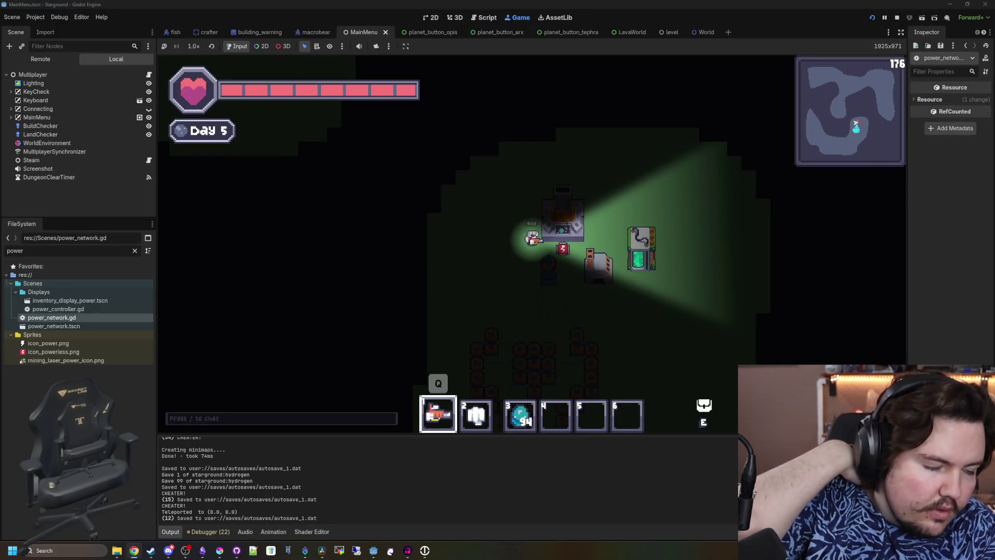
Stop the running game and open regions_table.gd by filtering files for 'regions'
{"action": "left_click", "coordinate": [898, 17]}
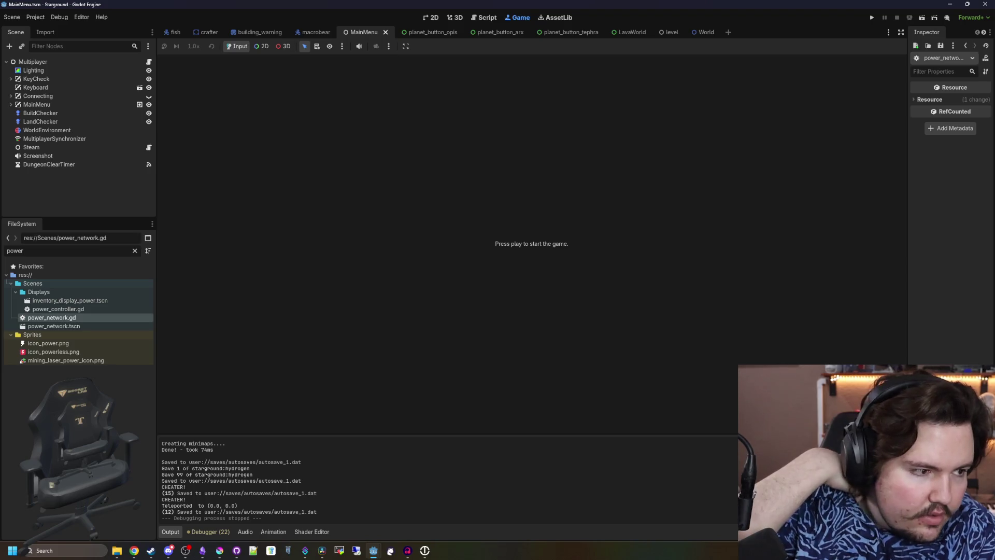
{"action": "left_click", "coordinate": [134, 251]}
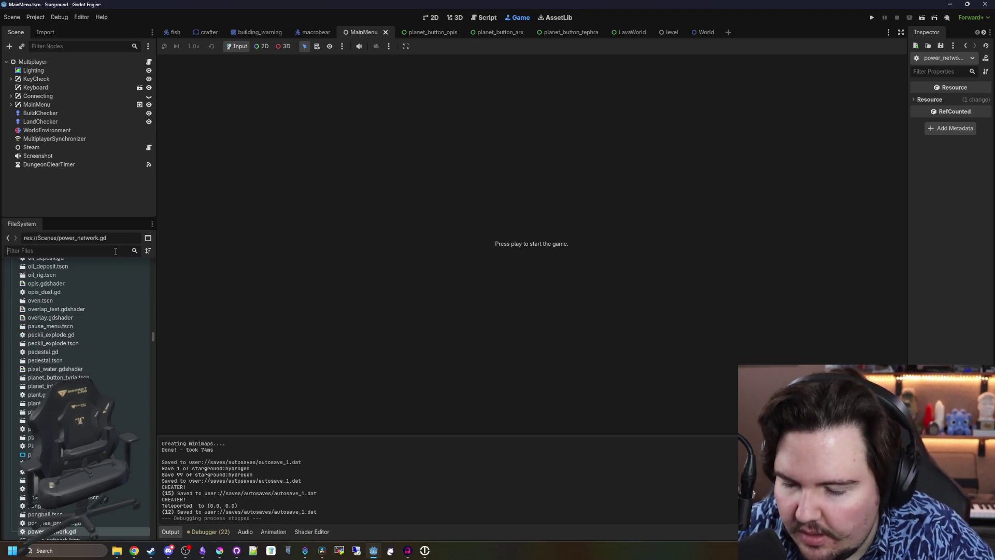
{"action": "type", "text": "regions"}
{"action": "double_click", "coordinate": [49, 291]}
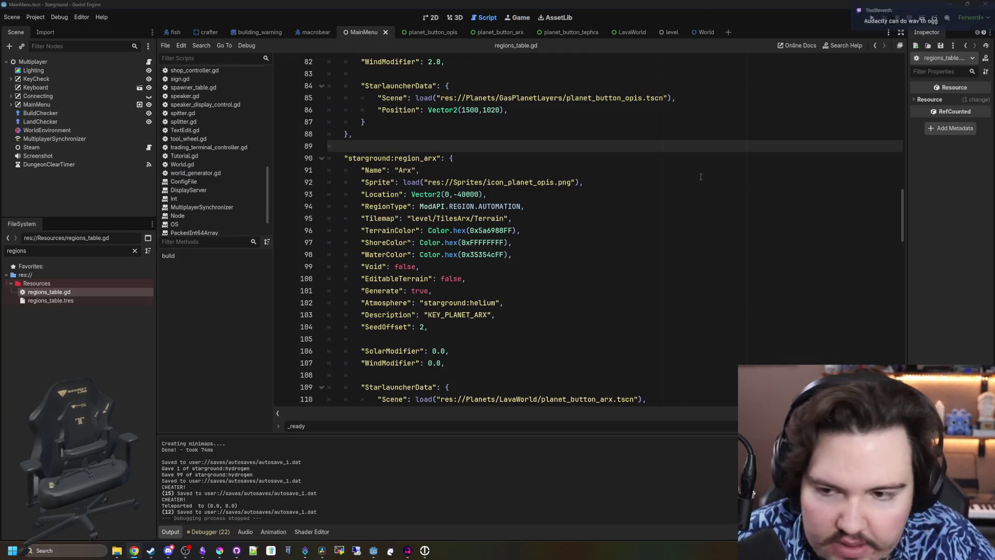
Move to the Arx entry and review the Opis region settings in regions_table.gd
{"action": "left_click", "coordinate": [596, 182]}
{"action": "left_click", "coordinate": [501, 156]}
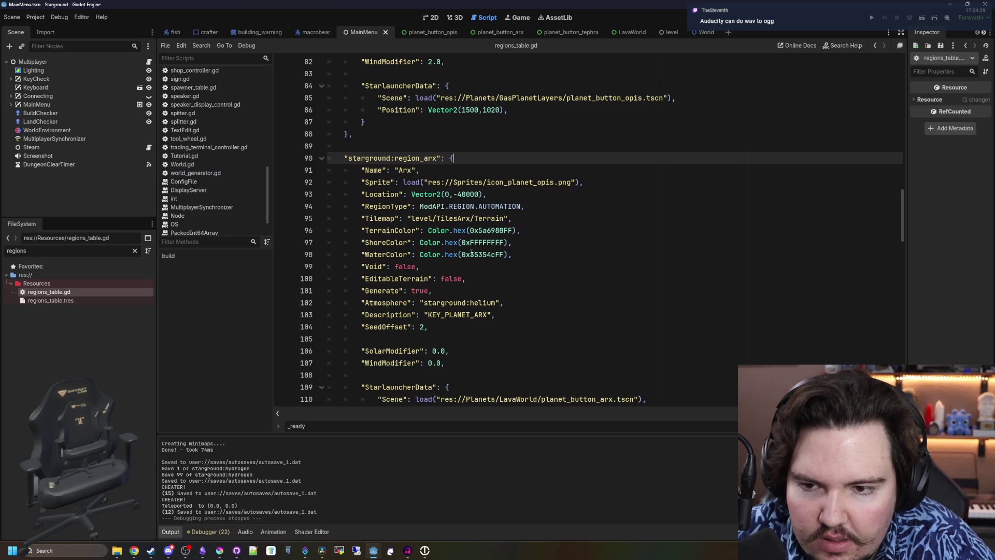
{"action": "scroll", "coordinate": [472, 253], "scroll_direction": "down", "scroll_amount": 2}
{"action": "scroll", "coordinate": [521, 285], "scroll_direction": "up", "scroll_amount": 10}
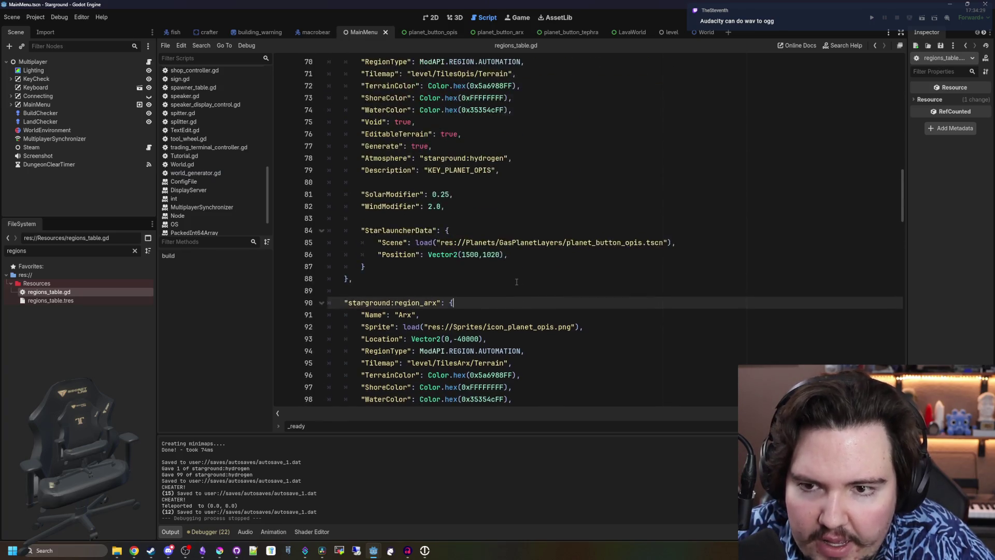
{"action": "left_click", "coordinate": [552, 263]}
{"action": "scroll", "coordinate": [497, 274], "scroll_direction": "down", "scroll_amount": 1}
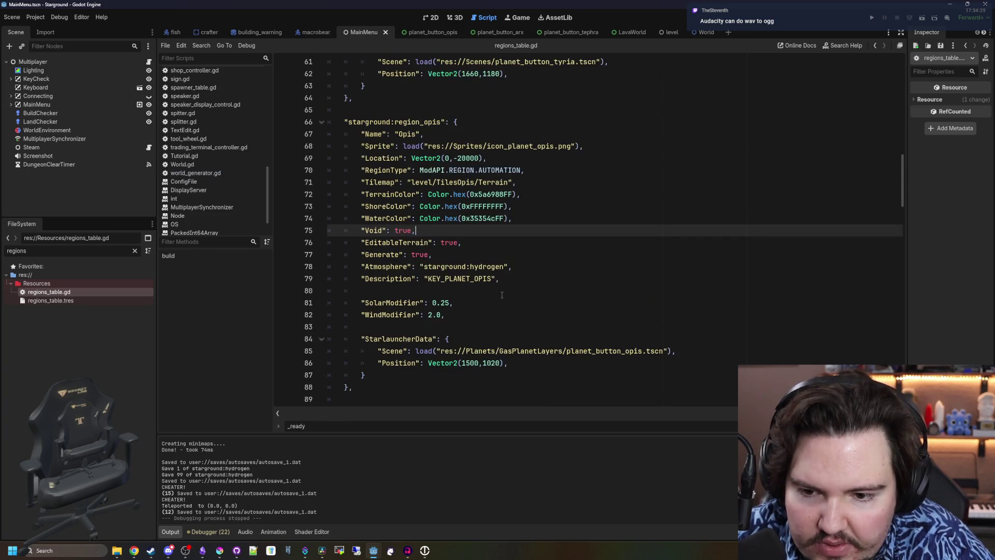
{"action": "left_click", "coordinate": [513, 315]}
{"action": "left_click", "coordinate": [526, 255]}
{"action": "left_click", "coordinate": [537, 230]}
{"action": "left_click", "coordinate": [552, 194]}
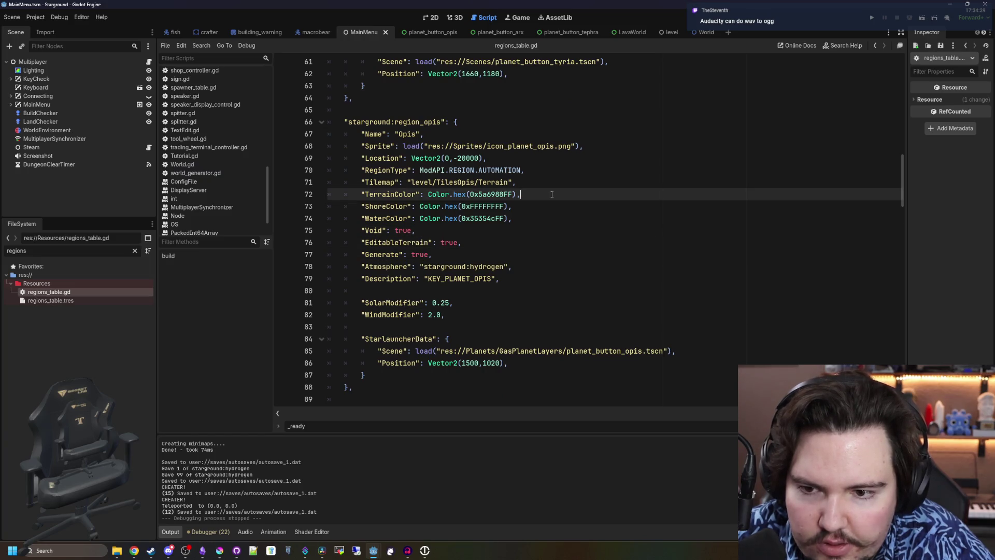
Check the Tyria SeedOffset line and clear the FileSystem filter
{"action": "scroll", "coordinate": [534, 254], "scroll_direction": "up", "scroll_amount": 9}
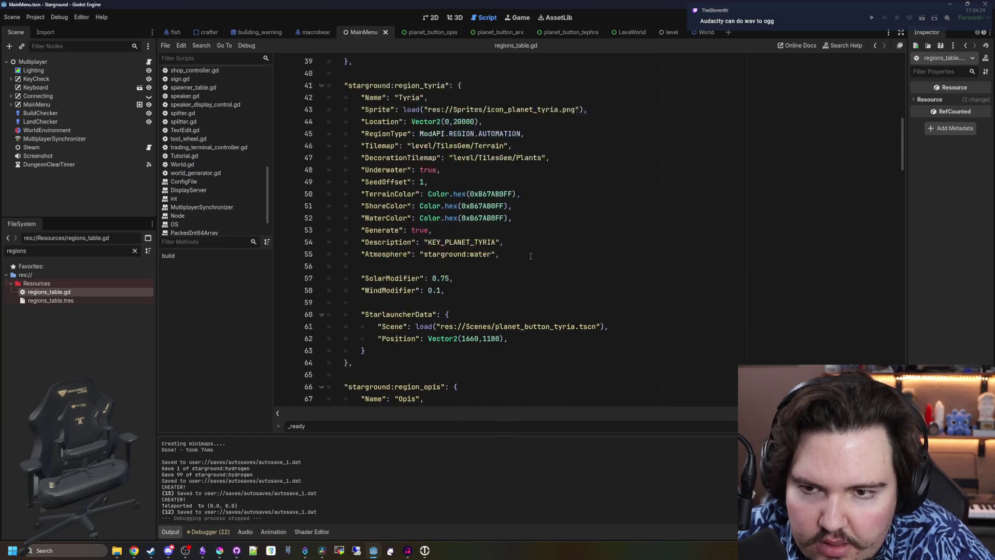
{"action": "left_click", "coordinate": [544, 244]}
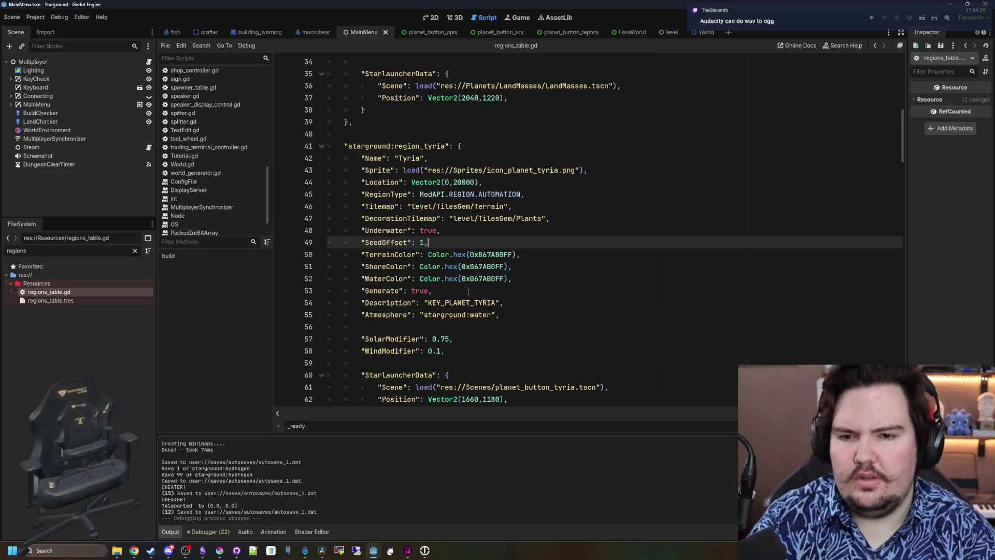
{"action": "scroll", "coordinate": [468, 291], "scroll_direction": "down", "scroll_amount": 2}
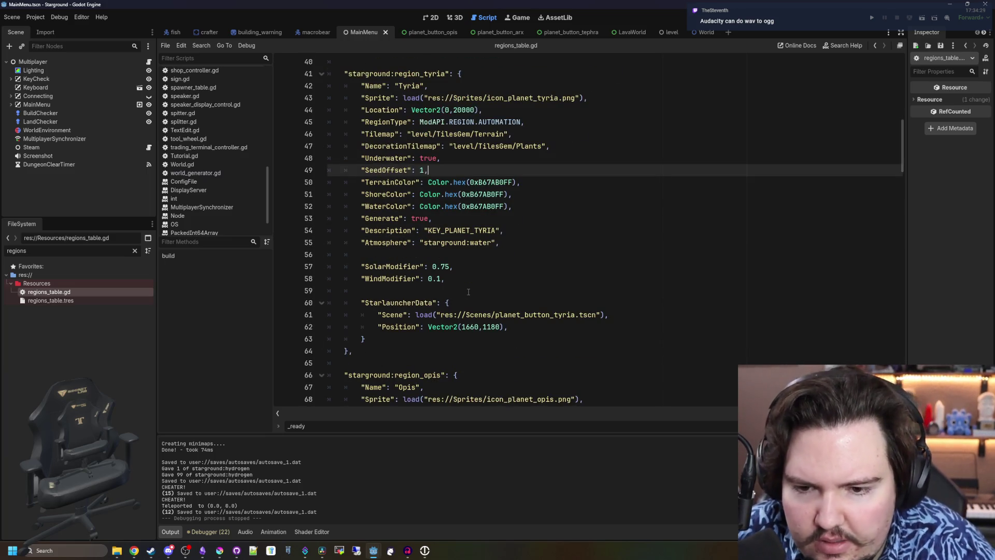
{"action": "scroll", "coordinate": [468, 292], "scroll_direction": "down", "scroll_amount": 9}
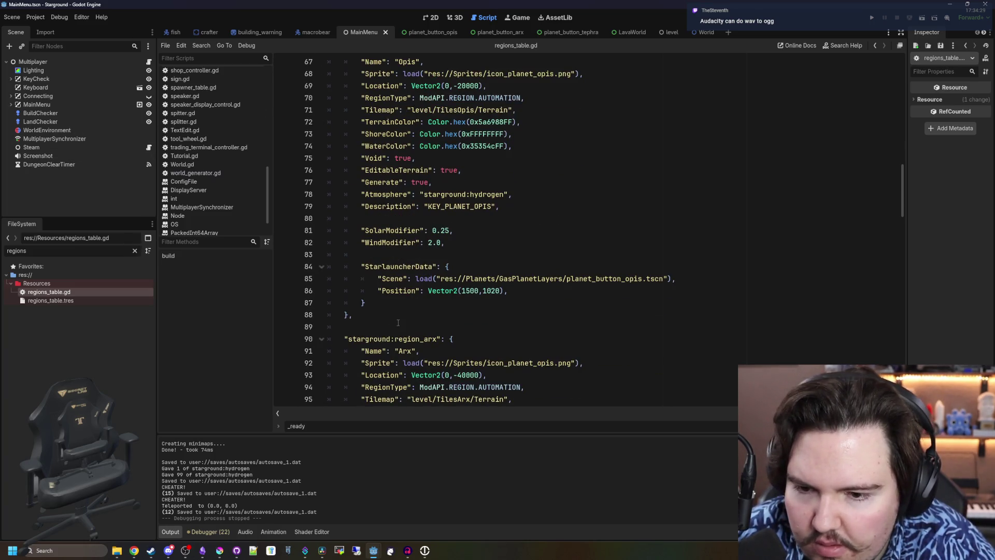
{"action": "left_click", "coordinate": [133, 251]}
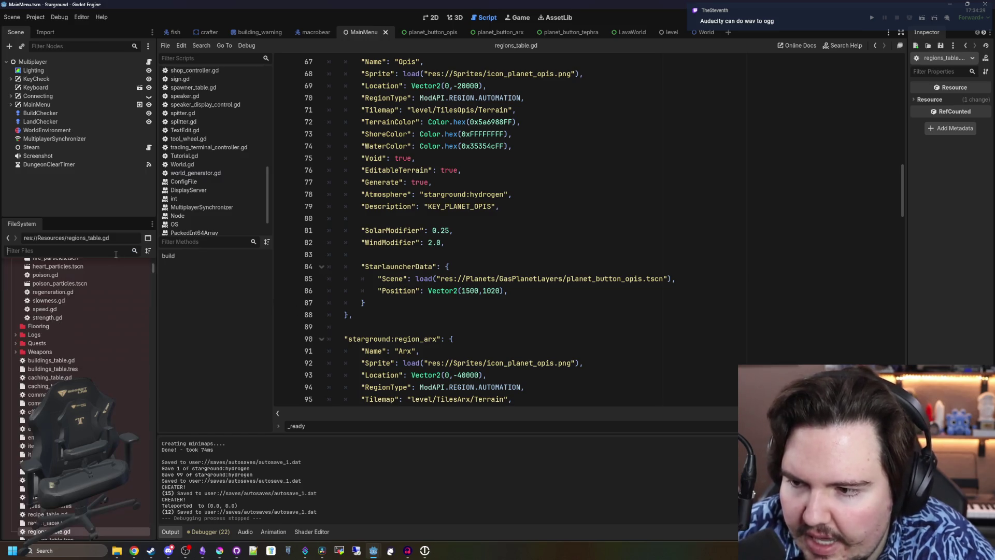
Filter the files for 'global' and open global.gd in the script editor
{"action": "type", "text": "global"}
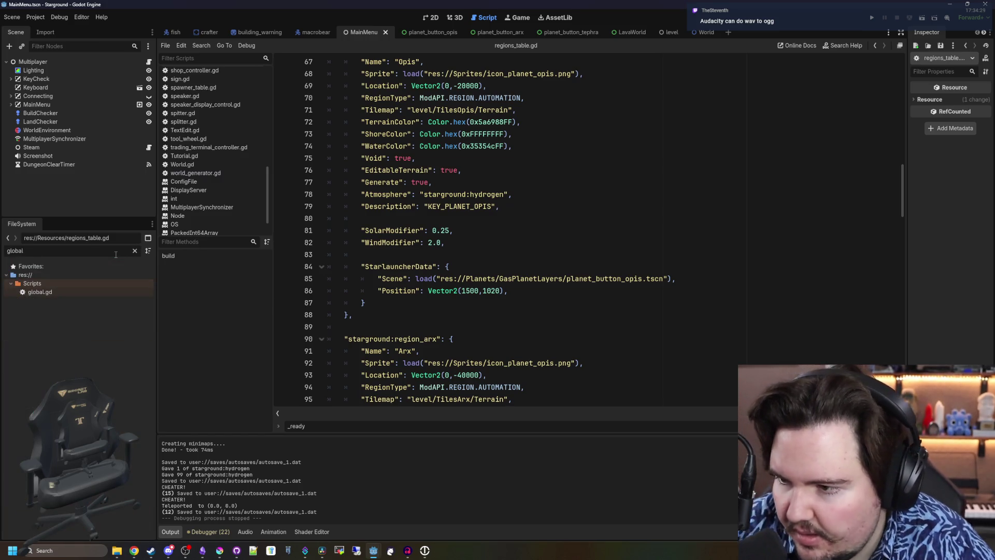
{"action": "double_click", "coordinate": [57, 289]}
{"action": "left_click", "coordinate": [425, 309]}
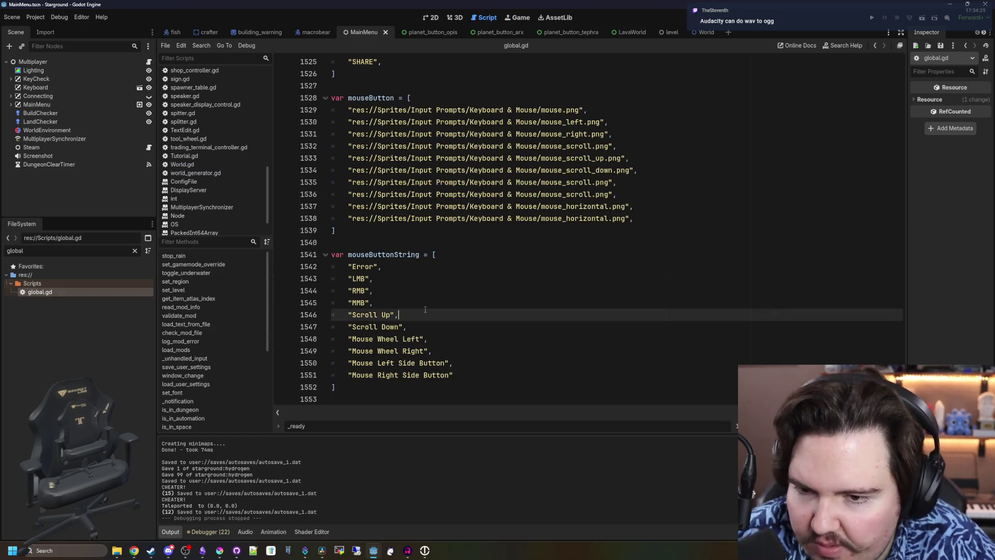
{"action": "left_click", "coordinate": [409, 242]}
{"action": "scroll", "coordinate": [413, 254], "scroll_direction": "down", "scroll_amount": 5}
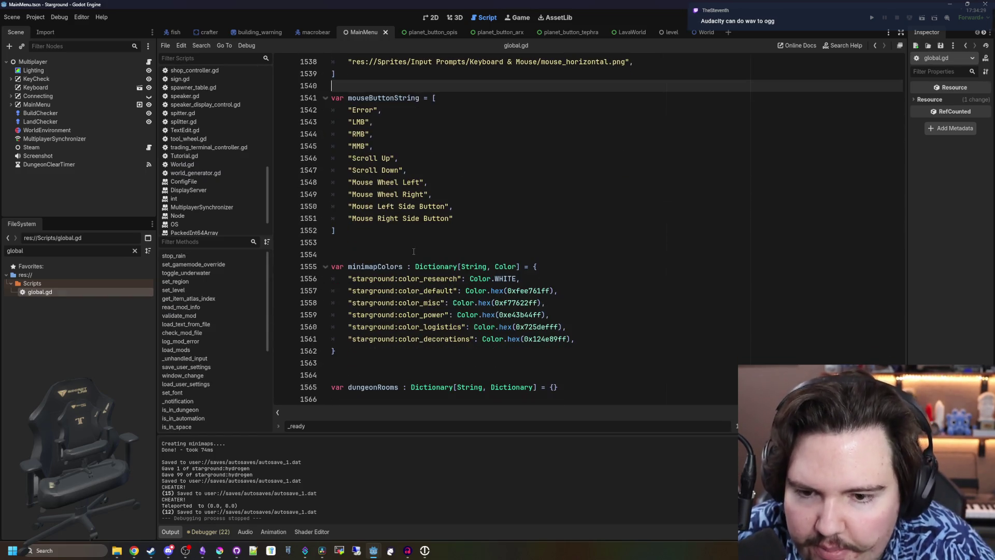
{"action": "scroll", "coordinate": [414, 255], "scroll_direction": "up", "scroll_amount": 20}
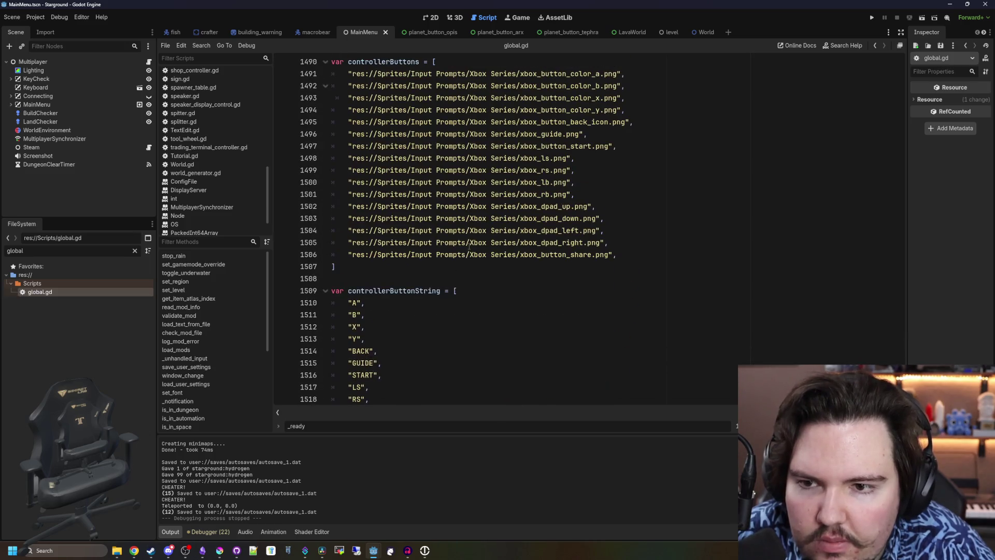
{"action": "scroll", "coordinate": [443, 265], "scroll_direction": "up", "scroll_amount": 2}
{"action": "left_click", "coordinate": [469, 238]}
Search the script for 'ambience' to reach the ambience dictionary
{"action": "key", "text": "ctrl+f"}
{"action": "type", "text": "amb"}
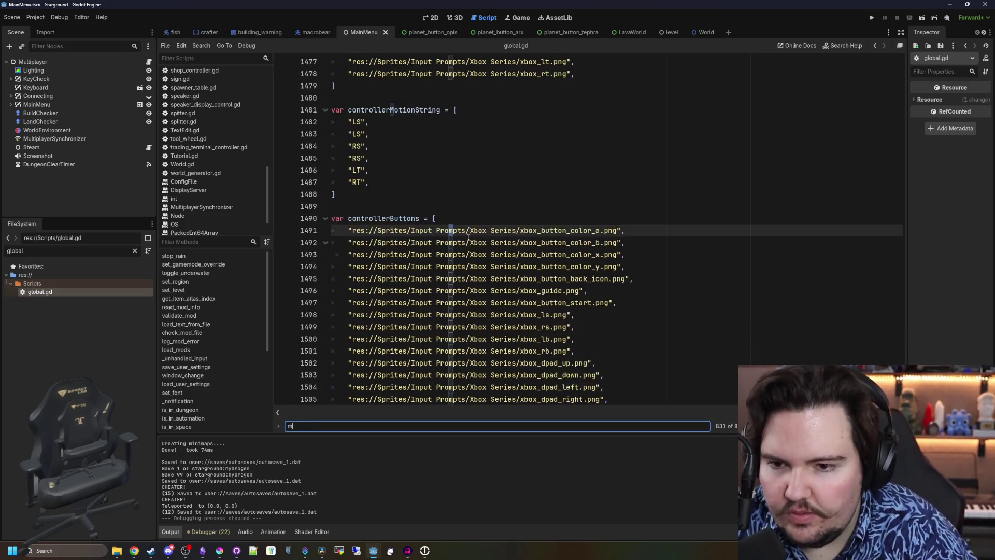
{"action": "type", "text": "ience"}
{"action": "key", "text": "Return"}
{"action": "key", "text": "Return"}
{"action": "key", "text": "Return"}
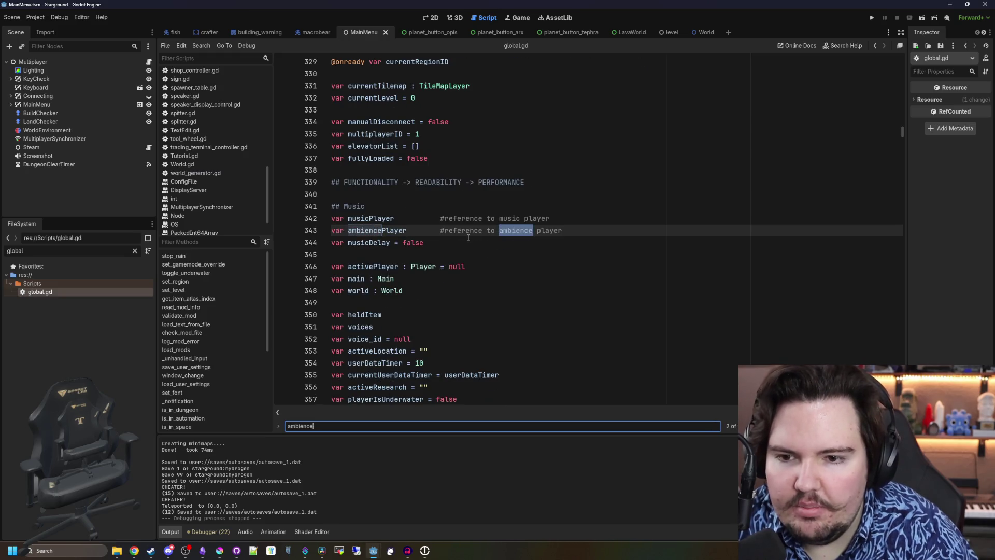
{"action": "key", "text": "Return"}
{"action": "key", "text": "Return"}
{"action": "key", "text": "Return"}
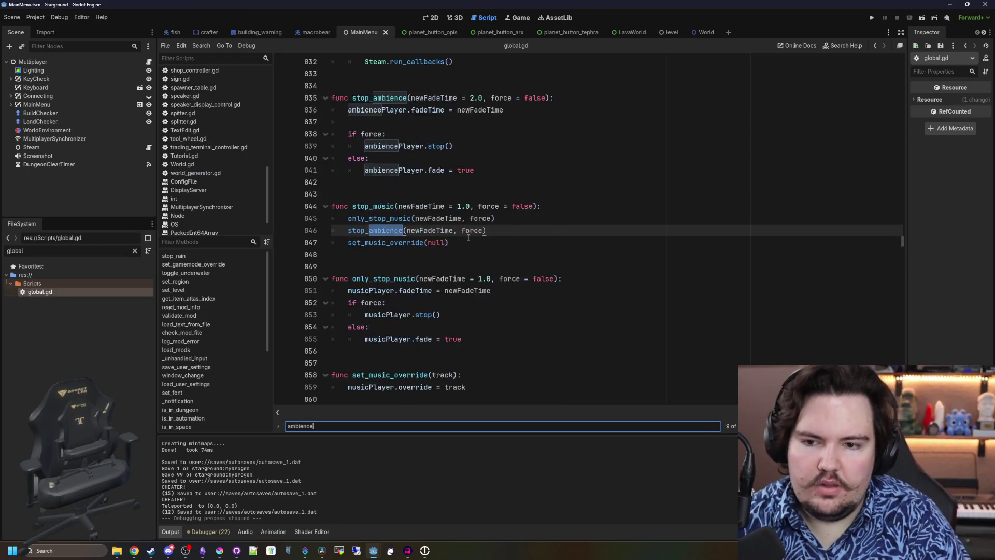
{"action": "key", "text": "Return"}
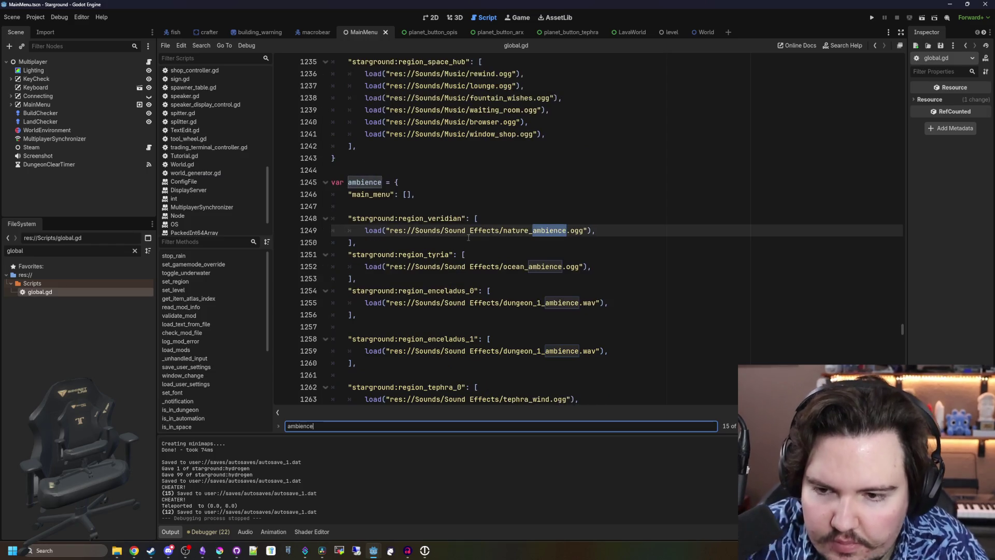
{"action": "scroll", "coordinate": [400, 236], "scroll_direction": "down", "scroll_amount": 2}
Duplicate the region_tyria entry below itself and rename the copy's key for the Arx region
{"action": "left_click_drag", "start_coordinate": [357, 206], "coordinate": [333, 182]}
{"action": "key", "text": "ctrl+c"}
{"action": "left_click", "coordinate": [381, 207]}
{"action": "key", "text": "Return"}
{"action": "key", "text": "ctrl+v"}
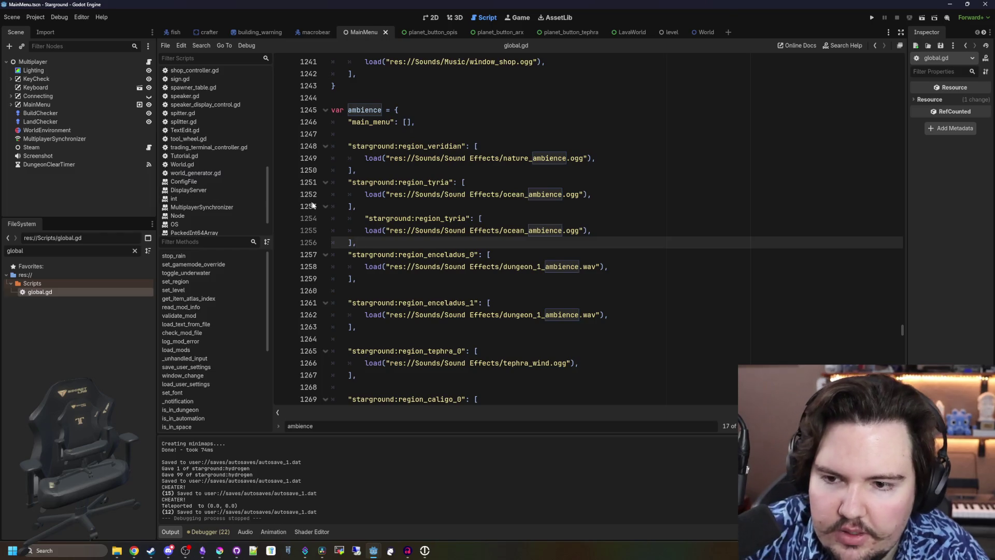
{"action": "left_click", "coordinate": [364, 218]}
{"action": "key", "text": "BackSpace"}
{"action": "double_click", "coordinate": [446, 218]}
{"action": "type", "text": "a"}
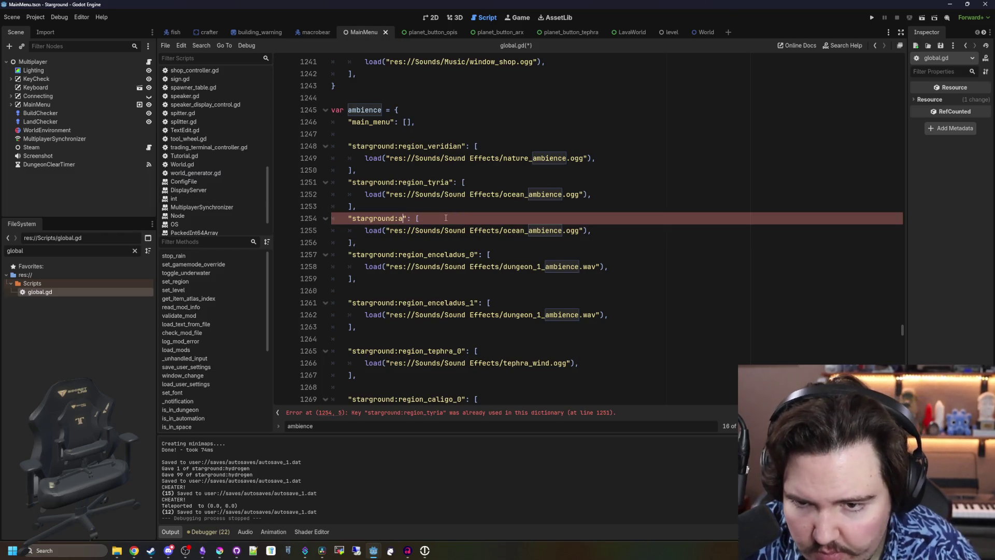
{"action": "type", "text": "egion-ar"}
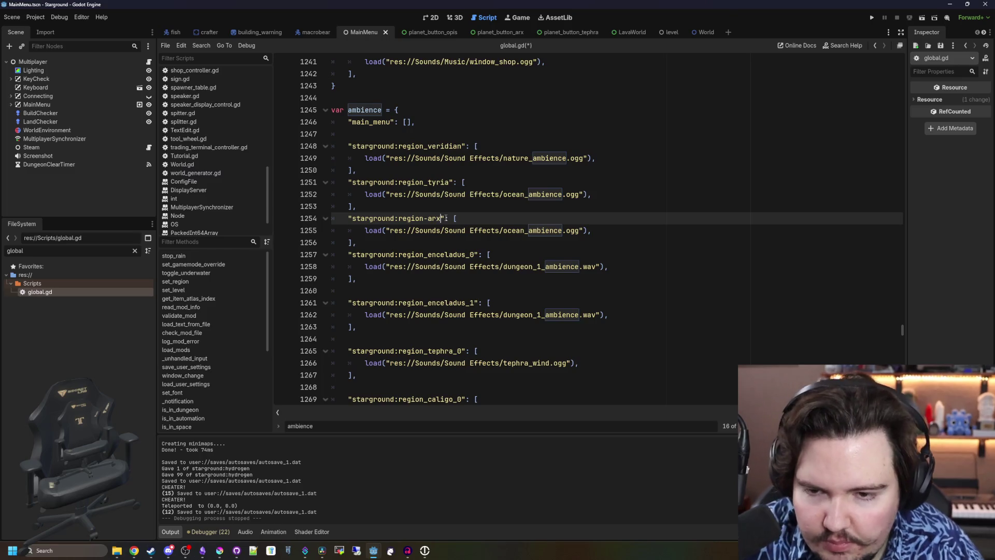
{"action": "type", "text": "x"}
{"action": "left_click", "coordinate": [513, 209]}
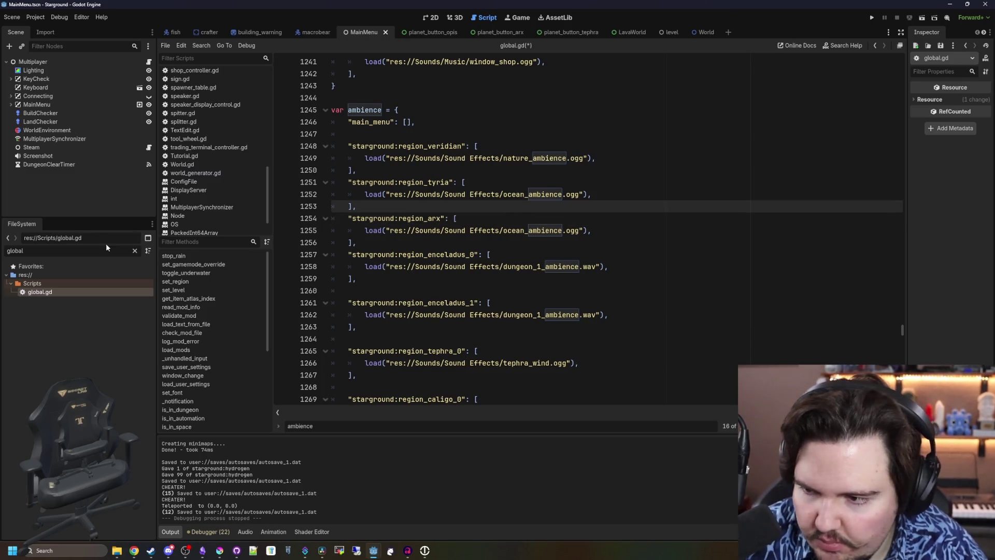
Import the converted arx_ambience.ogg into the Sounds/Sound Effects folder
{"action": "left_click", "coordinate": [134, 251]}
{"action": "type", "text": "sound"}
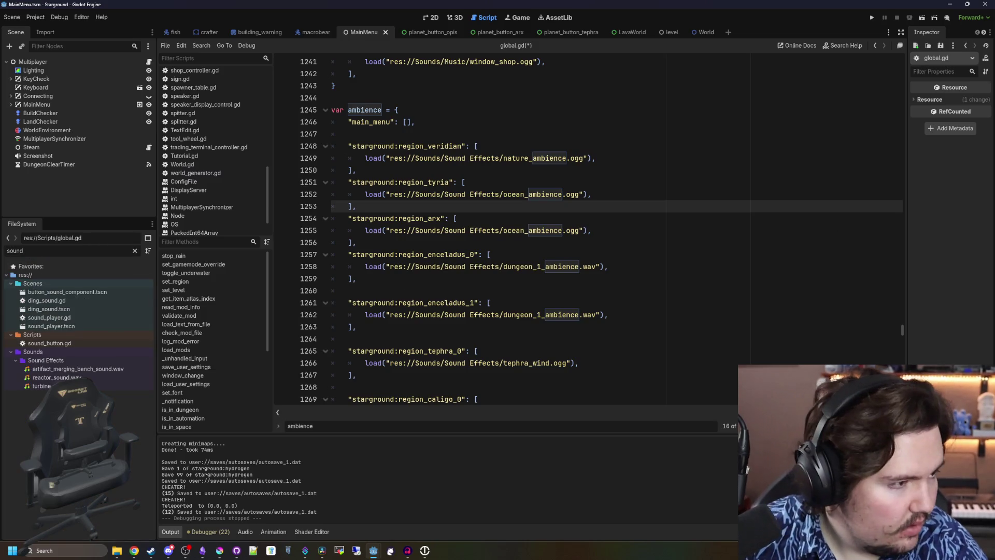
{"action": "key", "text": "alt+Tab"}
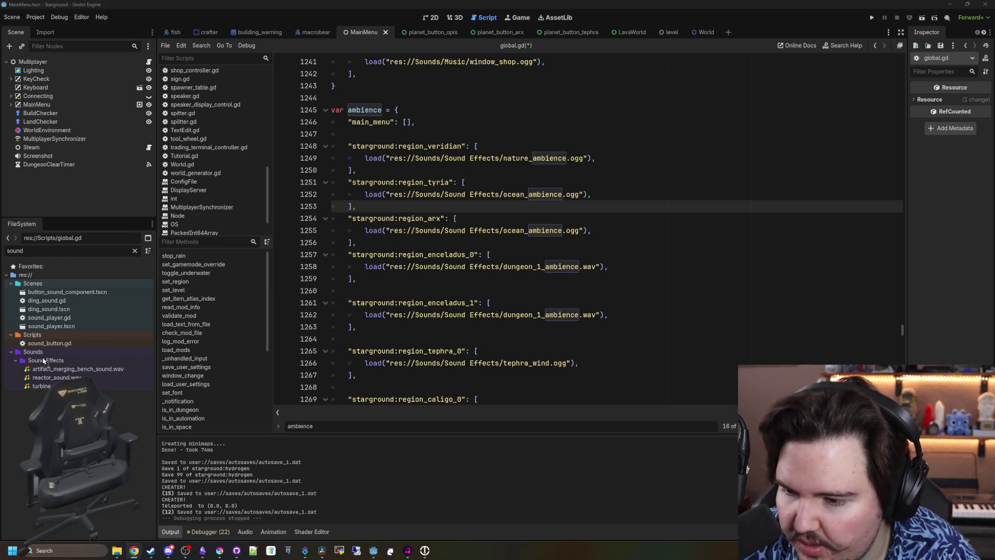
{"action": "left_click_drag", "start_coordinate": [44, 360], "coordinate": [46, 363]}
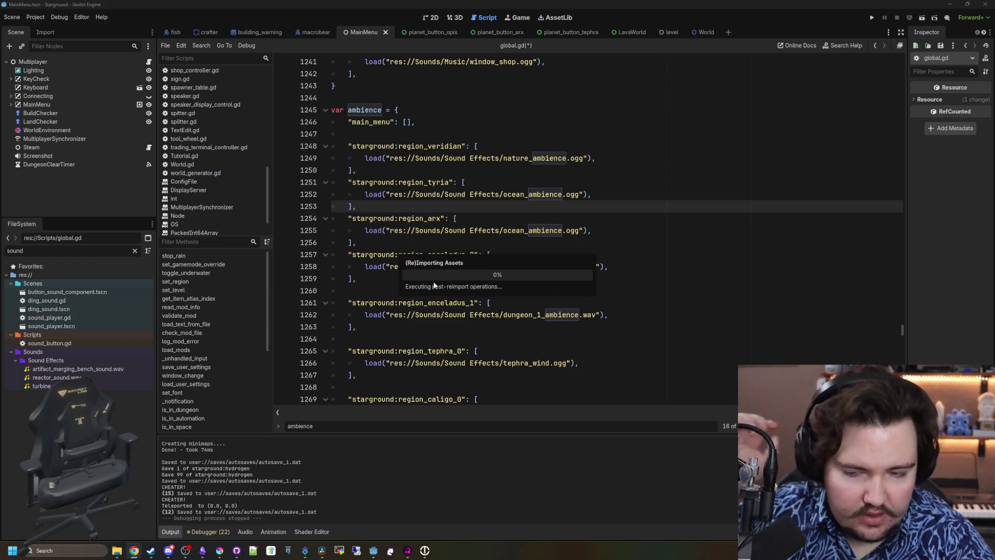
Point the region_arx sound path to arx_ambience.ogg, save global.gd, and run the project
{"action": "left_click", "coordinate": [543, 273]}
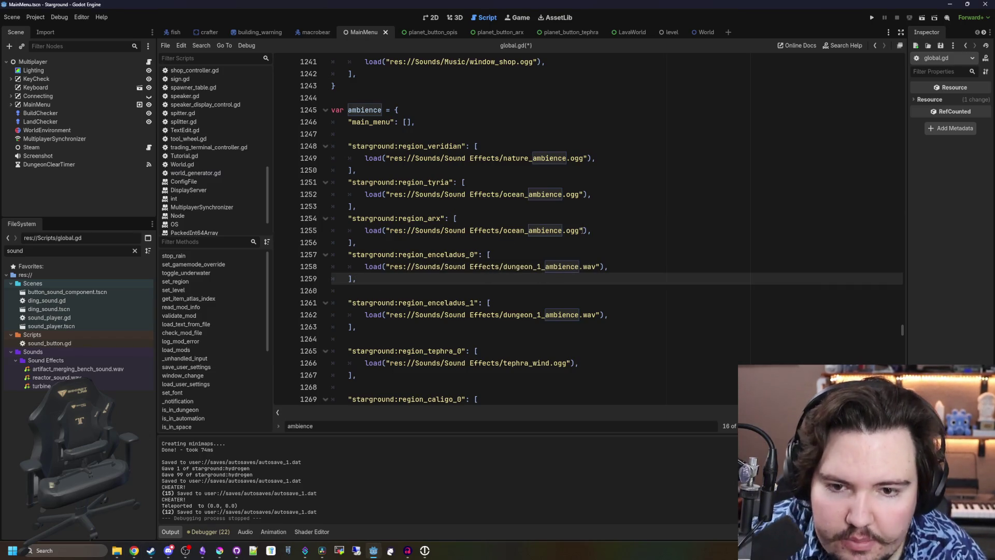
{"action": "left_click_drag", "start_coordinate": [561, 229], "coordinate": [528, 230]}
{"action": "key", "text": "BackSpace"}
{"action": "key", "text": "BackSpace"}
{"action": "key", "text": "BackSpace"}
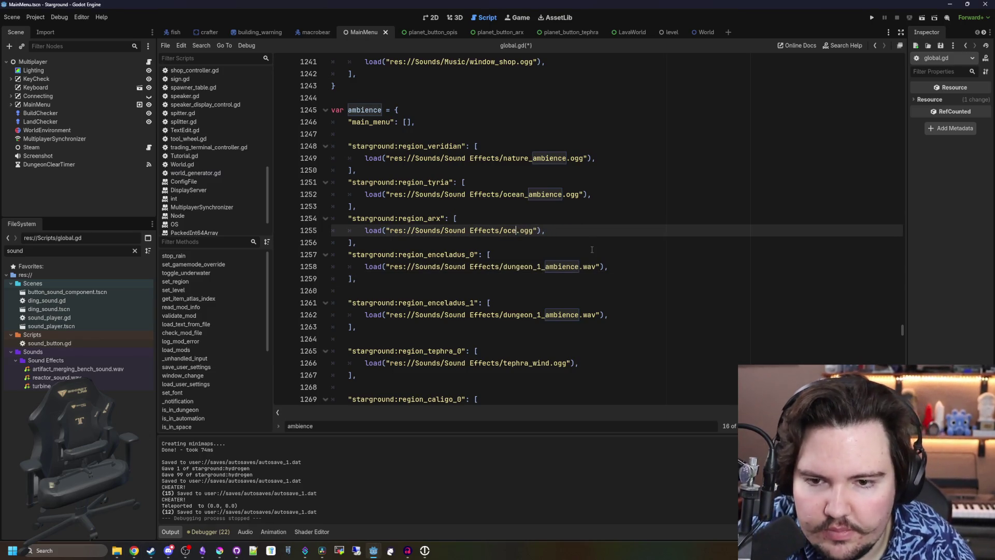
{"action": "type", "text": "arx"}
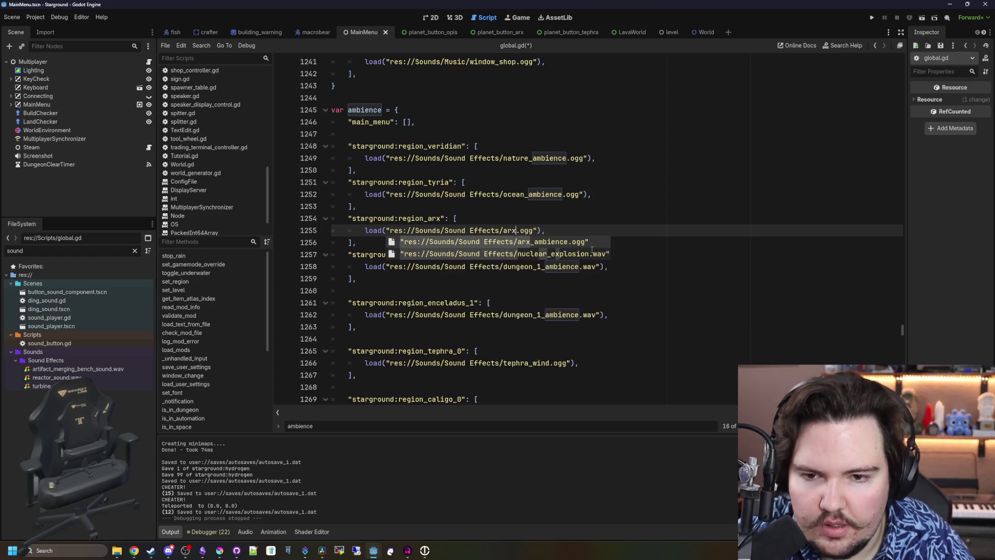
{"action": "key", "text": "Return"}
{"action": "left_click", "coordinate": [574, 217]}
{"action": "key", "text": "ctrl+s"}
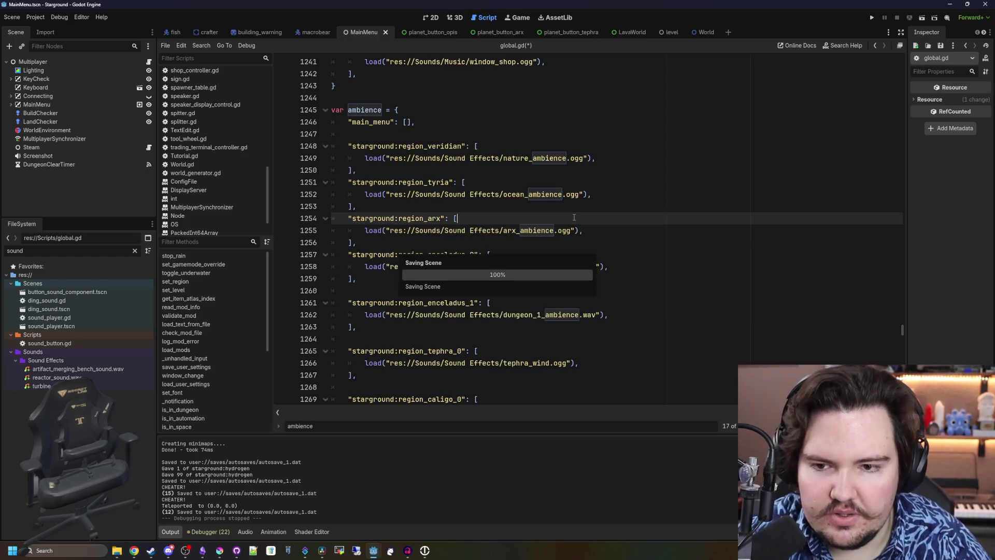
{"action": "left_click", "coordinate": [873, 17]}
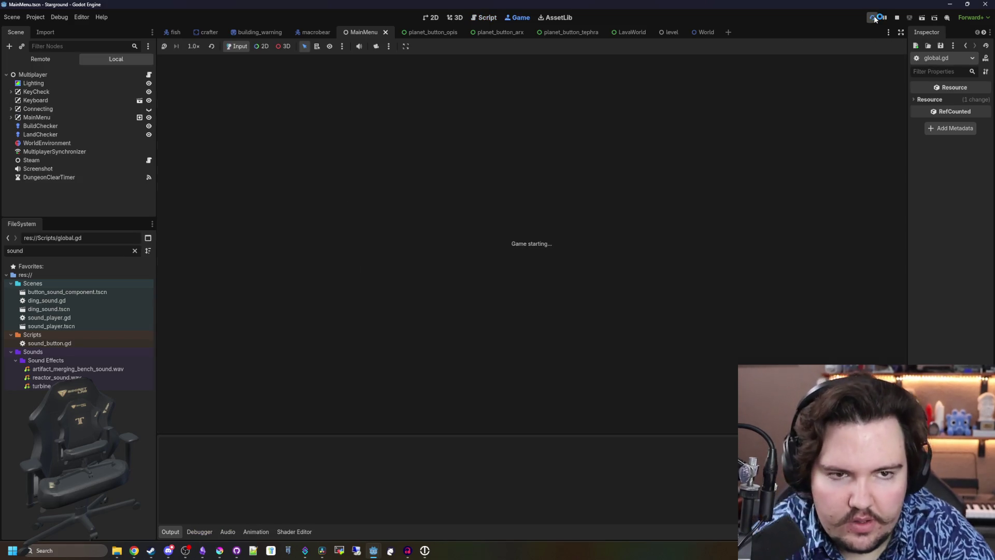
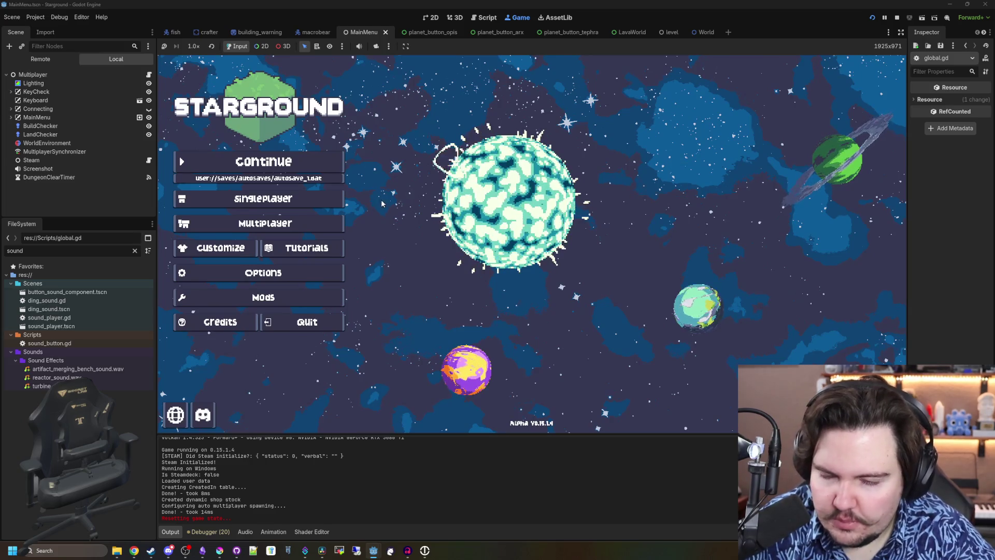
Continue the saved game and walk the character across the island and up through the new land
{"action": "left_click", "coordinate": [302, 161]}
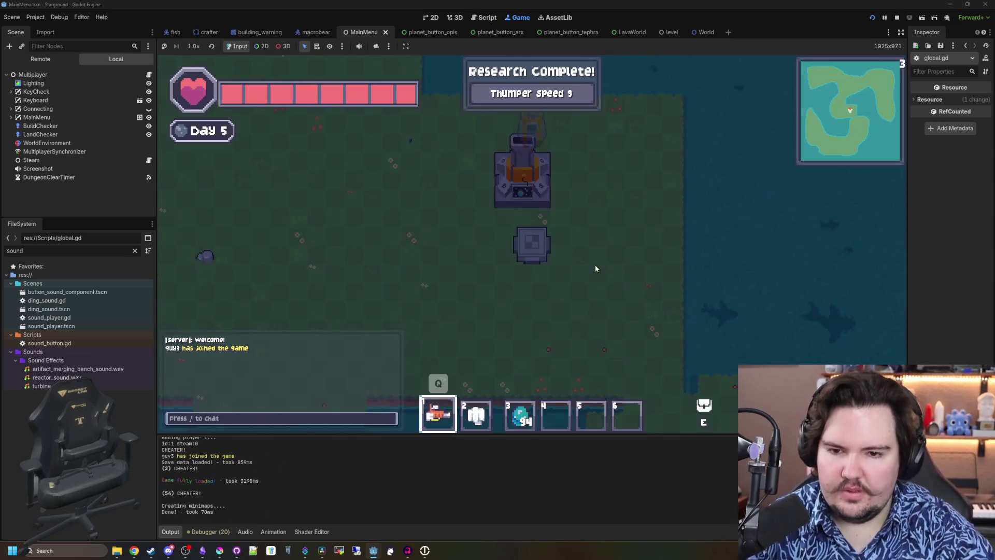
{"action": "key", "text": "d"}
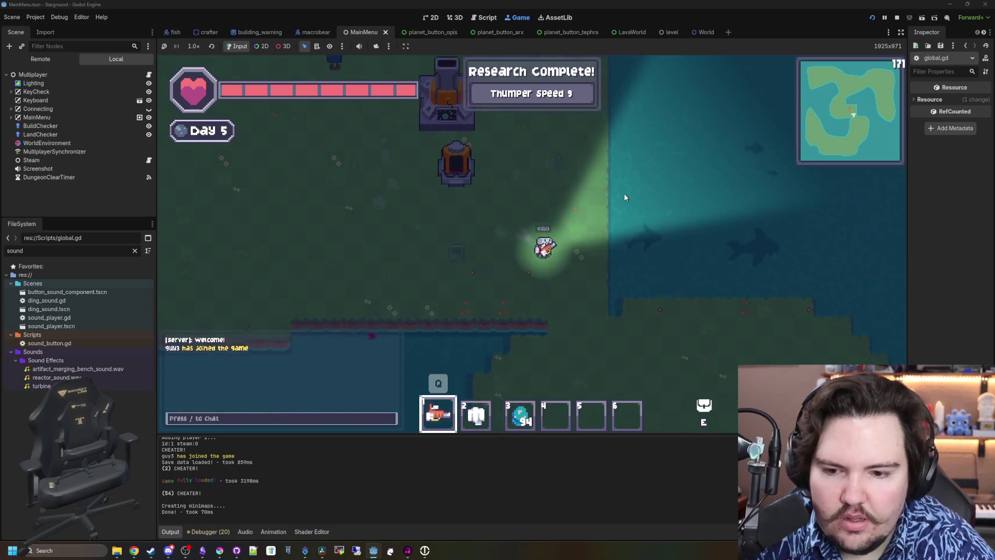
{"action": "key", "text": "s"}
{"action": "key", "text": "2"}
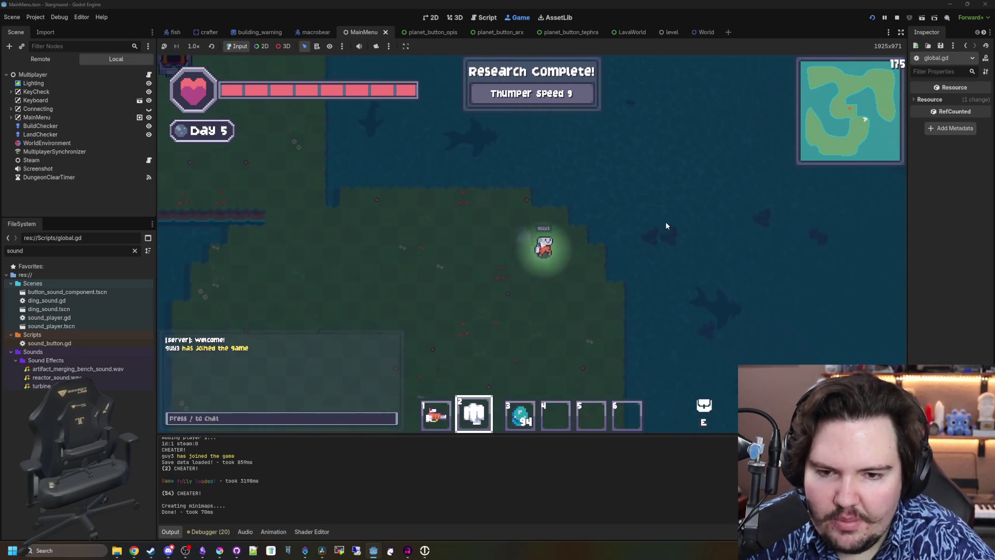
{"action": "key", "text": "s"}
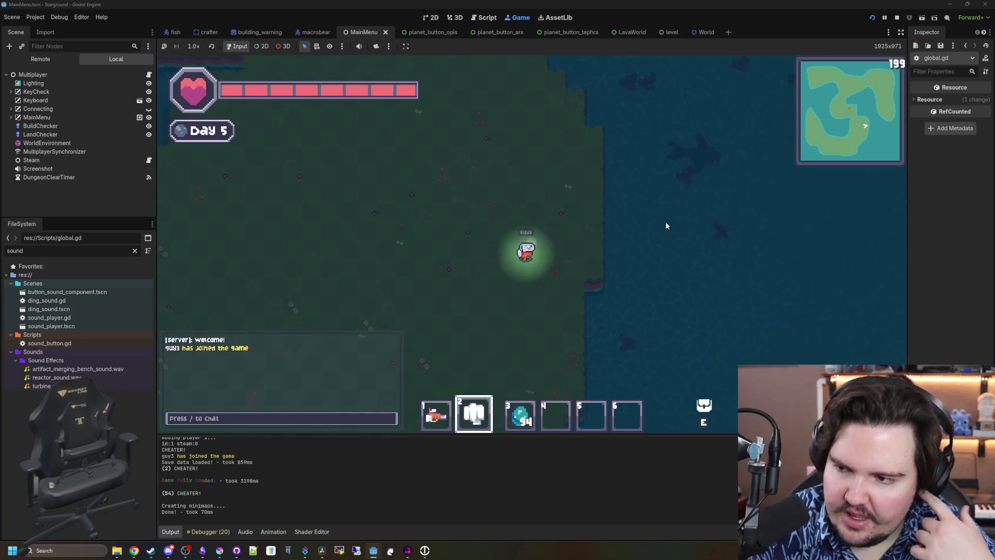
{"action": "key", "text": "a"}
{"action": "key", "text": "w"}
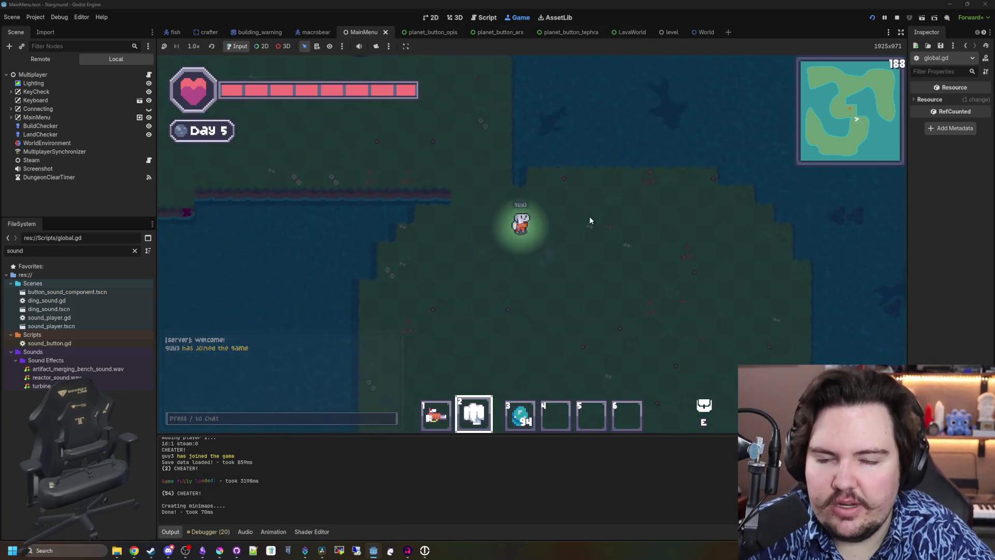
{"action": "key", "text": "w"}
{"action": "key", "text": "1"}
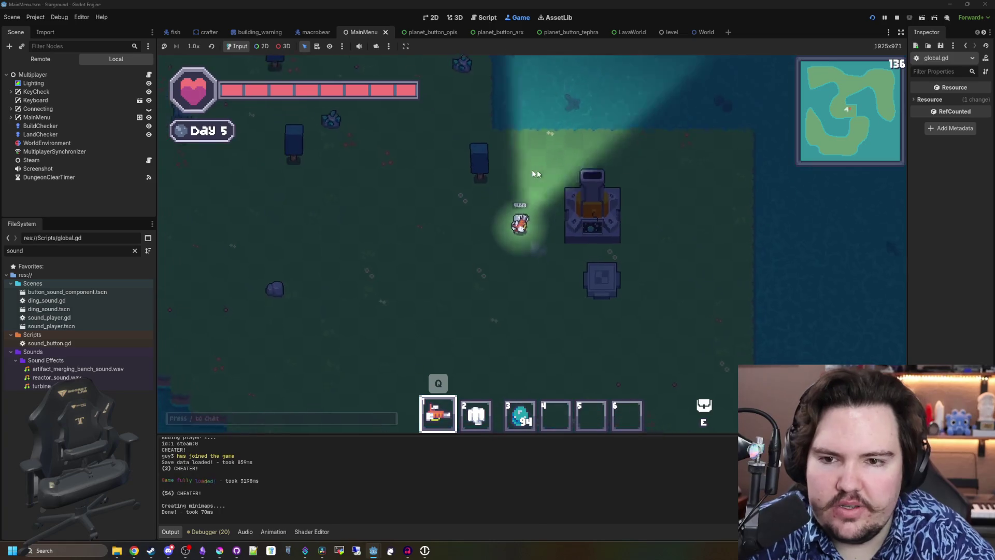
{"action": "key", "text": "w"}
{"action": "key", "text": "a"}
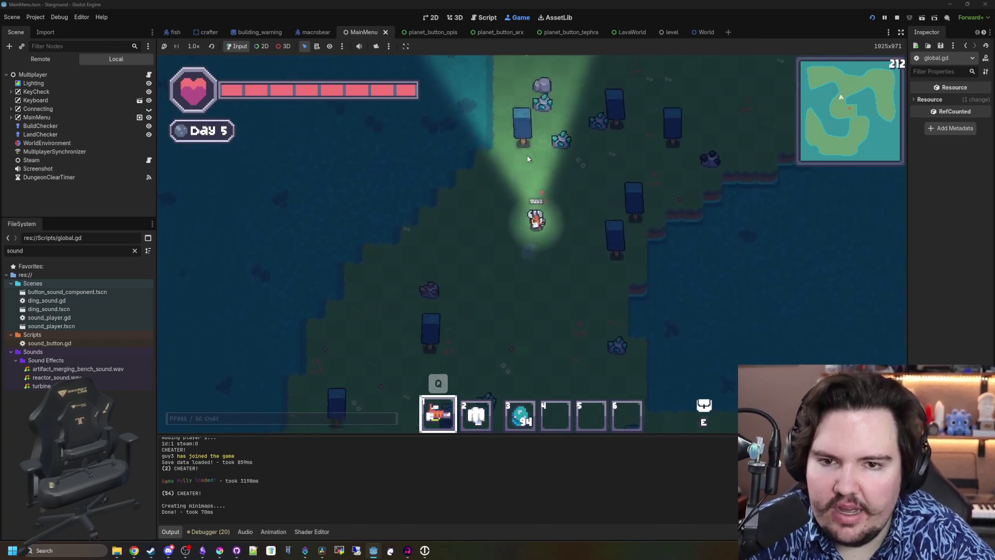
Walk back to the launcher machine and open the Starlauncher planet picker
{"action": "key", "text": "w"}
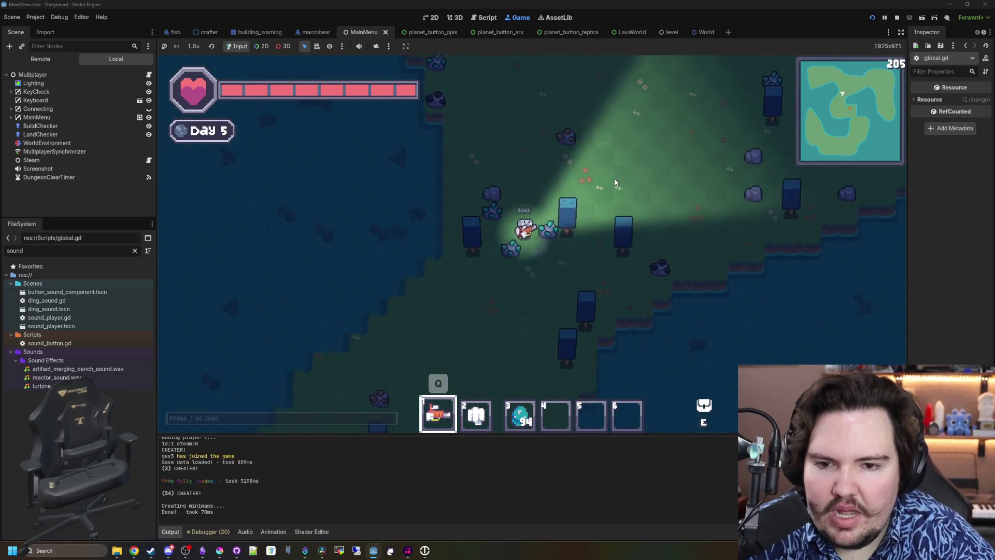
{"action": "key", "text": "s"}
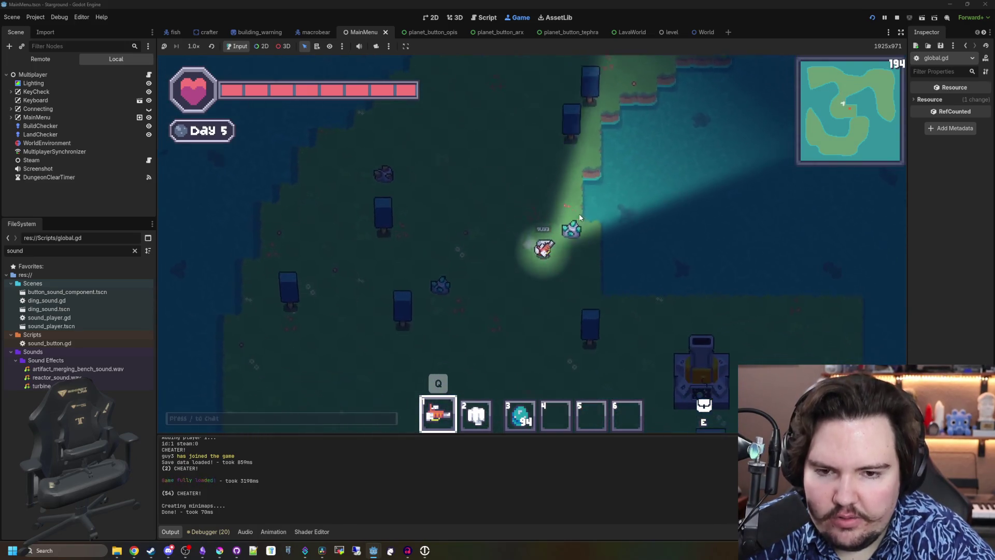
{"action": "key", "text": "s"}
{"action": "key", "text": "d"}
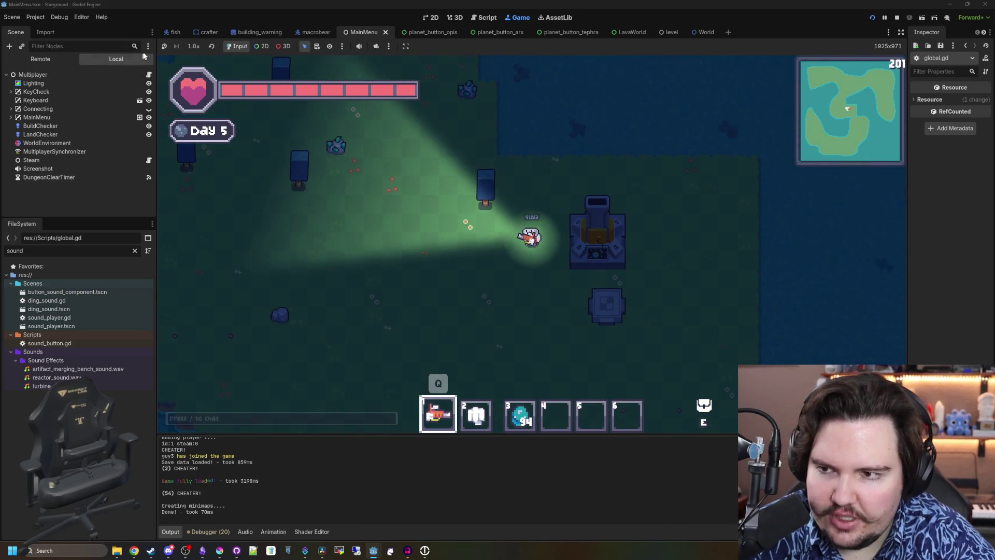
{"action": "key", "text": "s"}
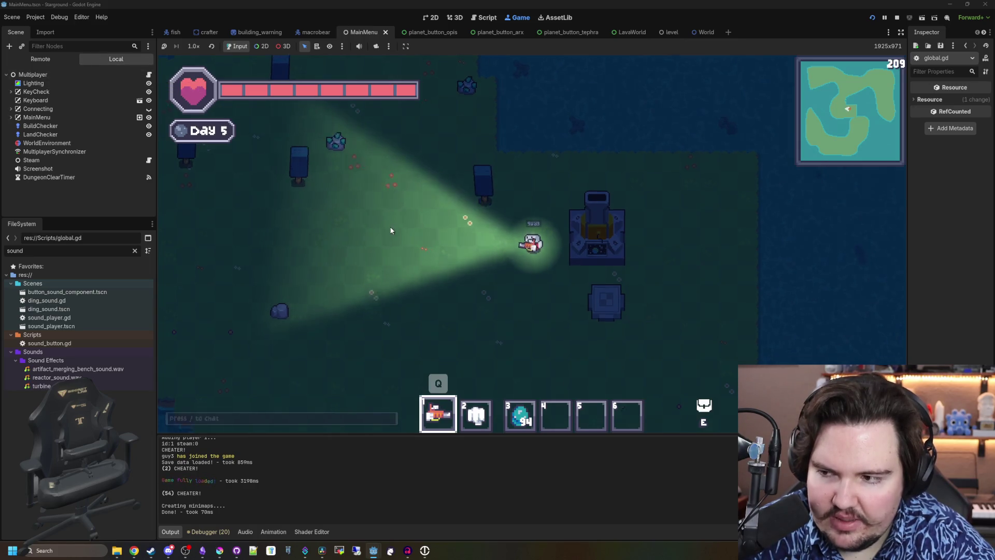
{"action": "key", "text": "d"}
{"action": "key", "text": "s"}
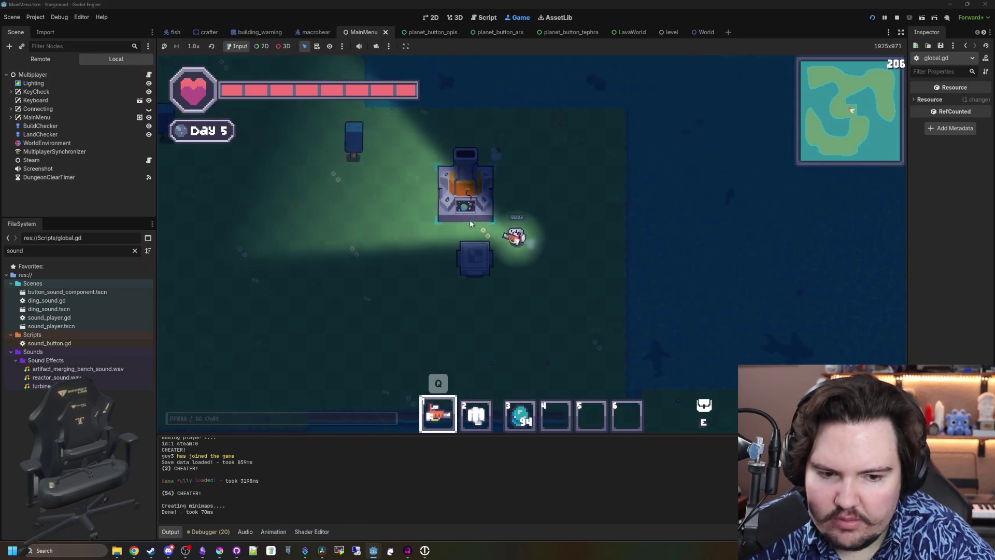
{"action": "key", "text": "a"}
{"action": "left_click", "coordinate": [582, 201]}
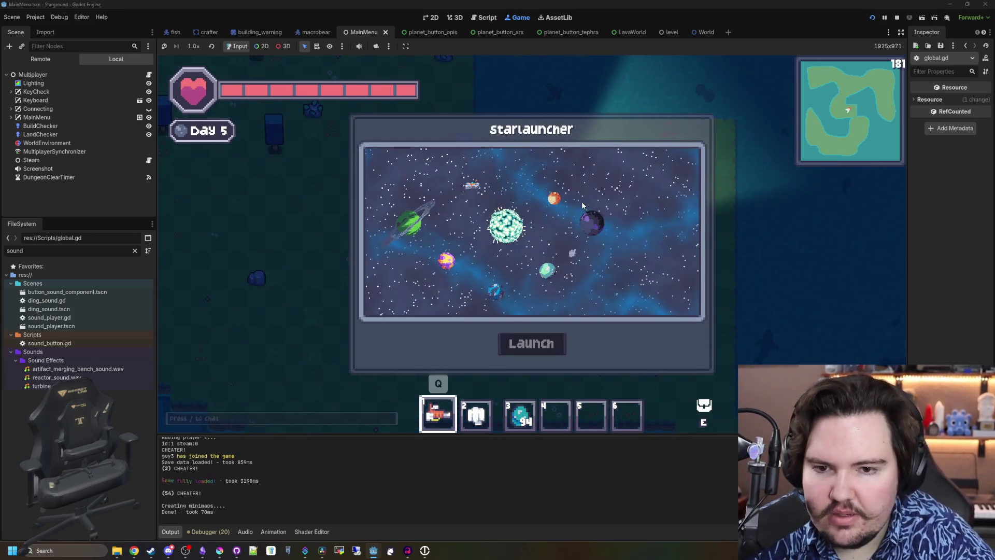
Launch to the dark Arx planet and walk down and right through its turret base
{"action": "left_click", "coordinate": [607, 218]}
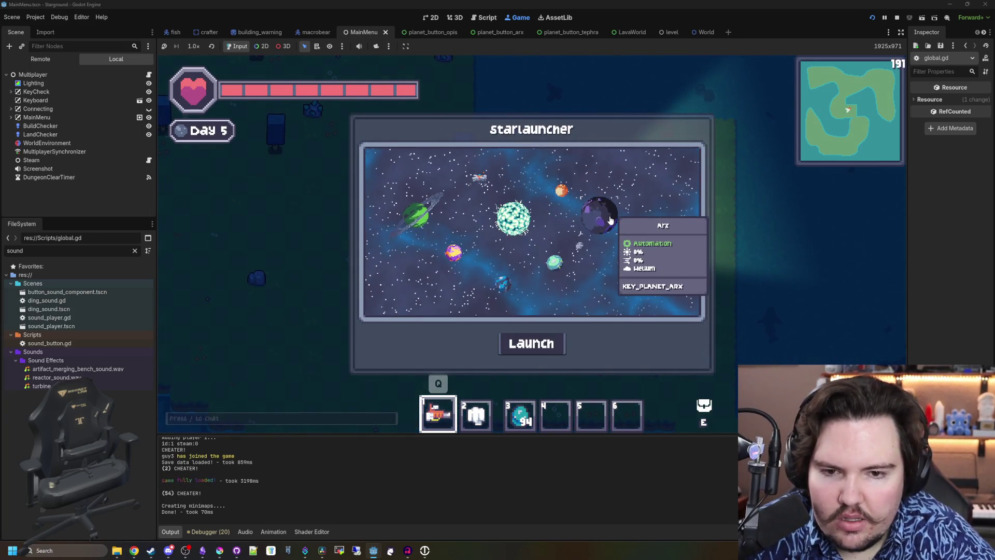
{"action": "left_click", "coordinate": [533, 344]}
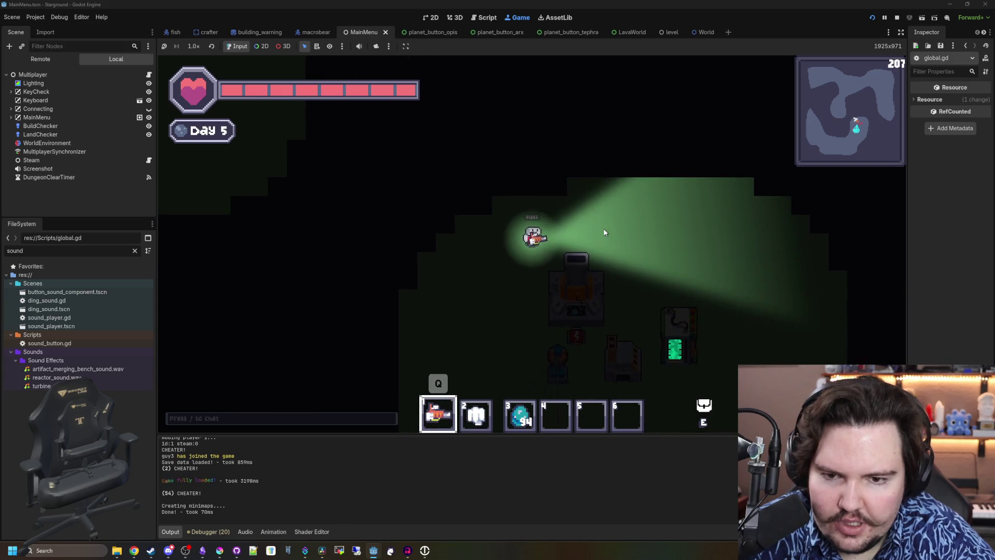
{"action": "key", "text": "s"}
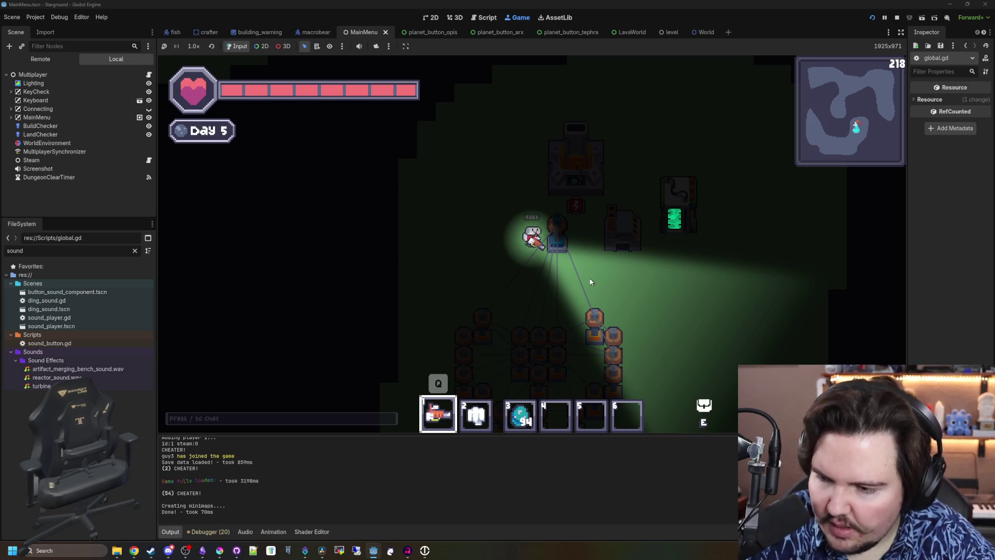
{"action": "key", "text": "d"}
{"action": "left_click", "coordinate": [135, 250]}
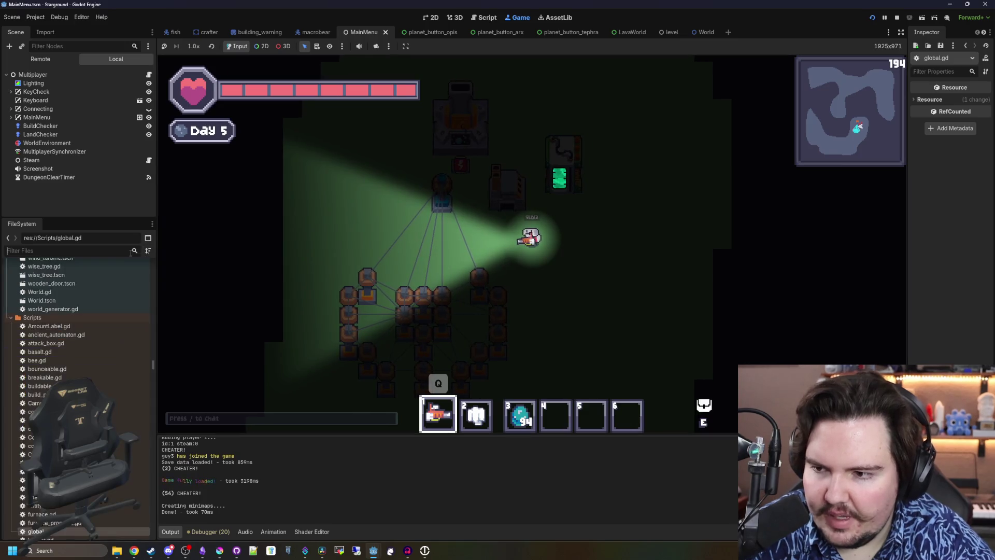
Filter files for 'glob', open global.gd at the ambience list, and save the script
{"action": "type", "text": "glob"}
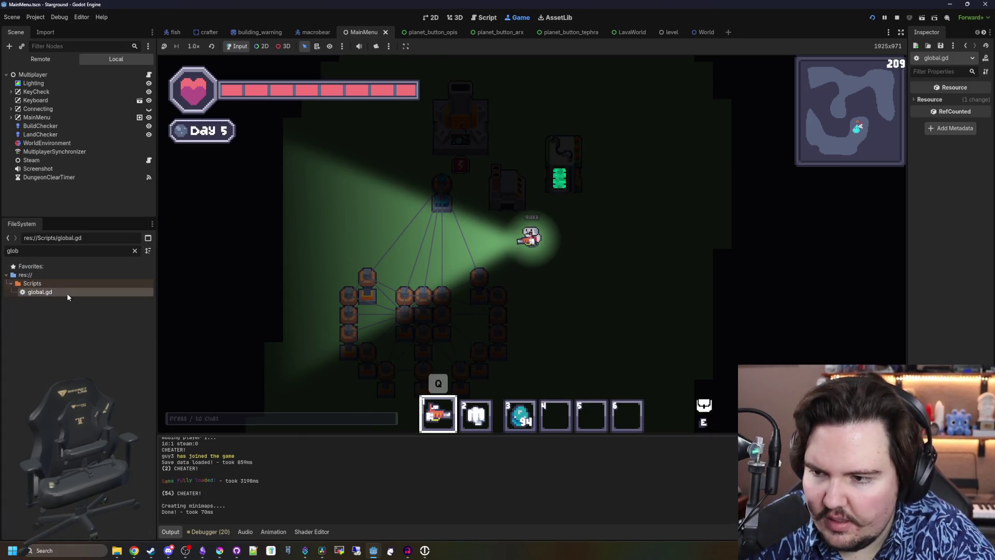
{"action": "double_click", "coordinate": [67, 295]}
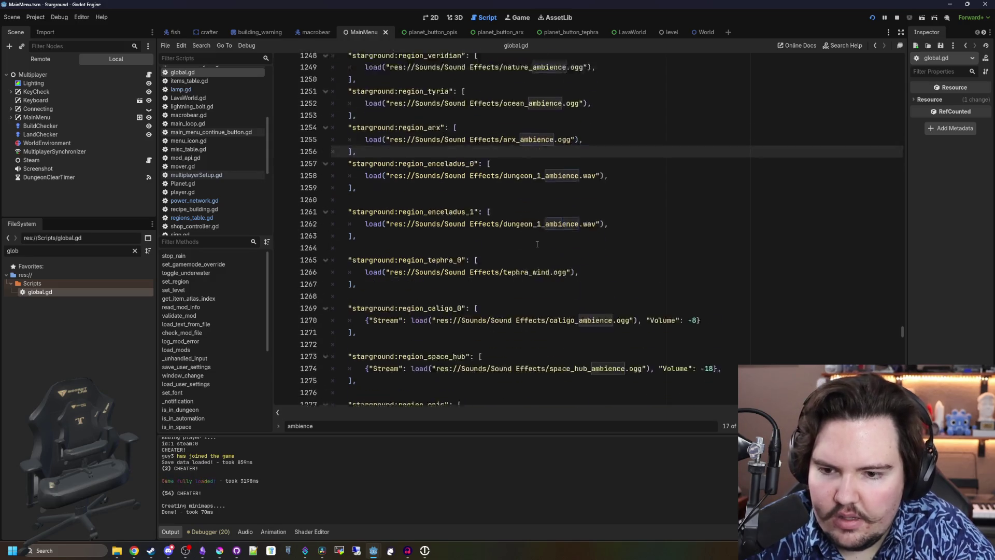
{"action": "scroll", "coordinate": [537, 244], "scroll_direction": "down", "scroll_amount": 5}
{"action": "scroll", "coordinate": [537, 244], "scroll_direction": "up", "scroll_amount": 7}
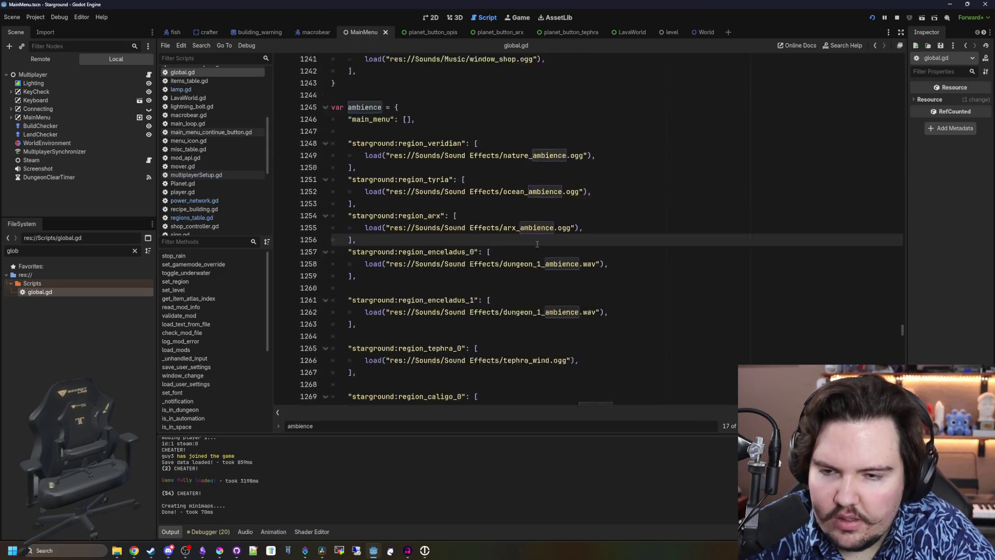
{"action": "scroll", "coordinate": [538, 244], "scroll_direction": "up", "scroll_amount": 15}
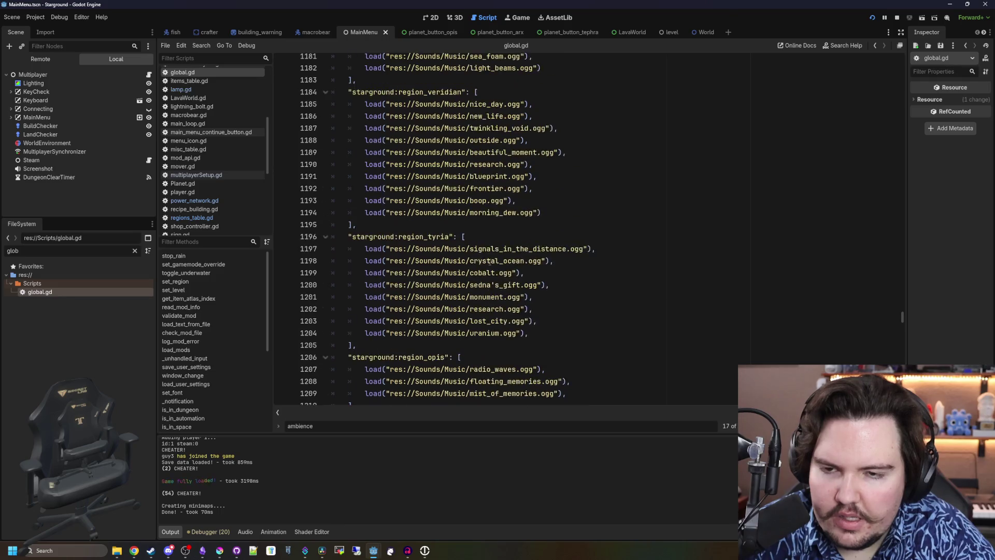
{"action": "scroll", "coordinate": [490, 262], "scroll_direction": "up", "scroll_amount": 6}
{"action": "scroll", "coordinate": [537, 240], "scroll_direction": "down", "scroll_amount": 20}
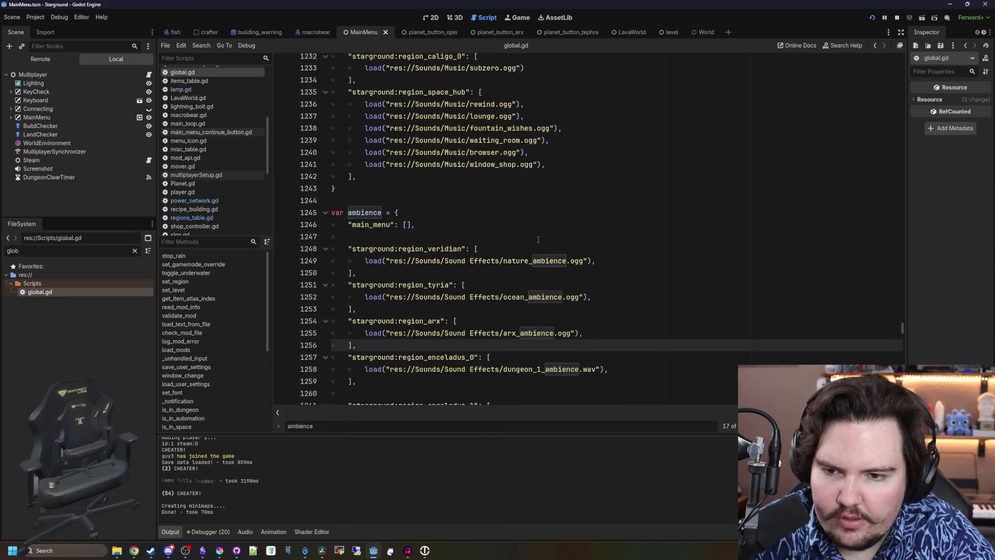
{"action": "left_click", "coordinate": [434, 237]}
{"action": "key", "text": "ctrl+s"}
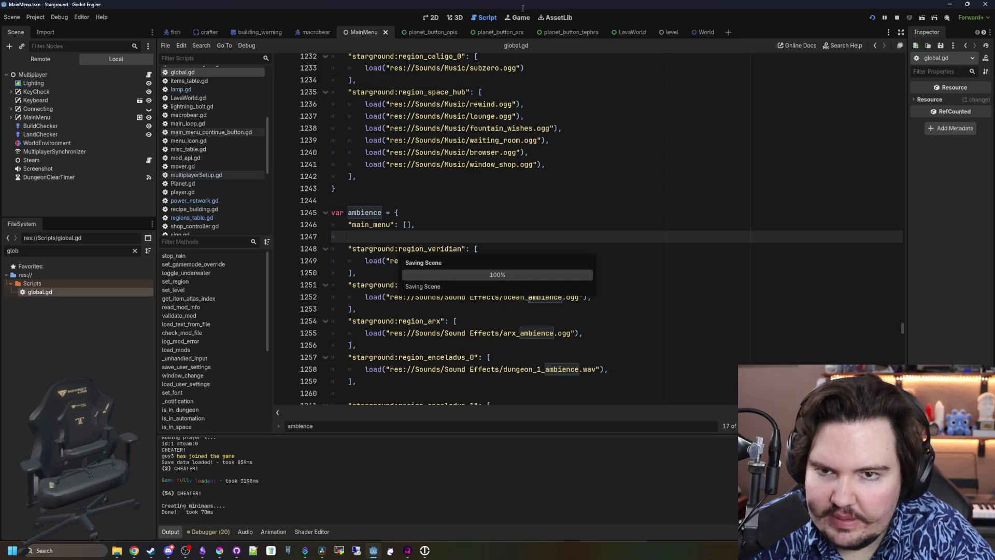
{"action": "left_click", "coordinate": [518, 18]}
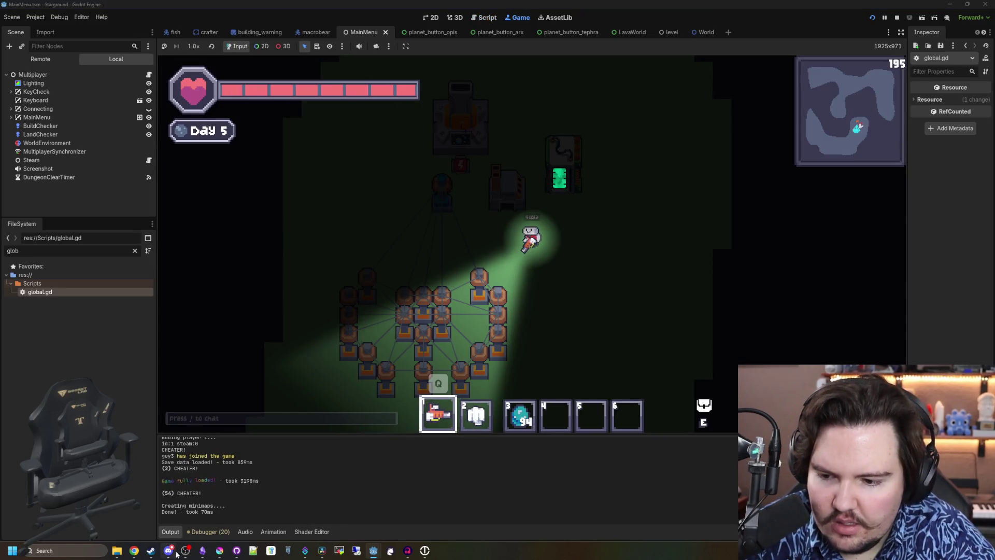
In DaVinci Resolve, normalize the audio level of the Sounds Of Mars clip on track A1
{"action": "left_click", "coordinate": [322, 550]}
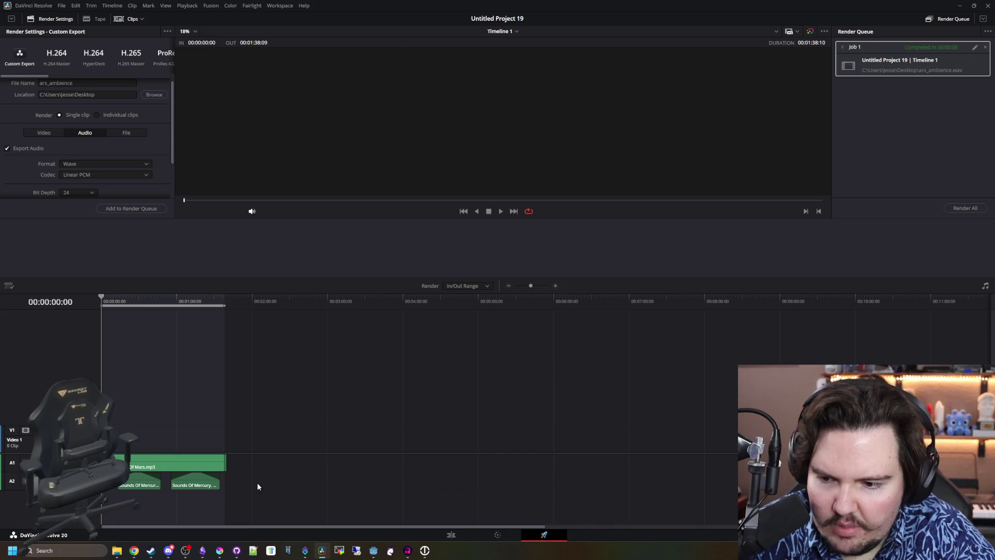
{"action": "scroll", "coordinate": [111, 492], "scroll_direction": "up", "scroll_amount": 5}
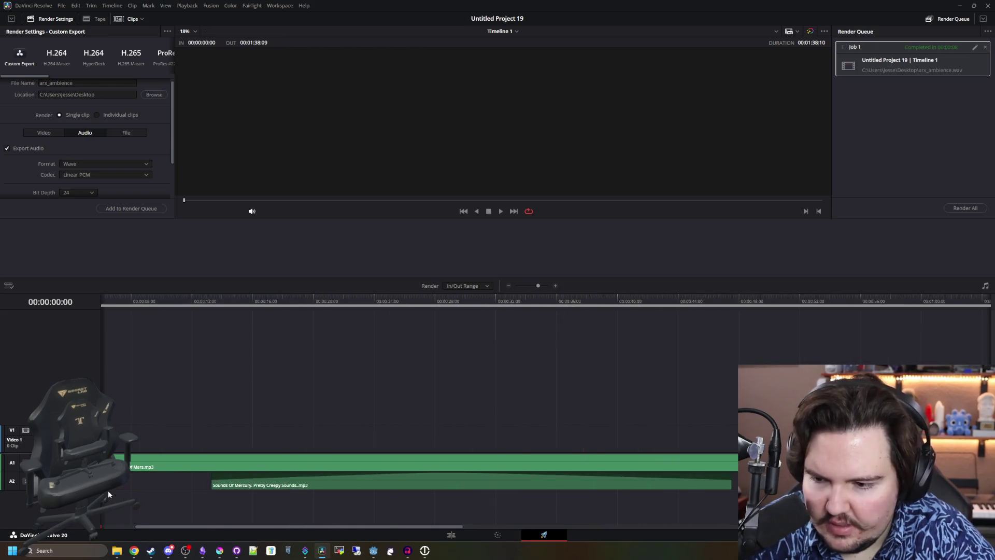
{"action": "scroll", "coordinate": [108, 490], "scroll_direction": "down", "scroll_amount": 3}
{"action": "left_click", "coordinate": [451, 534]}
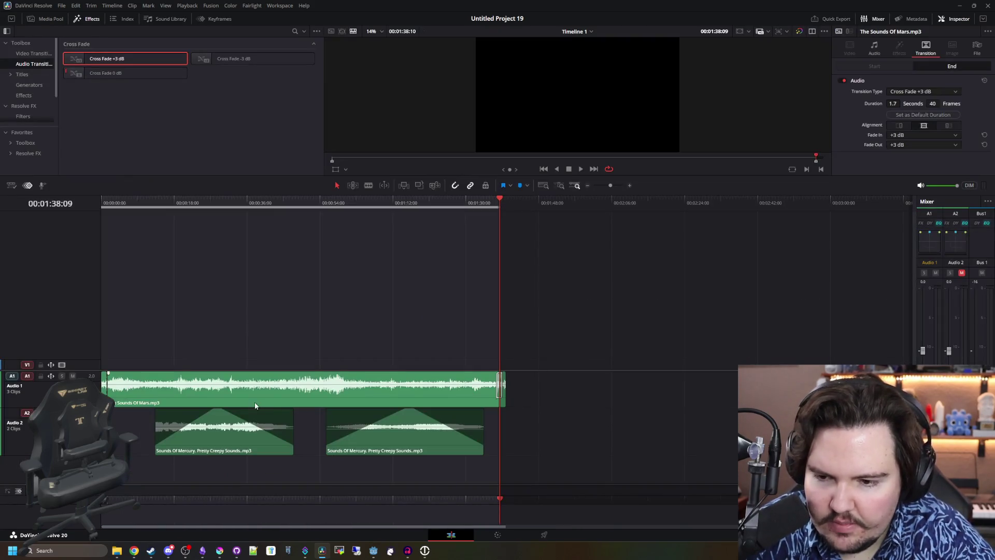
{"action": "left_click_drag", "start_coordinate": [559, 326], "coordinate": [82, 385]}
{"action": "right_click", "coordinate": [131, 382]}
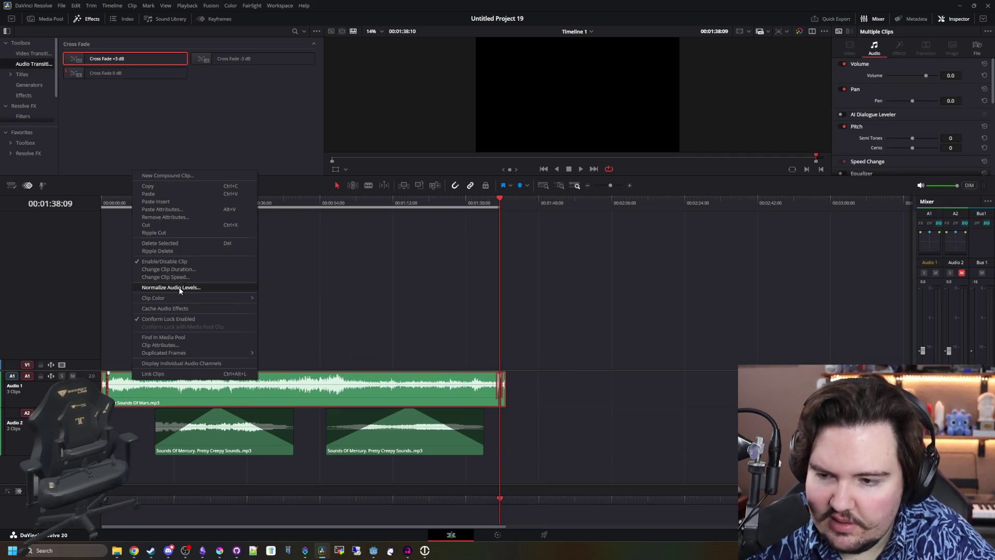
{"action": "left_click", "coordinate": [205, 287]}
{"action": "left_click", "coordinate": [363, 359]}
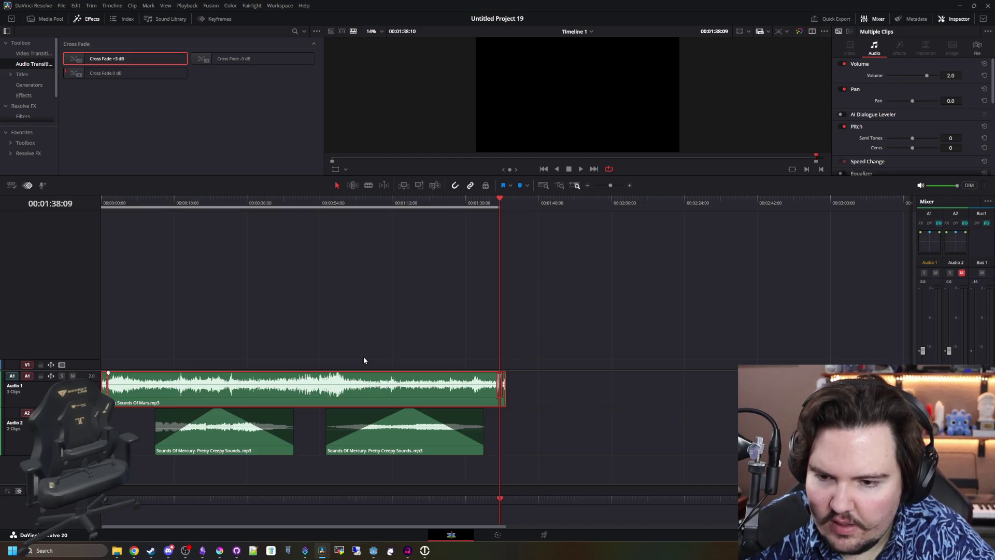
{"action": "left_click", "coordinate": [364, 360]}
Play back the timeline, then queue and render arx_ambience.wav, replacing the existing file
{"action": "mouse_move", "coordinate": [138, 213]}
{"action": "left_mouse_down"}
{"action": "mouse_move", "coordinate": [474, 213]}
{"action": "mouse_move", "coordinate": [402, 219]}
{"action": "left_mouse_up"}
{"action": "key", "text": "space"}
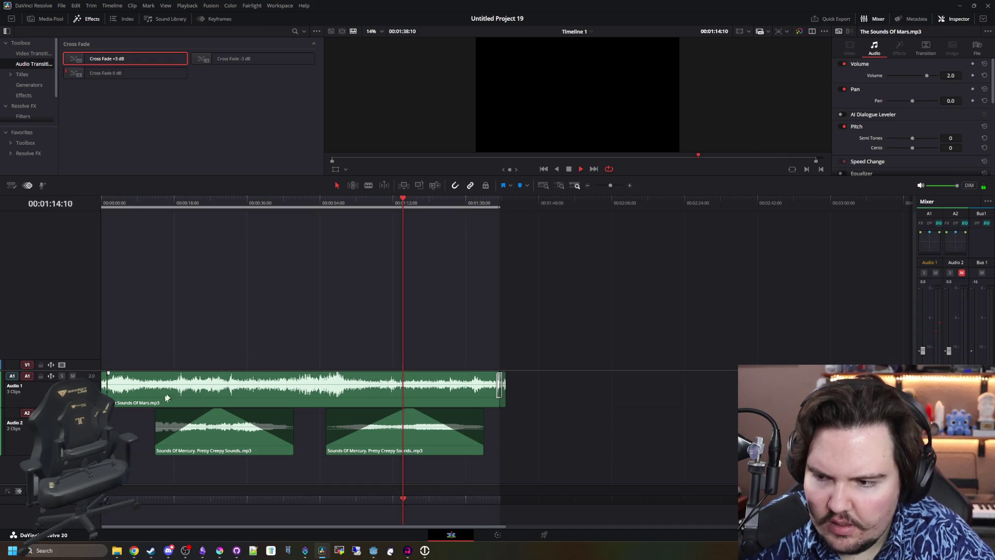
{"action": "left_click", "coordinate": [492, 198]}
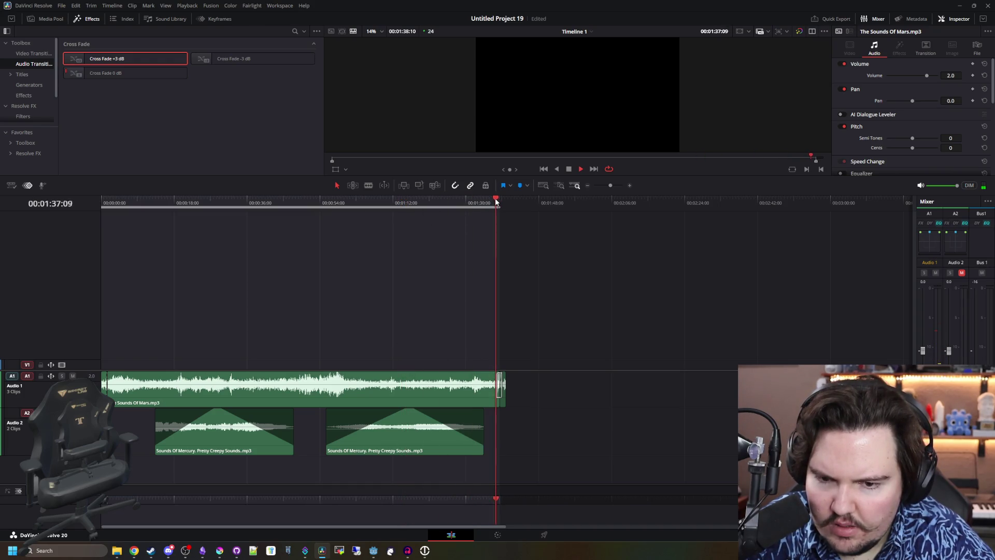
{"action": "left_click", "coordinate": [544, 534]}
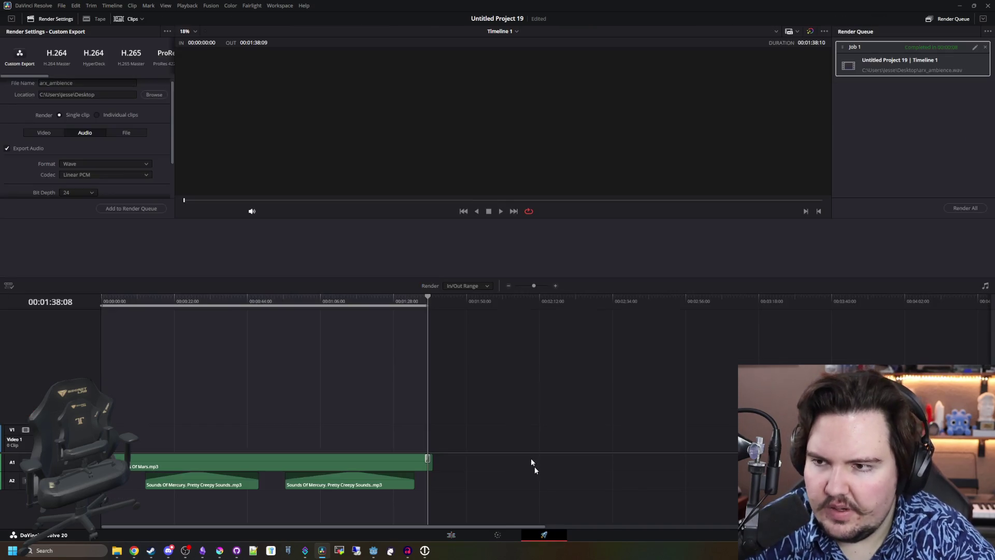
{"action": "left_click", "coordinate": [131, 208]}
{"action": "left_click", "coordinate": [565, 307]}
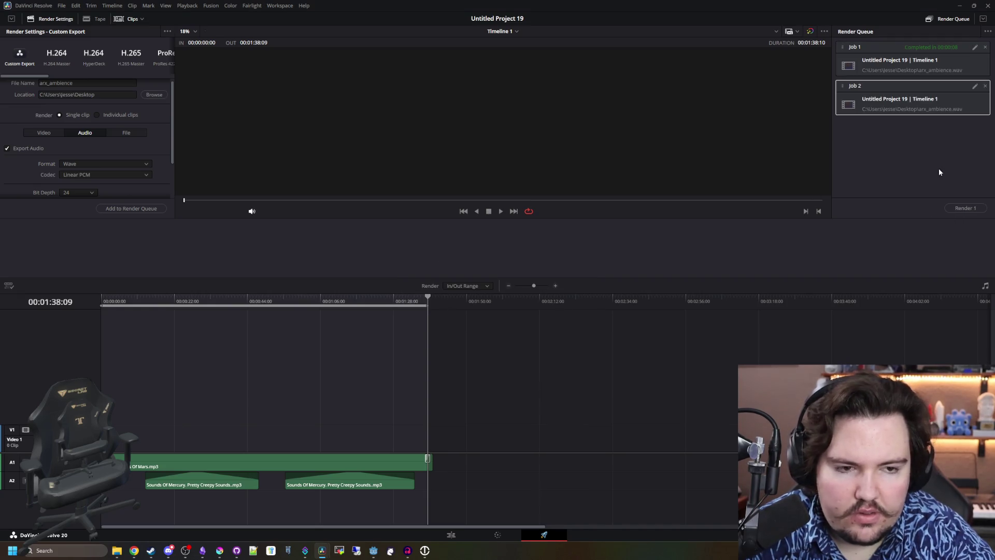
{"action": "left_click", "coordinate": [971, 208]}
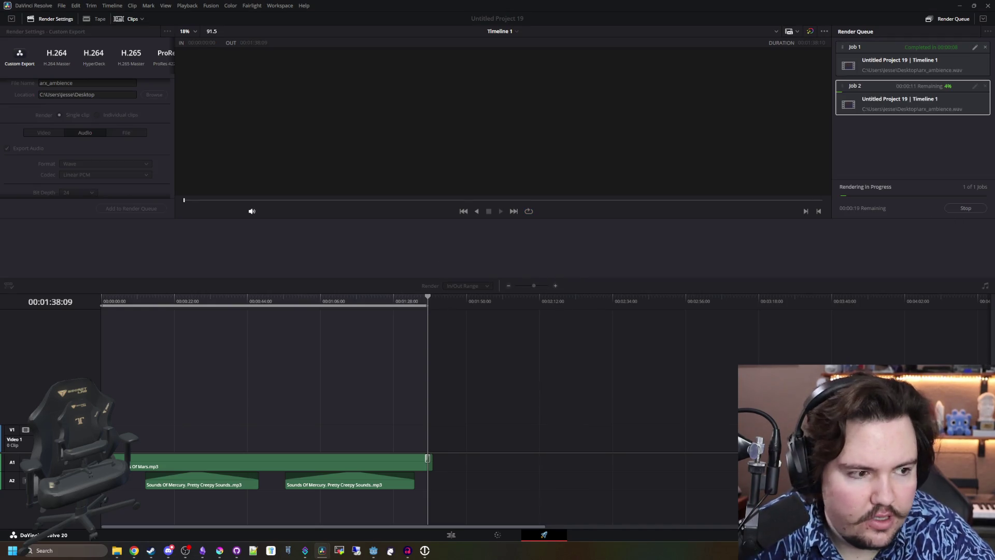
{"action": "key", "text": "alt+Tab"}
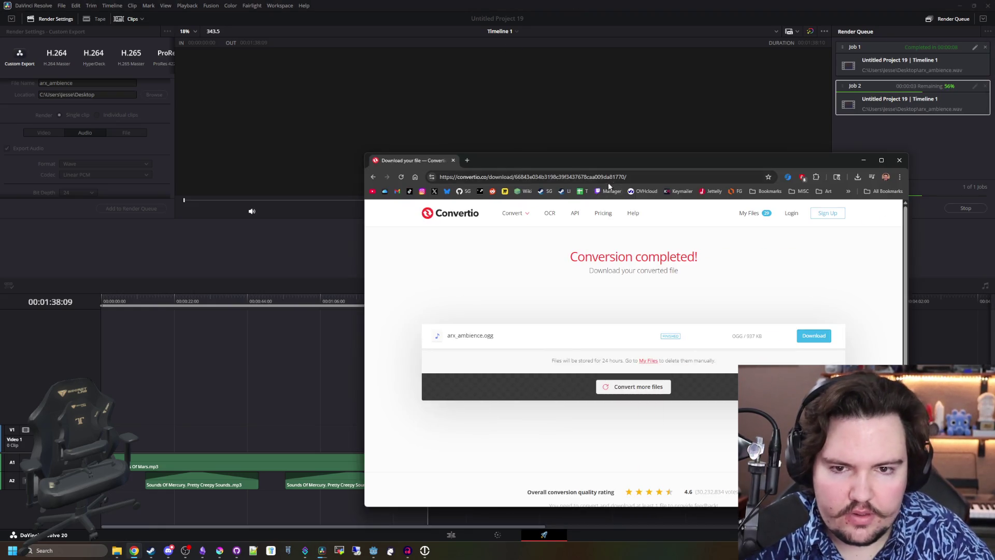
{"action": "left_click", "coordinate": [619, 178]}
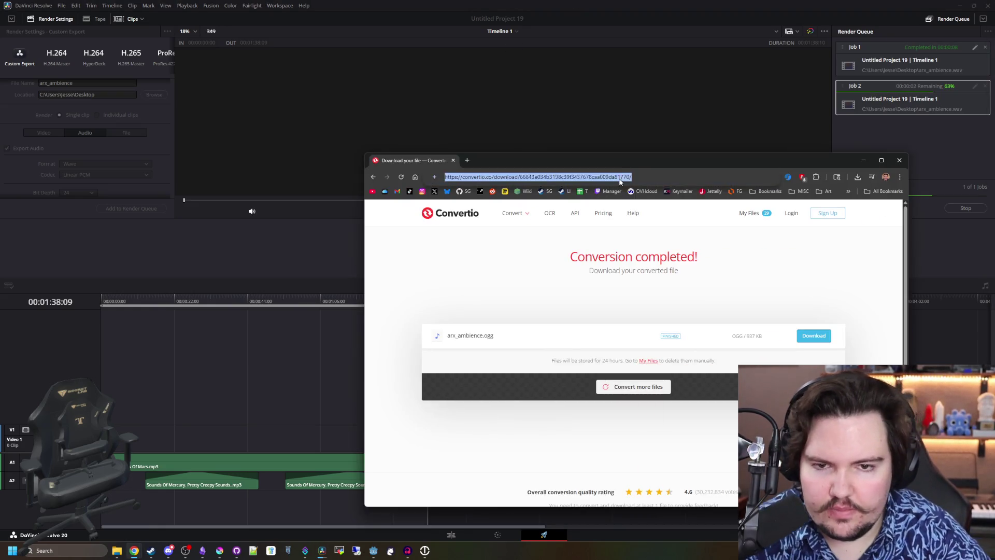
Search 'wav to ogg', open Convertio, and upload arx_ambience.wav from the Desktop
{"action": "type", "text": "wav to ogg"}
{"action": "key", "text": "Return"}
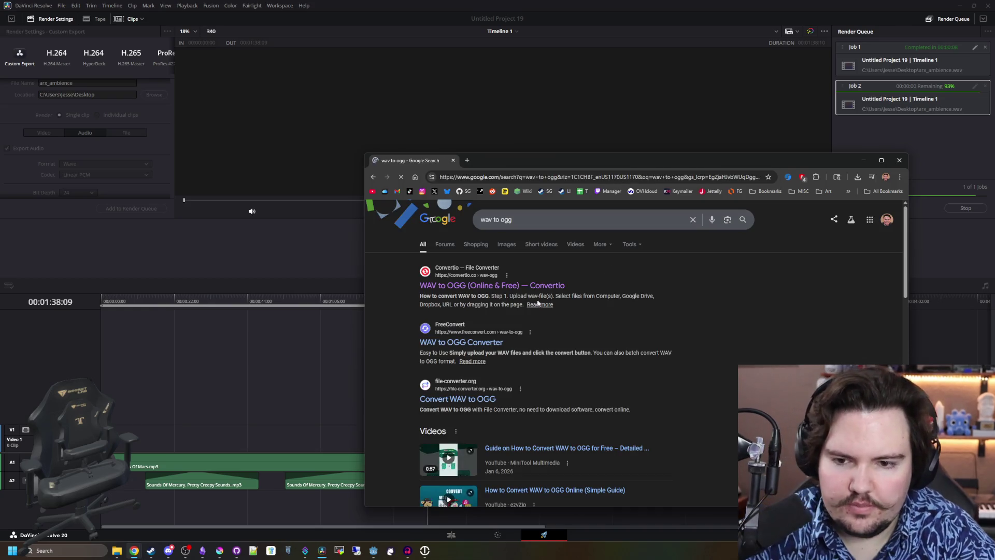
{"action": "left_click", "coordinate": [529, 286]}
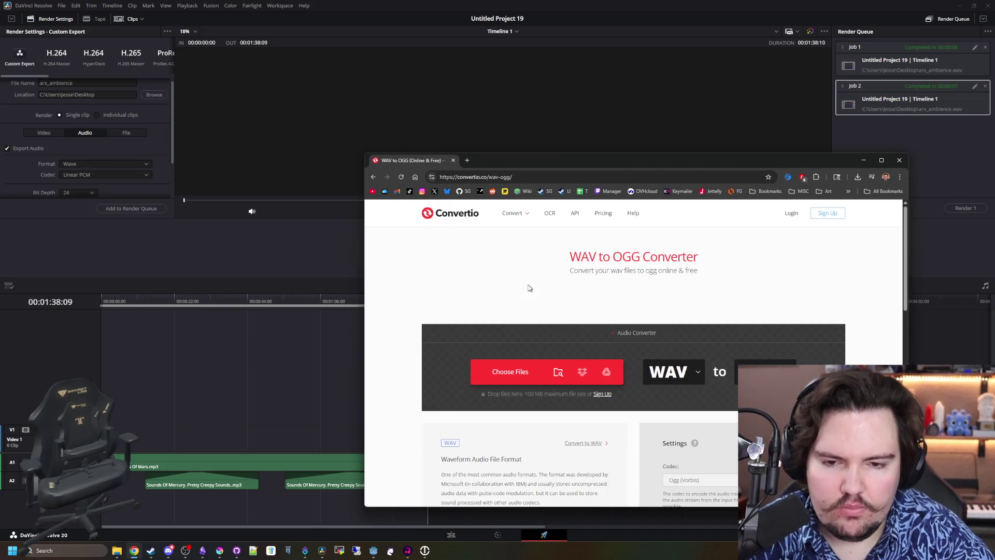
{"action": "left_click", "coordinate": [519, 366]}
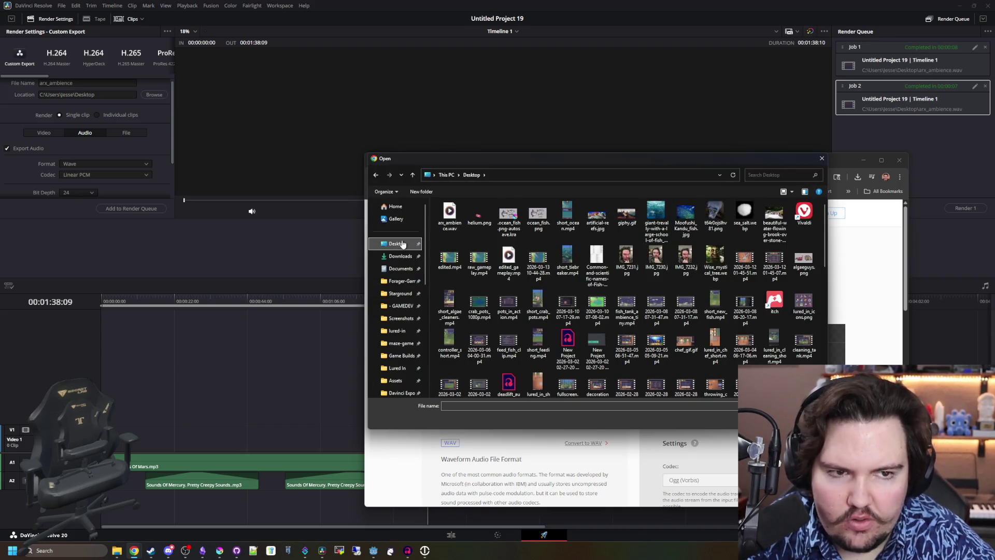
{"action": "left_click", "coordinate": [397, 243]}
{"action": "left_click", "coordinate": [449, 215]}
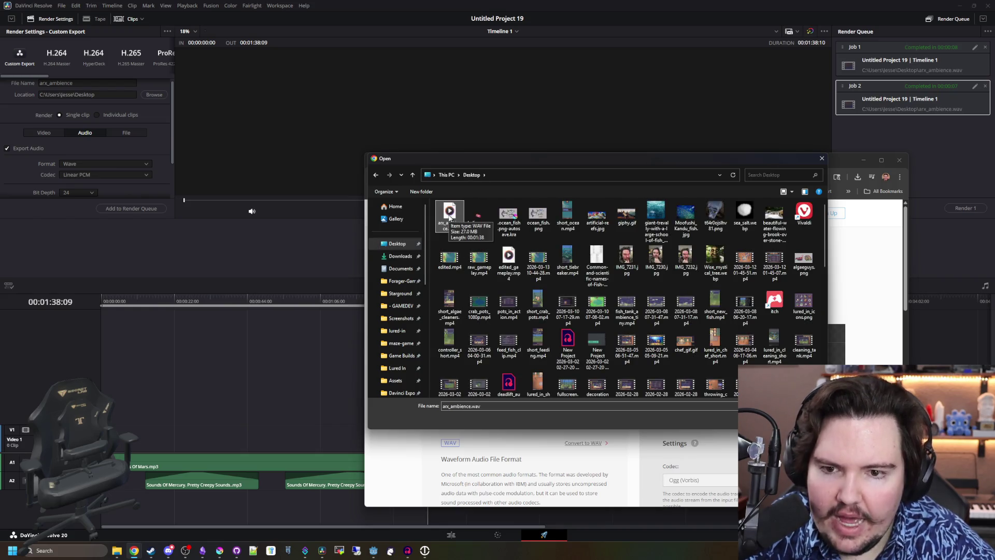
{"action": "double_click", "coordinate": [449, 215]}
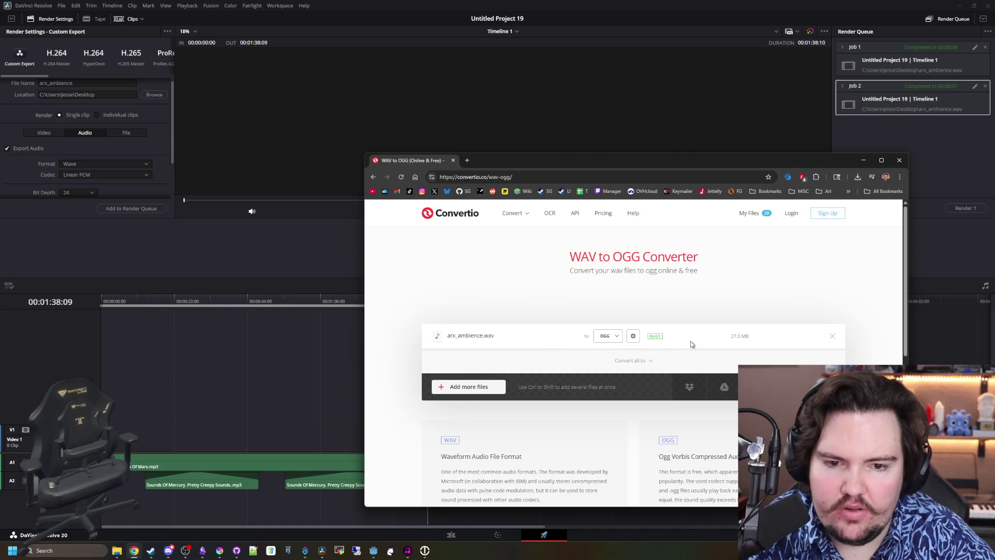
Change the audio quality, convert to OGG, and download arx_ambience (1).ogg
{"action": "left_click", "coordinate": [633, 336]}
{"action": "left_click", "coordinate": [623, 336]}
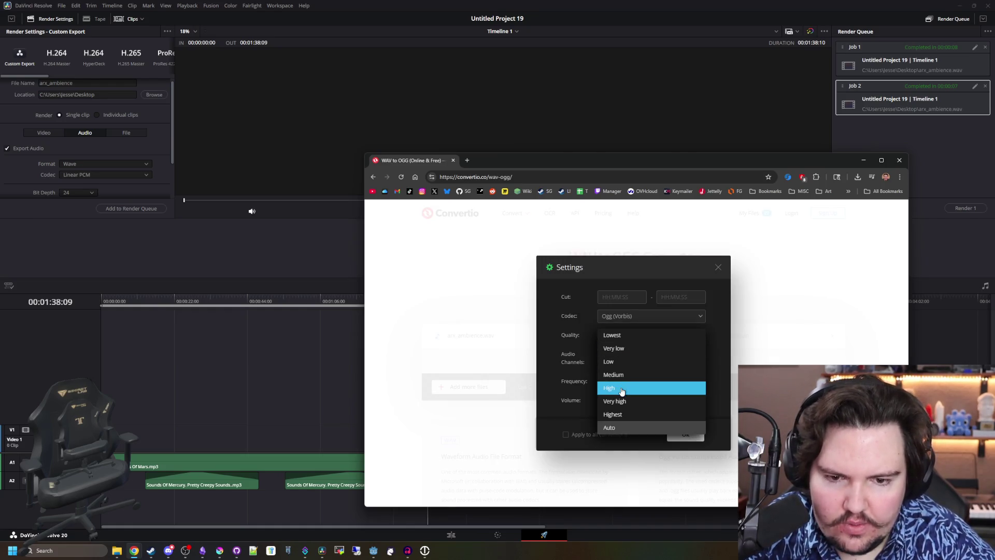
{"action": "left_click", "coordinate": [622, 389]}
{"action": "left_click", "coordinate": [684, 435]}
{"action": "left_click", "coordinate": [808, 387]}
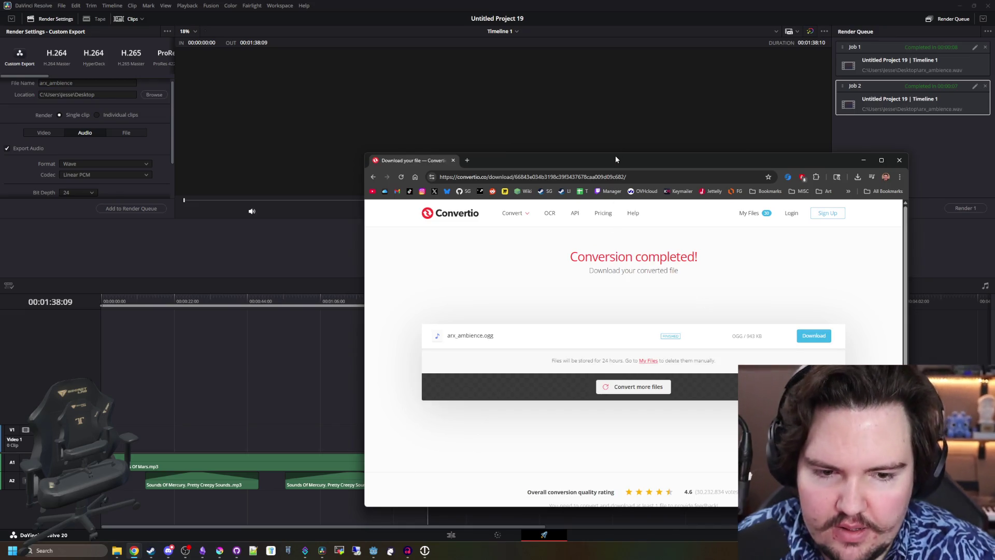
{"action": "left_click", "coordinate": [803, 340]}
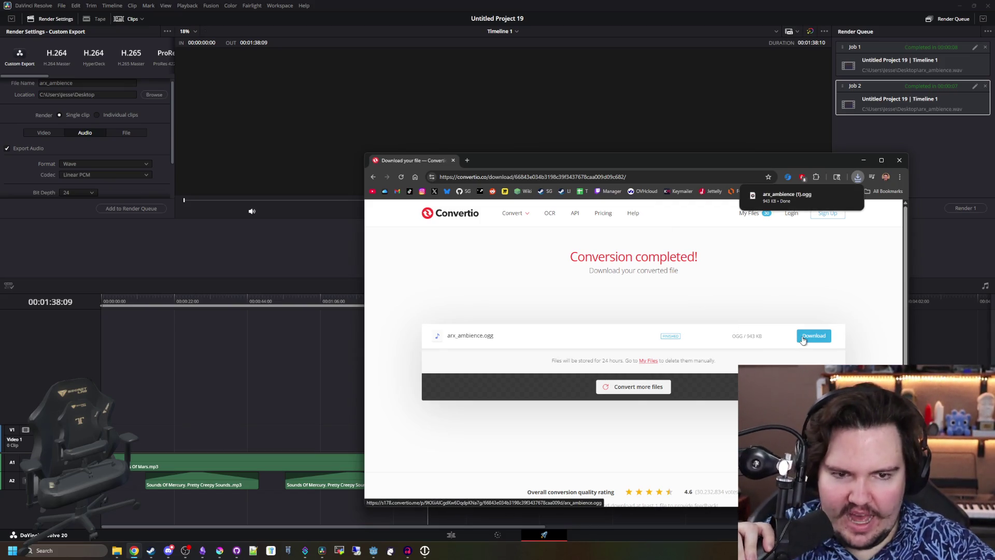
{"action": "key", "text": "alt+Tab"}
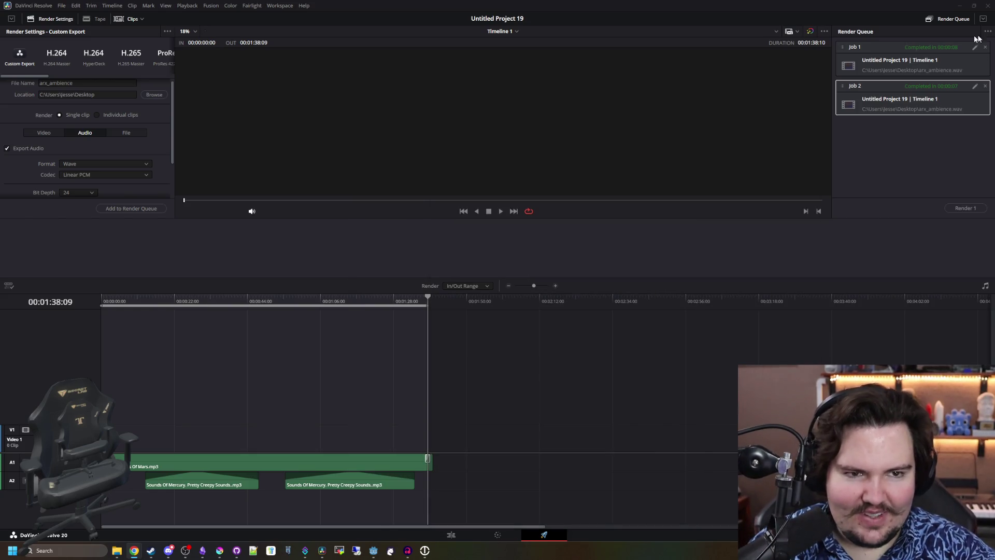
Minimize DaVinci Resolve and bring up the Downloads folder
{"action": "left_click", "coordinate": [958, 6]}
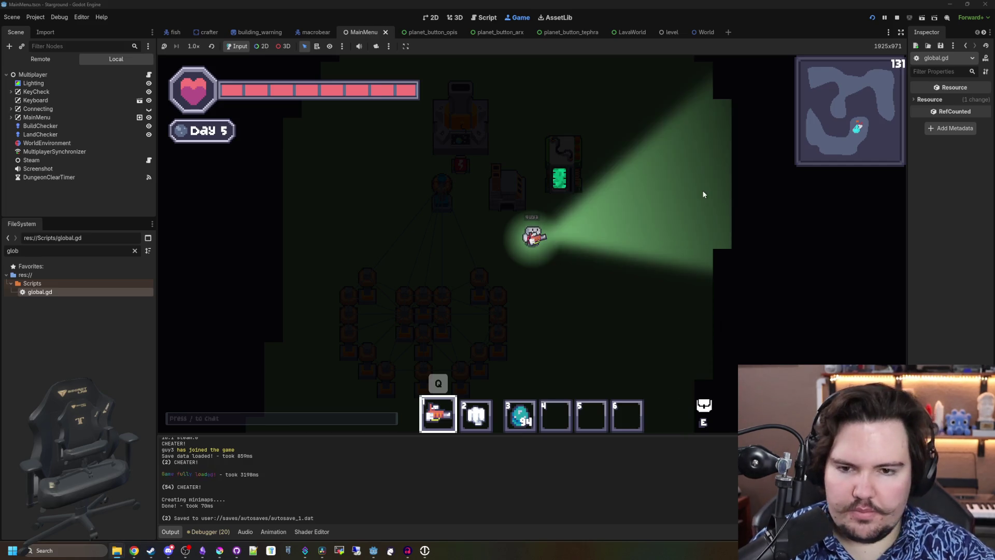
{"action": "key", "text": "alt+Tab"}
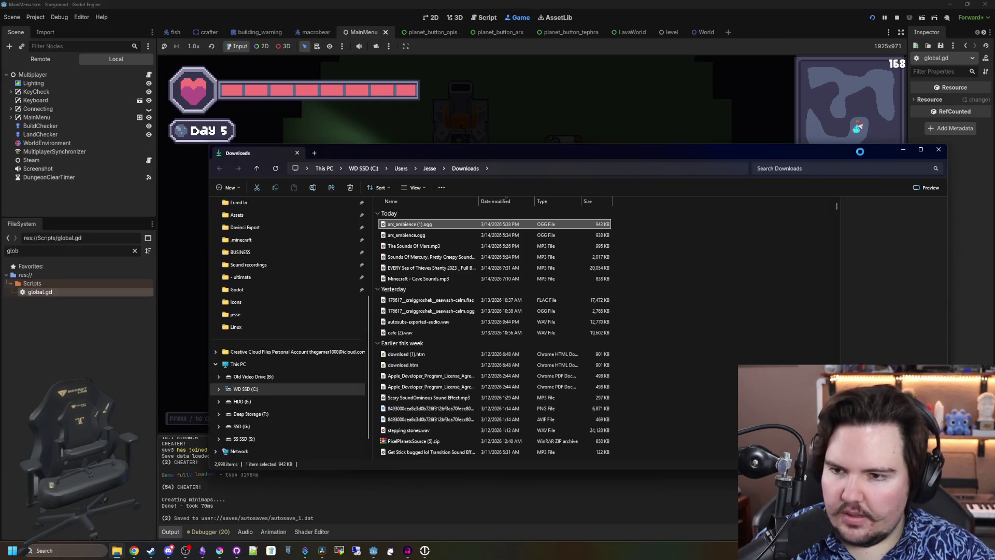
Delete the older arx_ambience.ogg from Downloads
{"action": "left_click", "coordinate": [424, 236]}
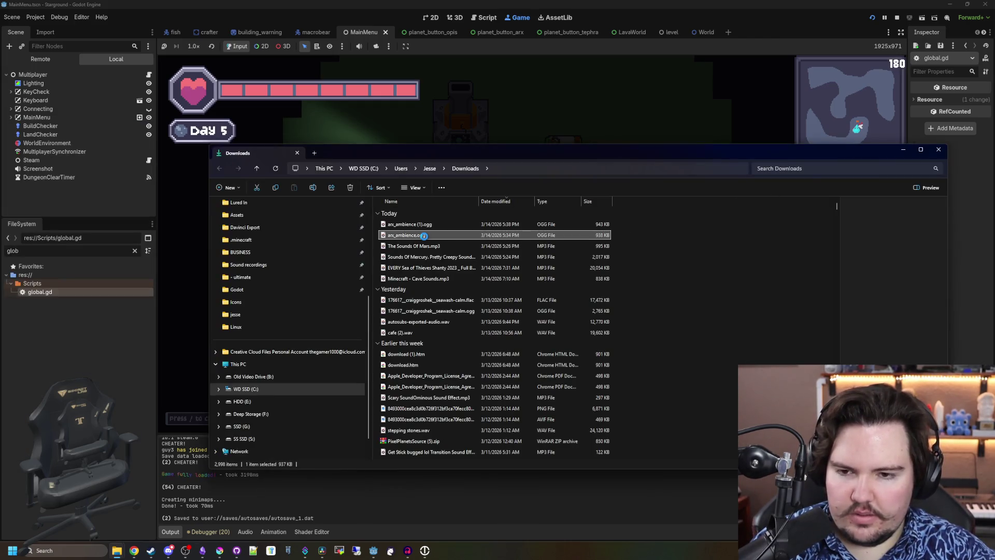
{"action": "right_click", "coordinate": [423, 236]}
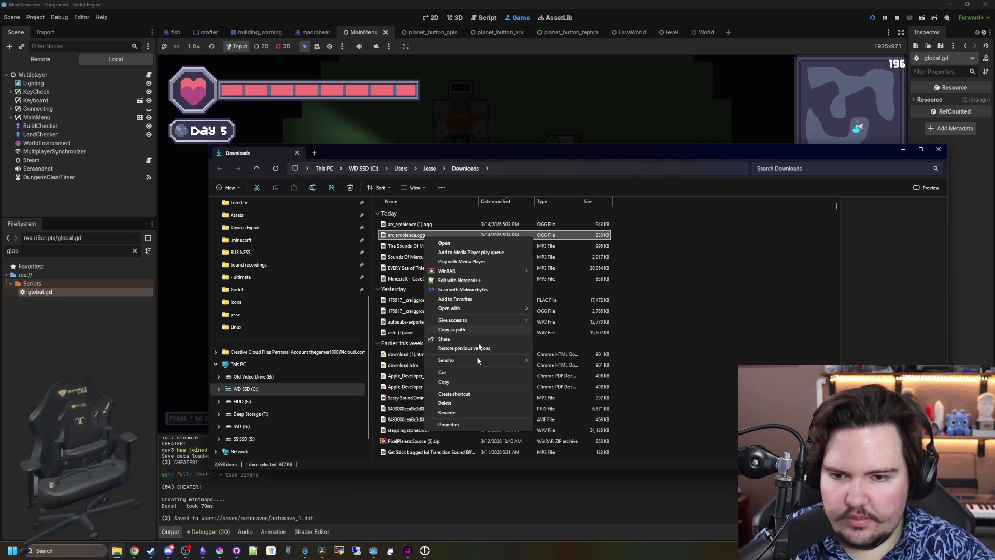
{"action": "left_click", "coordinate": [466, 403]}
Rename arx_ambience (1).ogg to arx_ambience.ogg
{"action": "left_click", "coordinate": [405, 225]}
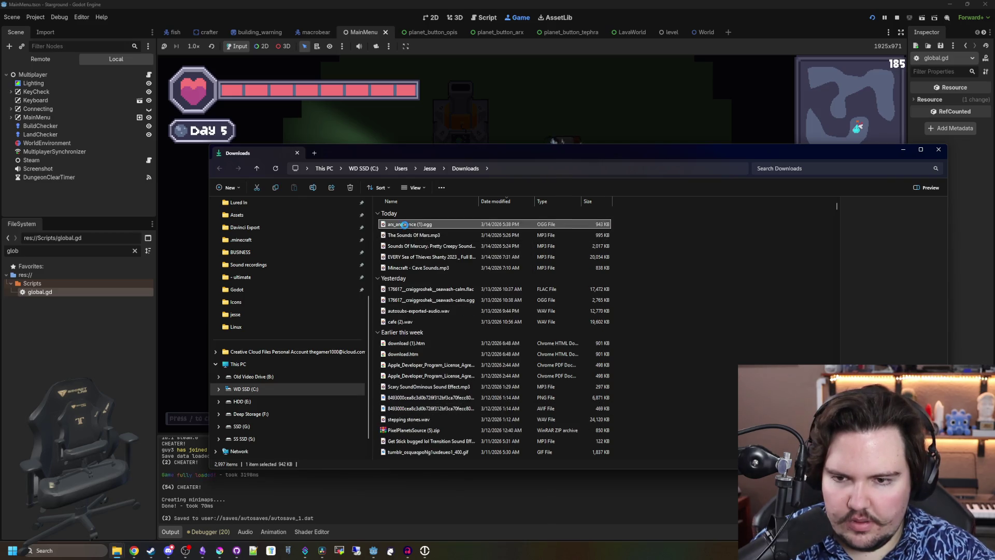
{"action": "right_click", "coordinate": [404, 224]}
{"action": "left_click", "coordinate": [425, 401]}
{"action": "type", "text": "arx_ambience.ogg"}
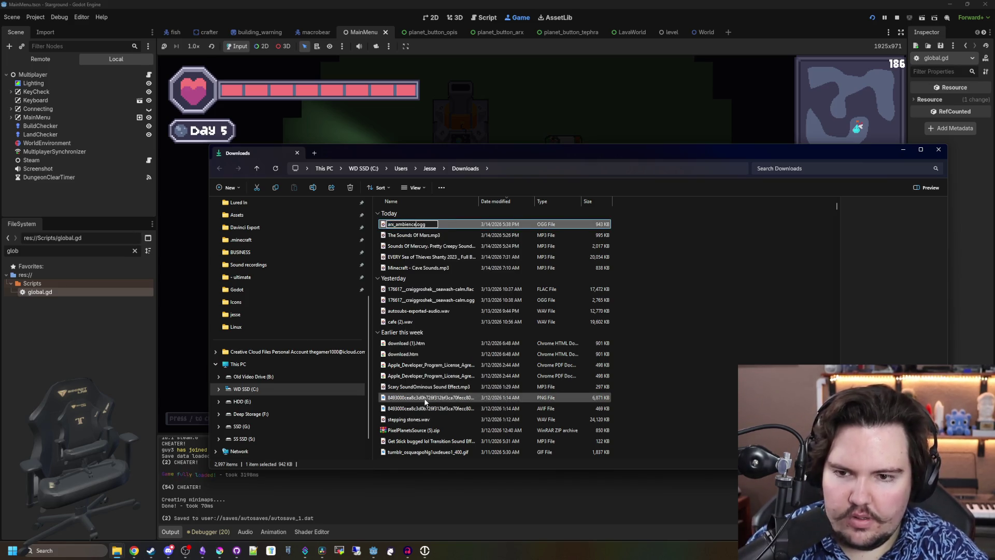
{"action": "type", "text": "ir_ambience"}
{"action": "key", "text": "Return"}
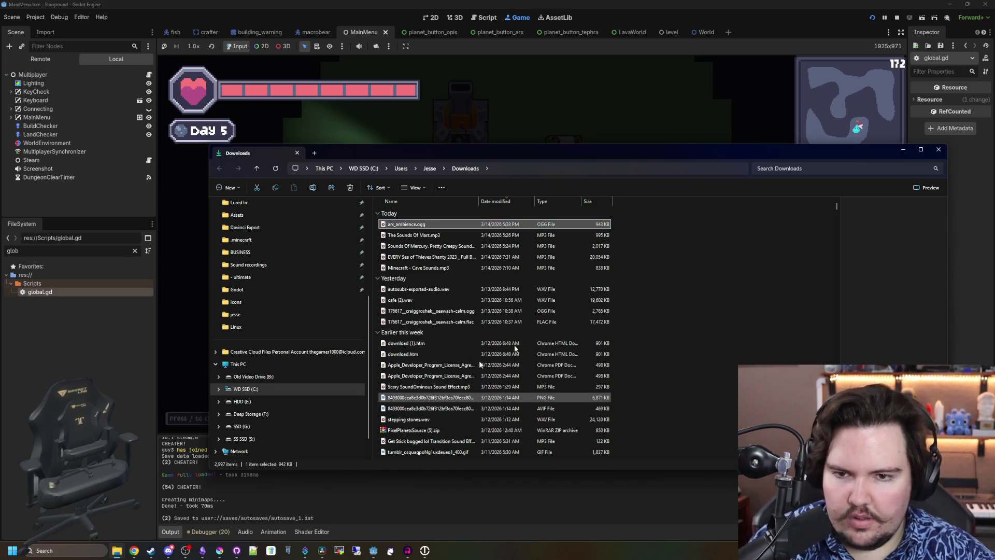
{"action": "left_click", "coordinate": [83, 306]}
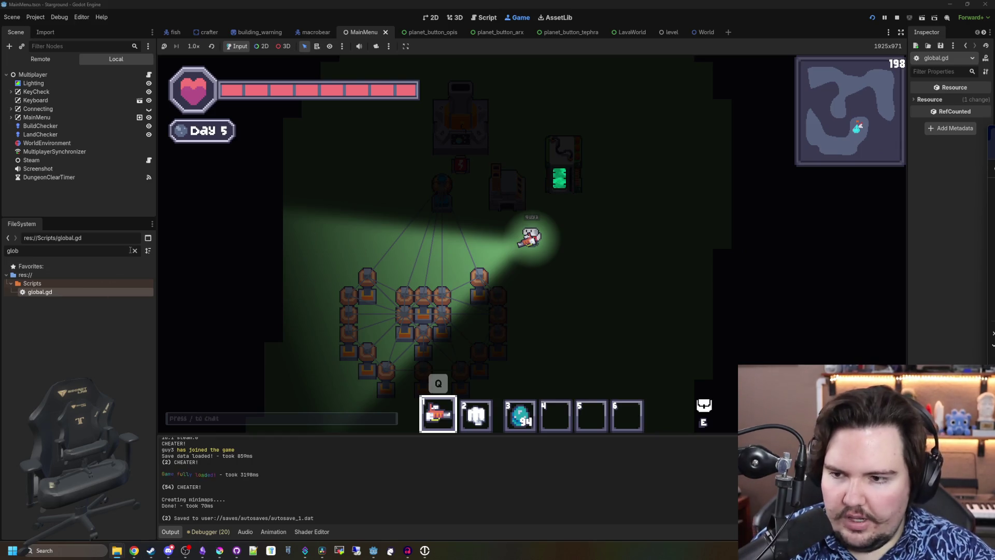
Filter the FileSystem for 'arx', stop the running game, and save global.gd
{"action": "left_click", "coordinate": [134, 250]}
{"action": "type", "text": "sound"}
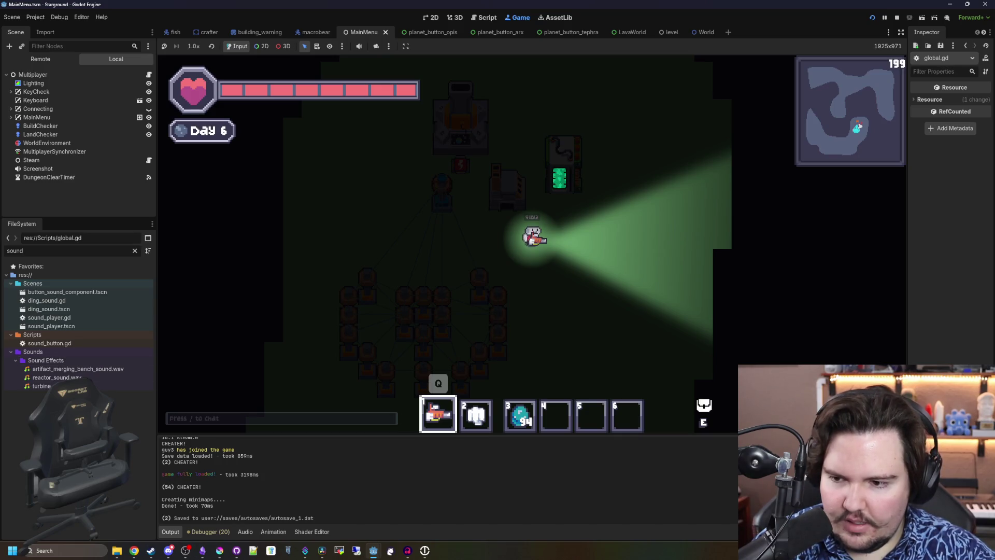
{"action": "left_click", "coordinate": [135, 251]}
{"action": "type", "text": "arx"}
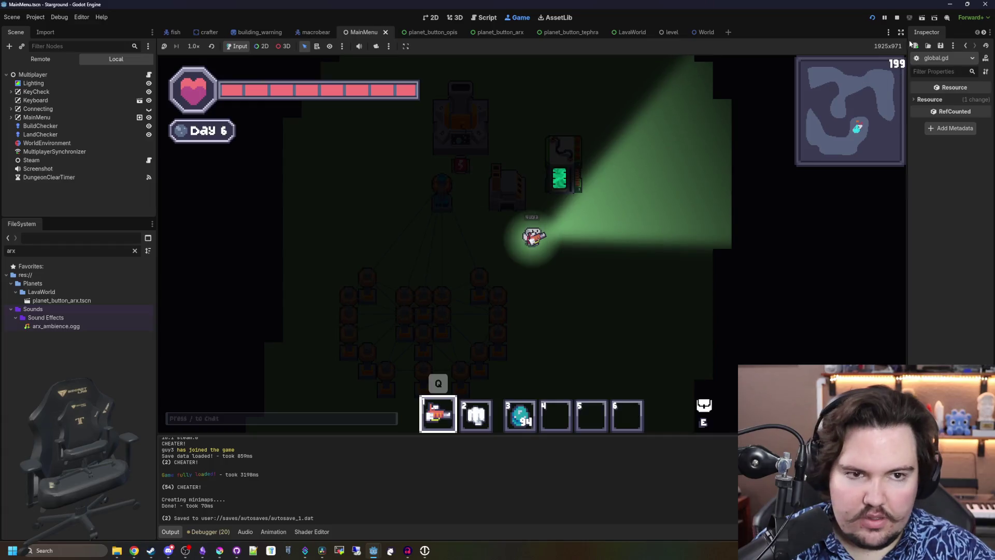
{"action": "left_click", "coordinate": [897, 19]}
{"action": "left_click", "coordinate": [587, 185]}
{"action": "key", "text": "ctrl+s"}
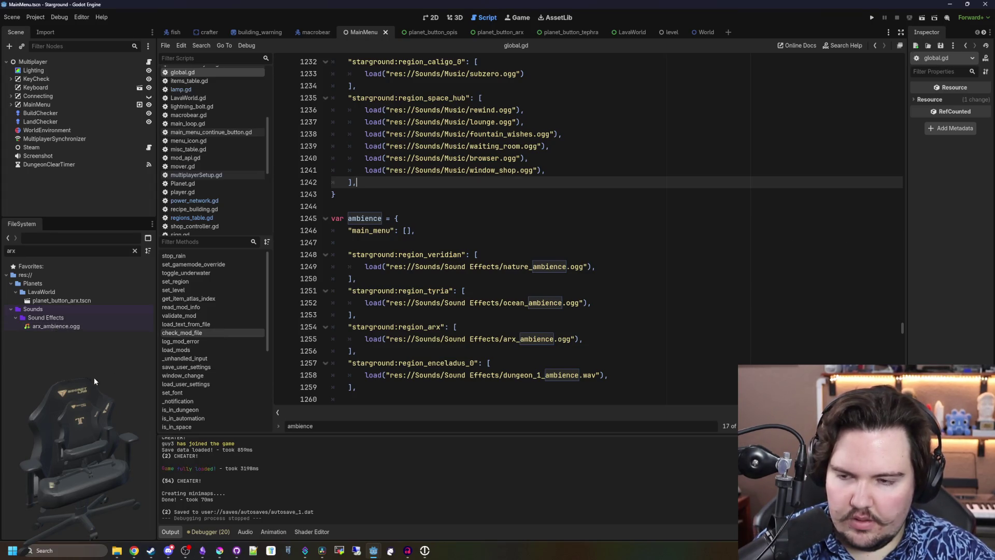
Check arx_ambience.ogg's import settings, then delete the stale file from the project
{"action": "double_click", "coordinate": [70, 330]}
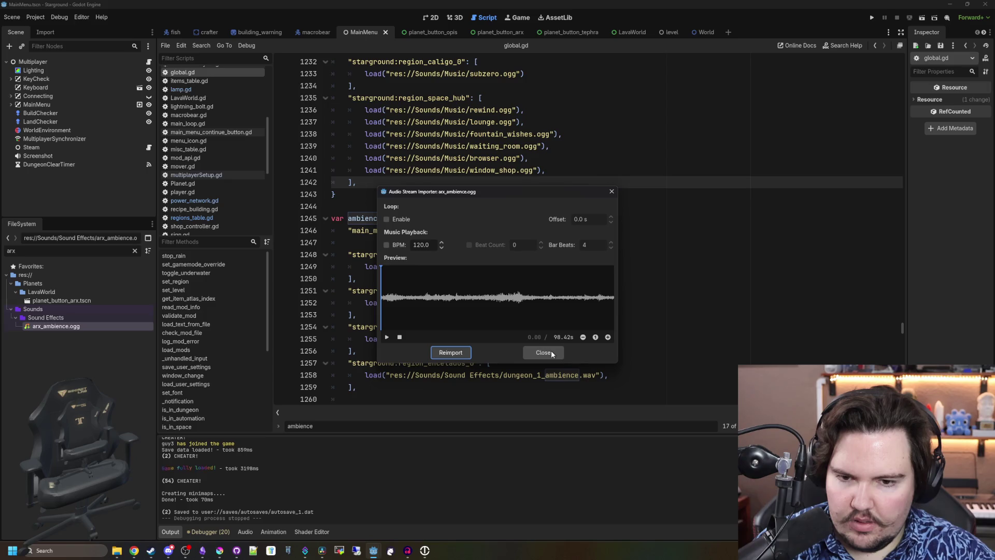
{"action": "left_click", "coordinate": [551, 352]}
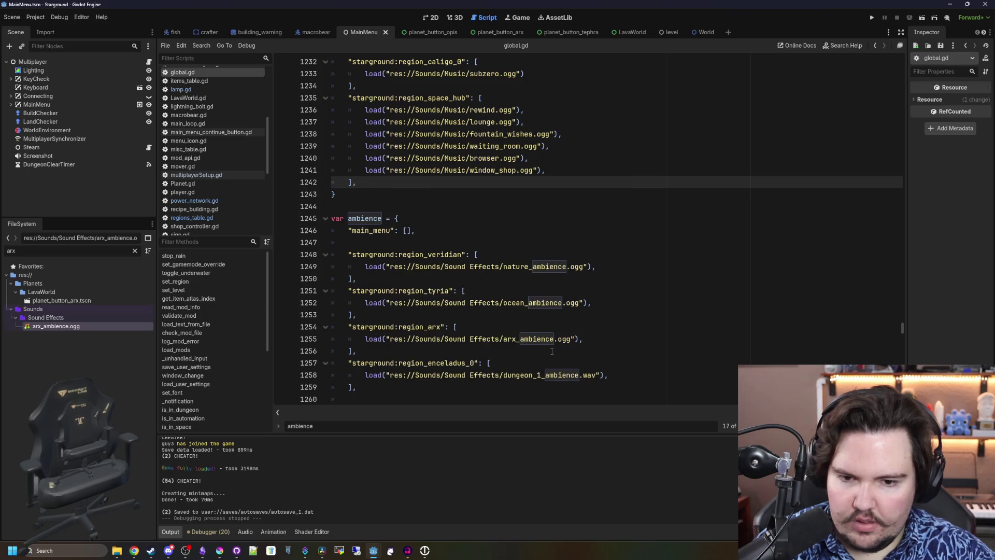
{"action": "right_click", "coordinate": [52, 327]}
{"action": "left_click", "coordinate": [176, 434]}
{"action": "left_click", "coordinate": [450, 317]}
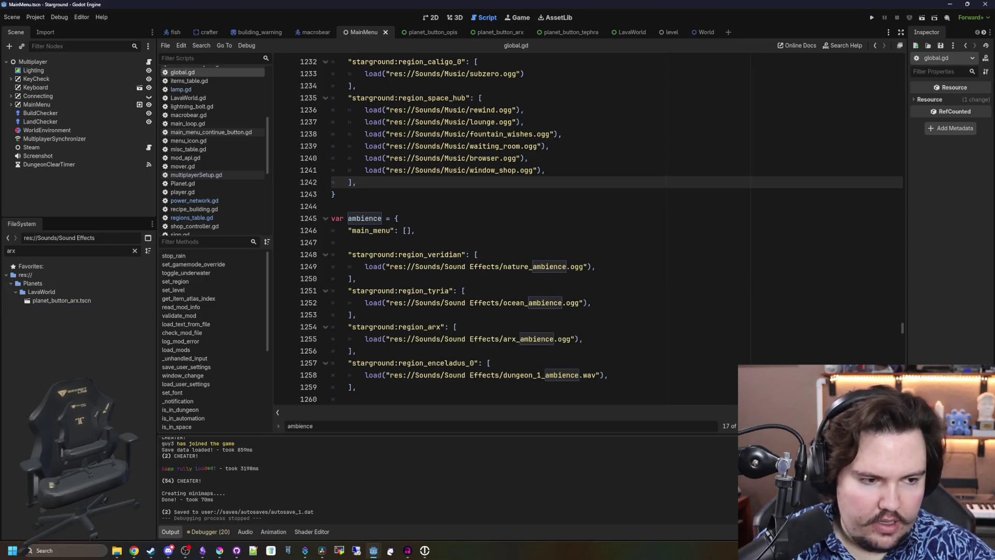
Rescan the sound assets, reimport arx_ambience.ogg, and save global.gd
{"action": "left_click", "coordinate": [135, 251]}
{"action": "type", "text": "sound"}
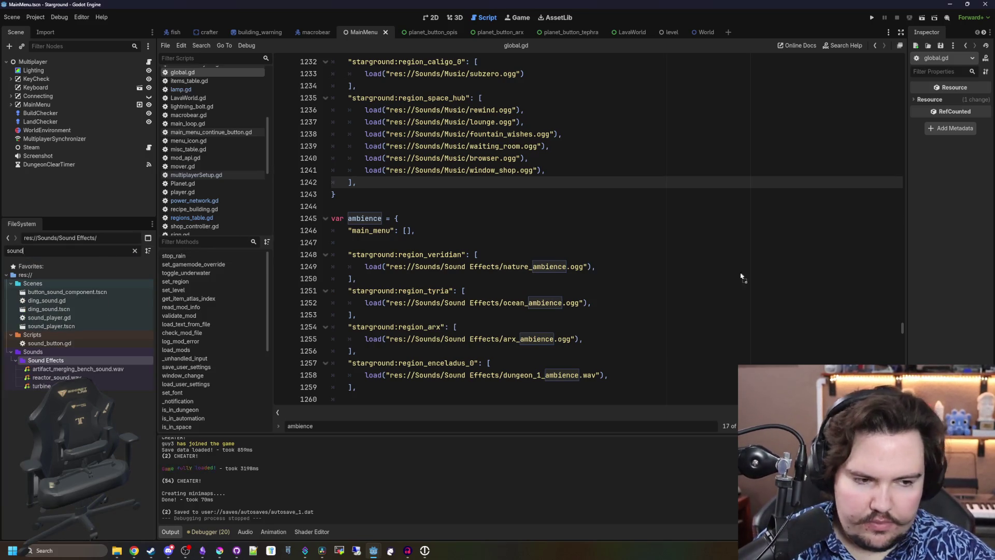
{"action": "left_click", "coordinate": [53, 361]}
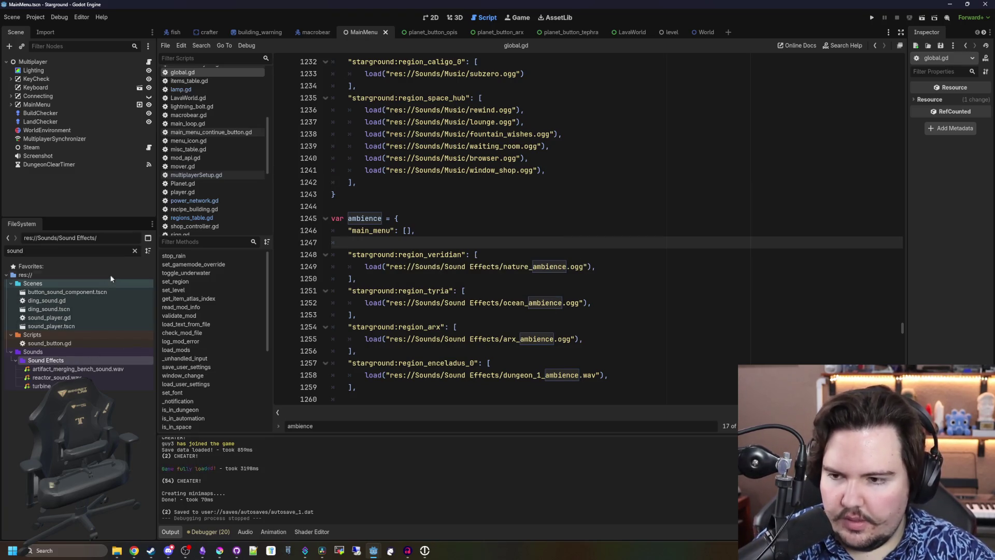
{"action": "left_click", "coordinate": [134, 251]}
{"action": "type", "text": "arx"}
{"action": "double_click", "coordinate": [37, 326]}
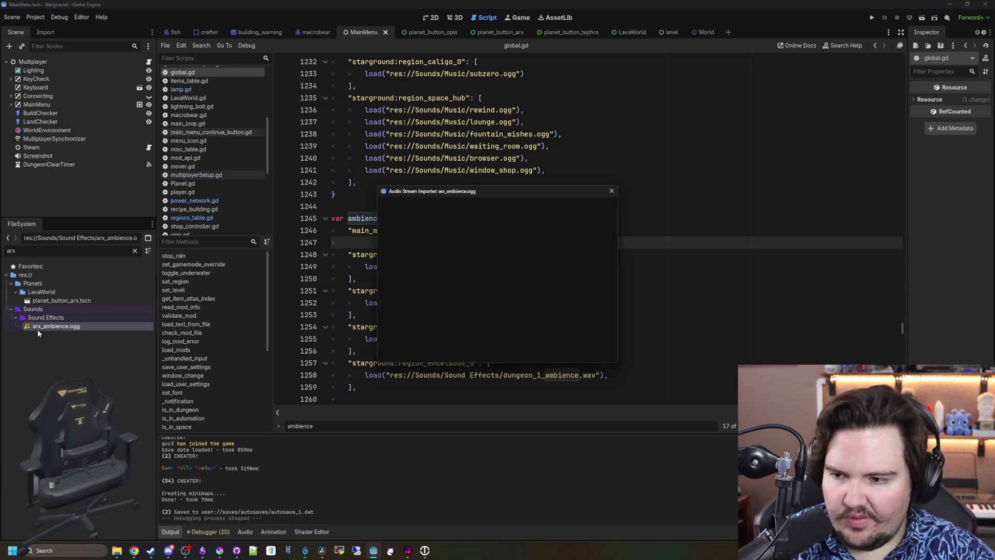
{"action": "left_click", "coordinate": [460, 352]}
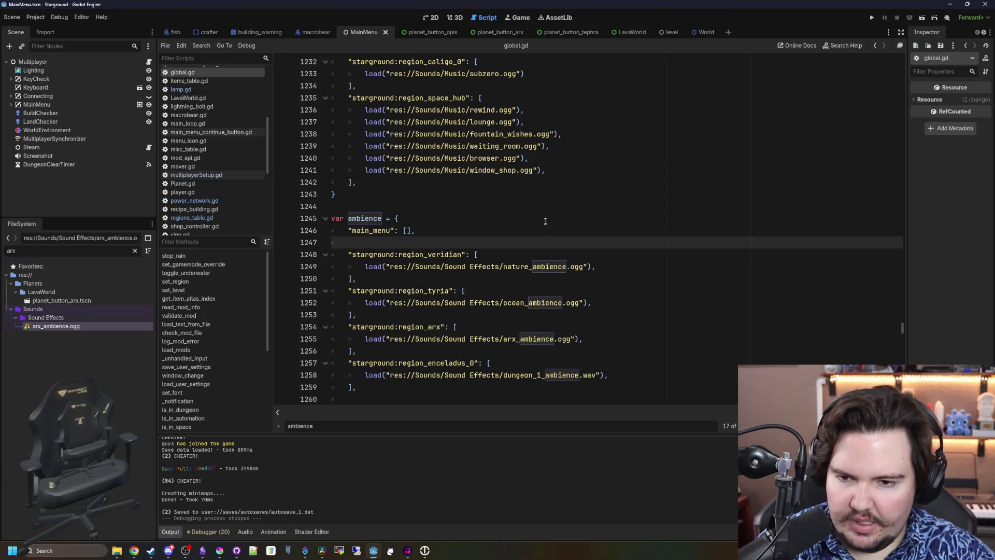
{"action": "left_click", "coordinate": [445, 214]}
{"action": "key", "text": "ctrl+s"}
{"action": "left_click", "coordinate": [393, 204]}
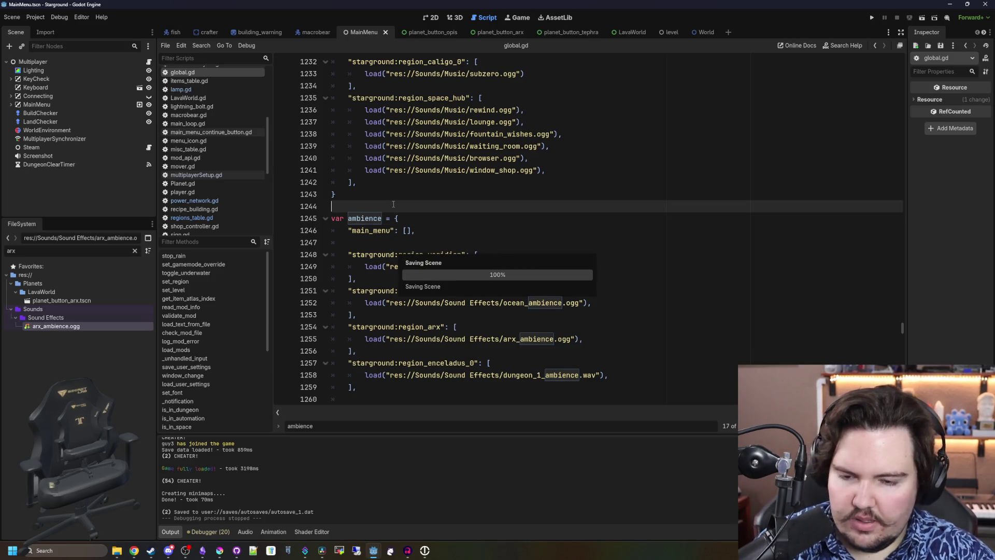
{"action": "scroll", "coordinate": [393, 204], "scroll_direction": "down", "scroll_amount": 2}
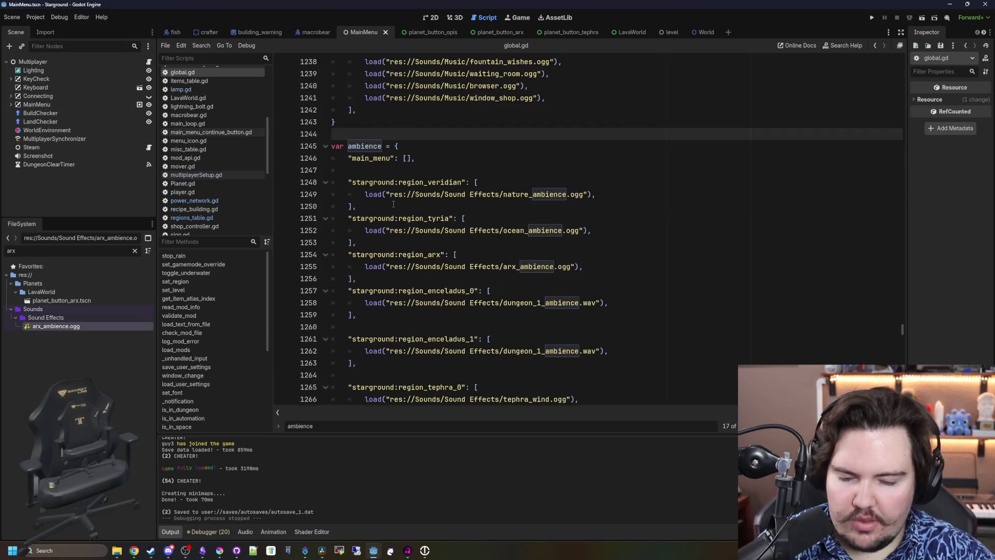
{"action": "scroll", "coordinate": [394, 204], "scroll_direction": "down", "scroll_amount": 5}
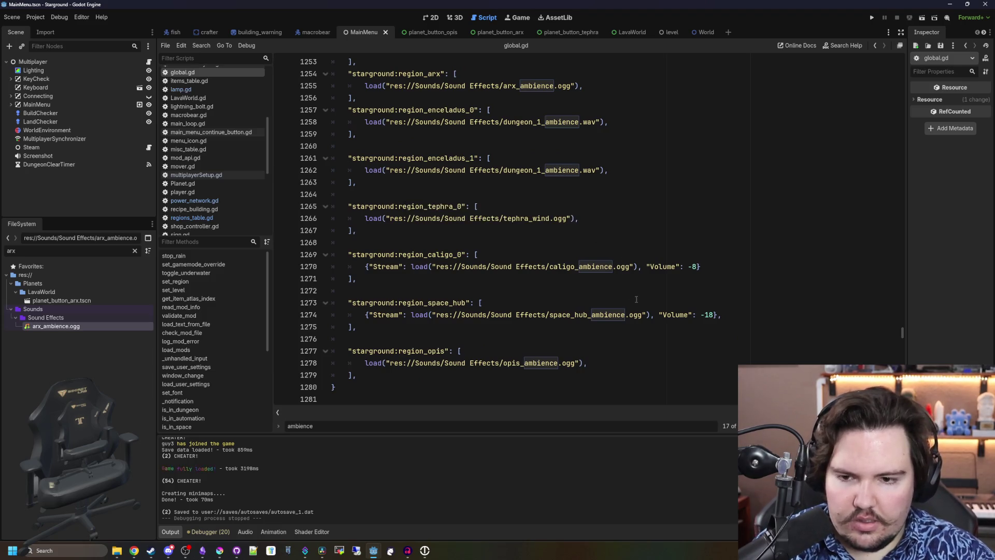
{"action": "left_click", "coordinate": [637, 301]}
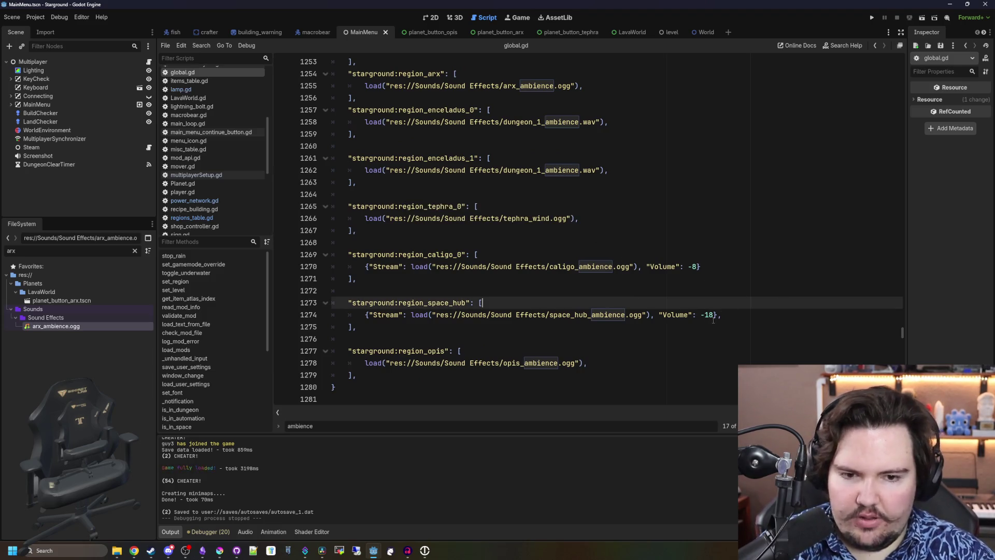
{"action": "scroll", "coordinate": [707, 296], "scroll_direction": "up", "scroll_amount": 5}
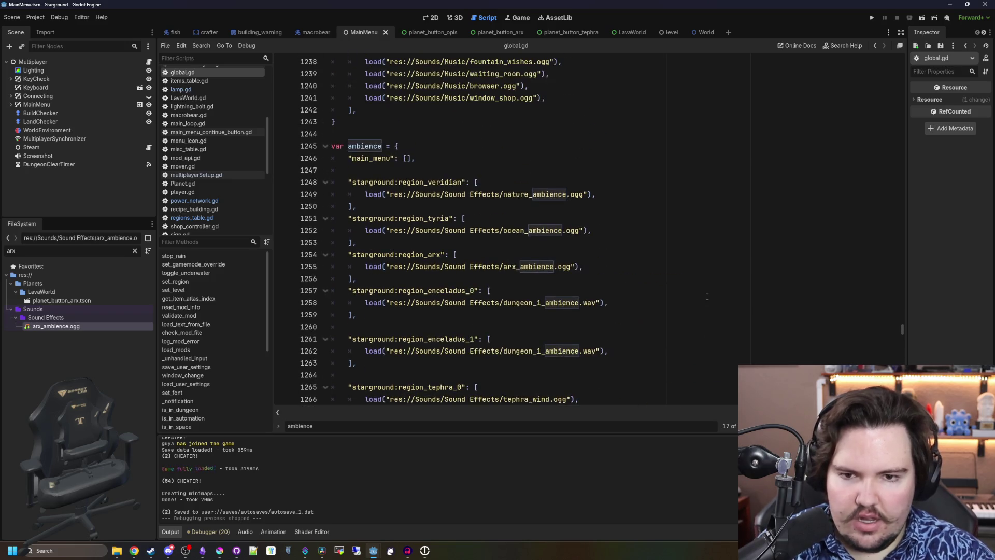
{"action": "scroll", "coordinate": [707, 296], "scroll_direction": "down", "scroll_amount": 5}
{"action": "left_click_drag", "start_coordinate": [703, 267], "coordinate": [643, 270]}
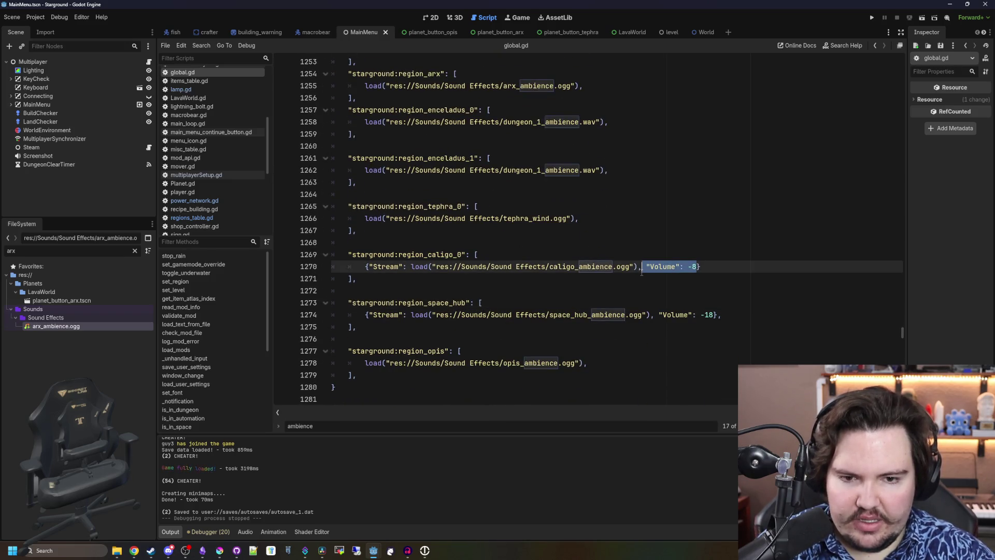
{"action": "left_click", "coordinate": [542, 242]}
{"action": "key", "text": "ctrl+s"}
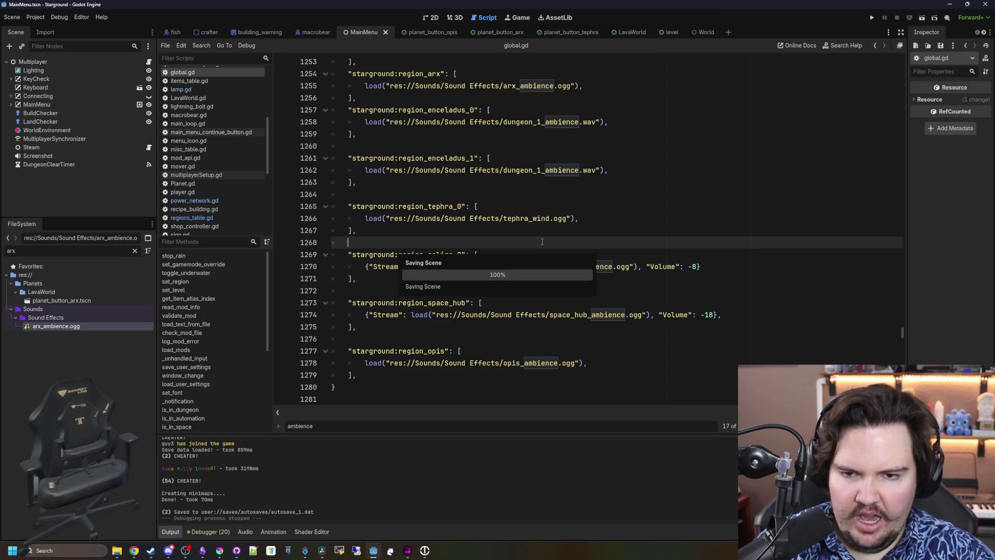
{"action": "scroll", "coordinate": [543, 247], "scroll_direction": "up", "scroll_amount": 4}
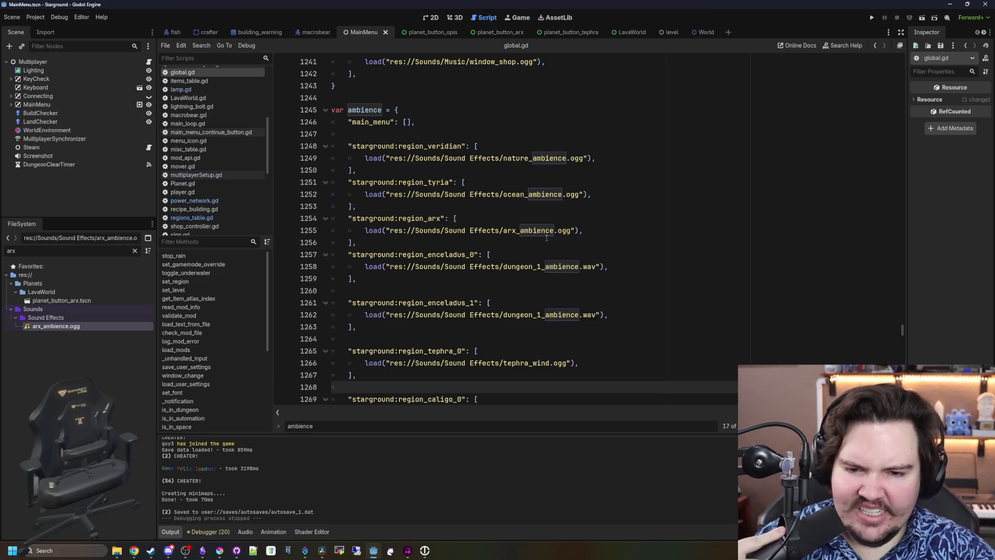
{"action": "scroll", "coordinate": [547, 238], "scroll_direction": "down", "scroll_amount": 3}
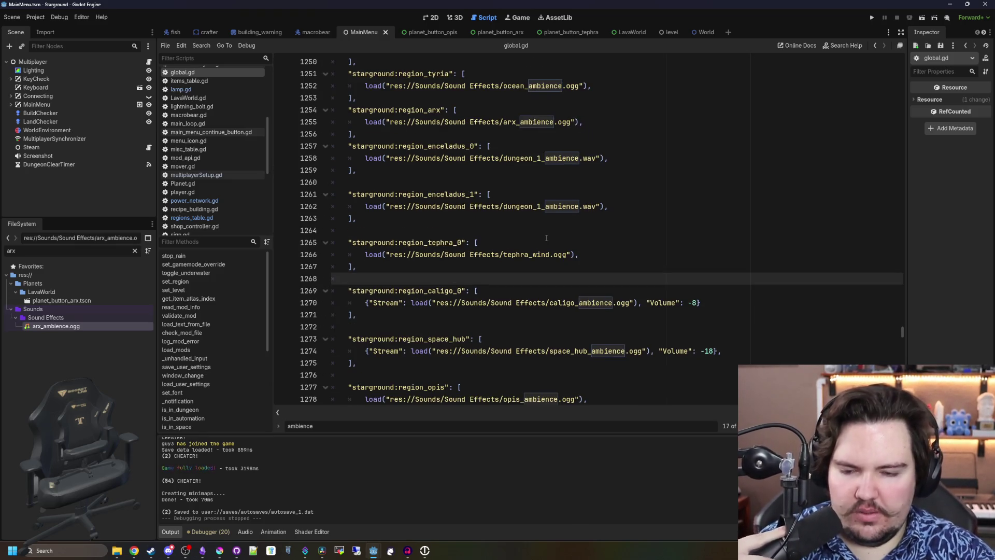
{"action": "left_click", "coordinate": [546, 238]}
{"action": "scroll", "coordinate": [546, 238], "scroll_direction": "down", "scroll_amount": 2}
{"action": "left_click", "coordinate": [456, 207]}
{"action": "key", "text": "ctrl+s"}
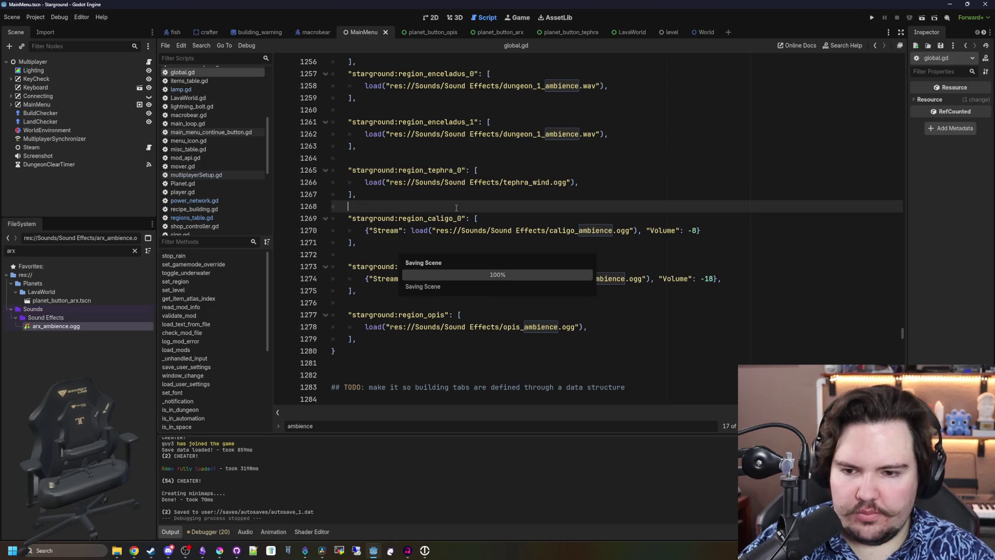
{"action": "scroll", "coordinate": [456, 207], "scroll_direction": "down", "scroll_amount": 2}
{"action": "scroll", "coordinate": [456, 207], "scroll_direction": "up", "scroll_amount": 10}
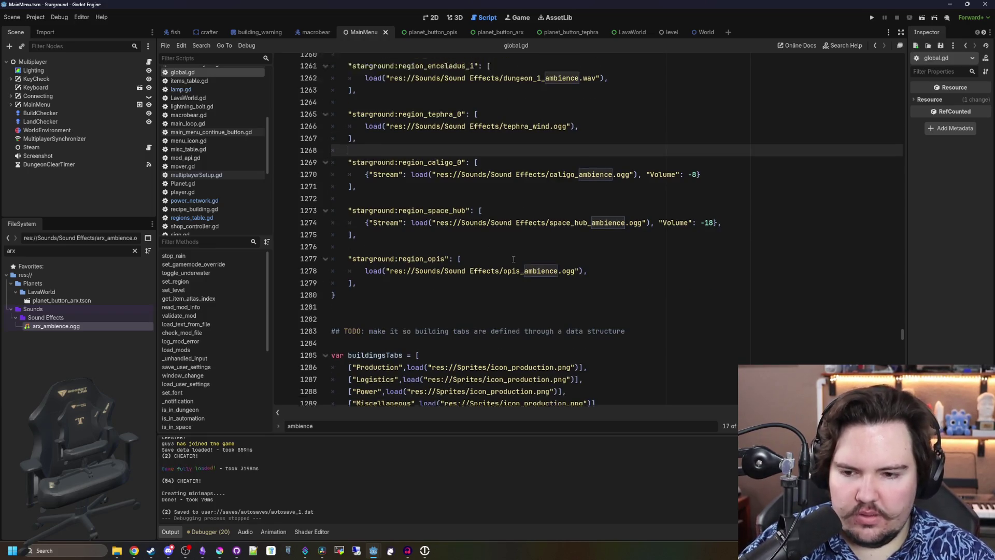
{"action": "left_click", "coordinate": [404, 207]}
{"action": "scroll", "coordinate": [403, 207], "scroll_direction": "down", "scroll_amount": 3}
{"action": "key", "text": "ctrl+s"}
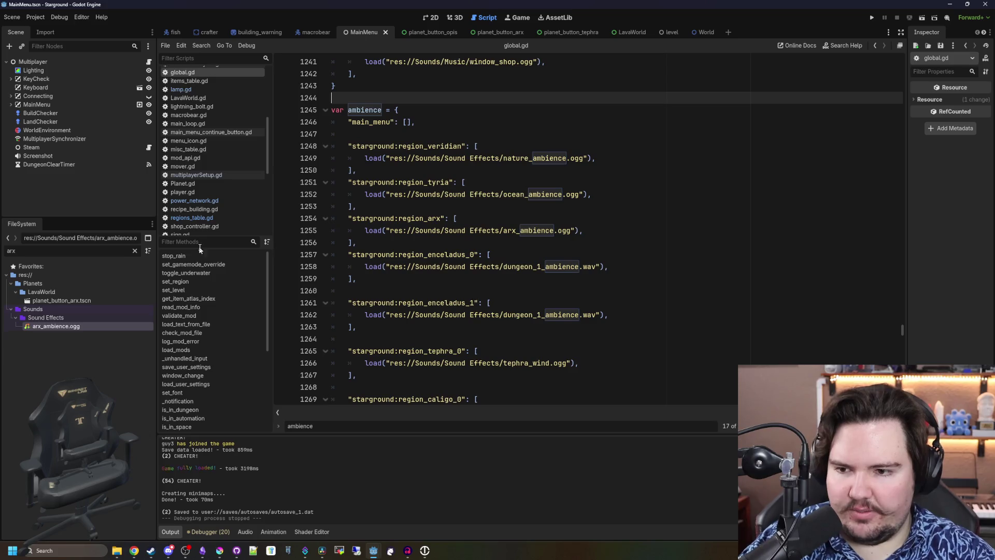
{"action": "left_click", "coordinate": [192, 218]}
{"action": "scroll", "coordinate": [455, 228], "scroll_direction": "up", "scroll_amount": 10}
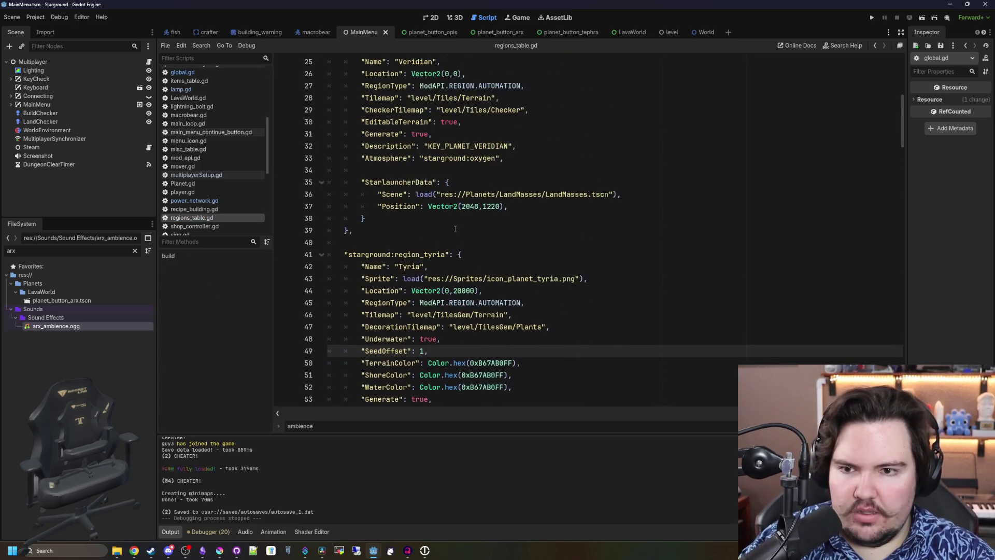
{"action": "scroll", "coordinate": [455, 228], "scroll_direction": "up", "scroll_amount": 7}
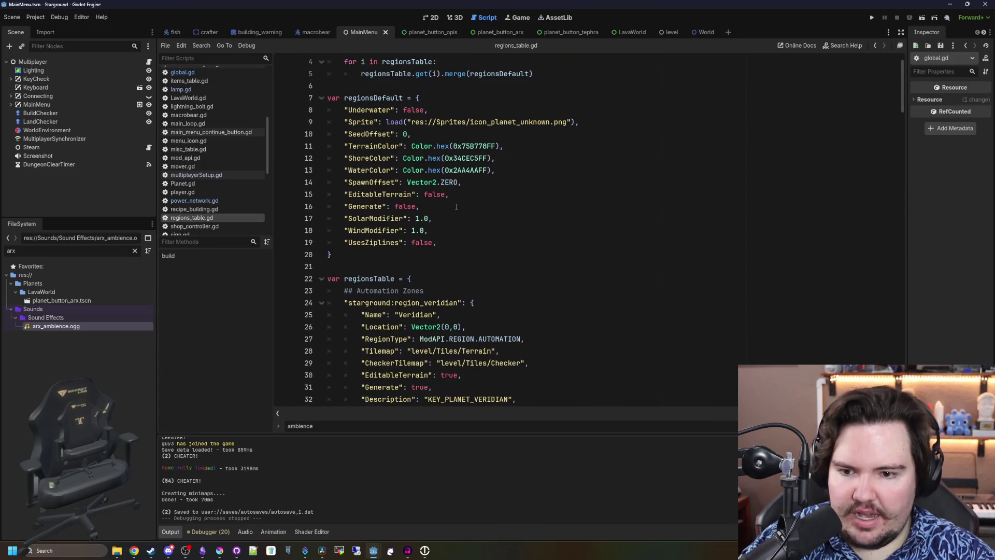
{"action": "scroll", "coordinate": [456, 207], "scroll_direction": "down", "scroll_amount": 20}
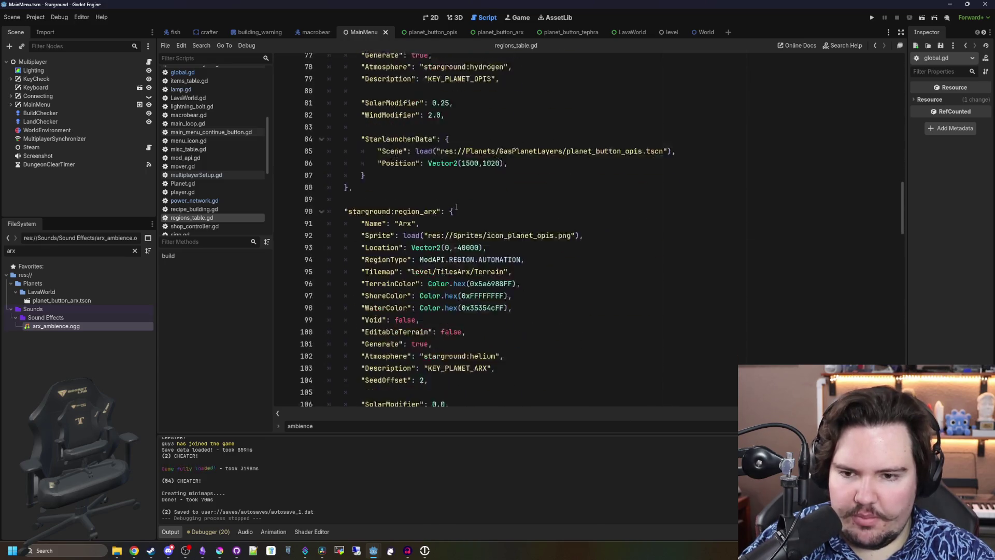
{"action": "scroll", "coordinate": [456, 206], "scroll_direction": "down", "scroll_amount": 15}
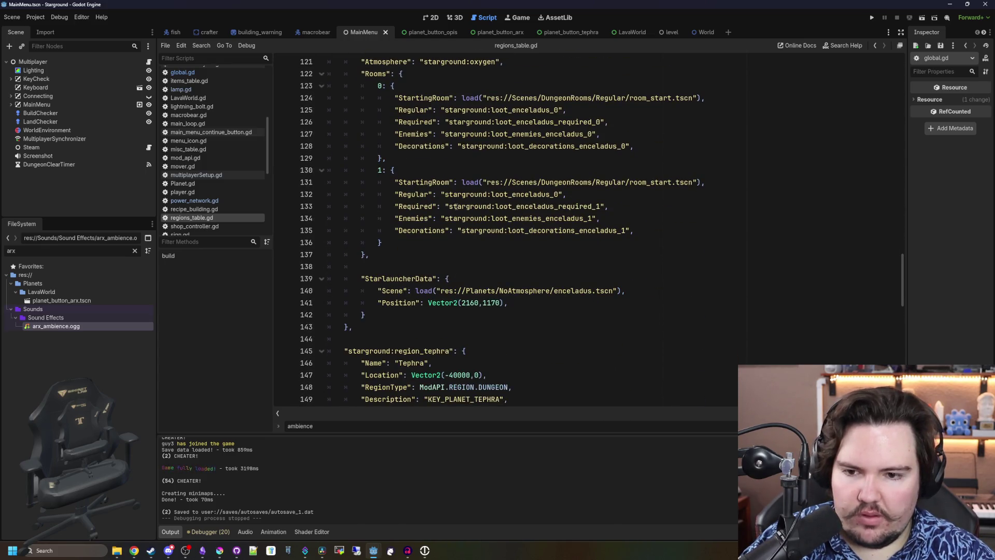
{"action": "scroll", "coordinate": [456, 207], "scroll_direction": "down", "scroll_amount": 16}
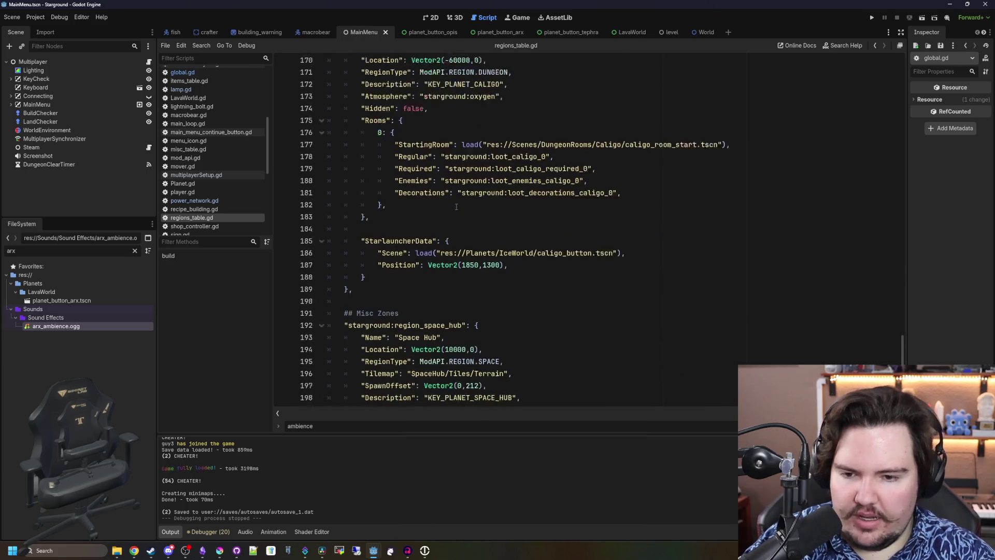
{"action": "scroll", "coordinate": [456, 207], "scroll_direction": "down", "scroll_amount": 1}
{"action": "scroll", "coordinate": [401, 202], "scroll_direction": "down", "scroll_amount": 3}
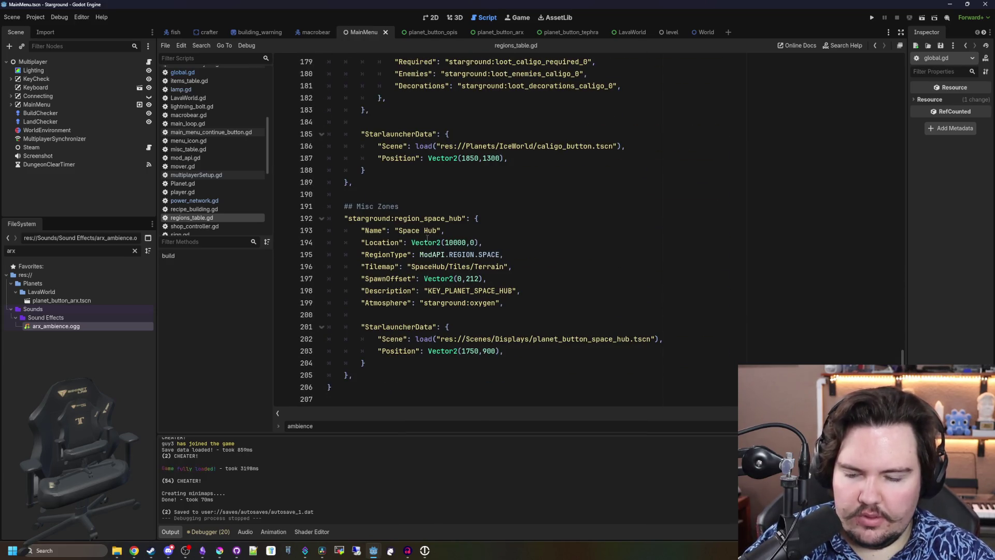
{"action": "scroll", "coordinate": [478, 255], "scroll_direction": "up", "scroll_amount": 10}
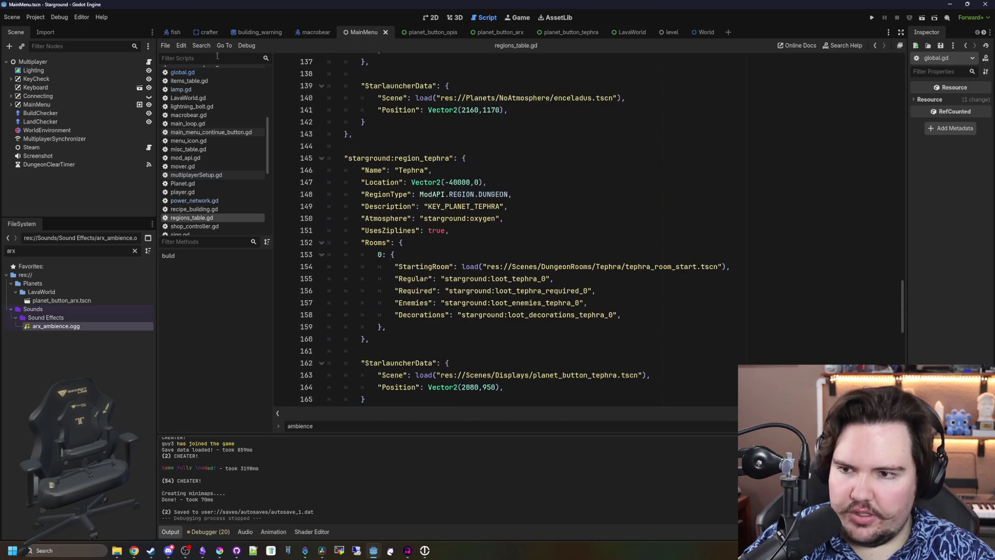
{"action": "left_click", "coordinate": [182, 72]}
{"action": "left_click", "coordinate": [464, 276]}
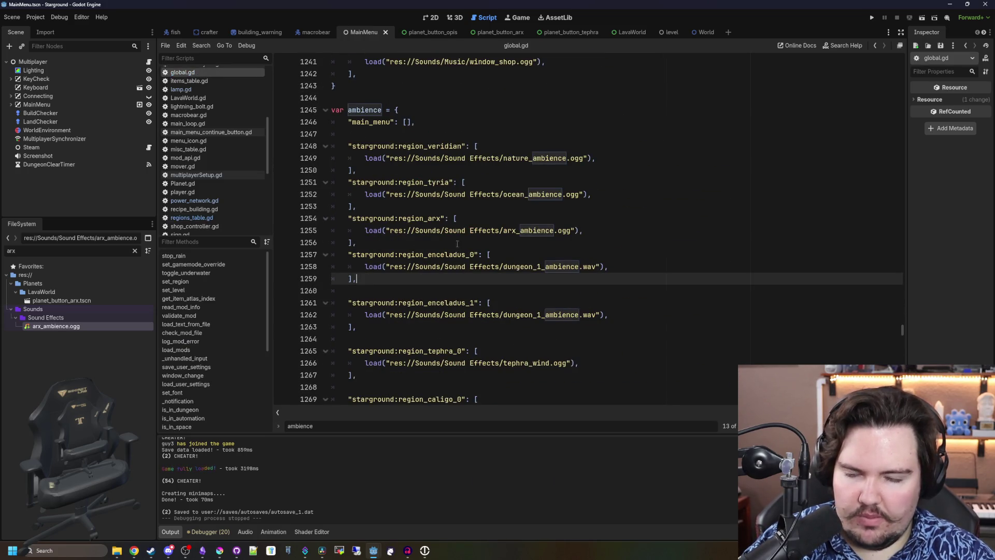
Look over global.gd's music and ambience dictionaries and save the script
{"action": "scroll", "coordinate": [437, 137], "scroll_direction": "down", "scroll_amount": 6}
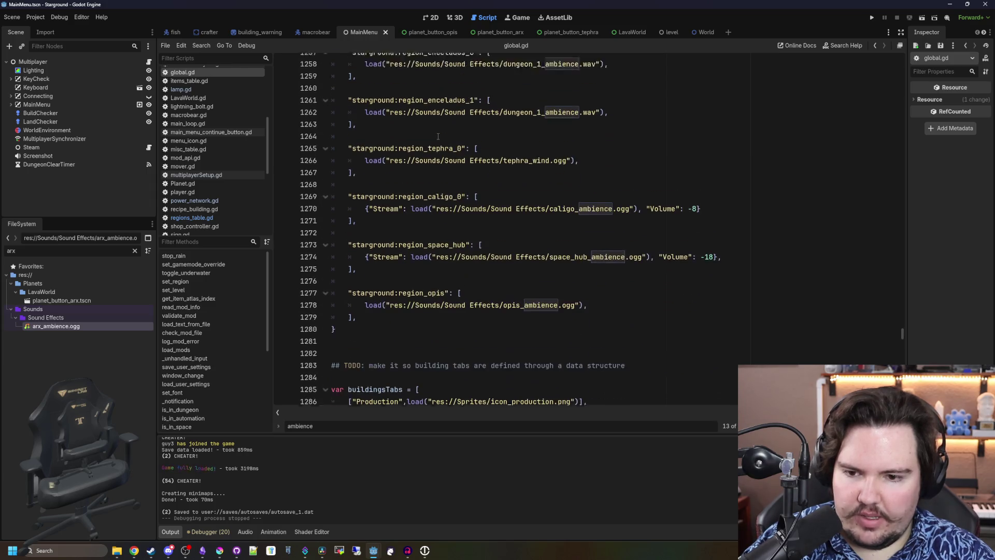
{"action": "scroll", "coordinate": [422, 178], "scroll_direction": "down", "scroll_amount": 3}
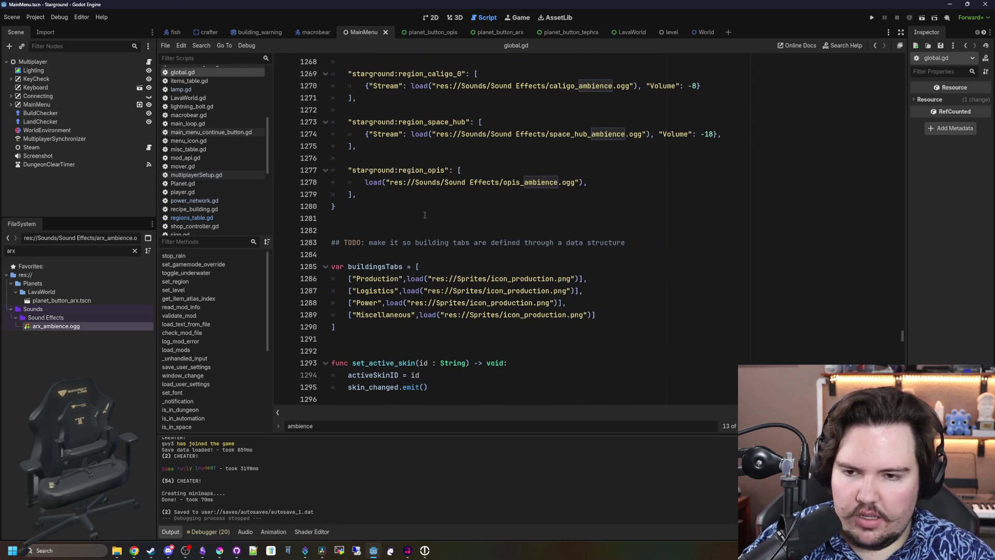
{"action": "scroll", "coordinate": [430, 195], "scroll_direction": "down", "scroll_amount": 13}
{"action": "left_click", "coordinate": [508, 194]}
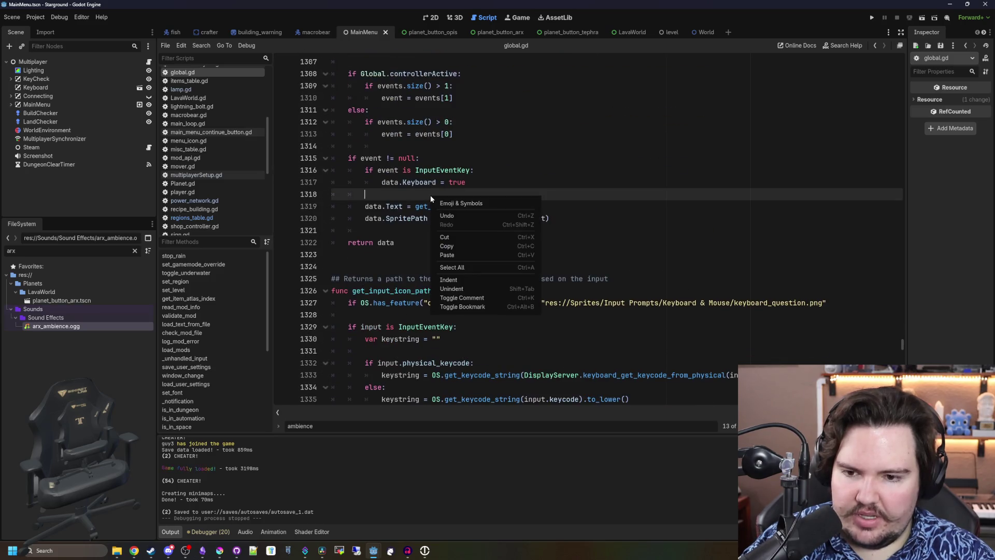
{"action": "left_click", "coordinate": [368, 150]}
{"action": "scroll", "coordinate": [383, 161], "scroll_direction": "up", "scroll_amount": 20}
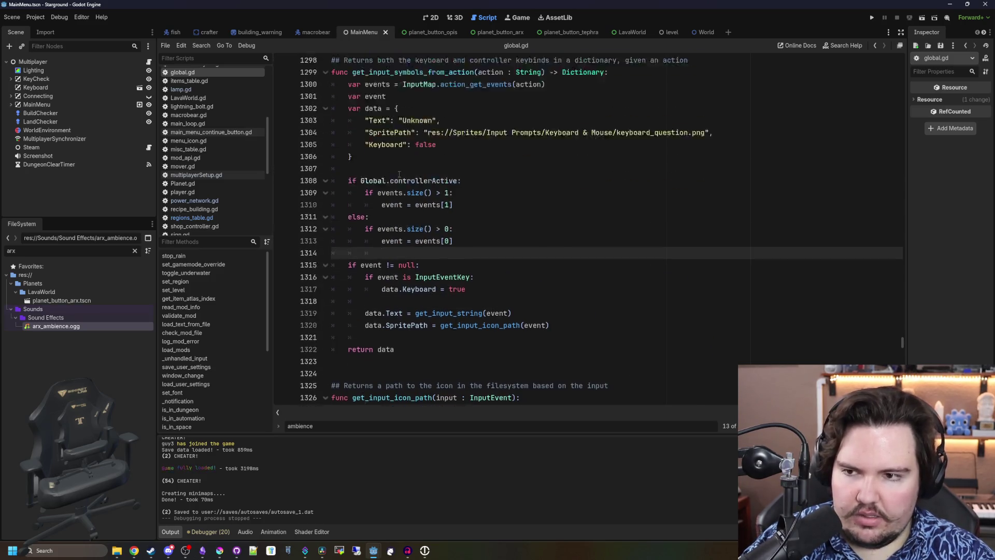
{"action": "scroll", "coordinate": [399, 174], "scroll_direction": "up", "scroll_amount": 7}
{"action": "left_click", "coordinate": [409, 374]}
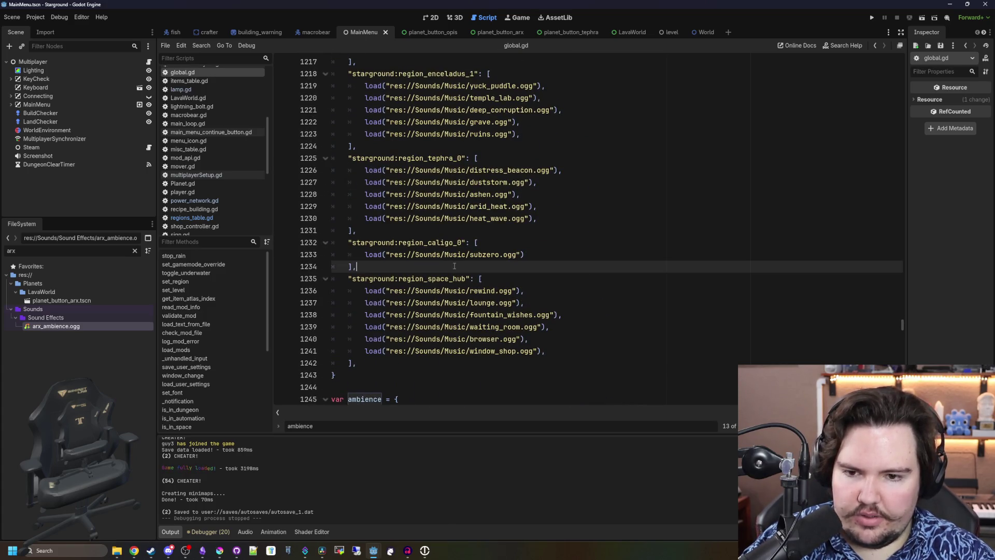
{"action": "scroll", "coordinate": [451, 264], "scroll_direction": "up", "scroll_amount": 20}
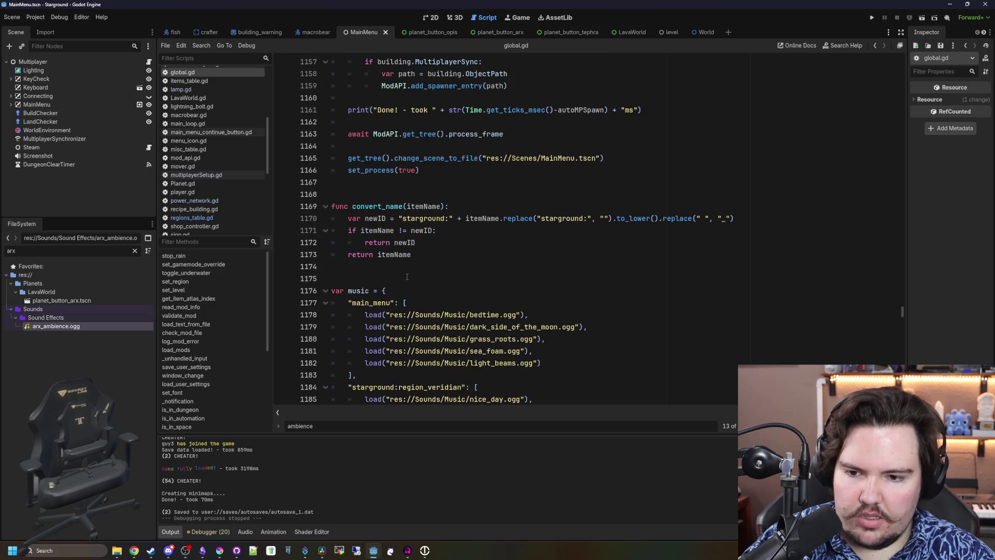
{"action": "scroll", "coordinate": [409, 269], "scroll_direction": "down", "scroll_amount": 20}
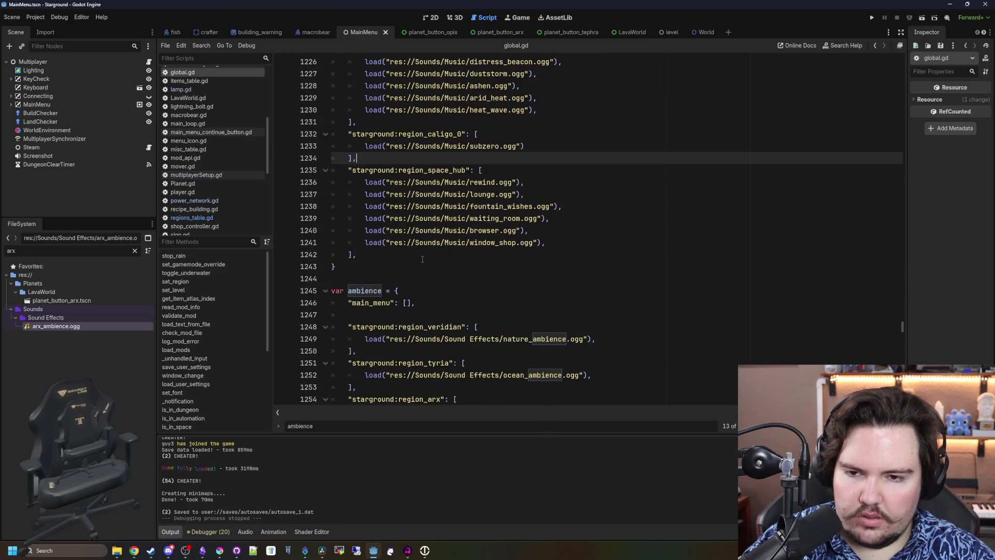
{"action": "left_click", "coordinate": [423, 259]}
{"action": "key", "text": "ctrl+s"}
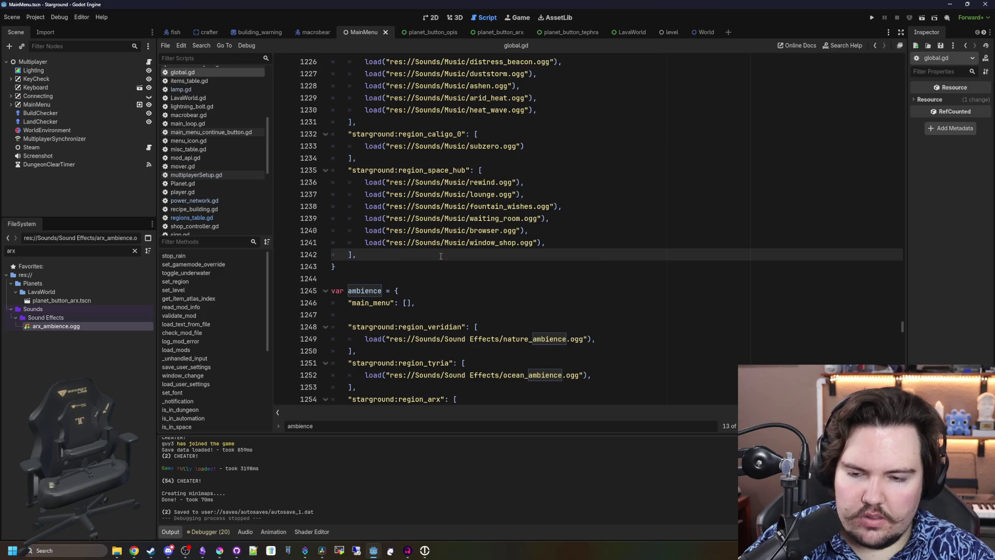
Save global.gd once more and run the project with F5
{"action": "scroll", "coordinate": [441, 256], "scroll_direction": "down", "scroll_amount": 5}
{"action": "left_click", "coordinate": [456, 242]}
{"action": "key", "text": "ctrl+s"}
{"action": "key", "text": "F5"}
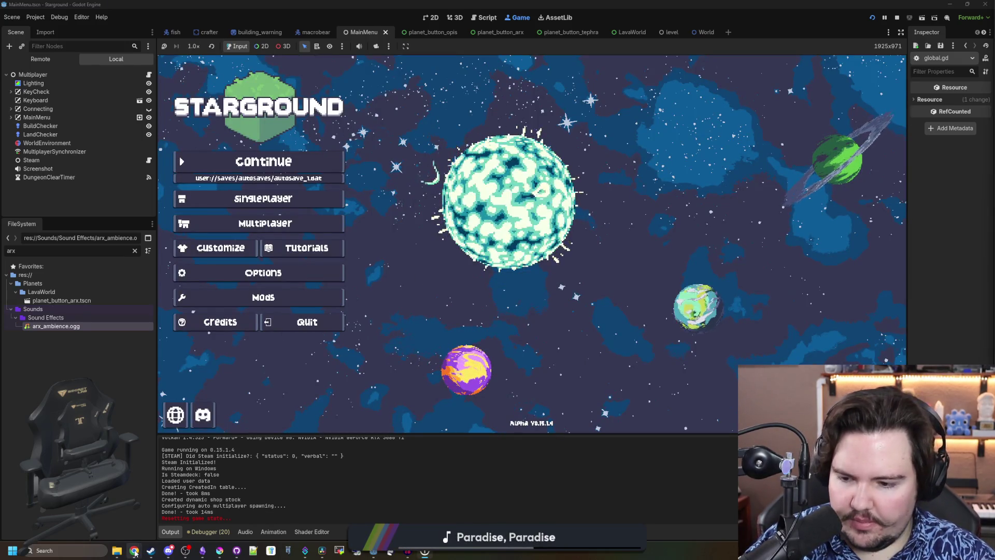
Continue the saved game and launch to the new dark cave planet
{"action": "mouse_move", "coordinate": [134, 552]}
{"action": "mouse_move", "coordinate": [437, 515]}
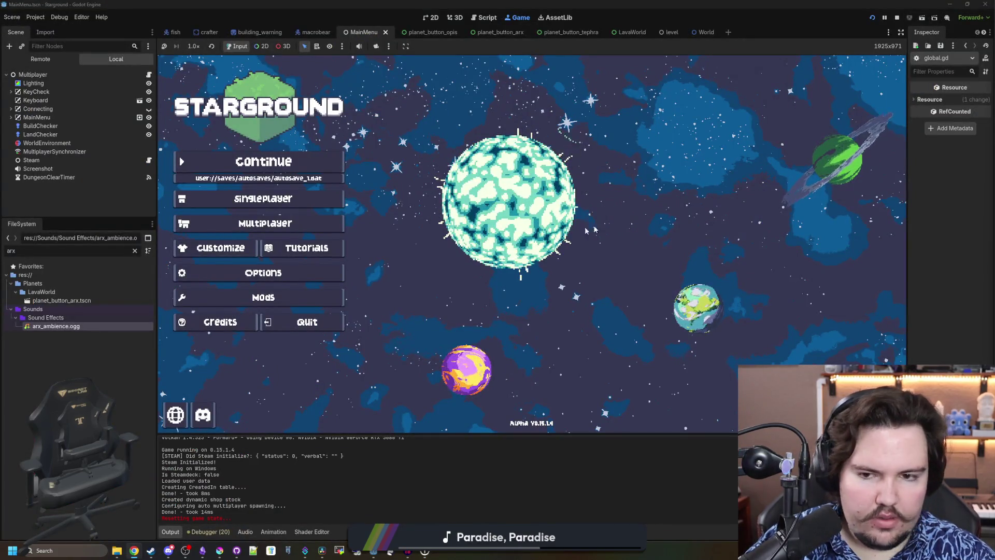
{"action": "left_click", "coordinate": [286, 161]}
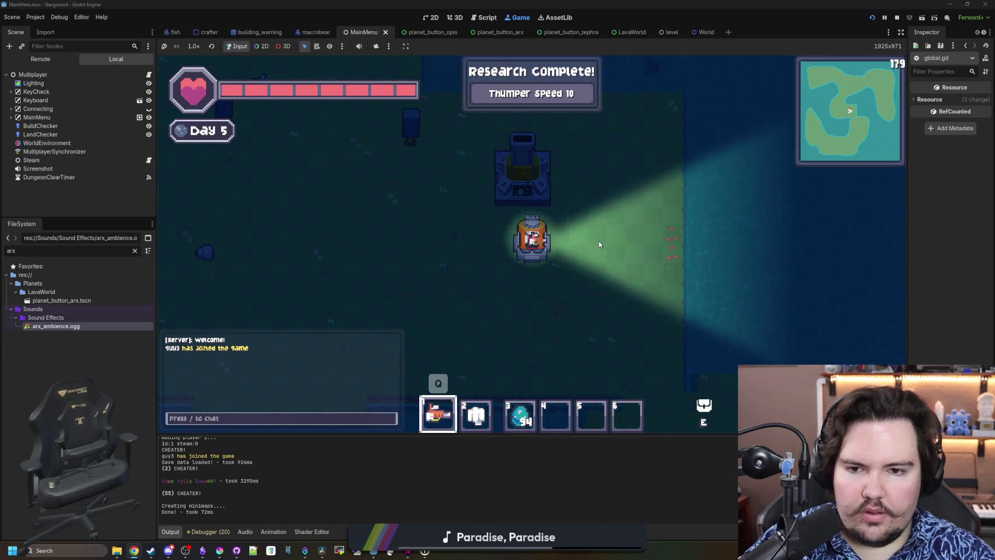
{"action": "left_click", "coordinate": [523, 171]}
{"action": "left_click", "coordinate": [537, 341]}
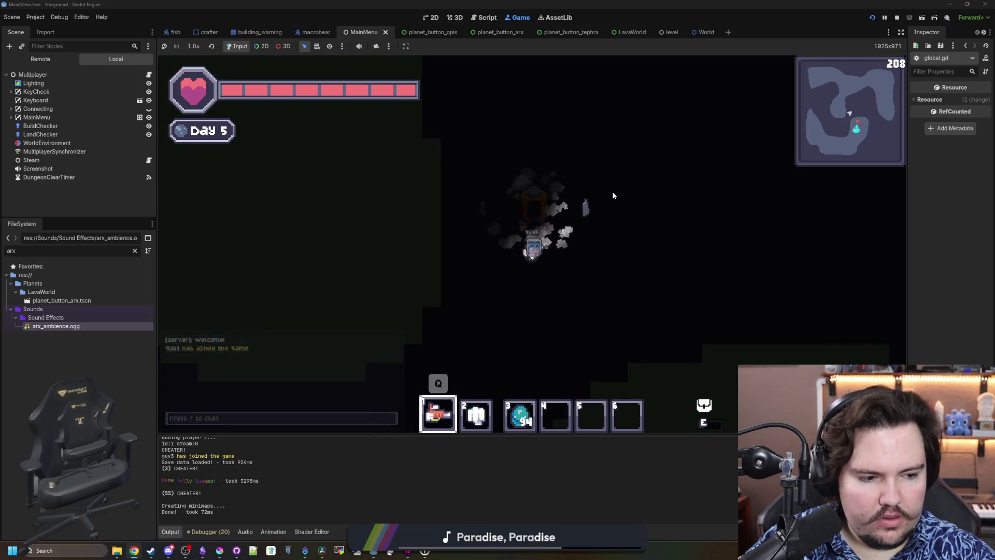
Set the game's Master audio volume to 50 in Options and resume play
{"action": "key", "text": "Escape"}
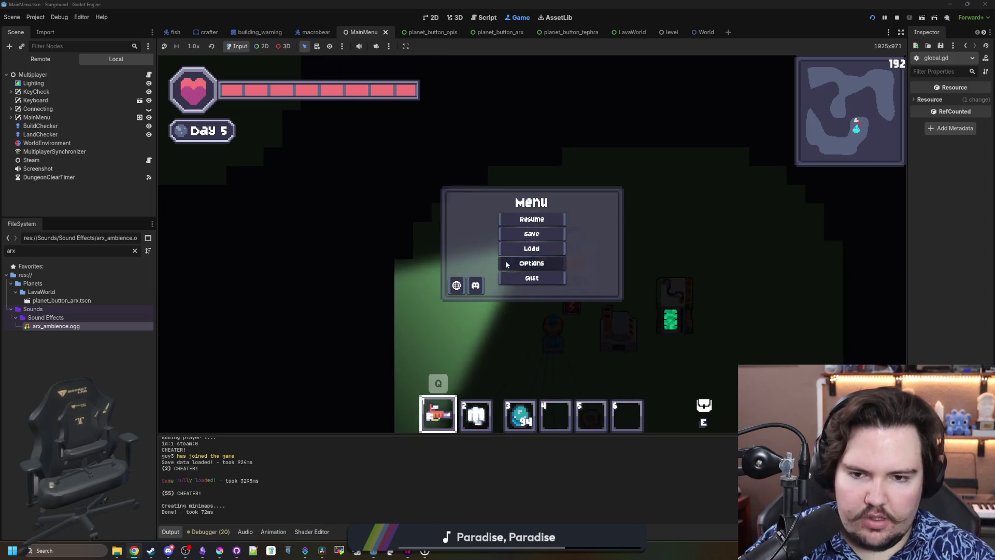
{"action": "left_click", "coordinate": [507, 264]}
{"action": "left_click", "coordinate": [521, 176]}
{"action": "left_click_drag", "start_coordinate": [526, 202], "coordinate": [544, 210]}
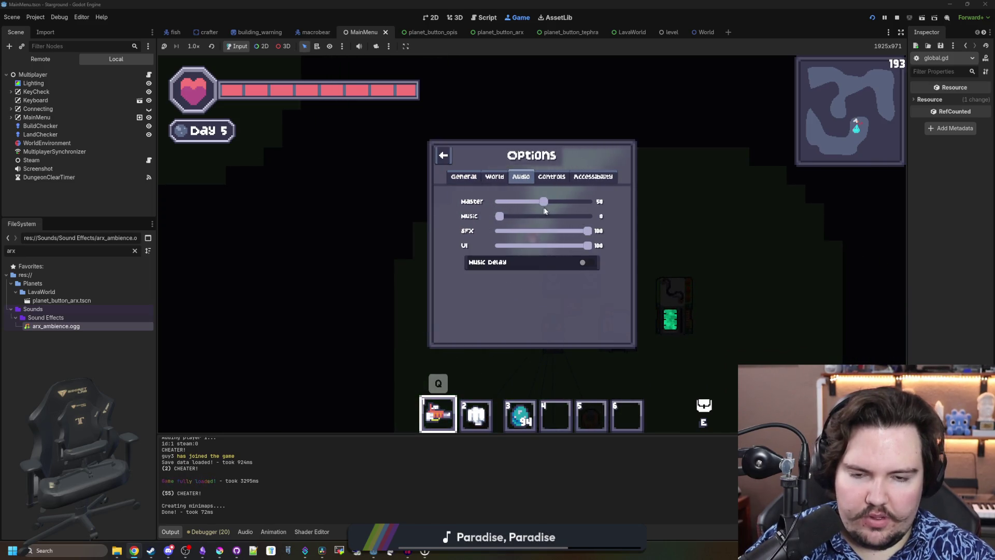
{"action": "key", "text": "Escape"}
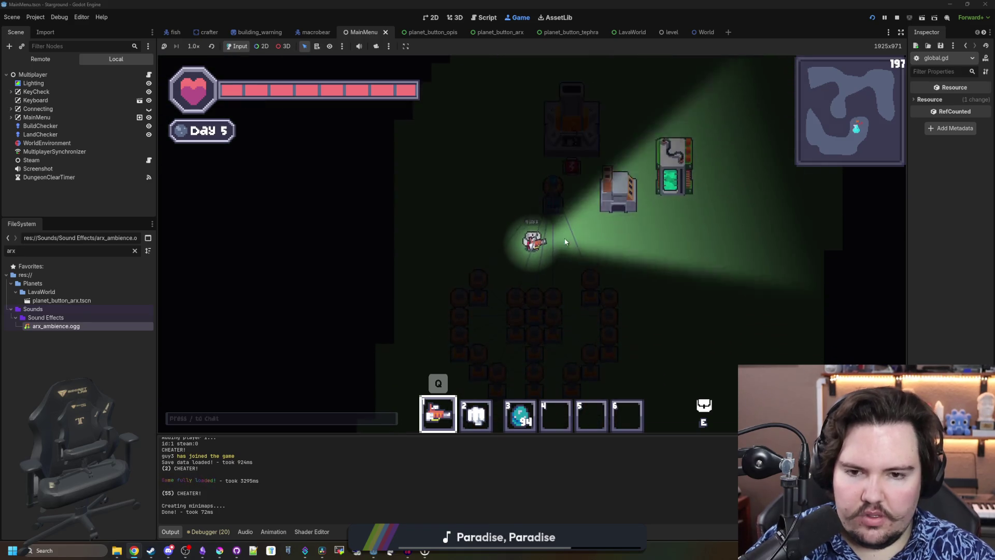
Walk up to the Burner and open its panel alongside the inventory
{"action": "key", "text": "d"}
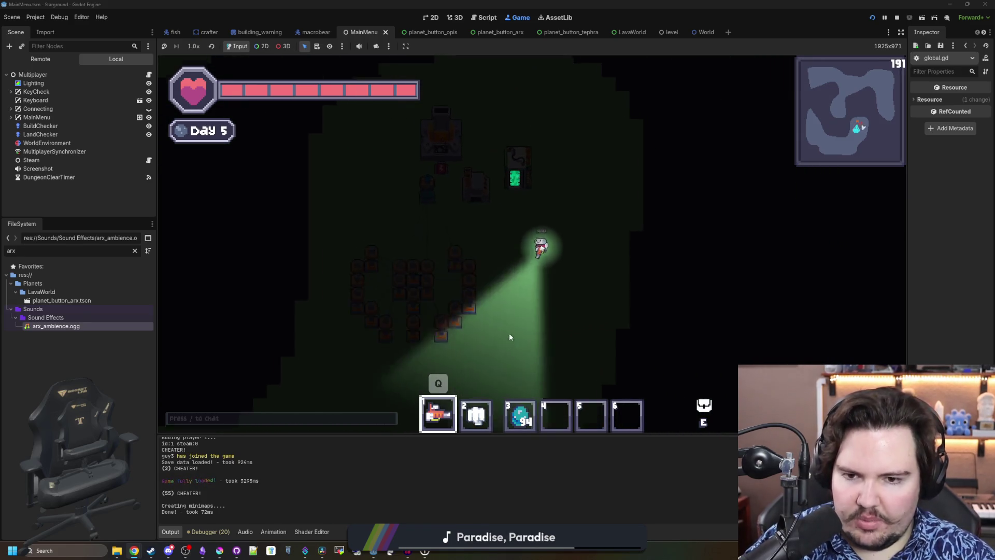
{"action": "key", "text": "w"}
{"action": "left_click", "coordinate": [481, 182]}
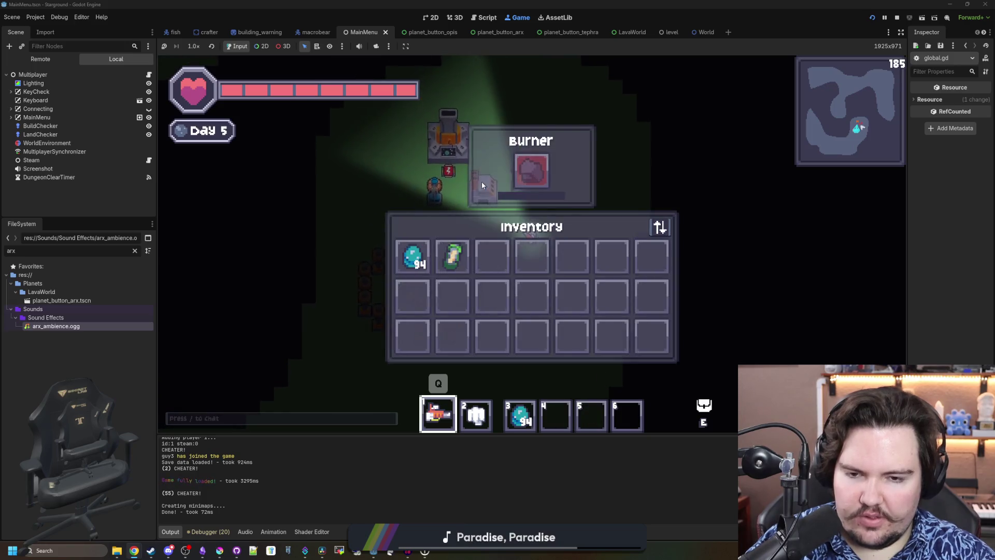
Give the player 99 coal with the chat command '/give coal 99' and reopen the Burner
{"action": "type", "text": "e"}
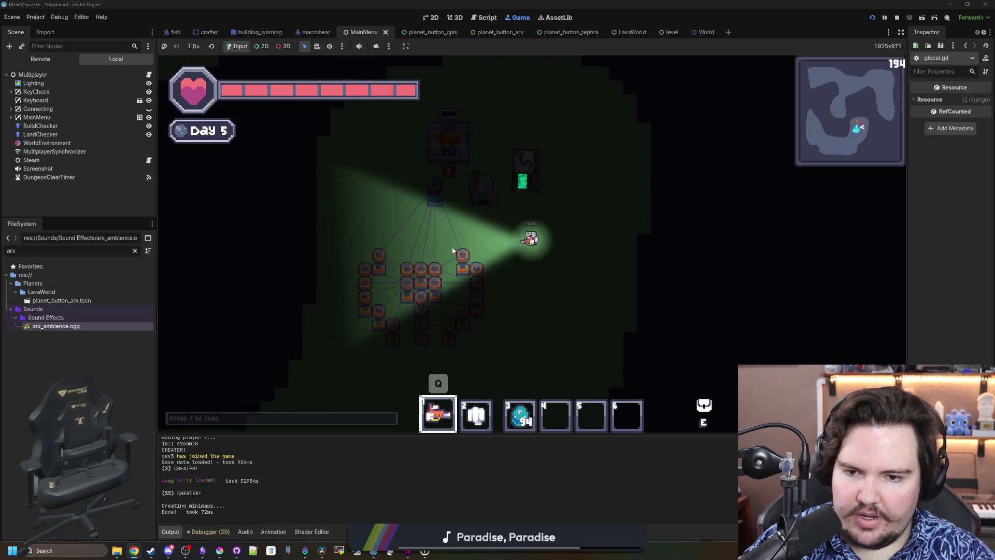
{"action": "type", "text": "/give coal 99"}
{"action": "key", "text": "Return"}
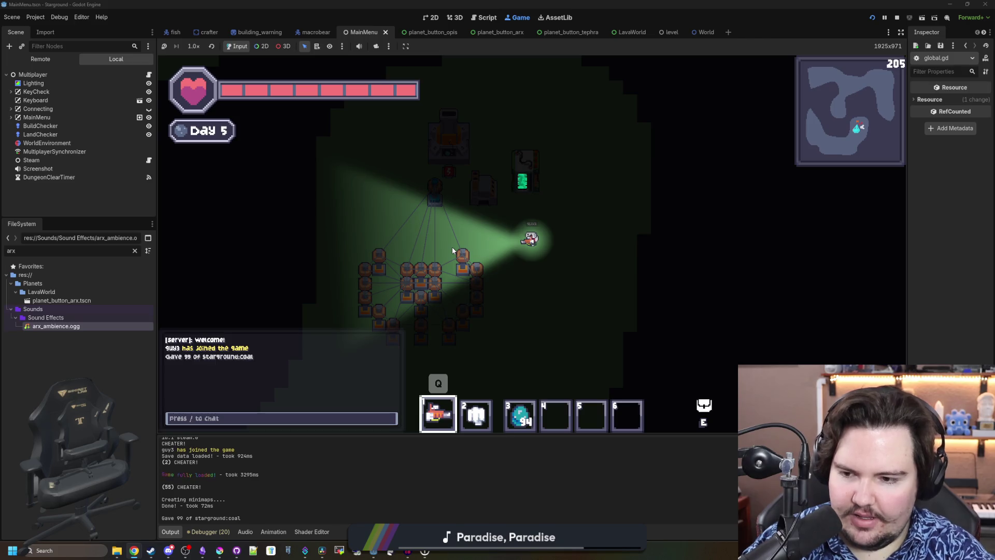
{"action": "key", "text": "w"}
{"action": "left_click", "coordinate": [485, 206]}
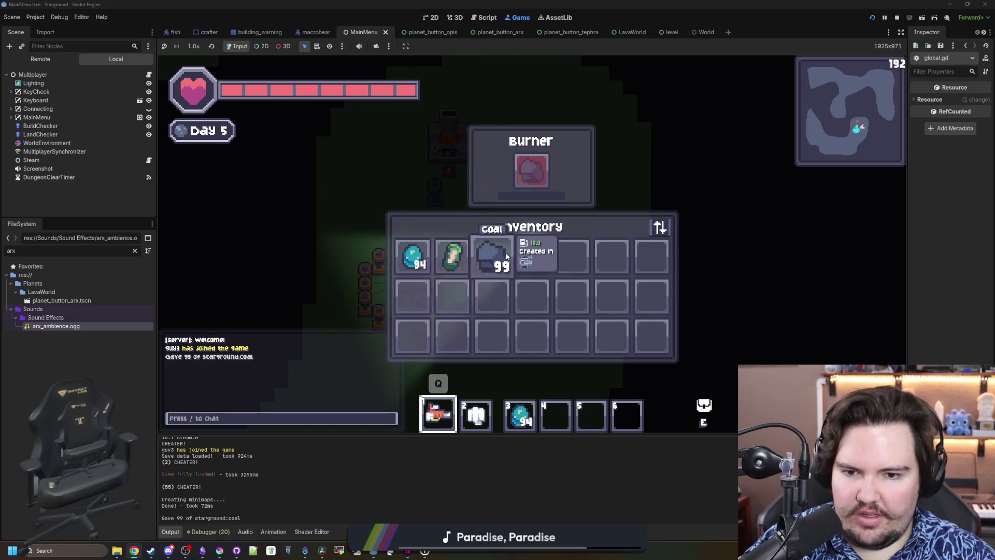
Split the coal across several inventory slots, feed a stack into the Burner, and close the panels
{"action": "mouse_move", "coordinate": [492, 256]}
{"action": "left_mouse_down"}
{"action": "mouse_move", "coordinate": [412, 256]}
{"action": "mouse_move", "coordinate": [505, 306]}
{"action": "left_mouse_up"}
{"action": "left_click", "coordinate": [495, 298]}
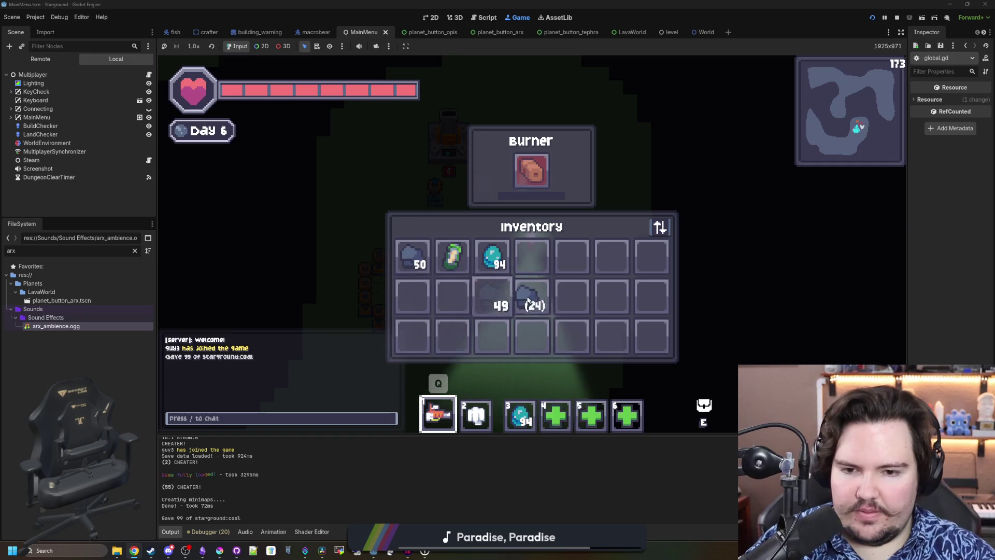
{"action": "left_click", "coordinate": [531, 298]}
{"action": "left_click", "coordinate": [571, 298]}
{"action": "left_click", "coordinate": [569, 254]}
{"action": "left_click_drag", "start_coordinate": [569, 254], "coordinate": [535, 179]}
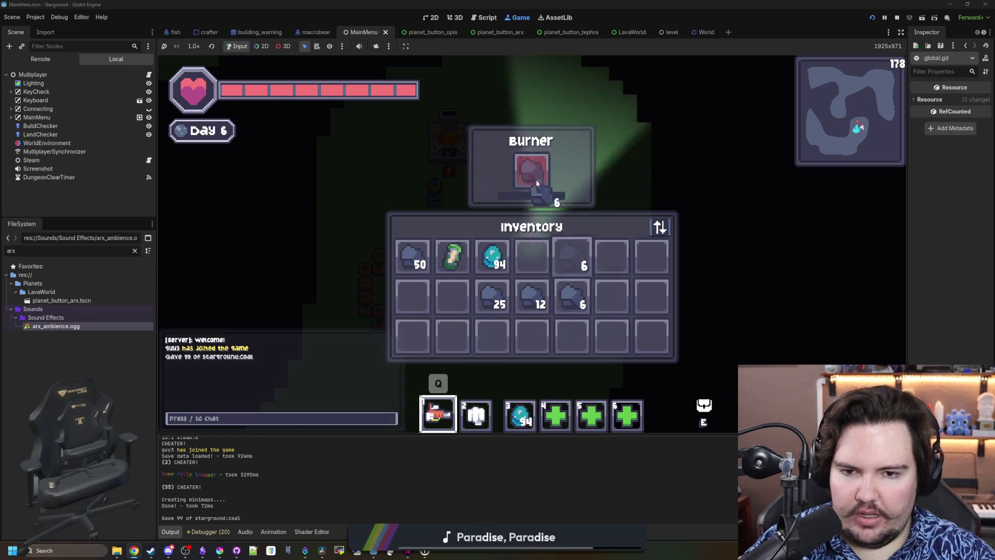
{"action": "key", "text": "e"}
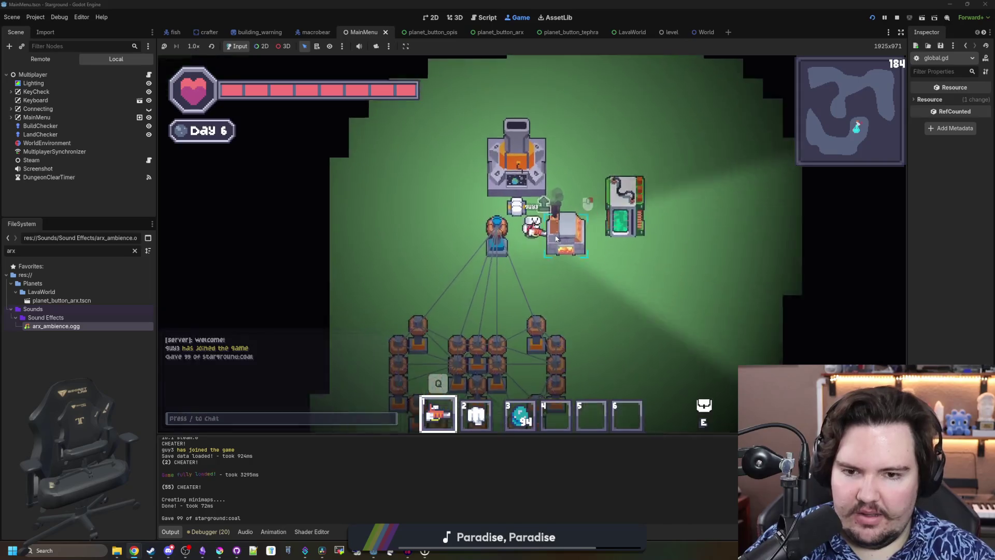
{"action": "scroll", "coordinate": [536, 284], "scroll_direction": "down", "scroll_amount": 3}
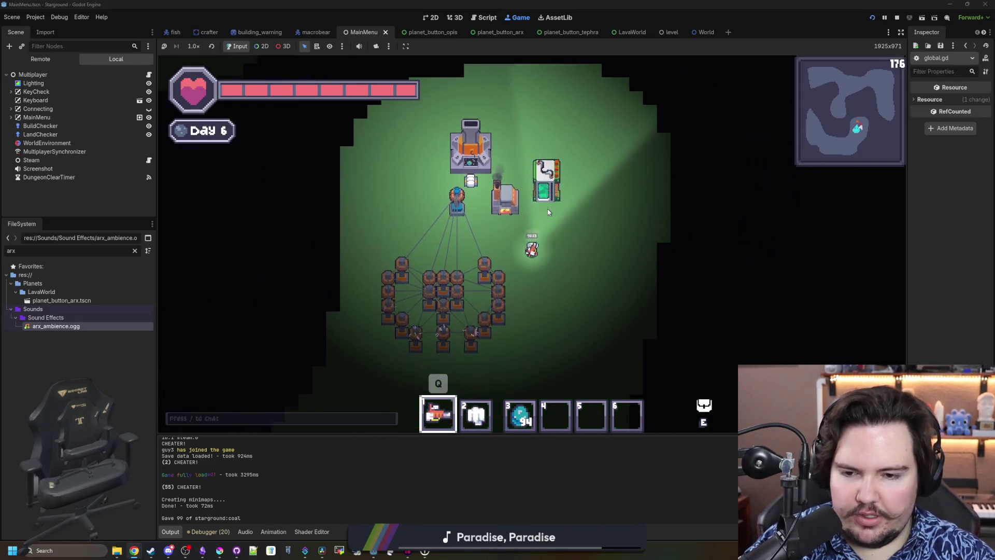
{"action": "key", "text": "s"}
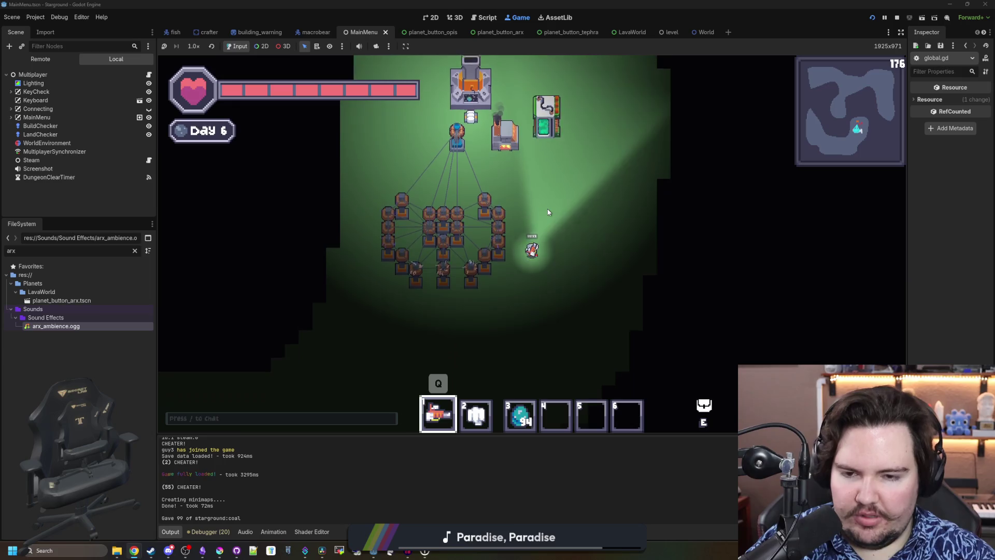
{"action": "key", "text": "e"}
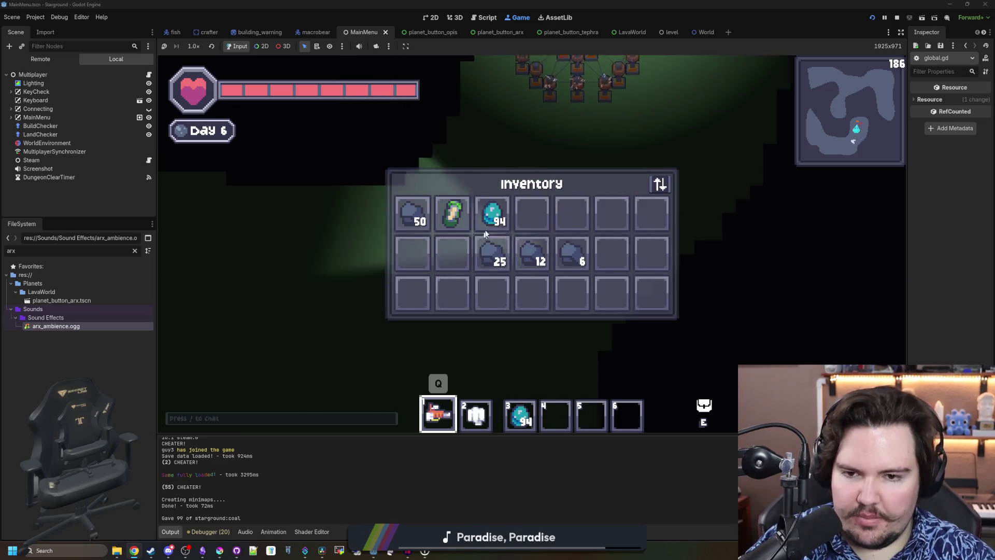
{"action": "key", "text": "e"}
{"action": "key", "text": "a"}
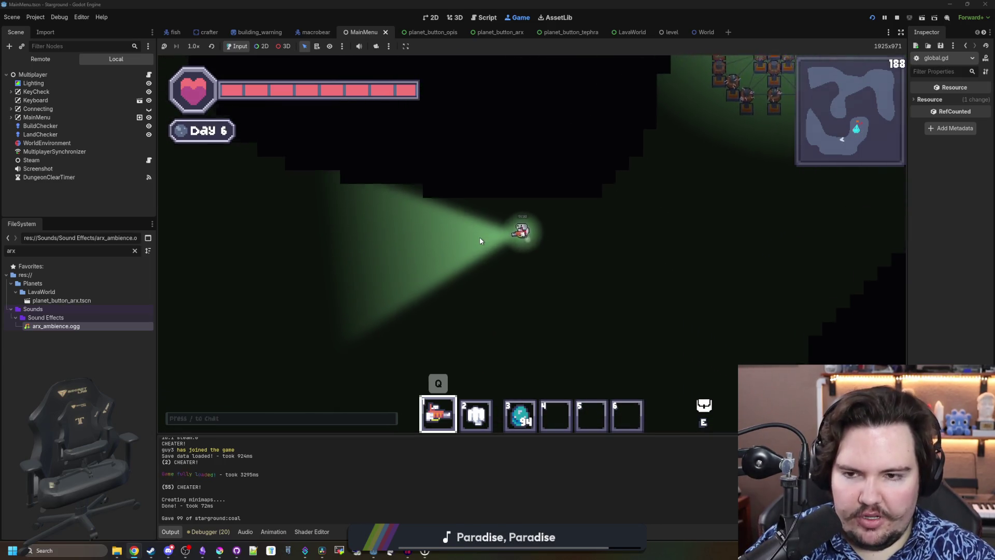
{"action": "key", "text": "w"}
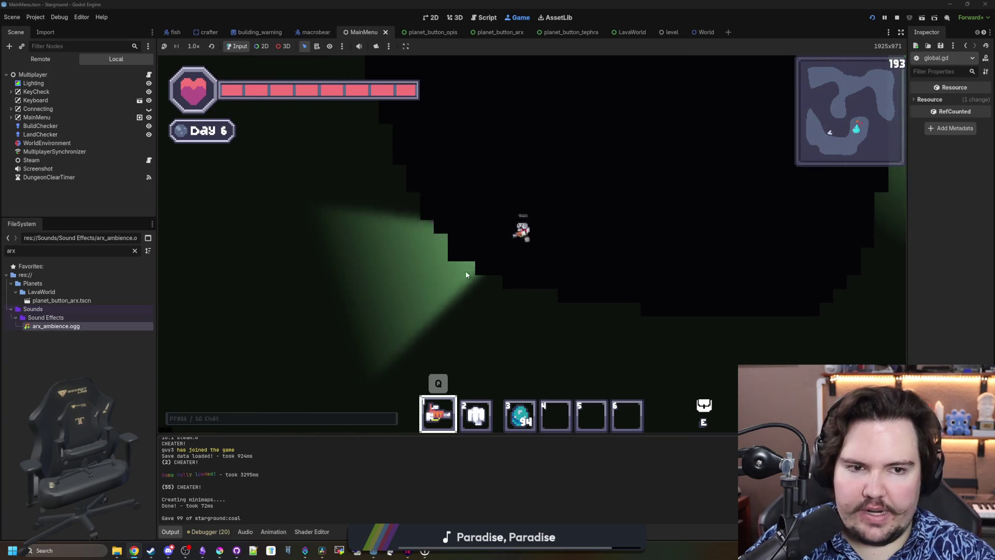
{"action": "key", "text": "w"}
{"action": "key", "text": "d"}
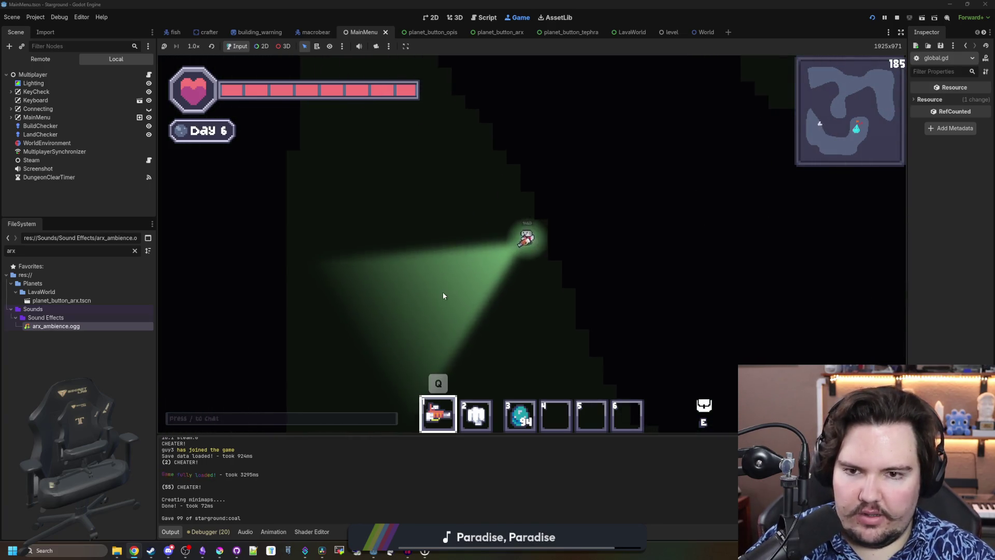
{"action": "key", "text": "w"}
{"action": "key", "text": "d"}
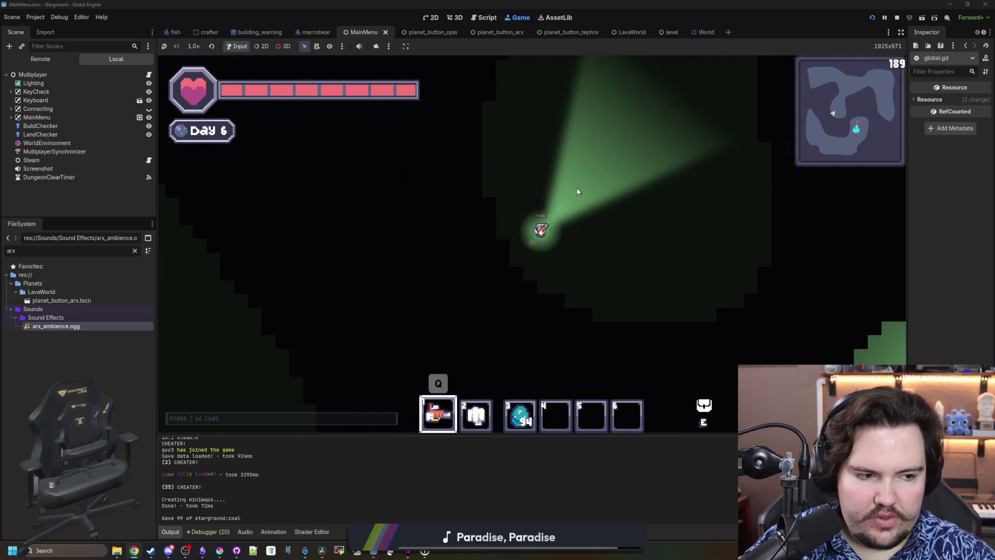
{"action": "key", "text": "d"}
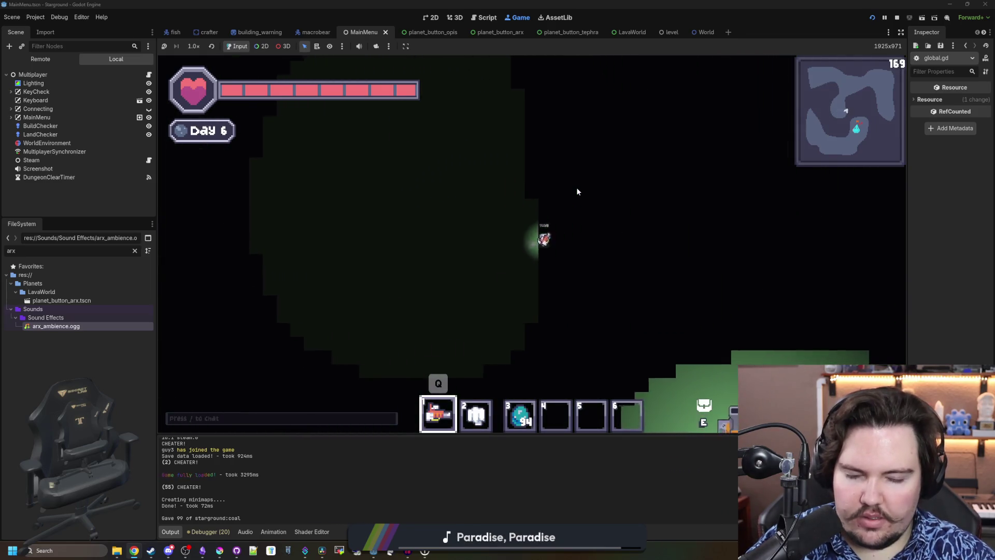
{"action": "key", "text": "s"}
{"action": "key", "text": "s"}
{"action": "key", "text": "d"}
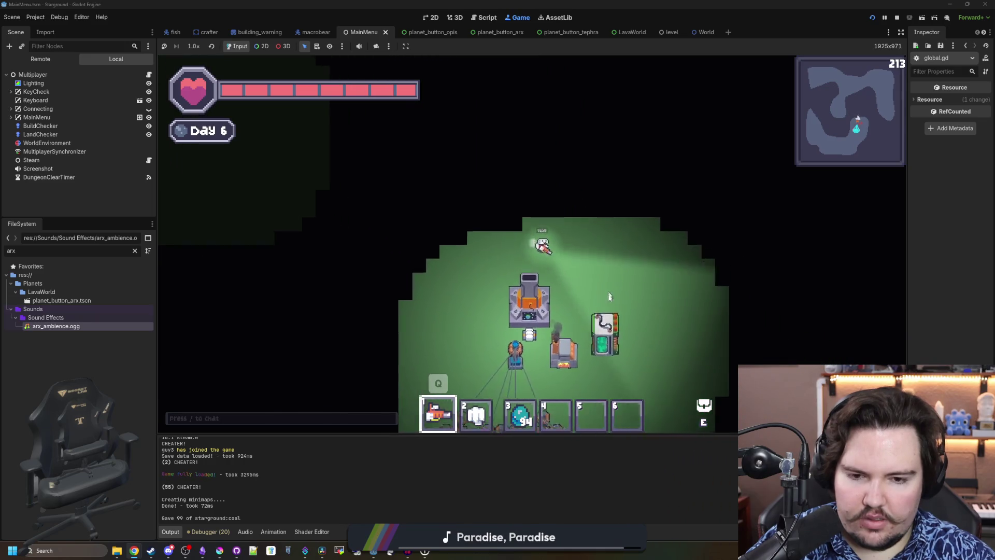
{"action": "key", "text": "a"}
{"action": "key", "text": "s"}
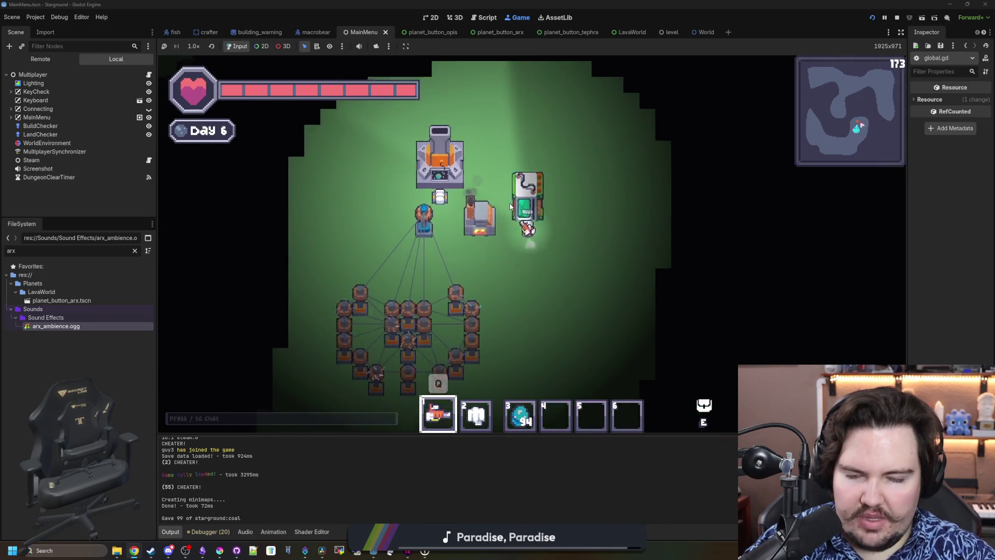
{"action": "key", "text": "a"}
{"action": "key", "text": "s"}
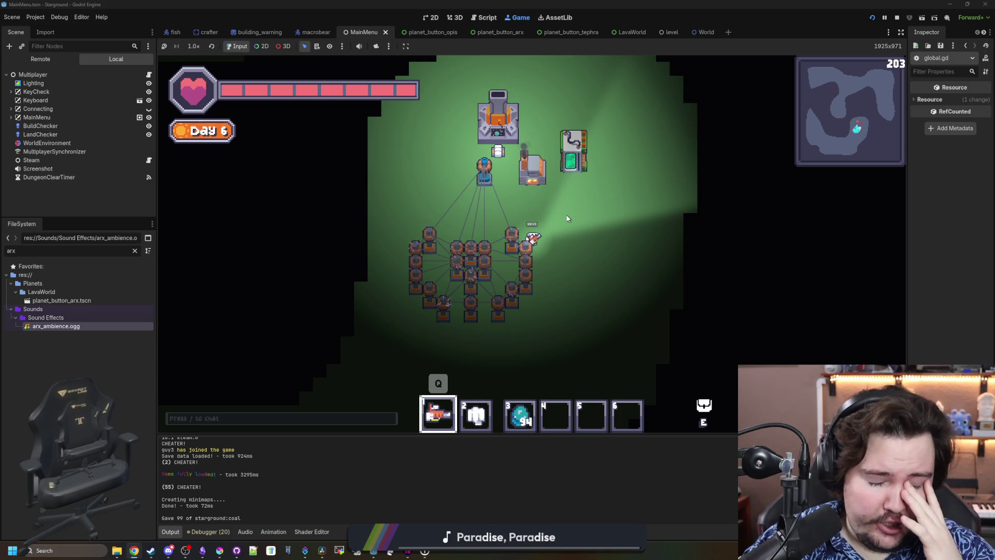
{"action": "key", "text": "d"}
{"action": "key", "text": "s"}
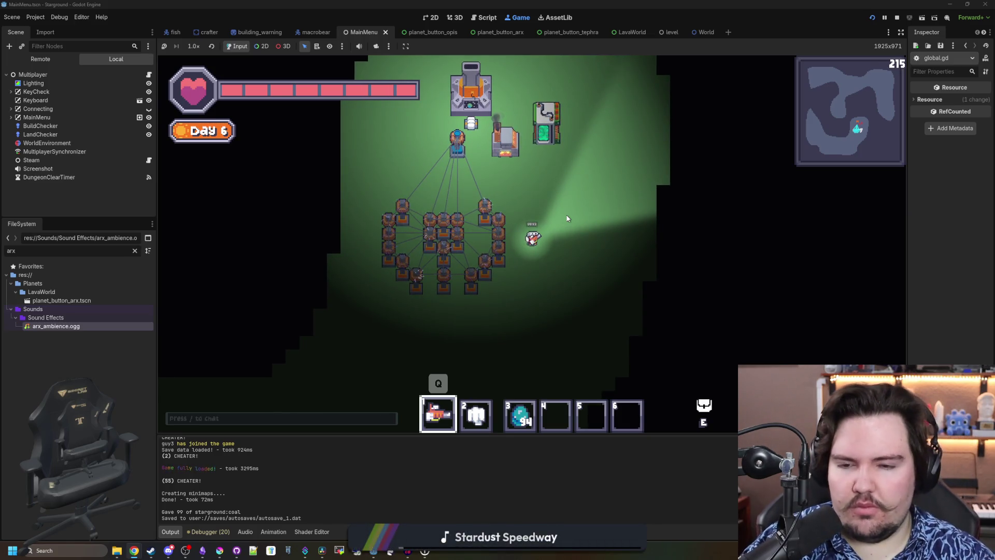
{"action": "scroll", "coordinate": [565, 220], "scroll_direction": "up", "scroll_amount": 3}
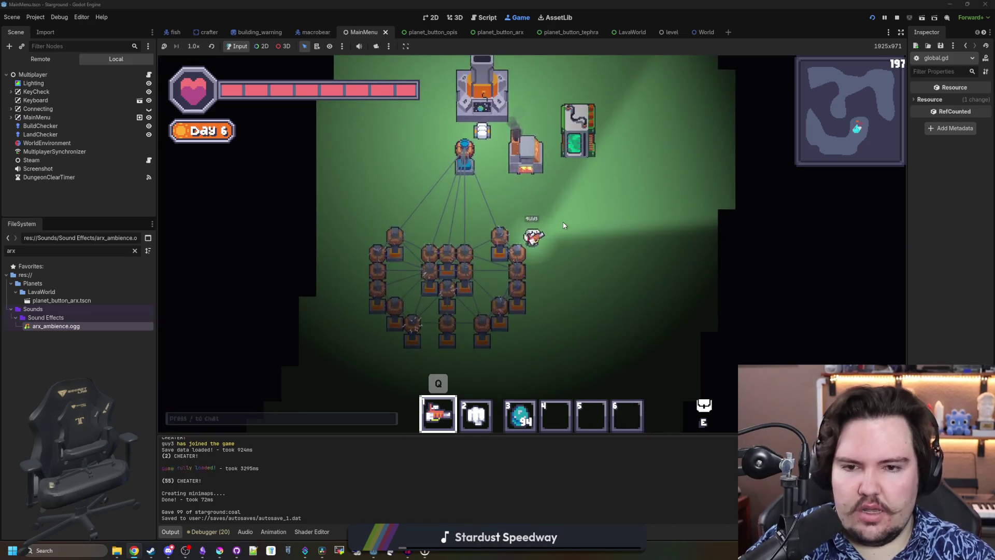
{"action": "key", "text": "e"}
{"action": "key", "text": "e"}
{"action": "key", "text": "q"}
{"action": "key", "text": "e"}
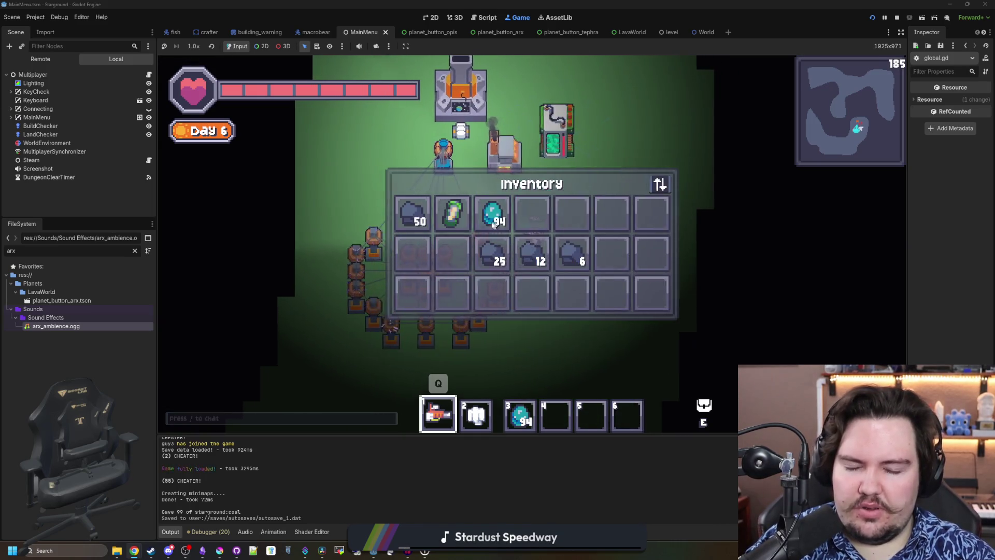
Browse the building menu's Boat/Skateboard/Speaker and factory categories, then close it
{"action": "key", "text": "q"}
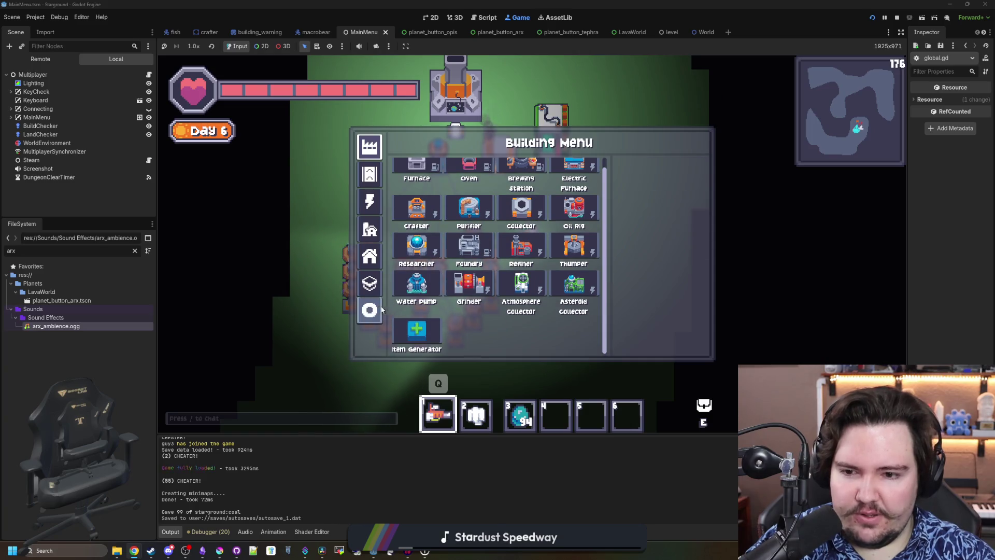
{"action": "left_click", "coordinate": [379, 310]}
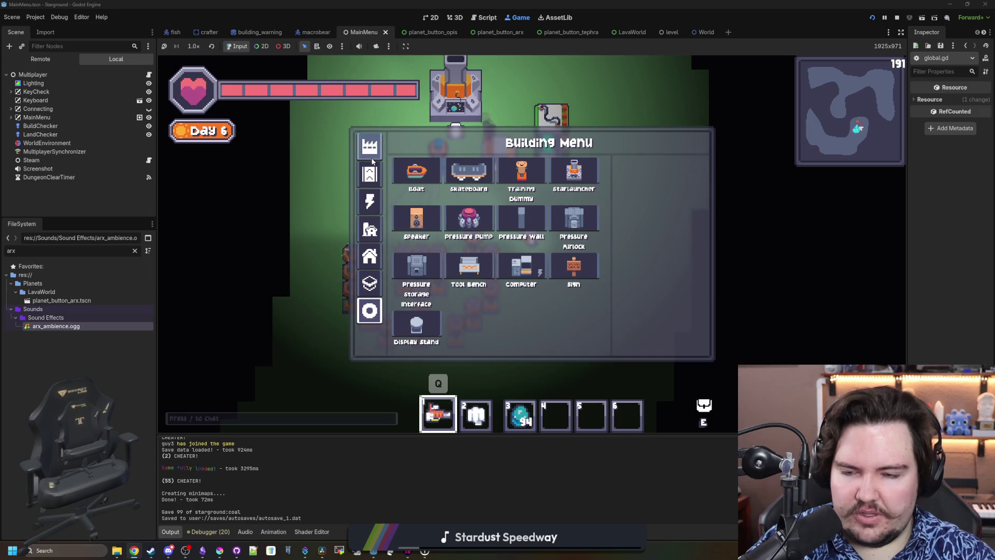
{"action": "left_click", "coordinate": [370, 152]}
{"action": "scroll", "coordinate": [414, 248], "scroll_direction": "down", "scroll_amount": 2}
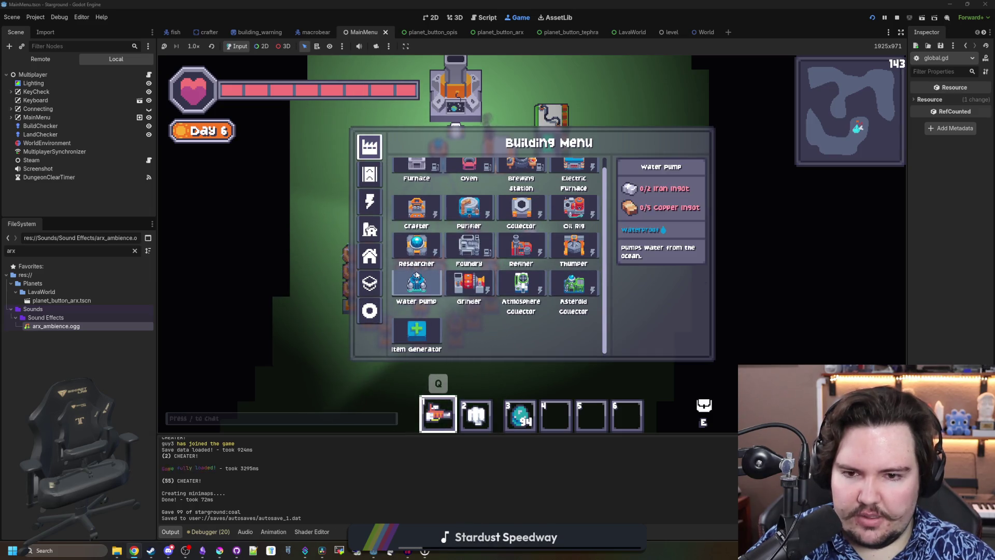
{"action": "scroll", "coordinate": [416, 274], "scroll_direction": "up", "scroll_amount": 1}
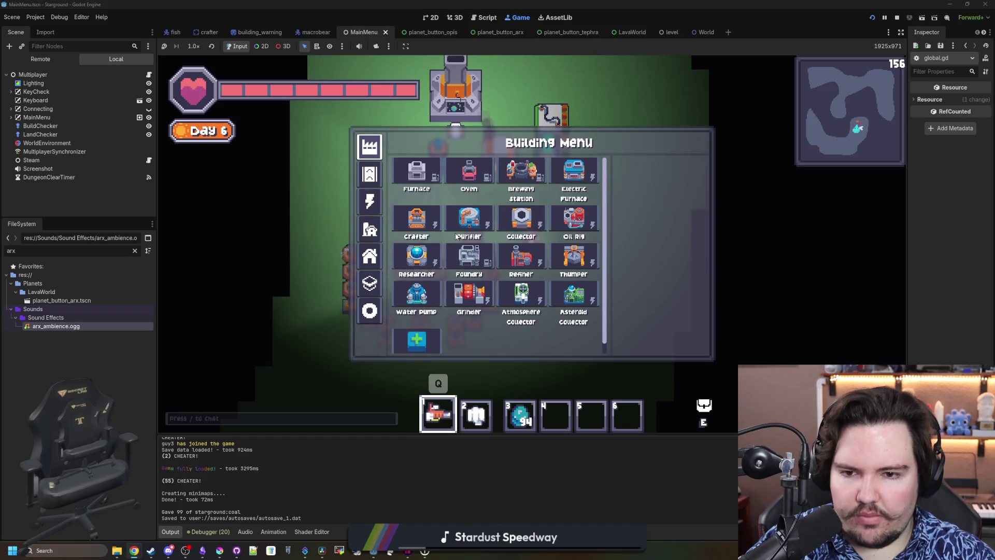
{"action": "scroll", "coordinate": [477, 218], "scroll_direction": "down", "scroll_amount": 1}
{"action": "scroll", "coordinate": [477, 217], "scroll_direction": "up", "scroll_amount": 1}
{"action": "key", "text": "e"}
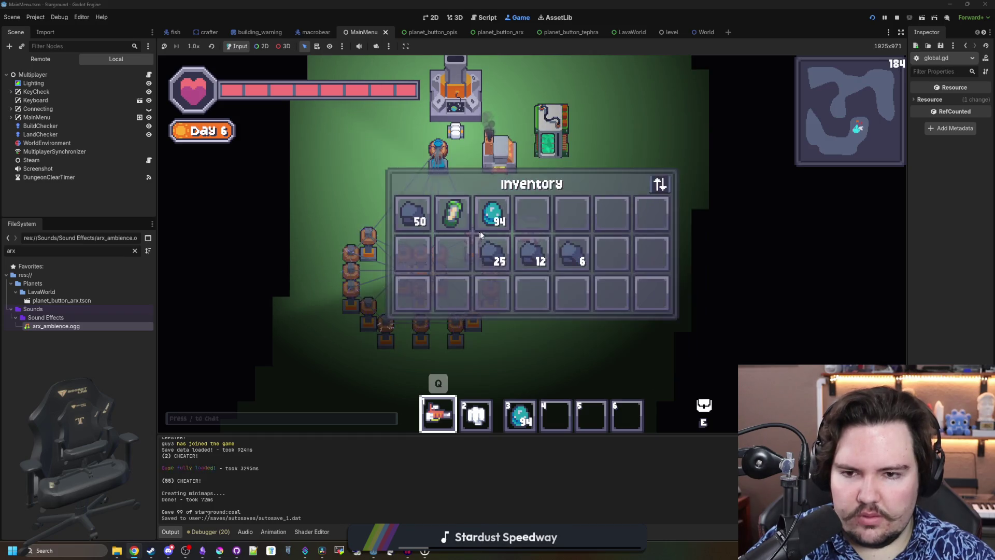
{"action": "key", "text": "e"}
Reopen the building menu and pick the large reactor building for placement
{"action": "key", "text": "q"}
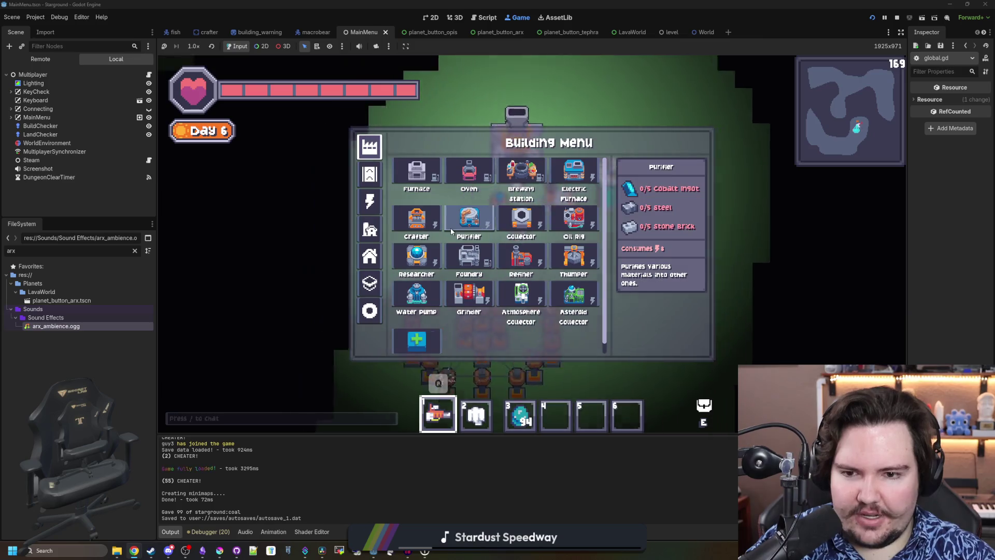
{"action": "left_click", "coordinate": [370, 310]}
{"action": "left_click", "coordinate": [370, 147]}
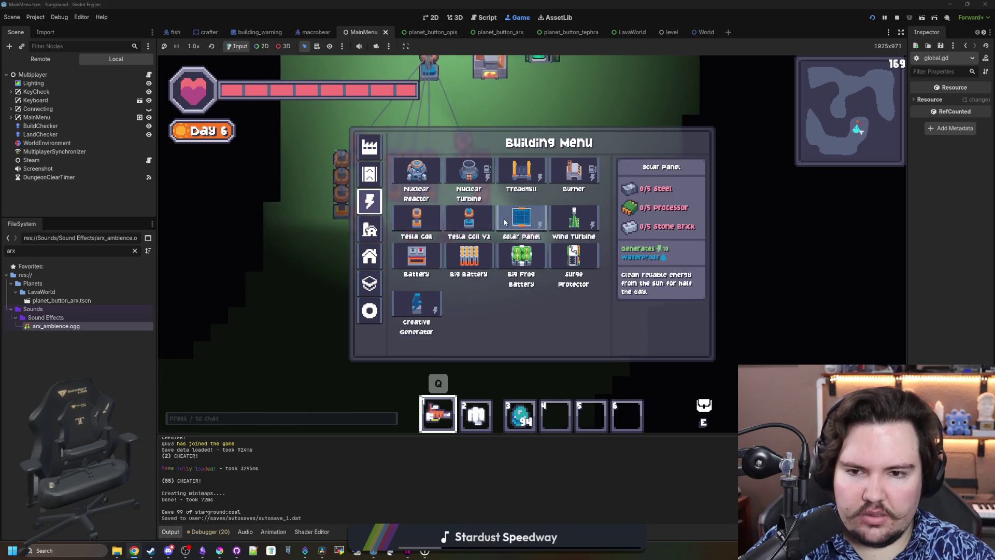
{"action": "left_click", "coordinate": [417, 173]}
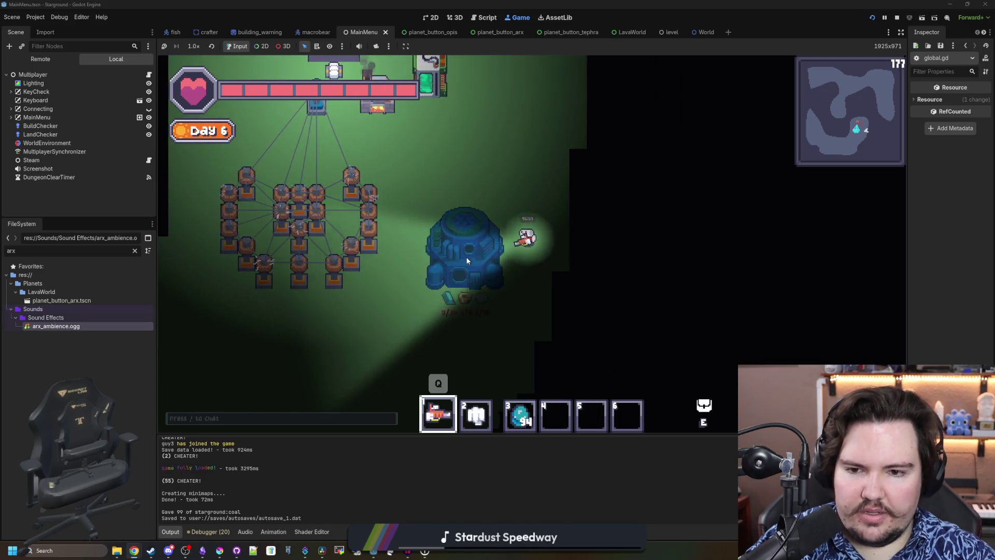
{"action": "key", "text": "a"}
{"action": "key", "text": "w"}
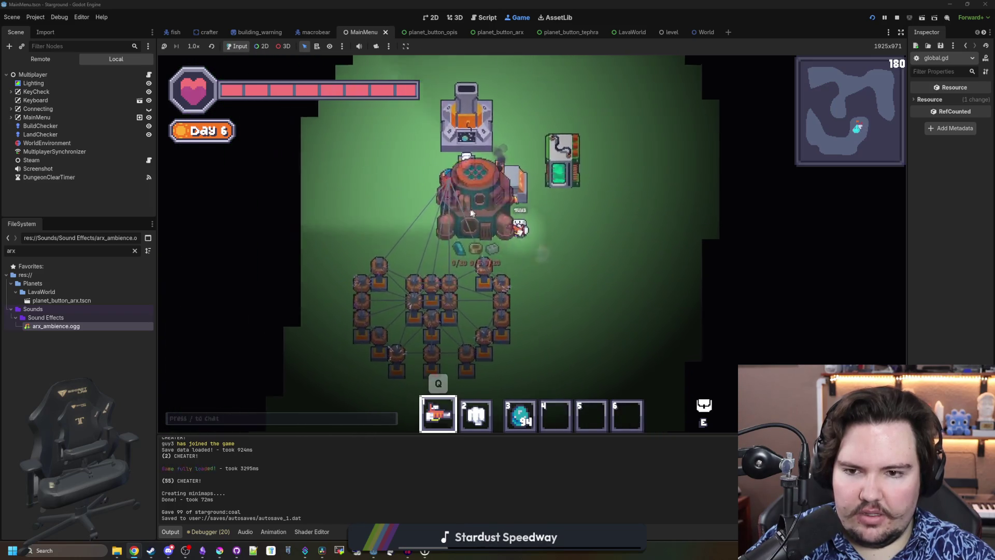
{"action": "key", "text": "s"}
{"action": "key", "text": "d"}
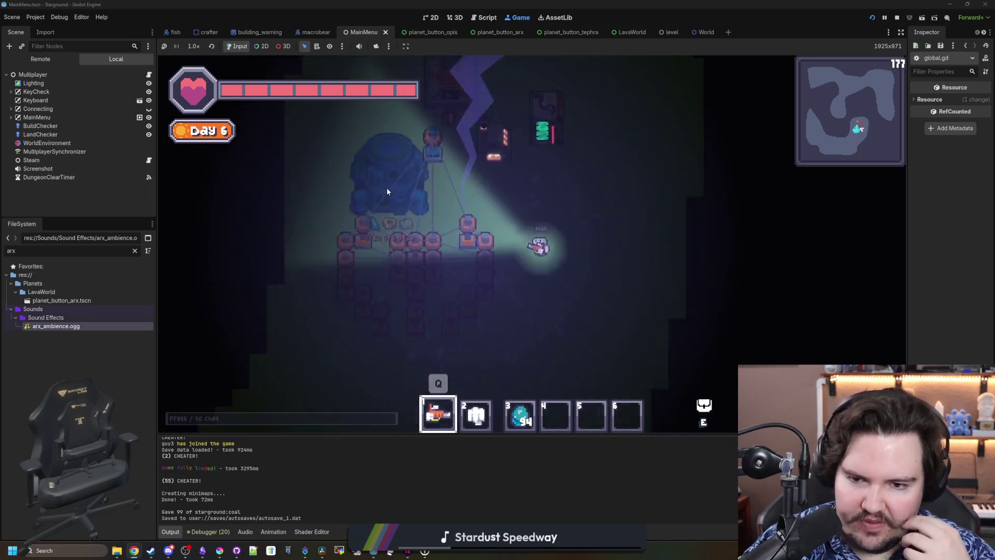
{"action": "key", "text": "s"}
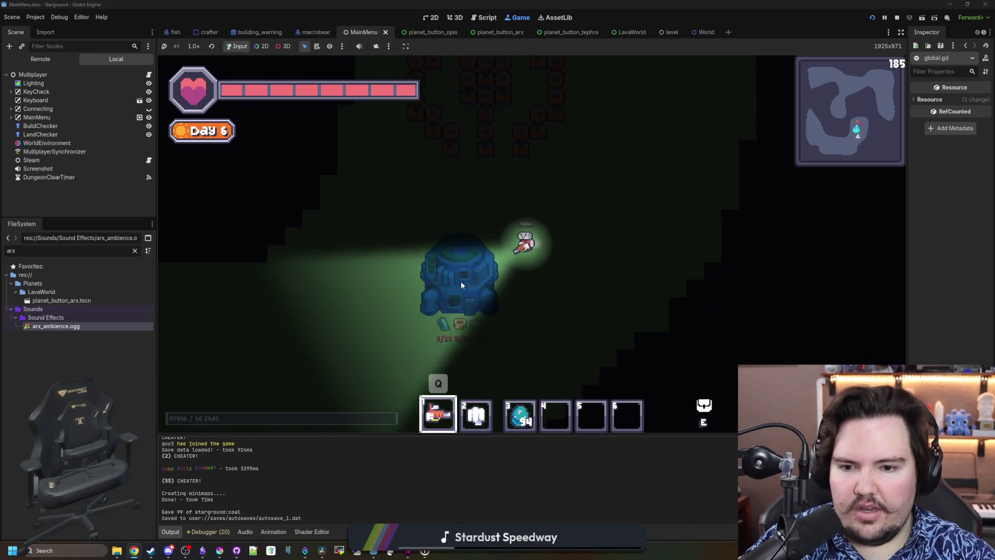
{"action": "key", "text": "a"}
{"action": "key", "text": "s"}
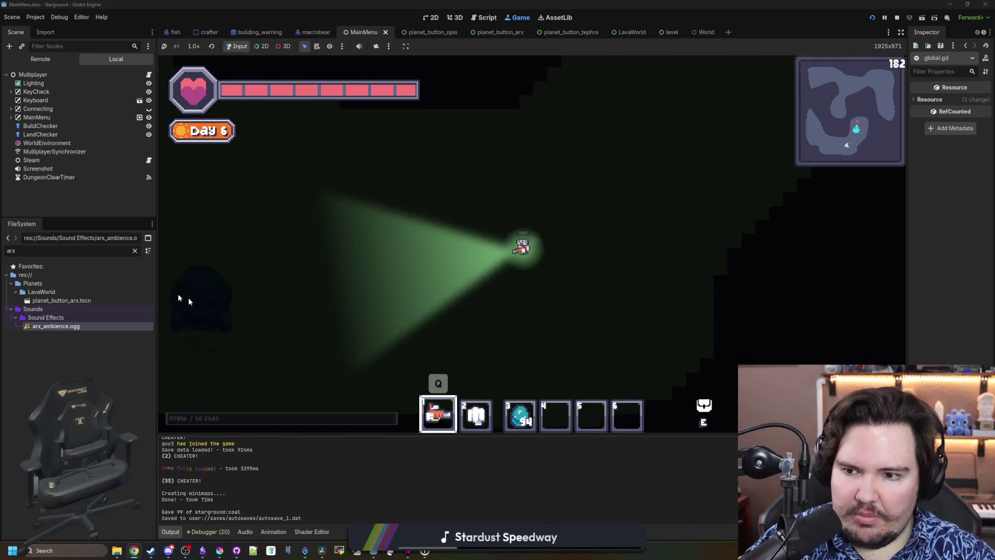
{"action": "key", "text": "w"}
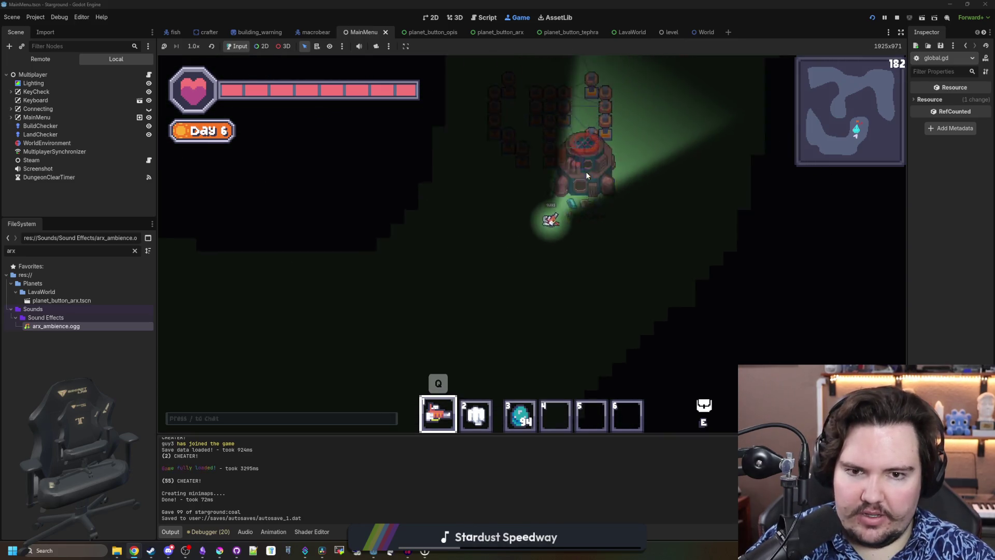
{"action": "key", "text": "d"}
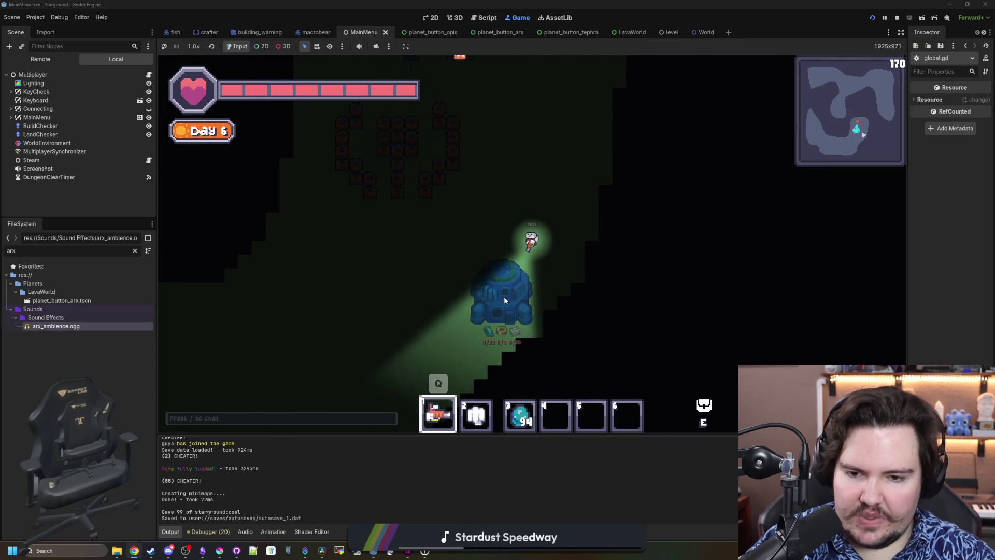
{"action": "key", "text": "a"}
{"action": "key", "text": "s"}
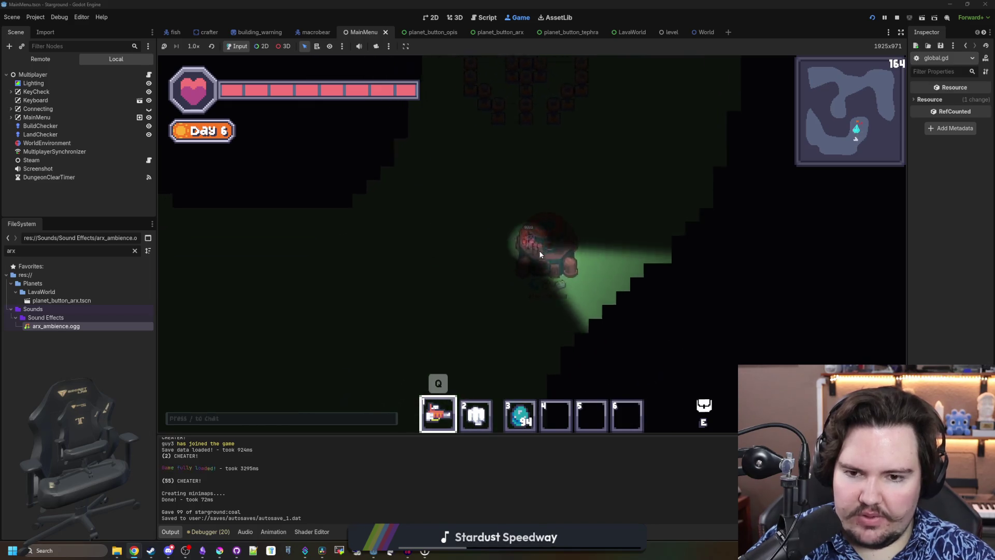
Pick the Conveyor from the conveyor and storage category and place one on the building's right side
{"action": "key", "text": "s"}
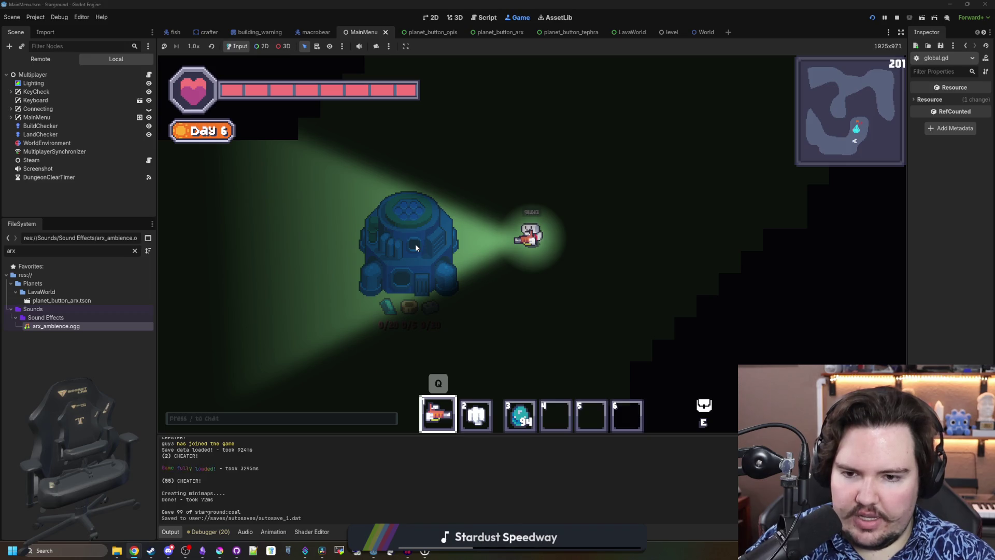
{"action": "key", "text": "b"}
{"action": "left_click", "coordinate": [370, 174]}
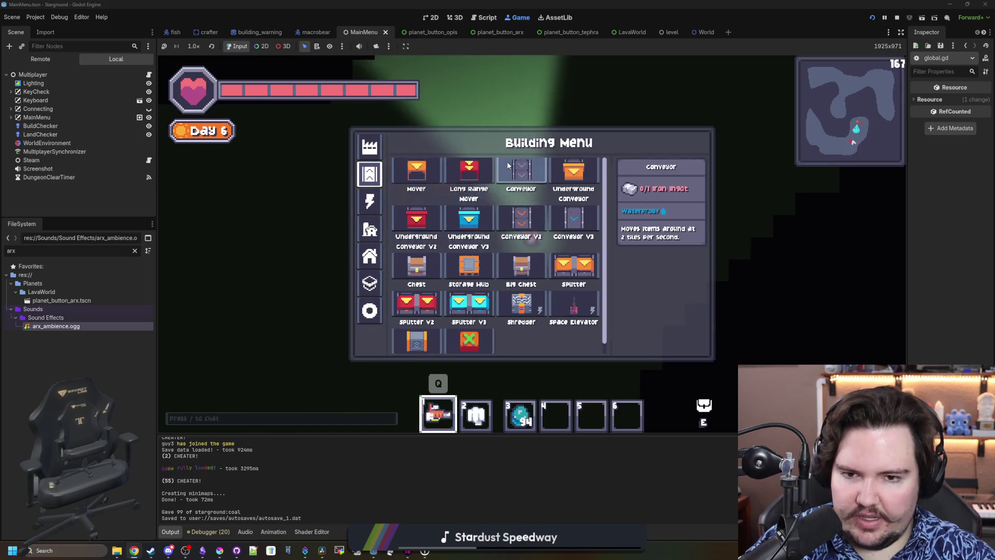
{"action": "left_click", "coordinate": [508, 165]}
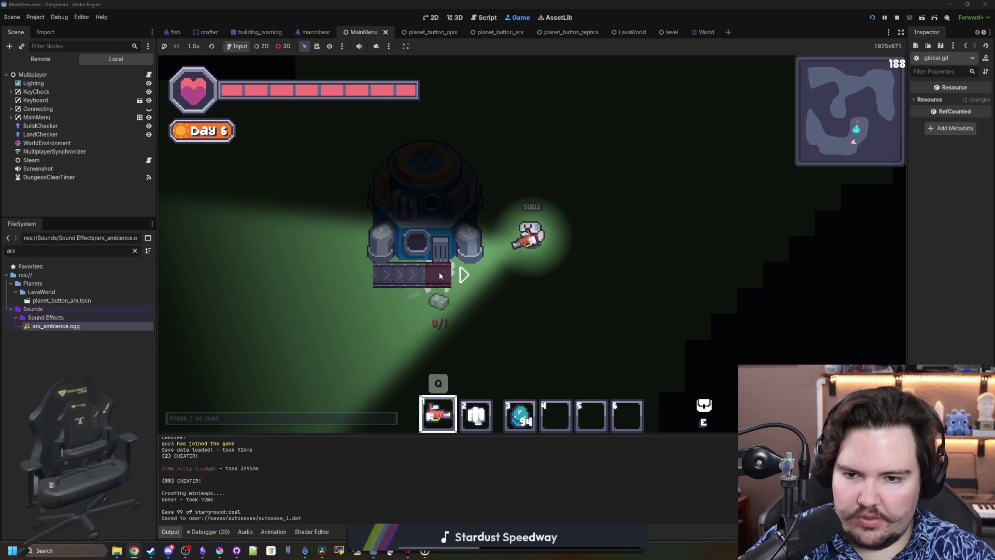
{"action": "key", "text": "w"}
{"action": "key", "text": "d"}
{"action": "key", "text": "r"}
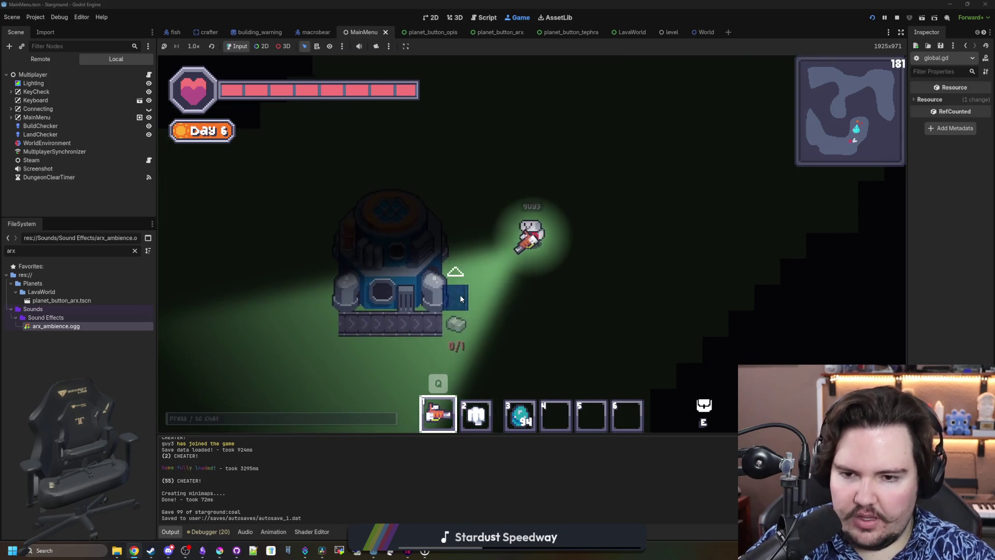
{"action": "left_click", "coordinate": [460, 299]}
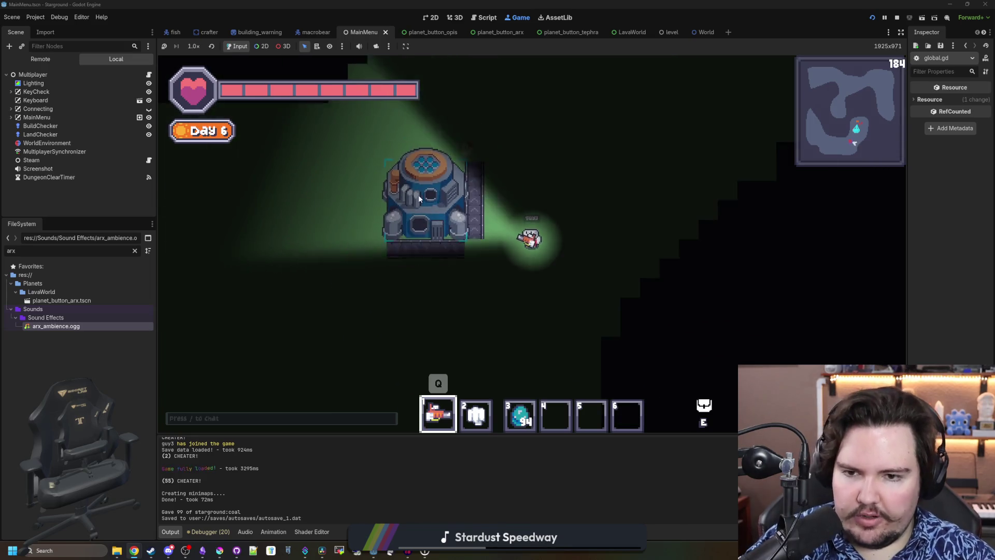
{"action": "scroll", "coordinate": [420, 199], "scroll_direction": "down", "scroll_amount": 2}
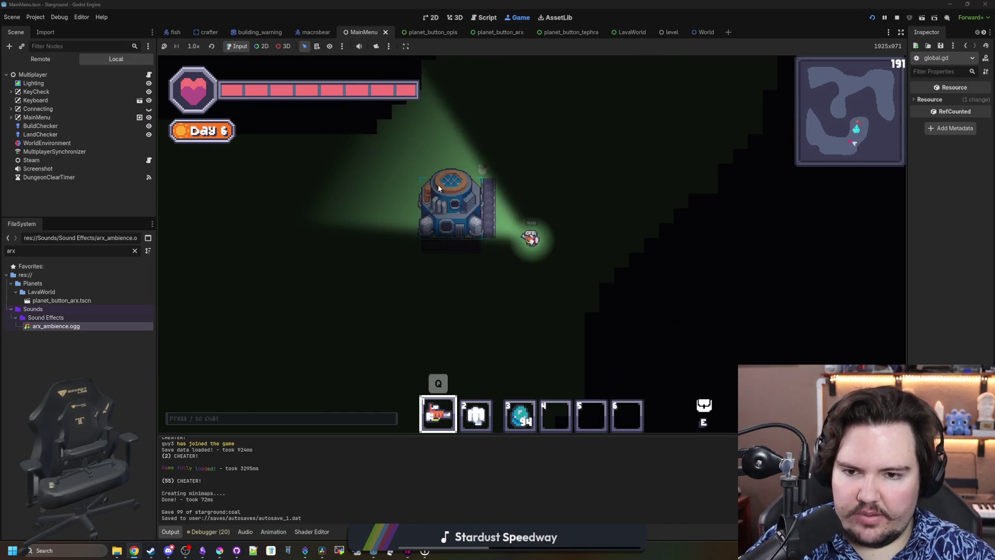
Lay a long horizontal conveyor run and a vertical run downward beside the building
{"action": "left_click", "coordinate": [217, 552]}
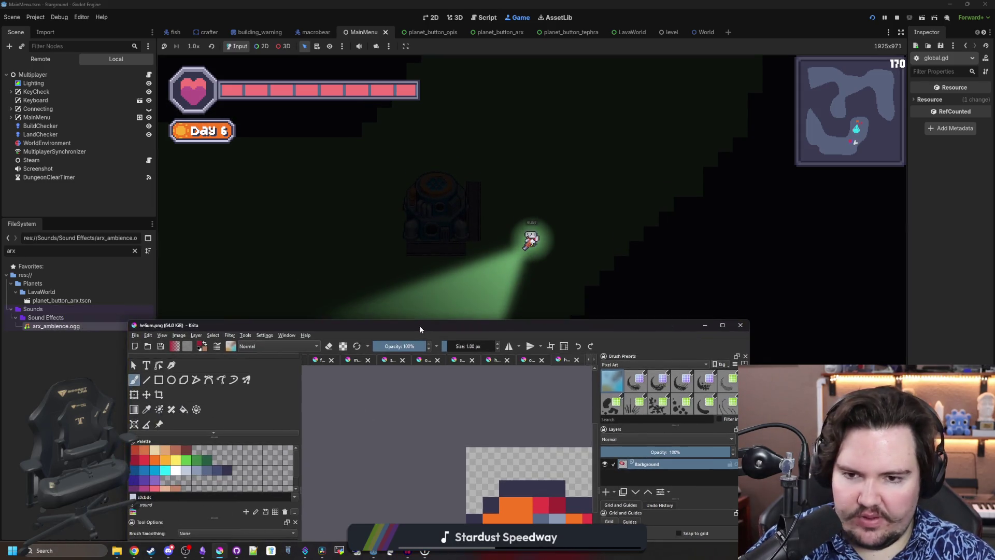
{"action": "left_click", "coordinate": [480, 232]}
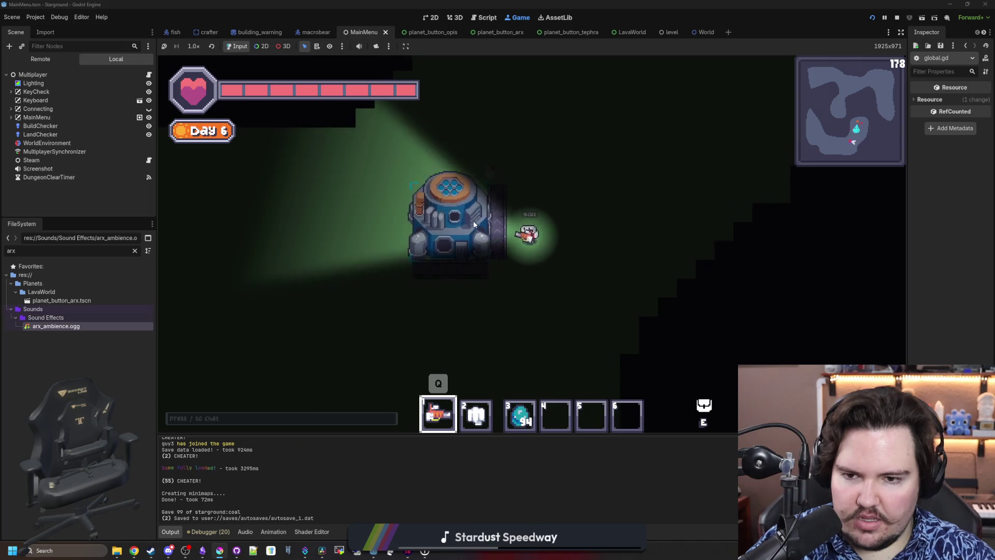
{"action": "key", "text": "b"}
{"action": "left_click", "coordinate": [487, 203]}
{"action": "key", "text": "a"}
{"action": "key", "text": "s"}
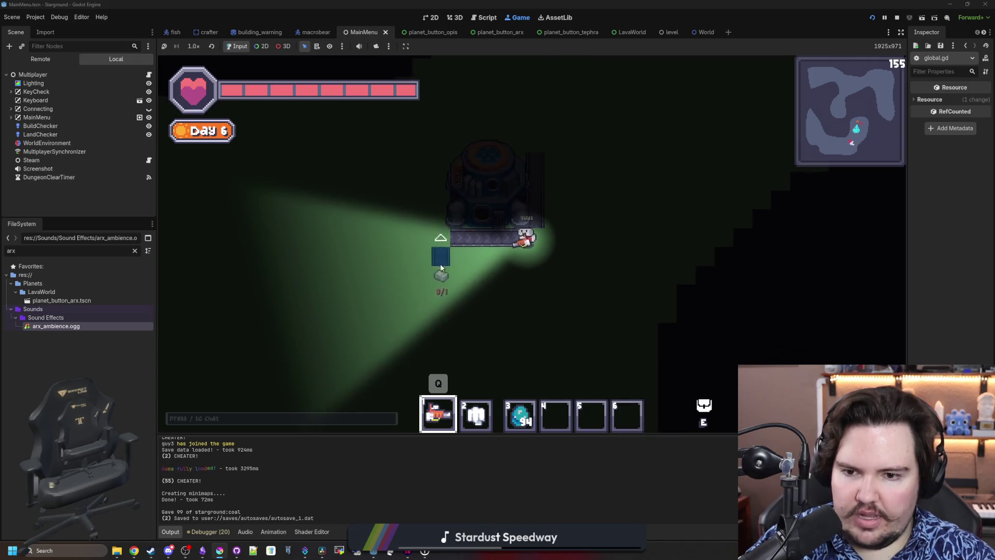
{"action": "mouse_move", "coordinate": [449, 275]}
{"action": "left_mouse_down"}
{"action": "mouse_move", "coordinate": [532, 272]}
{"action": "mouse_move", "coordinate": [529, 285]}
{"action": "left_mouse_up"}
{"action": "key", "text": "d"}
{"action": "key", "text": "s"}
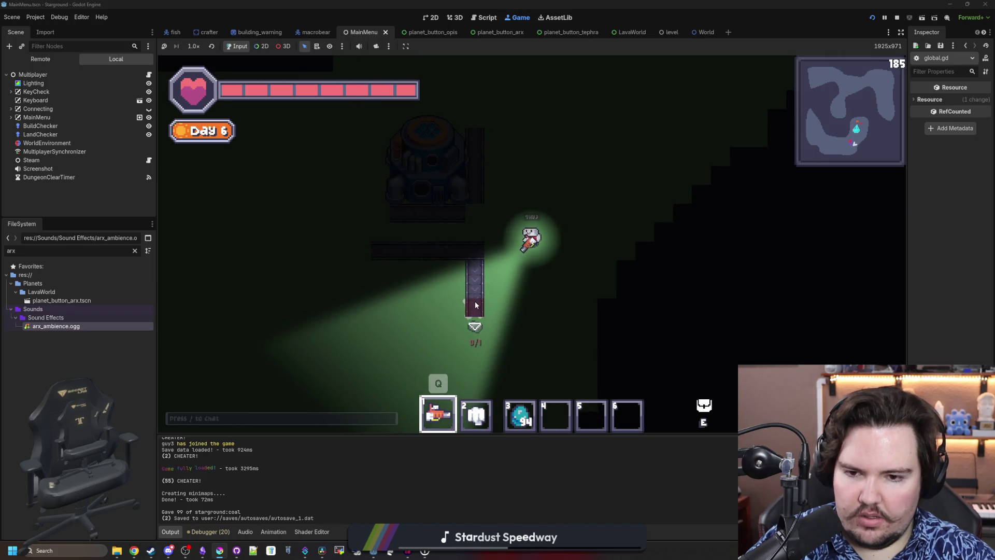
{"action": "left_click_drag", "start_coordinate": [468, 341], "coordinate": [468, 340]}
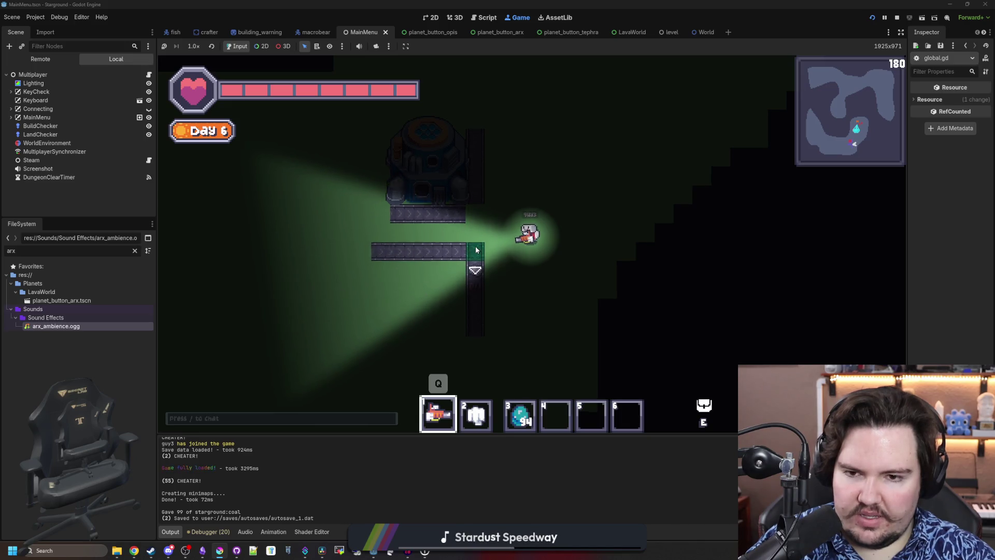
Replace the lower horizontal belt with vertical conveyors and add one at its top-right end
{"action": "key", "text": "w"}
{"action": "key", "text": "a"}
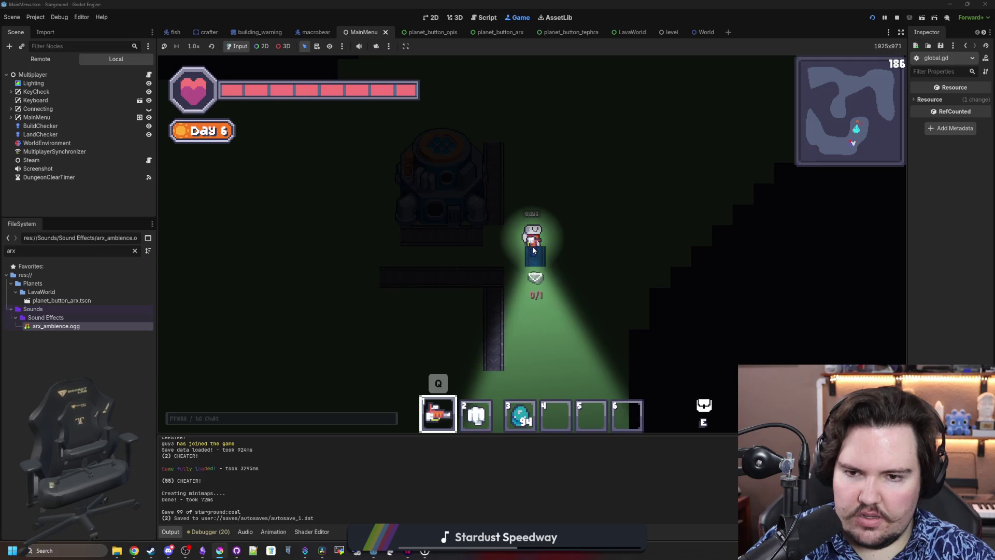
{"action": "mouse_move", "coordinate": [392, 282]}
{"action": "left_mouse_down"}
{"action": "mouse_move", "coordinate": [435, 266]}
{"action": "mouse_move", "coordinate": [410, 270]}
{"action": "mouse_move", "coordinate": [417, 312]}
{"action": "mouse_move", "coordinate": [455, 320]}
{"action": "mouse_move", "coordinate": [428, 260]}
{"action": "mouse_move", "coordinate": [455, 273]}
{"action": "mouse_move", "coordinate": [415, 297]}
{"action": "mouse_move", "coordinate": [433, 230]}
{"action": "mouse_move", "coordinate": [453, 314]}
{"action": "mouse_move", "coordinate": [471, 231]}
{"action": "mouse_move", "coordinate": [487, 239]}
{"action": "left_mouse_up"}
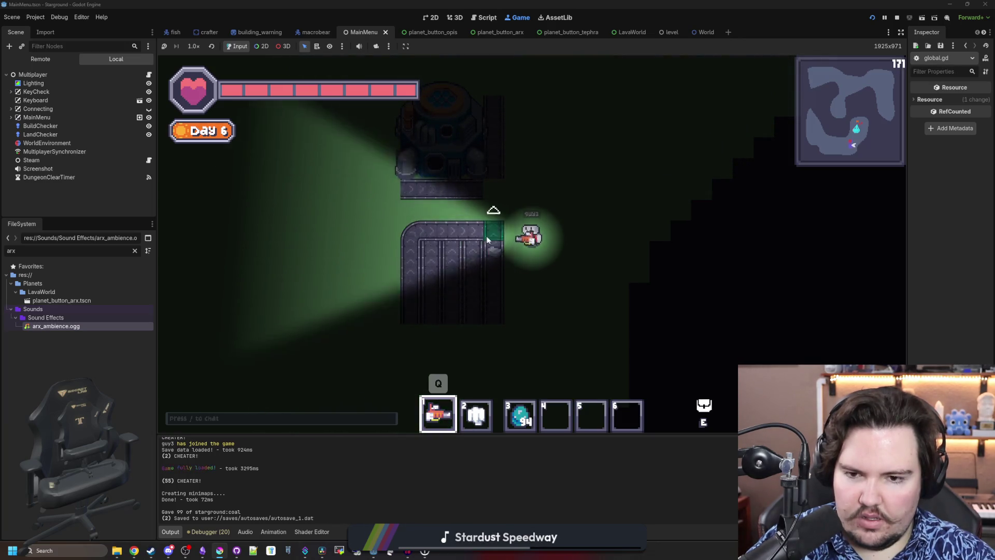
{"action": "left_click", "coordinate": [488, 239]}
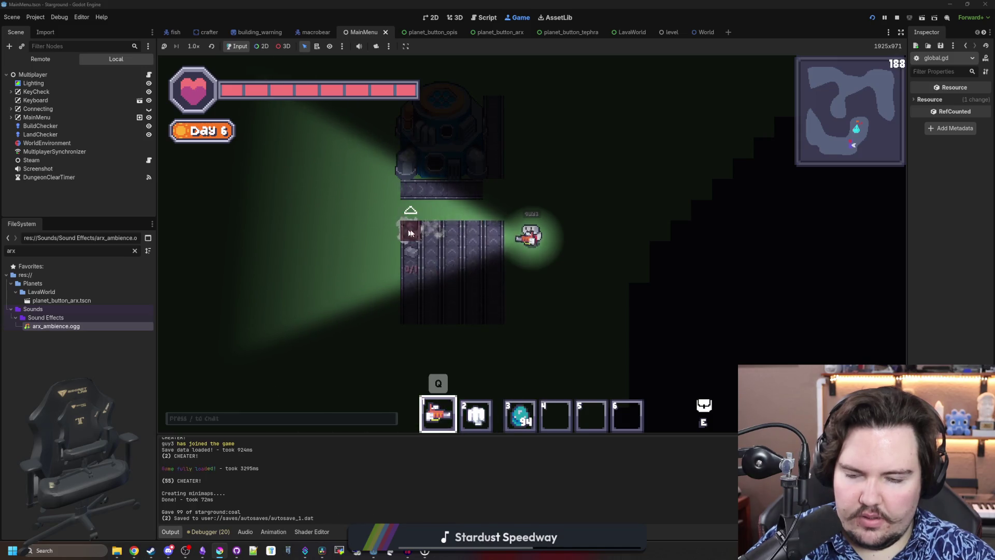
{"action": "key", "text": "w"}
{"action": "key", "text": "F1"}
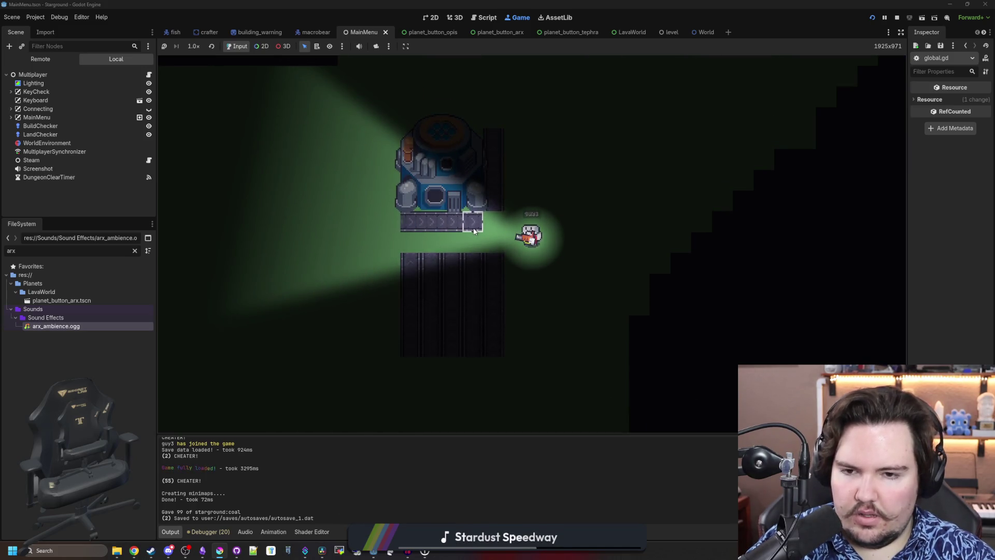
Toggle the HUD off and on with F1 and walk around the base
{"action": "key", "text": "F1"}
{"action": "key", "text": "F1"}
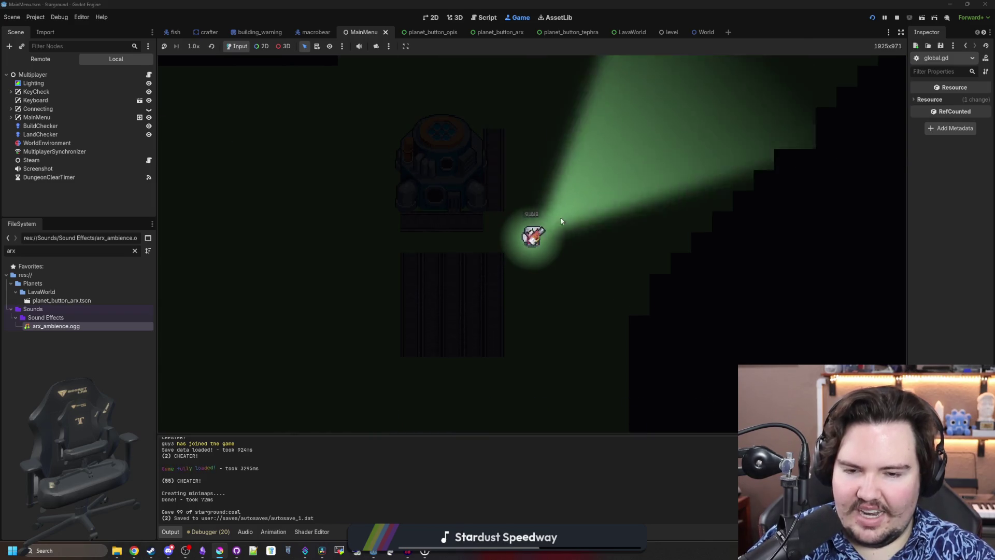
{"action": "key", "text": "F1"}
{"action": "key", "text": "F1"}
{"action": "key", "text": "F1"}
{"action": "key", "text": "F1"}
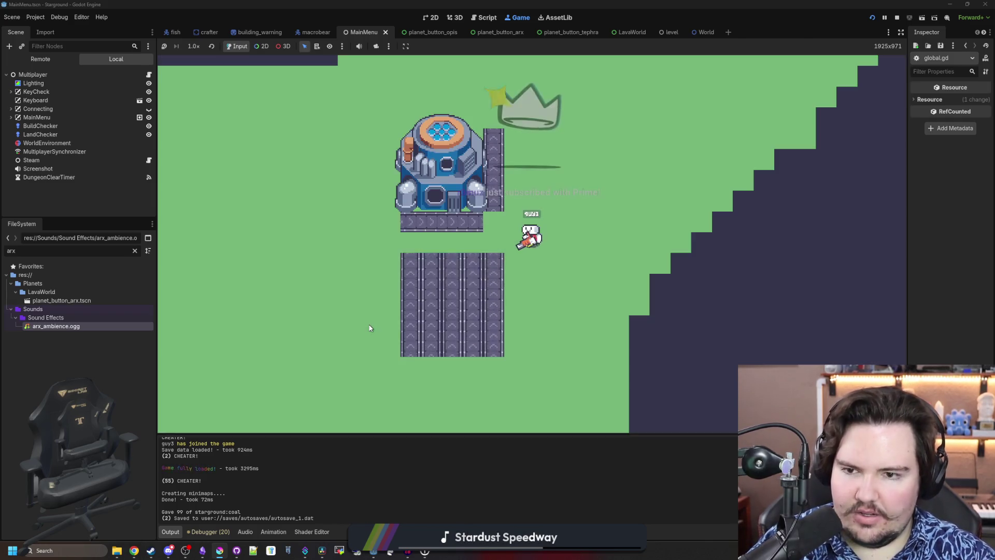
{"action": "key", "text": "w"}
{"action": "key", "text": "a"}
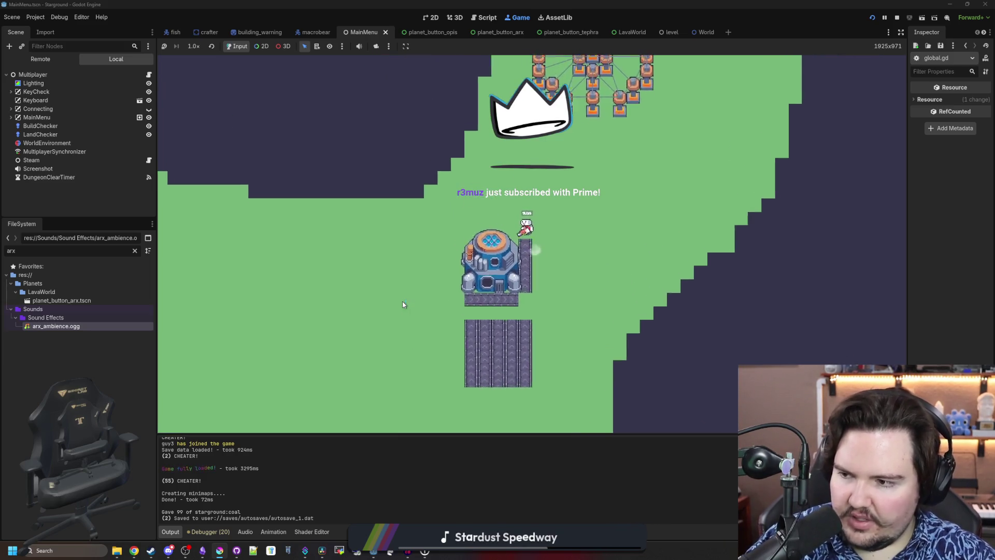
{"action": "key", "text": "d"}
{"action": "key", "text": "s"}
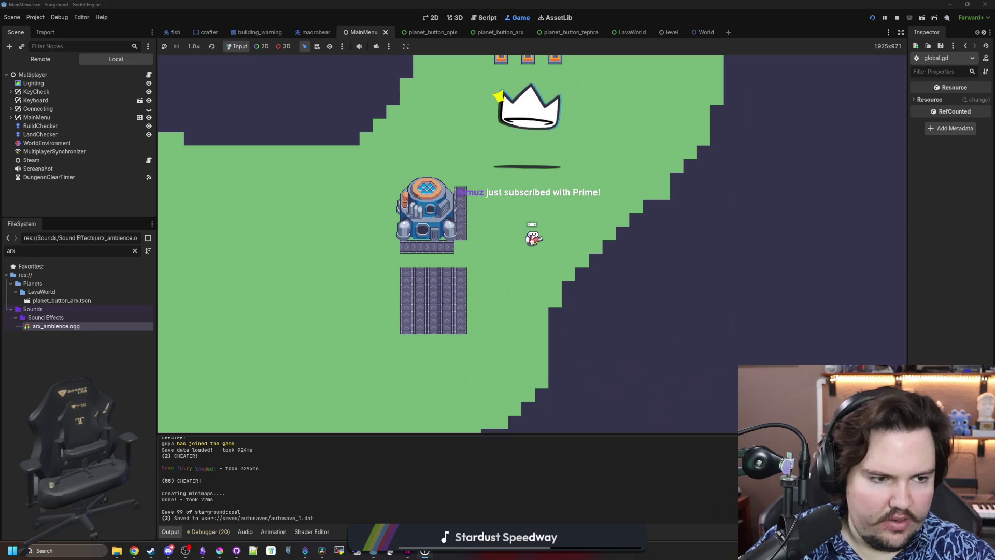
Open and close the cheat menu, then walk up-right and bring the HUD back
{"action": "key", "text": "F1"}
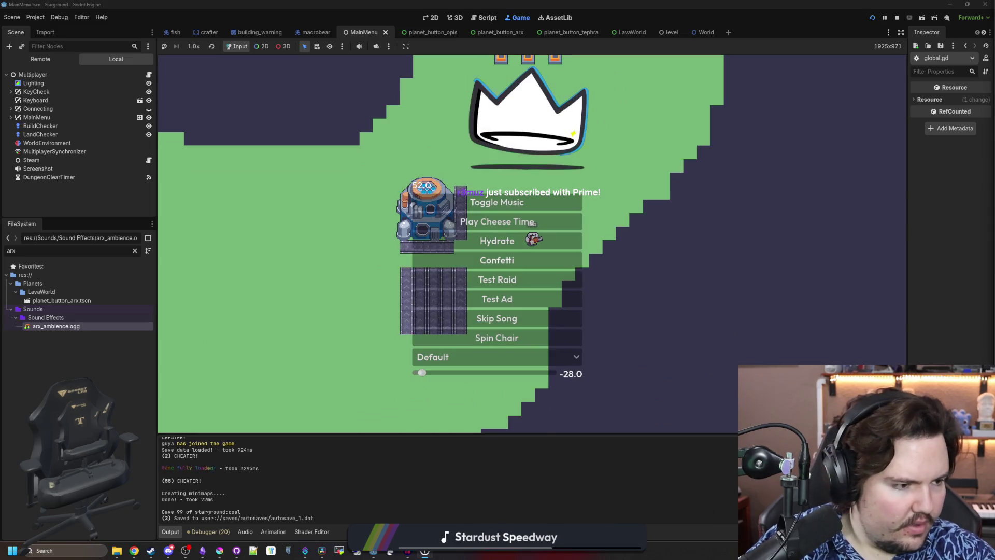
{"action": "key", "text": "F1"}
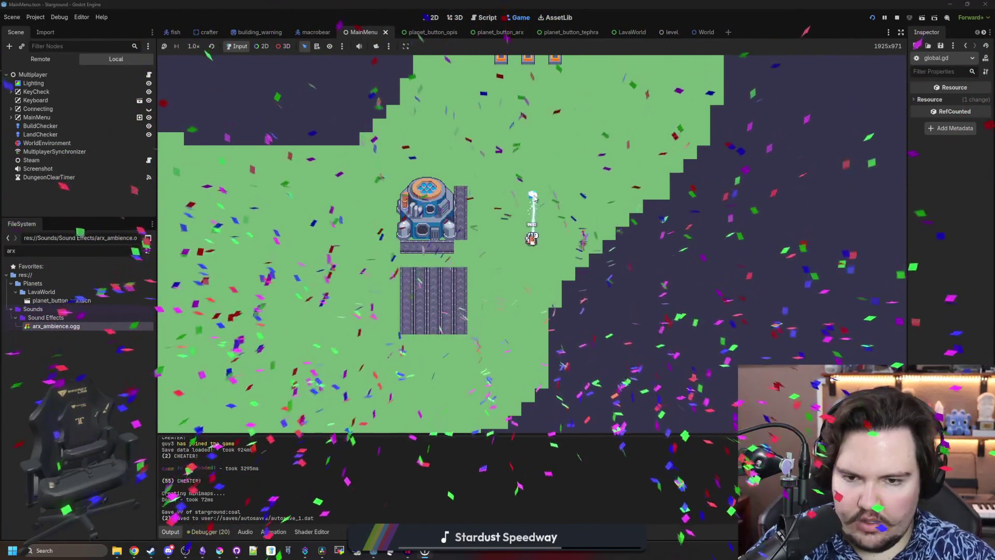
{"action": "key", "text": "w"}
{"action": "key", "text": "d"}
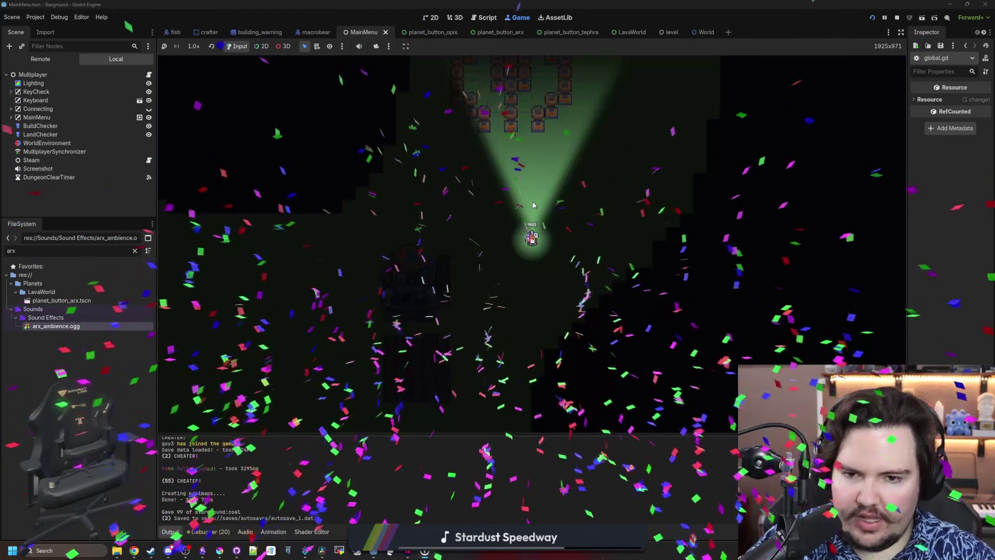
{"action": "key", "text": "Escape"}
{"action": "key", "text": "Escape"}
Walk around the Arx region and cancel a pending Space Elevator placement
{"action": "key", "text": "s"}
{"action": "key", "text": "a"}
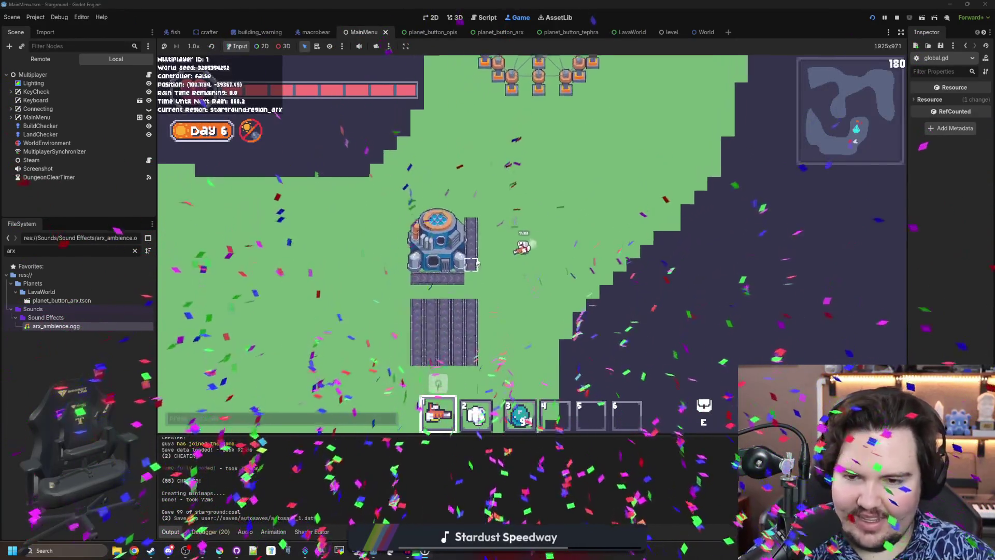
{"action": "key", "text": "w"}
{"action": "scroll", "coordinate": [478, 254], "scroll_direction": "up", "scroll_amount": 2}
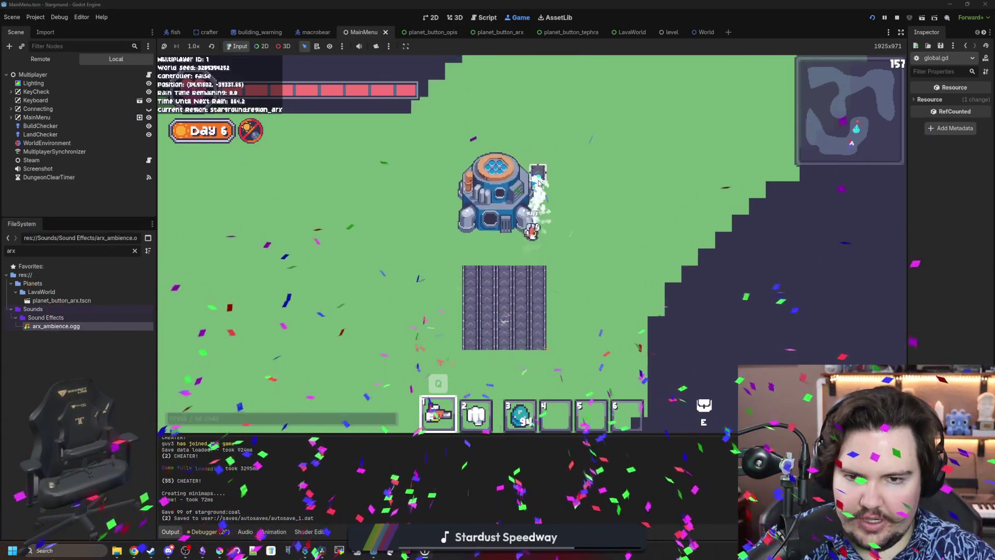
{"action": "scroll", "coordinate": [539, 176], "scroll_direction": "down", "scroll_amount": 2}
{"action": "key", "text": "d"}
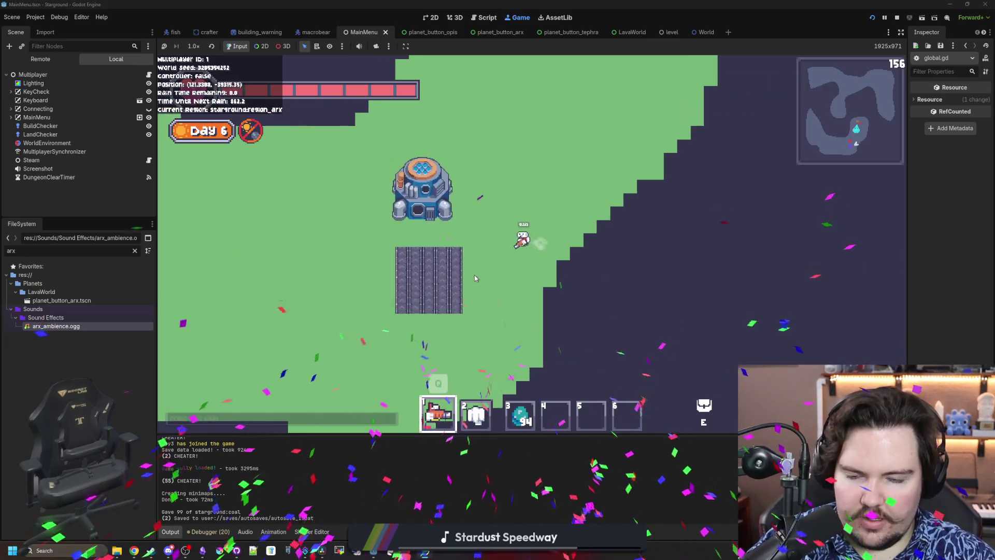
{"action": "key", "text": "a"}
{"action": "key", "text": "b"}
{"action": "key", "text": "b"}
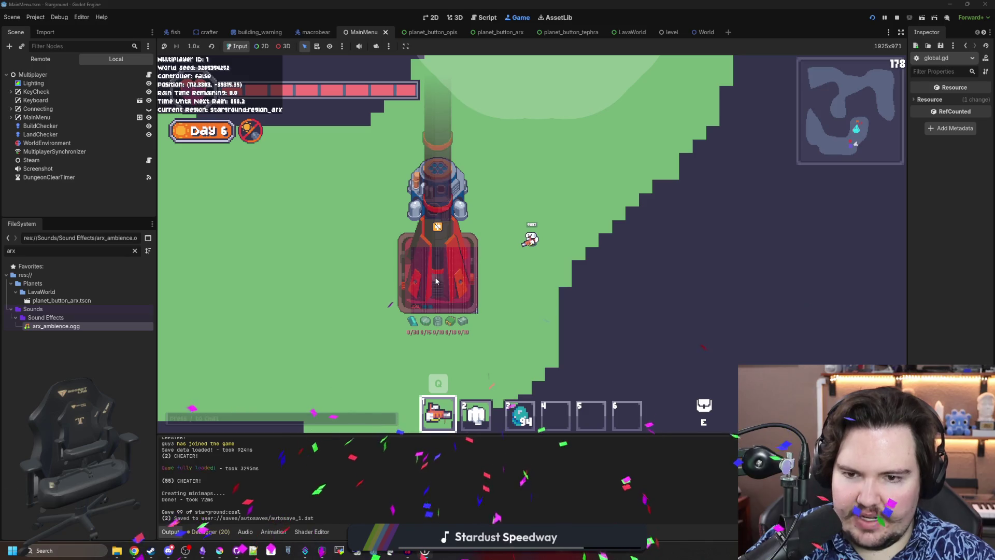
{"action": "key", "text": "d"}
{"action": "key", "text": "s"}
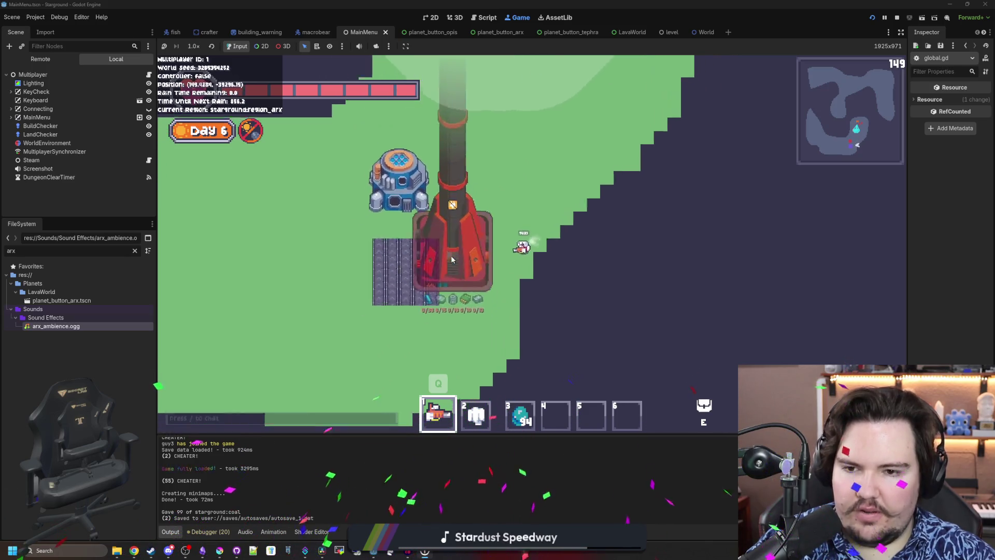
{"action": "right_click", "coordinate": [452, 260]}
{"action": "key", "text": "a"}
{"action": "key", "text": "s"}
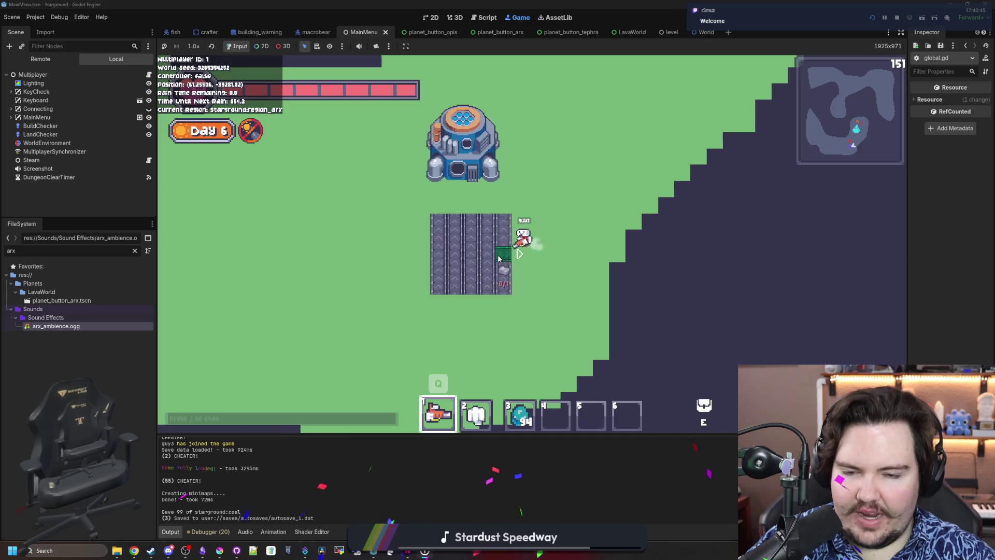
Lay a column of conveyor tiles downward, then select and rotate the Space Elevator
{"action": "scroll", "coordinate": [498, 258], "scroll_direction": "up", "scroll_amount": 2}
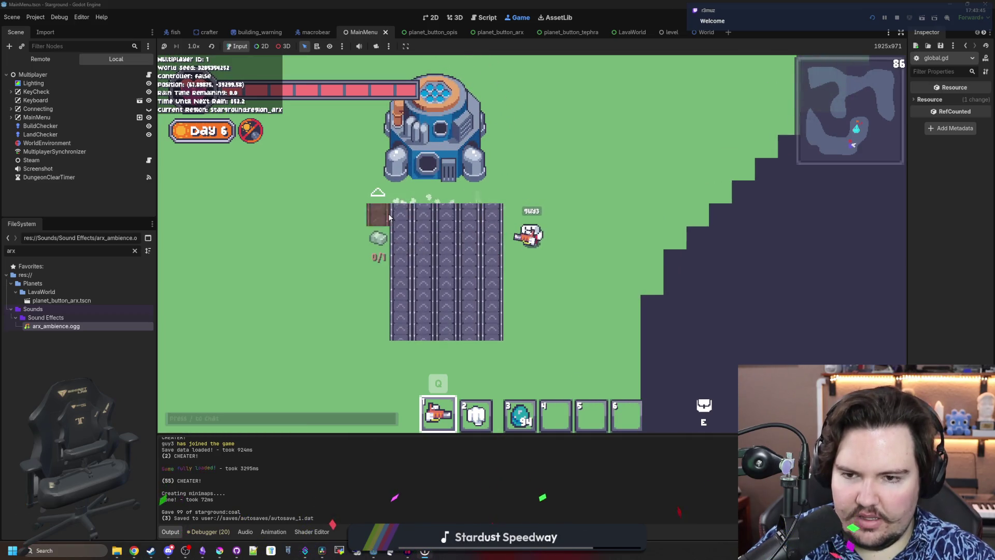
{"action": "key", "text": "s"}
{"action": "left_click_drag", "start_coordinate": [390, 218], "coordinate": [383, 263]}
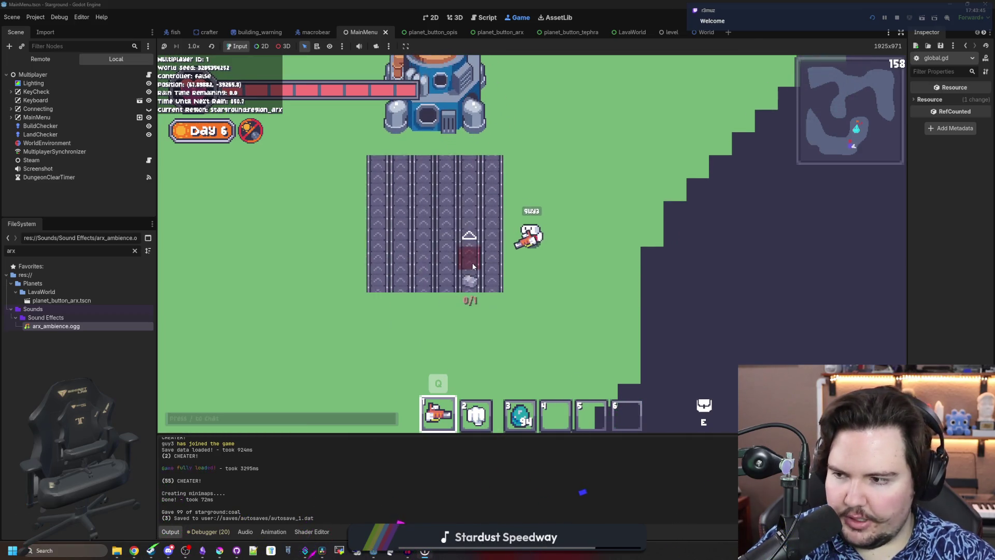
{"action": "scroll", "coordinate": [482, 266], "scroll_direction": "down", "scroll_amount": 1}
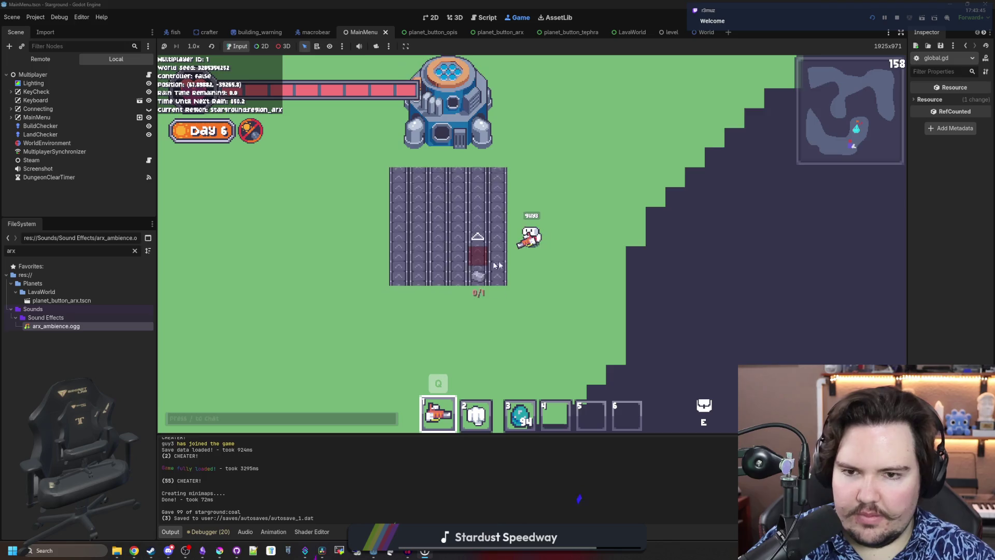
{"action": "key", "text": "b"}
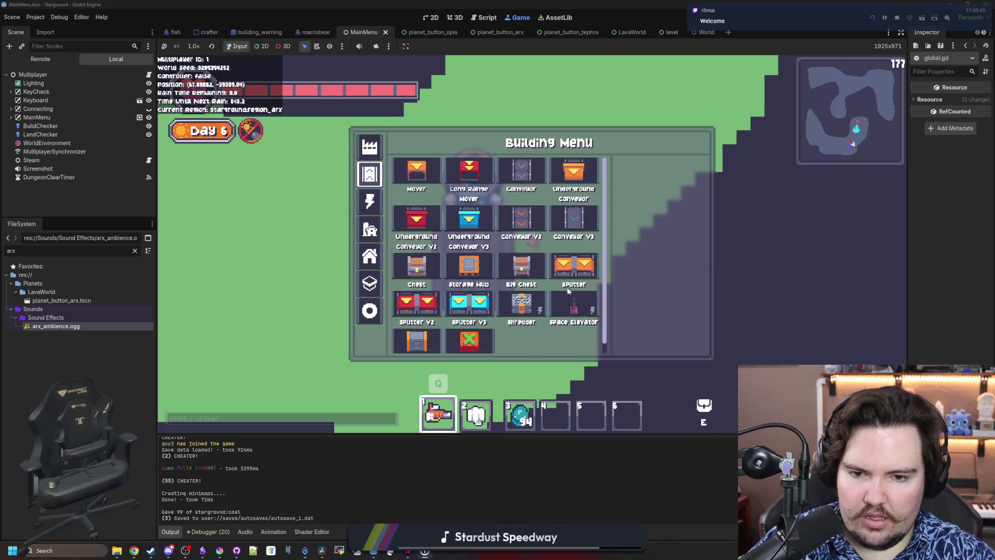
{"action": "left_click", "coordinate": [573, 305]}
{"action": "left_click", "coordinate": [477, 265]}
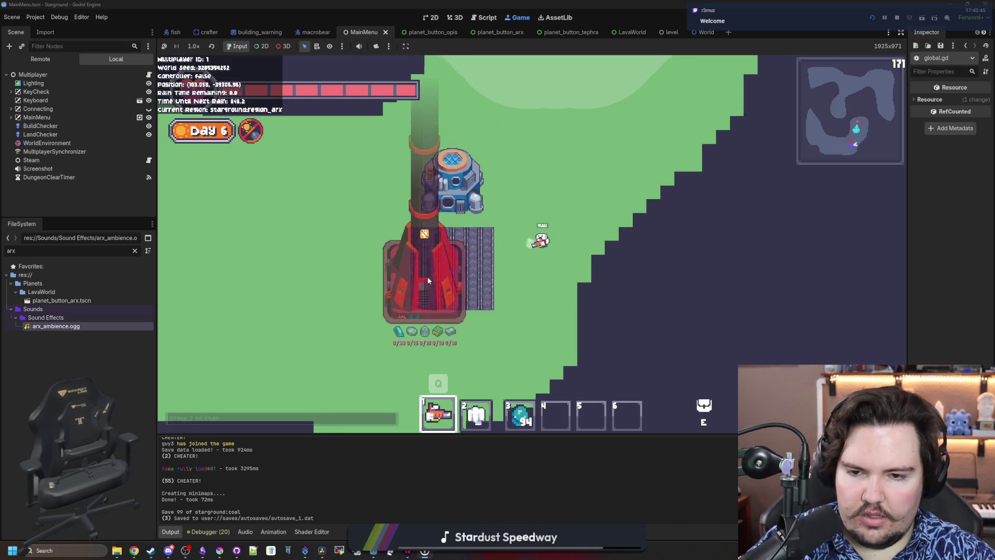
{"action": "key", "text": "r"}
{"action": "key", "text": "d"}
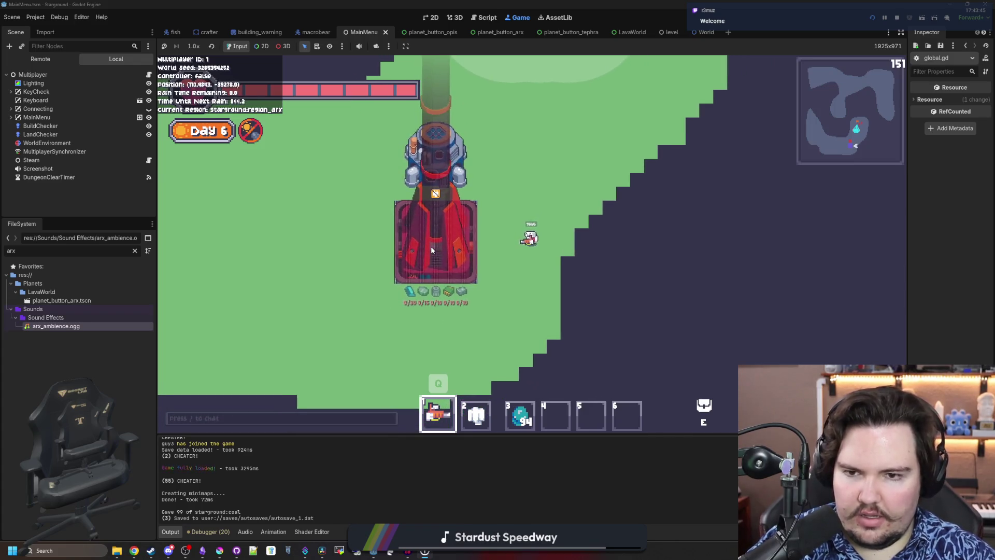
{"action": "key", "text": "a"}
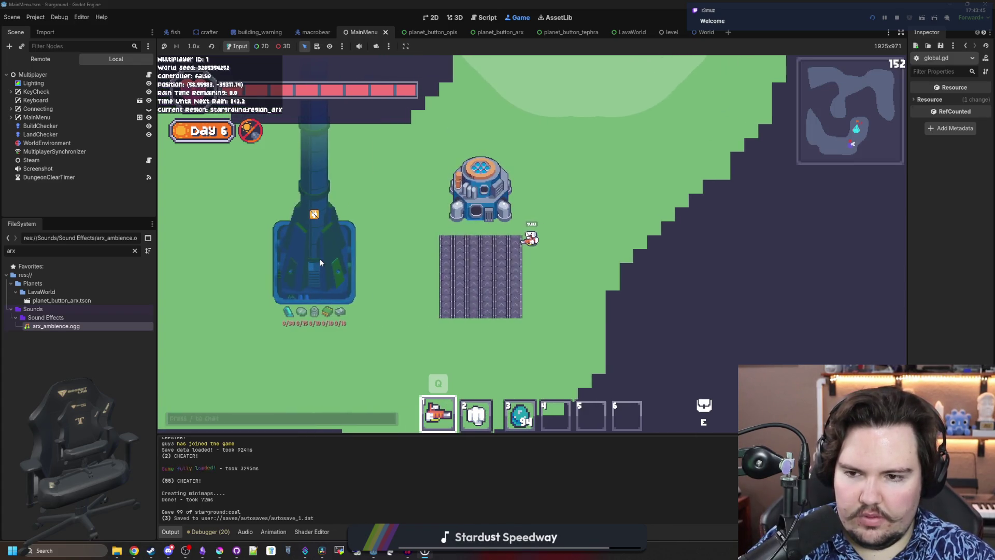
Lay another conveyor column upward and switch between hotbar items 3 and 1
{"action": "key", "text": "e"}
{"action": "left_click", "coordinate": [551, 186]}
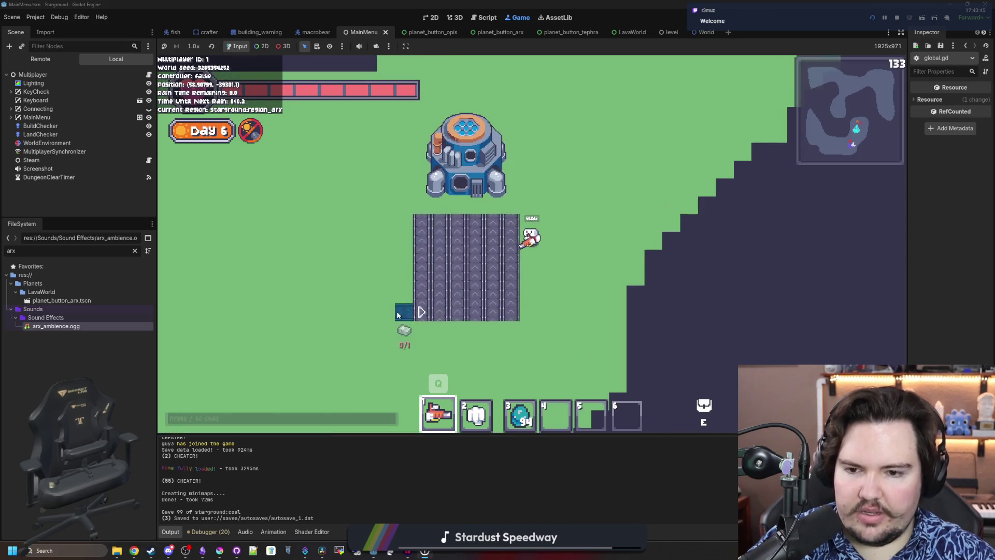
{"action": "key", "text": "w"}
{"action": "left_click_drag", "start_coordinate": [400, 314], "coordinate": [402, 283]}
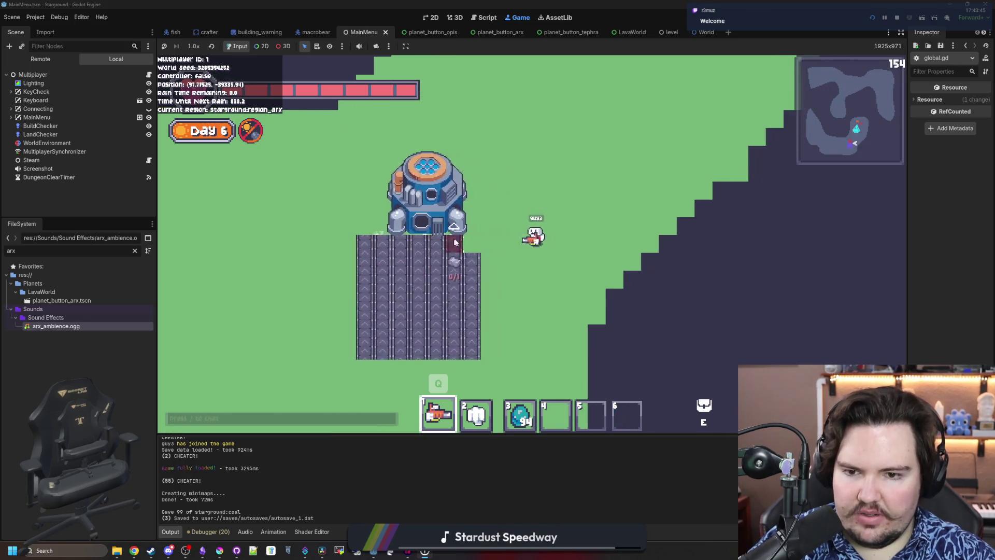
{"action": "key", "text": "3"}
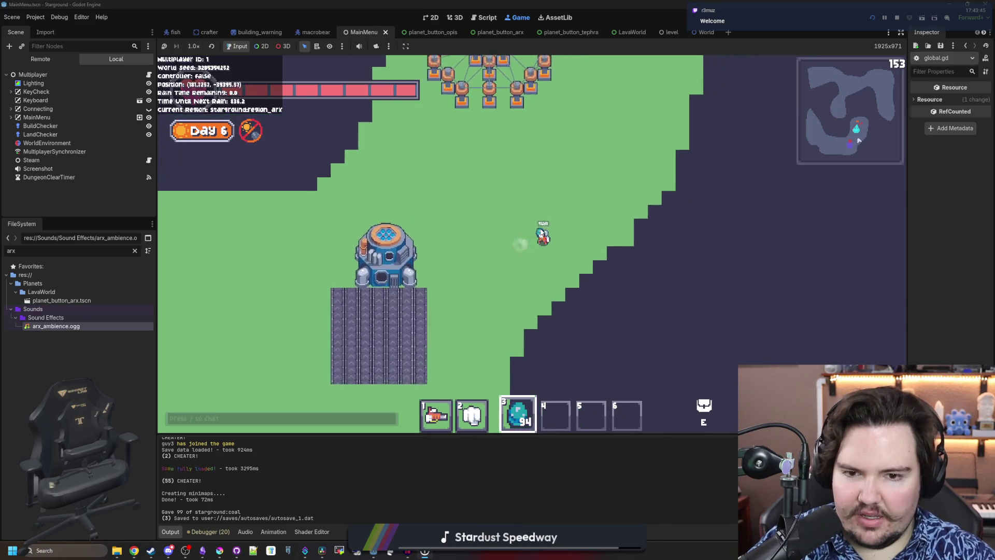
{"action": "key", "text": "1"}
Place the Space Elevator on the map to the right and walk around it
{"action": "key", "text": "a"}
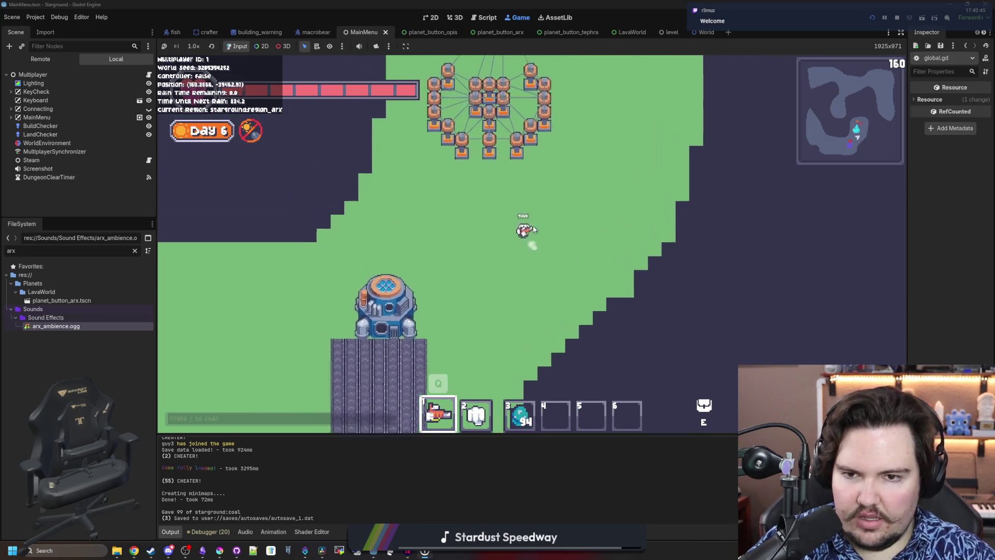
{"action": "key", "text": "b"}
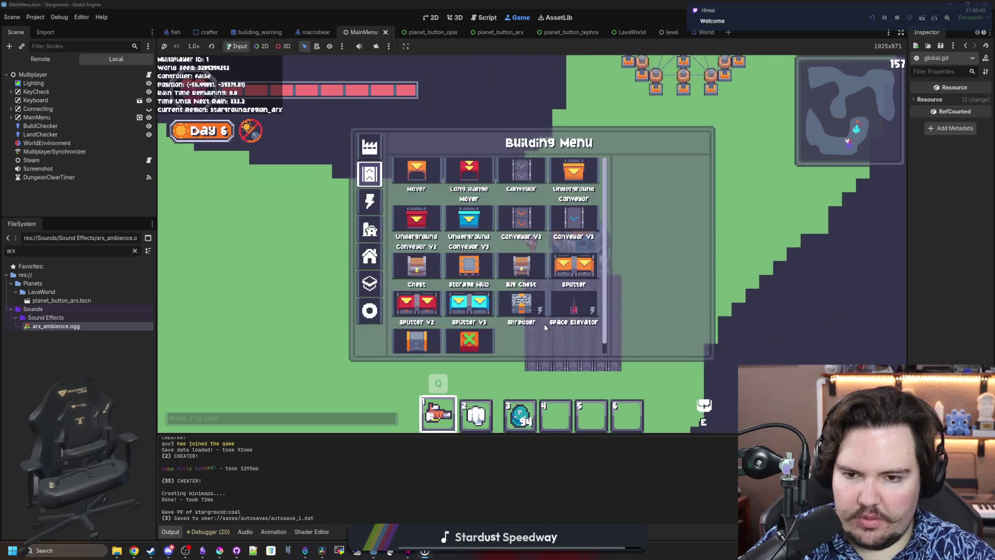
{"action": "left_click", "coordinate": [573, 305]}
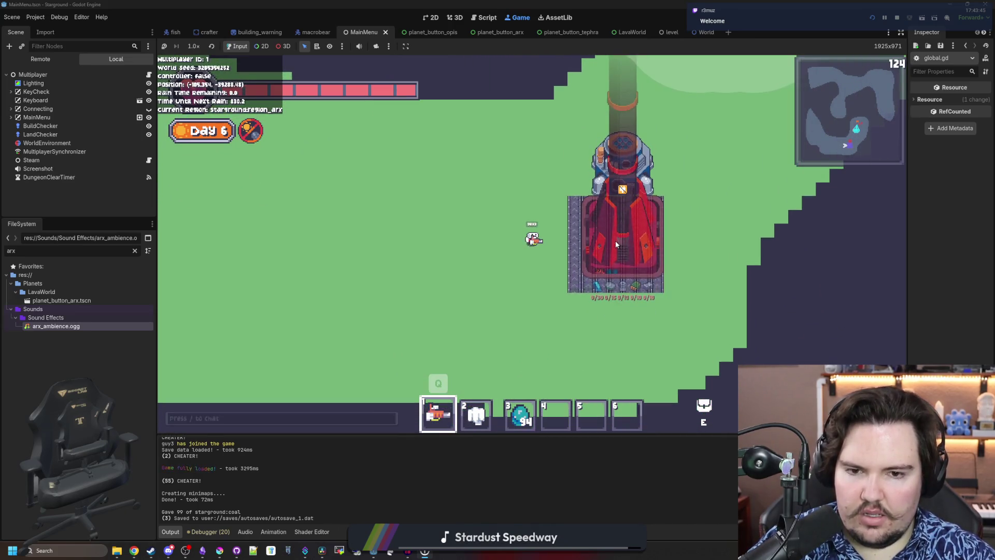
{"action": "left_click", "coordinate": [623, 258]}
{"action": "key", "text": "d"}
{"action": "key", "text": "s"}
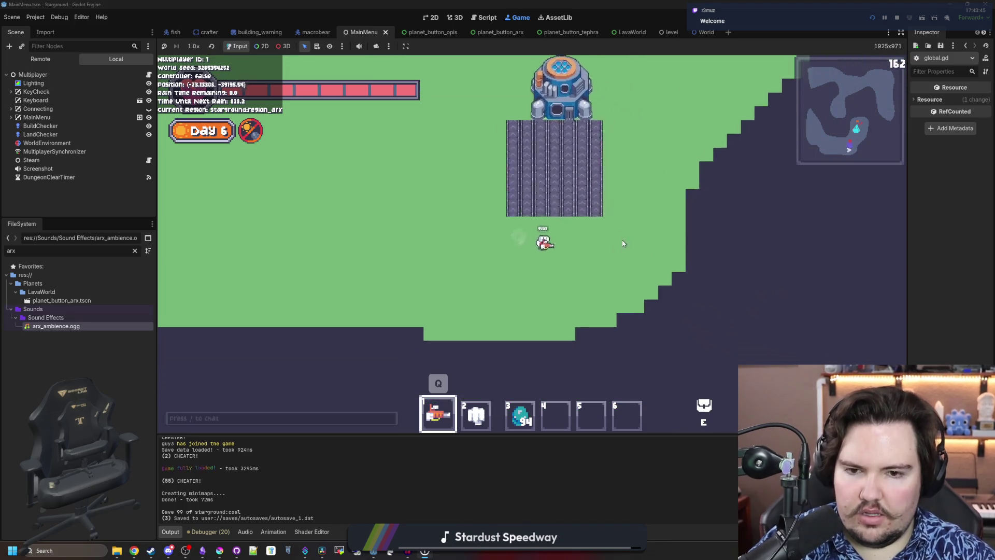
{"action": "key", "text": "w"}
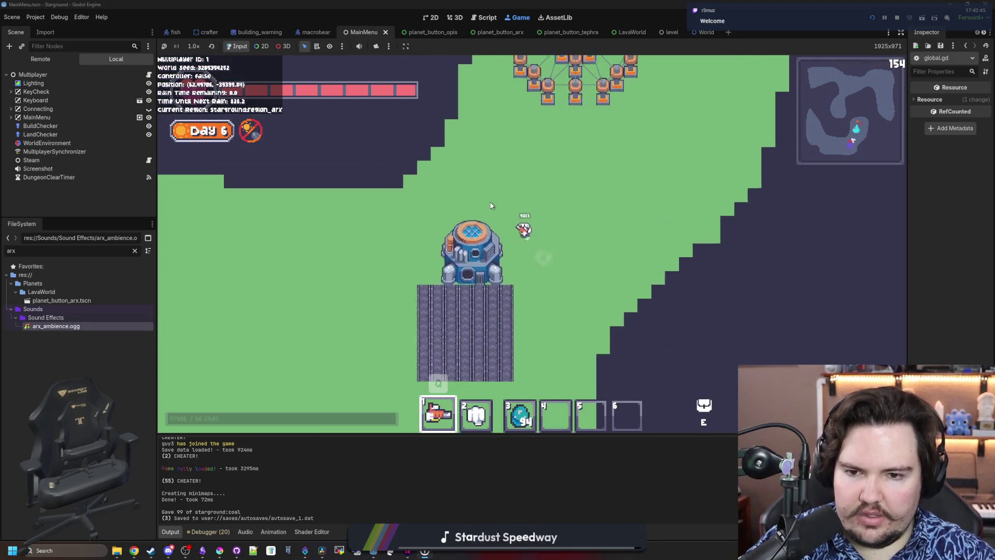
{"action": "key", "text": "s"}
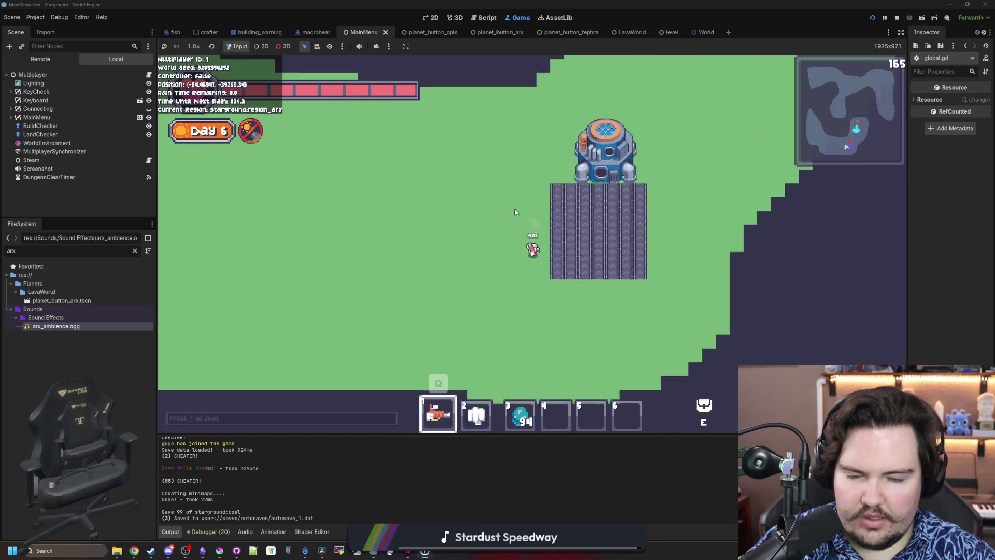
{"action": "key", "text": "d"}
{"action": "key", "text": "w"}
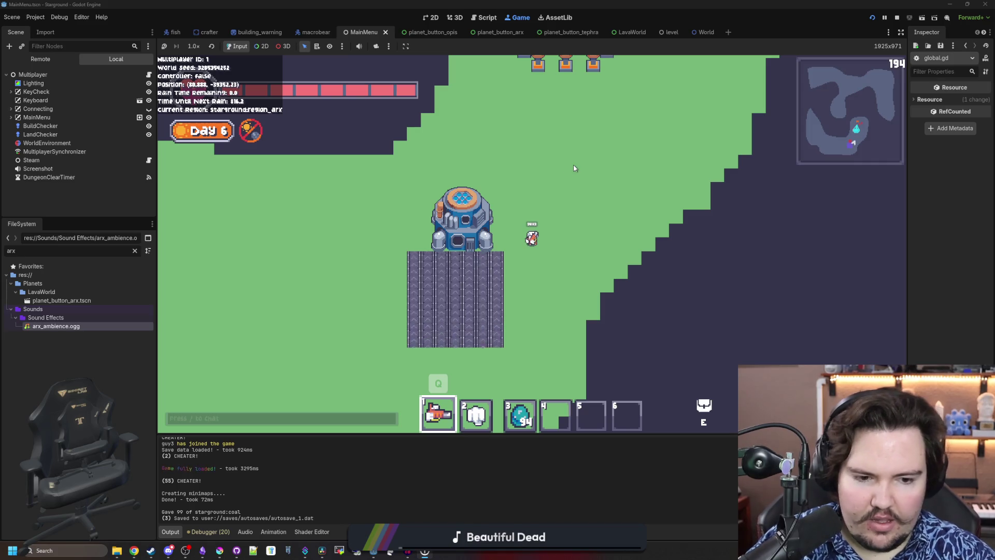
{"action": "scroll", "coordinate": [506, 228], "scroll_direction": "up", "scroll_amount": 1}
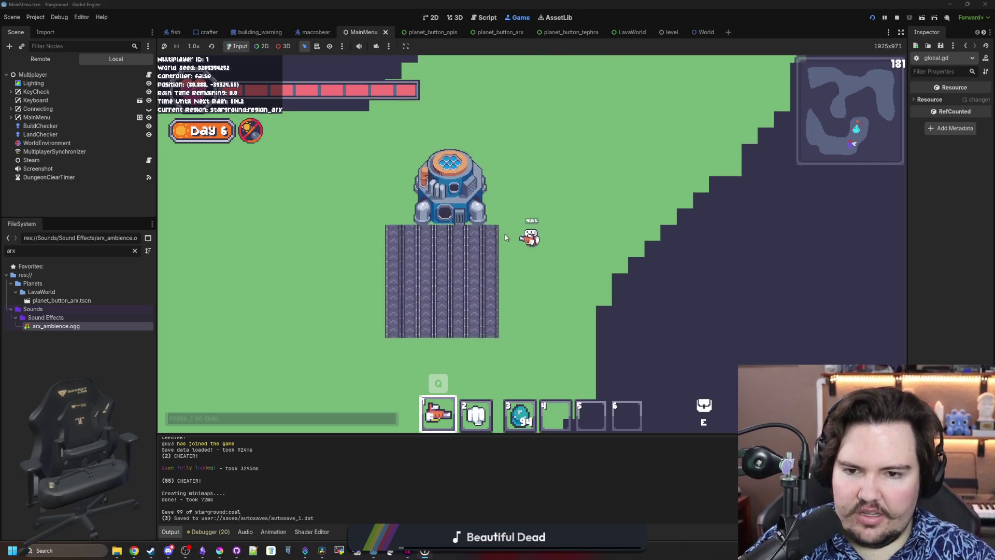
Walk around the Arx base, pick the Space Elevator, then cancel its placement
{"action": "key", "text": "a"}
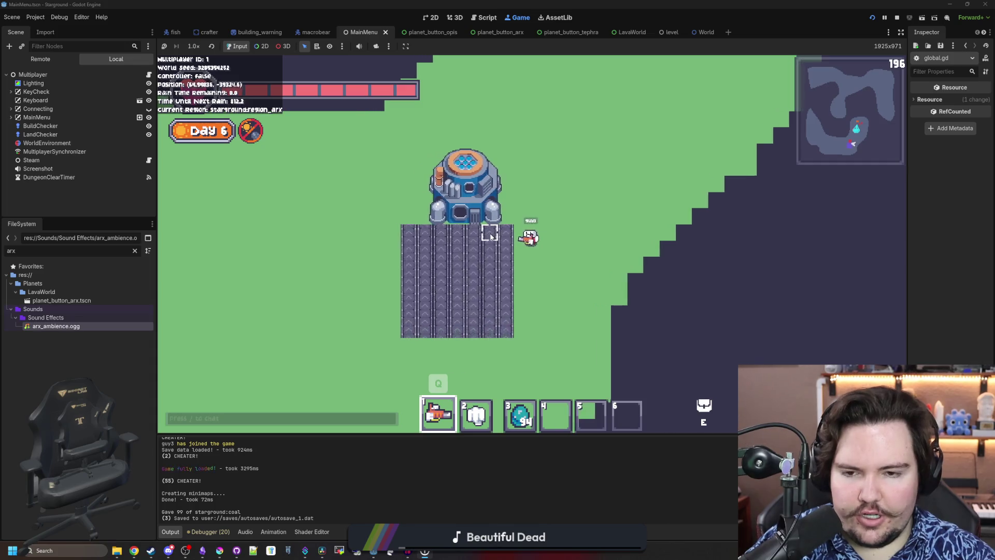
{"action": "key", "text": "d"}
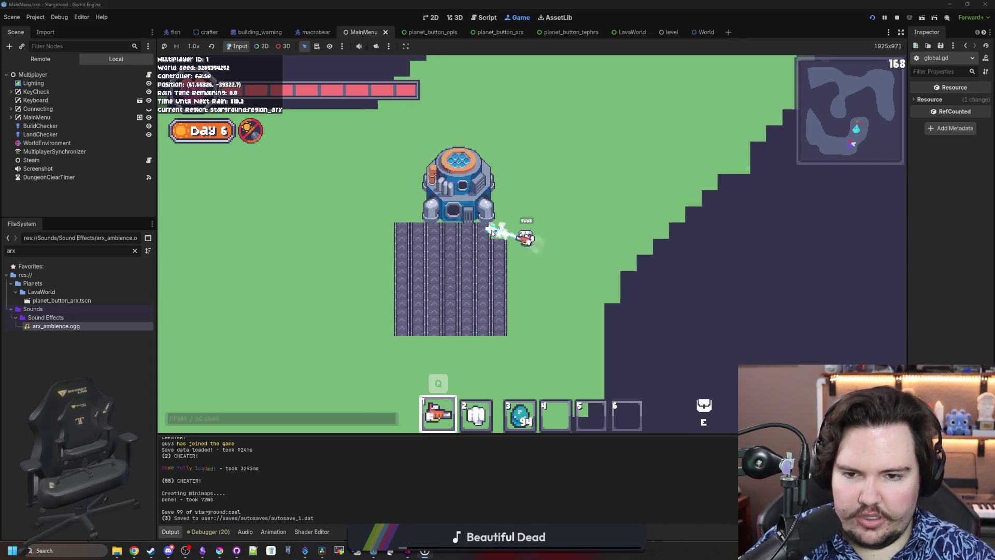
{"action": "key", "text": "a"}
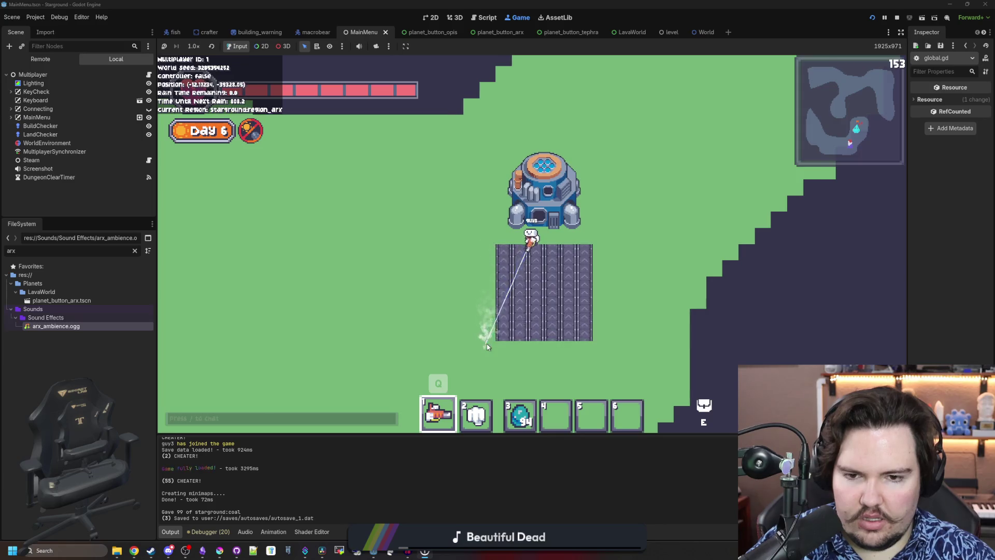
{"action": "key", "text": "d"}
{"action": "key", "text": "b"}
{"action": "left_click", "coordinate": [552, 247]}
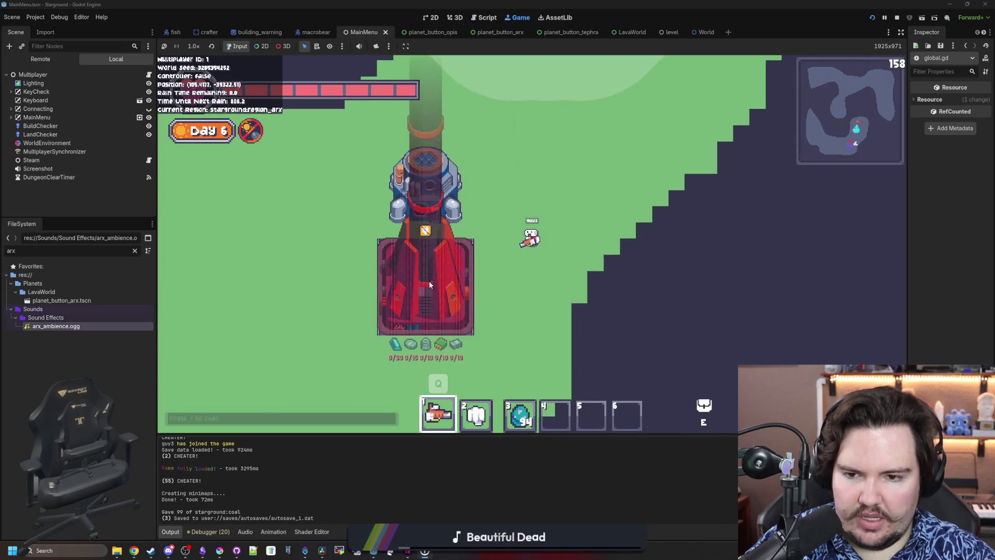
{"action": "key", "text": "d"}
{"action": "key", "text": "b"}
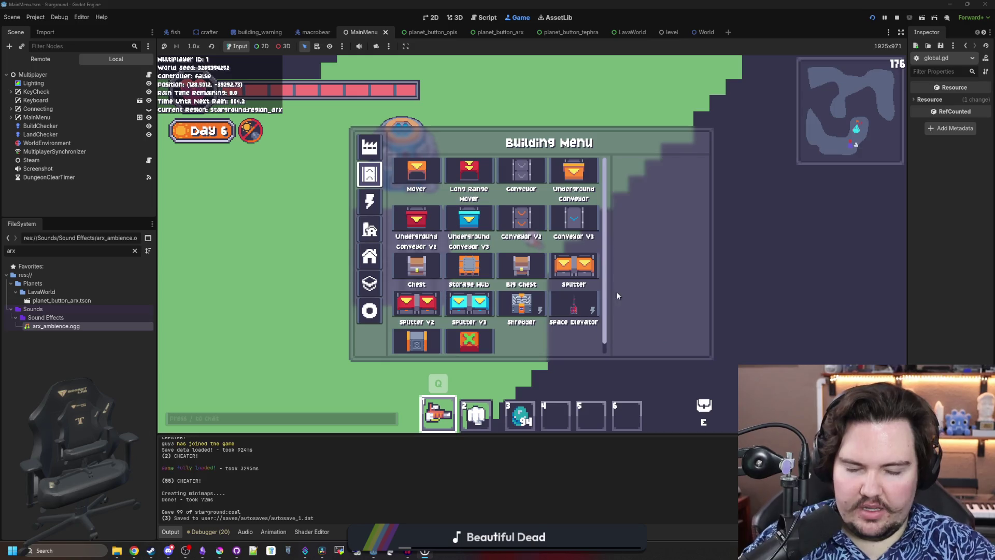
{"action": "left_click", "coordinate": [575, 313]}
{"action": "key", "text": "w"}
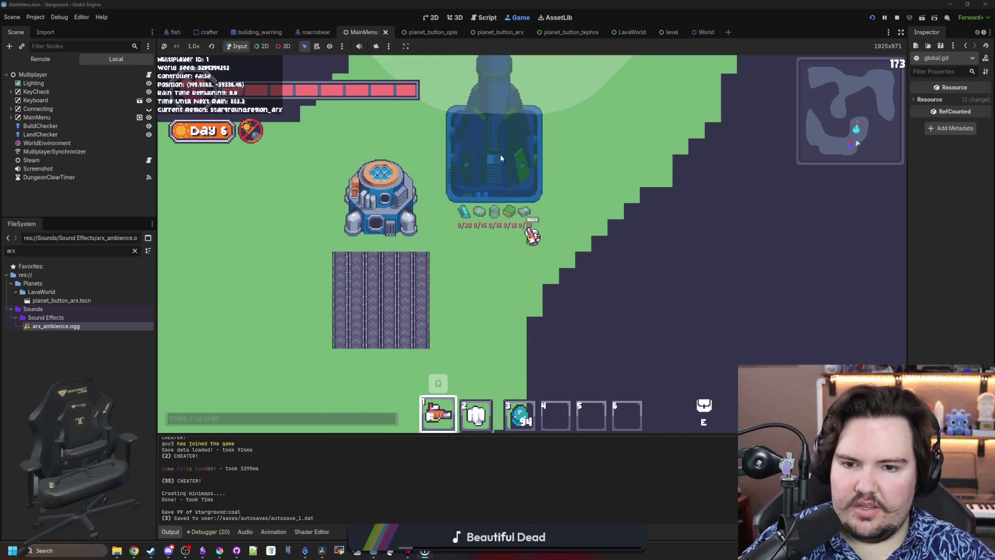
{"action": "right_click", "coordinate": [598, 174]}
Select the Treadmill from the building menu's power category
{"action": "key", "text": "w"}
{"action": "key", "text": "d"}
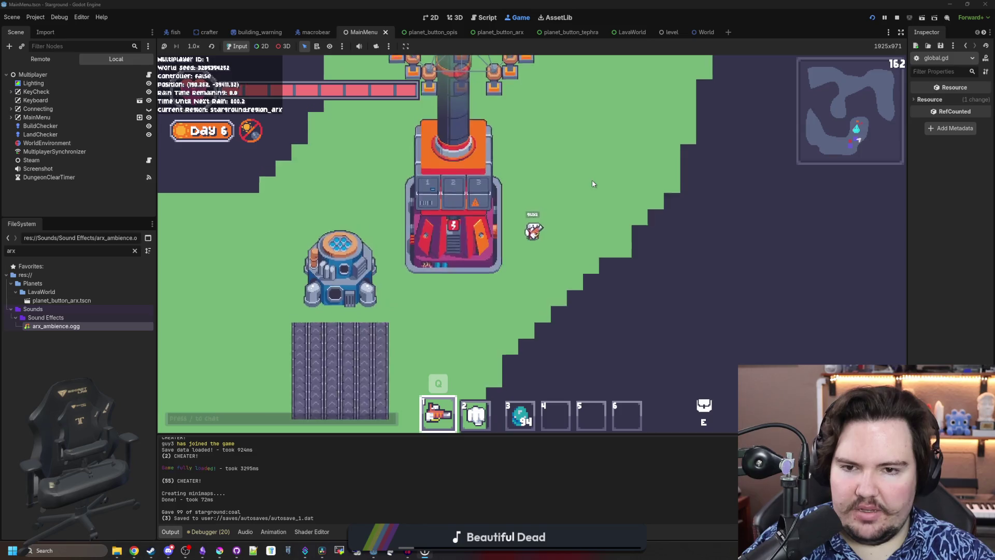
{"action": "key", "text": "b"}
{"action": "key", "text": "a"}
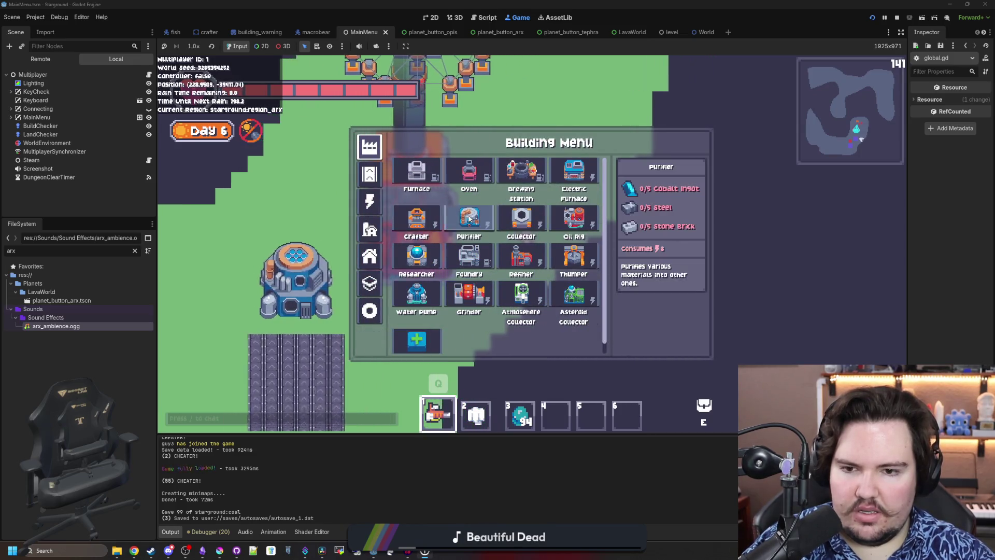
{"action": "key", "text": "s"}
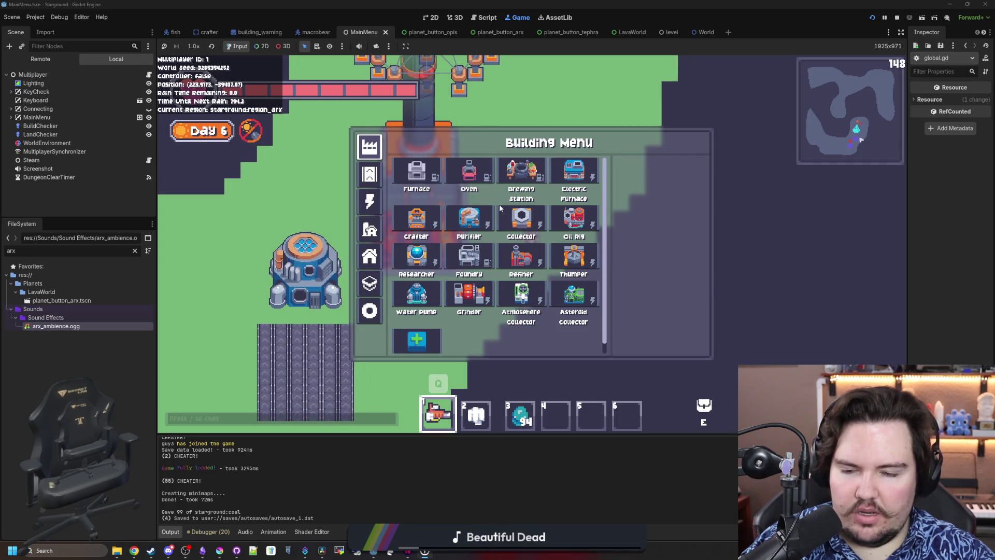
{"action": "left_click", "coordinate": [369, 201]}
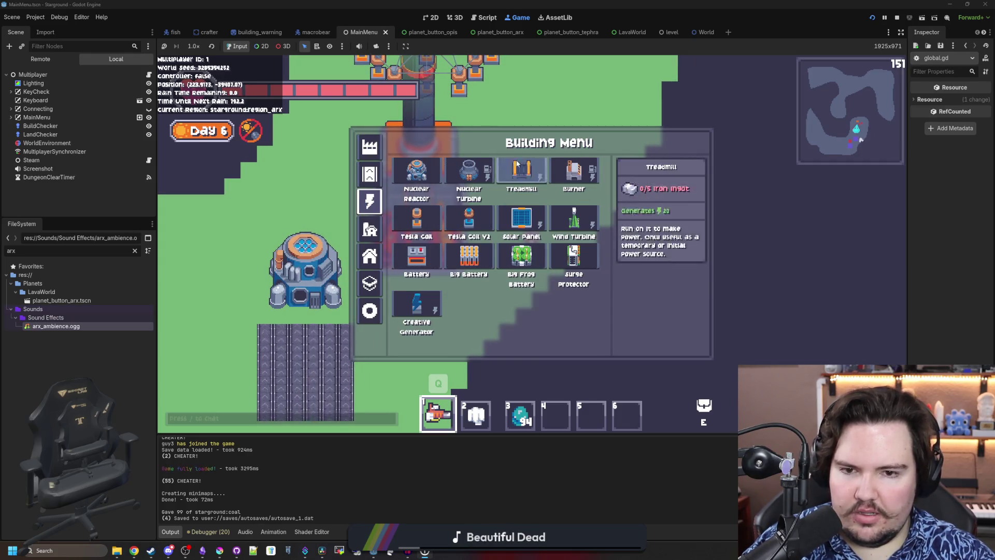
{"action": "left_click", "coordinate": [516, 164]}
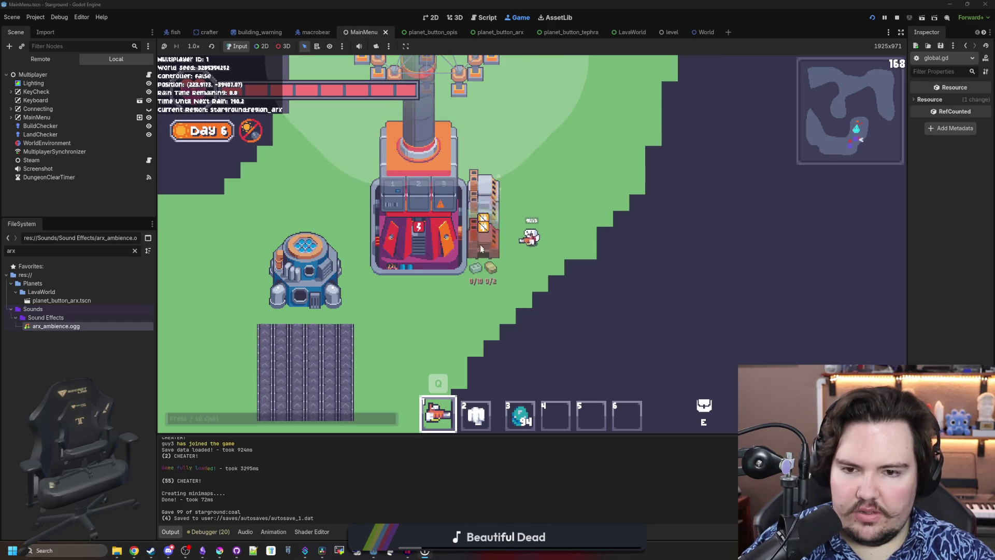
Build a 3x3 treadmill grid beside the red building, then demolish it
{"action": "left_click", "coordinate": [480, 257]}
{"action": "key", "text": "d"}
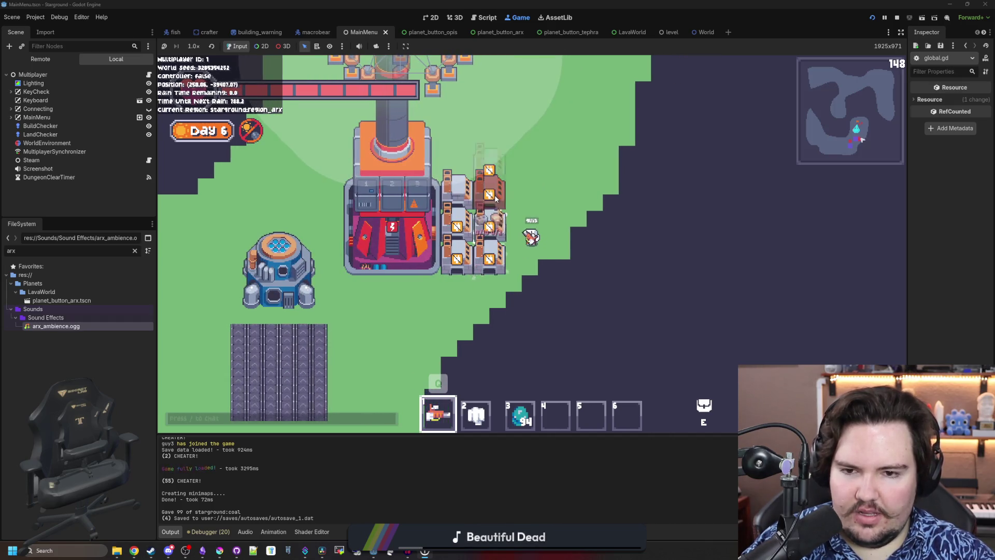
{"action": "left_click", "coordinate": [494, 213]}
{"action": "left_click", "coordinate": [494, 256]}
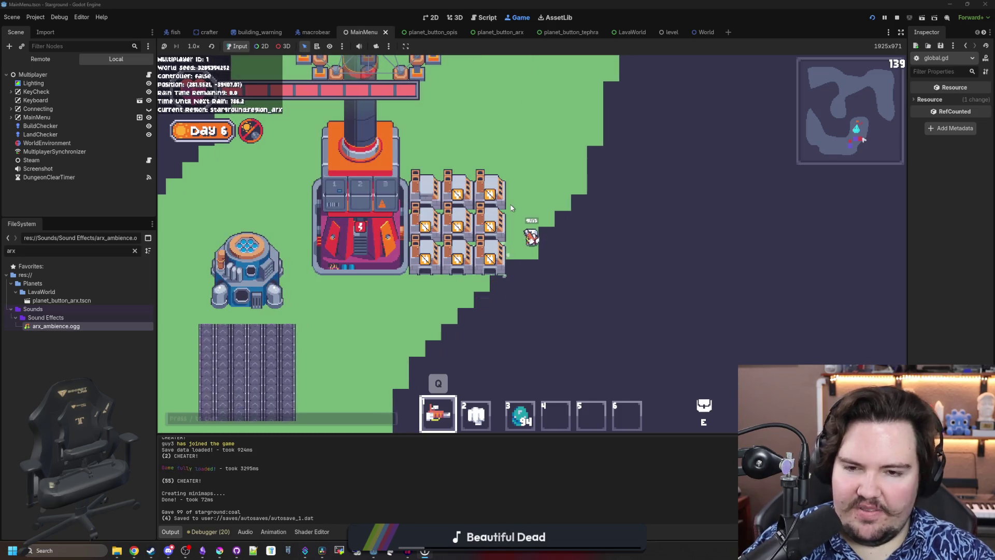
{"action": "key", "text": "a"}
{"action": "left_click_drag", "start_coordinate": [511, 207], "coordinate": [493, 257]}
Walk south, toggle the building menu, then walk north toward the red building and back south
{"action": "key", "text": "s"}
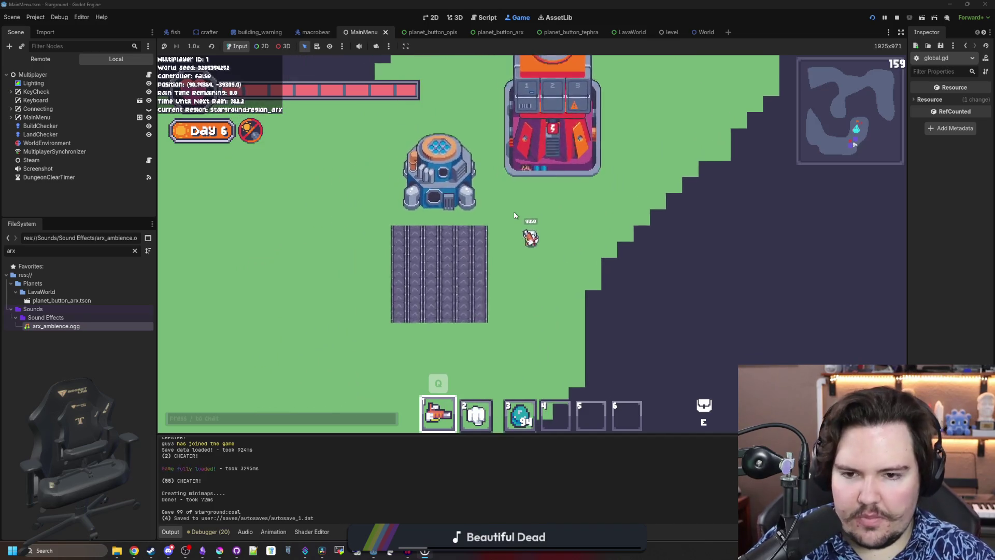
{"action": "key", "text": "b"}
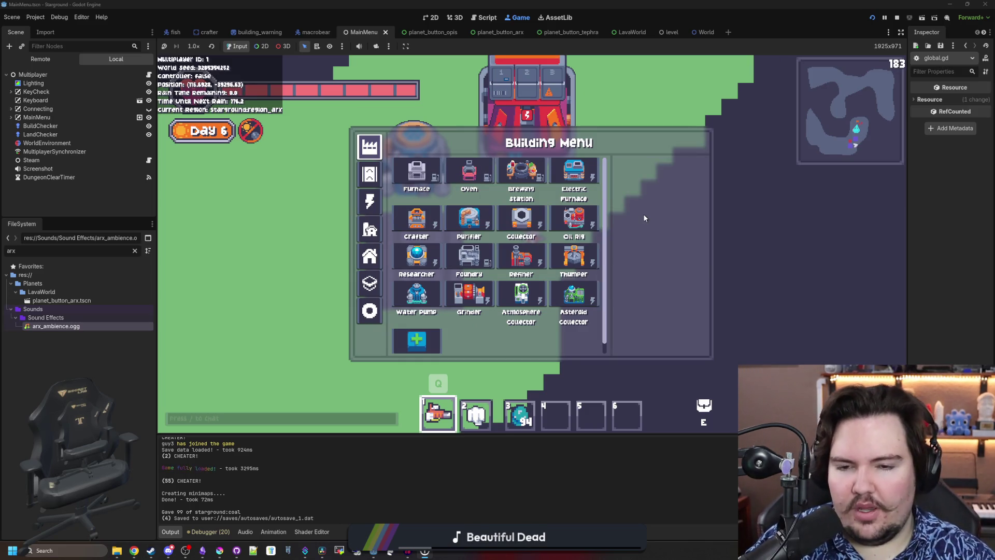
{"action": "key", "text": "b"}
{"action": "key", "text": "w"}
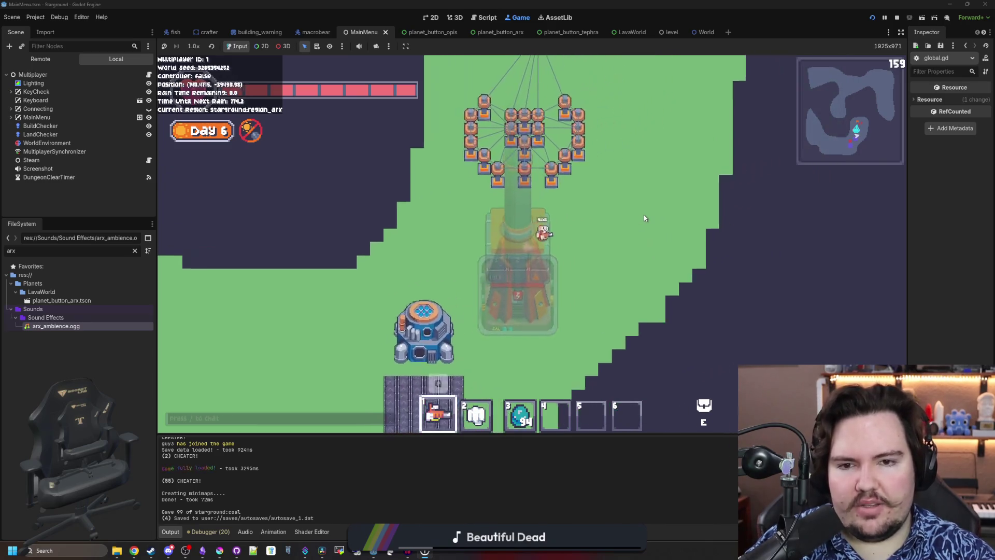
{"action": "key", "text": "w"}
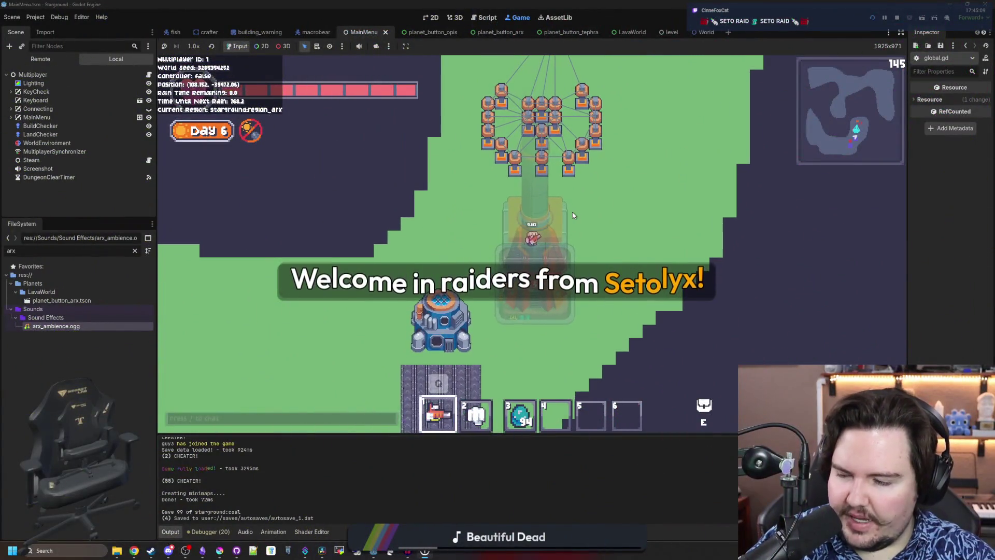
{"action": "key", "text": "w"}
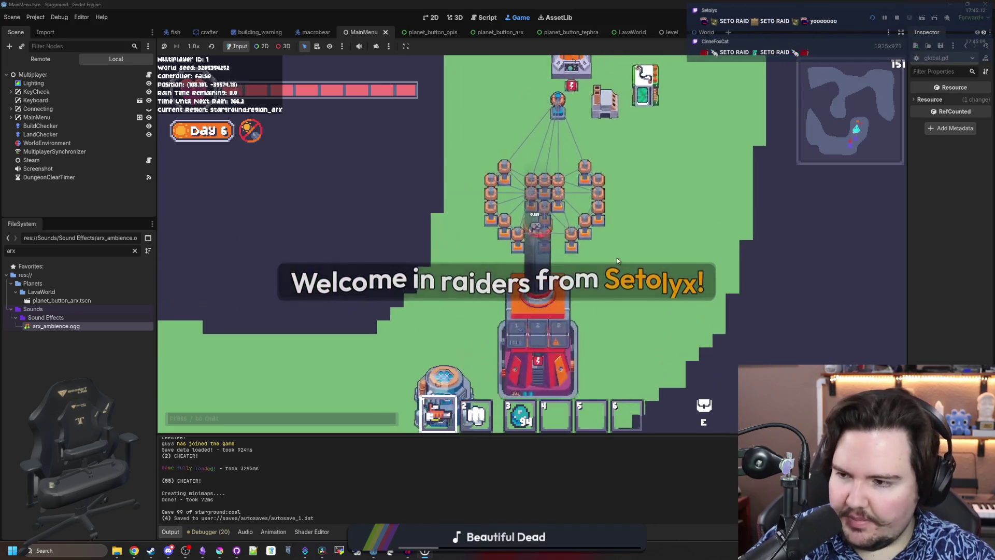
{"action": "key", "text": "d"}
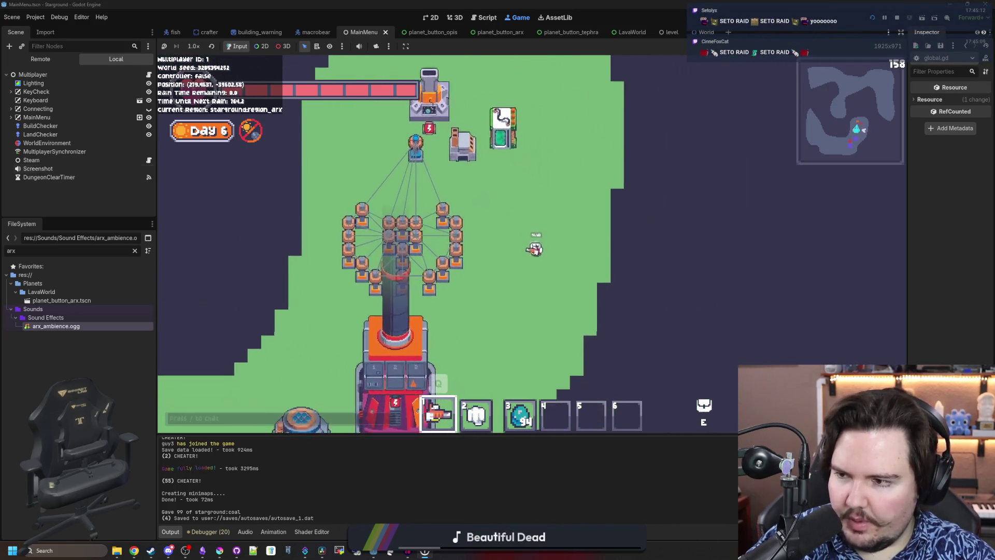
{"action": "key", "text": "s"}
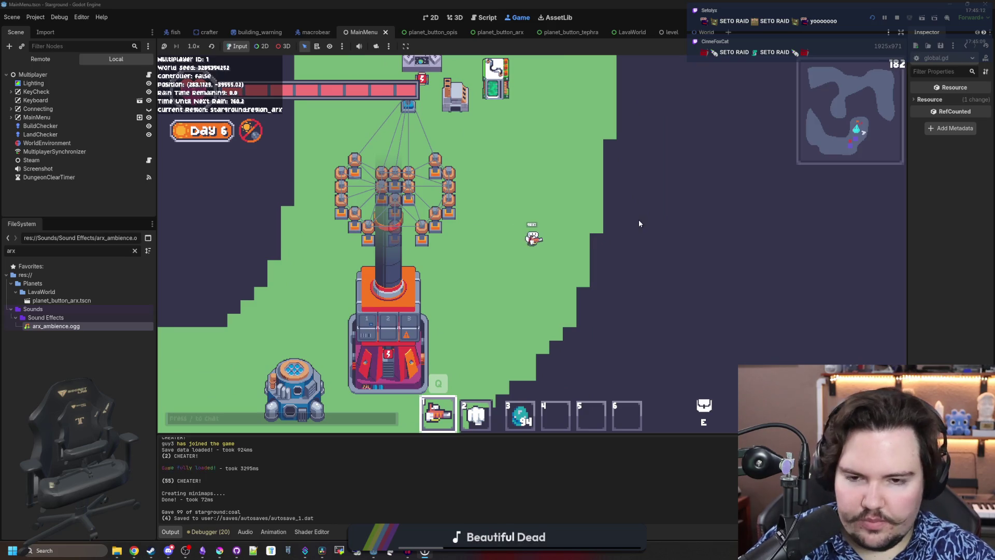
{"action": "key", "text": "a"}
{"action": "key", "text": "s"}
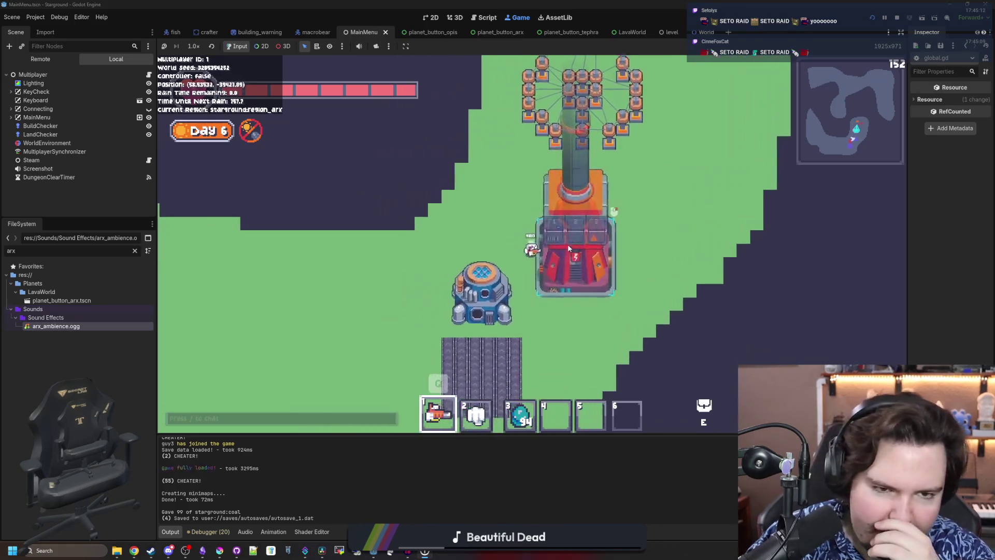
{"action": "key", "text": "s"}
Keep circling the base north-east, north-west and west while the ambience plays
{"action": "key", "text": "d"}
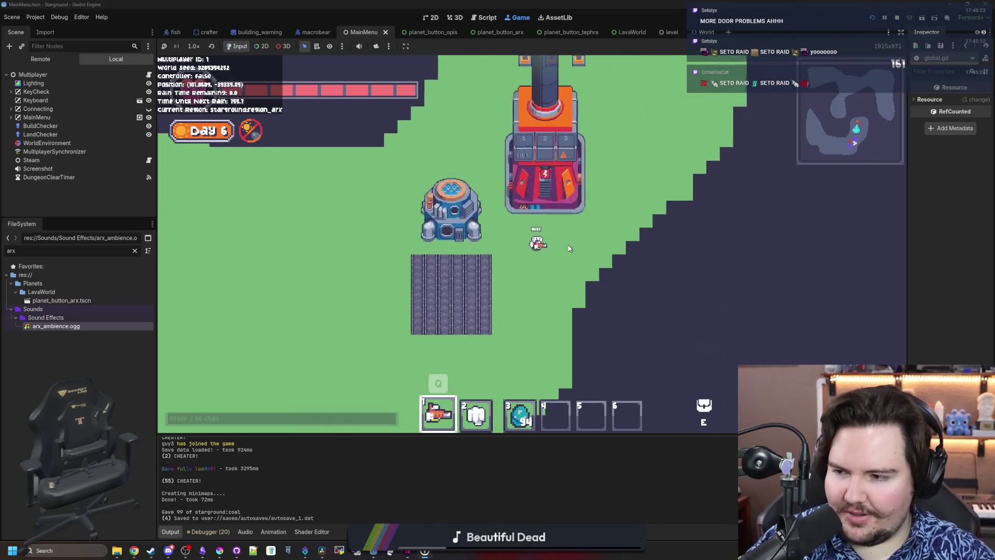
{"action": "key", "text": "w"}
{"action": "key", "text": "d"}
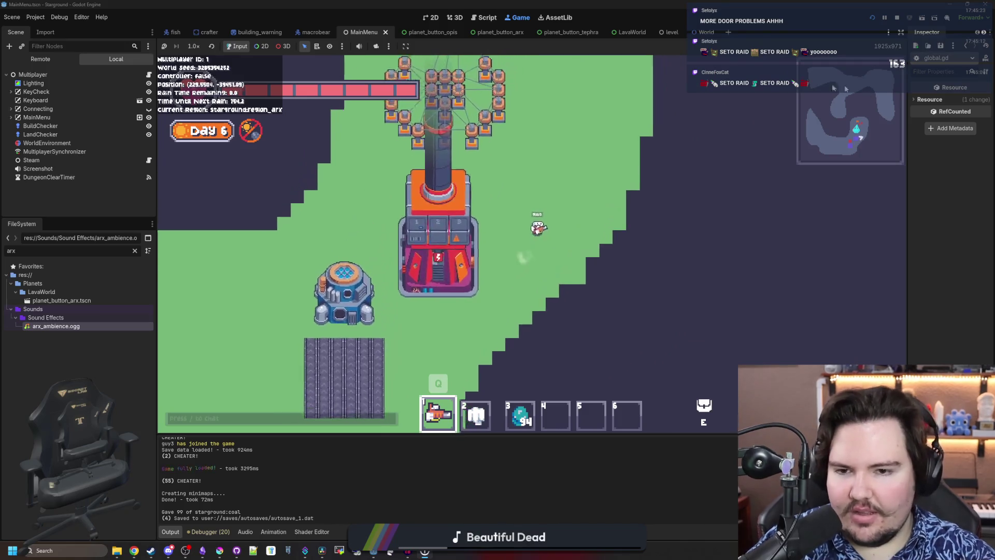
{"action": "key", "text": "w"}
{"action": "key", "text": "a"}
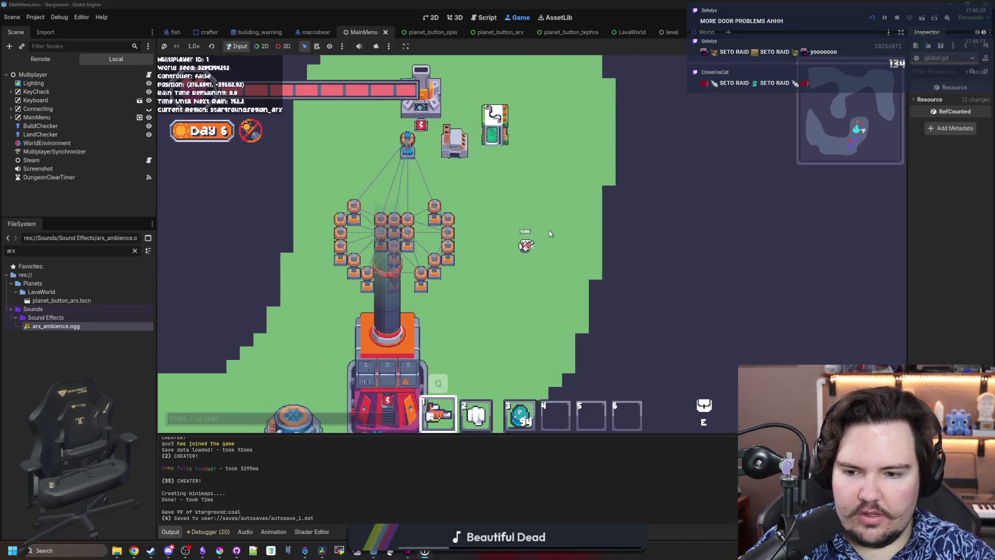
{"action": "key", "text": "s"}
{"action": "key", "text": "a"}
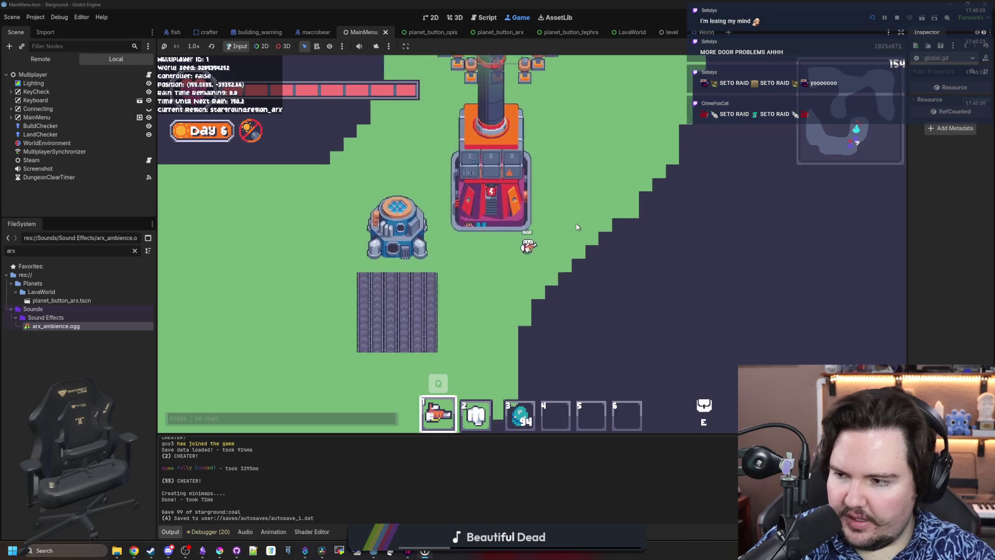
{"action": "scroll", "coordinate": [568, 255], "scroll_direction": "up", "scroll_amount": 5}
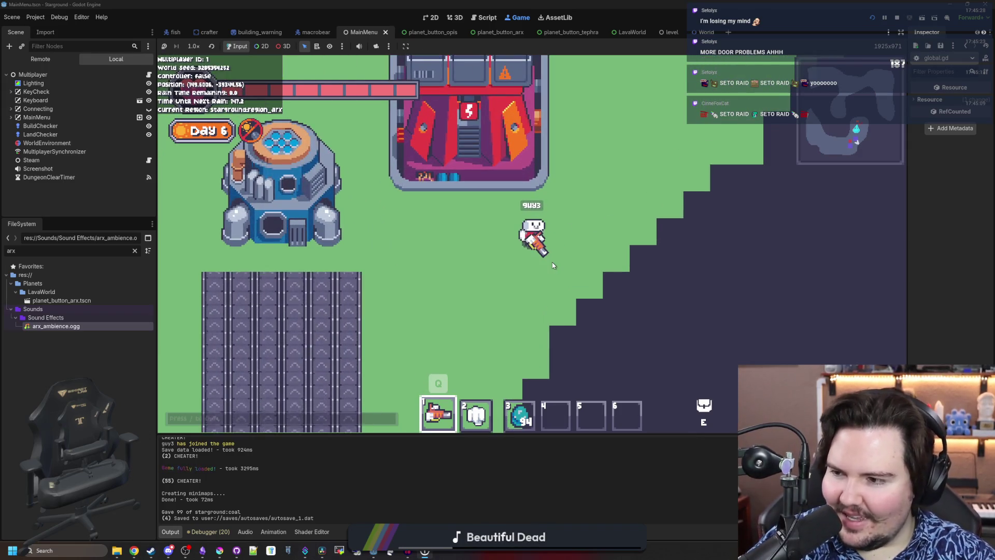
{"action": "key", "text": "a"}
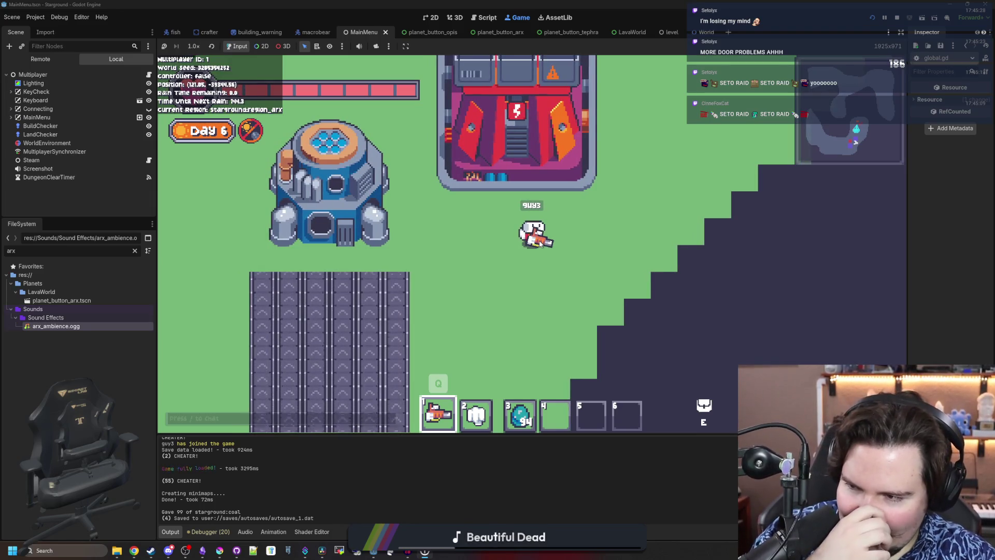
{"action": "scroll", "coordinate": [552, 249], "scroll_direction": "down", "scroll_amount": 5}
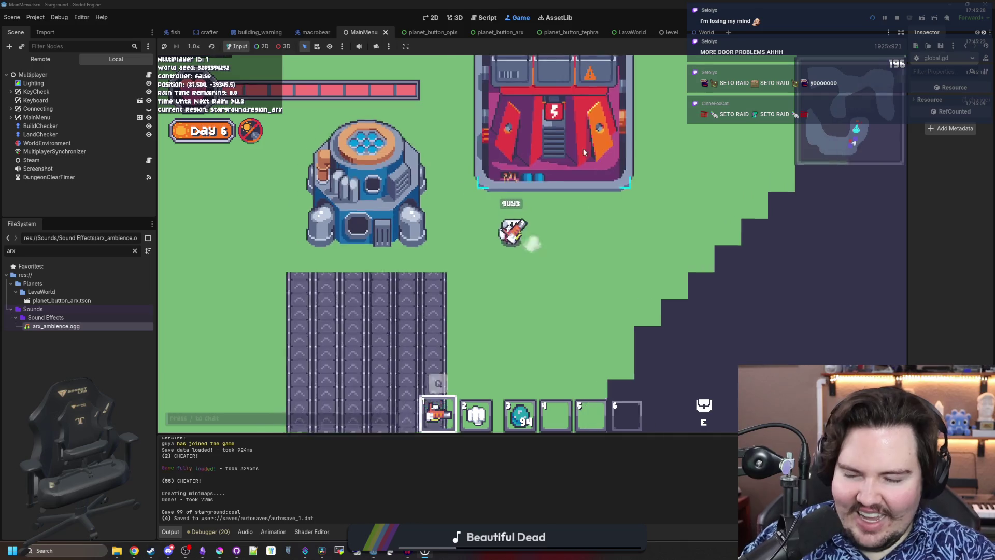
{"action": "key", "text": "w"}
{"action": "key", "text": "a"}
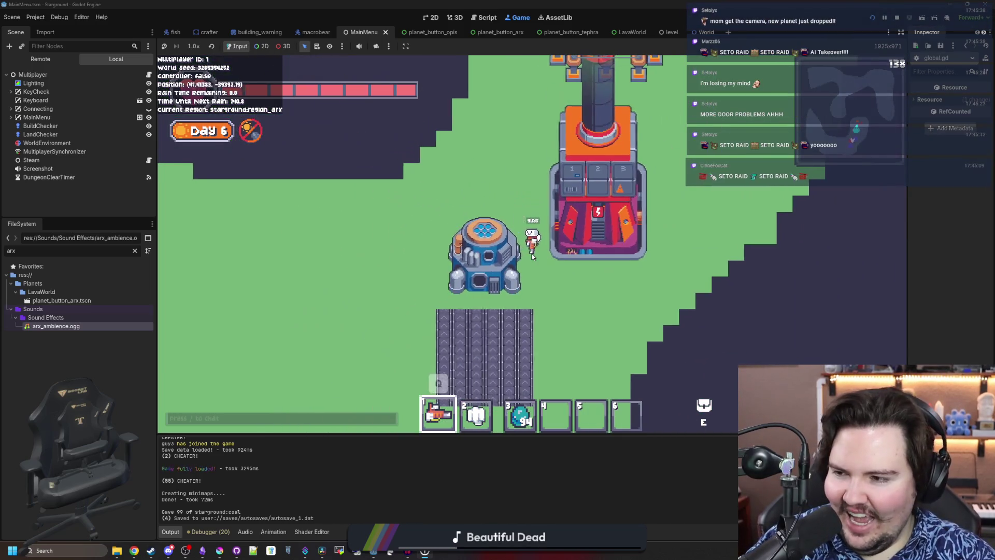
{"action": "key", "text": "d"}
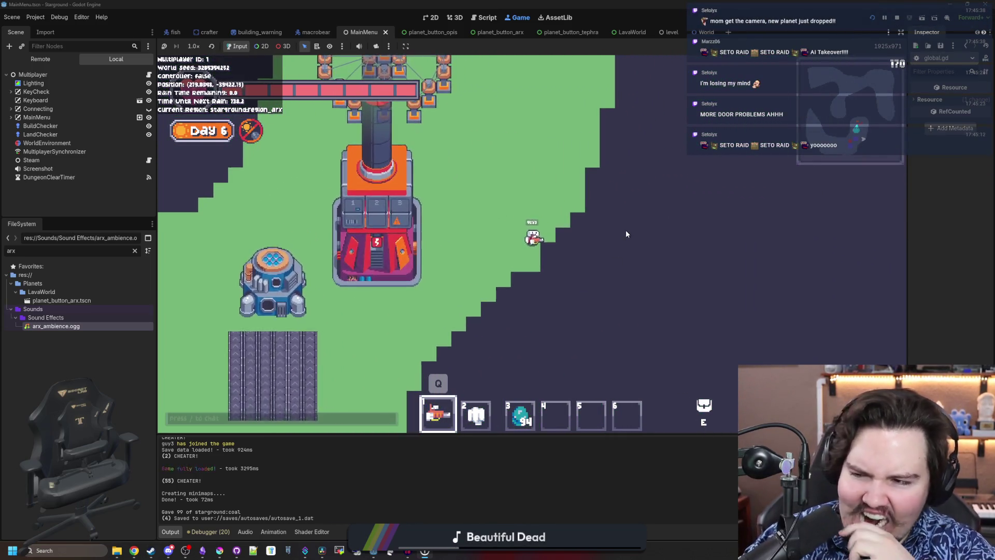
{"action": "key", "text": "a"}
{"action": "key", "text": "s"}
Walk past the base to the Nuclear Reactor and open its panel with the inventory
{"action": "key", "text": "w"}
{"action": "key", "text": "a"}
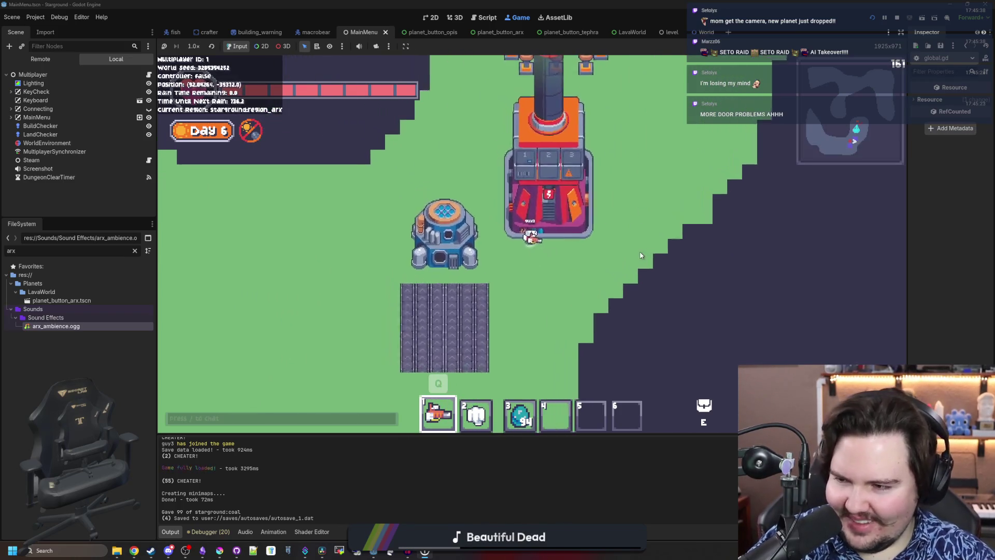
{"action": "key", "text": "d"}
{"action": "key", "text": "w"}
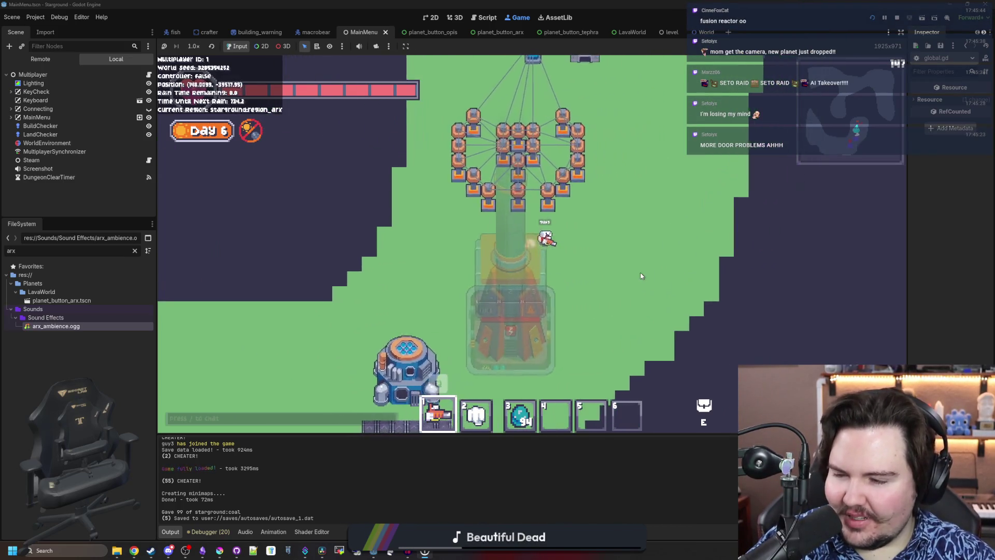
{"action": "key", "text": "s"}
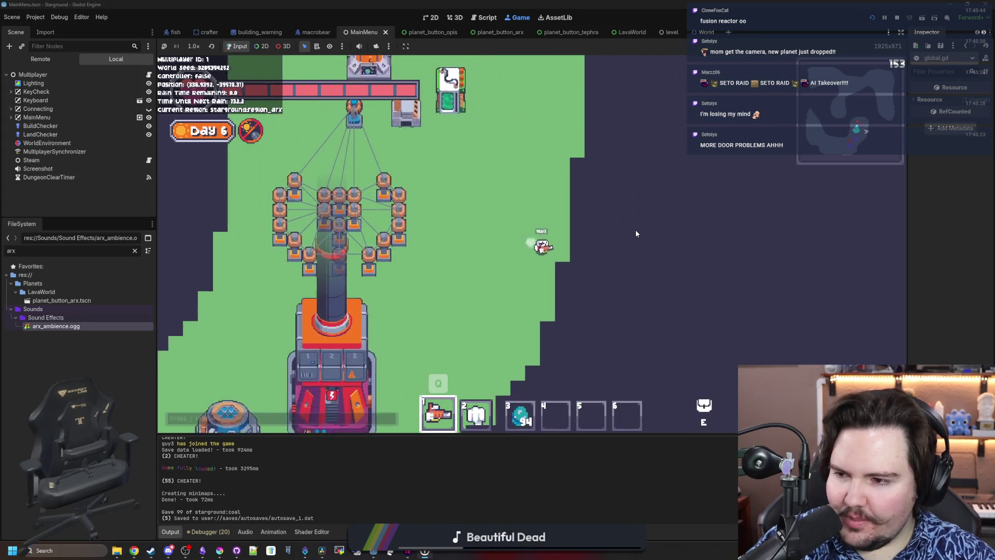
{"action": "key", "text": "a"}
{"action": "key", "text": "s"}
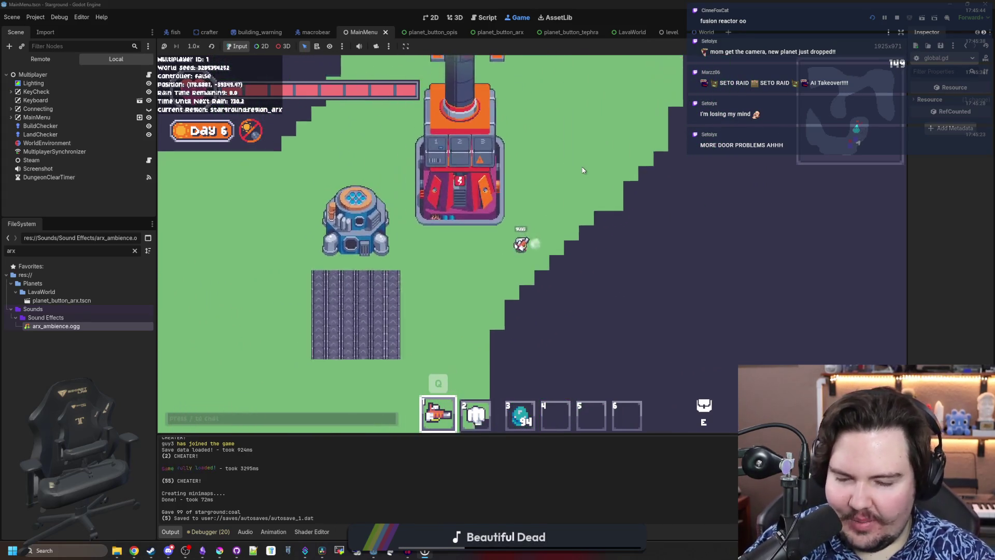
{"action": "key", "text": "d"}
{"action": "key", "text": "w"}
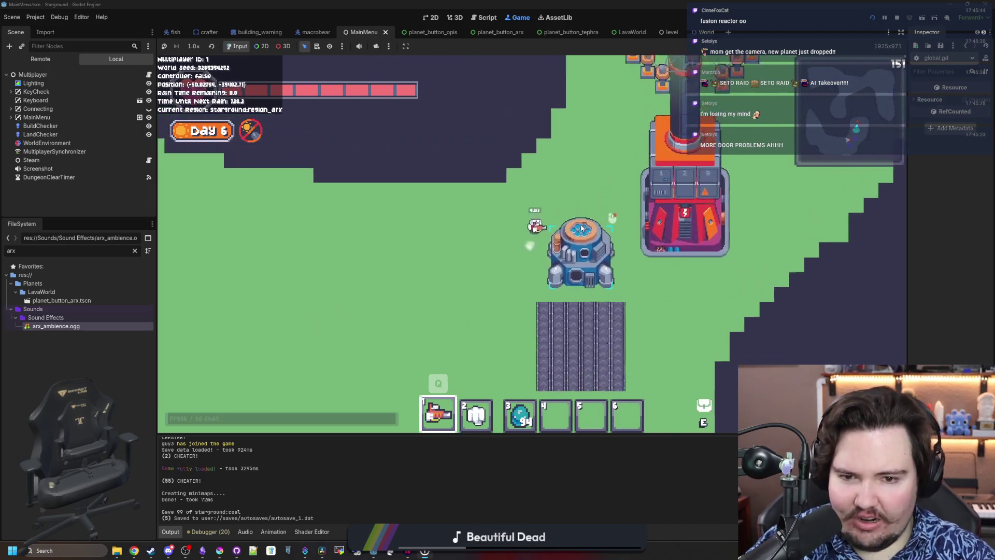
{"action": "left_click", "coordinate": [558, 285]}
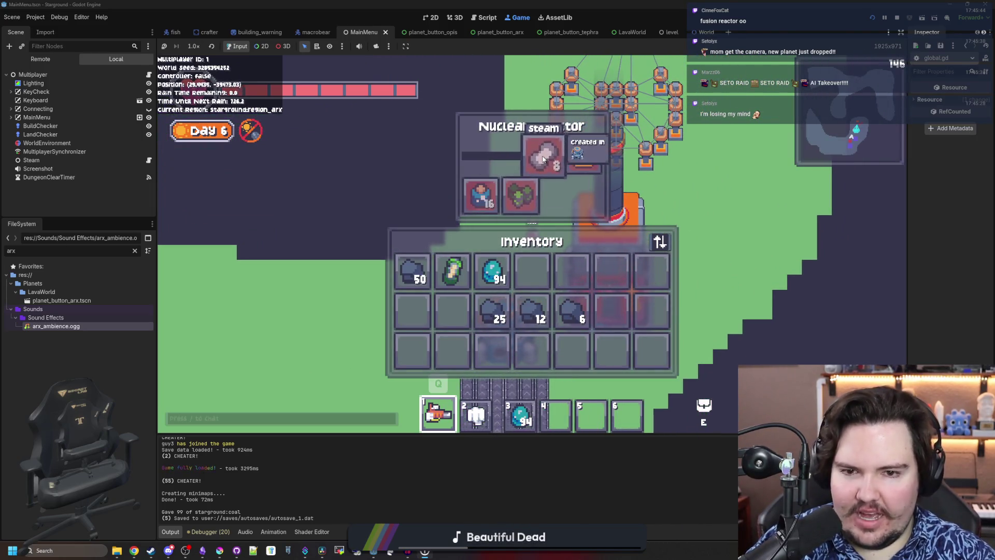
{"action": "key", "text": "e"}
{"action": "key", "text": "d"}
{"action": "key", "text": "s"}
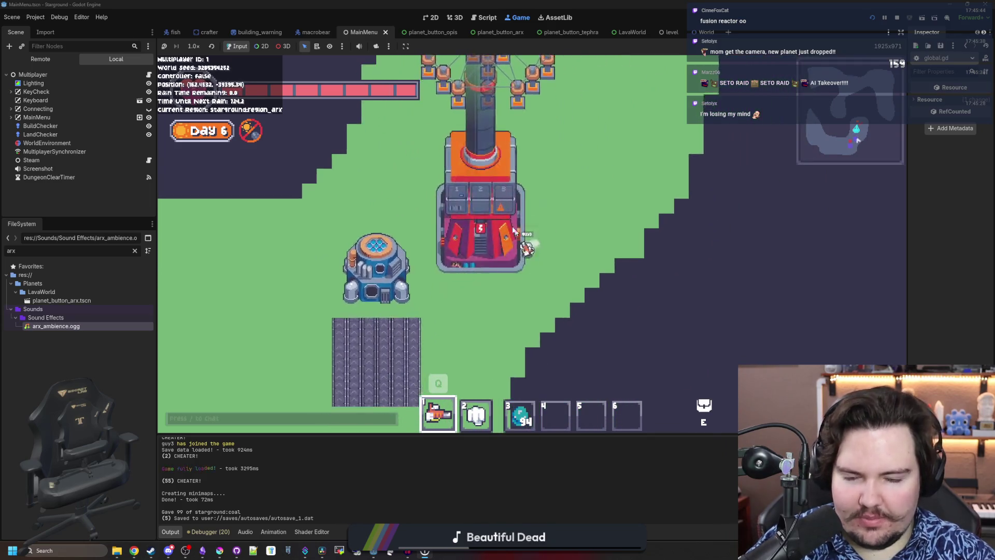
{"action": "key", "text": "a"}
{"action": "scroll", "coordinate": [476, 253], "scroll_direction": "down", "scroll_amount": 2}
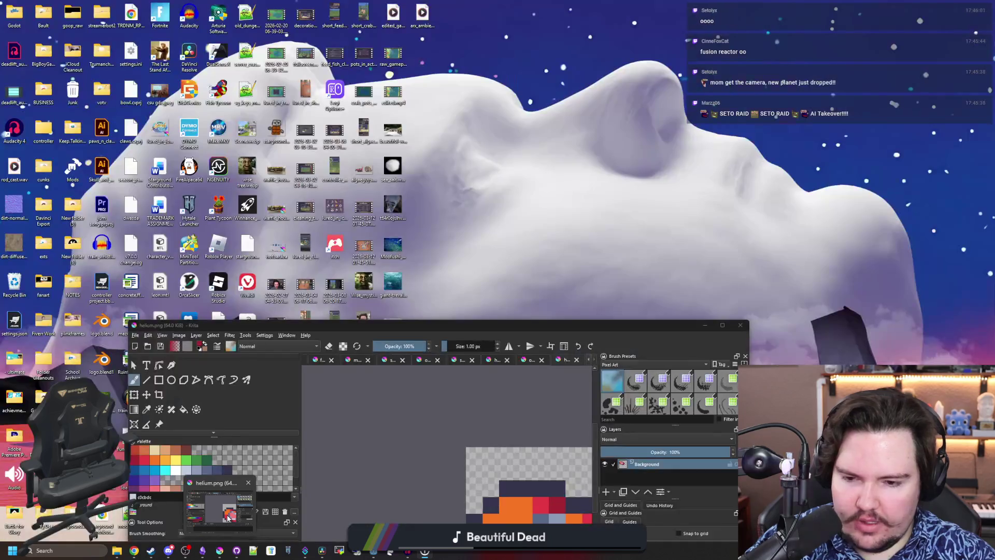
{"action": "left_click", "coordinate": [219, 508]}
{"action": "key", "text": "alt+Tab"}
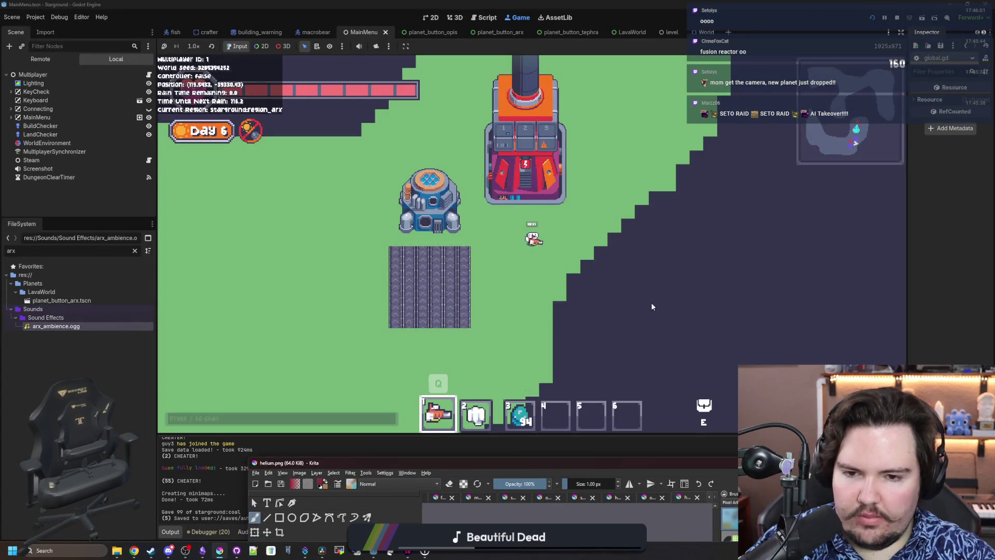
{"action": "key", "text": "w"}
{"action": "key", "text": "d"}
{"action": "key", "text": "w"}
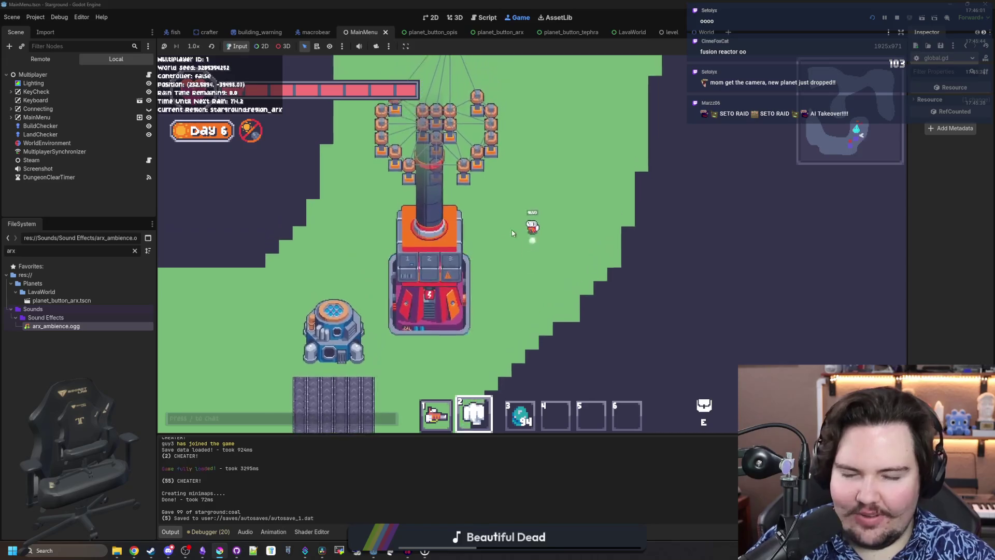
{"action": "key", "text": "w"}
{"action": "key", "text": "d"}
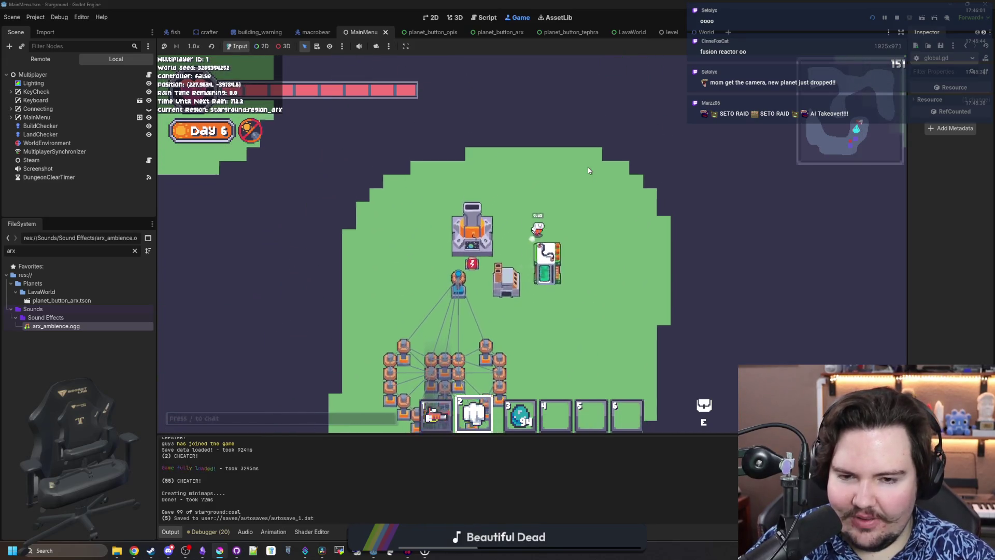
{"action": "key", "text": "s"}
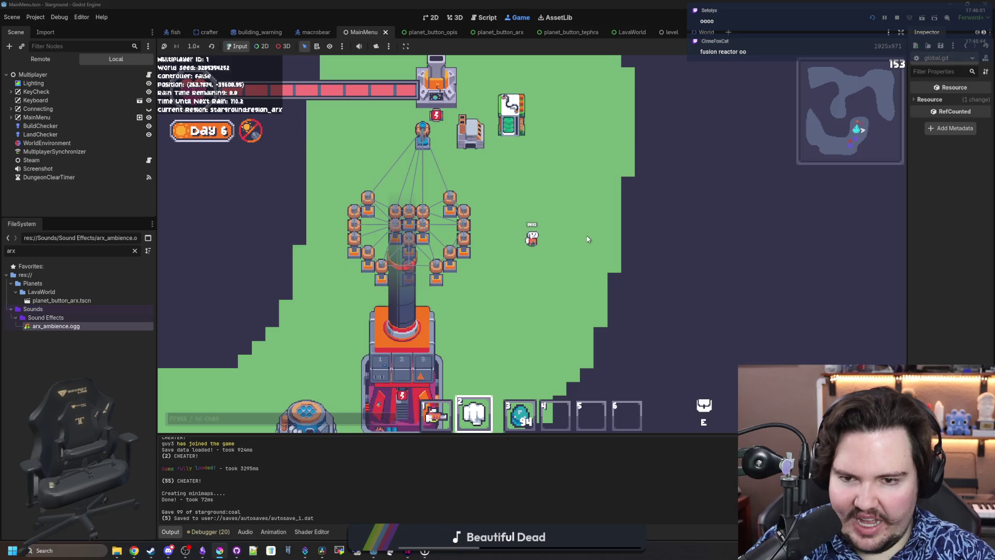
Equip the flashlight and walk up-right and down-left around the Arx base
{"action": "key", "text": "1"}
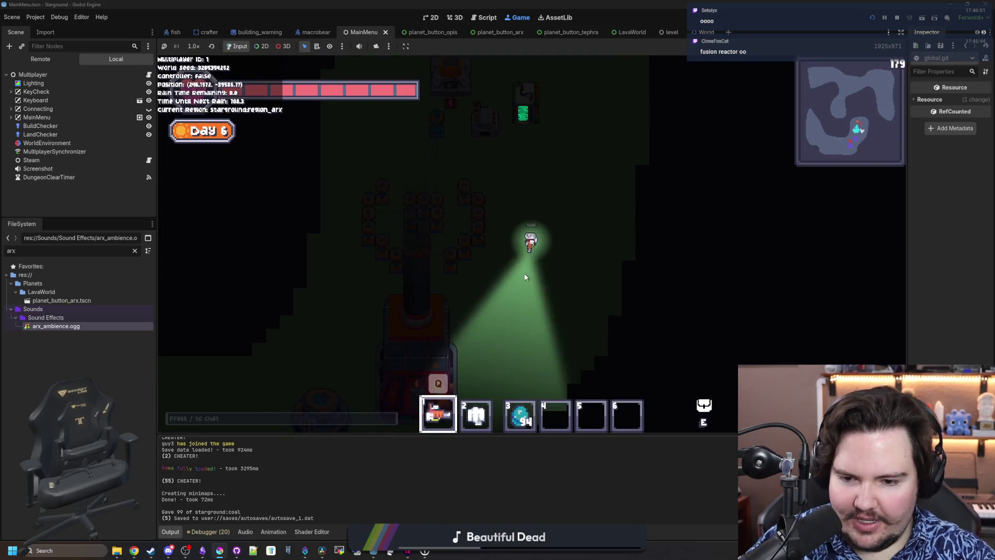
{"action": "key", "text": "a"}
{"action": "key", "text": "w"}
{"action": "key", "text": "d"}
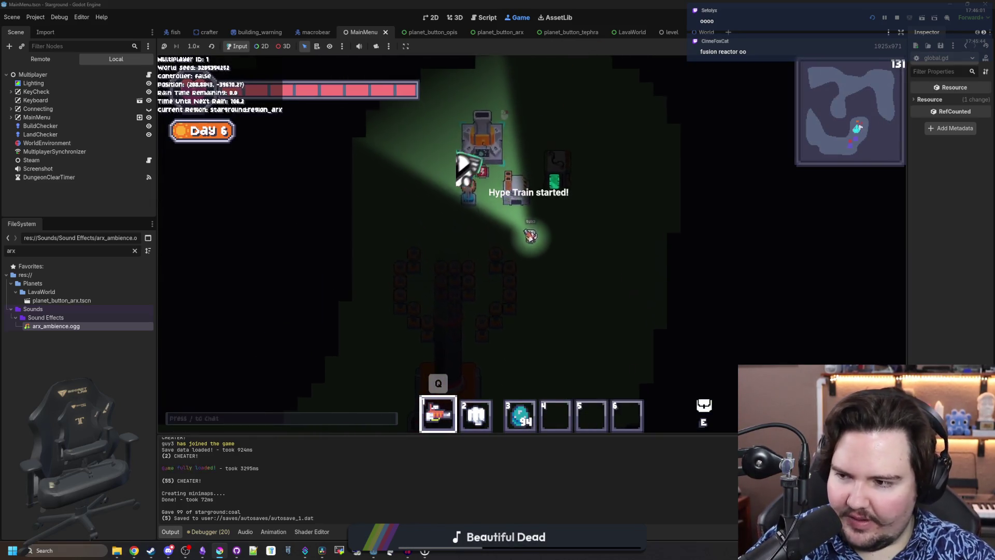
{"action": "key", "text": "s"}
{"action": "key", "text": "a"}
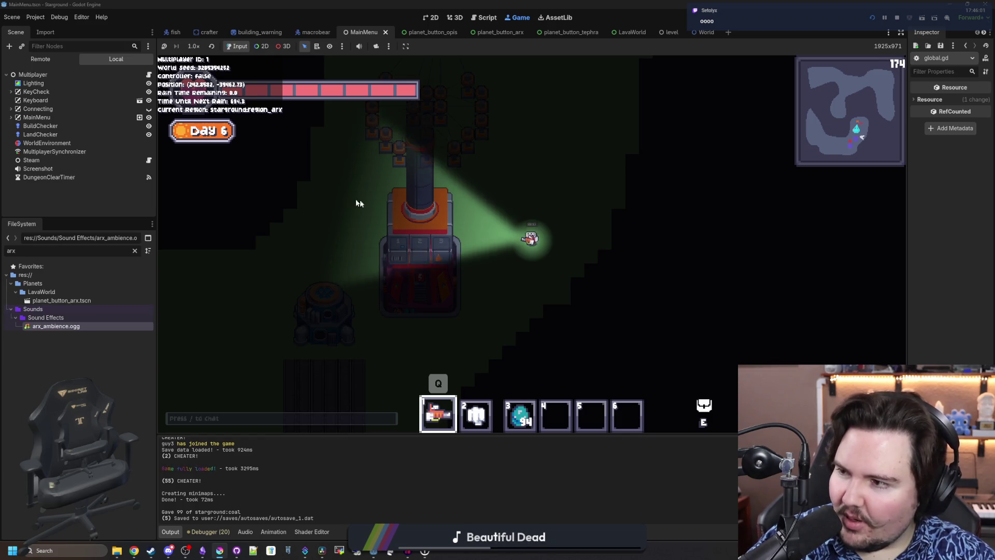
{"action": "key", "text": "a"}
{"action": "key", "text": "s"}
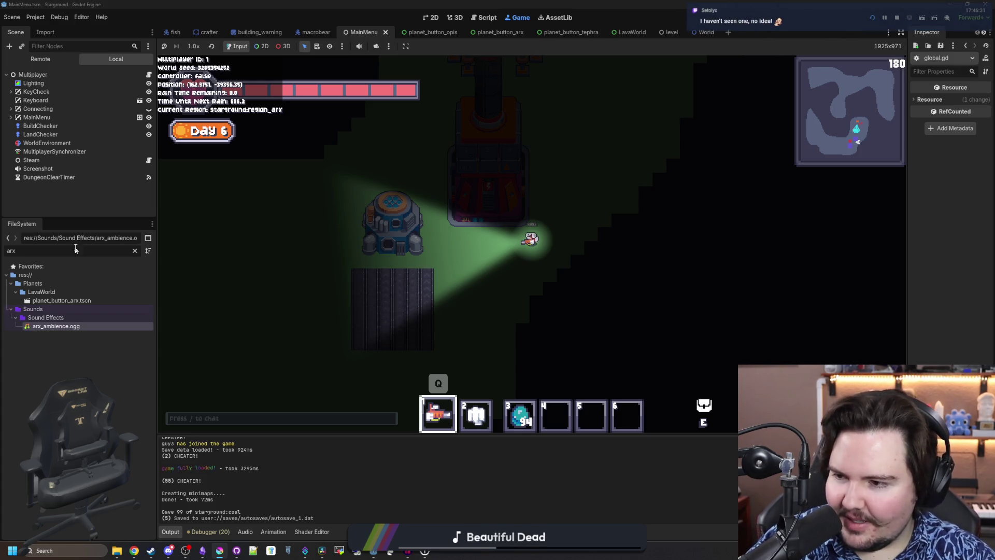
{"action": "key", "text": "a"}
{"action": "key", "text": "s"}
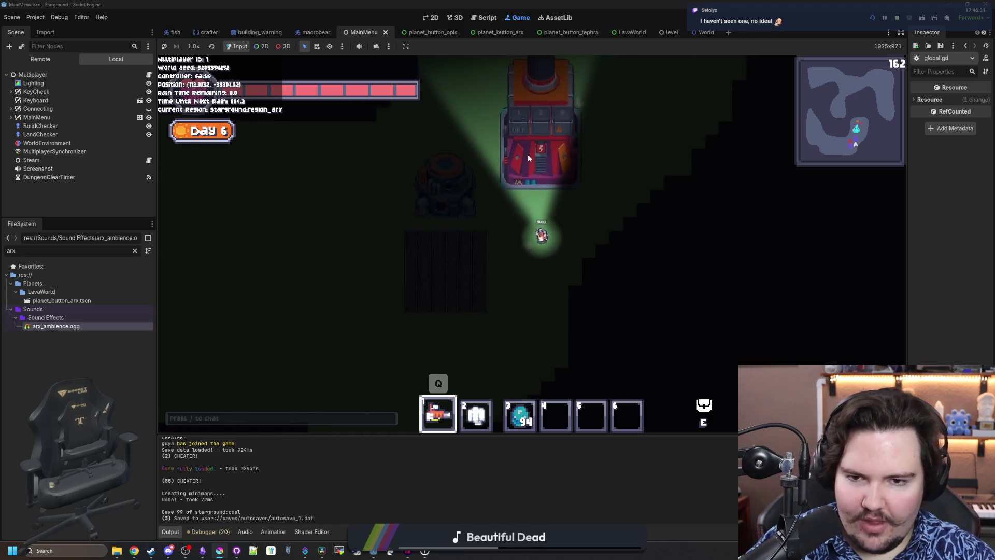
{"action": "key", "text": "d"}
{"action": "key", "text": "w"}
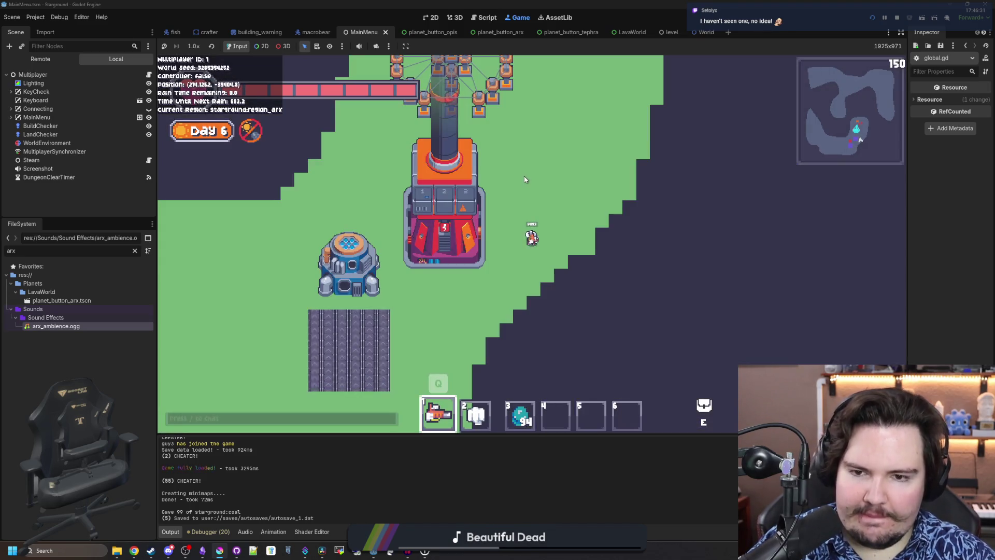
{"action": "key", "text": "w"}
{"action": "key", "text": "d"}
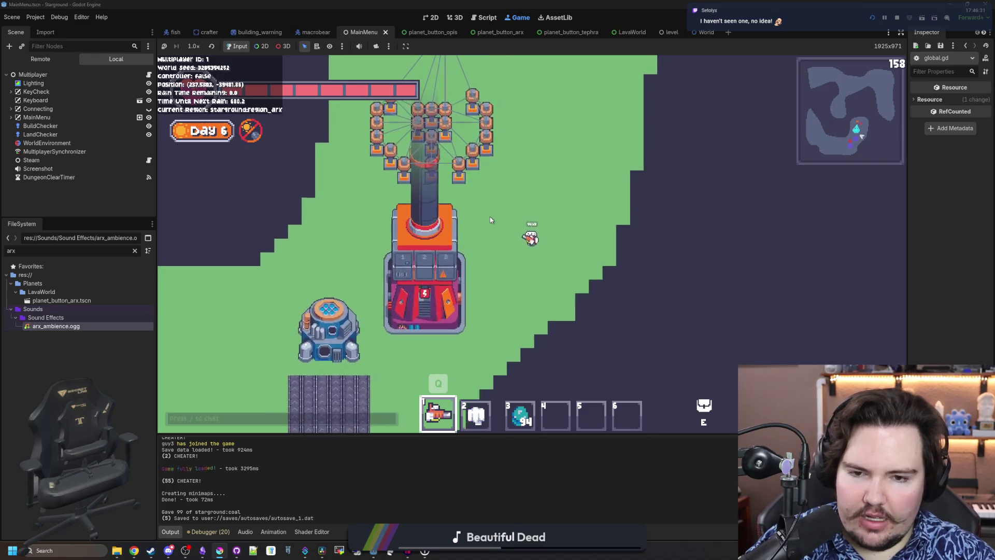
{"action": "key", "text": "a"}
{"action": "key", "text": "s"}
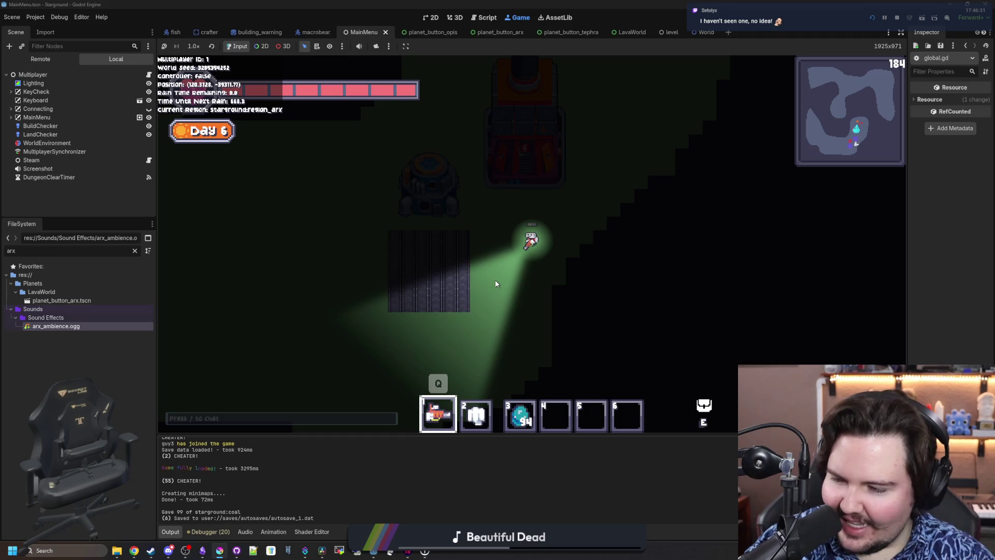
{"action": "key", "text": "d"}
{"action": "key", "text": "w"}
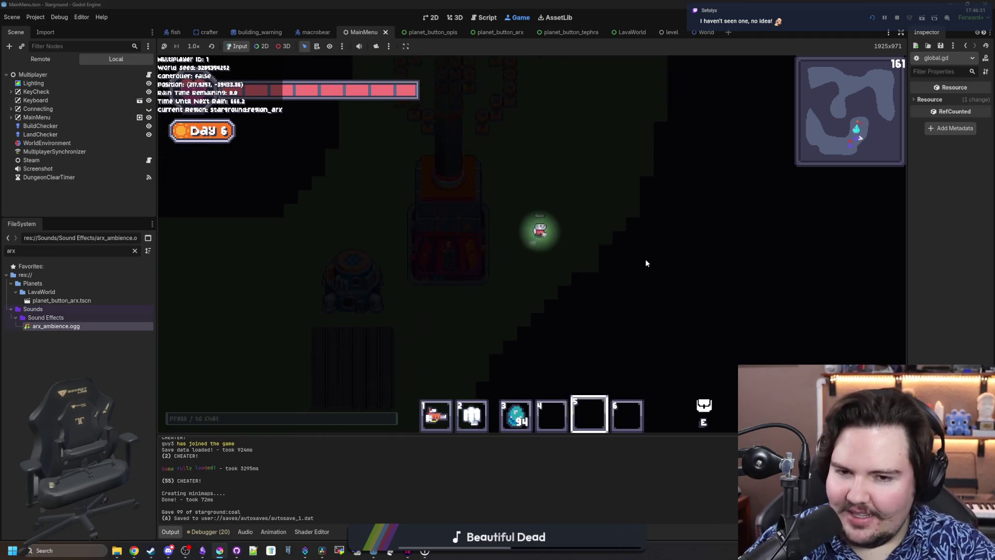
Cycle to hotbar items 2 and 3, return to the flashlight, and keep walking
{"action": "key", "text": "2"}
{"action": "key", "text": "3"}
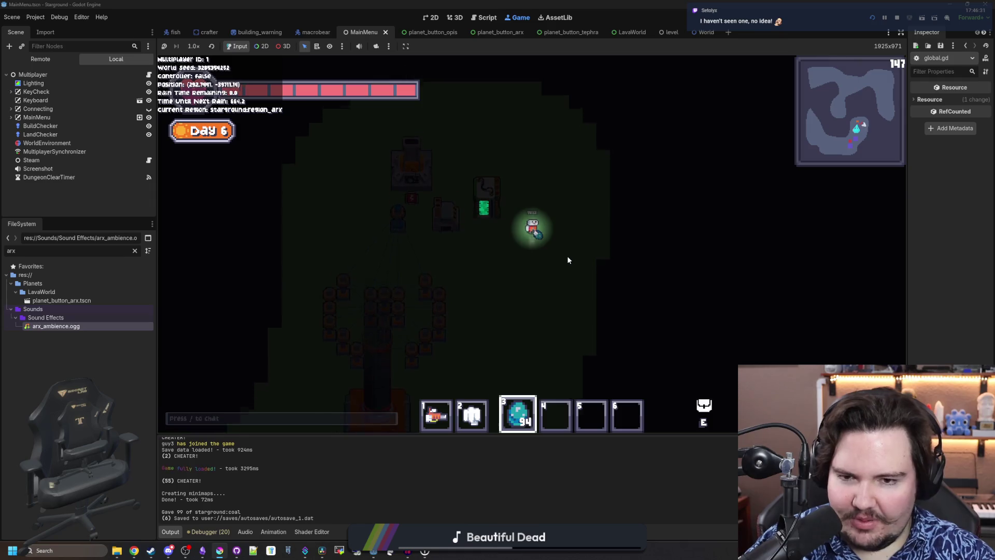
{"action": "key", "text": "s"}
{"action": "key", "text": "1"}
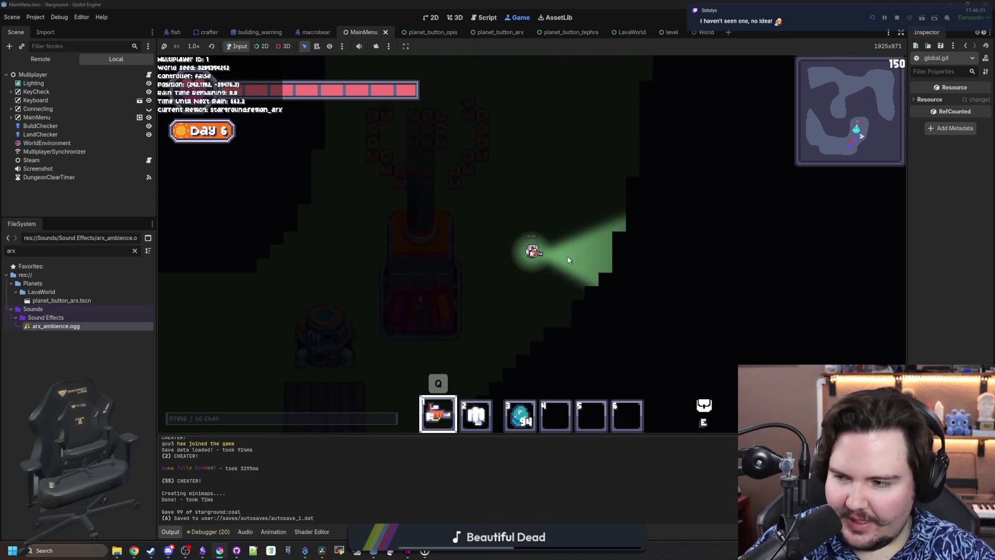
{"action": "key", "text": "s"}
{"action": "key", "text": "a"}
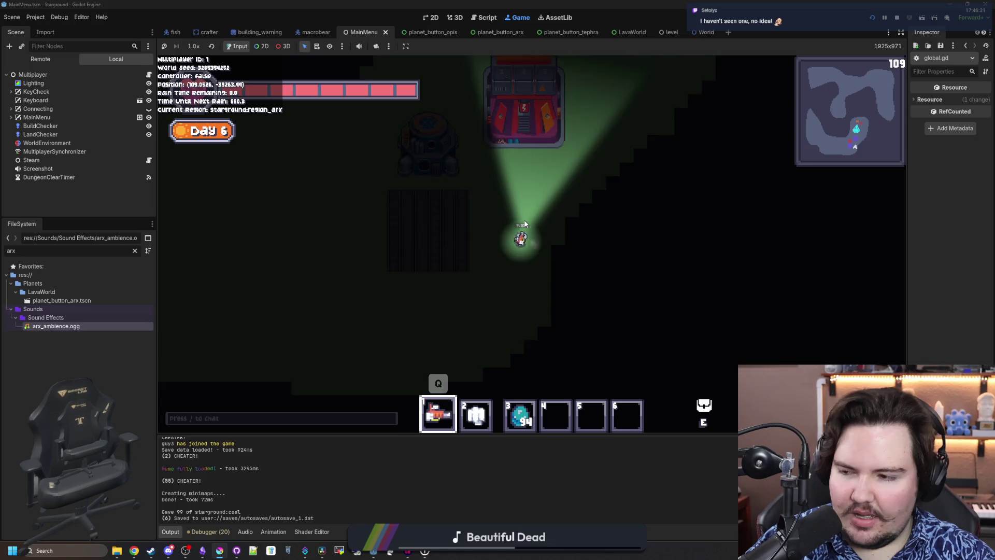
{"action": "key", "text": "w"}
{"action": "key", "text": "a"}
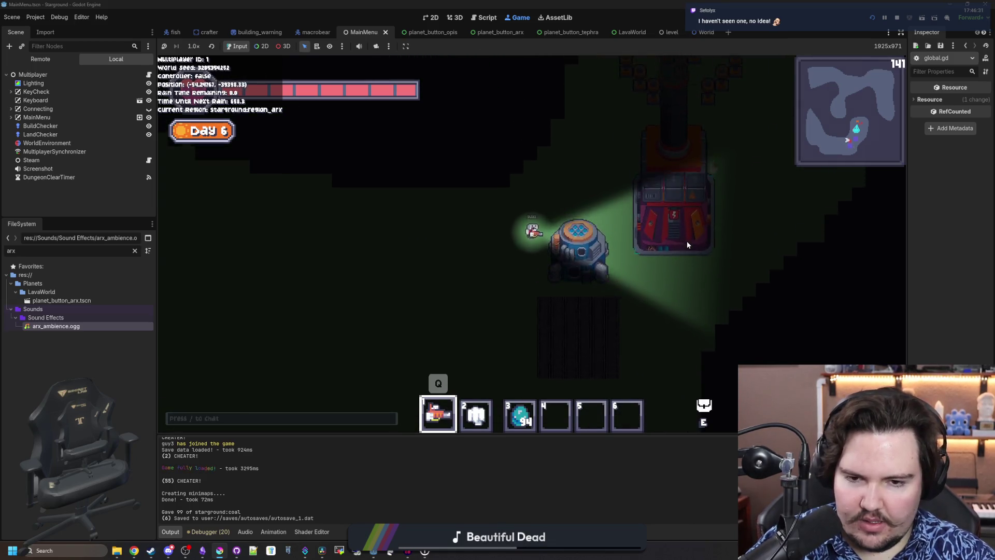
{"action": "key", "text": "d"}
{"action": "key", "text": "s"}
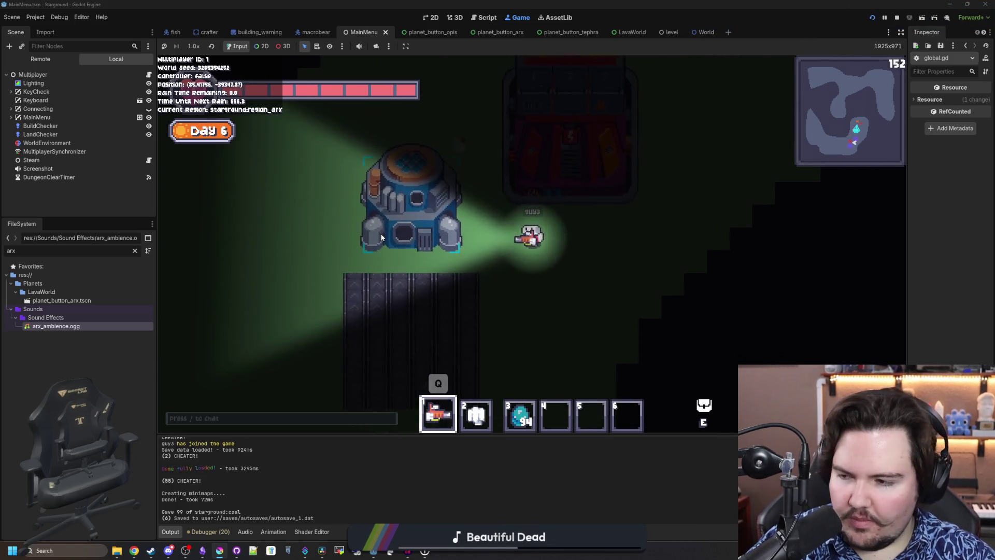
{"action": "key", "text": "a"}
{"action": "key", "text": "w"}
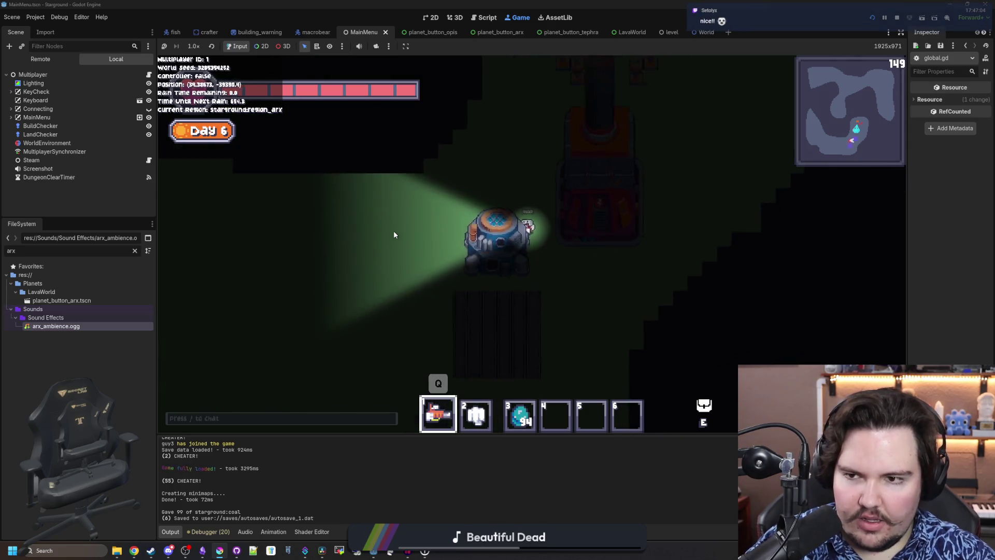
Walk the player further left and up, away from the base
{"action": "key", "text": "a"}
{"action": "key", "text": "s"}
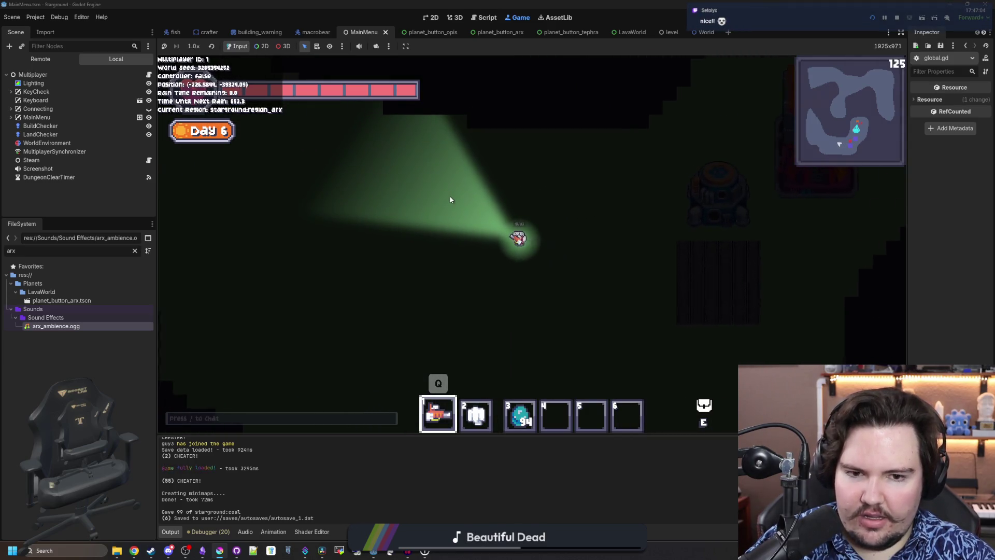
{"action": "key", "text": "a"}
{"action": "key", "text": "w"}
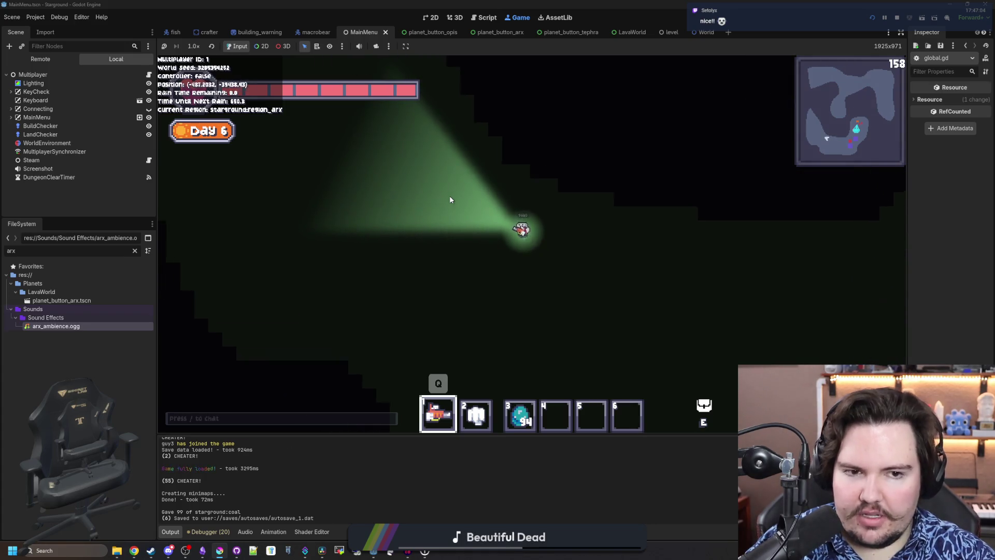
{"action": "key", "text": "a"}
{"action": "key", "text": "w"}
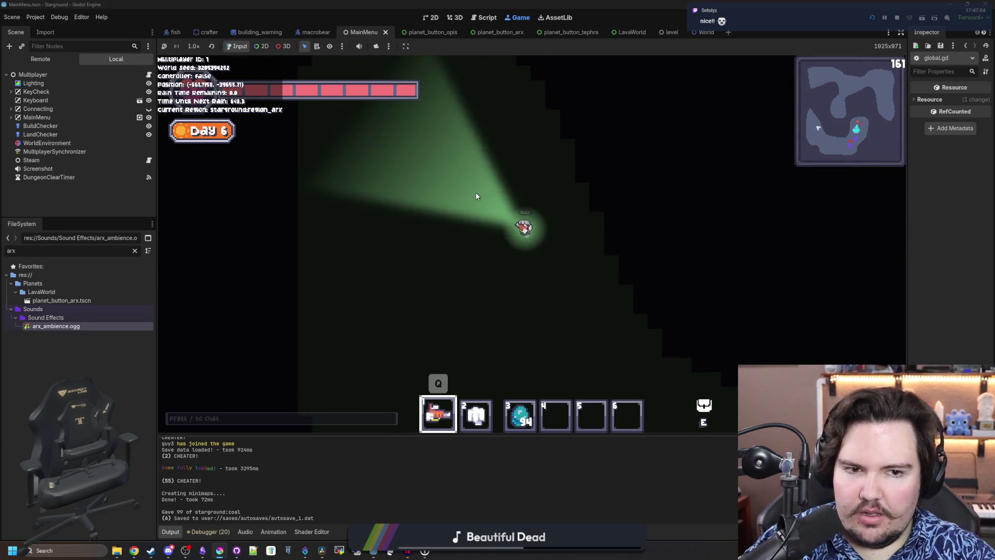
{"action": "key", "text": "a"}
{"action": "key", "text": "w"}
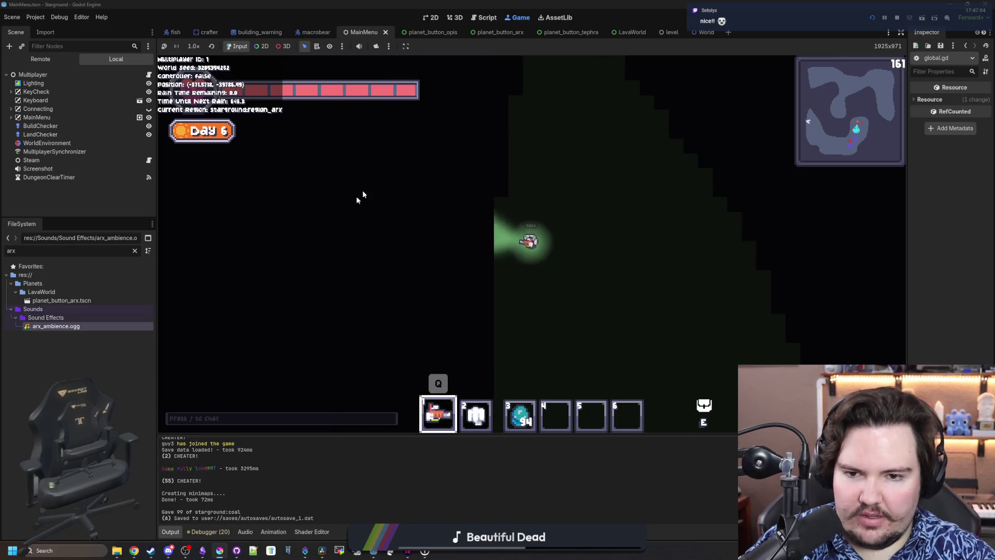
Walk back down-right and up toward the buildings, then step down and left
{"action": "key", "text": "d"}
{"action": "key", "text": "s"}
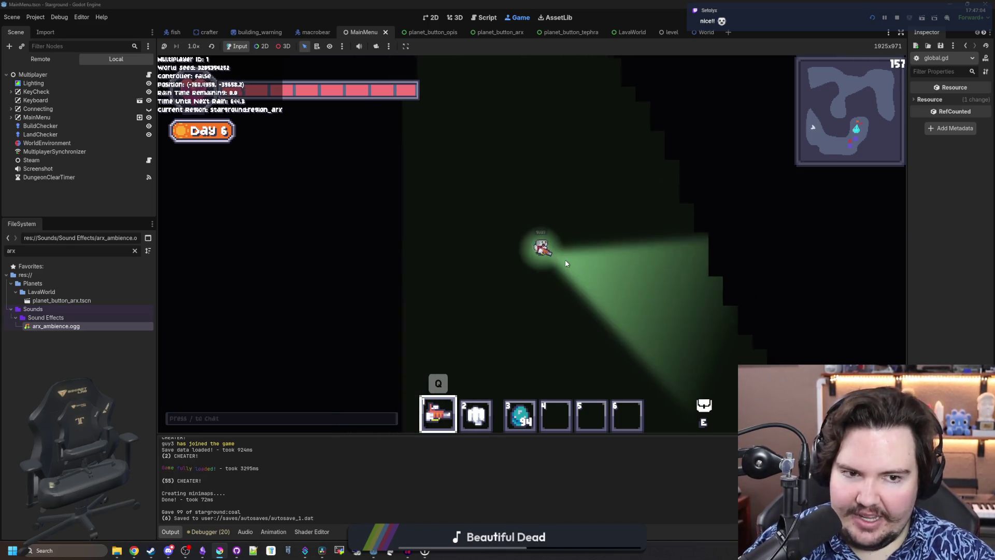
{"action": "key", "text": "d"}
{"action": "key", "text": "s"}
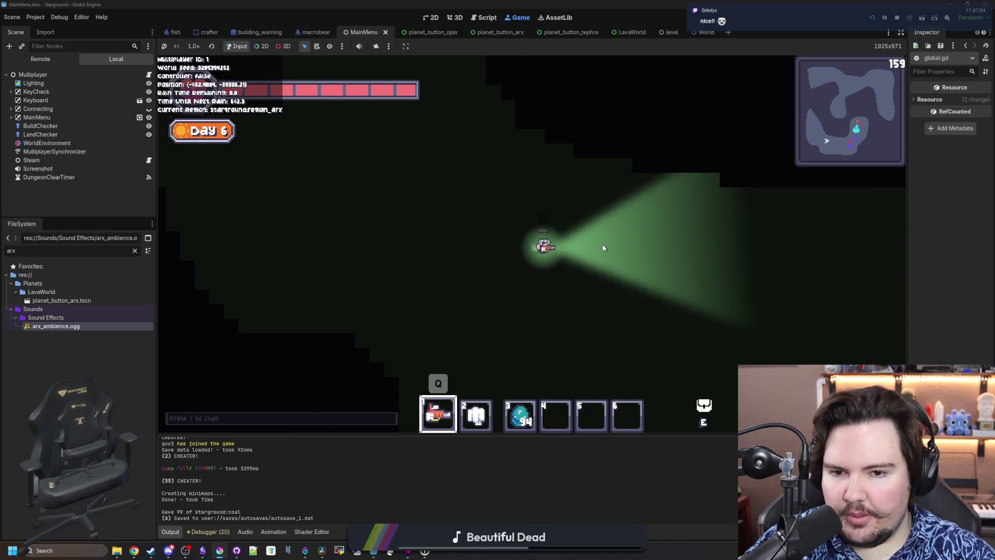
{"action": "key", "text": "d"}
{"action": "key", "text": "s"}
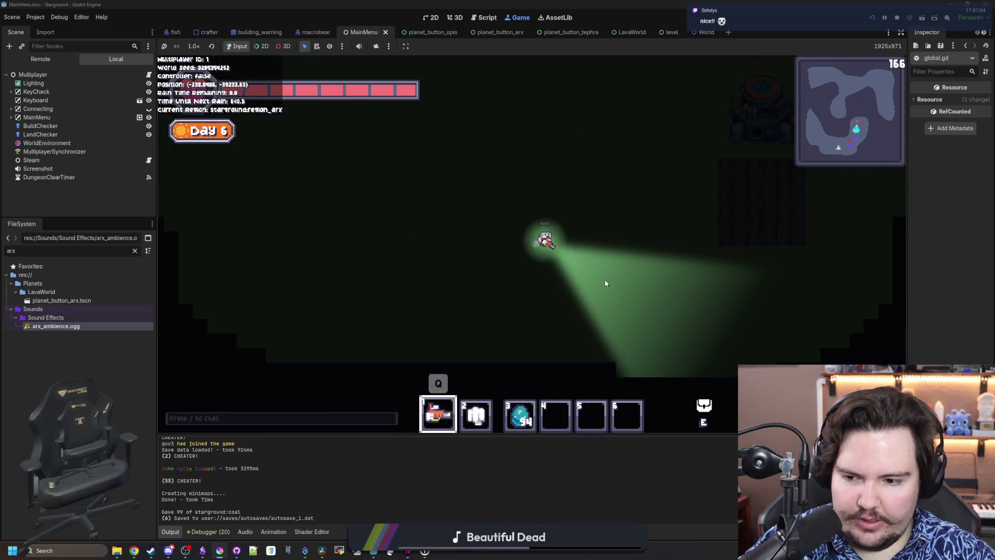
{"action": "key", "text": "d"}
{"action": "key", "text": "w"}
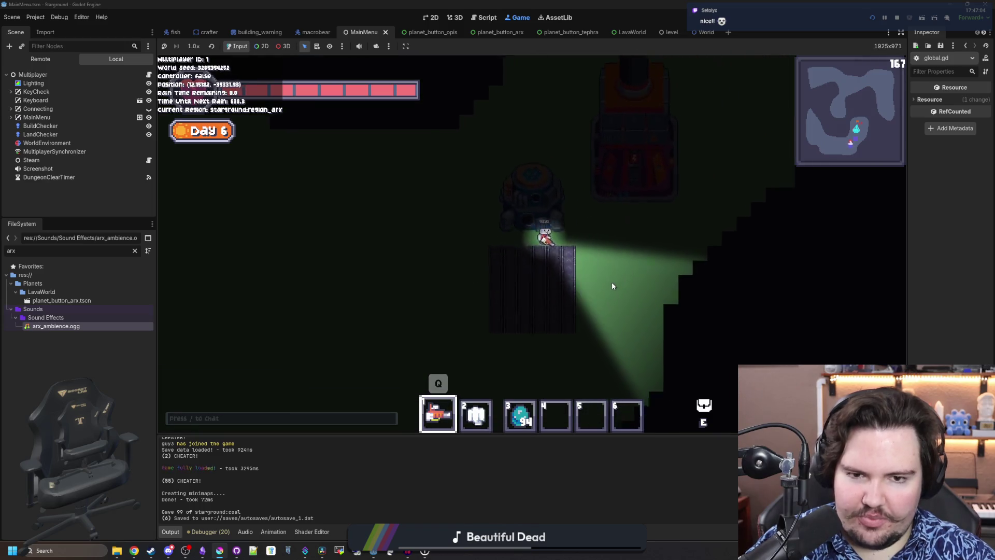
{"action": "key", "text": "d"}
{"action": "key", "text": "w"}
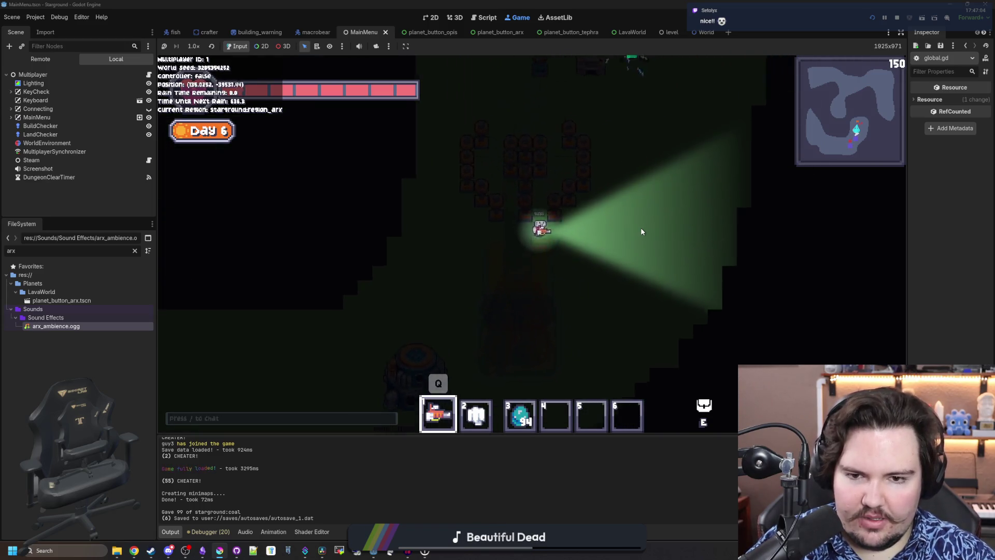
{"action": "key", "text": "d"}
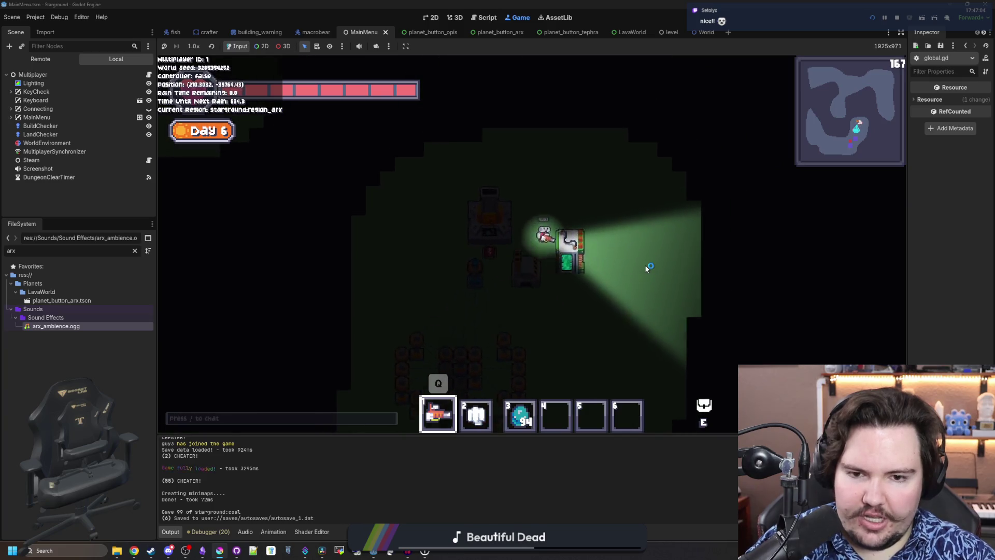
{"action": "key", "text": "s"}
{"action": "key", "text": "a"}
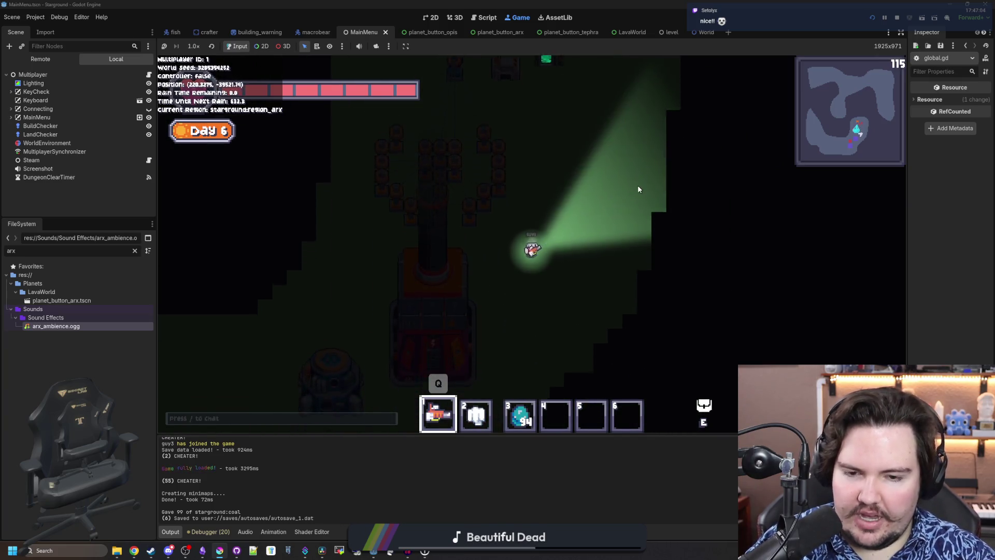
{"action": "key", "text": "s"}
{"action": "key", "text": "a"}
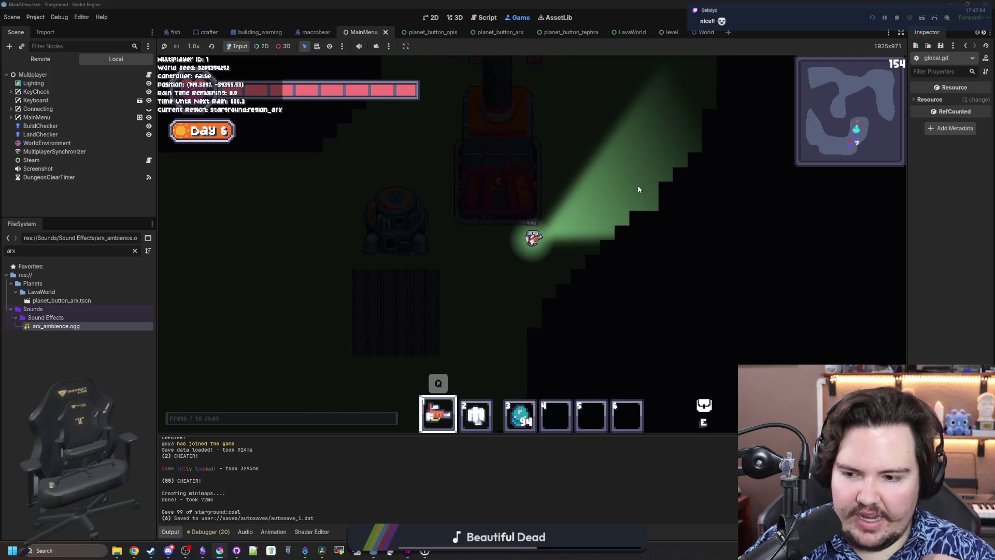
{"action": "key", "text": "a"}
{"action": "key", "text": "s"}
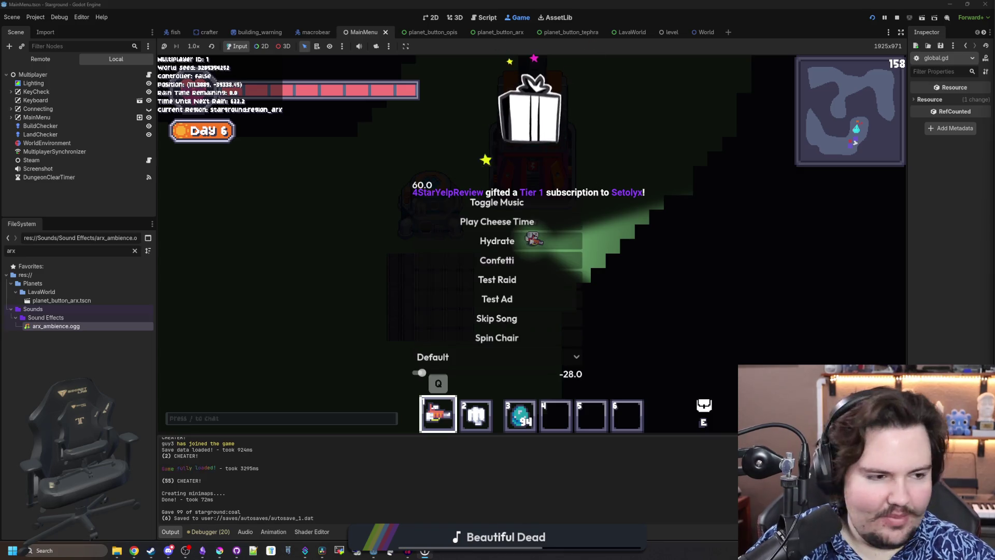
Set off confetti from the effects menu and walk toward the red elevator machine
{"action": "left_click", "coordinate": [570, 260]}
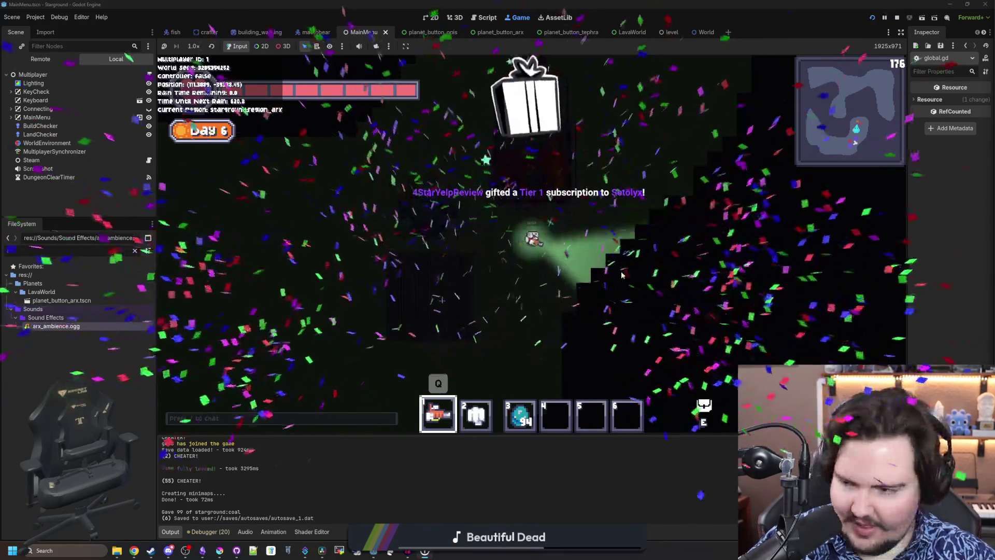
{"action": "key", "text": "d"}
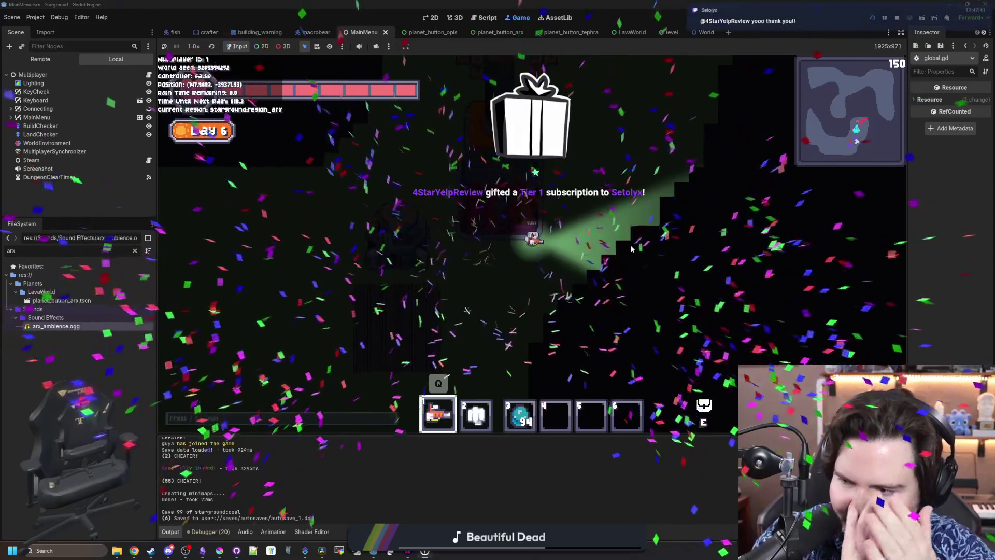
{"action": "key", "text": "a"}
{"action": "key", "text": "w"}
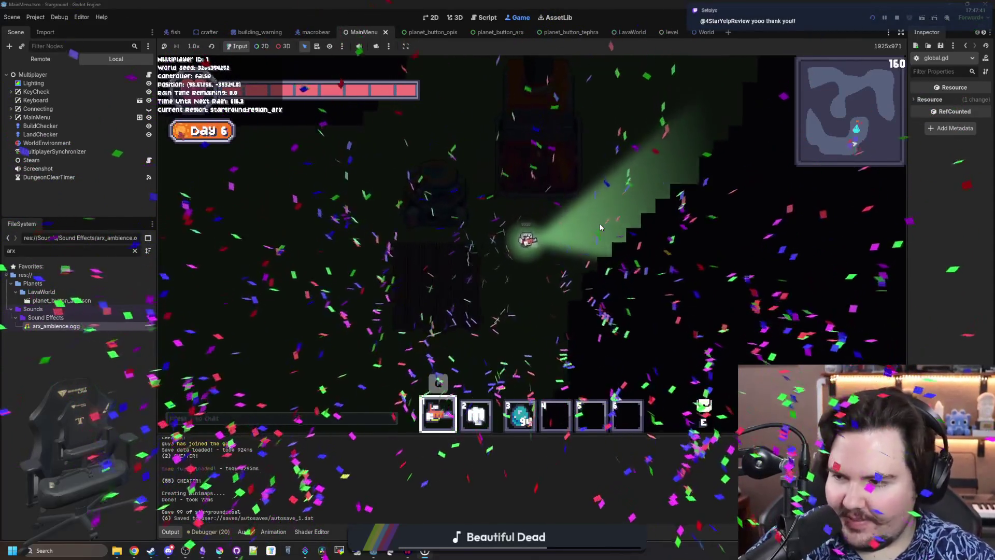
{"action": "key", "text": "d"}
{"action": "key", "text": "s"}
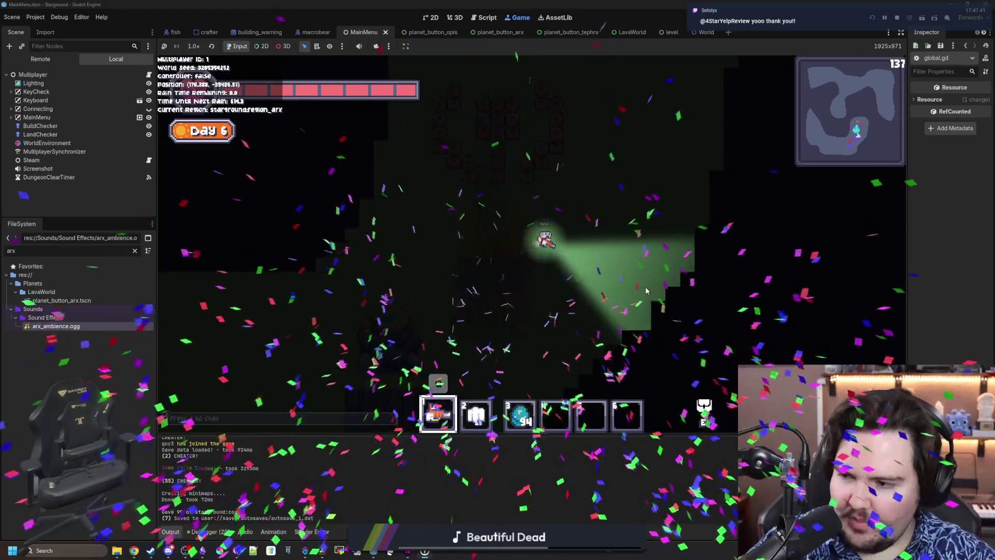
{"action": "key", "text": "a"}
{"action": "key", "text": "w"}
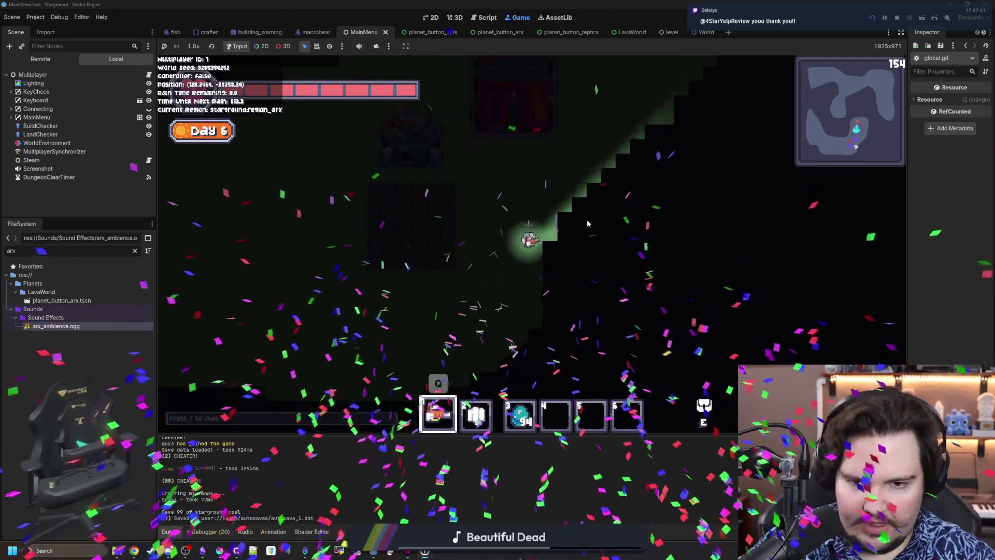
Inspect the Space Elevator, then walk to the blue building and pick the red building for placement
{"action": "left_click", "coordinate": [485, 211]}
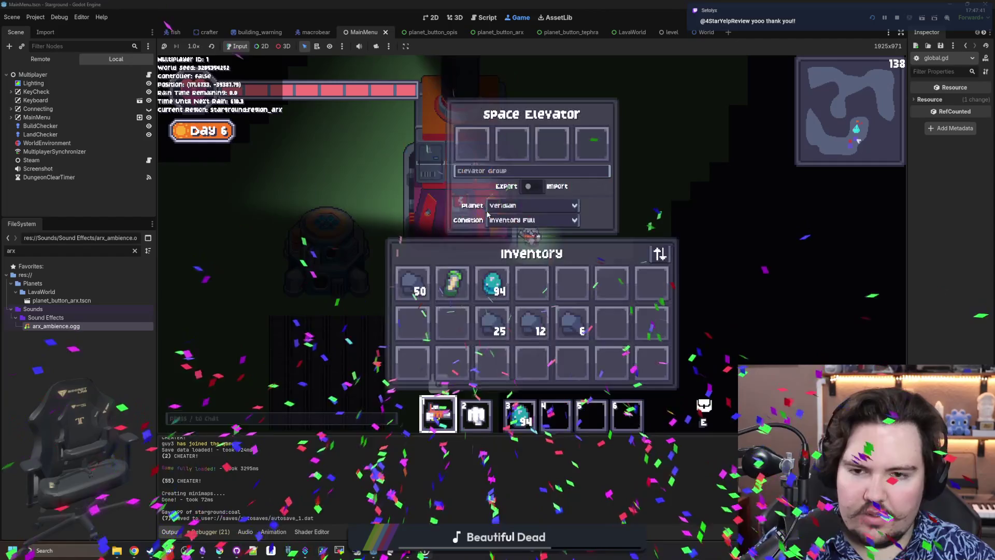
{"action": "key", "text": "w"}
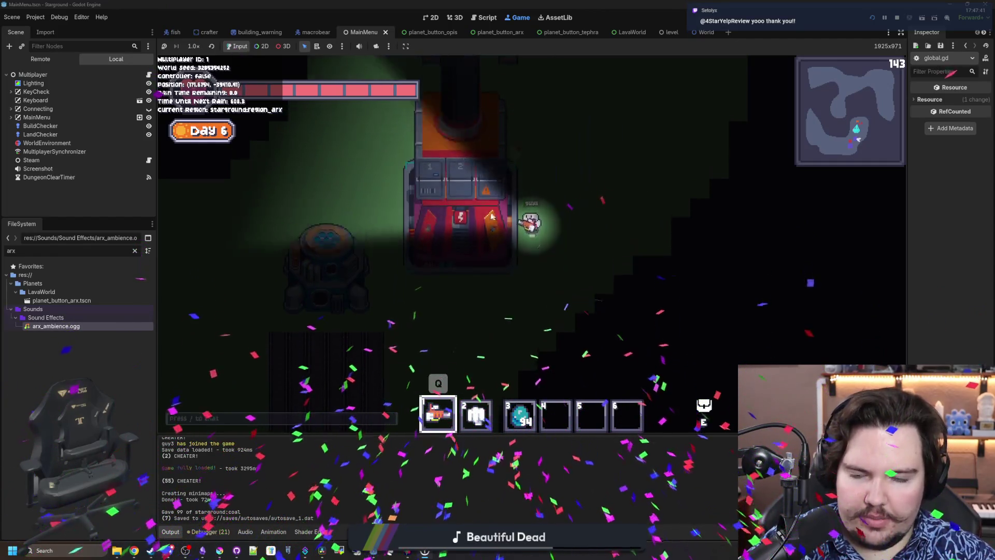
{"action": "key", "text": "s"}
{"action": "key", "text": "a"}
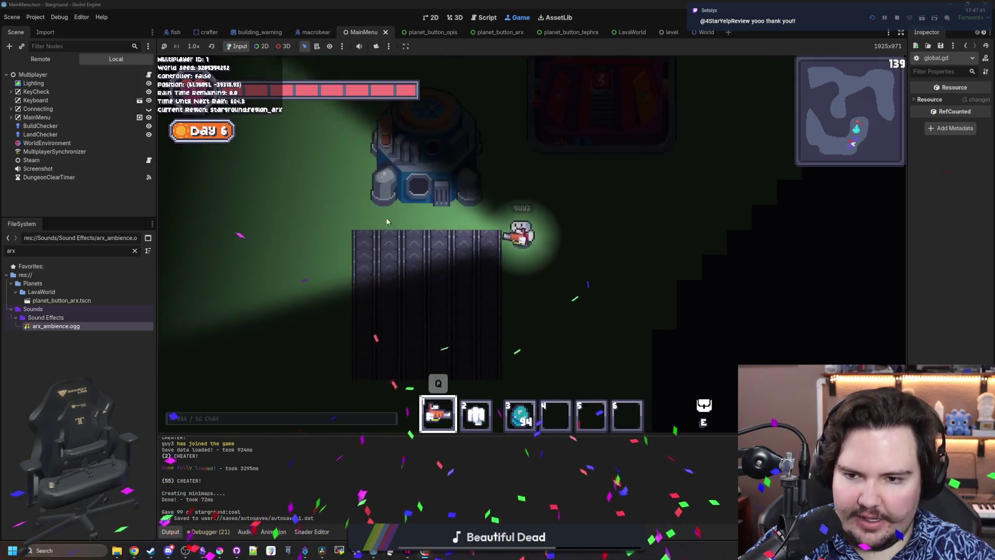
{"action": "scroll", "coordinate": [379, 241], "scroll_direction": "up", "scroll_amount": 1}
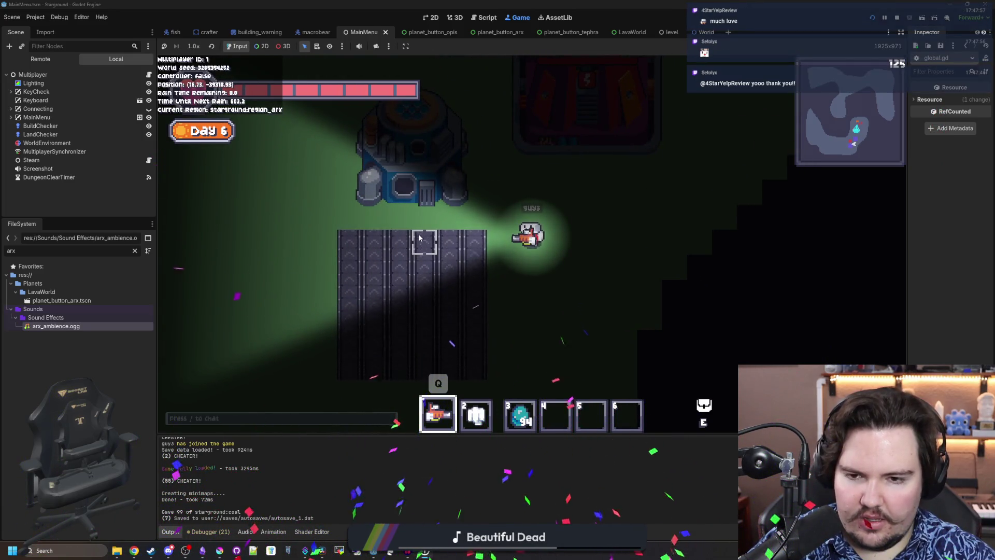
{"action": "middle_click", "coordinate": [612, 126]}
{"action": "scroll", "coordinate": [407, 309], "scroll_direction": "down", "scroll_amount": 3}
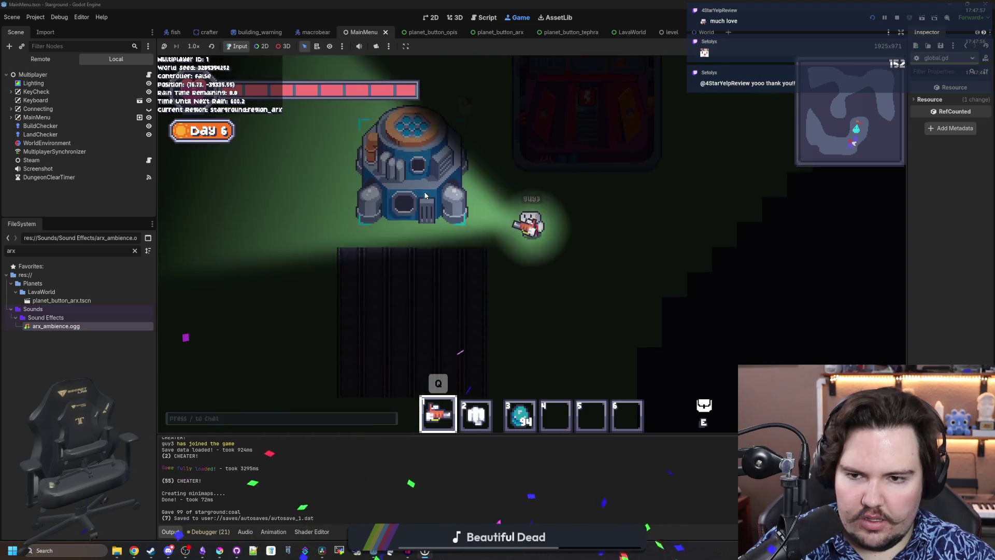
{"action": "scroll", "coordinate": [391, 263], "scroll_direction": "down", "scroll_amount": 2}
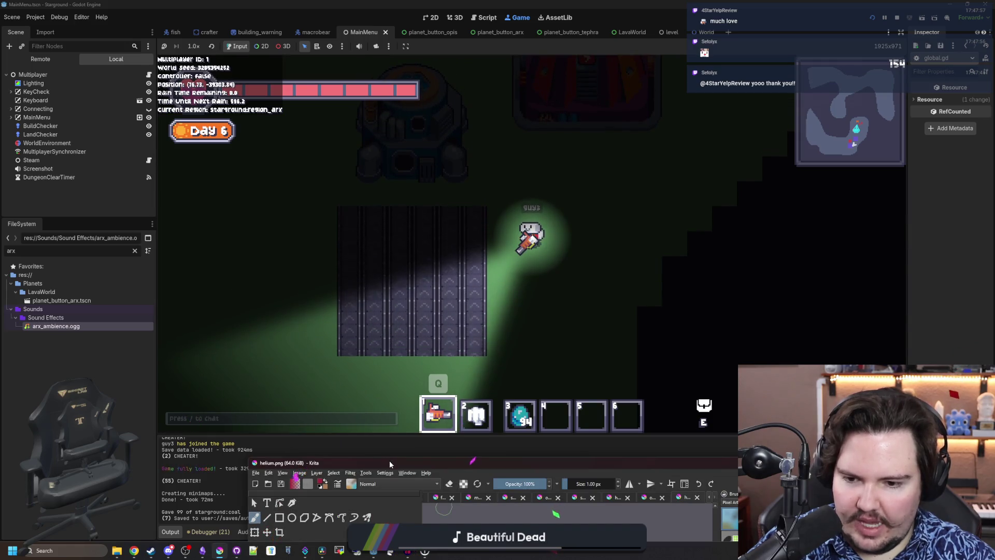
Maximize Krita and create a new 96 × 96 px document
{"action": "double_click", "coordinate": [390, 462]}
{"action": "left_click", "coordinate": [8, 13]}
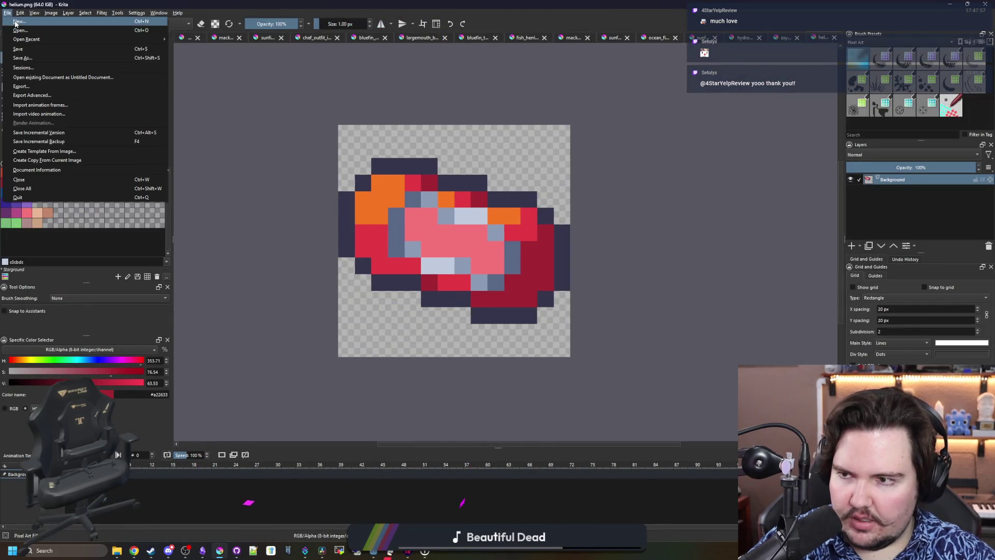
{"action": "left_click", "coordinate": [23, 21]}
{"action": "type", "text": "*6"}
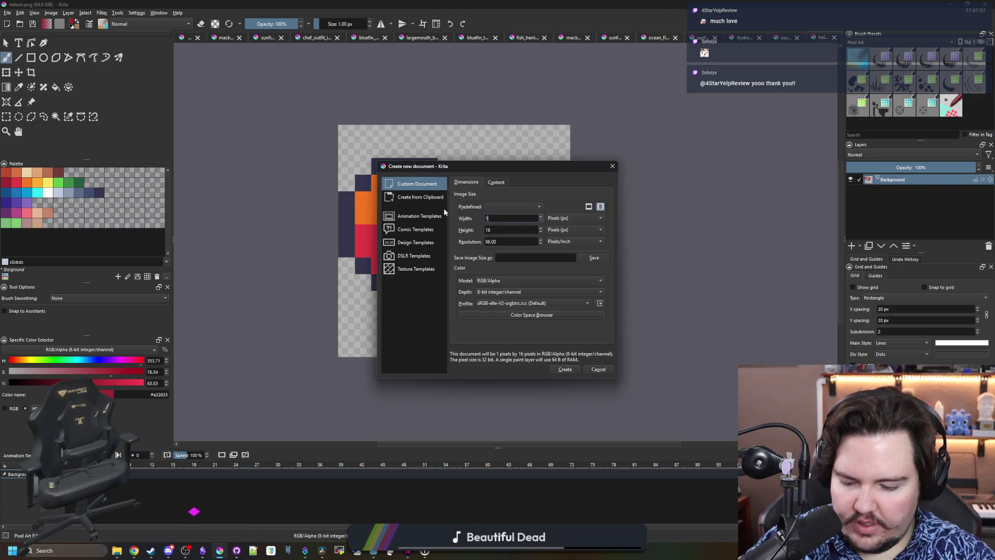
{"action": "key", "text": "Tab"}
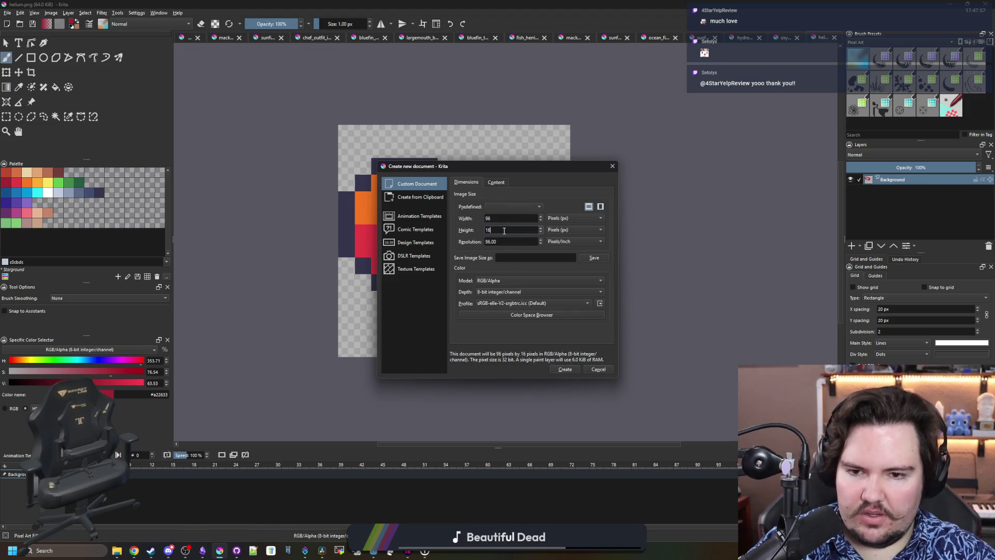
{"action": "type", "text": "96"}
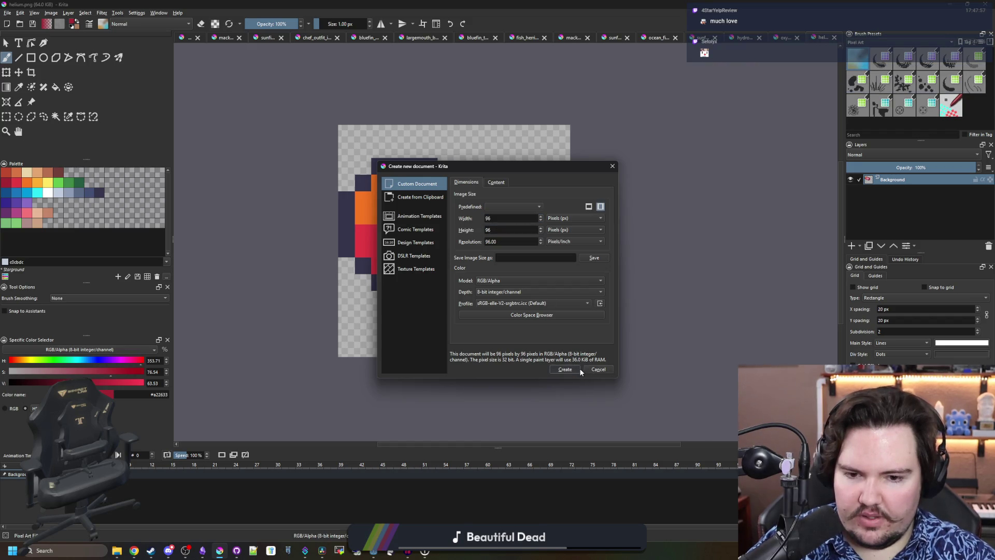
{"action": "left_click", "coordinate": [578, 369]}
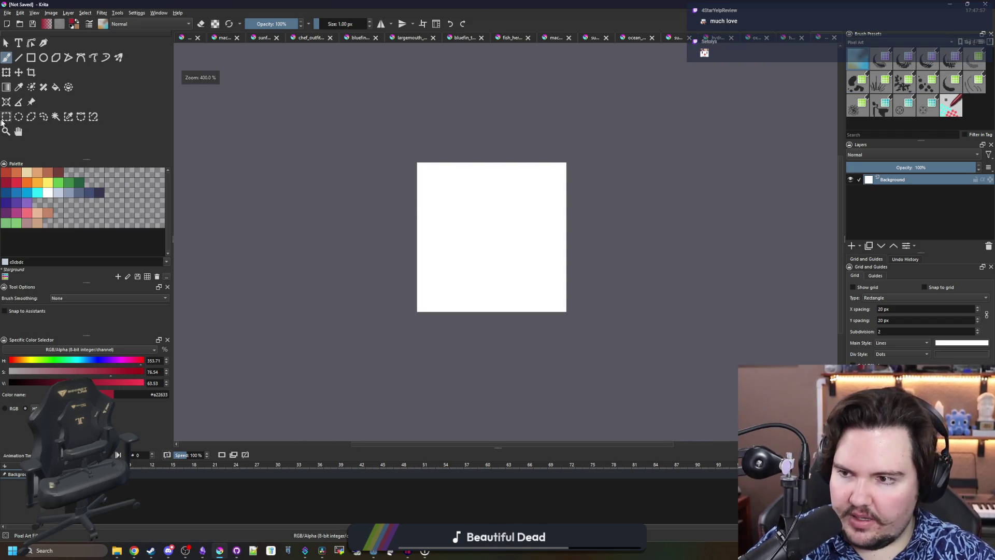
Select the whole canvas and delete its white background to leave it transparent
{"action": "left_click", "coordinate": [6, 117]}
{"action": "scroll", "coordinate": [482, 226], "scroll_direction": "up", "scroll_amount": 1}
{"action": "mouse_move", "coordinate": [384, 132]}
{"action": "left_mouse_down"}
{"action": "mouse_move", "coordinate": [632, 390]}
{"action": "mouse_move", "coordinate": [644, 379]}
{"action": "left_mouse_up"}
{"action": "key", "text": "Delete"}
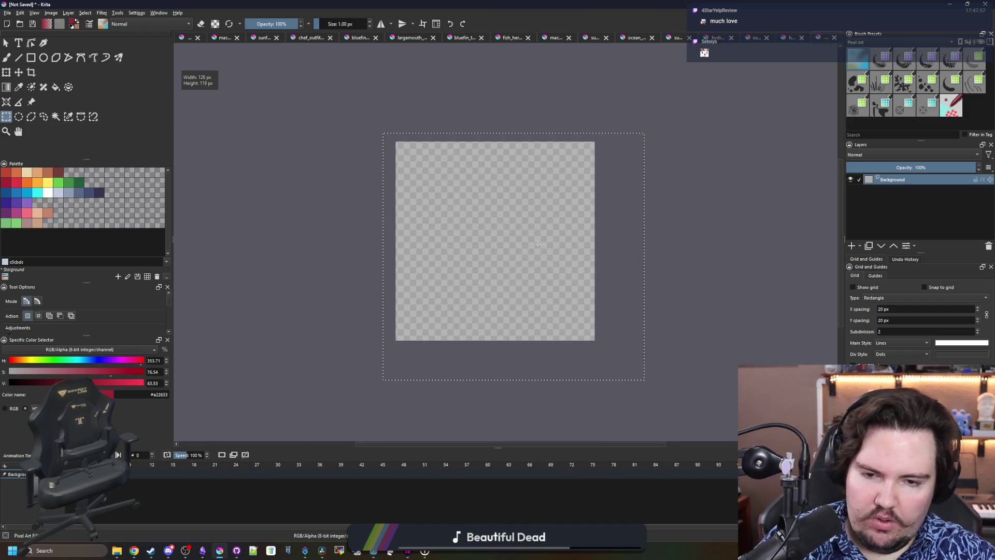
{"action": "scroll", "coordinate": [538, 244], "scroll_direction": "up", "scroll_amount": 1}
{"action": "mouse_move", "coordinate": [140, 554]}
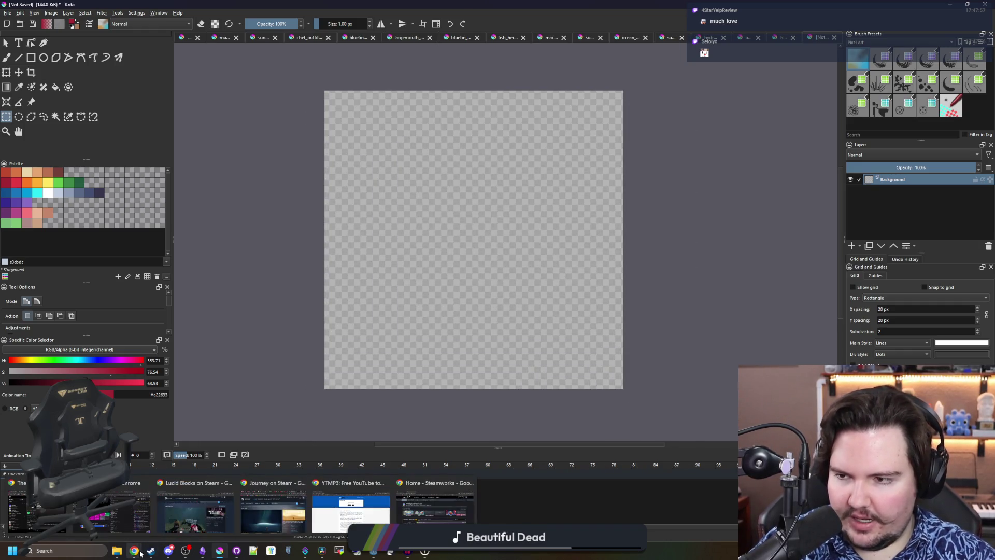
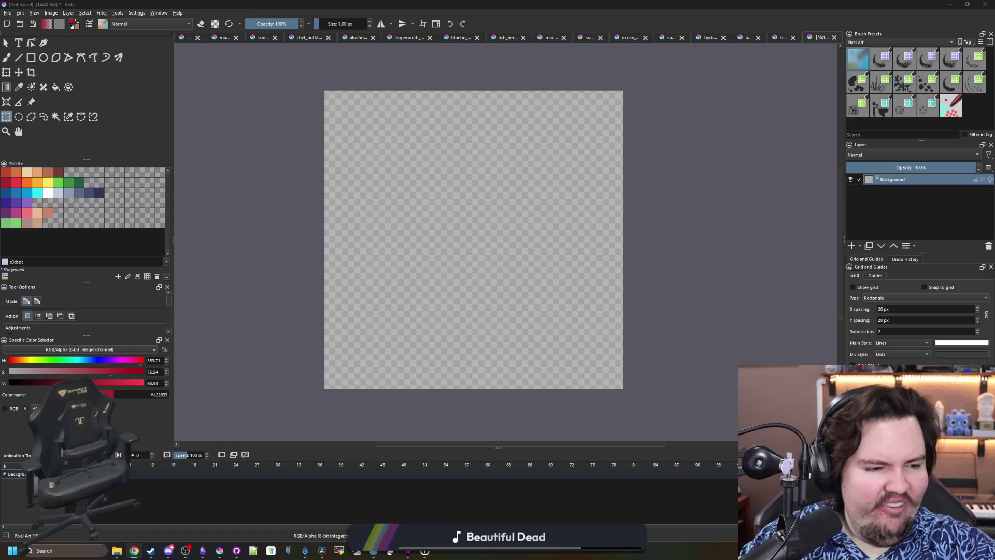
Leave the blank Krita canvas for Chrome's Google Images results for 'fusion reactor'
{"action": "key", "text": "alt+Tab"}
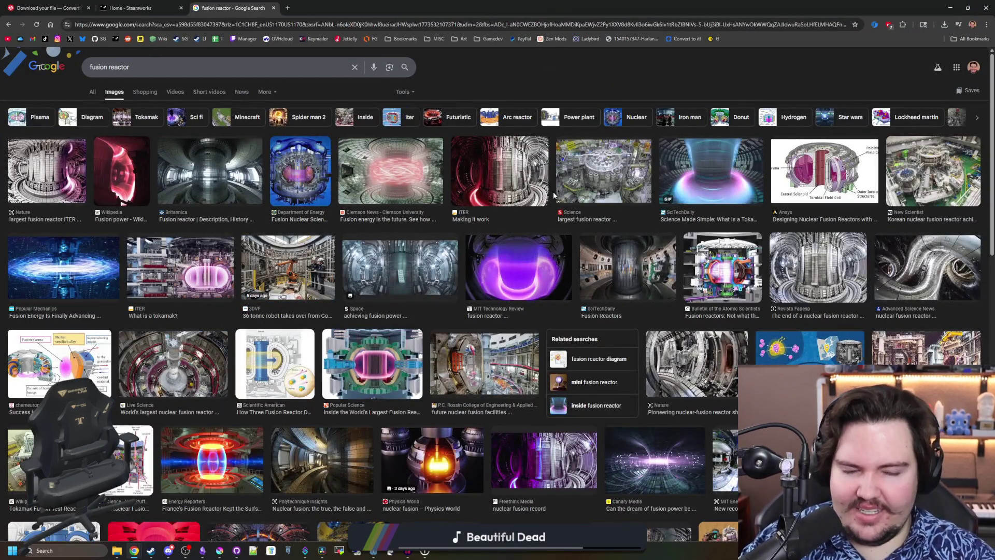
Preview the Ansys, Oden Institute and ITER 'What is a tokamak?' reactor images
{"action": "left_click", "coordinate": [831, 182]}
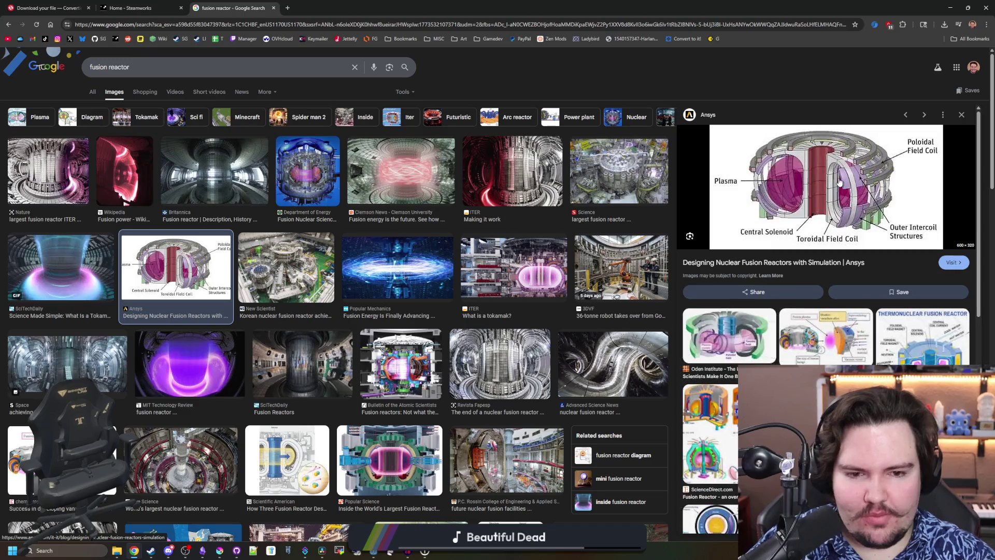
{"action": "left_click", "coordinate": [728, 335]}
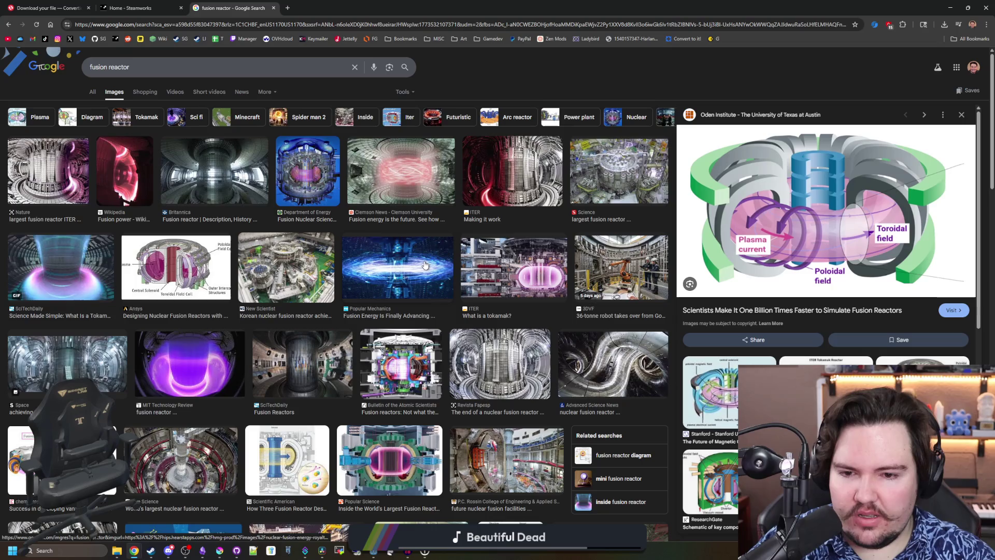
{"action": "left_click", "coordinate": [513, 267]}
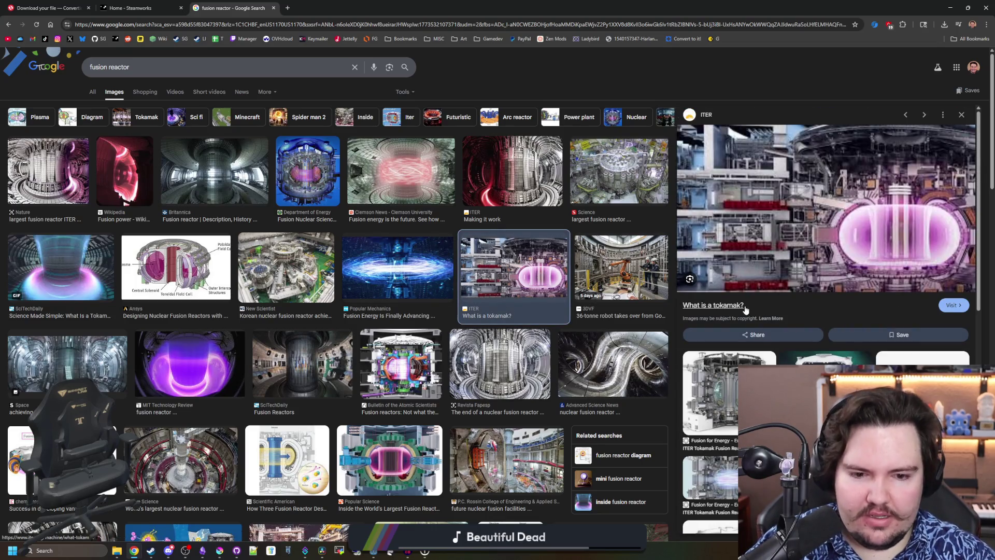
Search 'tokamak reactor' in a new tab and open the Wikipedia Tokamak article
{"action": "left_click", "coordinate": [288, 8]}
{"action": "type", "text": "tokamak"}
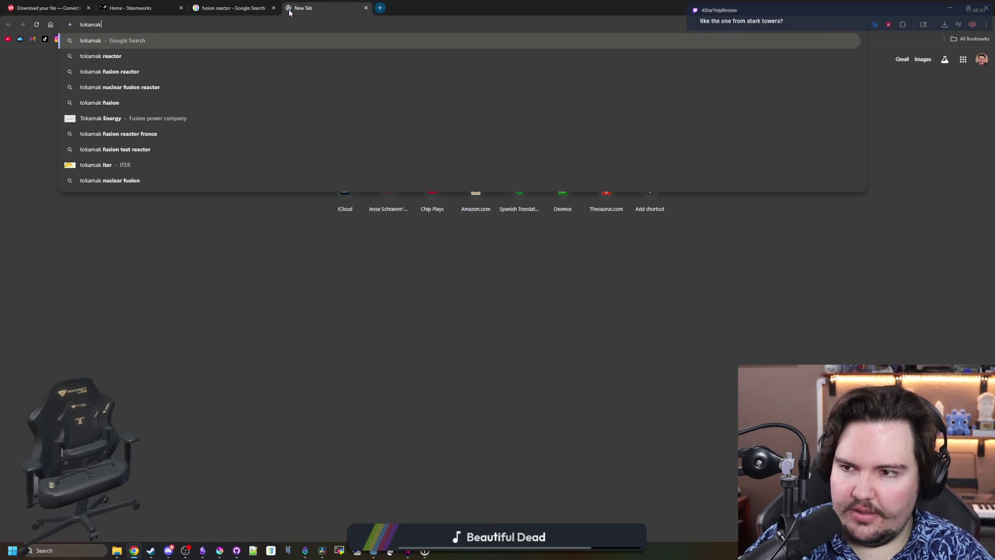
{"action": "type", "text": " reactor"}
{"action": "key", "text": "Return"}
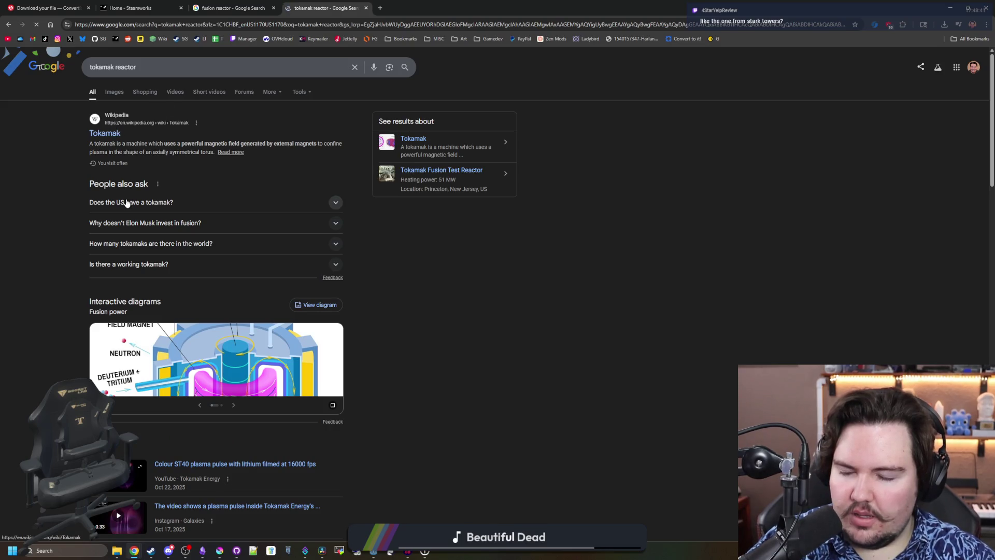
{"action": "left_click", "coordinate": [109, 133]}
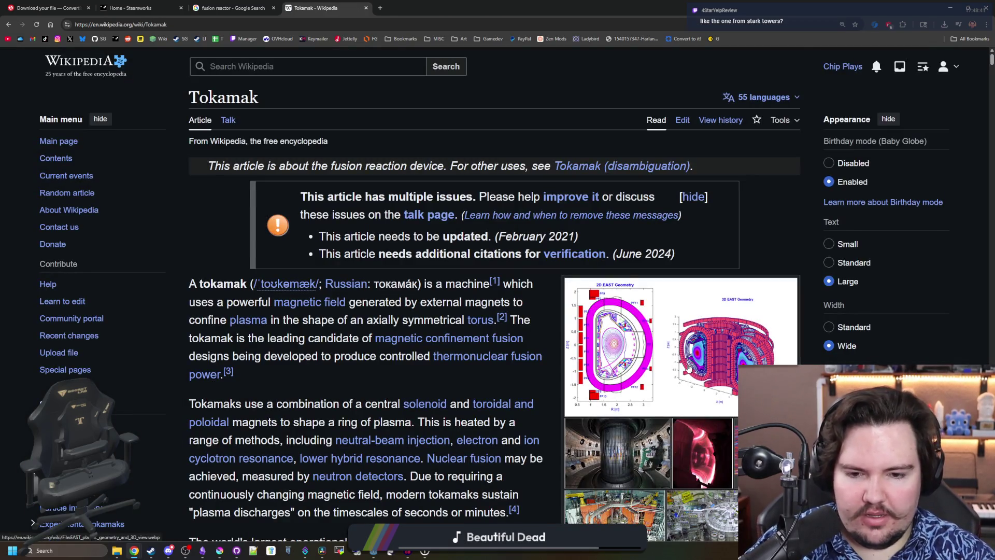
{"action": "scroll", "coordinate": [684, 366], "scroll_direction": "down", "scroll_amount": 4}
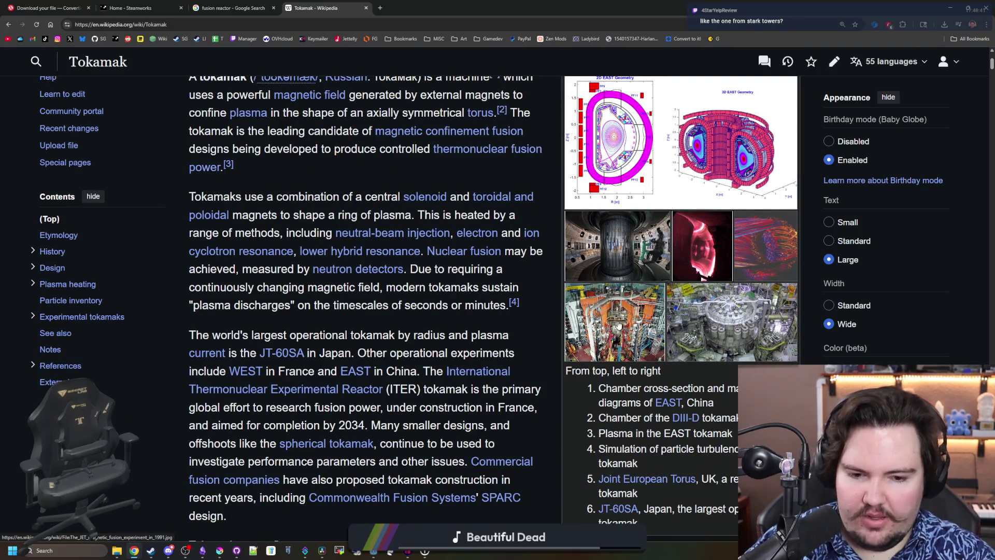
{"action": "scroll", "coordinate": [558, 315], "scroll_direction": "up", "scroll_amount": 2}
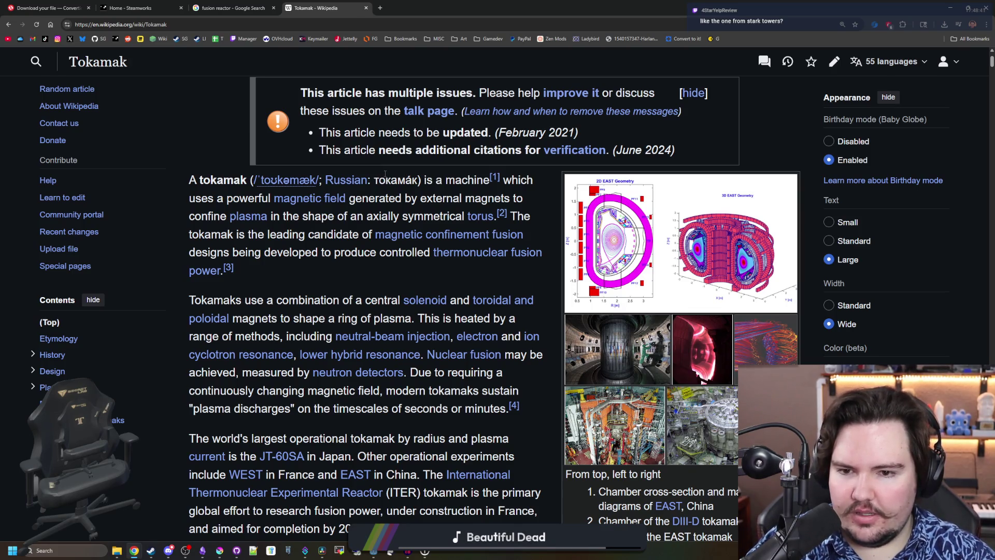
{"action": "scroll", "coordinate": [385, 174], "scroll_direction": "down", "scroll_amount": 4}
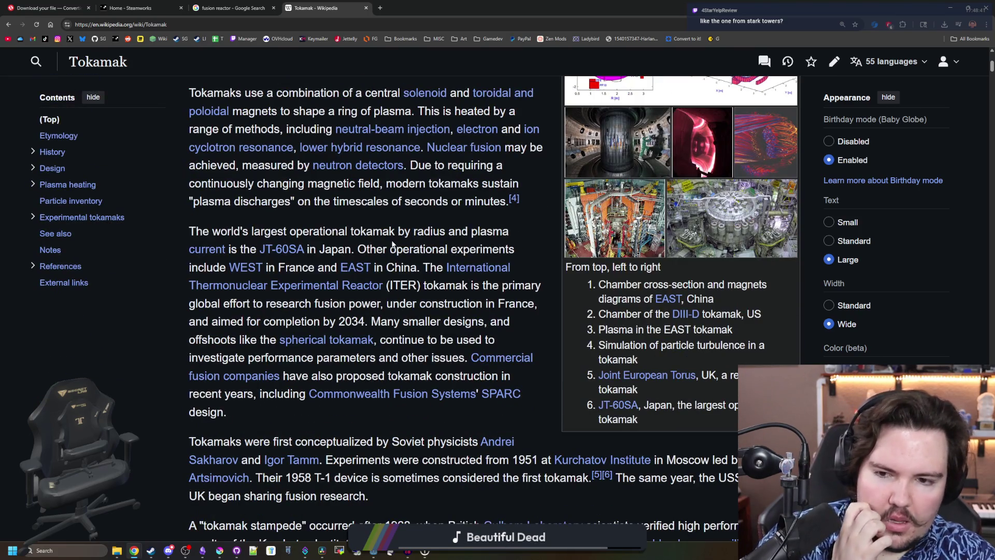
{"action": "scroll", "coordinate": [392, 243], "scroll_direction": "down", "scroll_amount": 6}
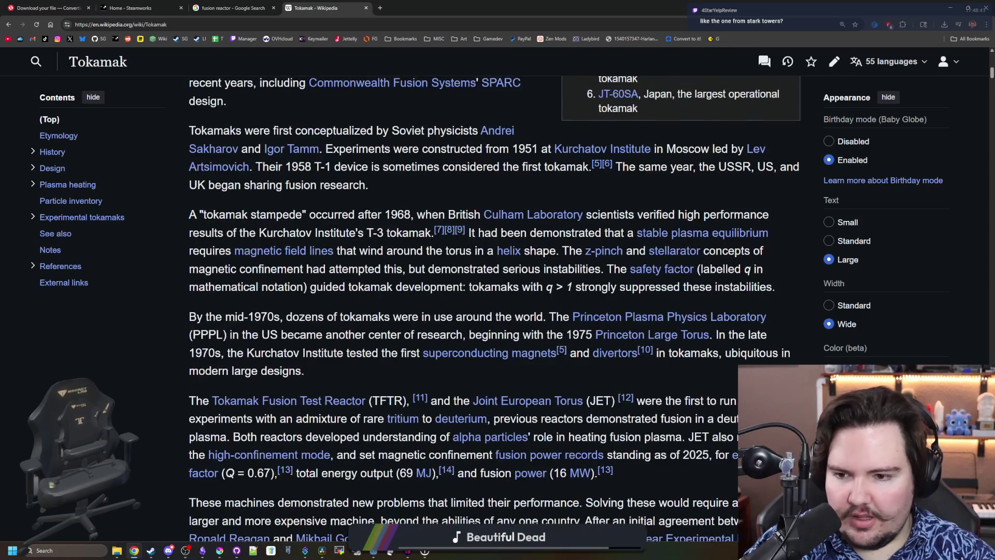
{"action": "scroll", "coordinate": [461, 215], "scroll_direction": "down", "scroll_amount": 4}
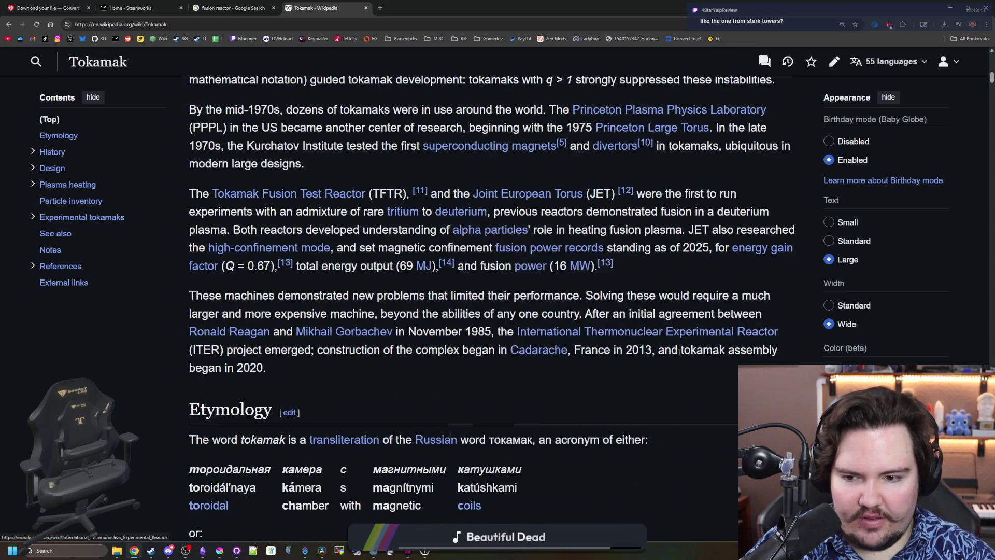
{"action": "scroll", "coordinate": [680, 351], "scroll_direction": "down", "scroll_amount": 10}
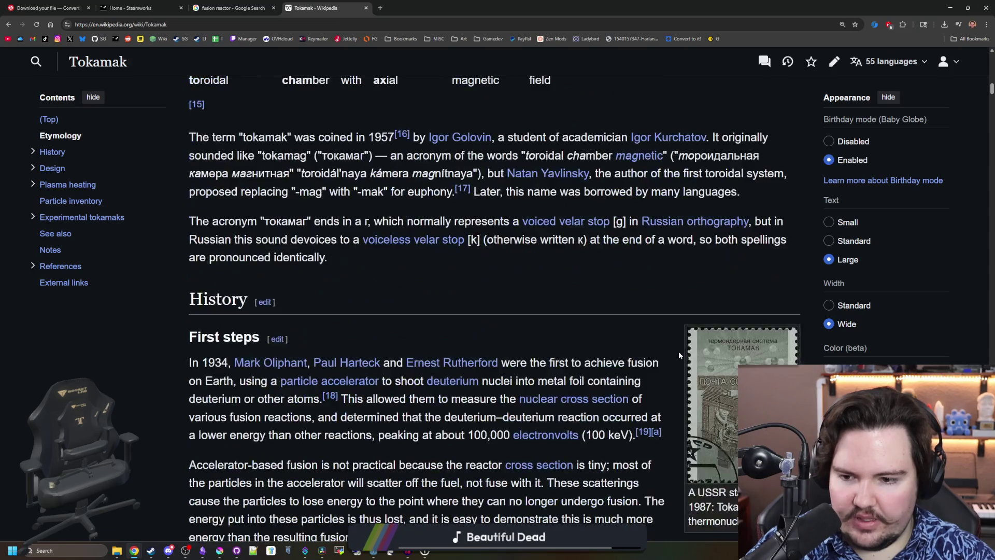
{"action": "scroll", "coordinate": [679, 352], "scroll_direction": "down", "scroll_amount": 20}
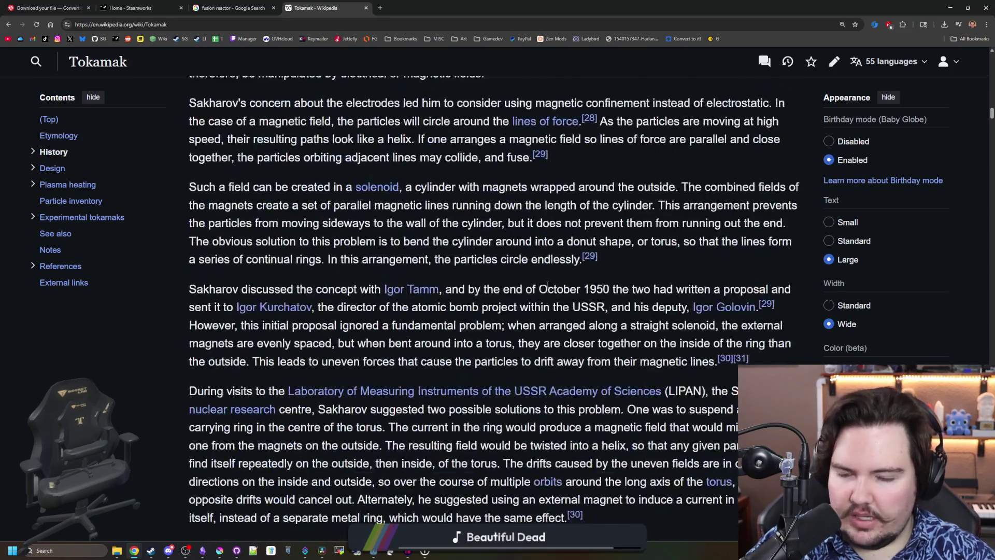
{"action": "scroll", "coordinate": [547, 284], "scroll_direction": "down", "scroll_amount": 20}
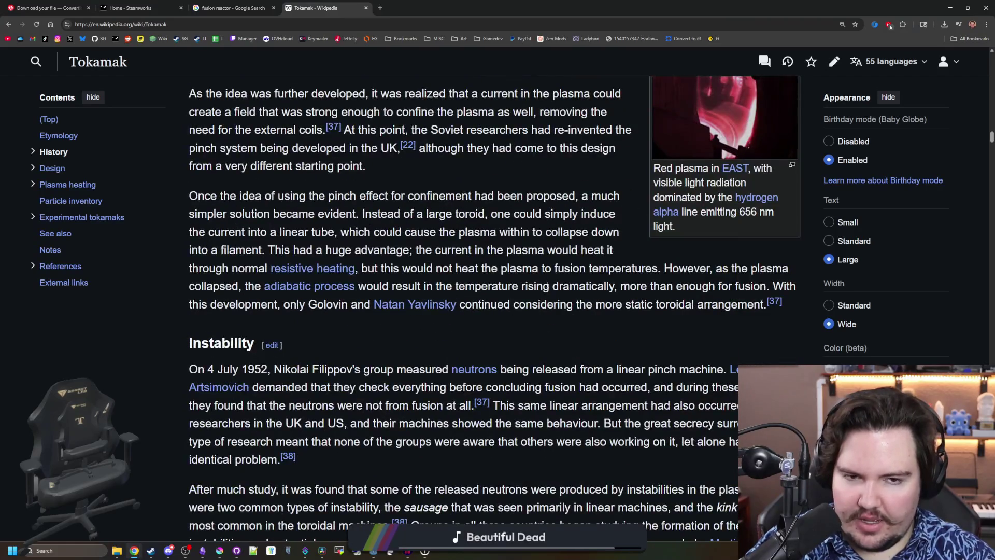
{"action": "scroll", "coordinate": [547, 284], "scroll_direction": "down", "scroll_amount": 20}
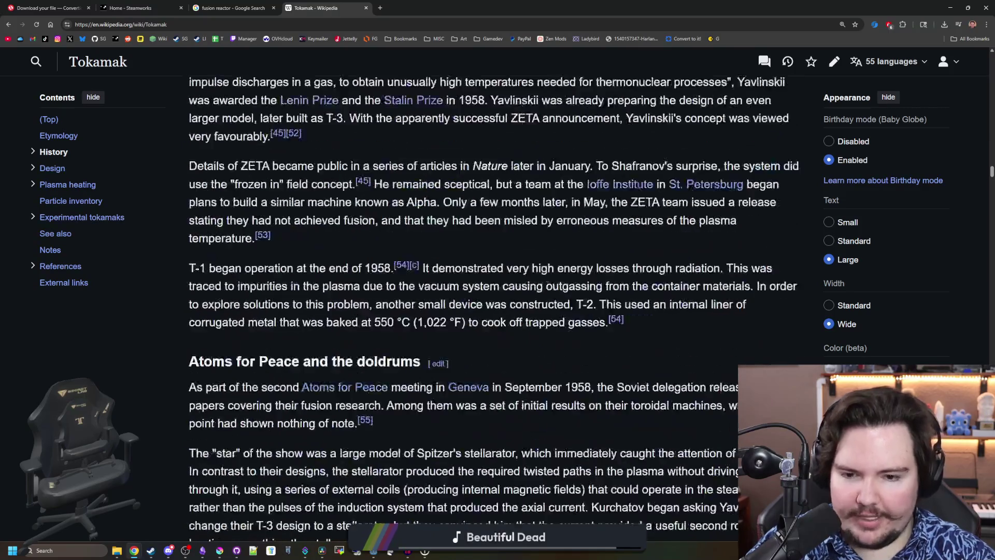
{"action": "scroll", "coordinate": [547, 284], "scroll_direction": "down", "scroll_amount": 20}
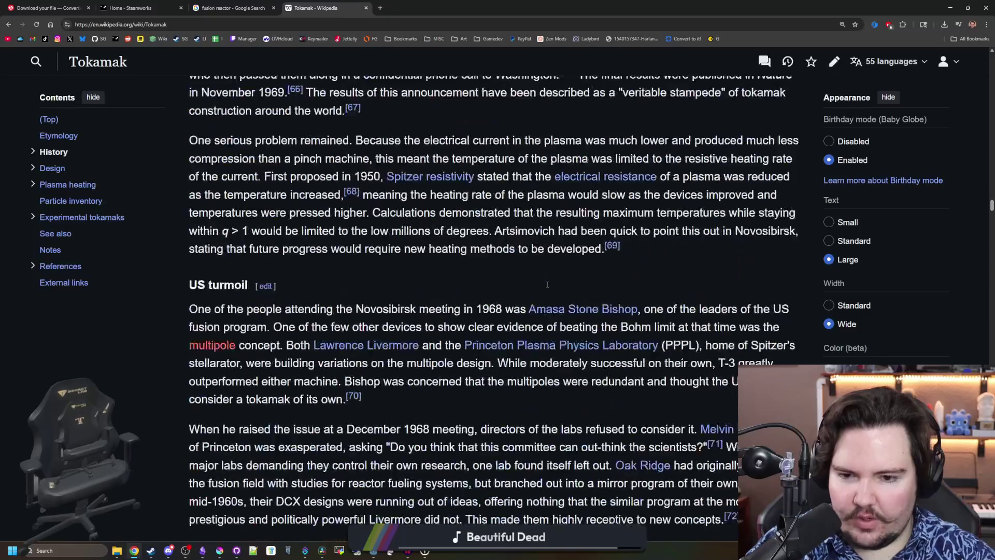
{"action": "scroll", "coordinate": [547, 284], "scroll_direction": "down", "scroll_amount": 18}
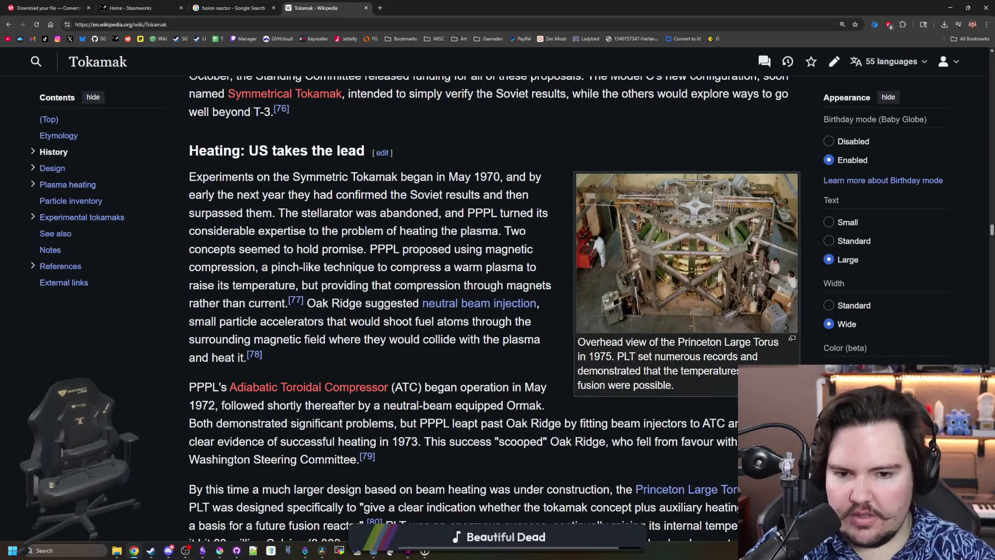
{"action": "scroll", "coordinate": [546, 288], "scroll_direction": "down", "scroll_amount": 20}
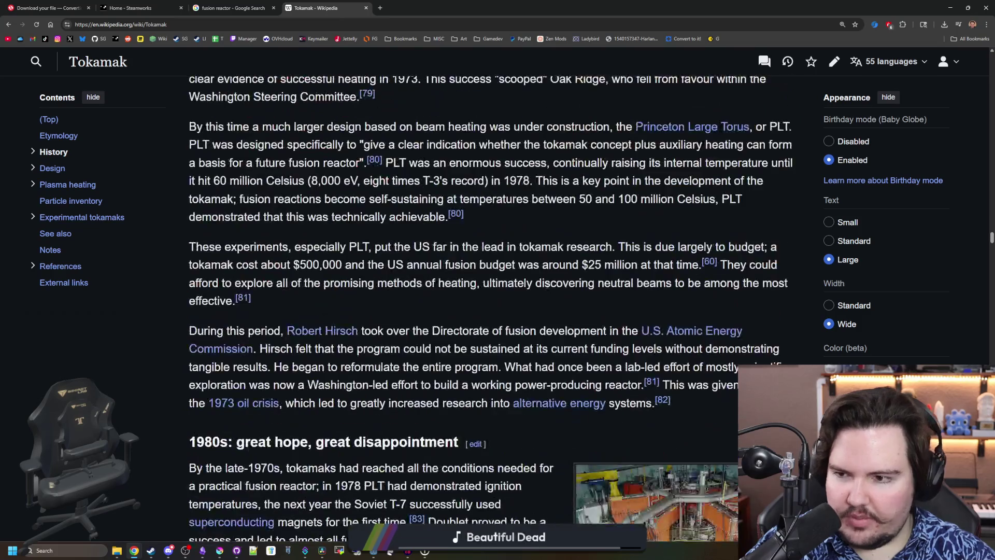
{"action": "scroll", "coordinate": [546, 288], "scroll_direction": "down", "scroll_amount": 15}
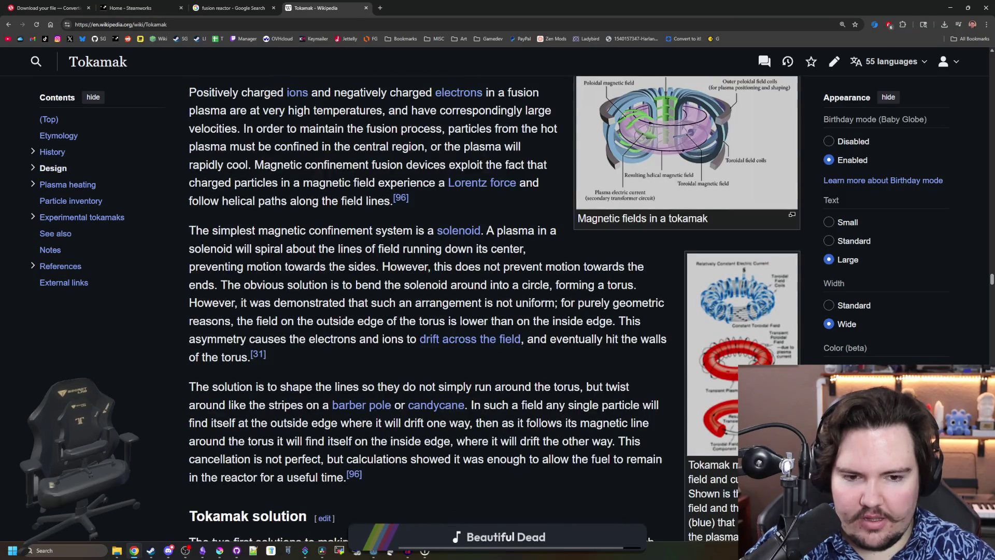
{"action": "scroll", "coordinate": [548, 286], "scroll_direction": "down", "scroll_amount": 4}
{"action": "scroll", "coordinate": [547, 288], "scroll_direction": "down", "scroll_amount": 20}
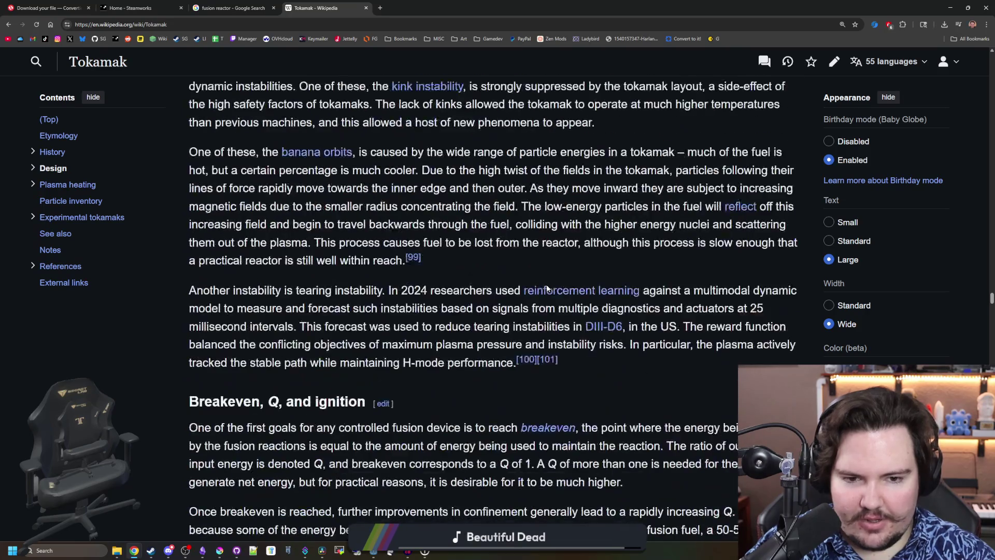
{"action": "scroll", "coordinate": [554, 285], "scroll_direction": "down", "scroll_amount": 20}
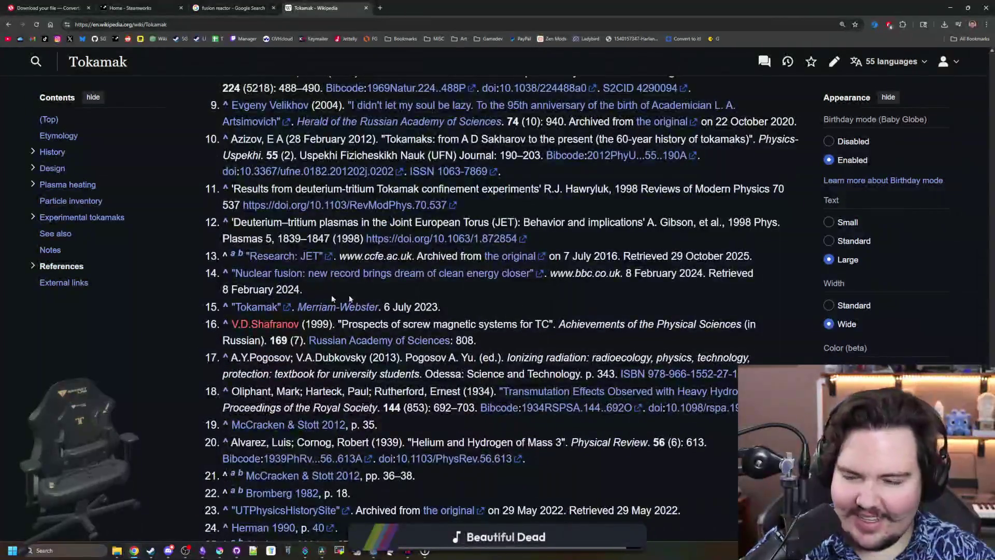
{"action": "scroll", "coordinate": [331, 294], "scroll_direction": "up", "scroll_amount": 20}
{"action": "scroll", "coordinate": [467, 285], "scroll_direction": "down", "scroll_amount": 6}
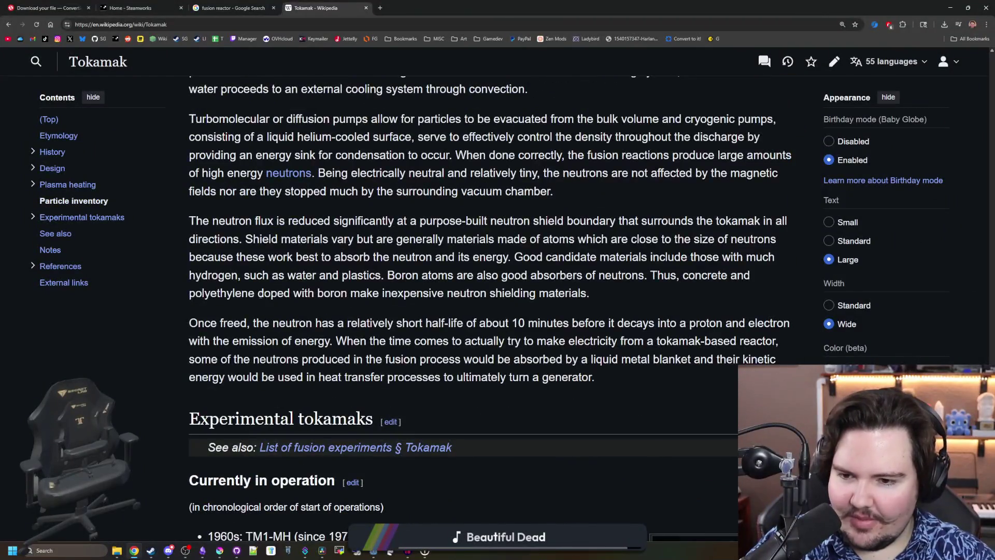
{"action": "scroll", "coordinate": [472, 290], "scroll_direction": "down", "scroll_amount": 6}
{"action": "scroll", "coordinate": [473, 290], "scroll_direction": "down", "scroll_amount": 6}
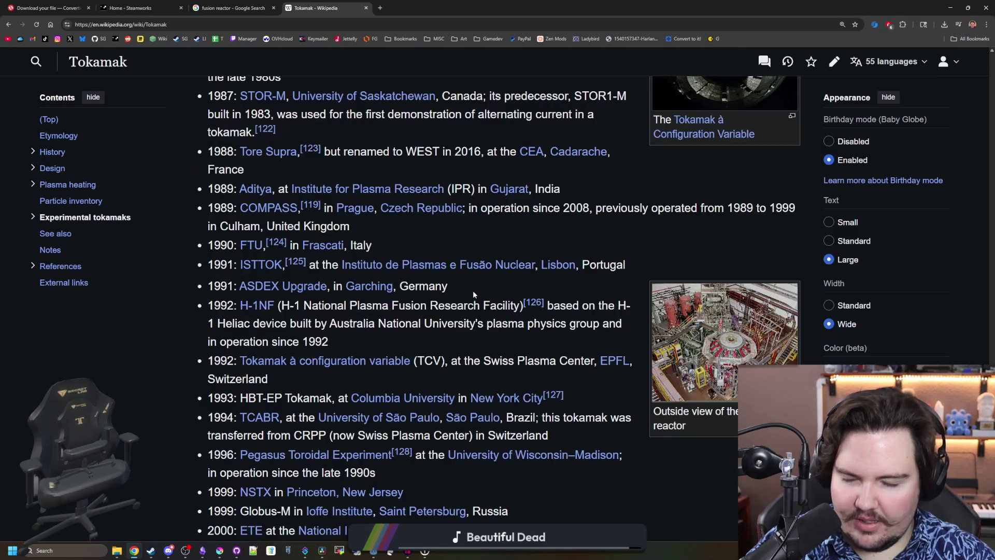
{"action": "scroll", "coordinate": [473, 291], "scroll_direction": "down", "scroll_amount": 8}
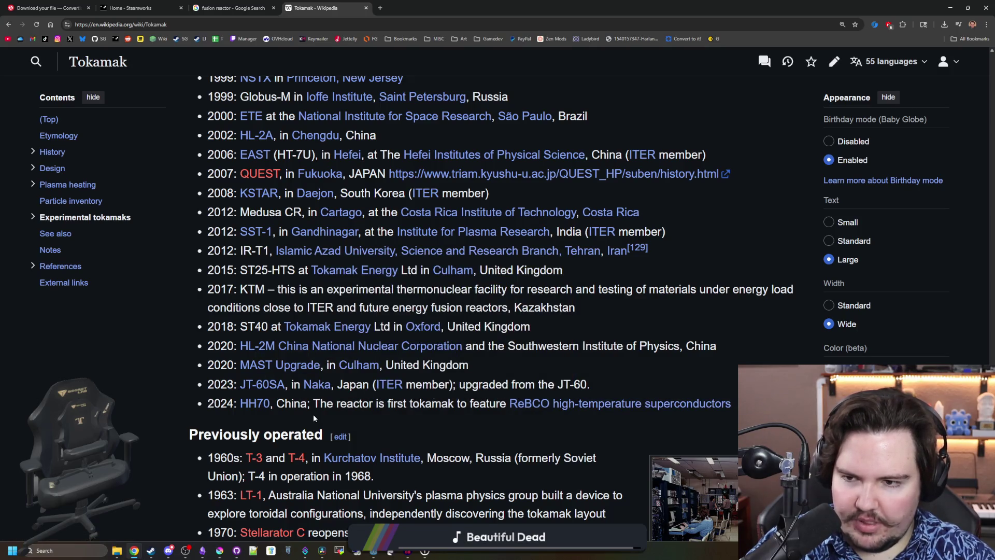
{"action": "scroll", "coordinate": [313, 419], "scroll_direction": "up", "scroll_amount": 18}
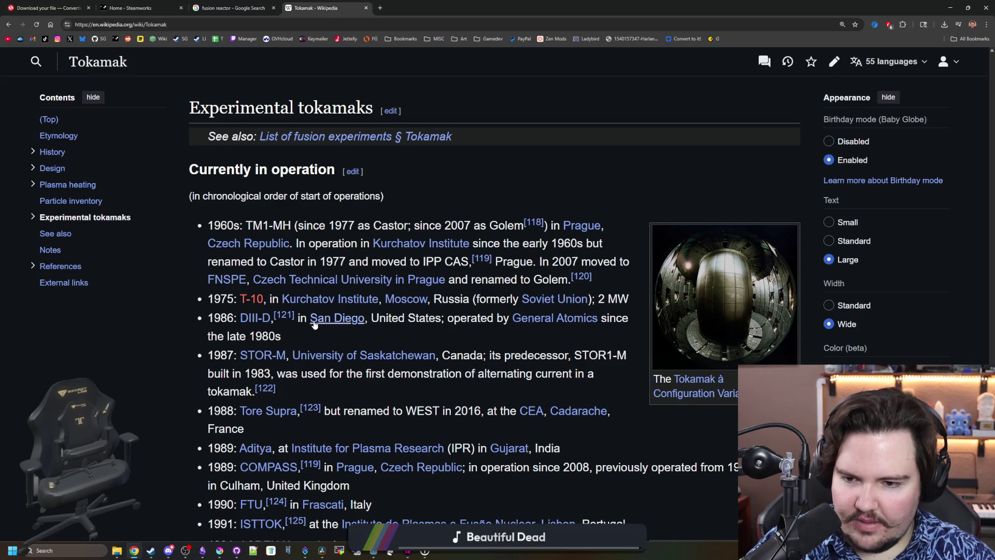
{"action": "mouse_move", "coordinate": [243, 321]}
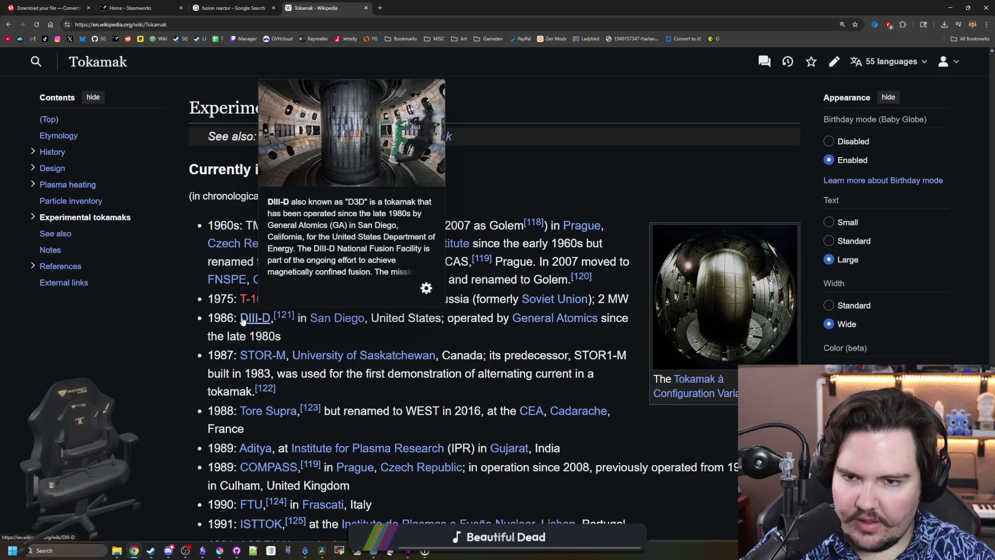
{"action": "scroll", "coordinate": [242, 321], "scroll_direction": "up", "scroll_amount": 15}
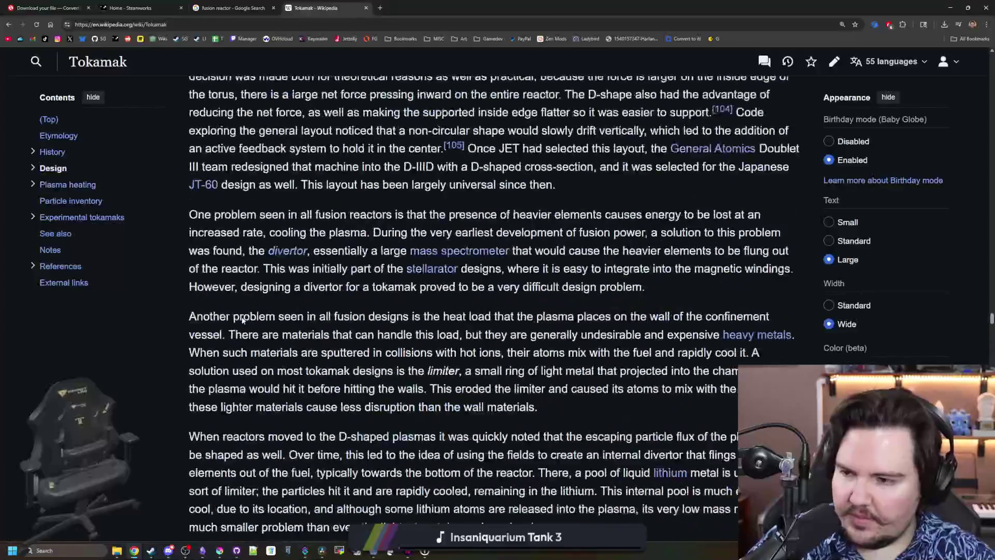
{"action": "scroll", "coordinate": [242, 321], "scroll_direction": "up", "scroll_amount": 20}
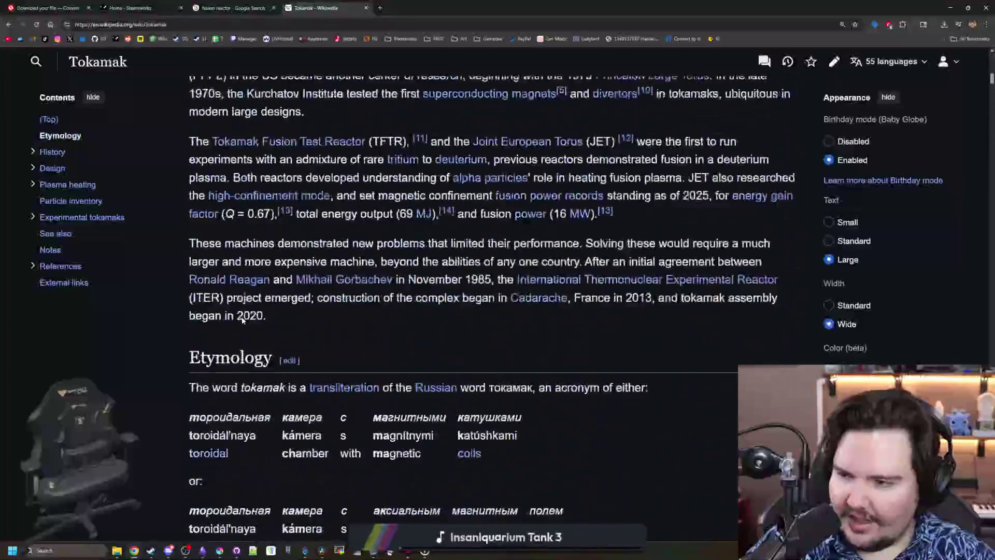
{"action": "scroll", "coordinate": [242, 320], "scroll_direction": "up", "scroll_amount": 10}
{"action": "left_click", "coordinate": [233, 8]}
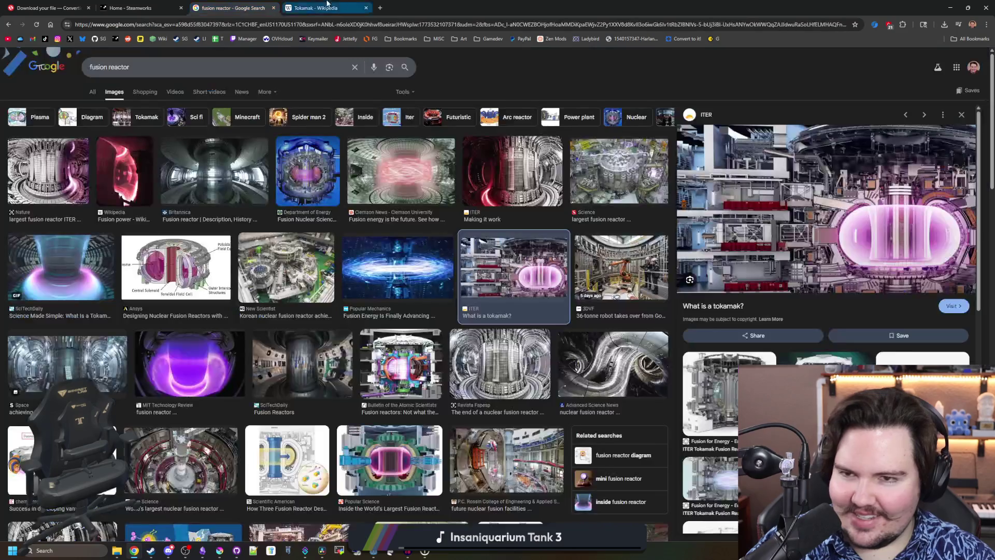
Show Google Images results for 'stark towers fusion reactor' in a new tab
{"action": "left_click", "coordinate": [379, 7]}
{"action": "type", "text": "stark"}
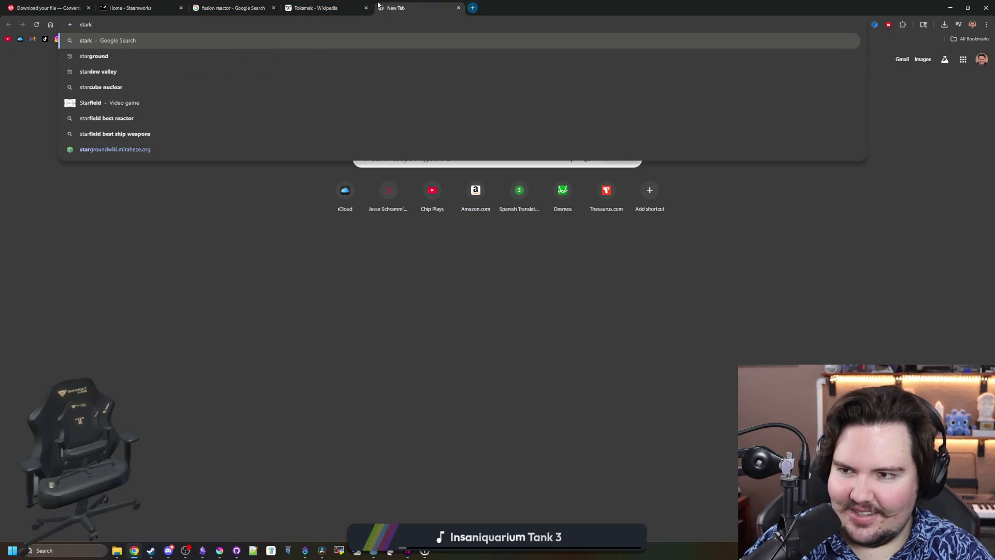
{"action": "type", "text": " towers fusion reac"}
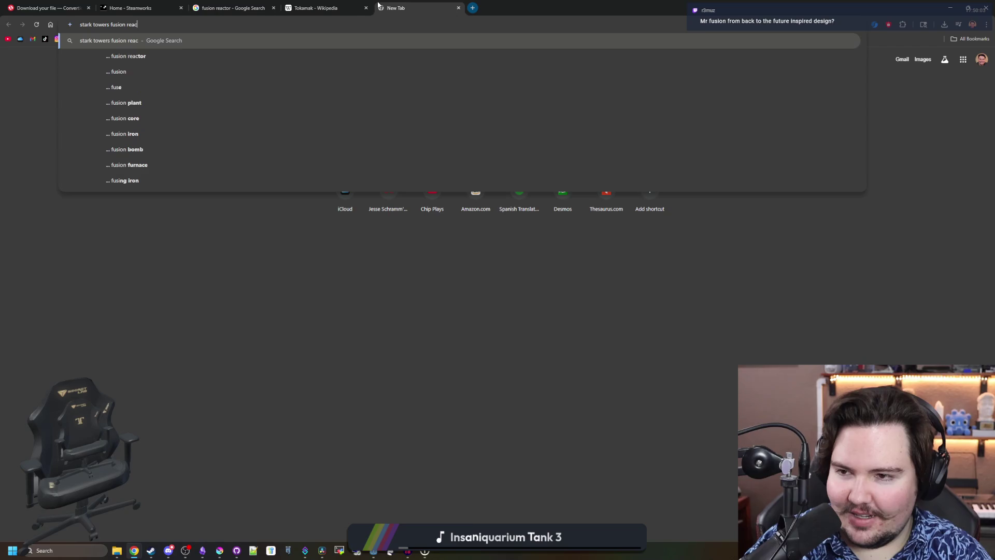
{"action": "type", "text": "tor"}
{"action": "key", "text": "Return"}
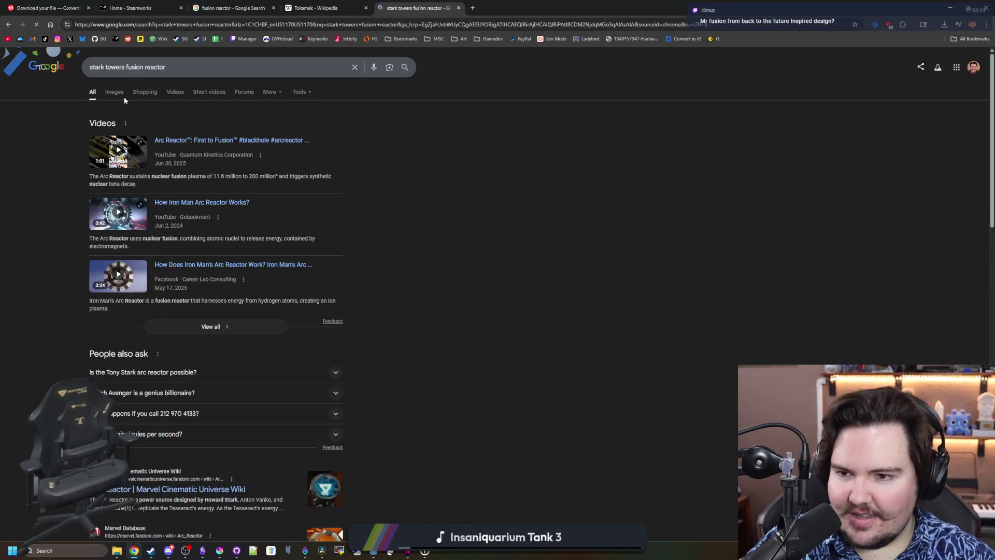
{"action": "left_click", "coordinate": [115, 92]}
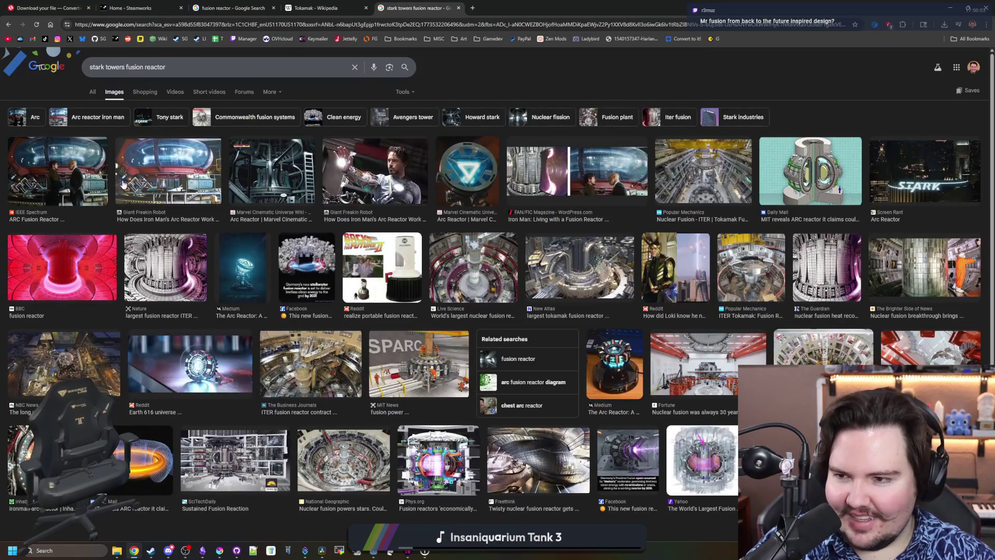
Preview the IEEE Spectrum, Giant Freakin Robot and FAN/FIC reactor images, then return to the Tokamak article
{"action": "left_click", "coordinate": [66, 187]}
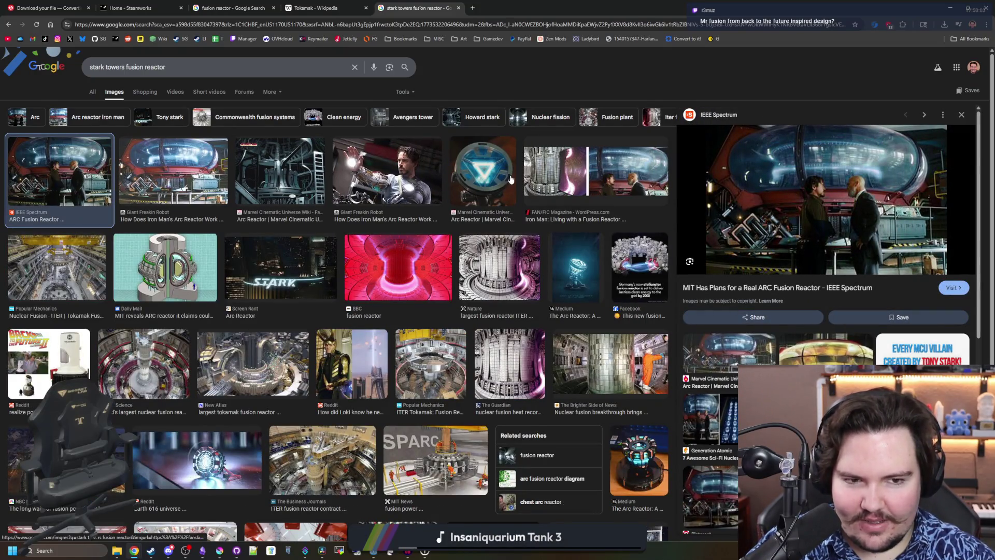
{"action": "left_click", "coordinate": [165, 182]}
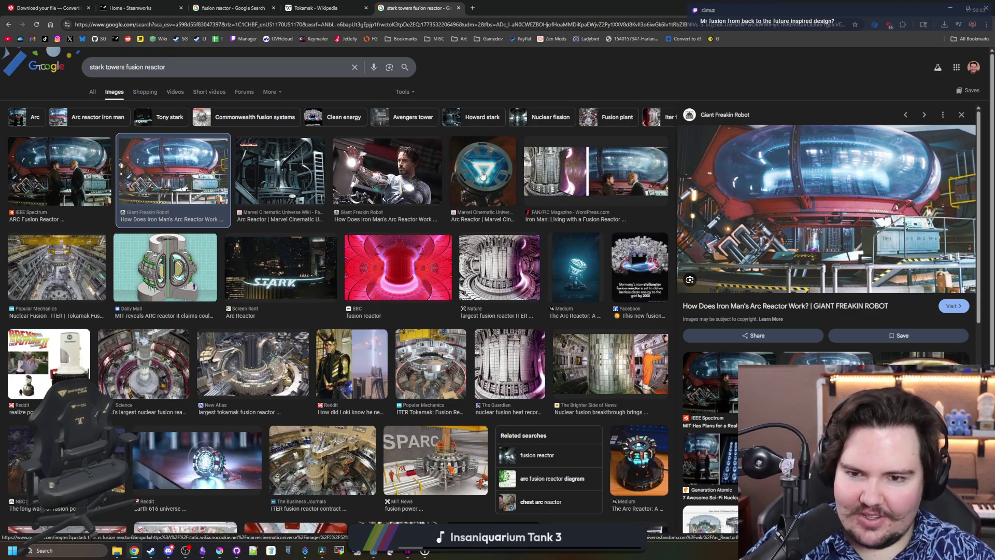
{"action": "left_click", "coordinate": [572, 168]}
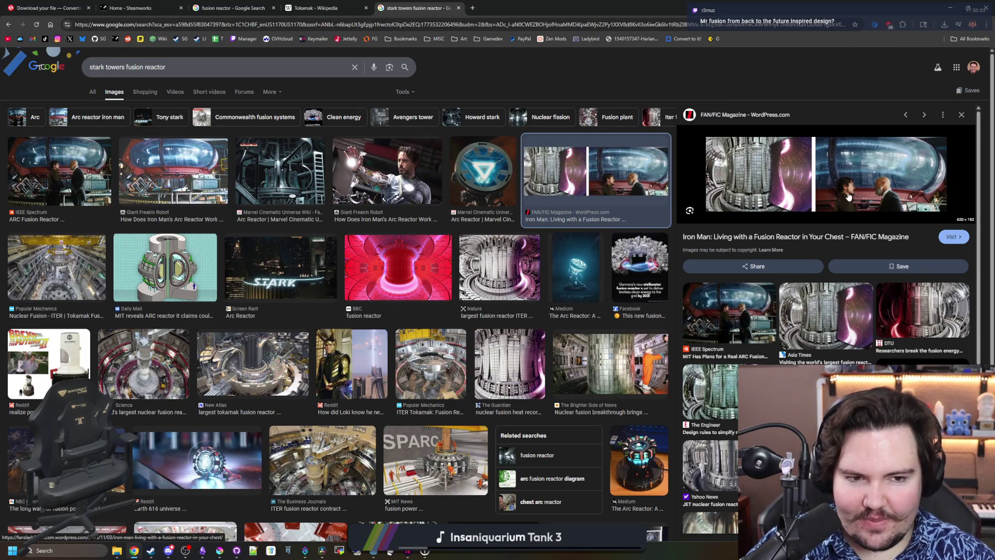
{"action": "left_click", "coordinate": [195, 173]}
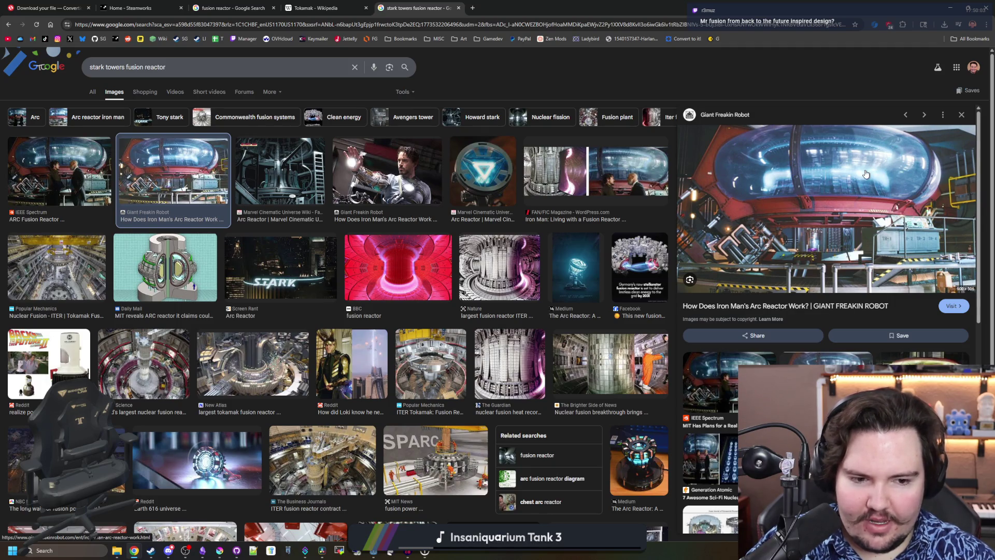
{"action": "left_click", "coordinate": [316, 7]}
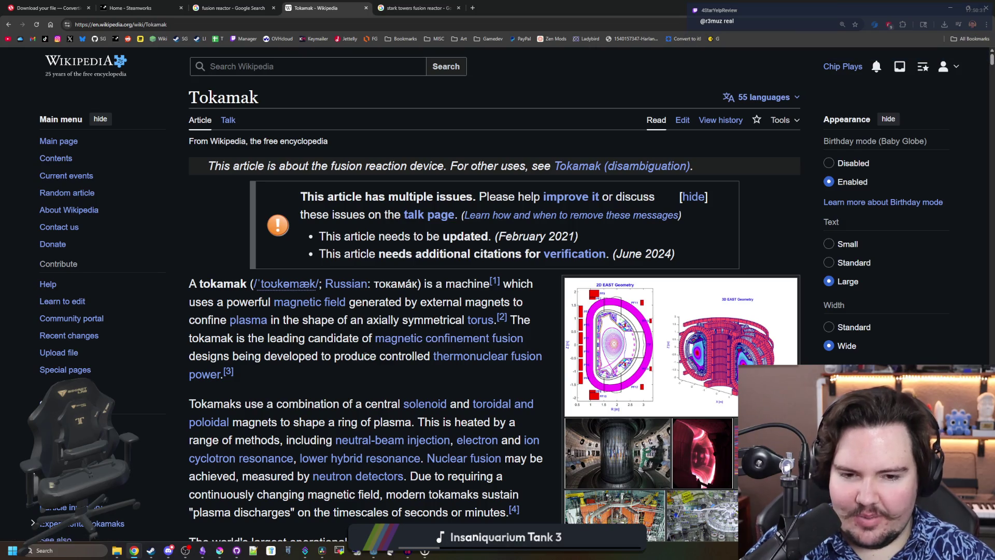
{"action": "scroll", "coordinate": [445, 332], "scroll_direction": "down", "scroll_amount": 5}
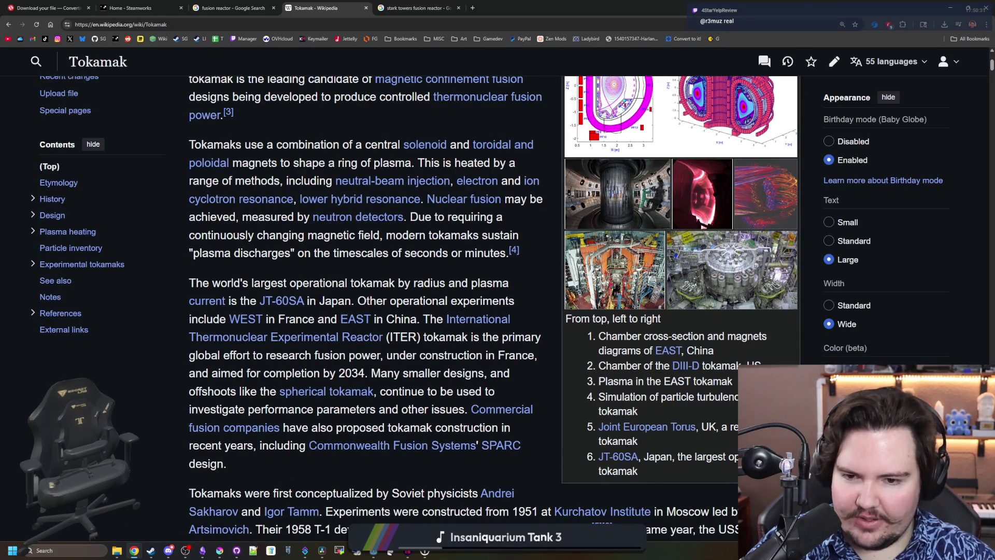
{"action": "scroll", "coordinate": [445, 311], "scroll_direction": "up", "scroll_amount": 5}
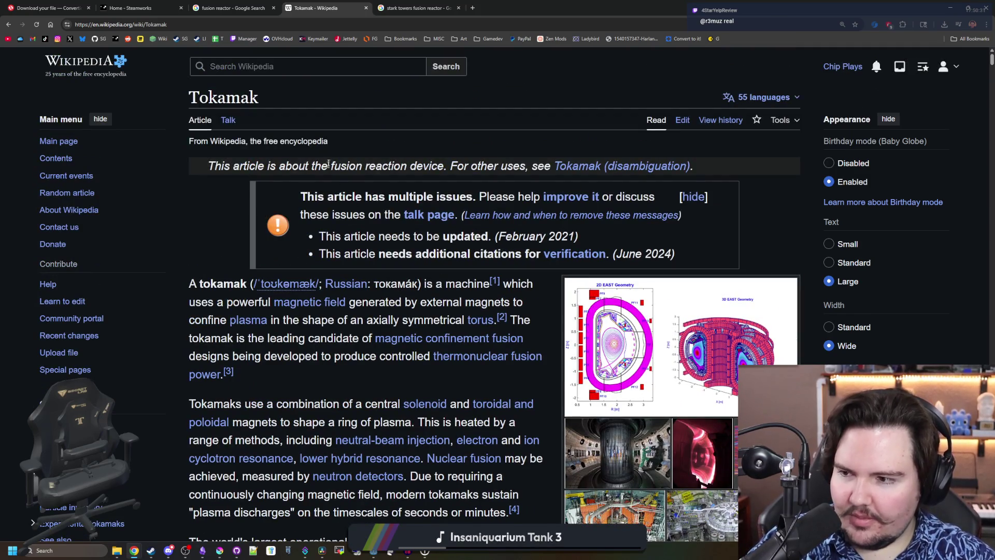
{"action": "left_click", "coordinate": [472, 8]}
{"action": "type", "text": "mr fusion"}
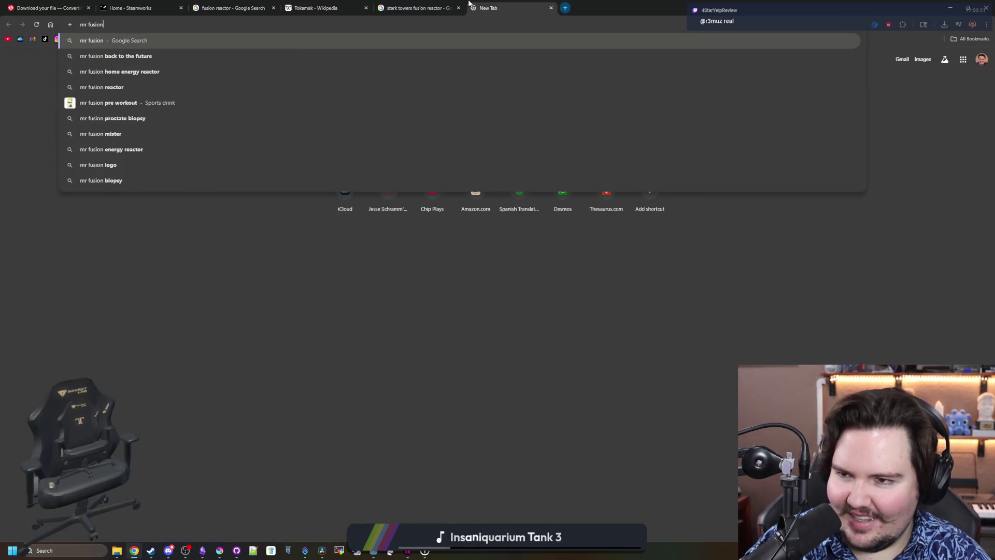
Preview the BacktotheFuture.store and Amazon Mr. Fusion images, then type 'fusion reactor factorio' in a new tab
{"action": "key", "text": "Return"}
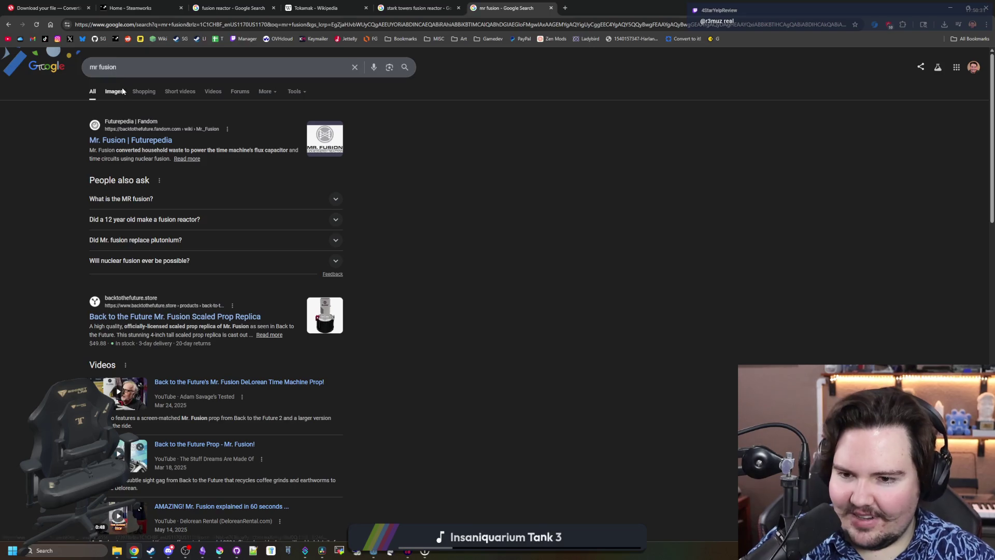
{"action": "left_click", "coordinate": [115, 91]}
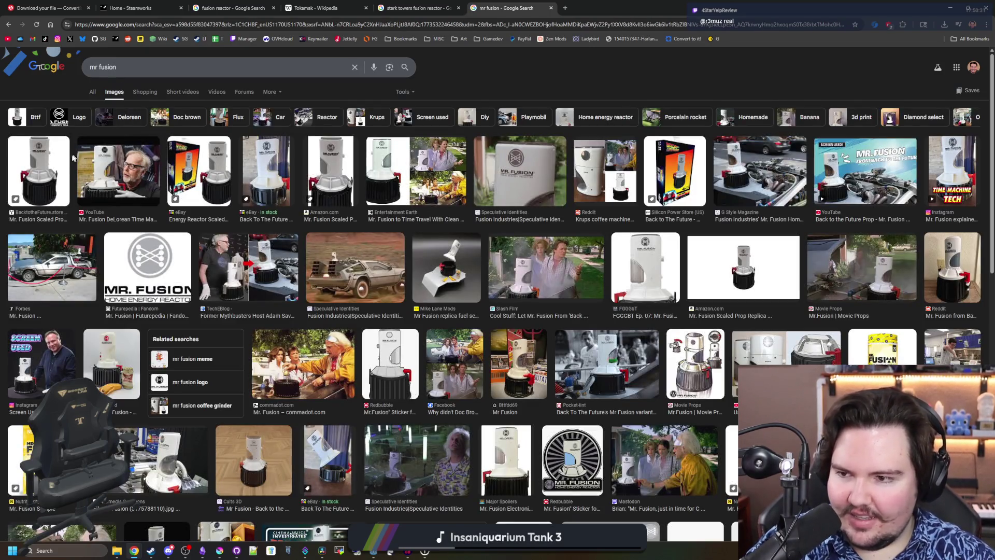
{"action": "left_click", "coordinate": [56, 169]}
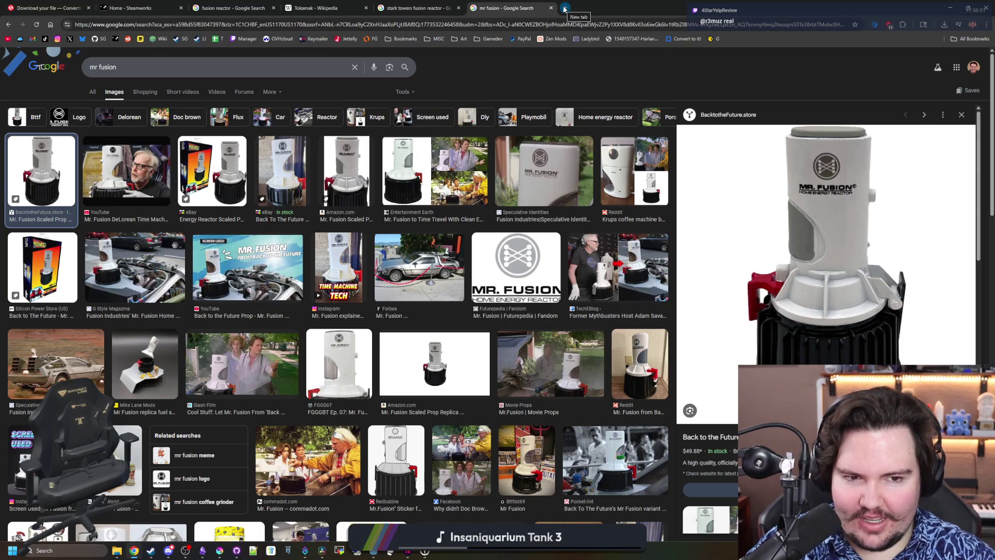
{"action": "left_click", "coordinate": [336, 164]}
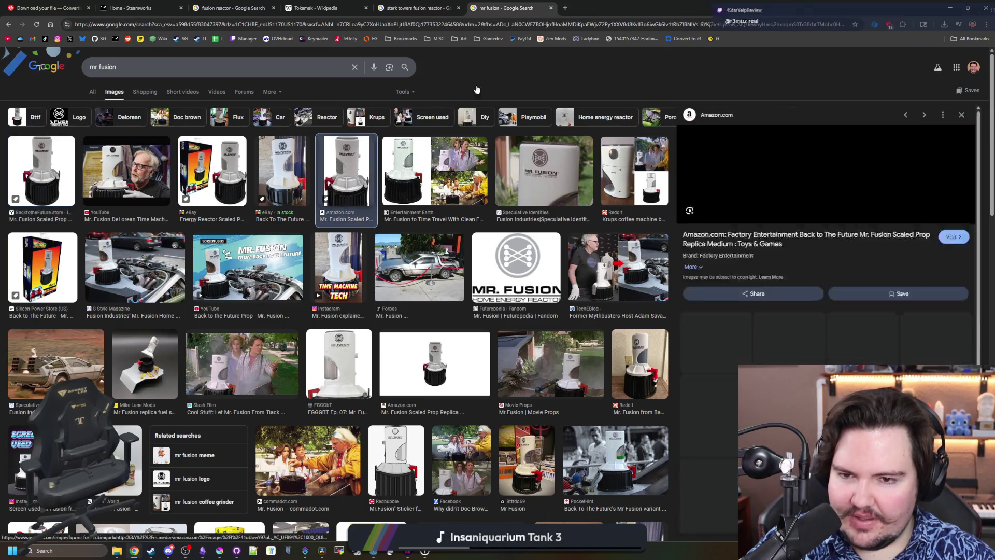
{"action": "left_click", "coordinate": [566, 14]}
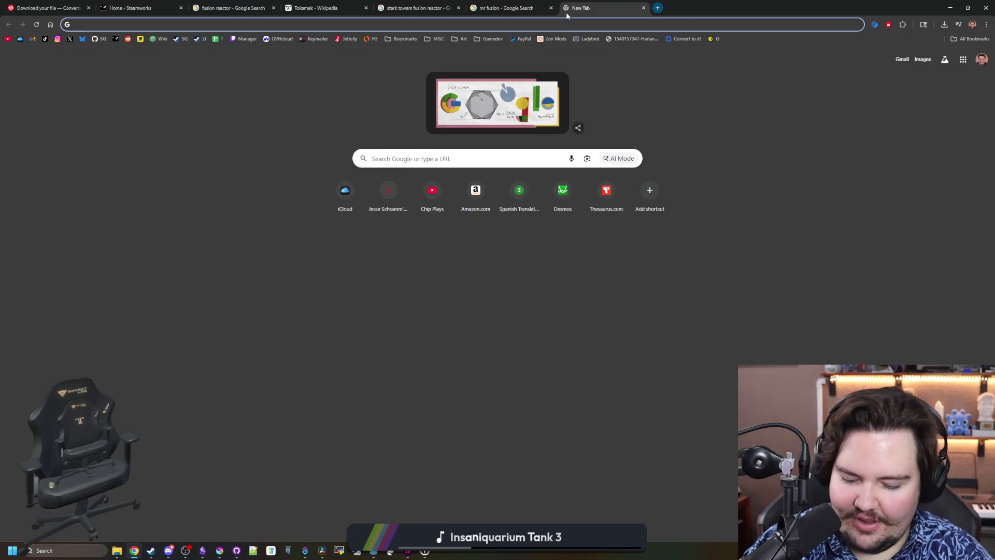
{"action": "type", "text": "fusion reactor factorio"}
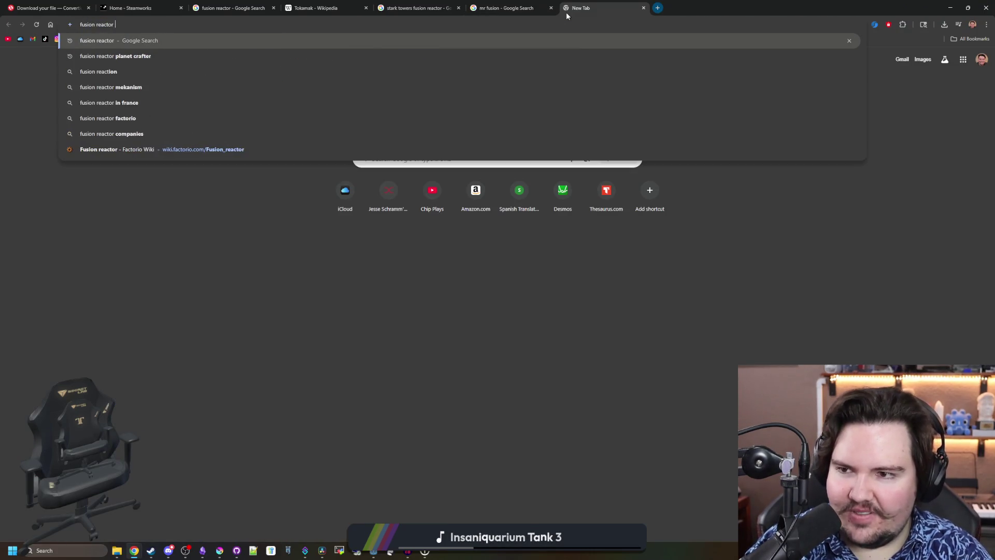
Show 'fusion reactor factorio' image results and preview the Friday Facts #420 reactor image
{"action": "key", "text": "Return"}
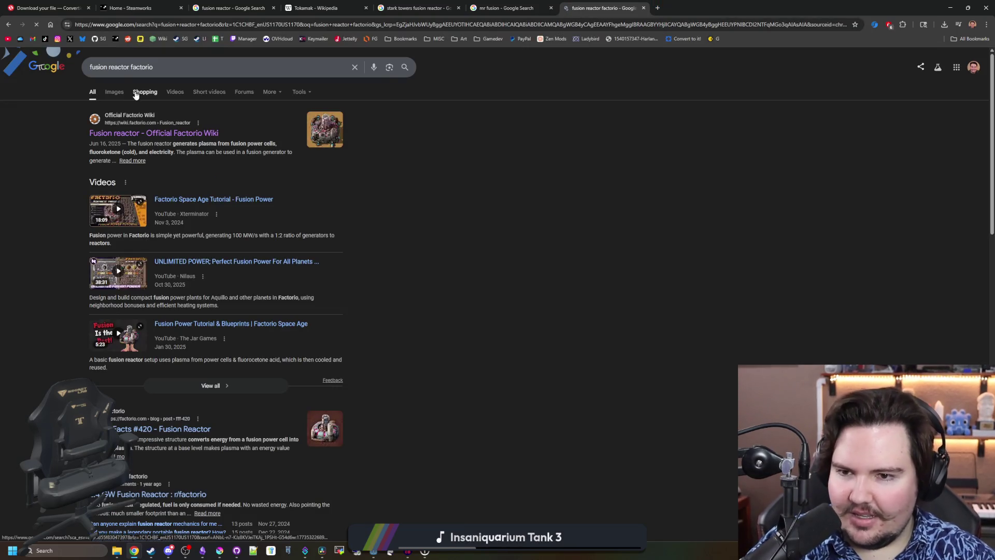
{"action": "left_click", "coordinate": [111, 93]}
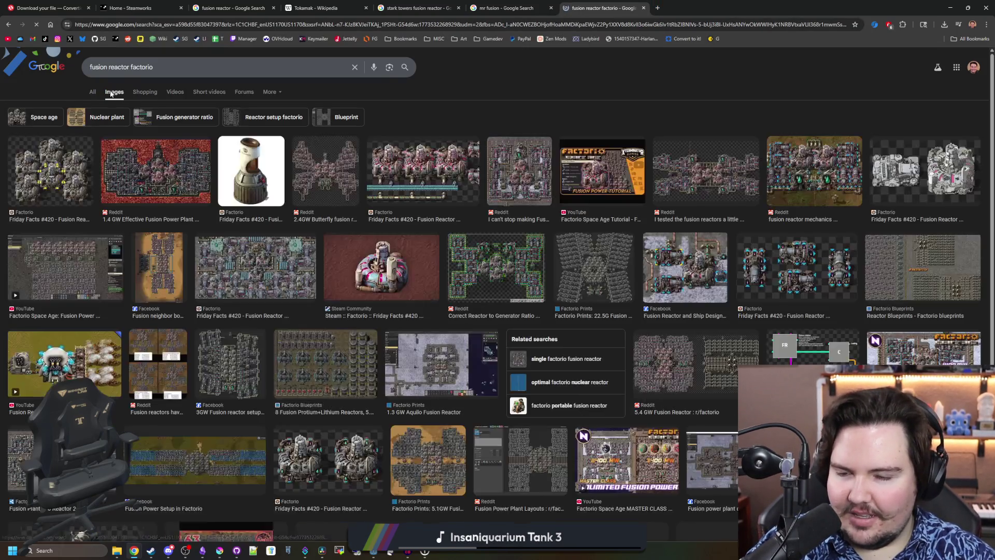
{"action": "left_click", "coordinate": [247, 166]}
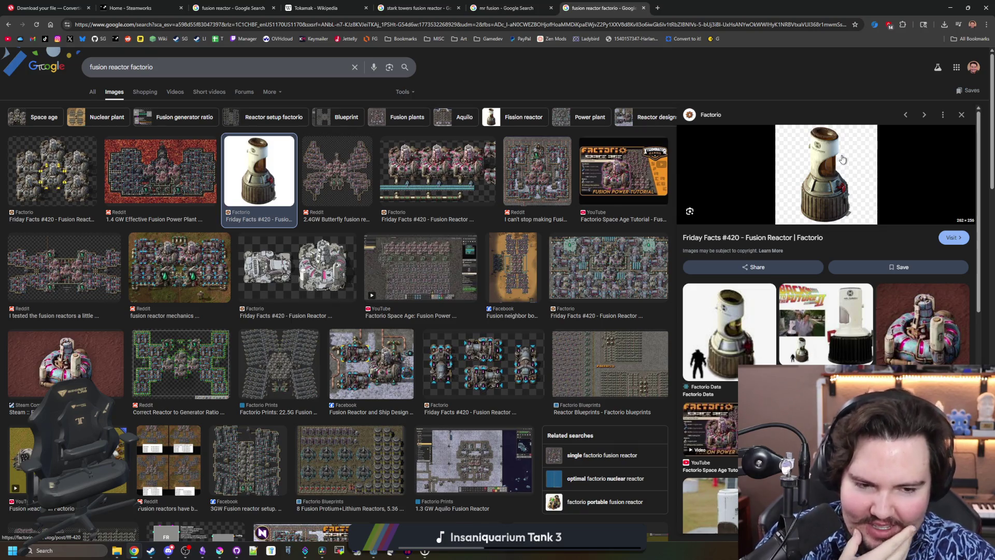
Open that reactor image full-size in its own tab and zoom in on it
{"action": "right_click", "coordinate": [843, 160]}
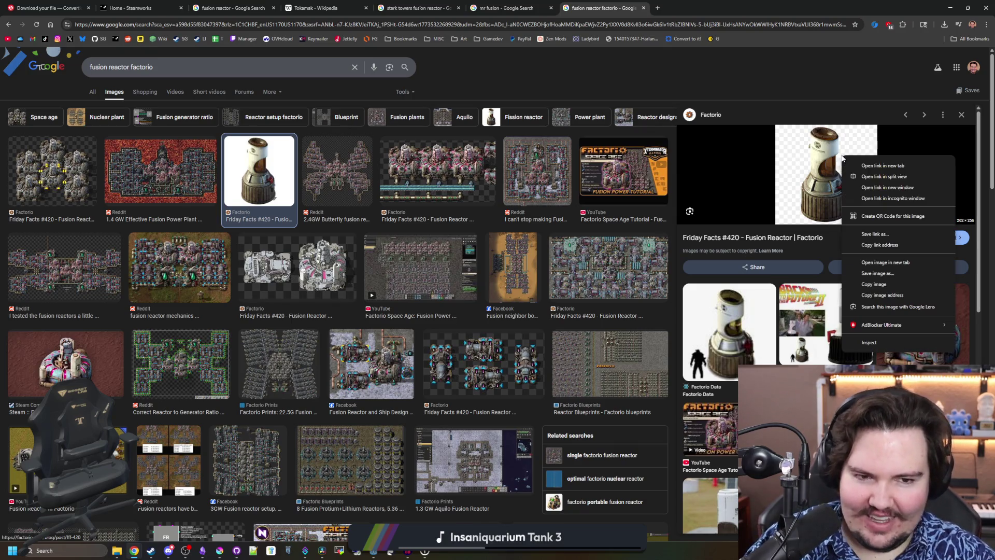
{"action": "left_click", "coordinate": [884, 262]}
{"action": "left_click", "coordinate": [669, 4]}
{"action": "left_click", "coordinate": [534, 261]}
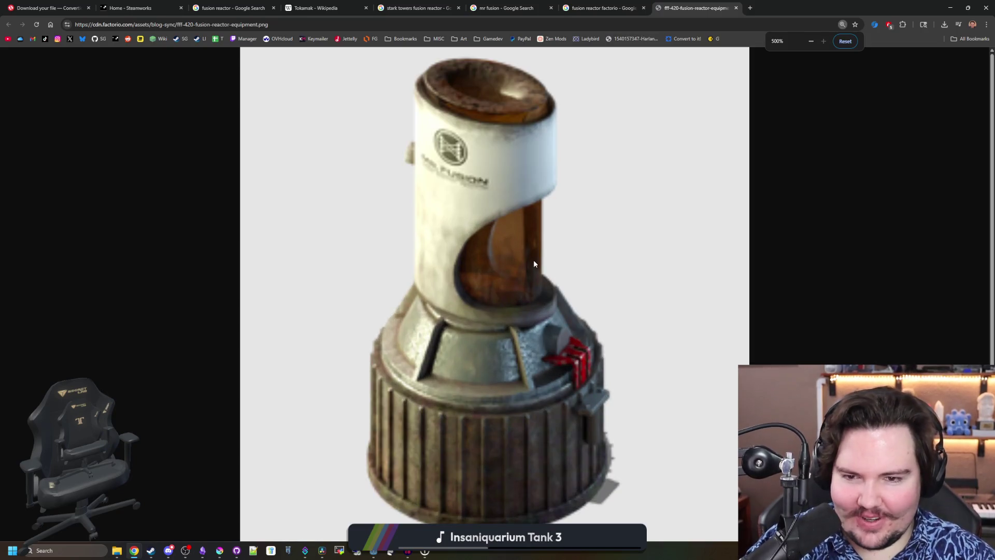
Fit the reactor image back to size and return to the 'fusion reactor factorio' results
{"action": "left_click", "coordinate": [534, 262]}
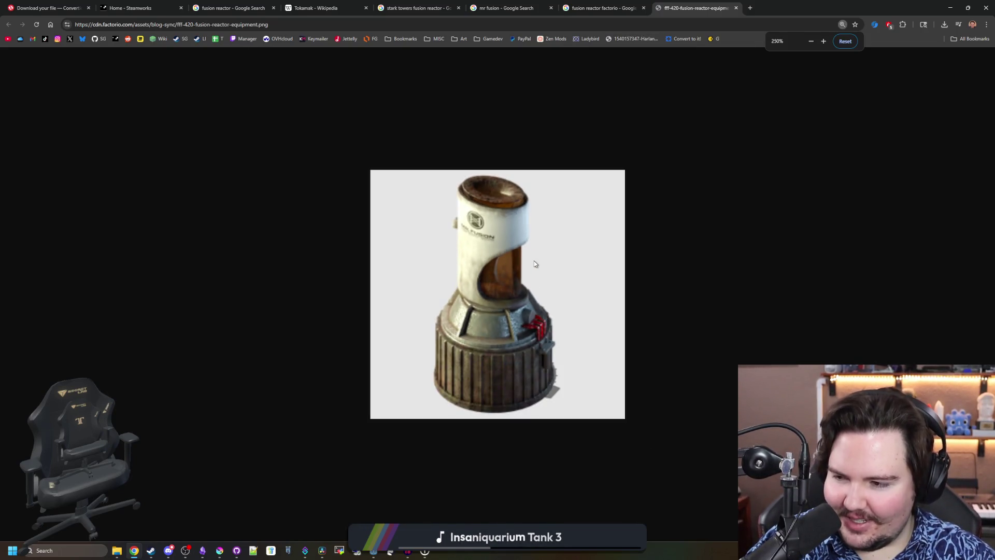
{"action": "left_click", "coordinate": [595, 6]}
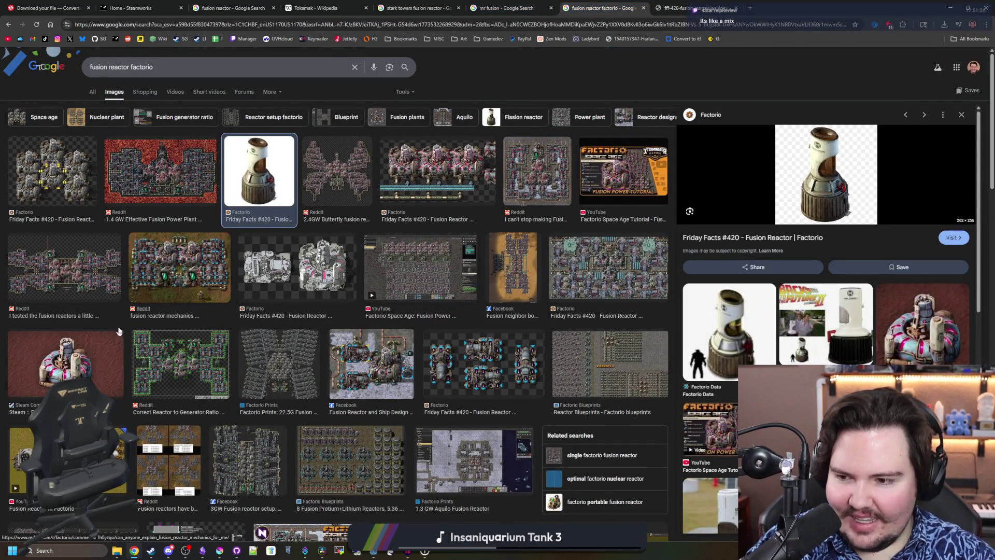
Preview the Steam Community and Friday Facts #420 layout reactor images
{"action": "key", "text": "Escape"}
{"action": "left_click", "coordinate": [89, 357]}
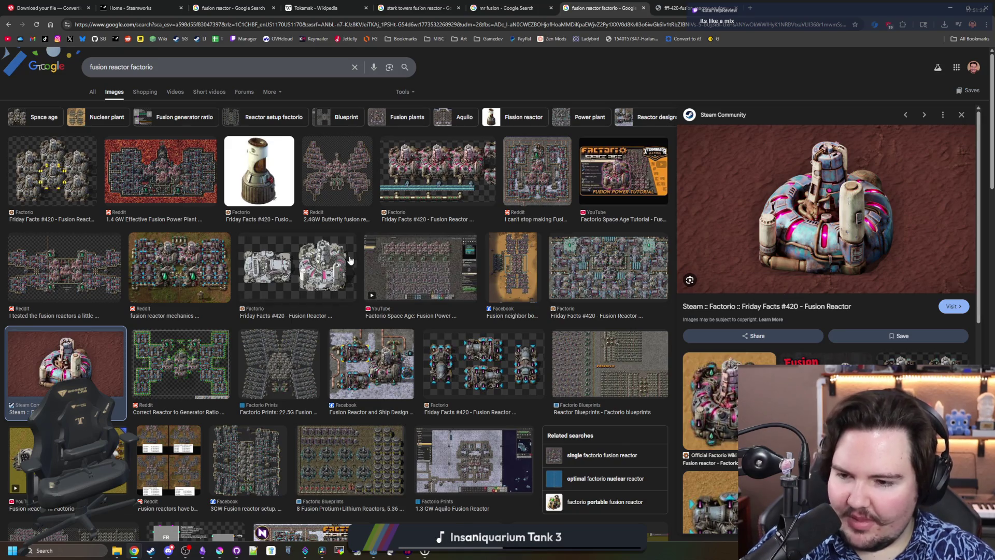
{"action": "left_click", "coordinate": [293, 265]}
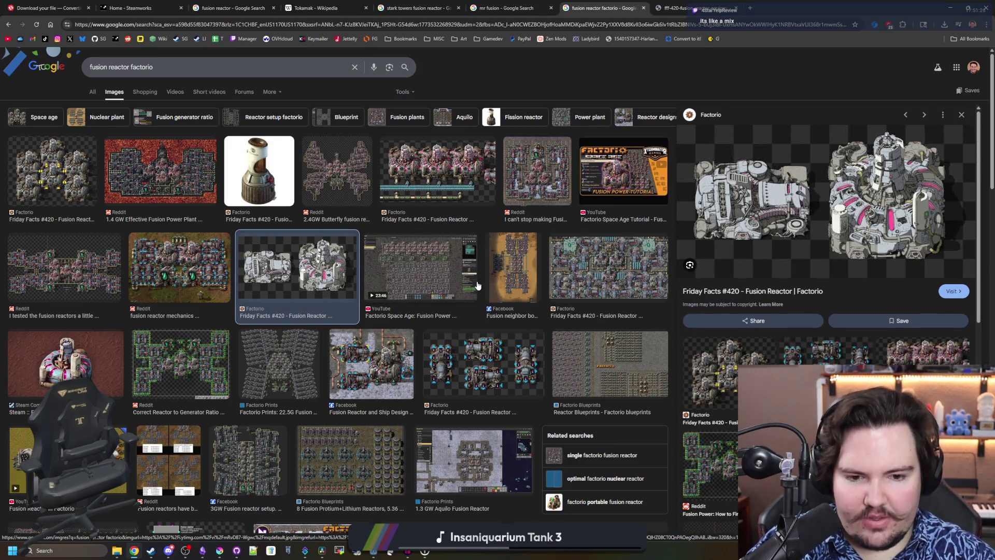
{"action": "scroll", "coordinate": [477, 285], "scroll_direction": "down", "scroll_amount": 2}
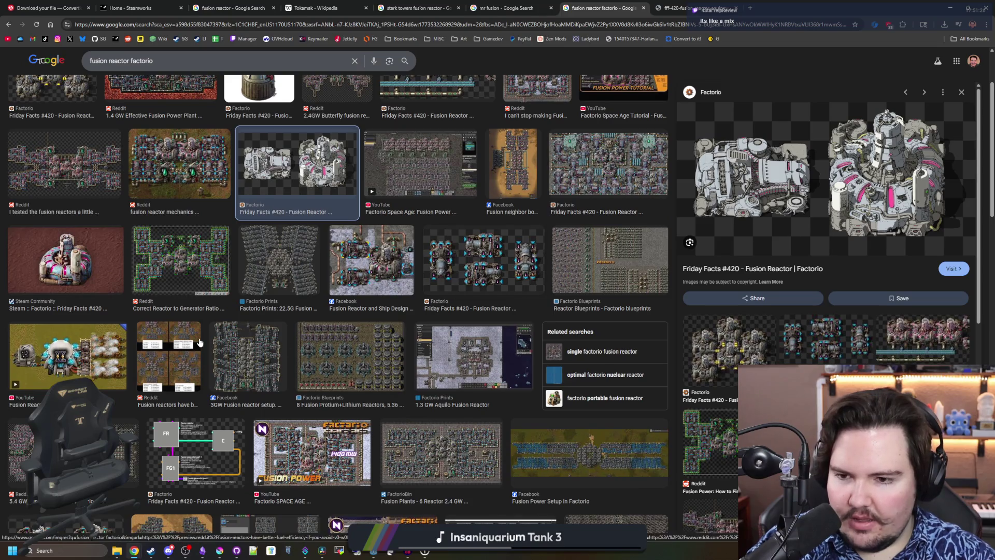
{"action": "scroll", "coordinate": [177, 270], "scroll_direction": "down", "scroll_amount": 5}
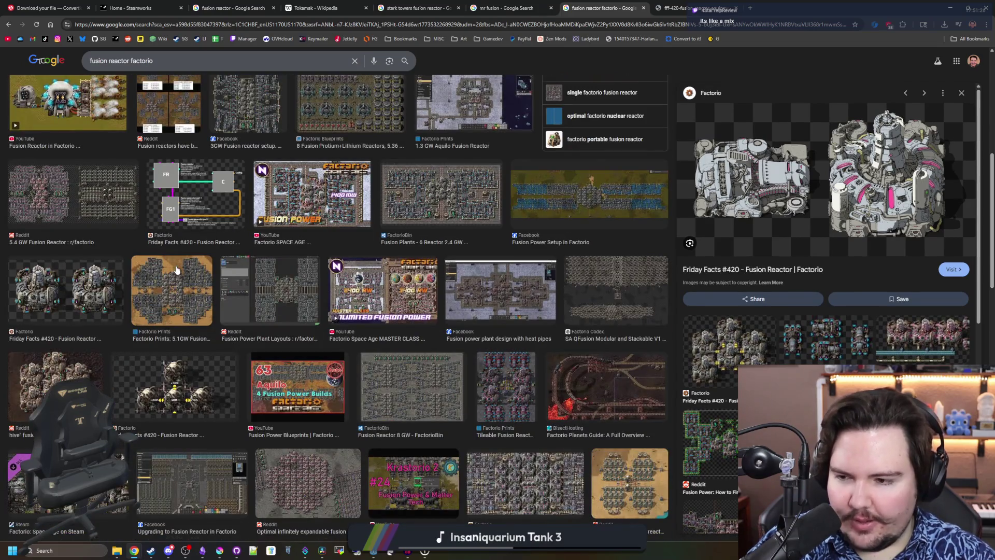
{"action": "scroll", "coordinate": [177, 270], "scroll_direction": "down", "scroll_amount": 7}
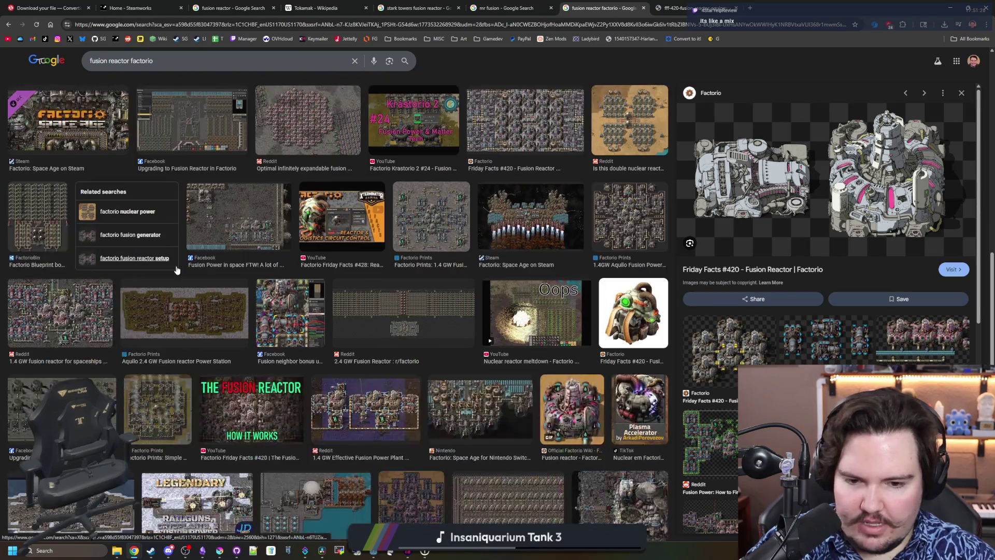
Preview the TikTok Plasma Accelerator, Friday Facts #420 and Factorio Wiki reactor images
{"action": "left_click", "coordinate": [622, 404]}
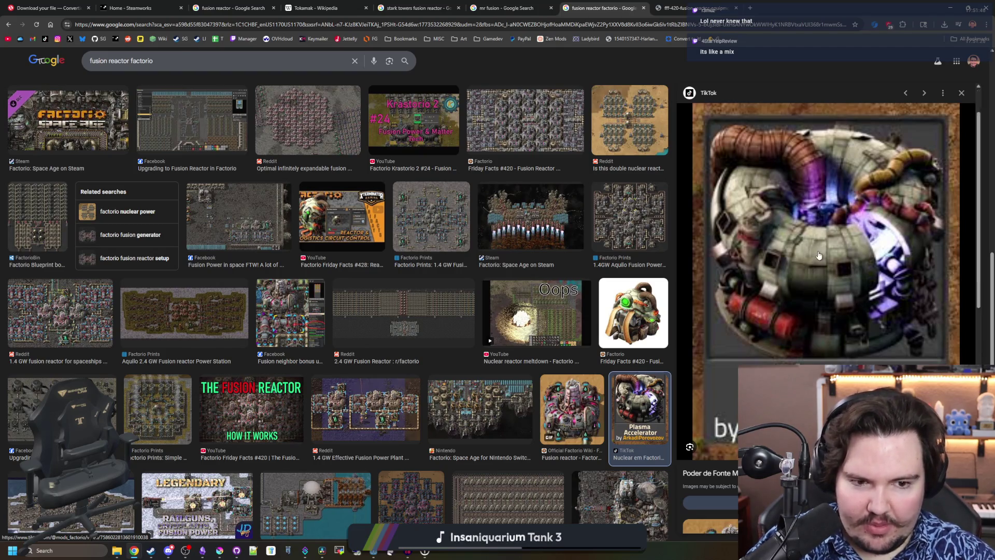
{"action": "scroll", "coordinate": [818, 255], "scroll_direction": "down", "scroll_amount": 4}
{"action": "scroll", "coordinate": [818, 255], "scroll_direction": "down", "scroll_amount": 2}
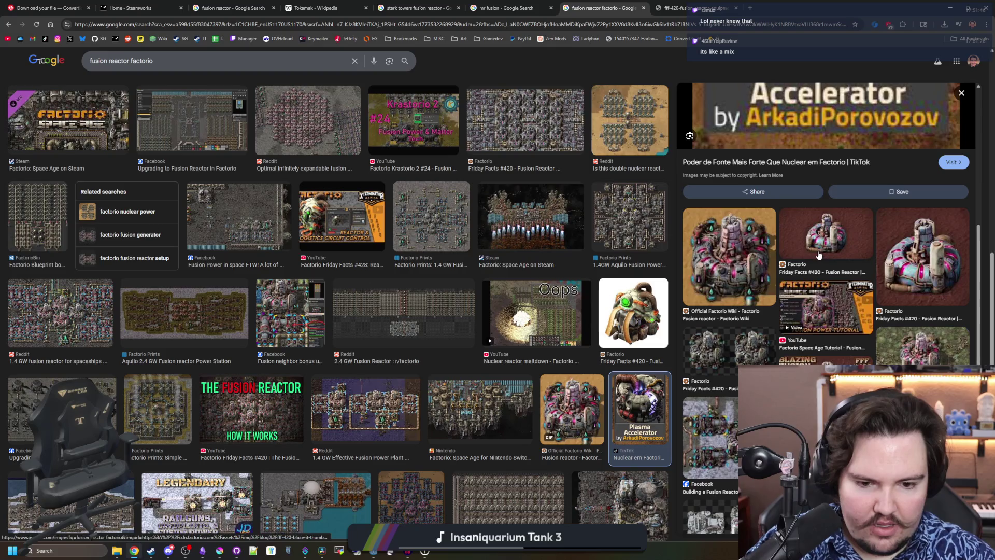
{"action": "scroll", "coordinate": [778, 311], "scroll_direction": "up", "scroll_amount": 6}
{"action": "scroll", "coordinate": [745, 355], "scroll_direction": "down", "scroll_amount": 5}
{"action": "left_click", "coordinate": [919, 306]}
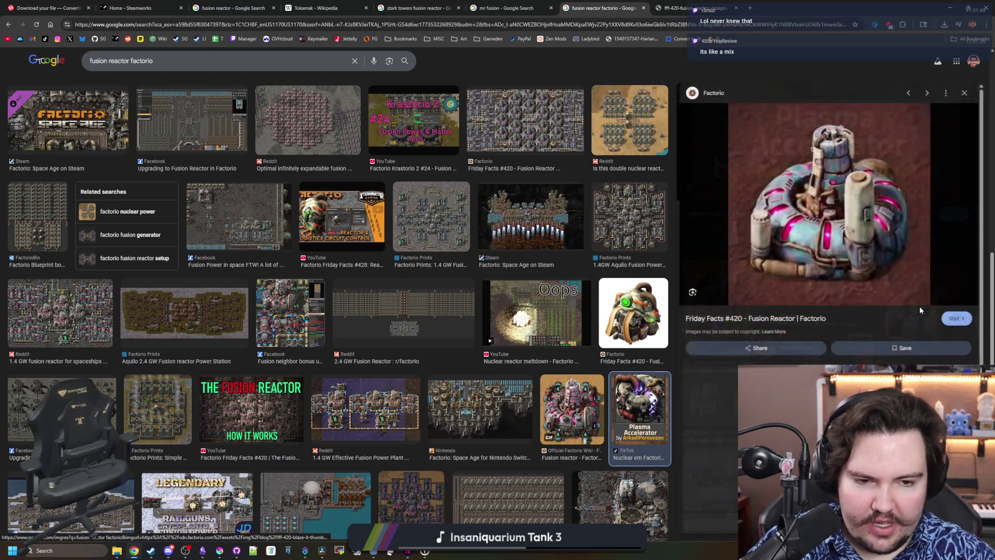
{"action": "left_click", "coordinate": [574, 413]}
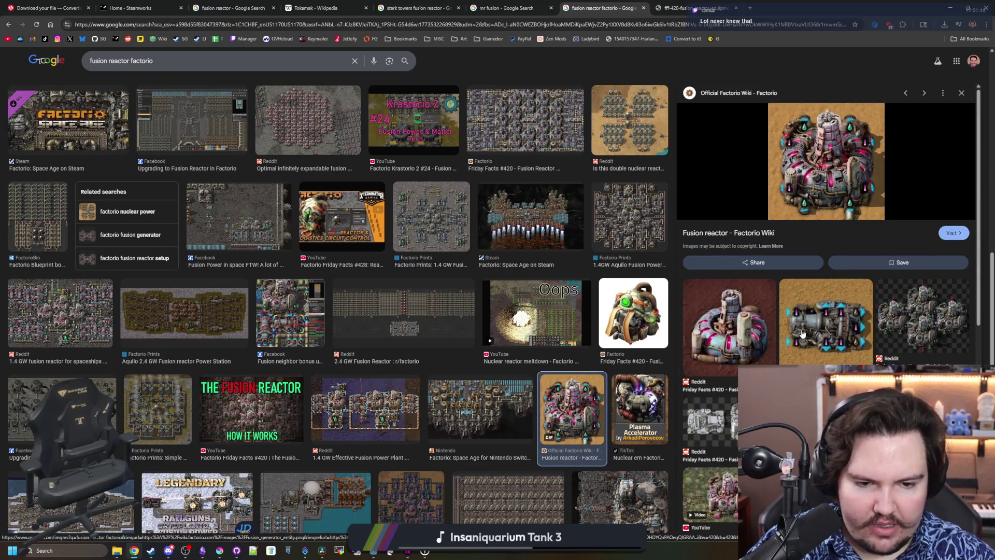
Step to the Plasma Accelerator result, jump back to the top, and switch to the mr fusion results
{"action": "key", "text": "Right"}
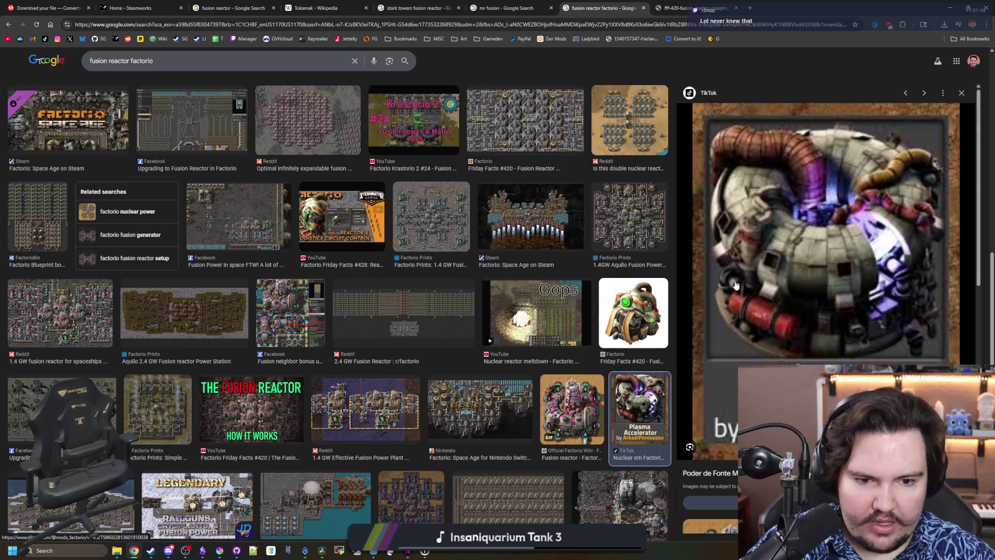
{"action": "scroll", "coordinate": [340, 288], "scroll_direction": "down", "scroll_amount": 4}
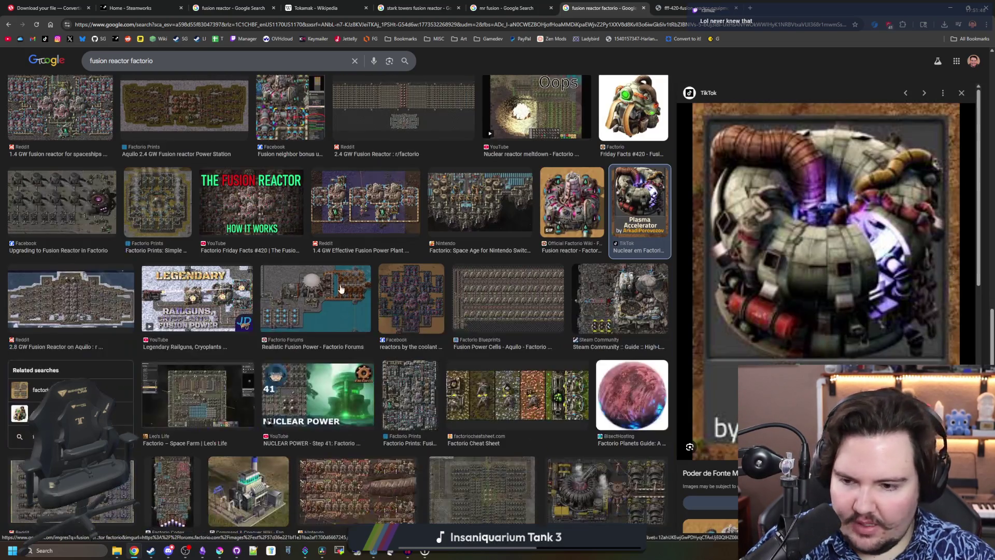
{"action": "scroll", "coordinate": [350, 269], "scroll_direction": "down", "scroll_amount": 10}
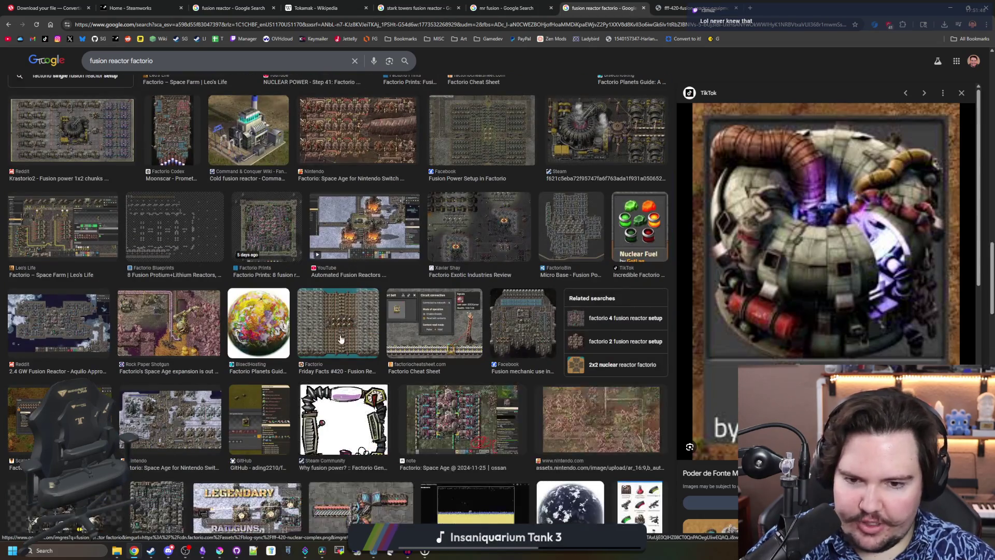
{"action": "key", "text": "Home"}
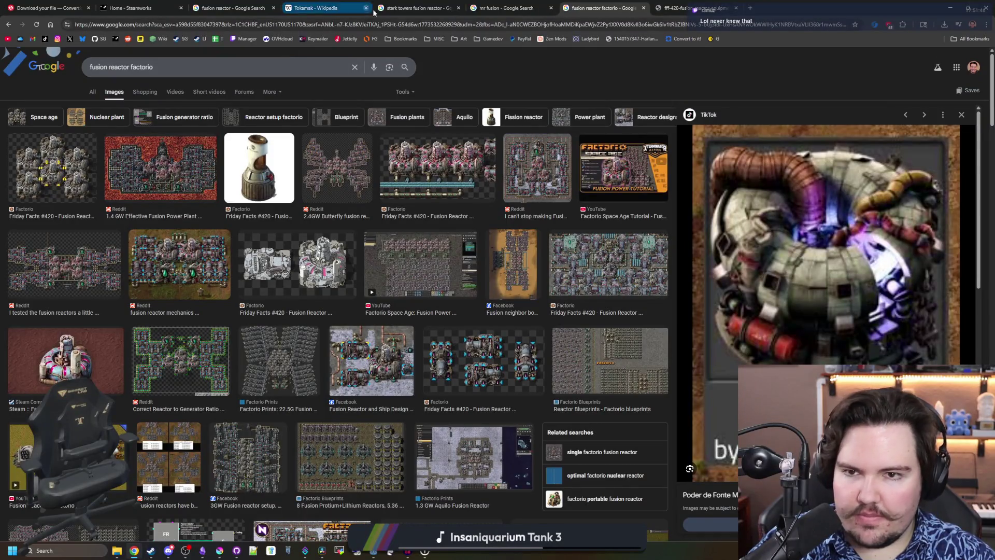
{"action": "left_click", "coordinate": [501, 4]}
On the fusion reactor image results, preview the Science, plasma turbulence, Revista Fapesp and Nature ITER images
{"action": "left_click", "coordinate": [228, 8]}
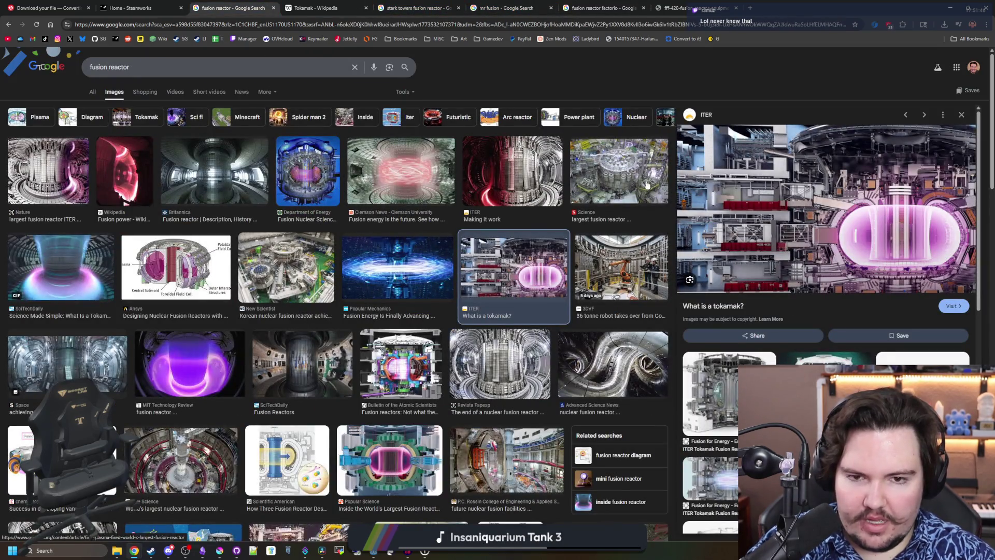
{"action": "left_click", "coordinate": [646, 176]}
{"action": "left_click", "coordinate": [642, 370]}
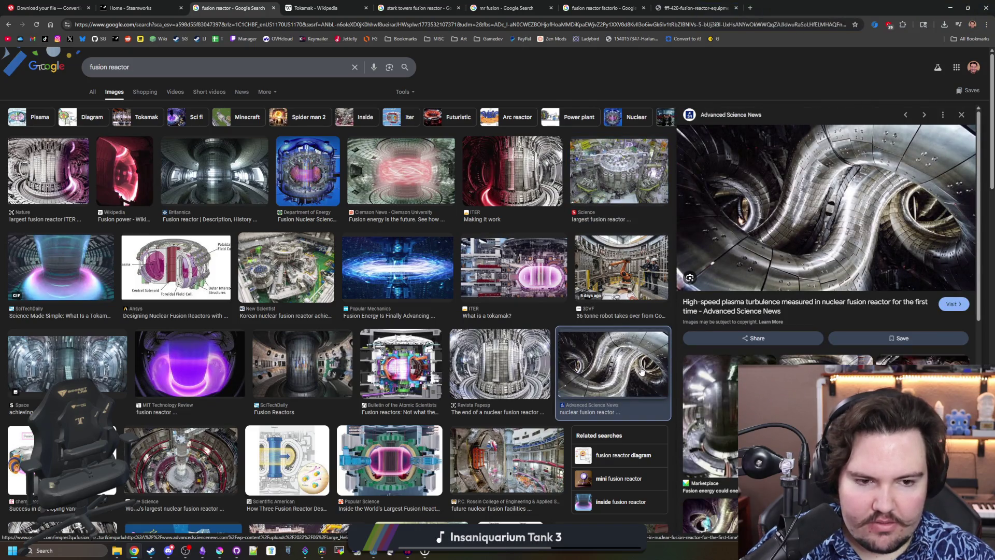
{"action": "scroll", "coordinate": [637, 372], "scroll_direction": "down", "scroll_amount": 2}
{"action": "left_click", "coordinate": [495, 246]}
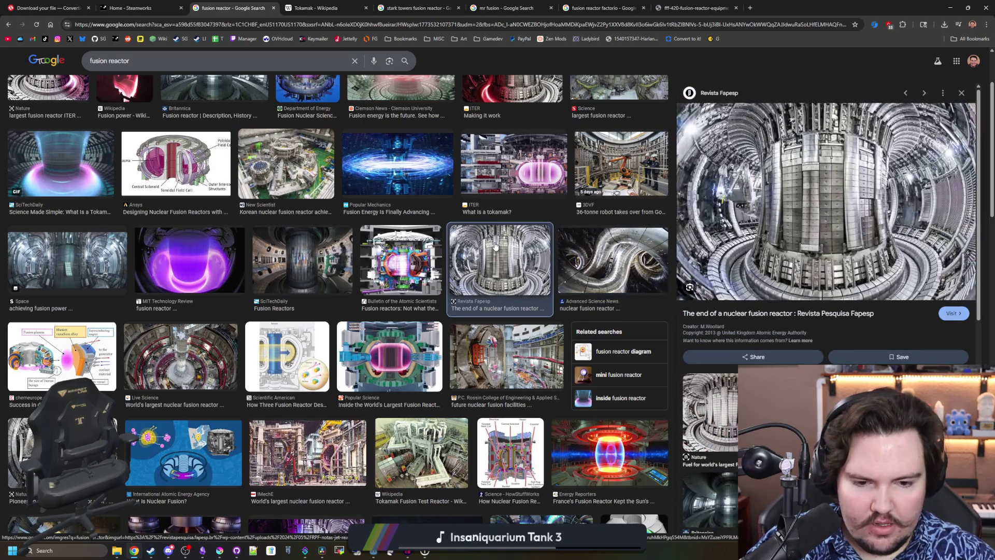
{"action": "left_click", "coordinate": [48, 89]}
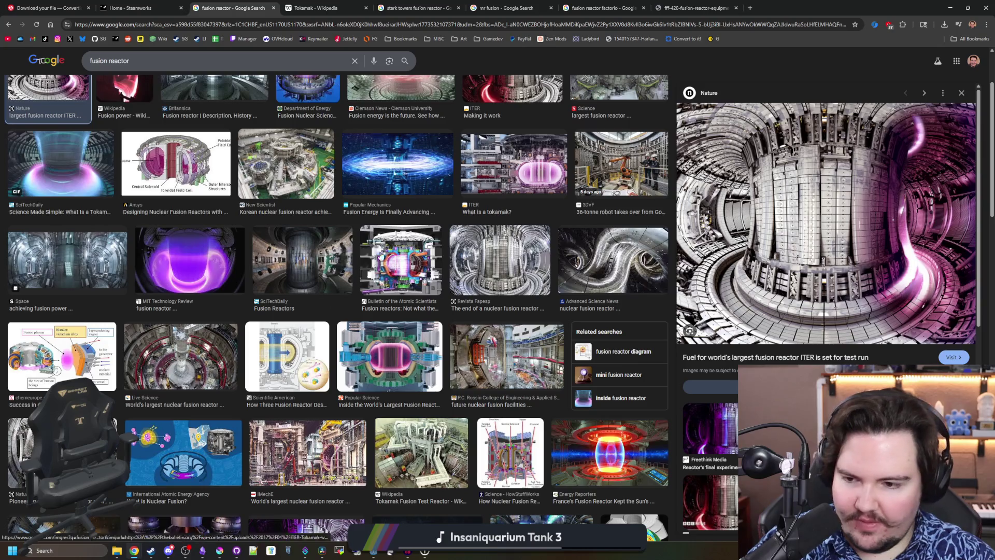
Preview the IAEA, Scientific American and The Chemical Engineer reactor illustrations
{"action": "scroll", "coordinate": [247, 350], "scroll_direction": "down", "scroll_amount": 3}
{"action": "left_click", "coordinate": [216, 295]}
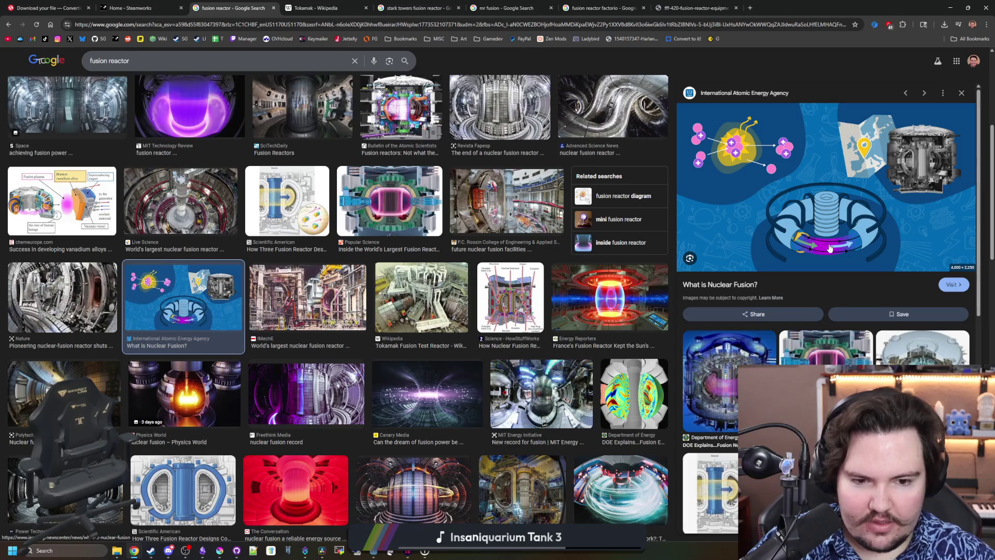
{"action": "scroll", "coordinate": [796, 347], "scroll_direction": "down", "scroll_amount": 3}
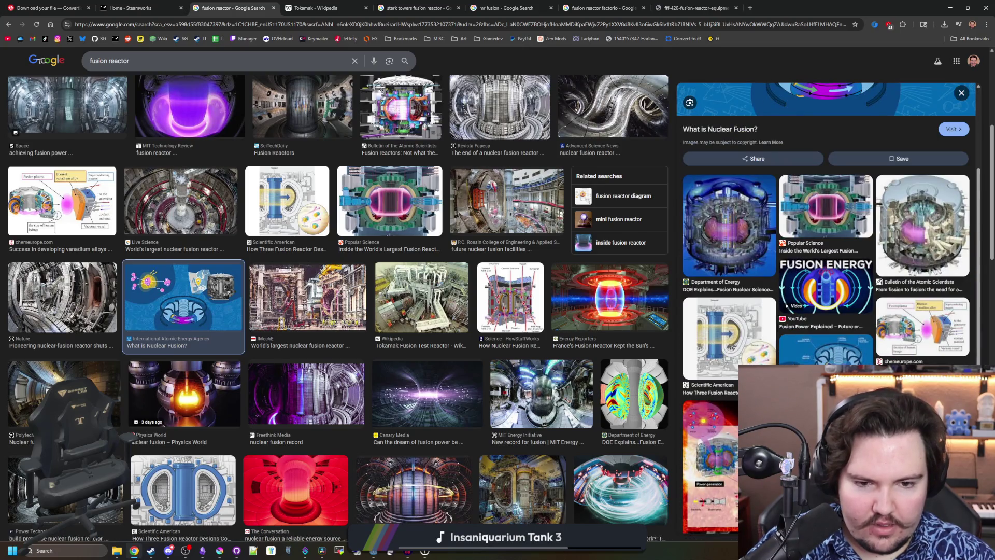
{"action": "scroll", "coordinate": [781, 361], "scroll_direction": "down", "scroll_amount": 3}
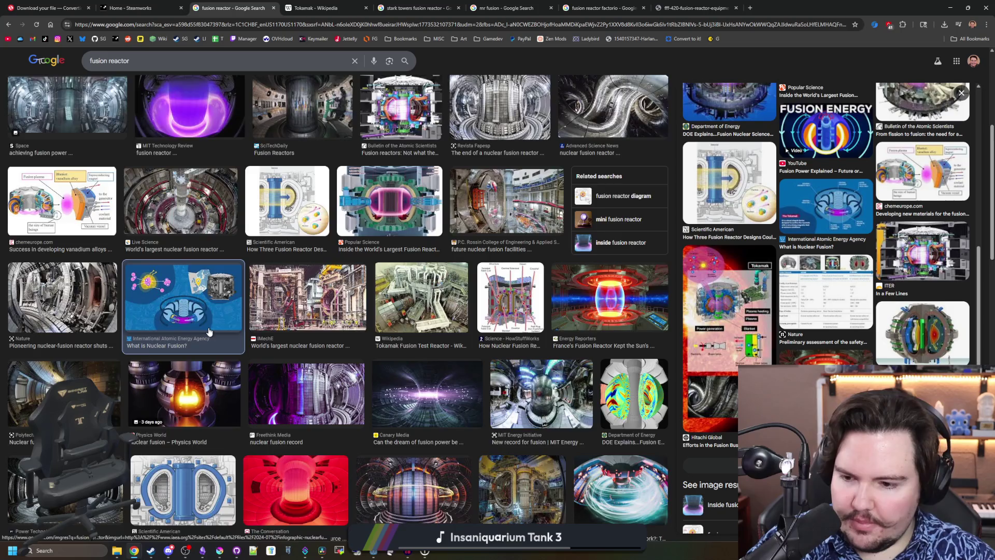
{"action": "scroll", "coordinate": [160, 431], "scroll_direction": "down", "scroll_amount": 2}
{"action": "left_click", "coordinate": [159, 431]}
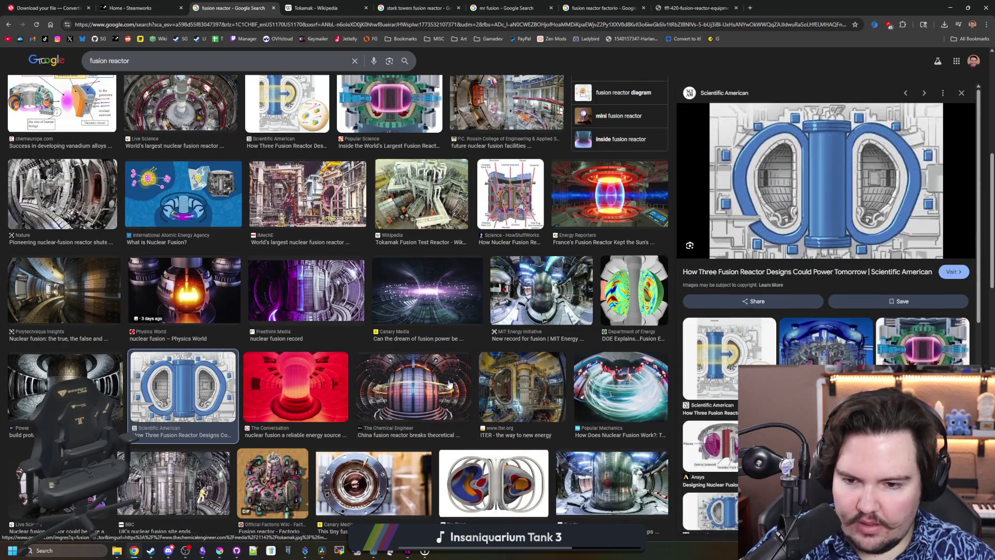
{"action": "left_click", "coordinate": [449, 383]}
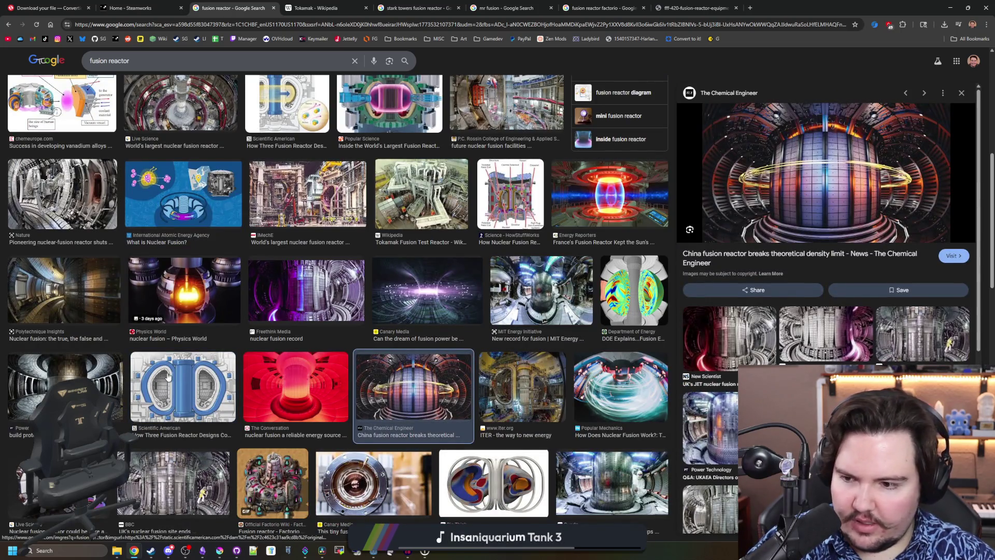
{"action": "left_click", "coordinate": [145, 383]}
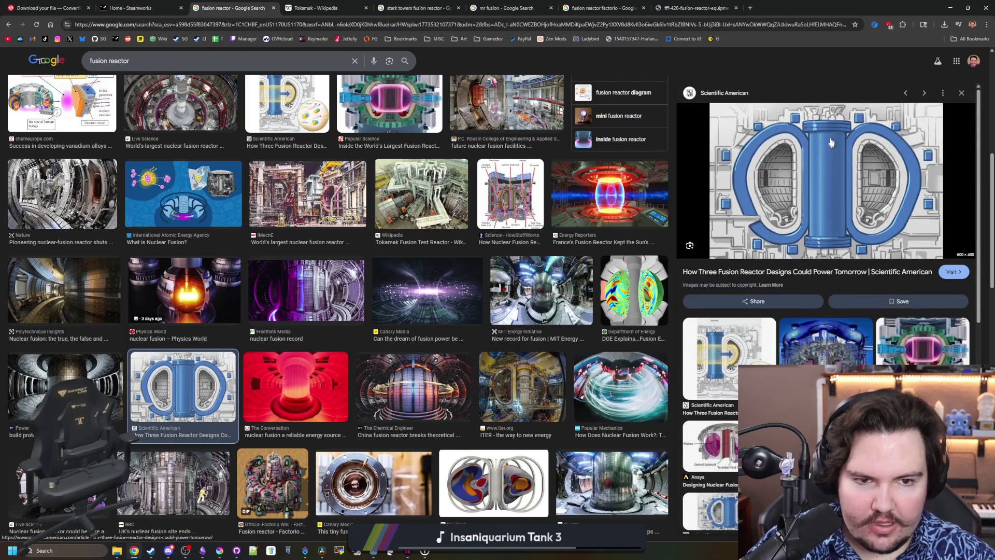
Preview the Ansys reactor diagram, then the Live Science SPARC reactor render
{"action": "left_click", "coordinate": [710, 446]}
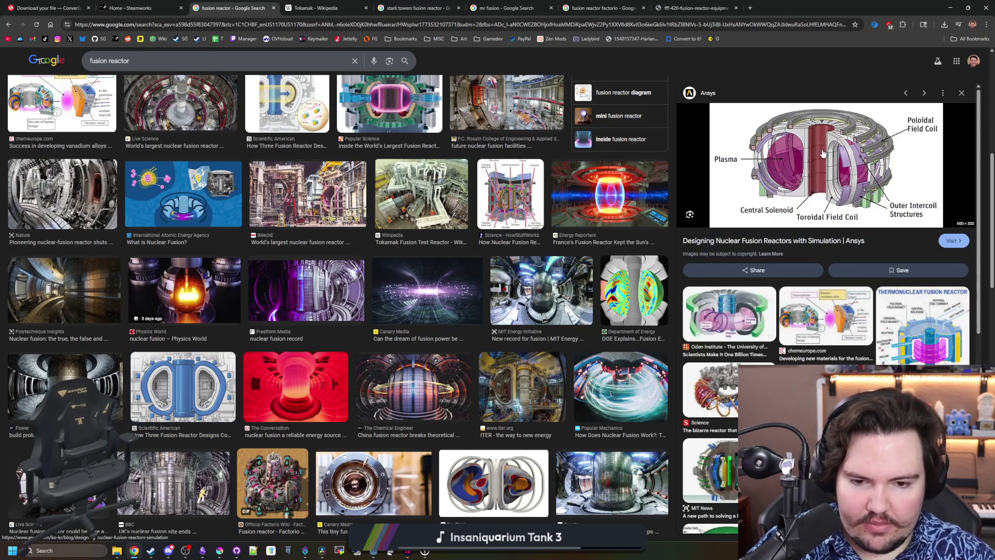
{"action": "scroll", "coordinate": [68, 330], "scroll_direction": "down", "scroll_amount": 3}
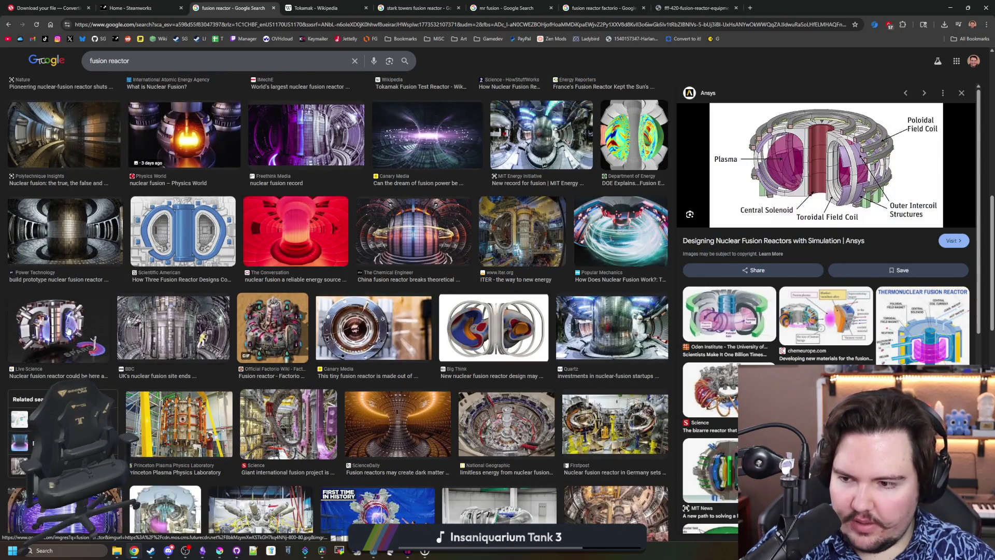
{"action": "left_click", "coordinate": [67, 331]}
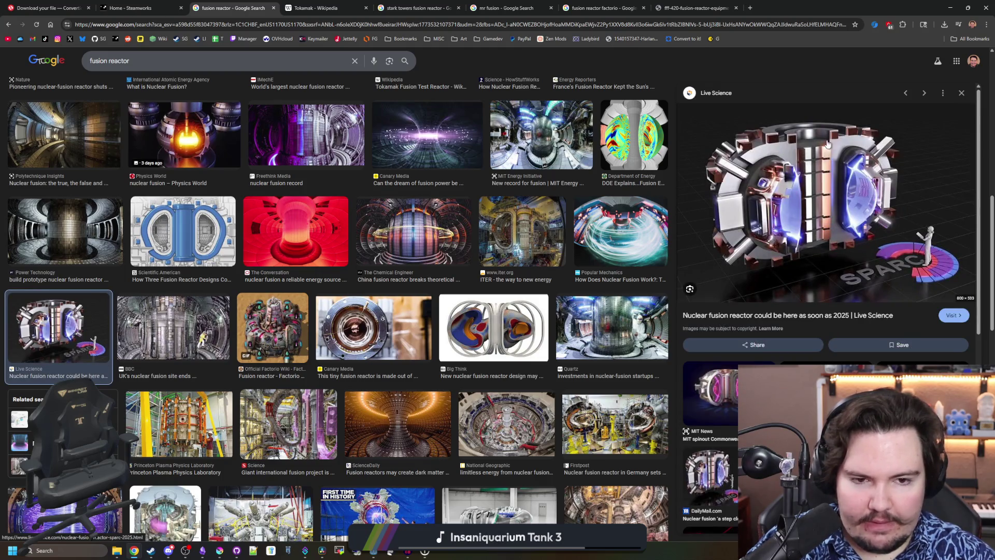
Preview the TNW Max Planck reactor image and the Proxima Fusion torus concept
{"action": "scroll", "coordinate": [358, 300], "scroll_direction": "down", "scroll_amount": 2}
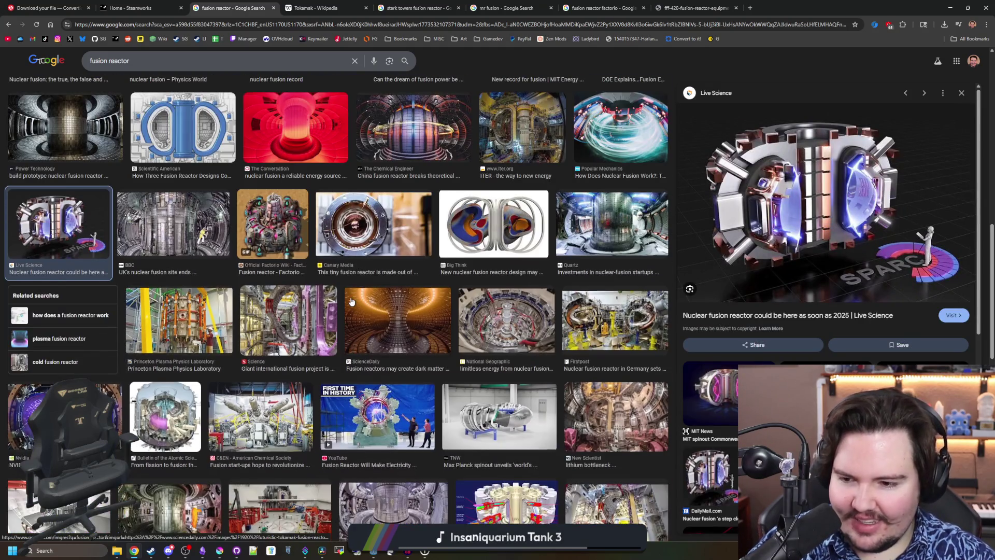
{"action": "scroll", "coordinate": [351, 301], "scroll_direction": "down", "scroll_amount": 3}
{"action": "scroll", "coordinate": [393, 308], "scroll_direction": "down", "scroll_amount": 3}
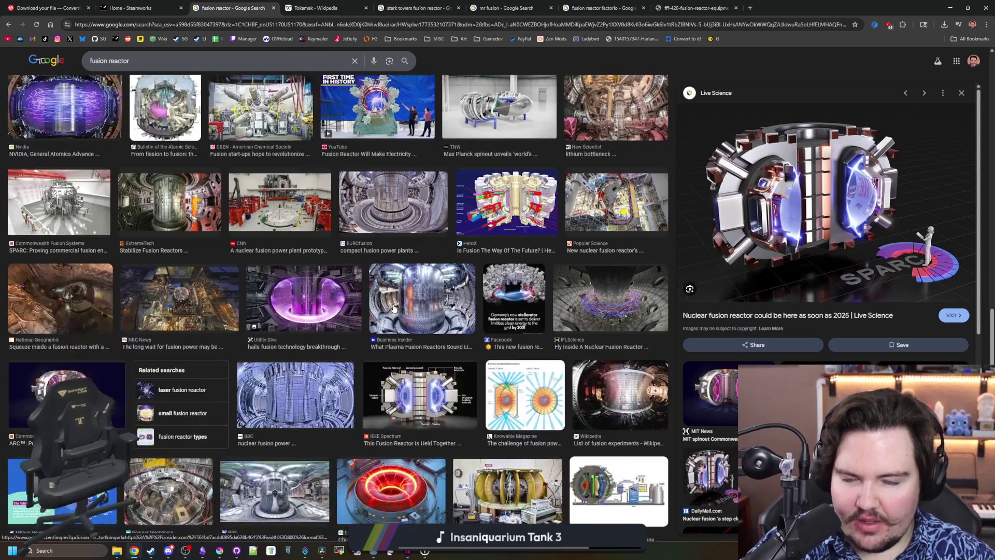
{"action": "left_click", "coordinate": [507, 103]}
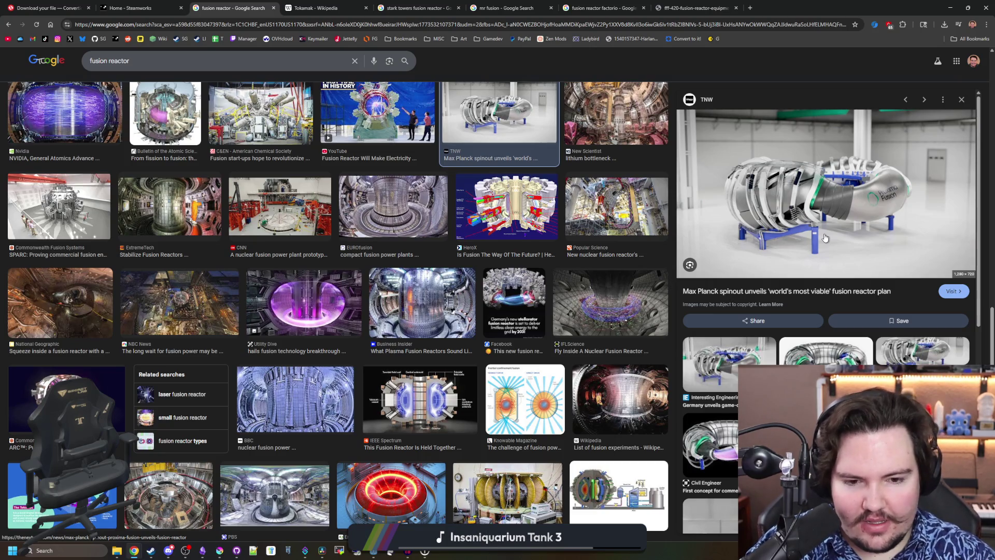
{"action": "left_click", "coordinate": [826, 352]}
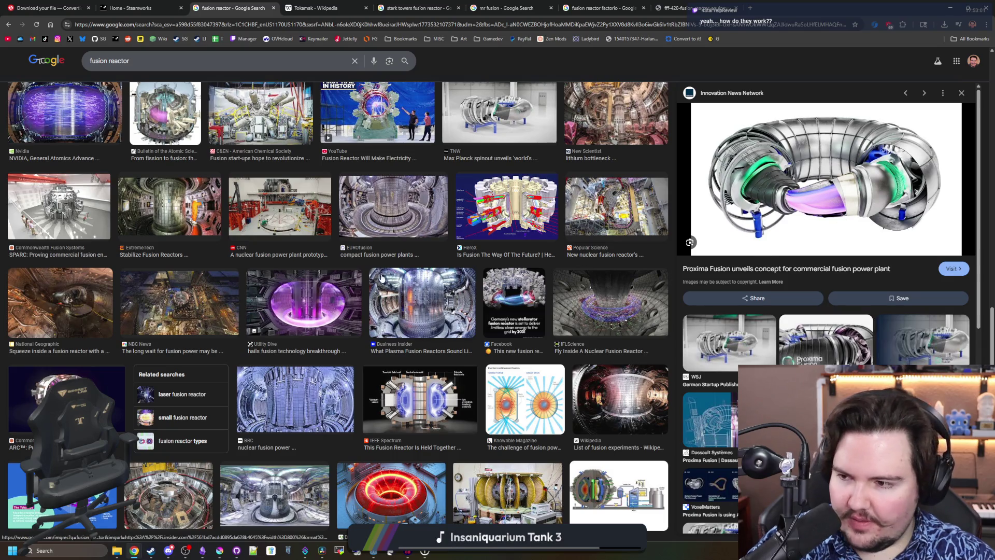
Compare the Mirage News and JAPAN Forward tokamak images, ending on the Energy Reporters red torus
{"action": "scroll", "coordinate": [379, 252], "scroll_direction": "down", "scroll_amount": 5}
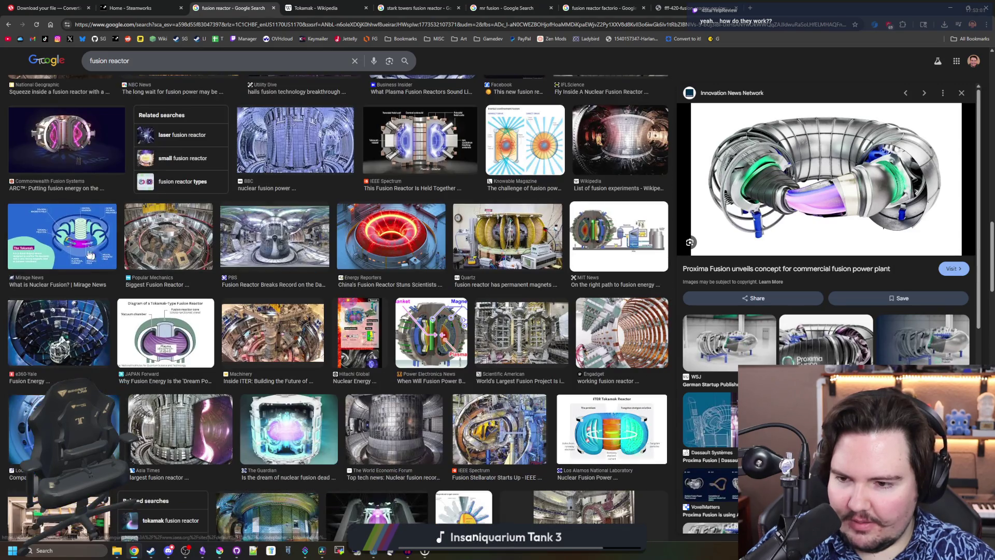
{"action": "left_click", "coordinate": [91, 254]}
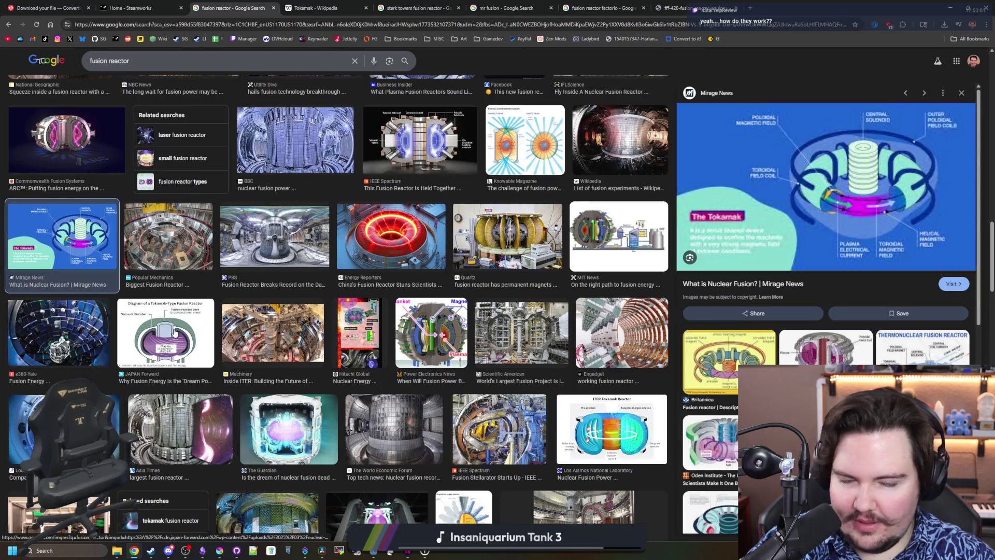
{"action": "left_click", "coordinate": [176, 334]}
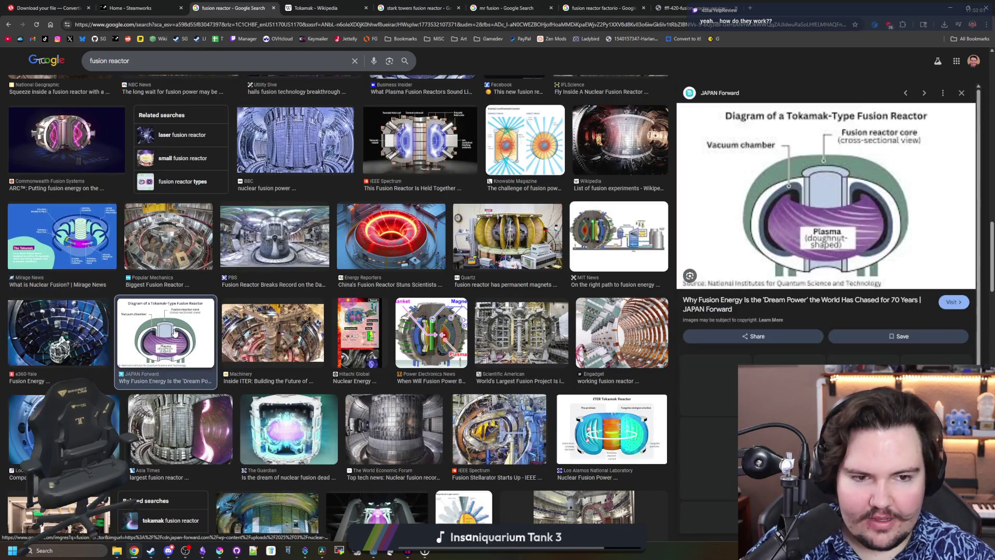
{"action": "left_click", "coordinate": [91, 257]}
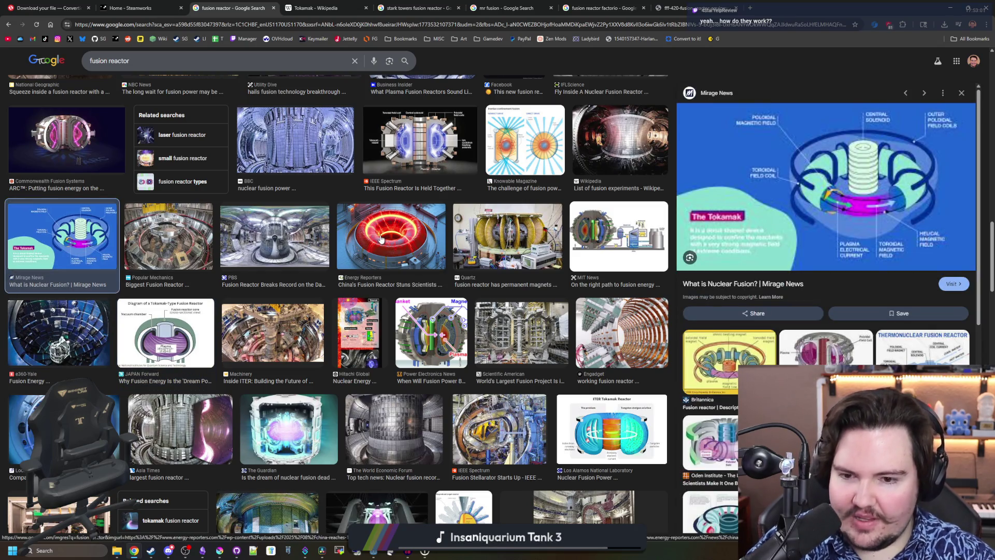
{"action": "left_click", "coordinate": [381, 239]}
Scroll through the image results to the footer, then switch to the web results
{"action": "scroll", "coordinate": [405, 260], "scroll_direction": "down", "scroll_amount": 3}
{"action": "scroll", "coordinate": [436, 279], "scroll_direction": "down", "scroll_amount": 2}
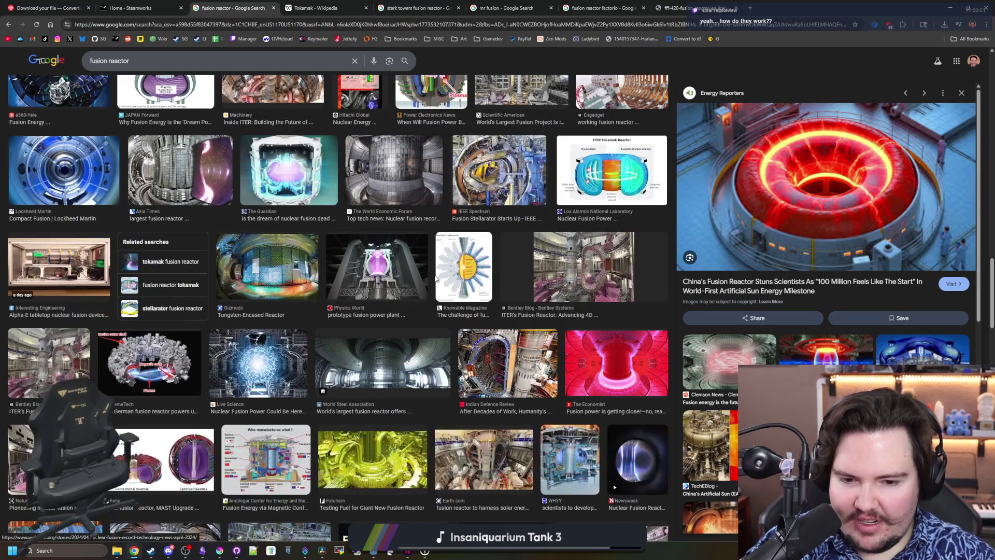
{"action": "scroll", "coordinate": [434, 275], "scroll_direction": "down", "scroll_amount": 1}
{"action": "scroll", "coordinate": [296, 291], "scroll_direction": "down", "scroll_amount": 1}
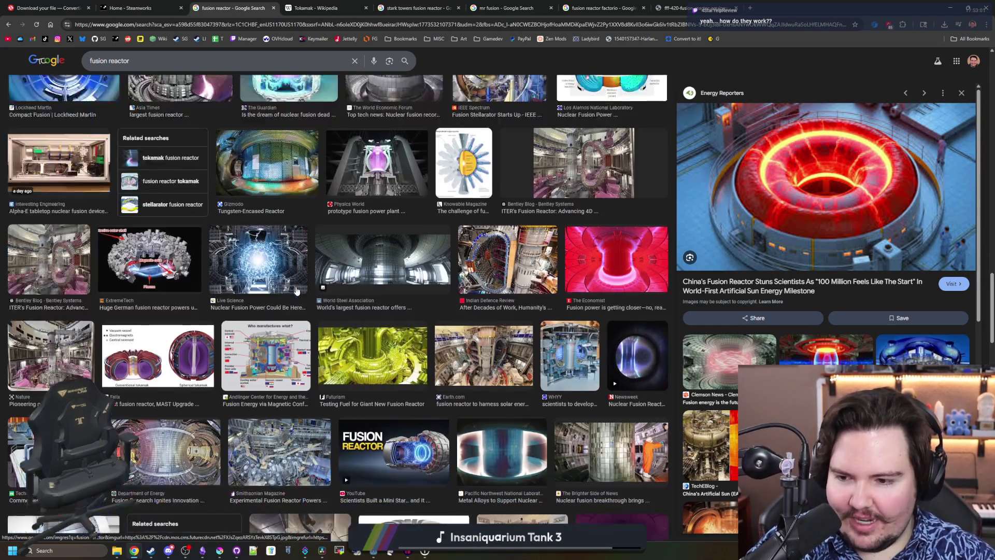
{"action": "scroll", "coordinate": [297, 290], "scroll_direction": "down", "scroll_amount": 1}
{"action": "scroll", "coordinate": [296, 291], "scroll_direction": "down", "scroll_amount": 2}
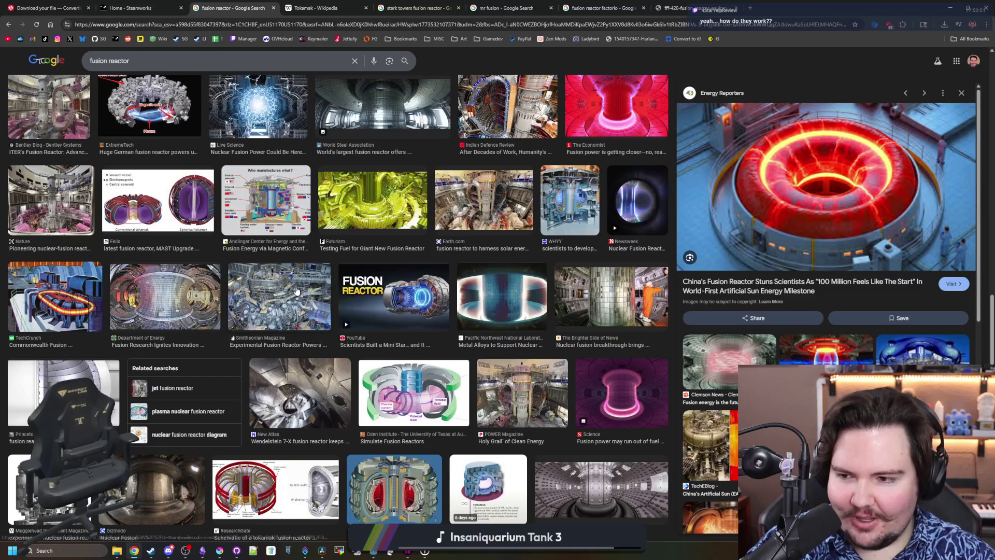
{"action": "scroll", "coordinate": [296, 290], "scroll_direction": "down", "scroll_amount": 2}
{"action": "scroll", "coordinate": [296, 291], "scroll_direction": "down", "scroll_amount": 2}
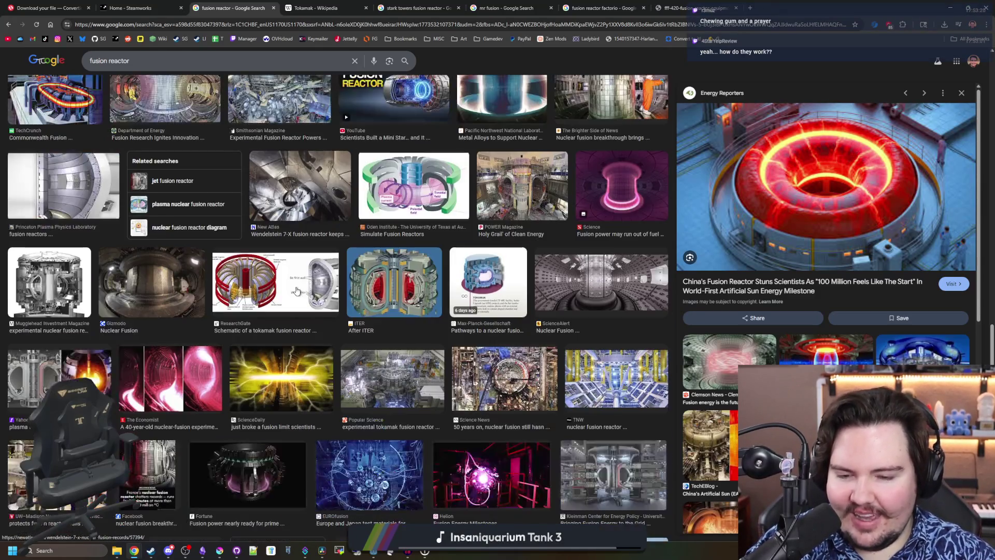
{"action": "scroll", "coordinate": [297, 291], "scroll_direction": "down", "scroll_amount": 2}
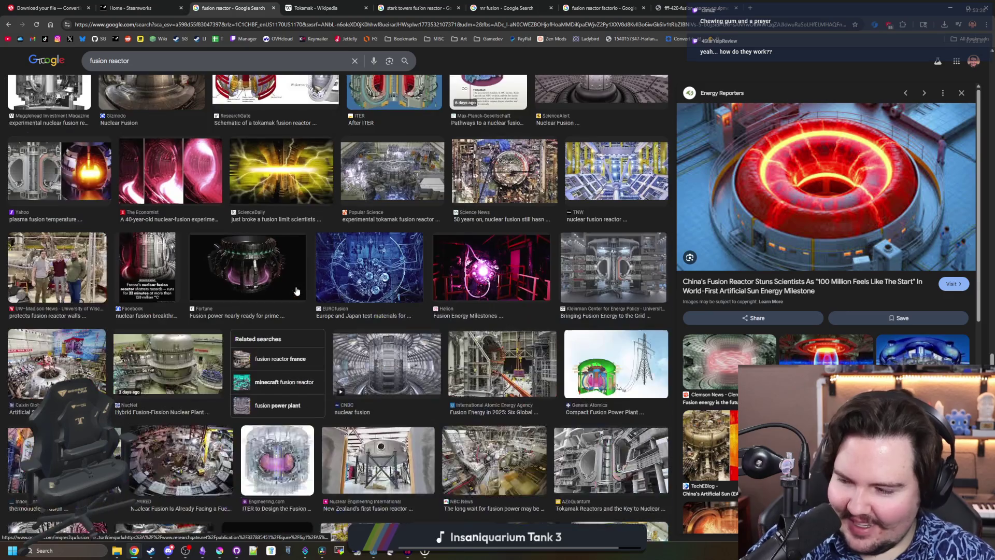
{"action": "scroll", "coordinate": [296, 290], "scroll_direction": "down", "scroll_amount": 2}
{"action": "scroll", "coordinate": [296, 290], "scroll_direction": "down", "scroll_amount": 2}
{"action": "scroll", "coordinate": [296, 291], "scroll_direction": "down", "scroll_amount": 2}
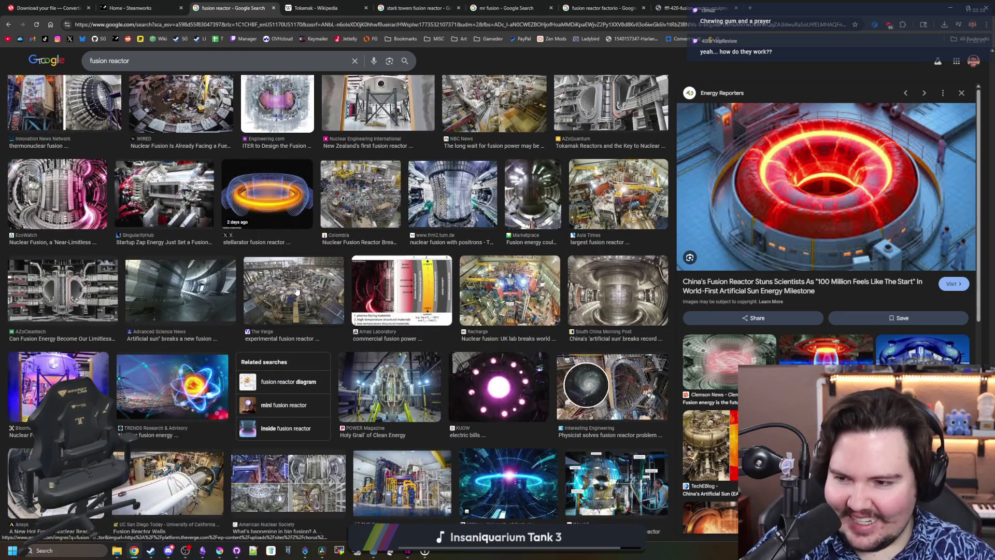
{"action": "scroll", "coordinate": [246, 284], "scroll_direction": "down", "scroll_amount": 3}
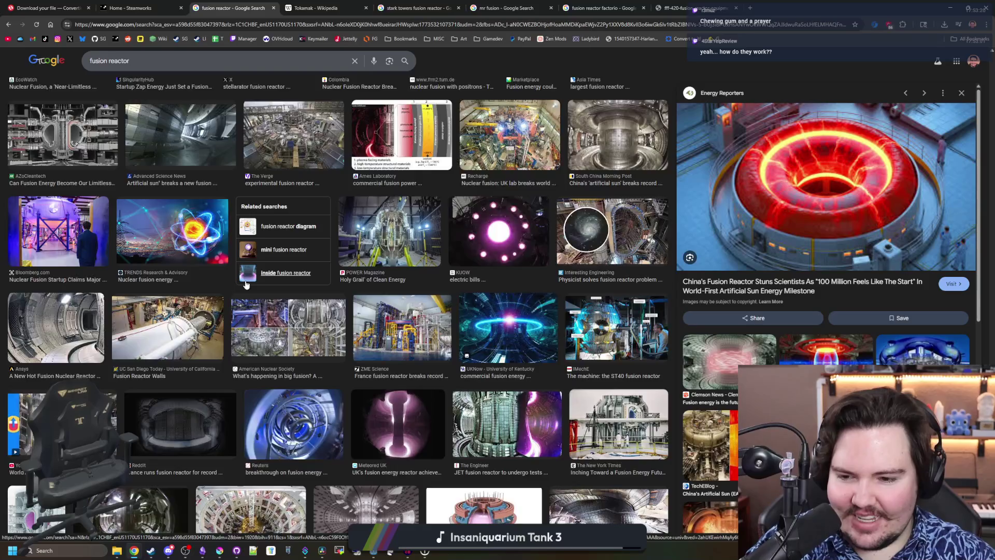
{"action": "scroll", "coordinate": [246, 284], "scroll_direction": "down", "scroll_amount": 3}
{"action": "scroll", "coordinate": [246, 284], "scroll_direction": "down", "scroll_amount": 3}
{"action": "scroll", "coordinate": [246, 285], "scroll_direction": "down", "scroll_amount": 10}
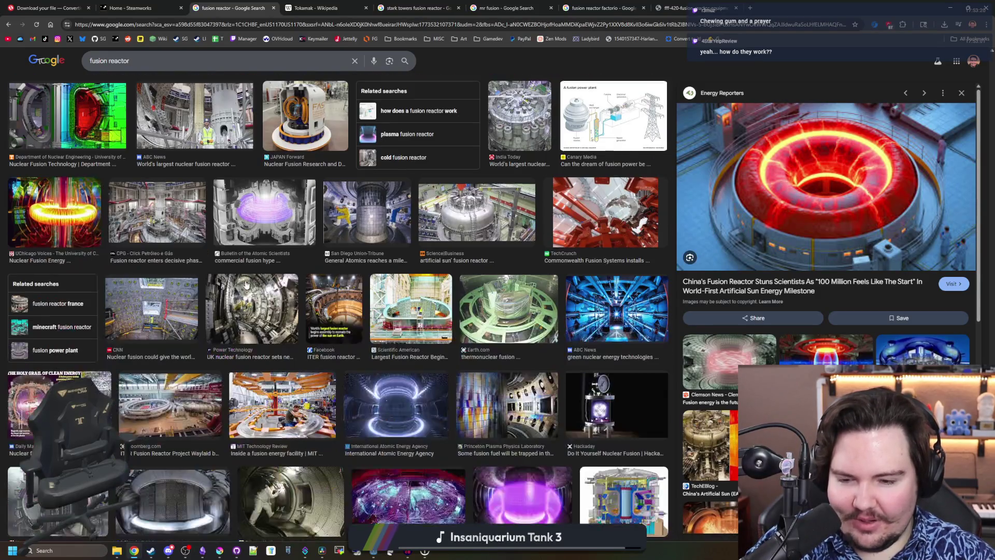
{"action": "scroll", "coordinate": [247, 285], "scroll_direction": "down", "scroll_amount": 10}
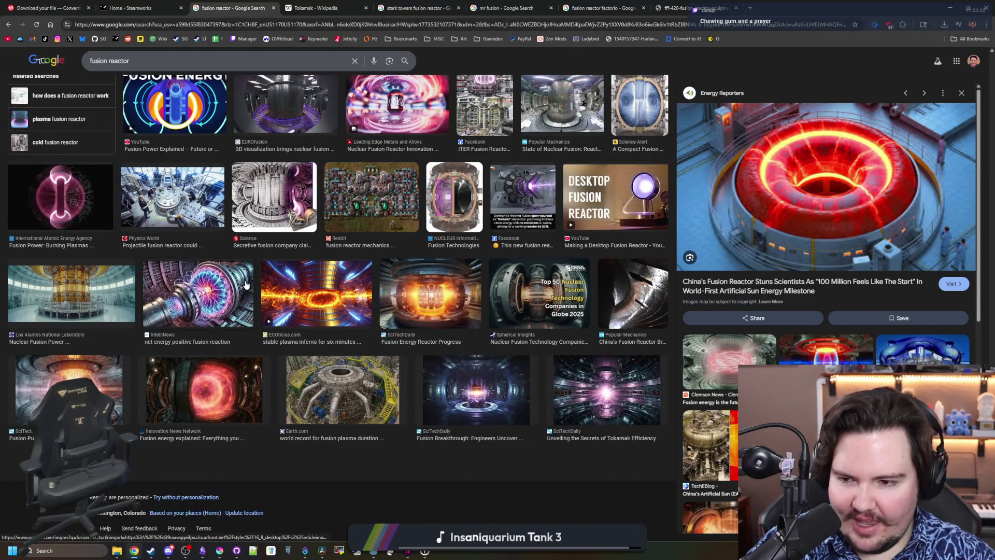
{"action": "scroll", "coordinate": [246, 284], "scroll_direction": "up", "scroll_amount": 15}
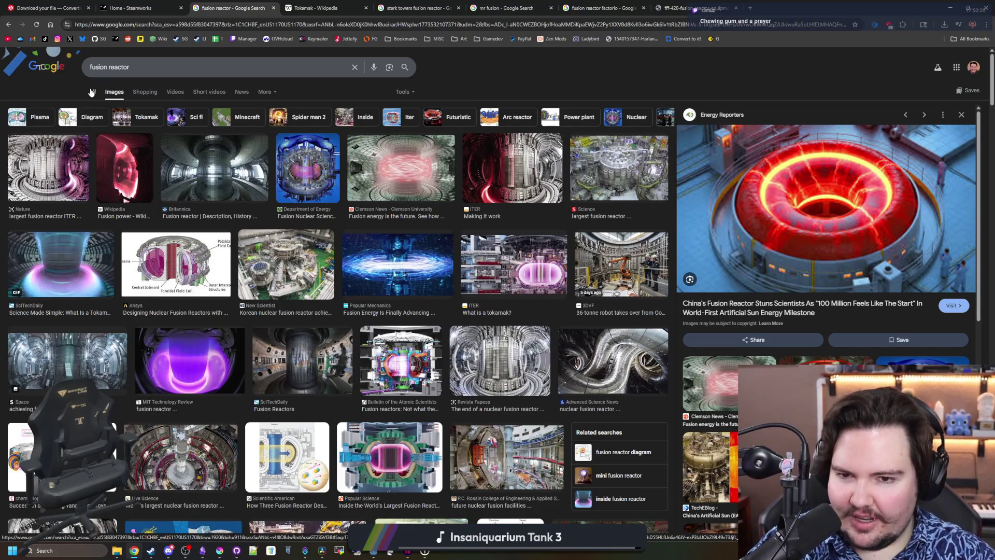
{"action": "left_click", "coordinate": [92, 92]}
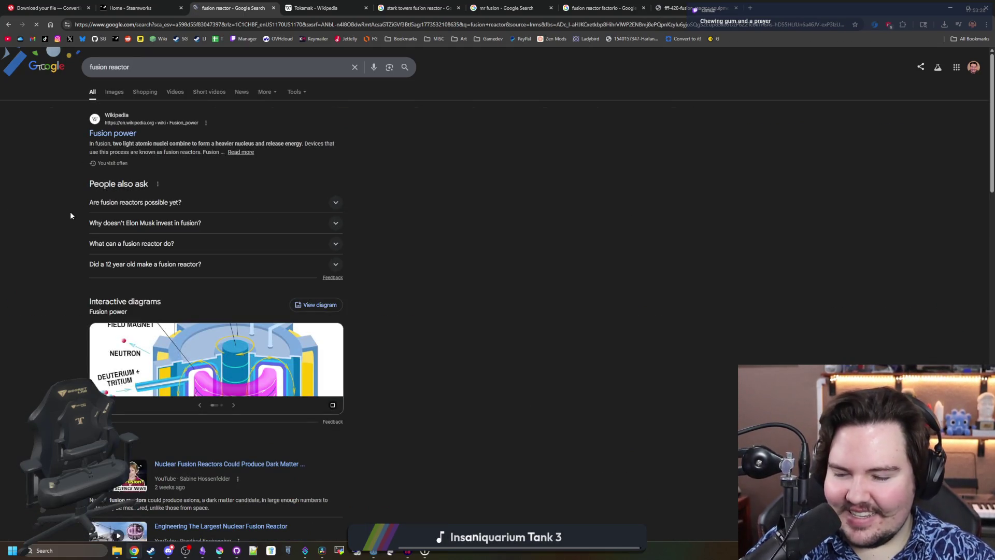
Open the interactive Fusion power diagram and read its Vacuum Chamber and Plasma entries
{"action": "scroll", "coordinate": [71, 216], "scroll_direction": "down", "scroll_amount": 2}
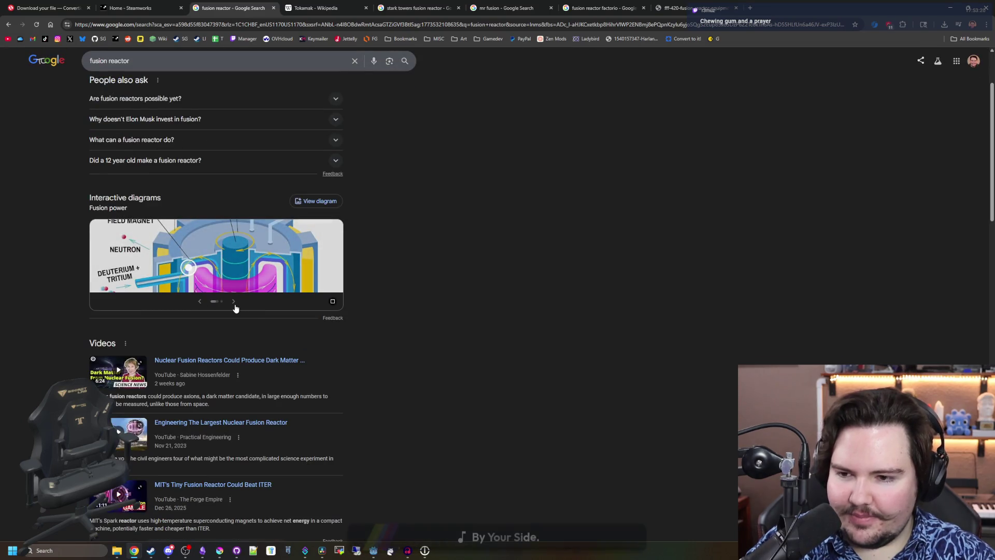
{"action": "left_click", "coordinate": [234, 302]}
{"action": "left_click", "coordinate": [222, 273]}
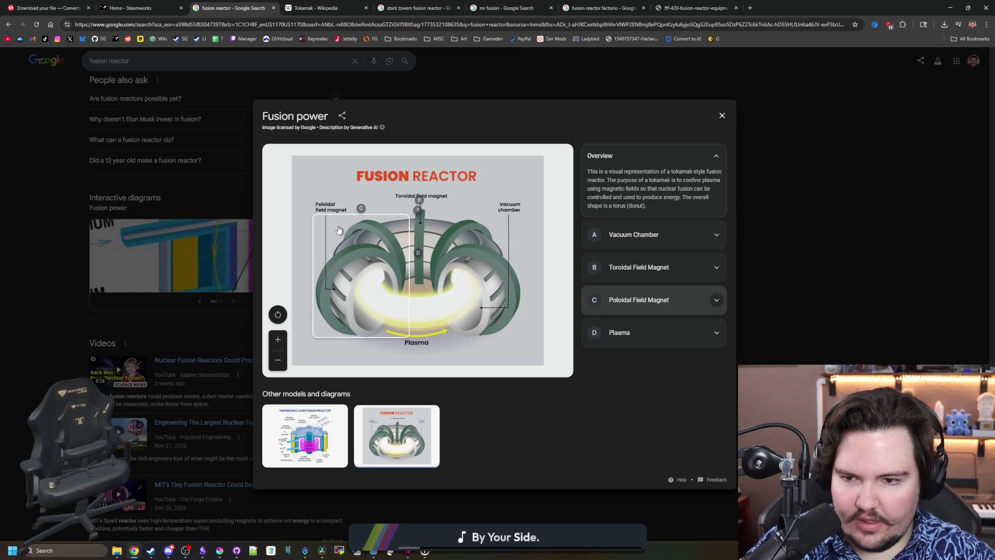
{"action": "left_click", "coordinate": [694, 234]}
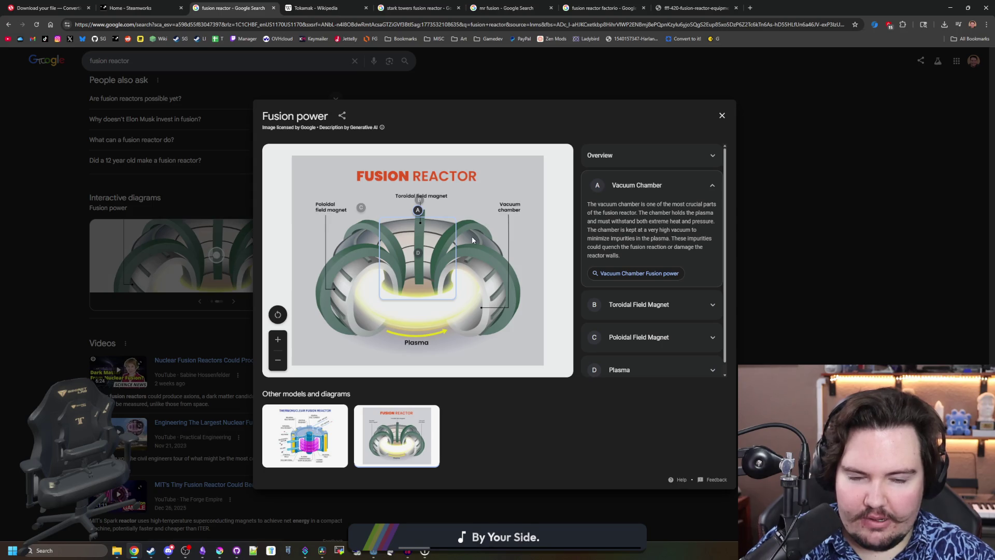
{"action": "left_click", "coordinate": [410, 315]}
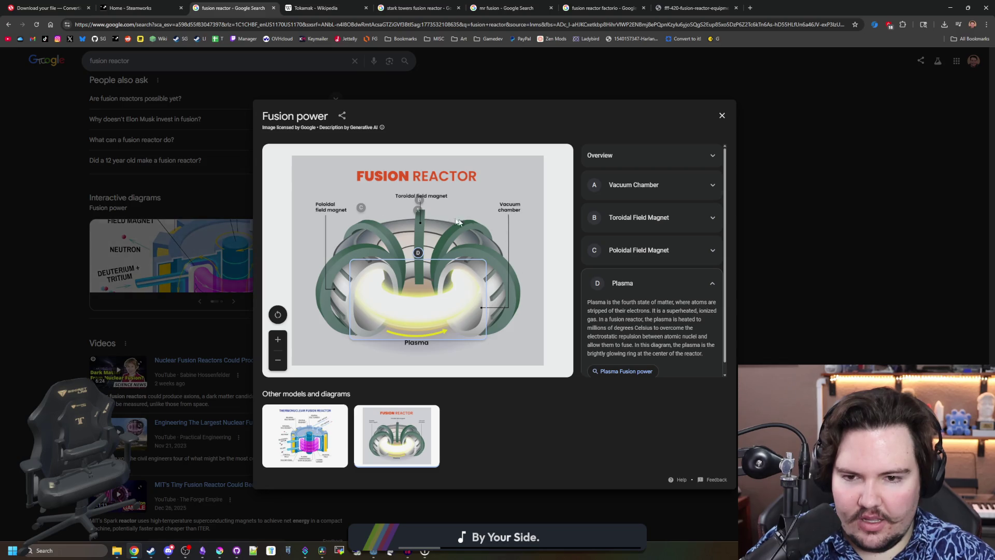
Close the diagram viewer, skim the web results, and return to the image results
{"action": "left_click", "coordinate": [819, 287]}
{"action": "scroll", "coordinate": [147, 202], "scroll_direction": "down", "scroll_amount": 3}
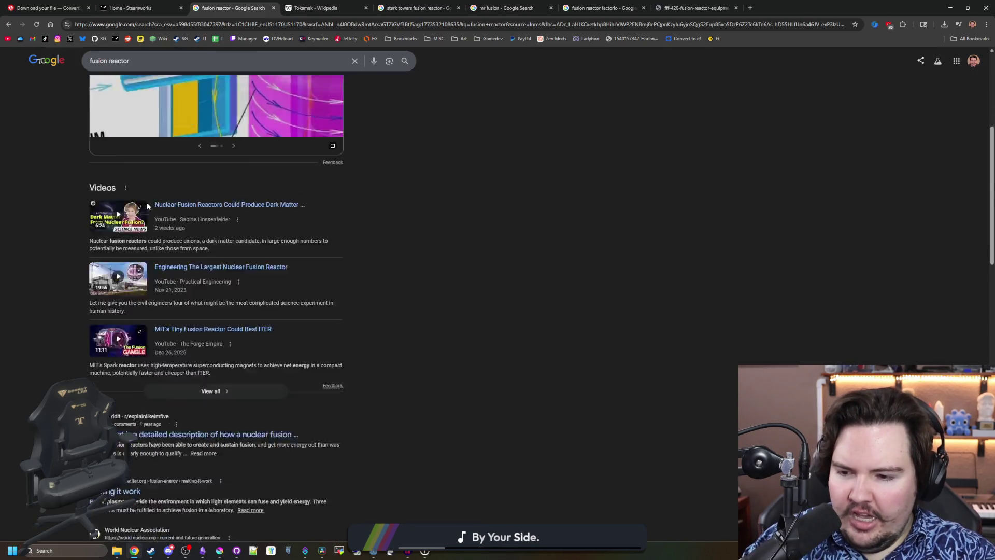
{"action": "scroll", "coordinate": [147, 206], "scroll_direction": "down", "scroll_amount": 9}
{"action": "scroll", "coordinate": [147, 206], "scroll_direction": "up", "scroll_amount": 15}
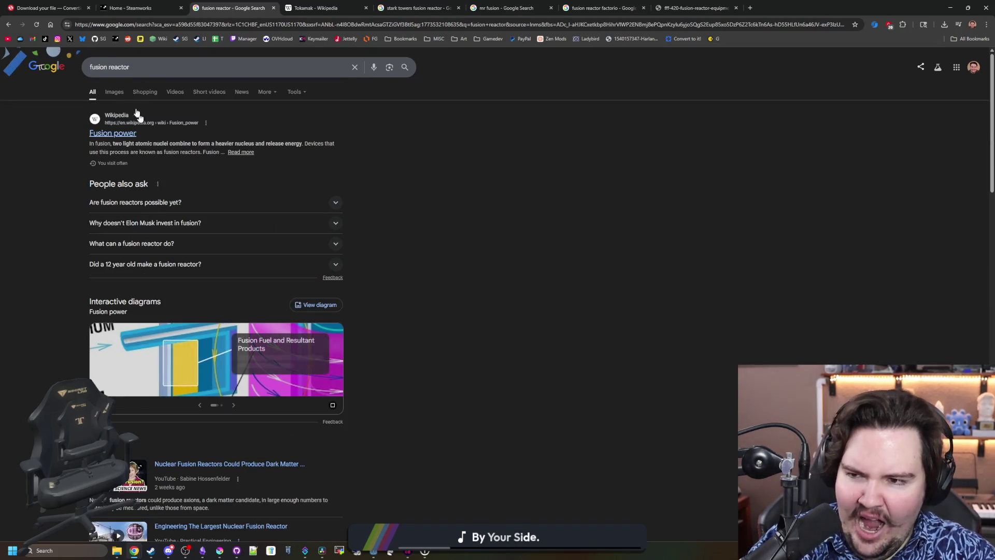
{"action": "left_click", "coordinate": [114, 92]}
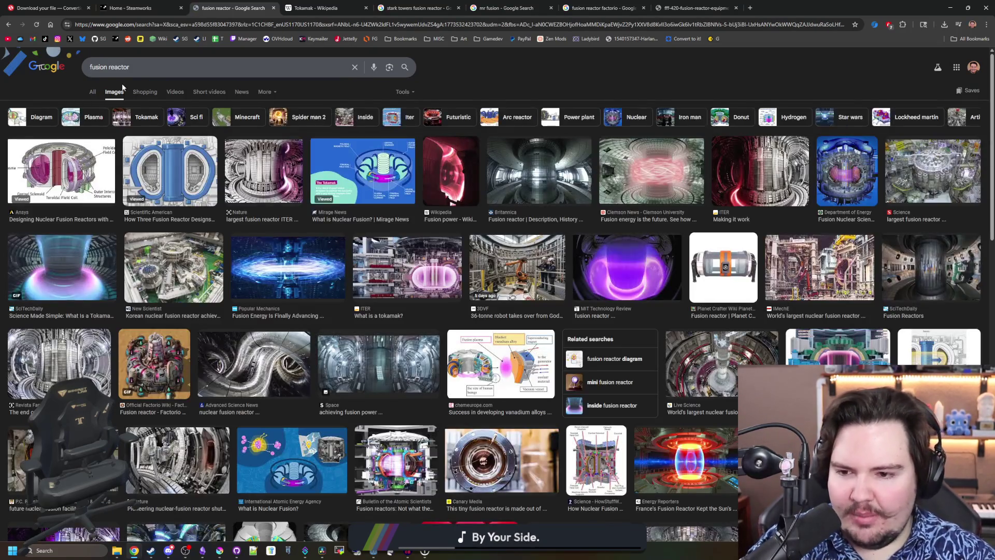
Preview the Fortune, Caixin Global Artificial Sun and NucNet fusion-fission reactor images
{"action": "scroll", "coordinate": [392, 219], "scroll_direction": "down", "scroll_amount": 5}
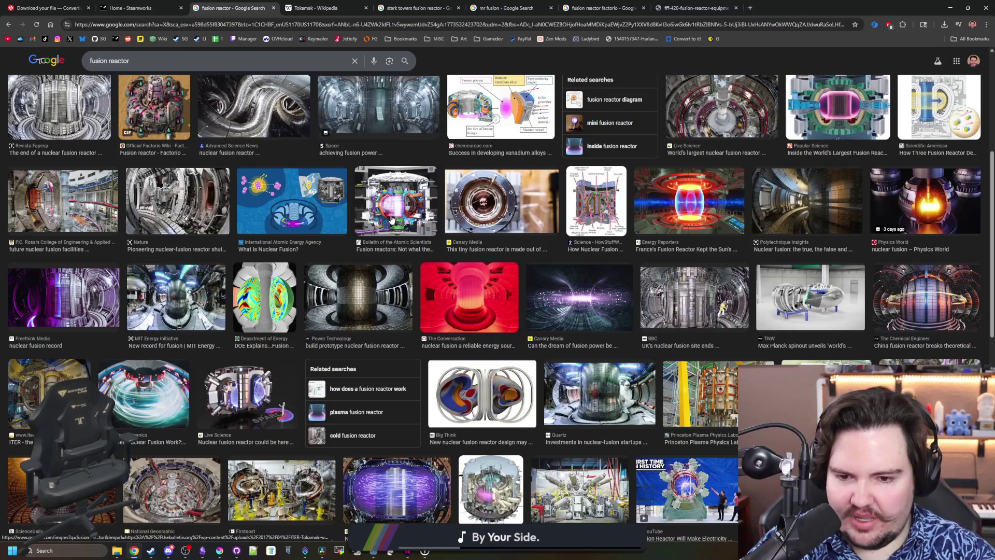
{"action": "scroll", "coordinate": [392, 220], "scroll_direction": "down", "scroll_amount": 6}
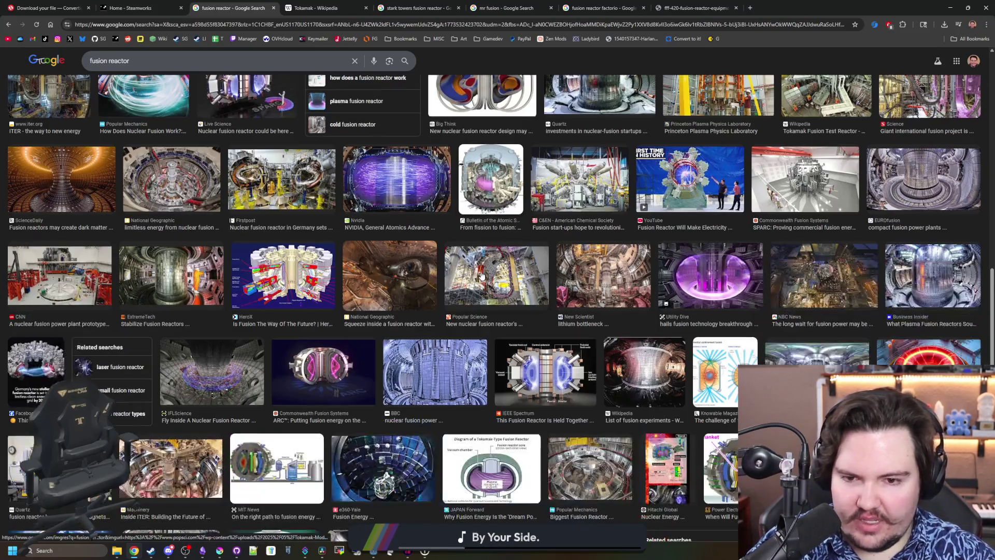
{"action": "scroll", "coordinate": [481, 276], "scroll_direction": "down", "scroll_amount": 4}
{"action": "scroll", "coordinate": [482, 276], "scroll_direction": "down", "scroll_amount": 4}
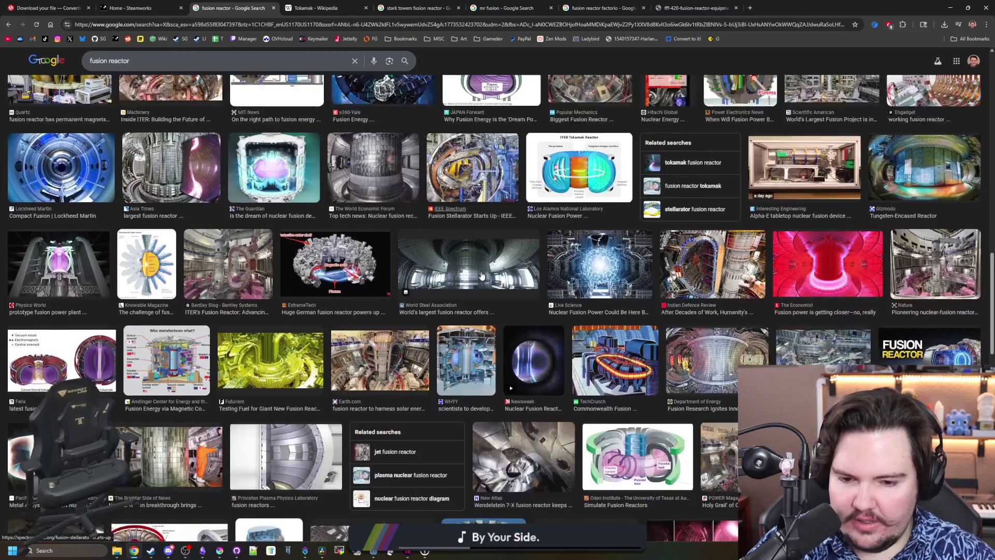
{"action": "scroll", "coordinate": [481, 276], "scroll_direction": "down", "scroll_amount": 1}
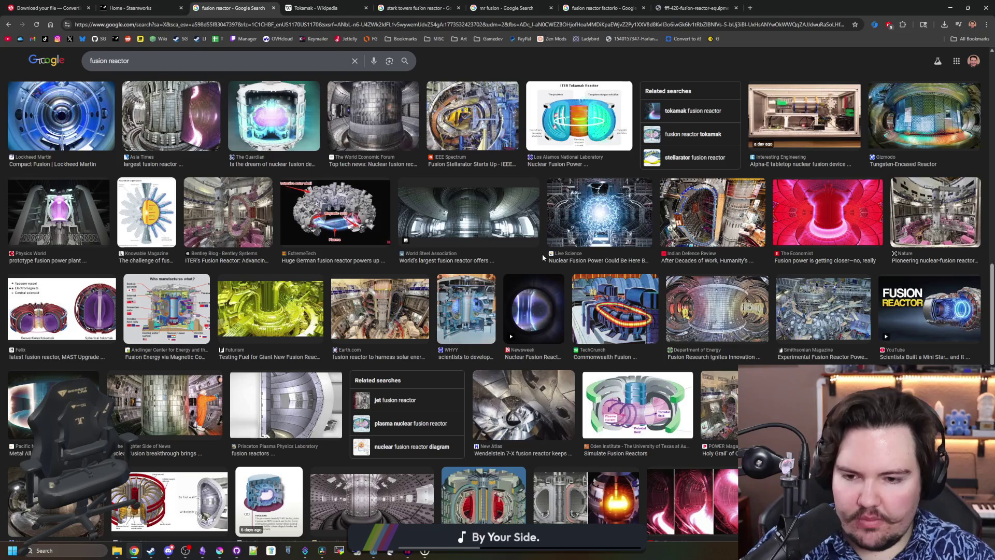
{"action": "scroll", "coordinate": [543, 253], "scroll_direction": "down", "scroll_amount": 2}
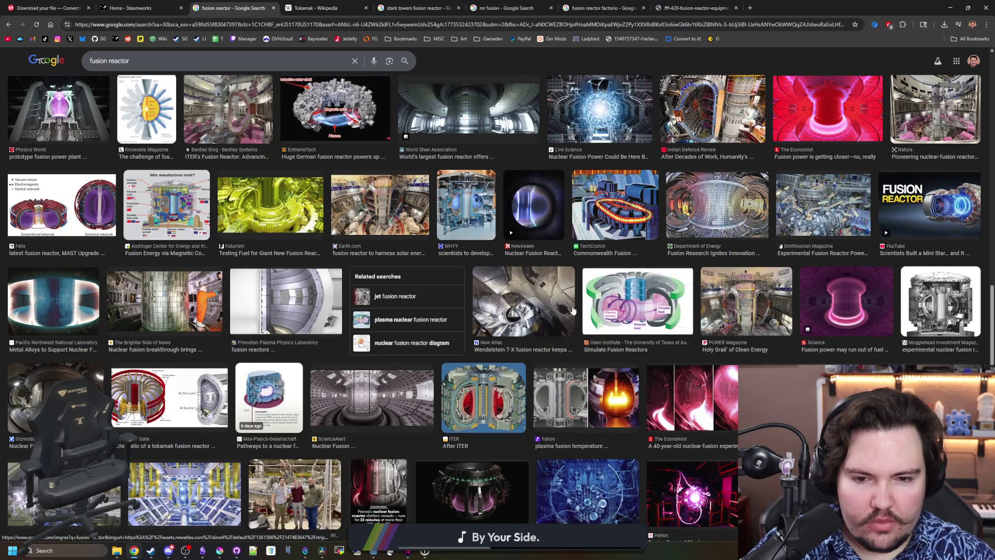
{"action": "scroll", "coordinate": [595, 300], "scroll_direction": "down", "scroll_amount": 2}
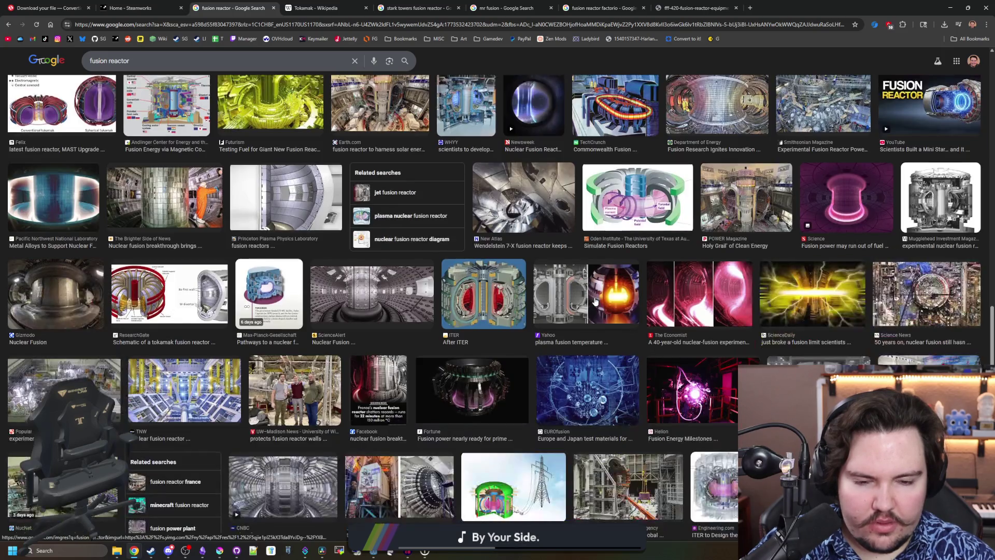
{"action": "left_click", "coordinate": [471, 390]}
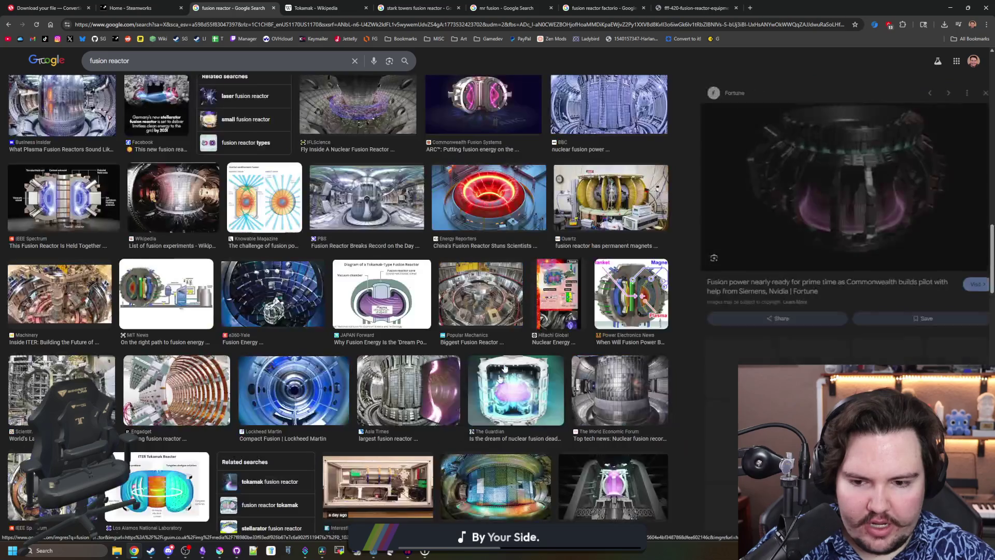
{"action": "scroll", "coordinate": [209, 319], "scroll_direction": "down", "scroll_amount": 3}
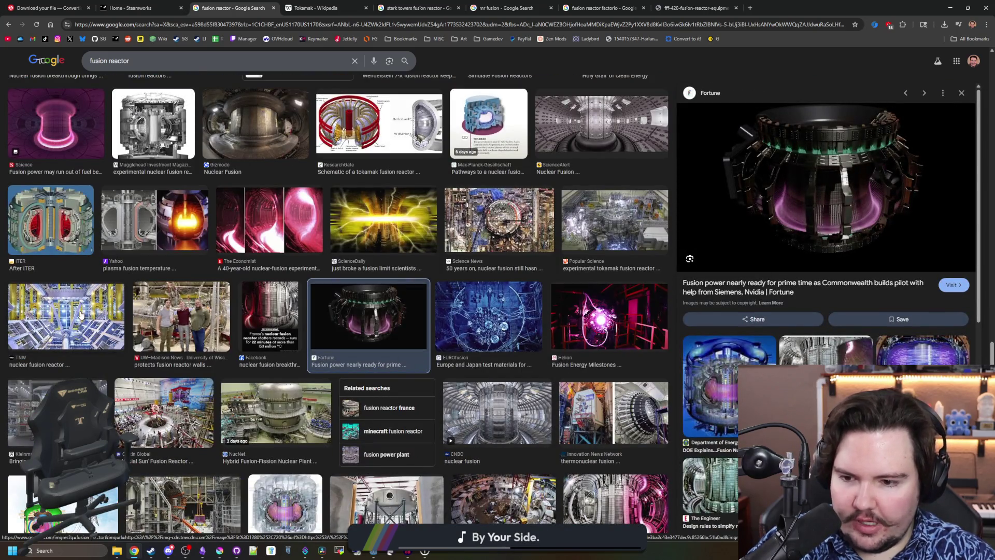
{"action": "scroll", "coordinate": [155, 378], "scroll_direction": "down", "scroll_amount": 1}
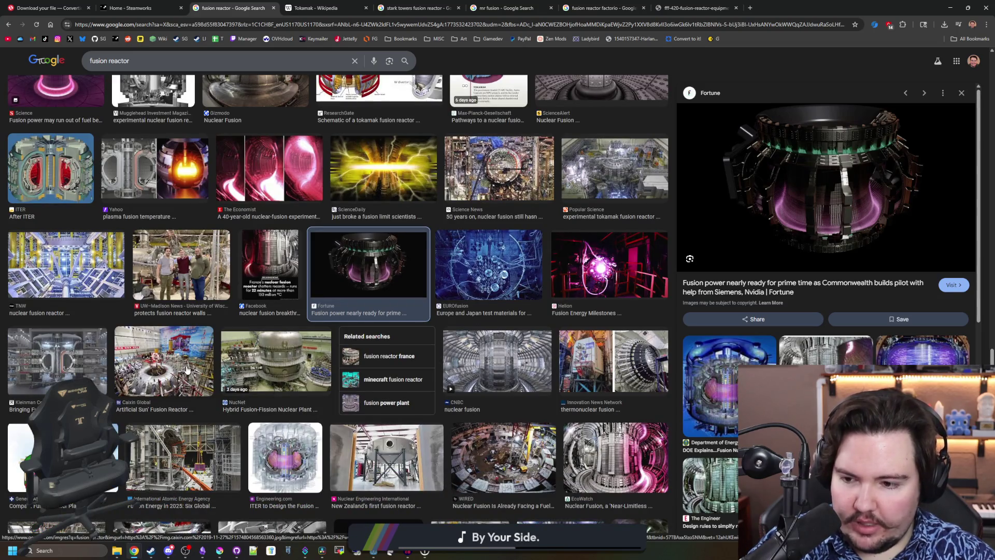
{"action": "left_click", "coordinate": [187, 369]}
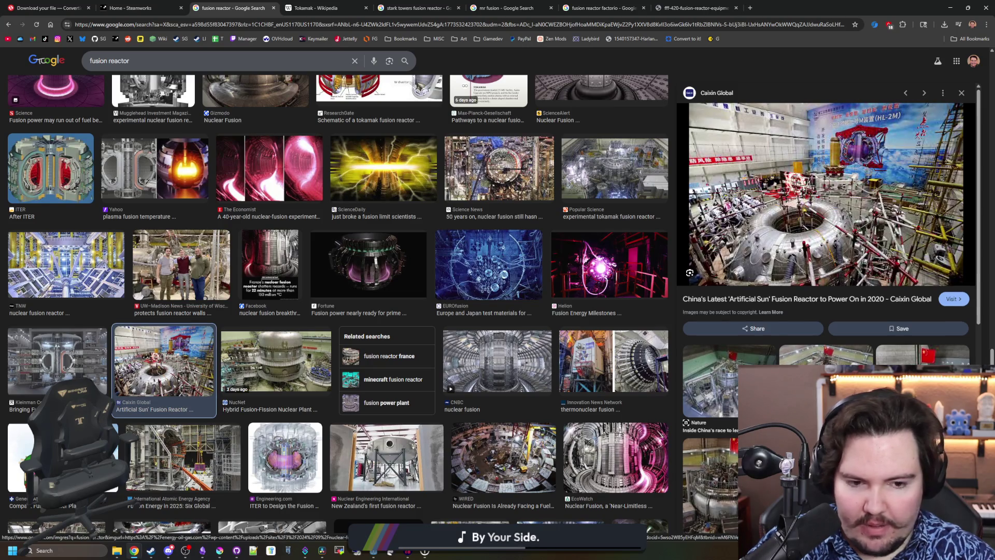
{"action": "left_click", "coordinate": [275, 363]}
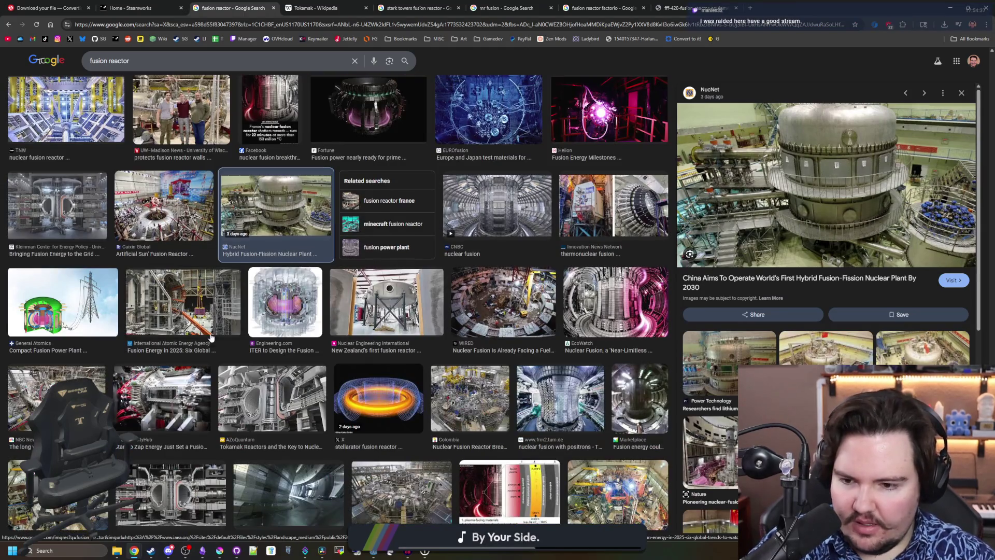
Preview the Physics World reactor cutaway and Freethink twisty reactor images
{"action": "scroll", "coordinate": [212, 326], "scroll_direction": "down", "scroll_amount": 2}
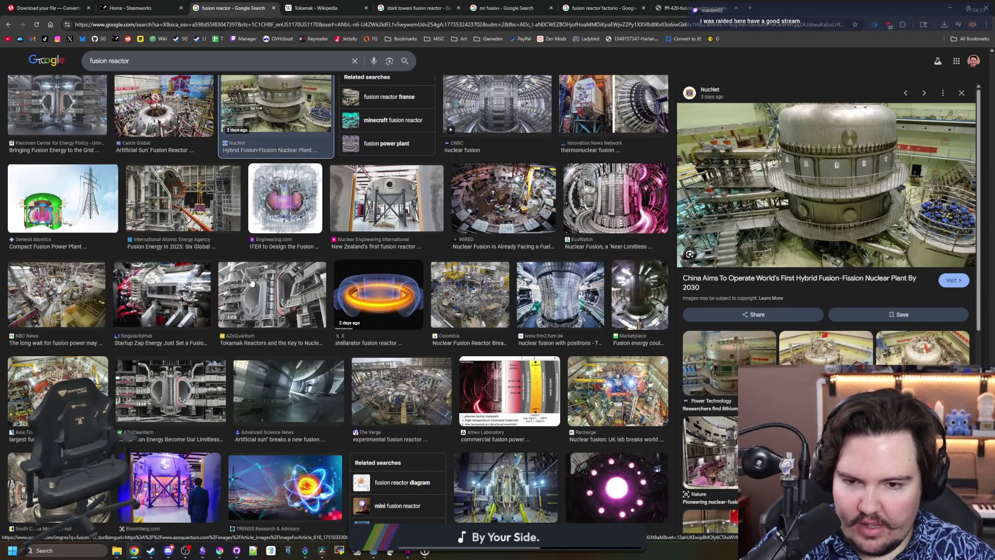
{"action": "scroll", "coordinate": [251, 281], "scroll_direction": "down", "scroll_amount": 1}
{"action": "scroll", "coordinate": [331, 282], "scroll_direction": "down", "scroll_amount": 2}
{"action": "scroll", "coordinate": [330, 282], "scroll_direction": "down", "scroll_amount": 2}
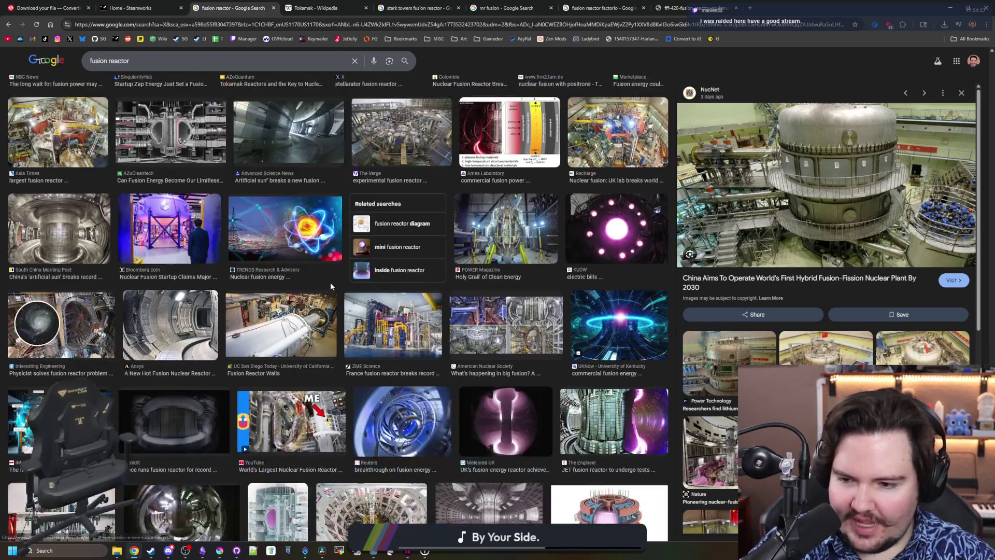
{"action": "scroll", "coordinate": [331, 282], "scroll_direction": "down", "scroll_amount": 2}
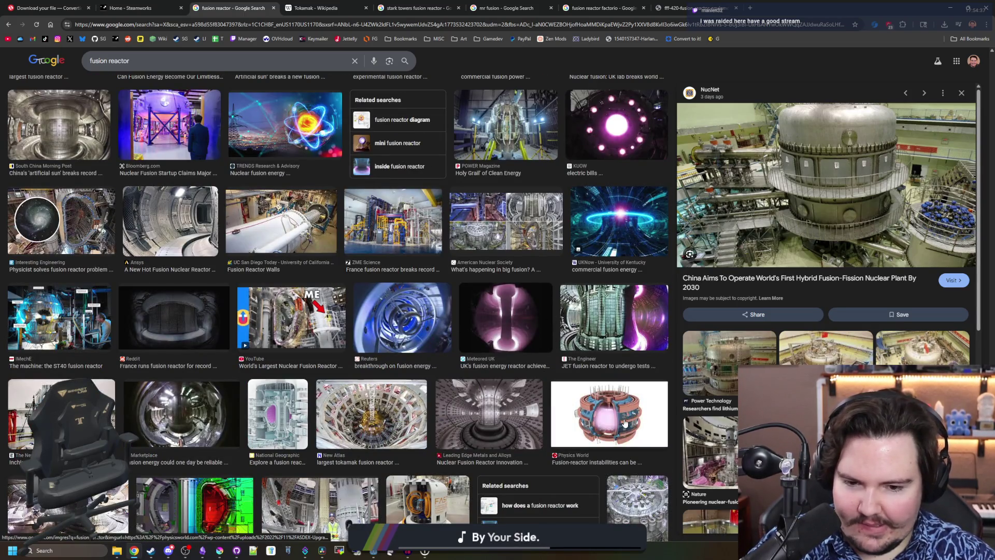
{"action": "left_click", "coordinate": [625, 424]}
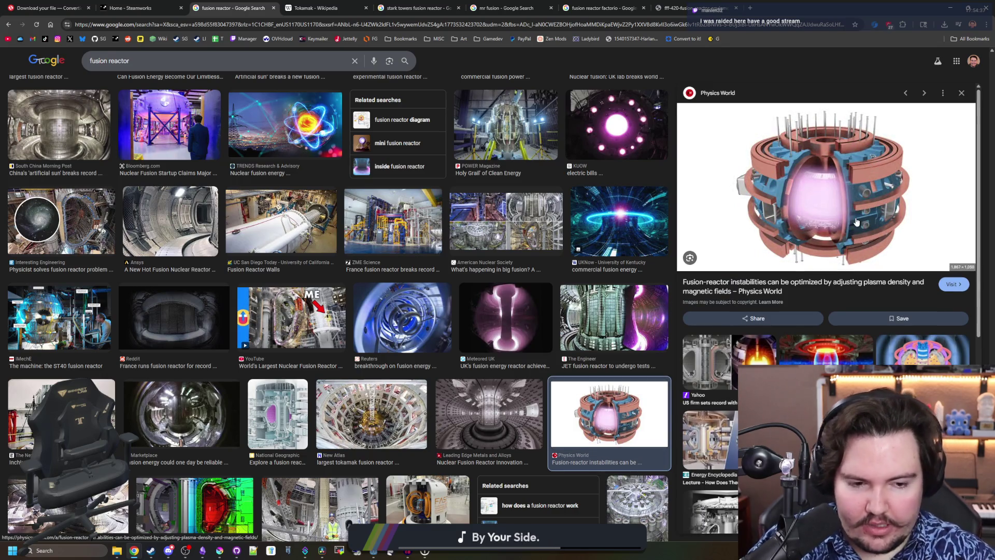
{"action": "scroll", "coordinate": [856, 222], "scroll_direction": "down", "scroll_amount": 4}
{"action": "scroll", "coordinate": [317, 313], "scroll_direction": "down", "scroll_amount": 3}
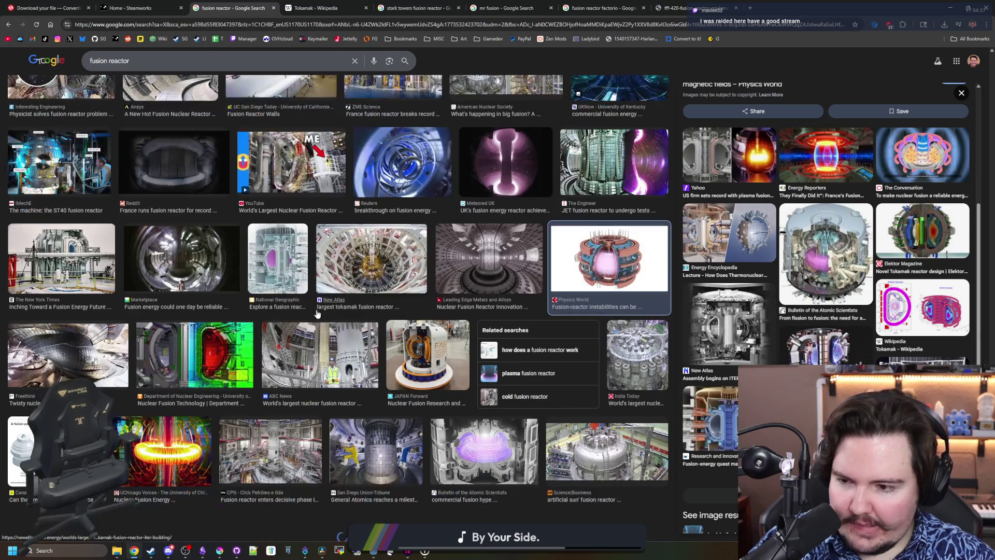
{"action": "left_click", "coordinate": [67, 355]}
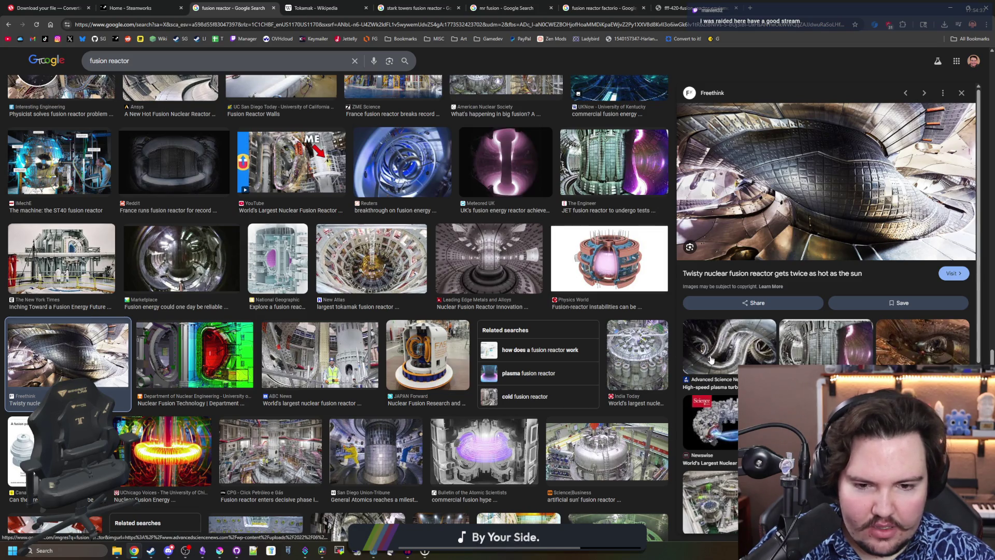
Preview the India Today image and the Science torus-shaped stellarator image
{"action": "left_click", "coordinate": [636, 357]}
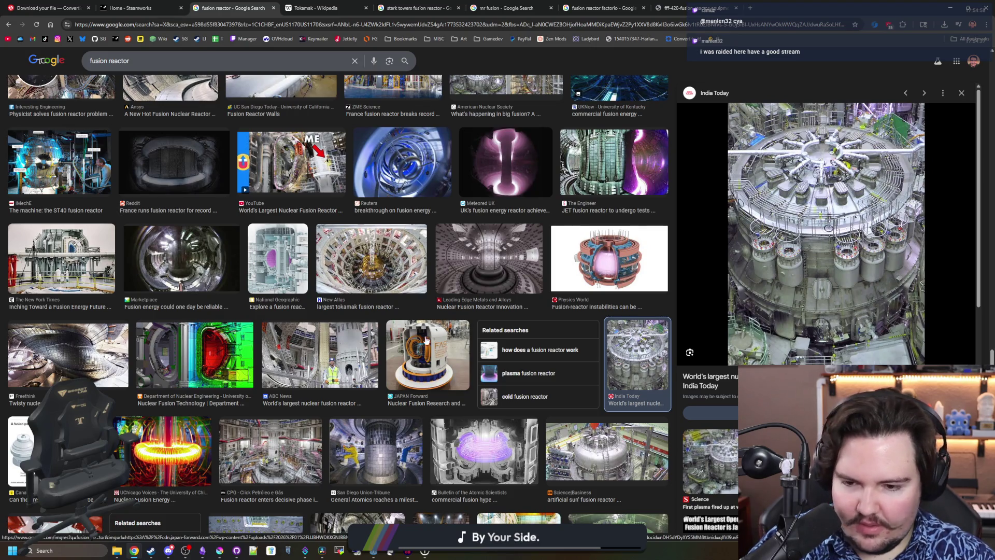
{"action": "scroll", "coordinate": [426, 339], "scroll_direction": "down", "scroll_amount": 3}
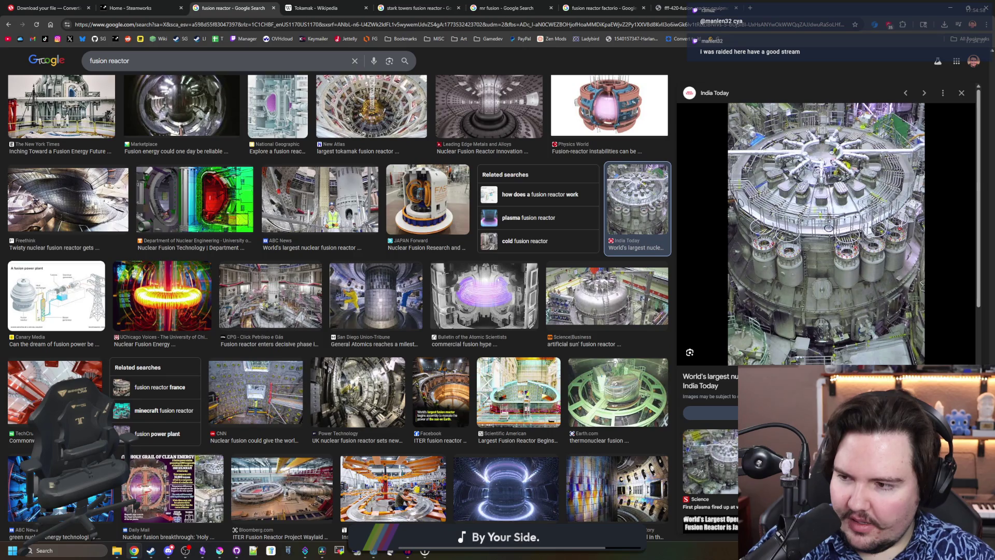
{"action": "scroll", "coordinate": [426, 348], "scroll_direction": "down", "scroll_amount": 10}
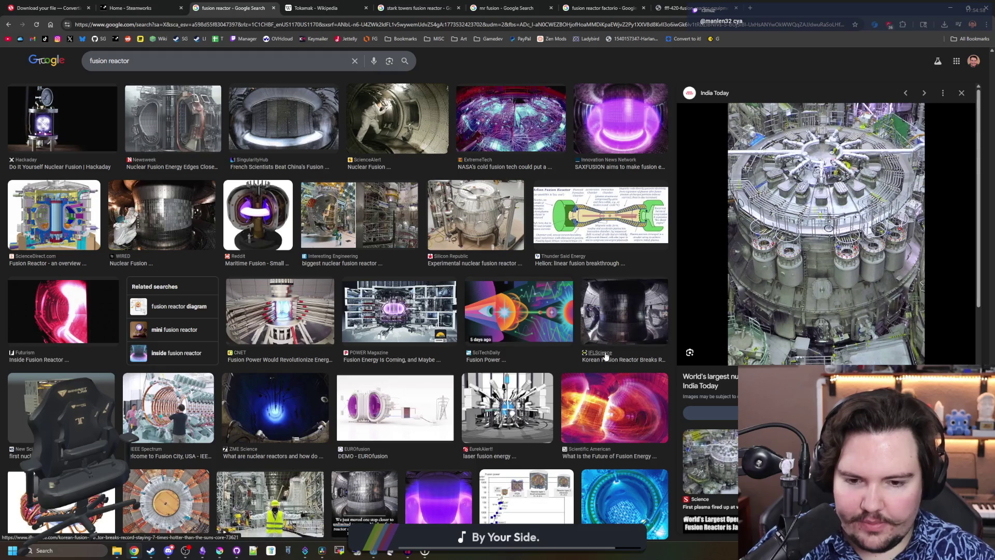
{"action": "scroll", "coordinate": [342, 381], "scroll_direction": "down", "scroll_amount": 3}
{"action": "scroll", "coordinate": [342, 386], "scroll_direction": "down", "scroll_amount": 2}
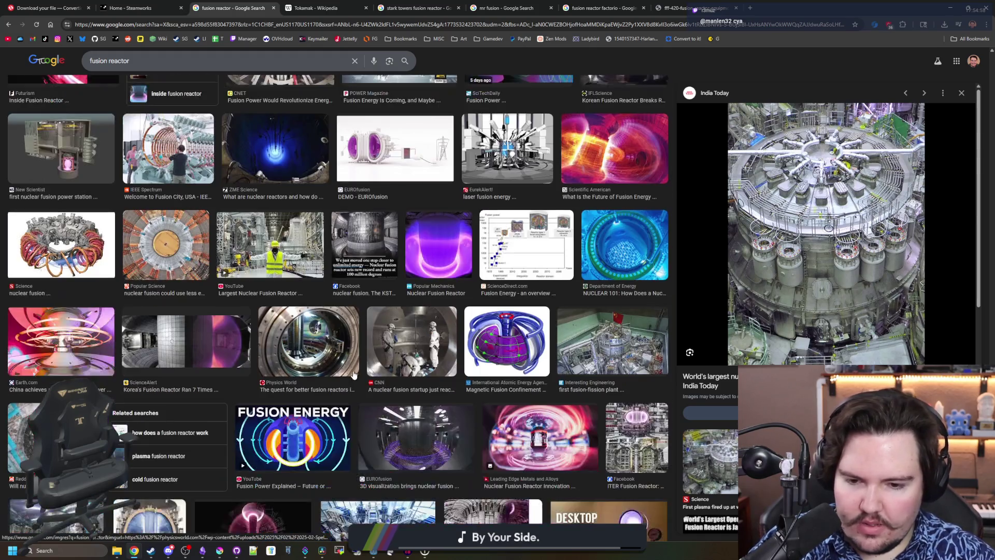
{"action": "left_click", "coordinate": [61, 244]}
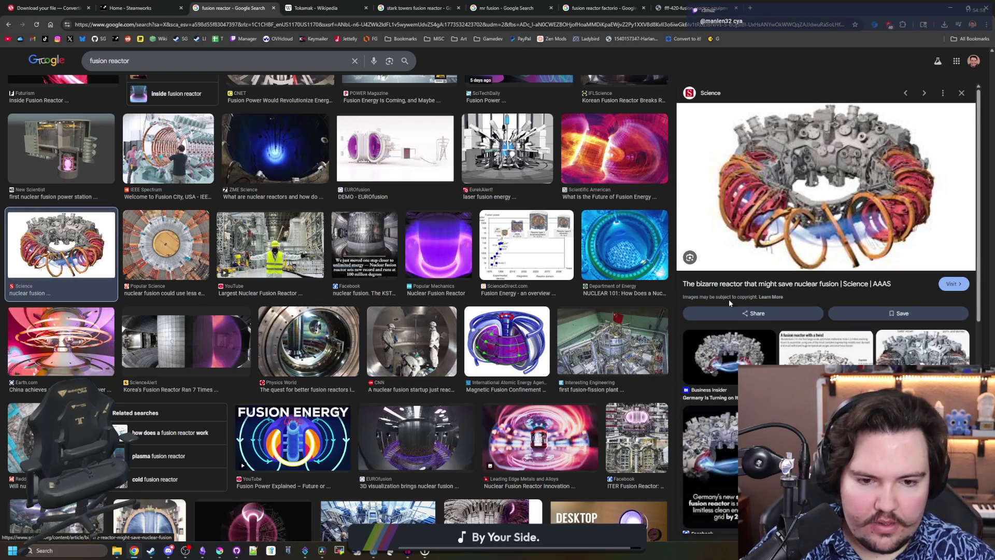
{"action": "scroll", "coordinate": [729, 300], "scroll_direction": "down", "scroll_amount": 4}
{"action": "scroll", "coordinate": [465, 286], "scroll_direction": "down", "scroll_amount": 8}
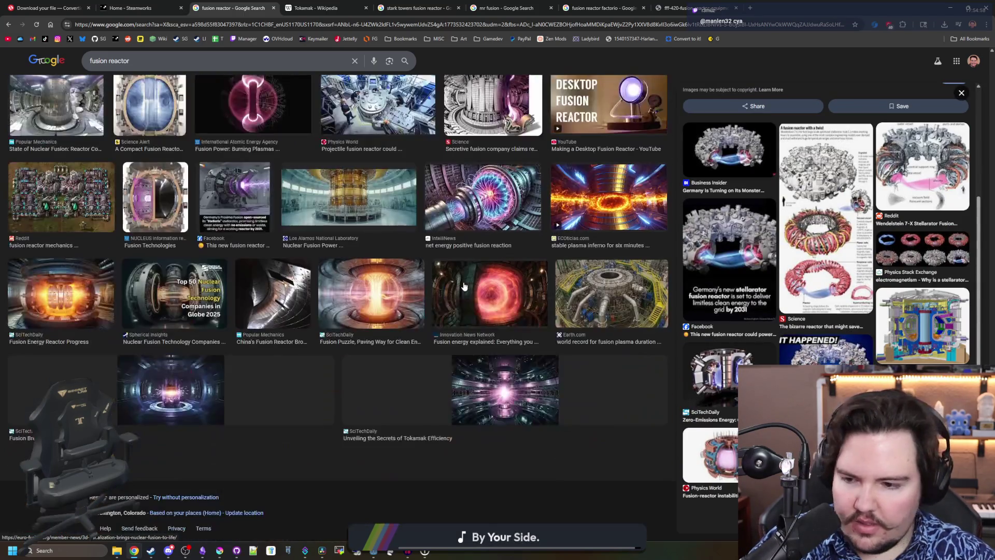
{"action": "scroll", "coordinate": [471, 226], "scroll_direction": "up", "scroll_amount": 10}
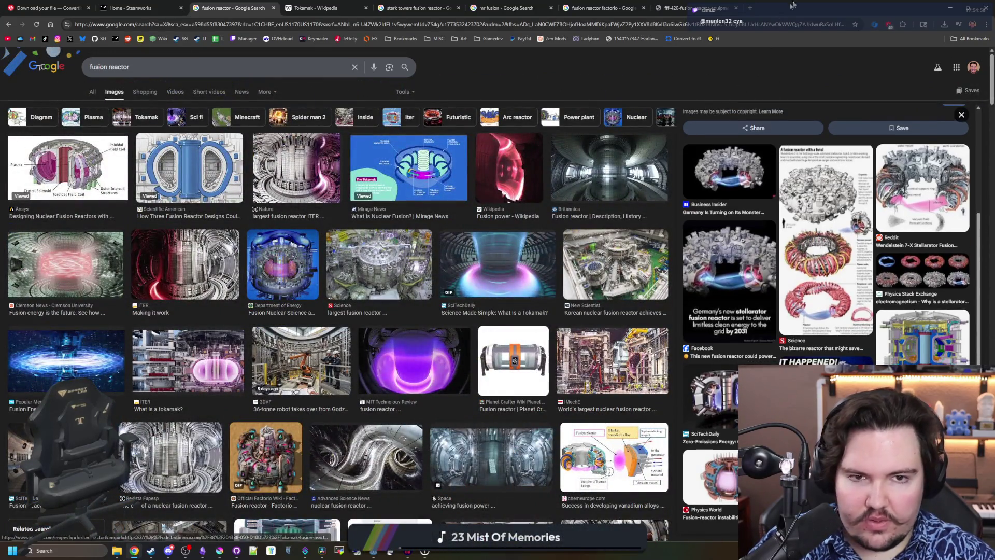
Back in Krita, draw a test red circle with the Ellipse tool, then undo it
{"action": "key", "text": "alt+Tab"}
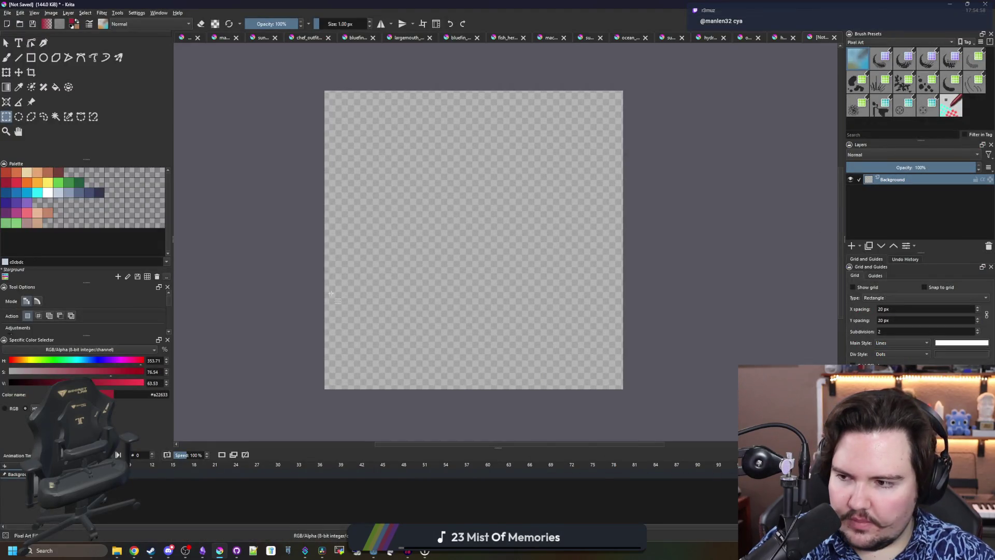
{"action": "left_click", "coordinate": [43, 57]}
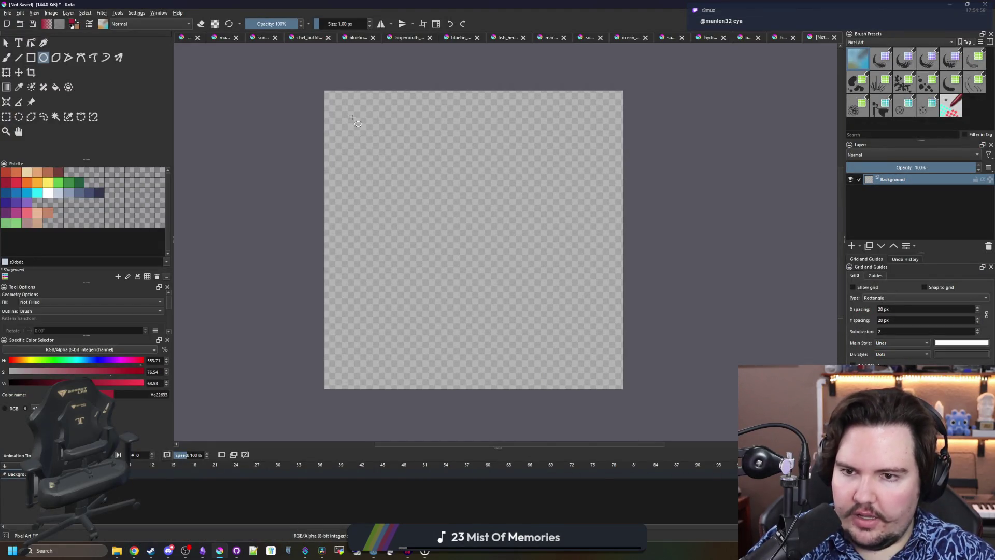
{"action": "mouse_move", "coordinate": [353, 118]}
{"action": "left_mouse_down"}
{"action": "mouse_move", "coordinate": [614, 233]}
{"action": "mouse_move", "coordinate": [622, 364]}
{"action": "left_mouse_up"}
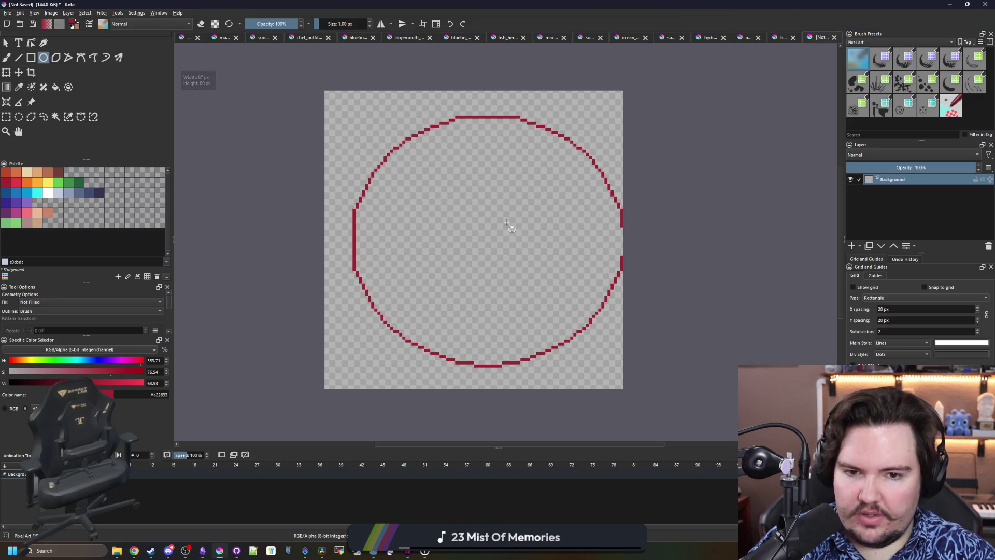
{"action": "key", "text": "ctrl+z"}
{"action": "left_click", "coordinate": [151, 550]}
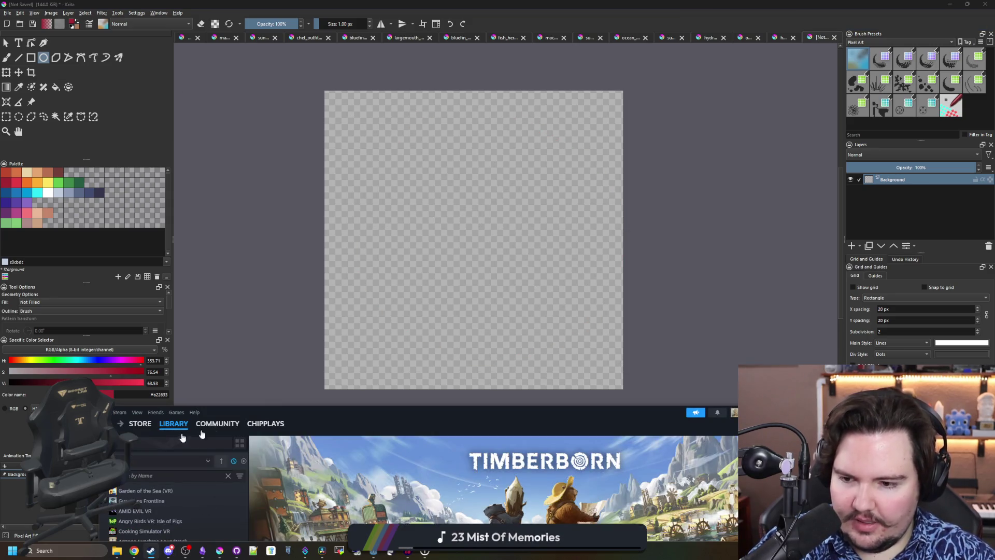
Search the Steam library for 'blender', launch Blender, and delete the default cube
{"action": "left_click_drag", "start_coordinate": [309, 412], "coordinate": [344, 131]}
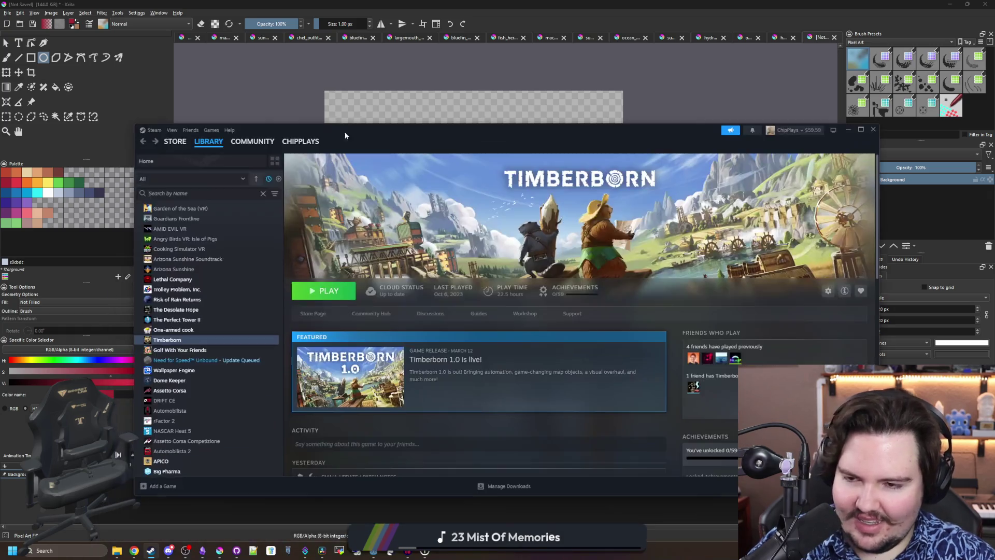
{"action": "type", "text": "blendew"}
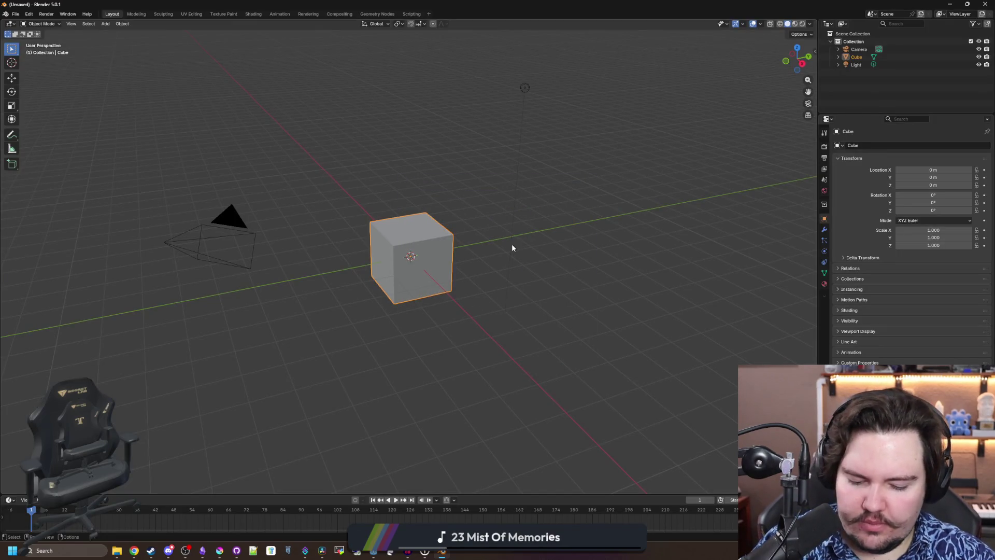
{"action": "key", "text": "Delete"}
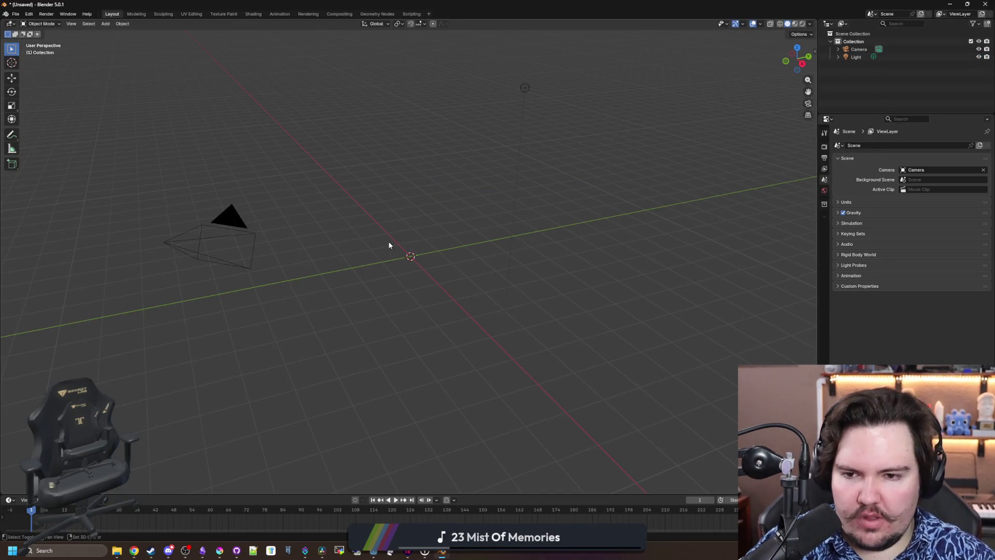
Add a torus mesh, raise its segment count, and widen its ring and hole
{"action": "key", "text": "shift+a"}
{"action": "mouse_move", "coordinate": [384, 254]}
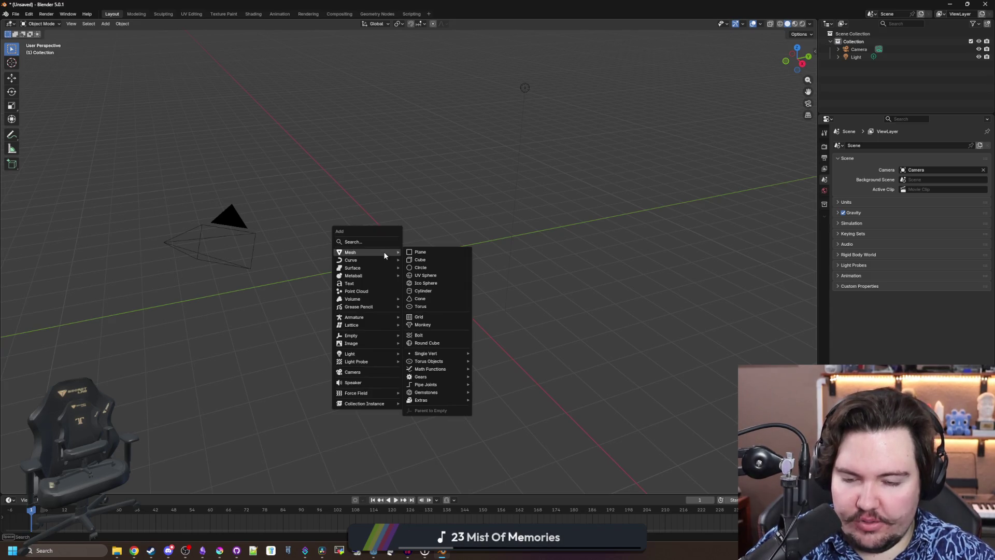
{"action": "left_click", "coordinate": [424, 307]}
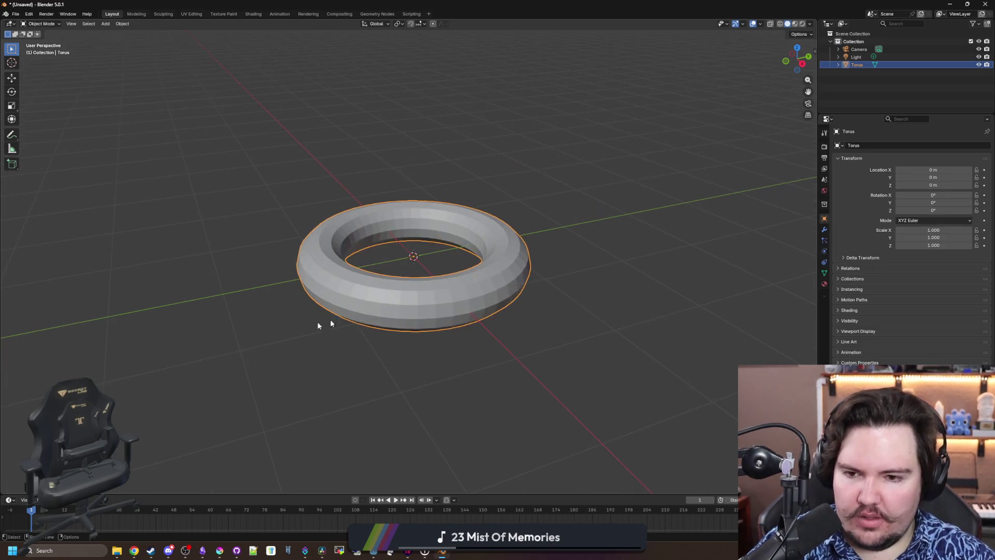
{"action": "left_click", "coordinate": [42, 486]}
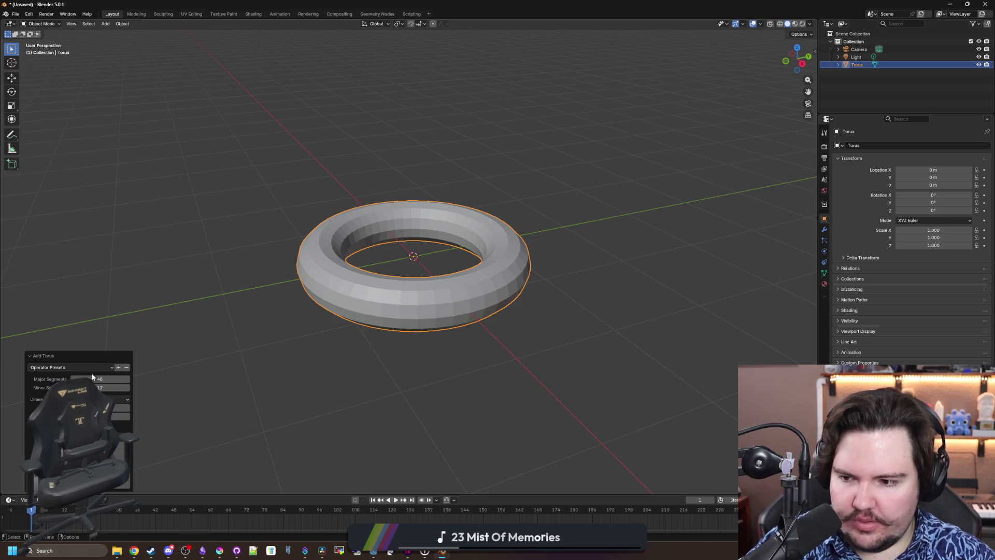
{"action": "left_click_drag", "start_coordinate": [90, 376], "coordinate": [102, 379]}
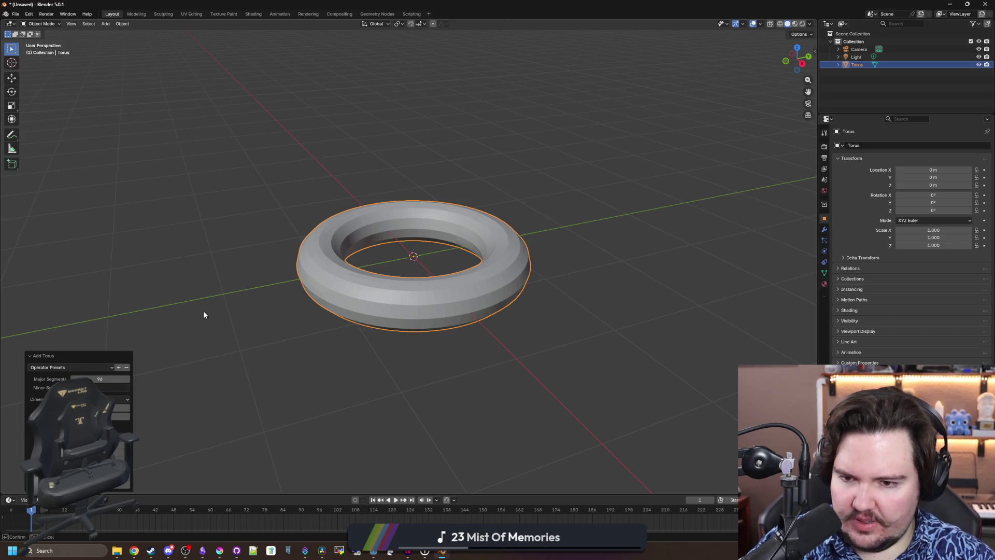
{"action": "mouse_move", "coordinate": [203, 314]}
{"action": "left_mouse_down"}
{"action": "mouse_move", "coordinate": [273, 326]}
{"action": "mouse_move", "coordinate": [390, 303]}
{"action": "mouse_move", "coordinate": [365, 364]}
{"action": "mouse_move", "coordinate": [218, 383]}
{"action": "left_mouse_up"}
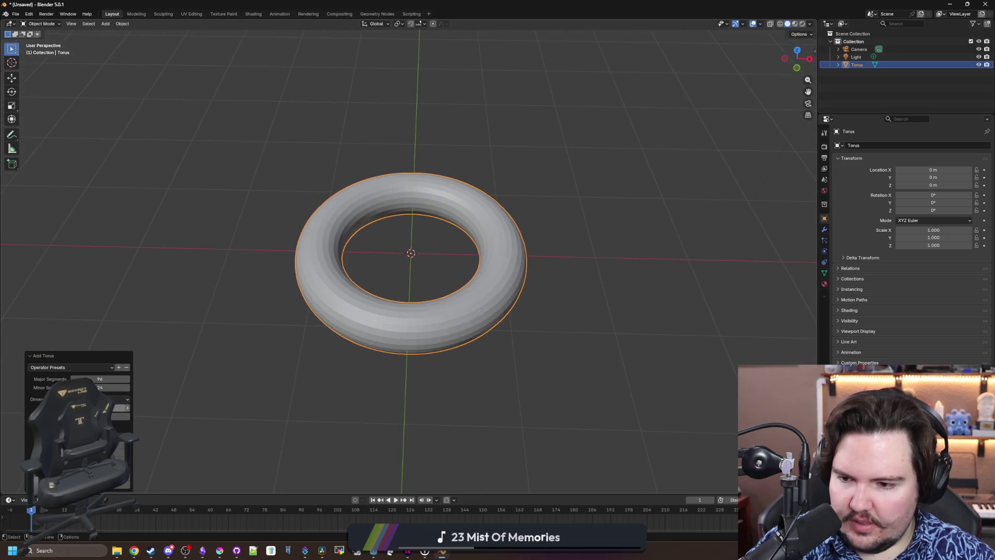
{"action": "left_click_drag", "start_coordinate": [116, 416], "coordinate": [155, 416]}
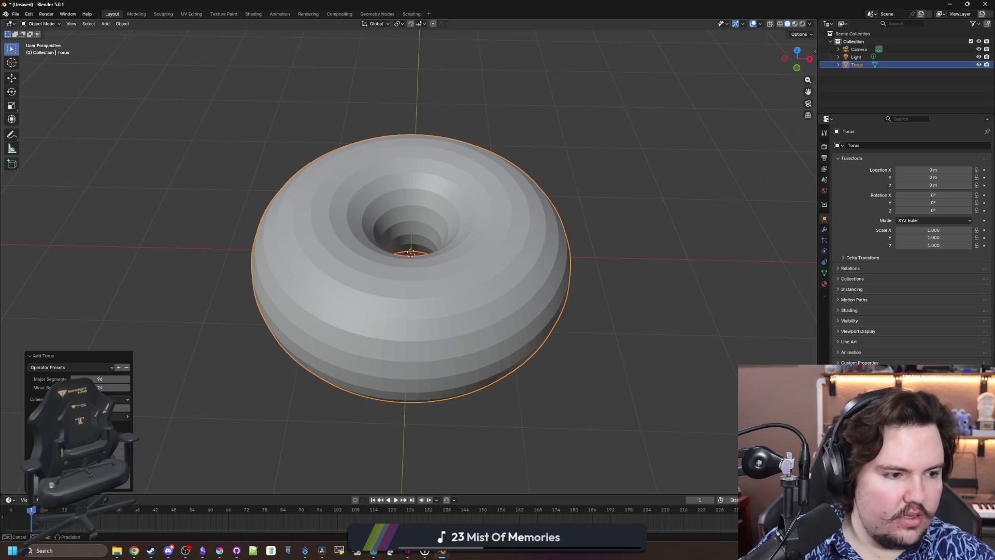
{"action": "left_click_drag", "start_coordinate": [156, 416], "coordinate": [129, 424]}
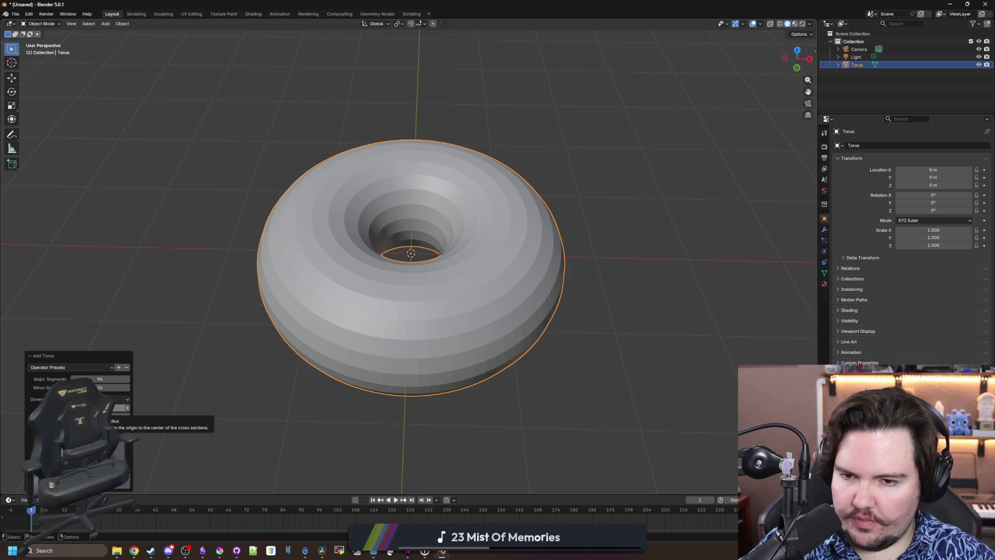
{"action": "mouse_move", "coordinate": [124, 408]}
{"action": "left_mouse_down"}
{"action": "mouse_move", "coordinate": [187, 403]}
{"action": "mouse_move", "coordinate": [350, 262]}
{"action": "left_mouse_up"}
Shade the torus smooth, then select the scene light to view its settings
{"action": "right_click", "coordinate": [350, 262]}
{"action": "left_click", "coordinate": [331, 257]}
{"action": "left_click", "coordinate": [621, 244]}
{"action": "mouse_move", "coordinate": [621, 245]}
{"action": "left_mouse_down"}
{"action": "mouse_move", "coordinate": [570, 280]}
{"action": "mouse_move", "coordinate": [557, 319]}
{"action": "mouse_move", "coordinate": [597, 373]}
{"action": "mouse_move", "coordinate": [615, 362]}
{"action": "left_mouse_up"}
{"action": "scroll", "coordinate": [570, 280], "scroll_direction": "down", "scroll_amount": 3}
{"action": "scroll", "coordinate": [615, 363], "scroll_direction": "up", "scroll_amount": 1}
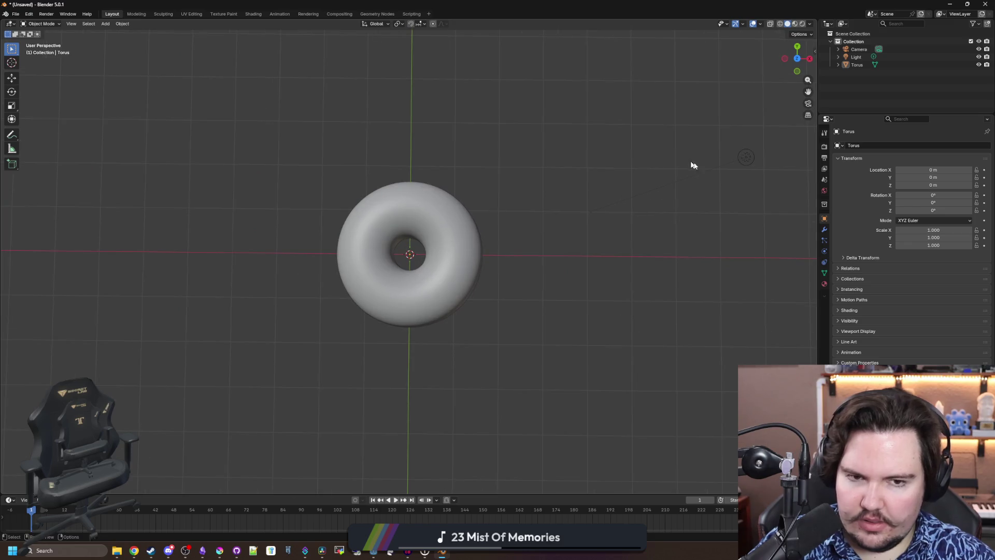
{"action": "left_click", "coordinate": [736, 159]}
{"action": "scroll", "coordinate": [735, 159], "scroll_direction": "down", "scroll_amount": 2}
{"action": "left_click", "coordinate": [824, 251]}
{"action": "mouse_move", "coordinate": [596, 269]}
{"action": "left_mouse_down"}
{"action": "mouse_move", "coordinate": [573, 275]}
{"action": "mouse_move", "coordinate": [579, 261]}
{"action": "mouse_move", "coordinate": [601, 257]}
{"action": "left_mouse_up"}
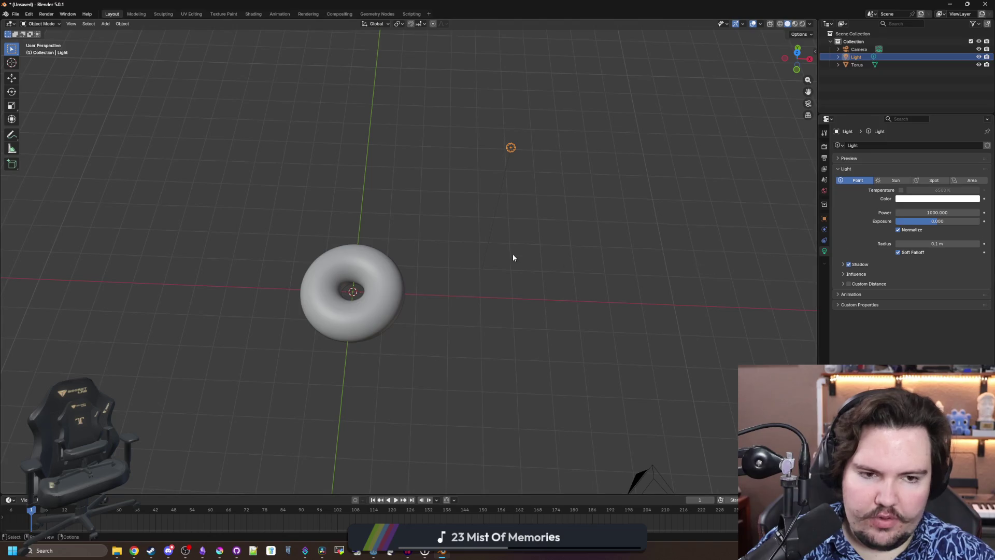
Reset the camera's location and rotation, move it back and up, and make it orthographic
{"action": "left_click", "coordinate": [824, 218]}
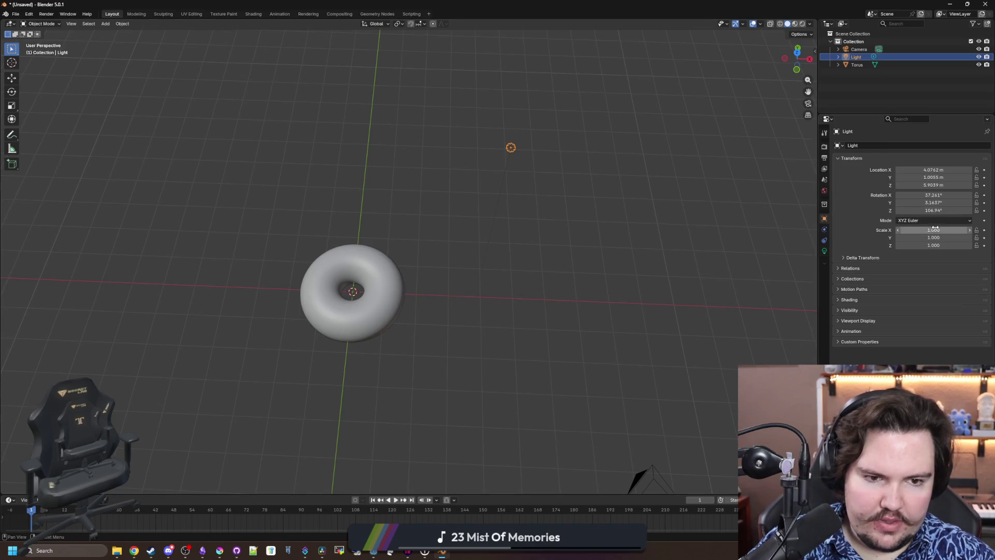
{"action": "scroll", "coordinate": [652, 324], "scroll_direction": "down", "scroll_amount": 3}
{"action": "left_click", "coordinate": [530, 371]}
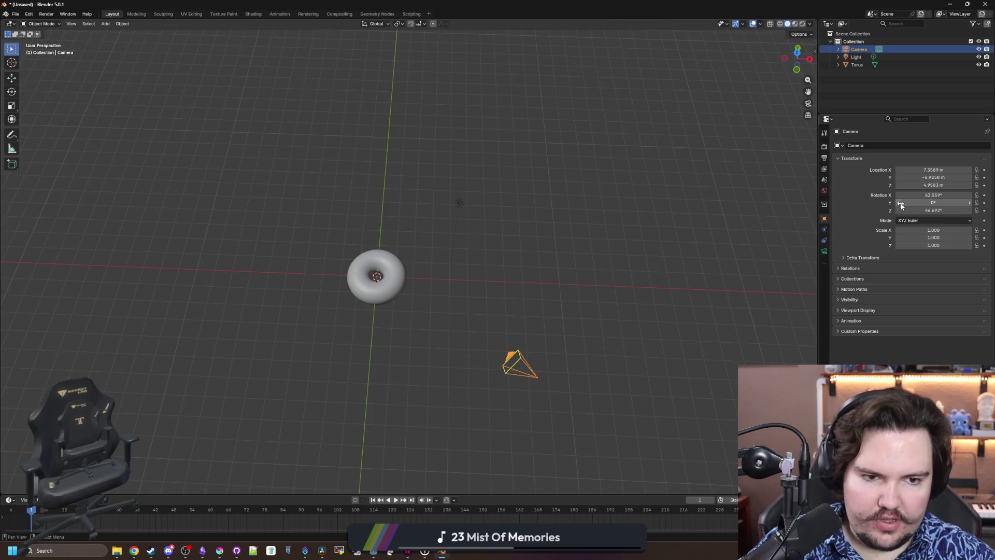
{"action": "key", "text": "BackSpace"}
{"action": "key", "text": "BackSpace"}
{"action": "key", "text": "BackSpace"}
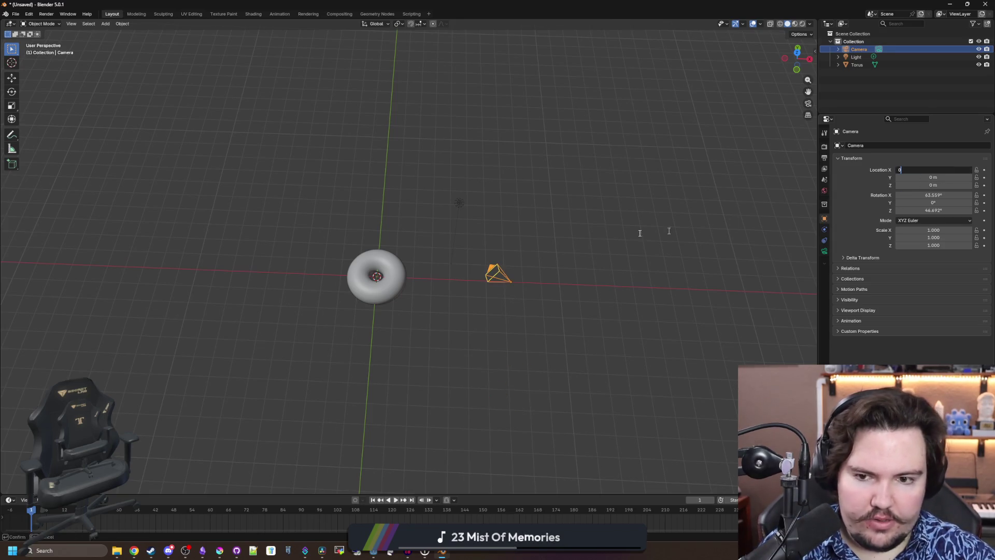
{"action": "key", "text": "BackSpace"}
{"action": "type", "text": "0"}
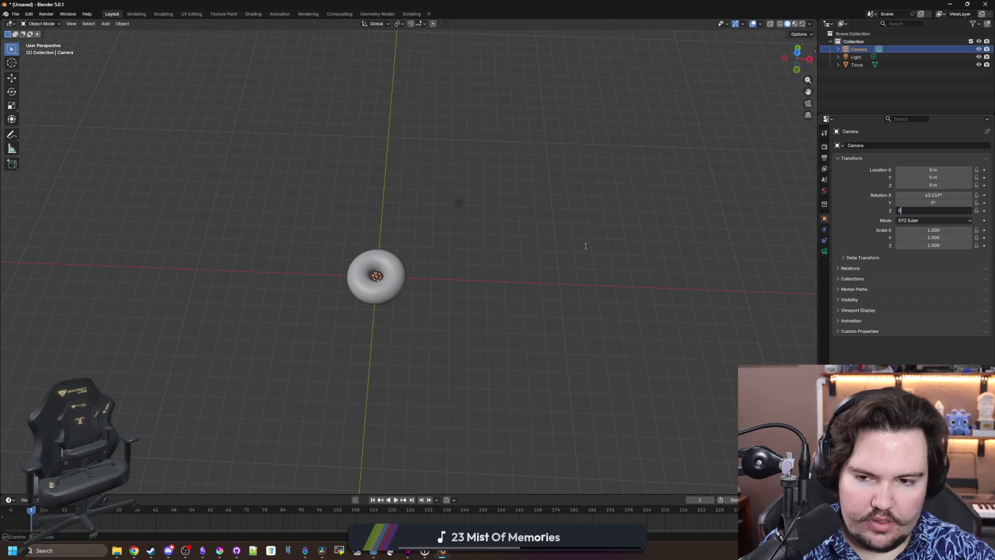
{"action": "left_click", "coordinate": [11, 77]}
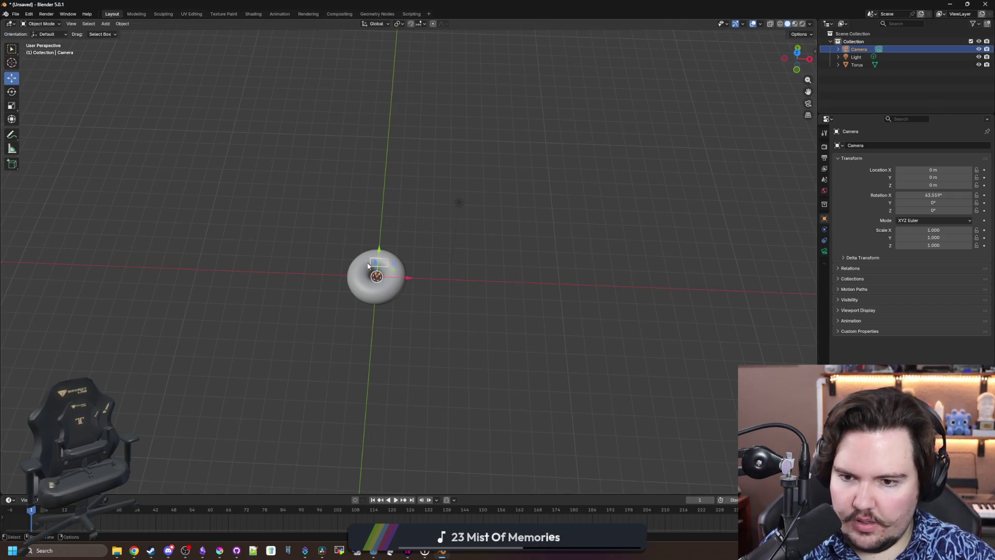
{"action": "left_click_drag", "start_coordinate": [376, 254], "coordinate": [371, 355]}
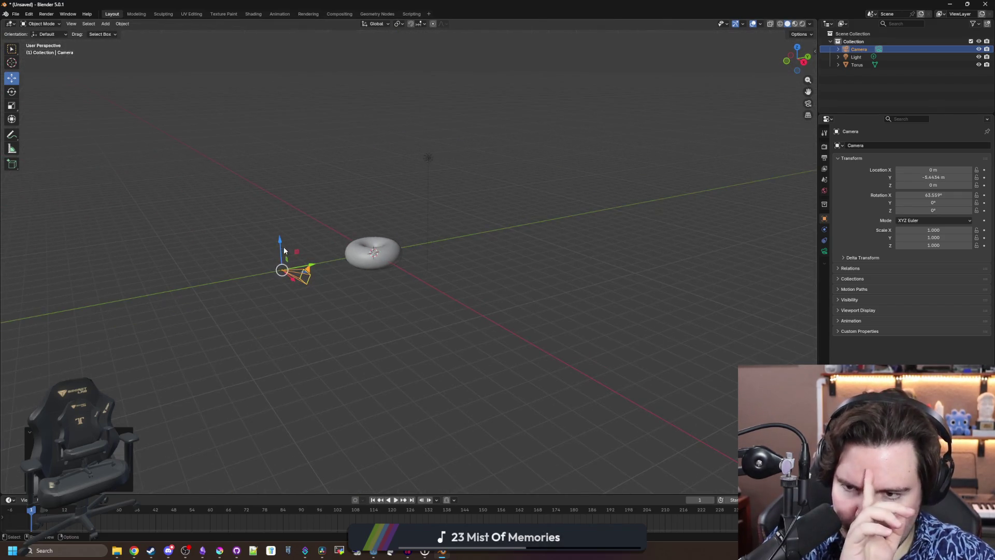
{"action": "left_click_drag", "start_coordinate": [284, 251], "coordinate": [273, 188]}
{"action": "left_click", "coordinate": [824, 251]}
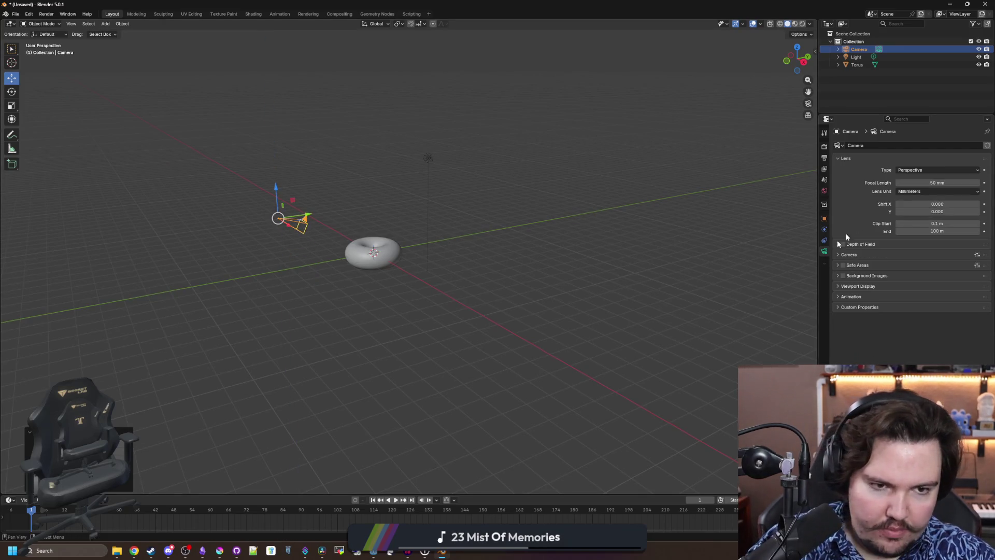
{"action": "left_click", "coordinate": [928, 170]}
{"action": "left_click", "coordinate": [912, 188]}
Select the light, tilt its X rotation, and change it into a Sun lamp
{"action": "left_click", "coordinate": [466, 249]}
{"action": "left_click", "coordinate": [438, 179]}
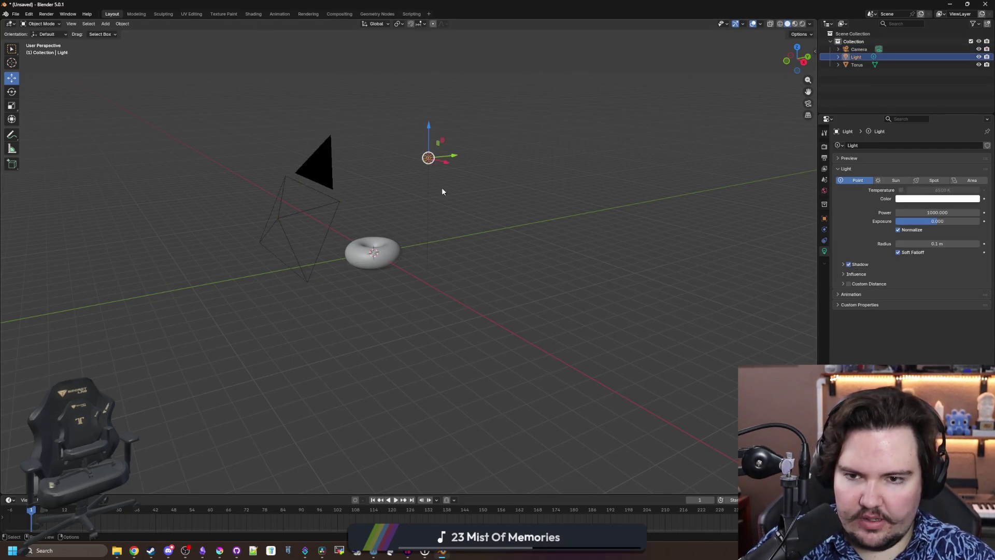
{"action": "scroll", "coordinate": [521, 240], "scroll_direction": "up", "scroll_amount": 5}
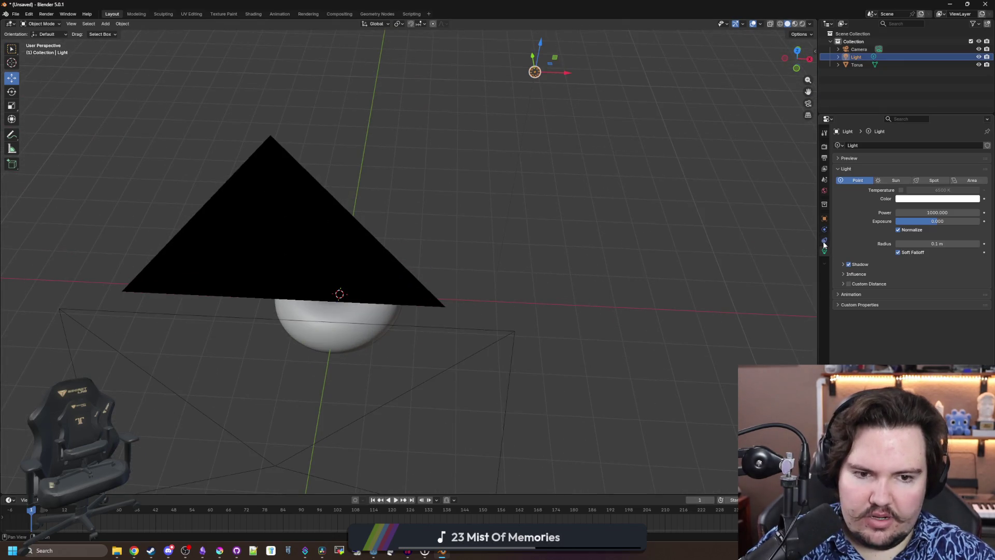
{"action": "left_click", "coordinate": [825, 218]}
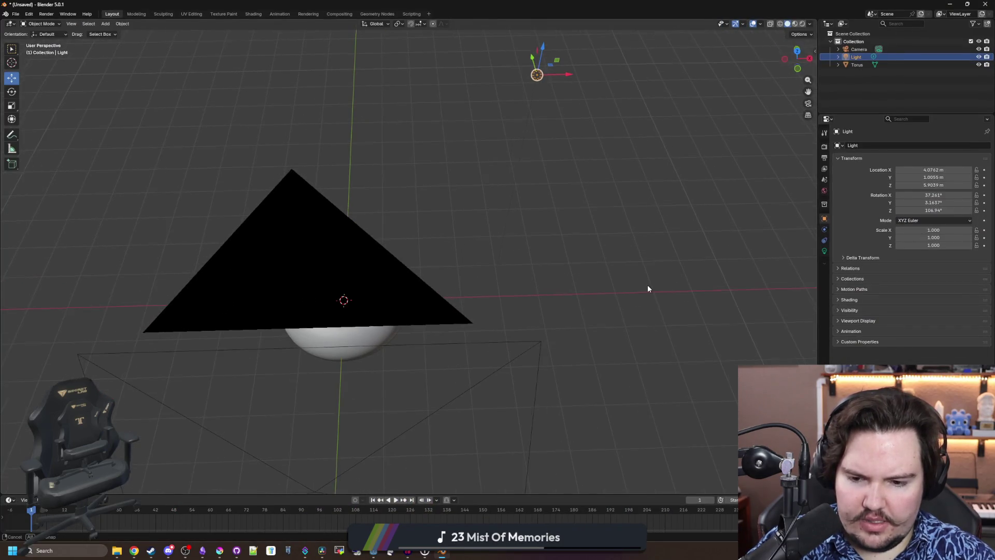
{"action": "mouse_move", "coordinate": [648, 289]}
{"action": "left_mouse_down"}
{"action": "mouse_move", "coordinate": [627, 277]}
{"action": "mouse_move", "coordinate": [660, 304]}
{"action": "mouse_move", "coordinate": [735, 278]}
{"action": "left_mouse_up"}
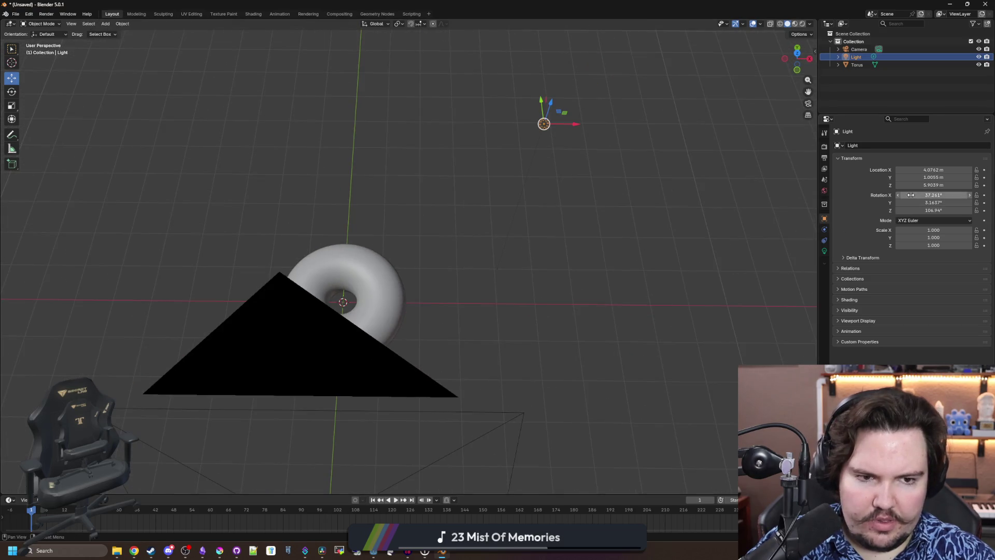
{"action": "mouse_move", "coordinate": [911, 194]}
{"action": "left_mouse_down"}
{"action": "mouse_move", "coordinate": [985, 202]}
{"action": "mouse_move", "coordinate": [912, 210]}
{"action": "left_mouse_up"}
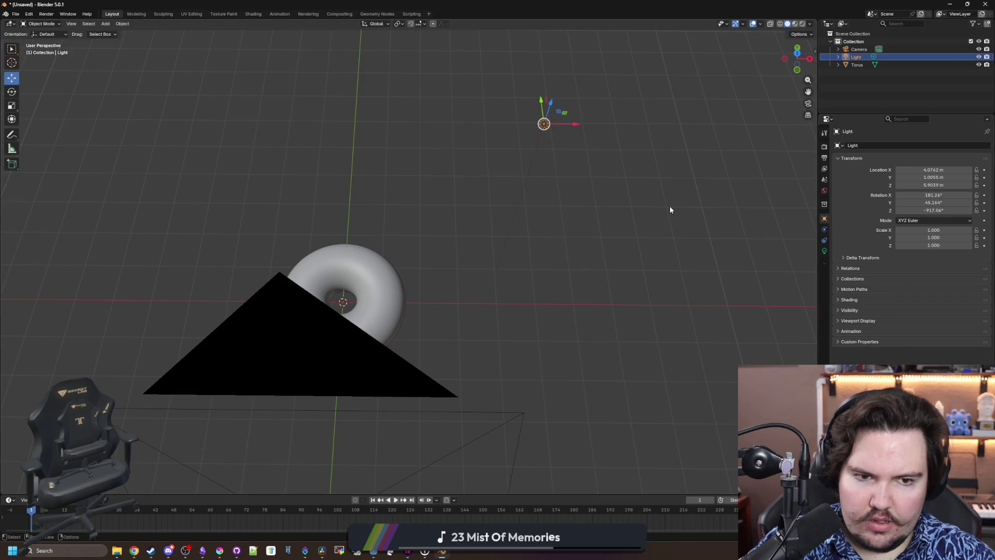
{"action": "left_click", "coordinate": [642, 202]}
{"action": "left_click", "coordinate": [544, 123]}
{"action": "left_click_drag", "start_coordinate": [608, 193], "coordinate": [496, 222]}
{"action": "left_click", "coordinate": [506, 205]}
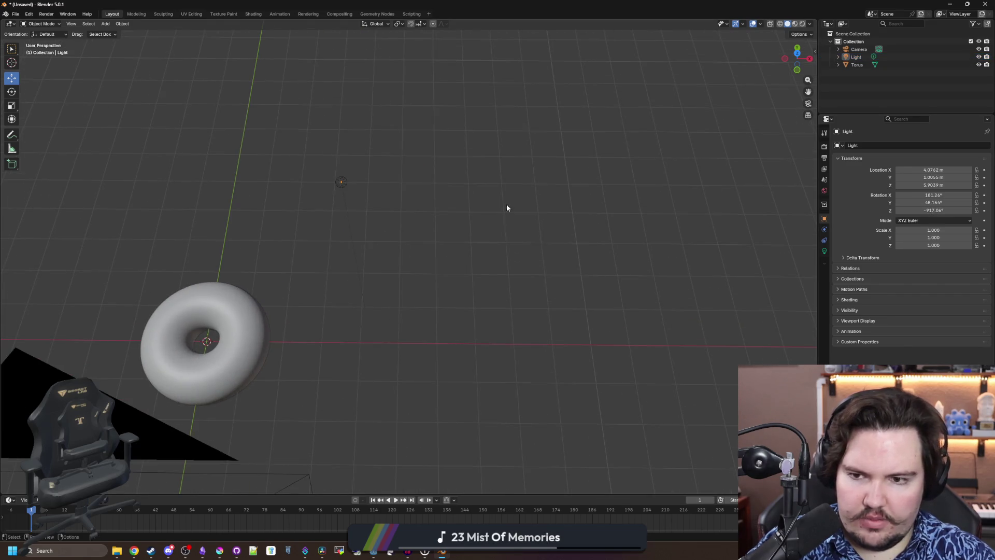
{"action": "left_click_drag", "start_coordinate": [418, 225], "coordinate": [278, 134]}
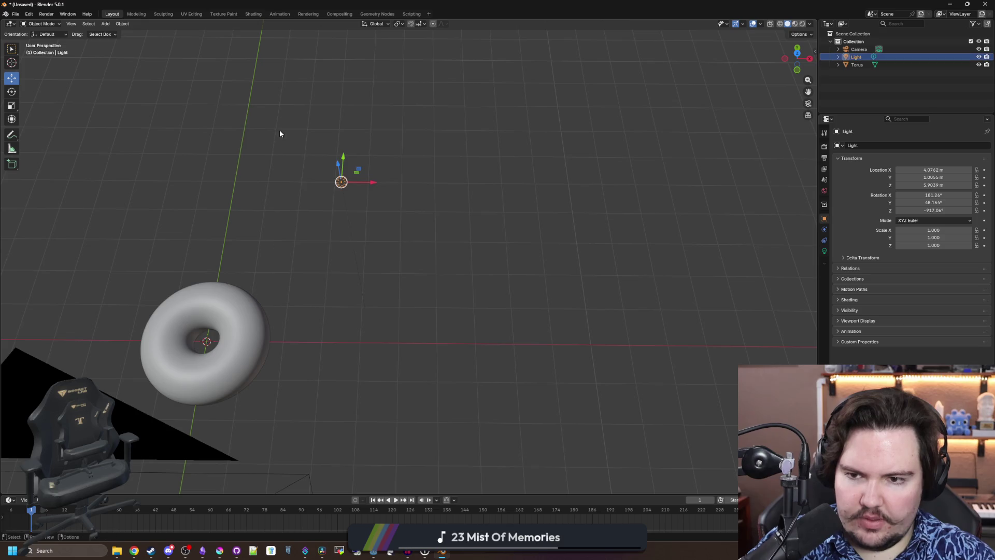
{"action": "left_click", "coordinate": [824, 251]}
{"action": "left_click", "coordinate": [892, 180]}
Rotate the Sun to 45° on both X and Y
{"action": "left_click", "coordinate": [824, 218]}
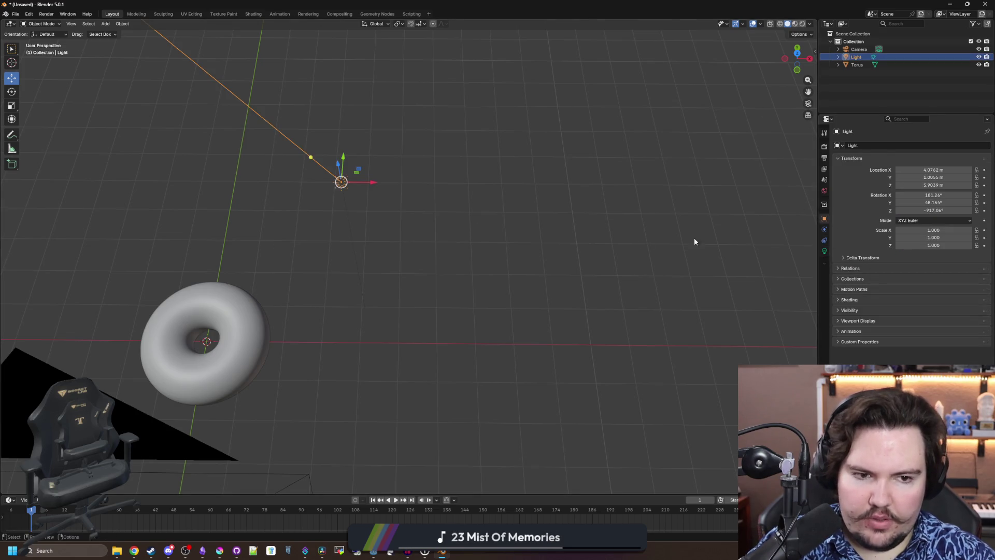
{"action": "mouse_move", "coordinate": [933, 195]}
{"action": "left_mouse_down"}
{"action": "mouse_move", "coordinate": [964, 195]}
{"action": "mouse_move", "coordinate": [932, 195]}
{"action": "left_mouse_up"}
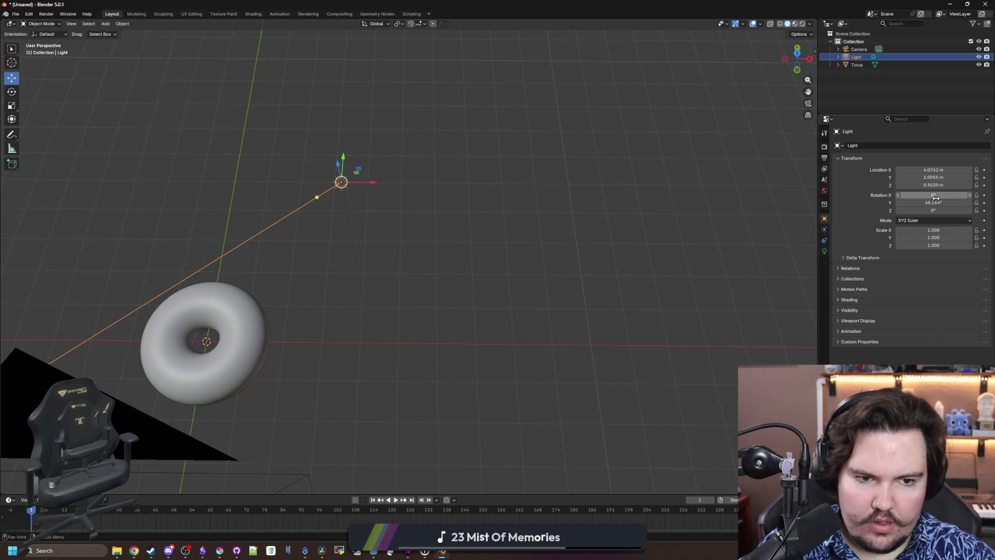
{"action": "key", "text": "alt+r"}
{"action": "mouse_move", "coordinate": [429, 233]}
{"action": "left_mouse_down"}
{"action": "mouse_move", "coordinate": [366, 222]}
{"action": "mouse_move", "coordinate": [404, 228]}
{"action": "left_mouse_up"}
{"action": "left_click_drag", "start_coordinate": [933, 203], "coordinate": [948, 194]}
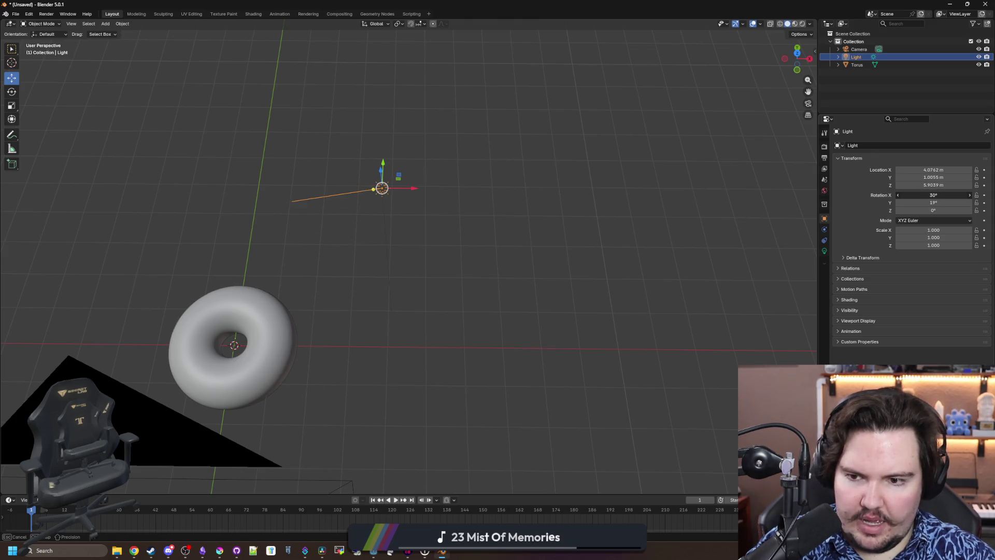
{"action": "left_click", "coordinate": [922, 198]}
{"action": "key", "text": "Tab"}
{"action": "type", "text": "45"}
{"action": "key", "text": "Return"}
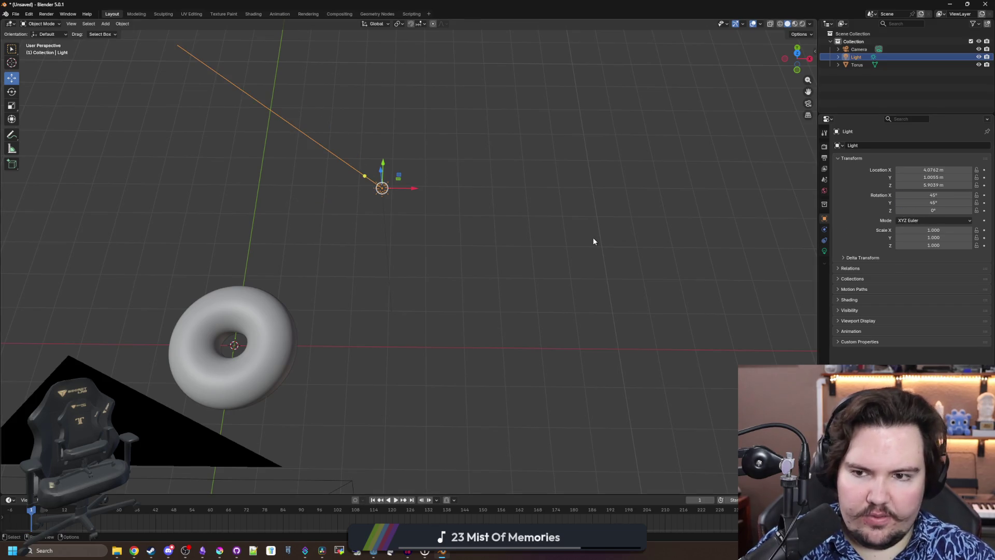
{"action": "left_click", "coordinate": [593, 239]}
View through the camera in Rendered shading and set the Sun strength to 1
{"action": "key", "text": "KP_0"}
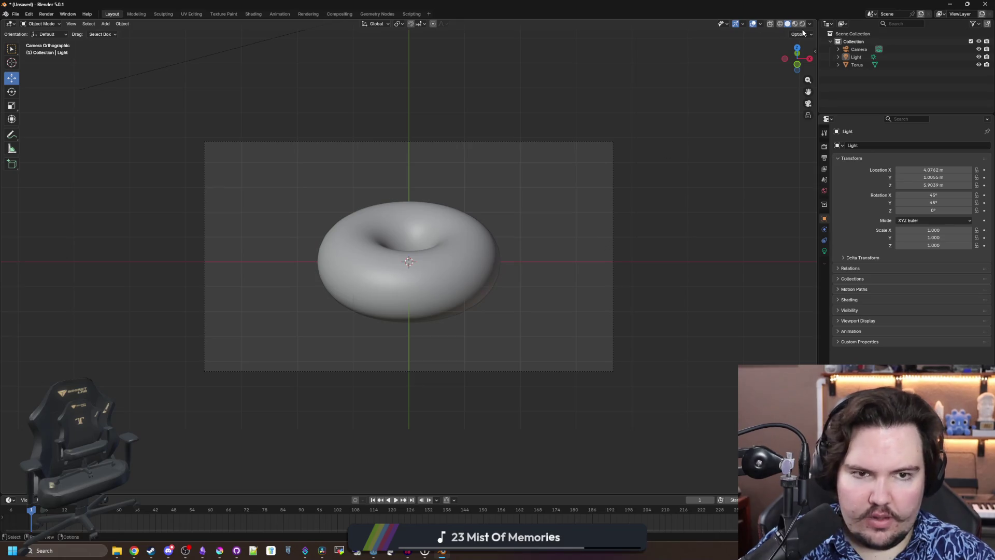
{"action": "left_click", "coordinate": [803, 24]}
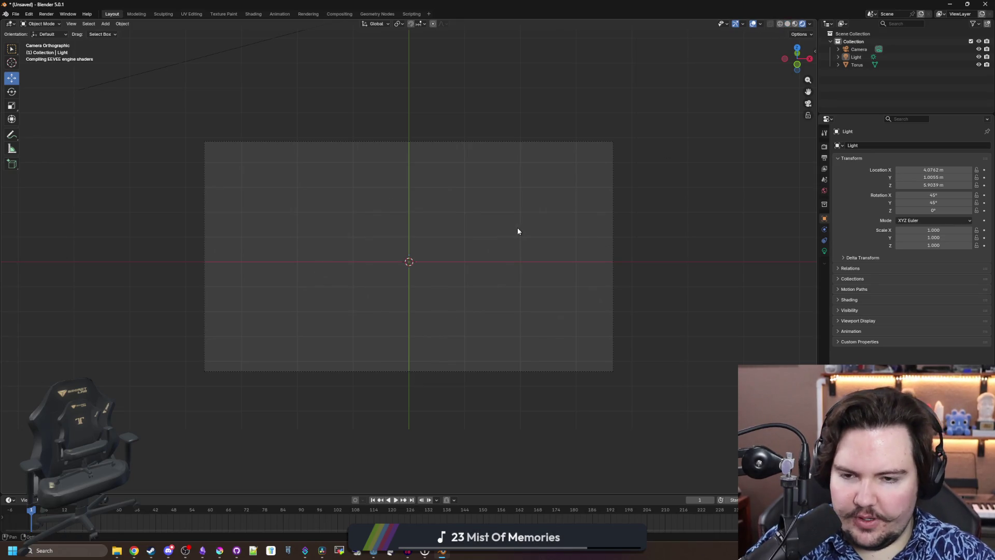
{"action": "scroll", "coordinate": [517, 231], "scroll_direction": "up", "scroll_amount": 1}
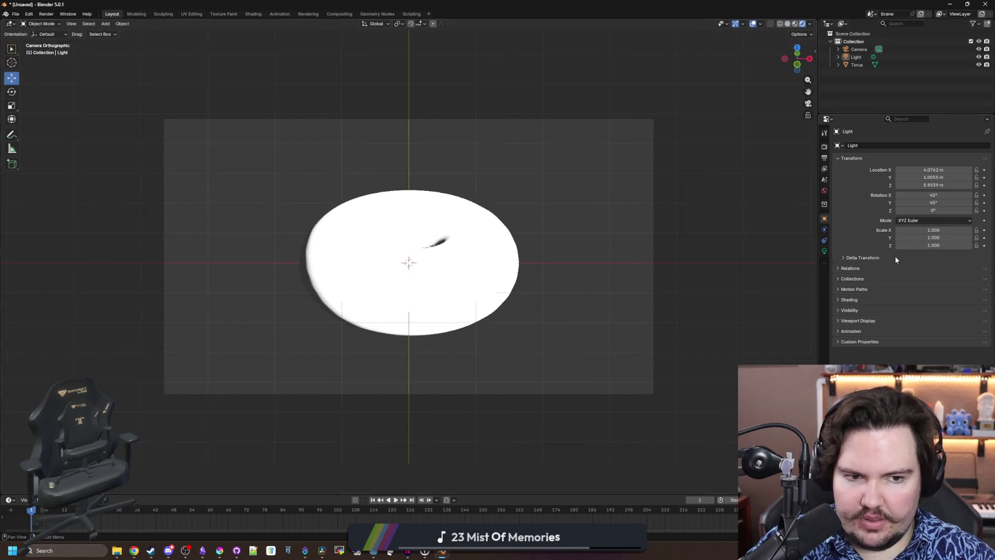
{"action": "left_click", "coordinate": [824, 251]}
{"action": "left_click", "coordinate": [915, 213]}
{"action": "key", "text": "Return"}
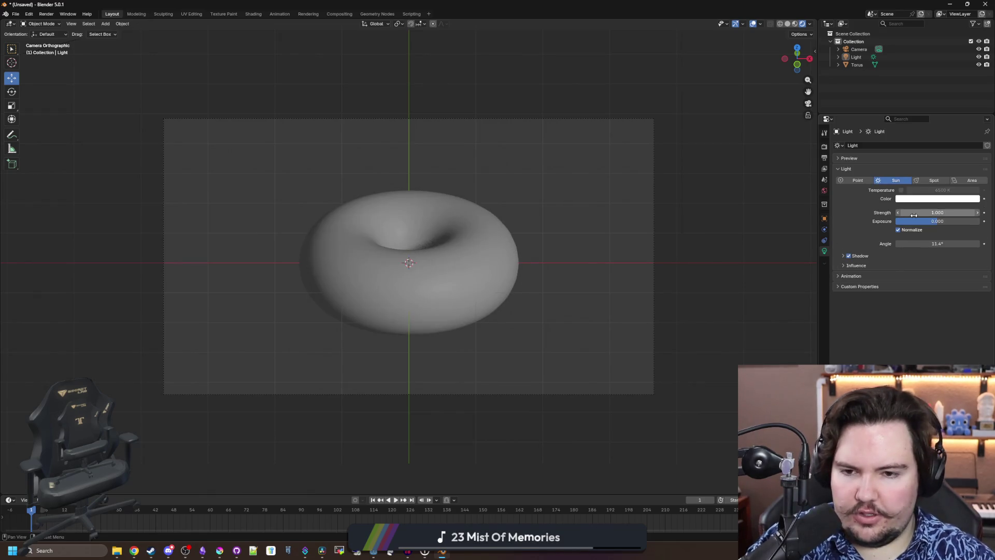
{"action": "scroll", "coordinate": [536, 227], "scroll_direction": "up", "scroll_amount": 3}
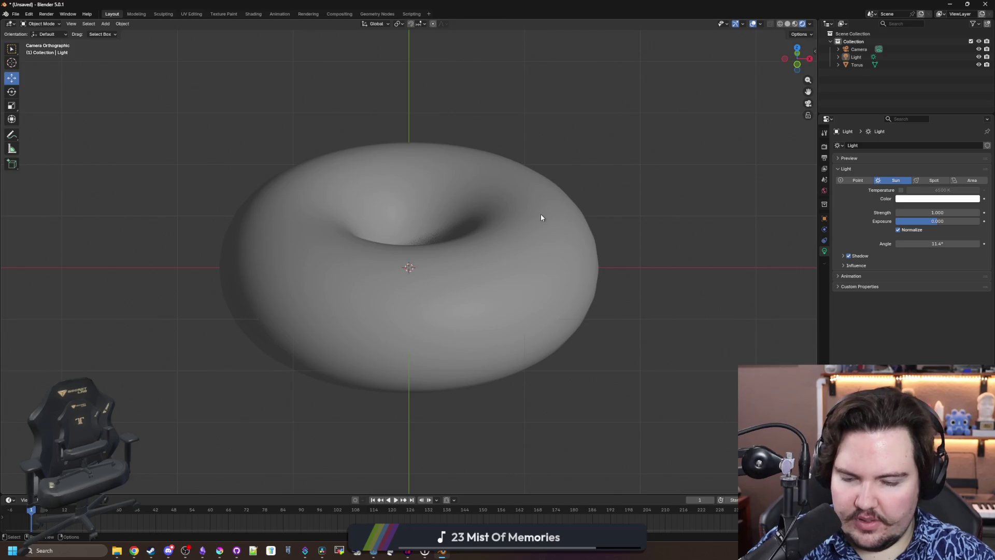
{"action": "scroll", "coordinate": [541, 217], "scroll_direction": "down", "scroll_amount": 3}
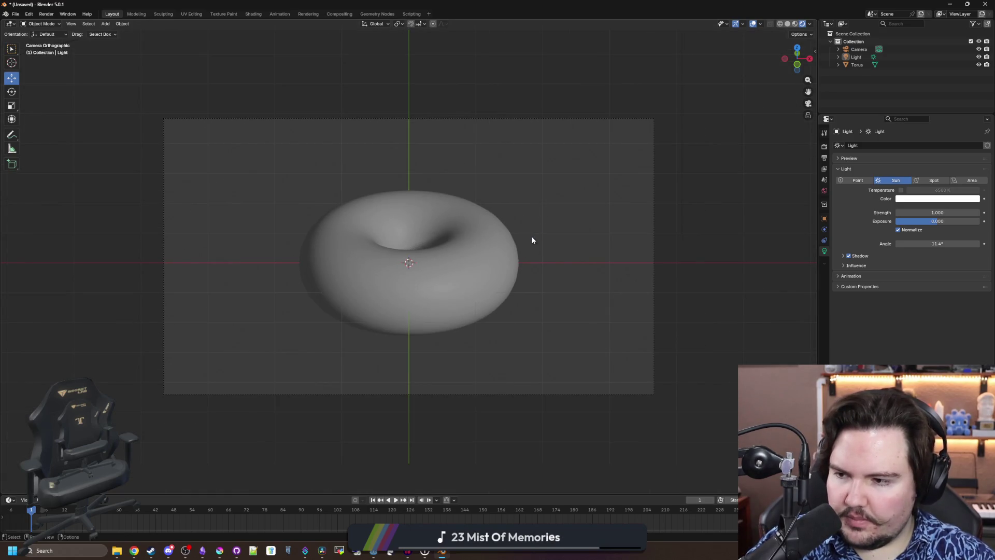
{"action": "left_click", "coordinate": [824, 148]}
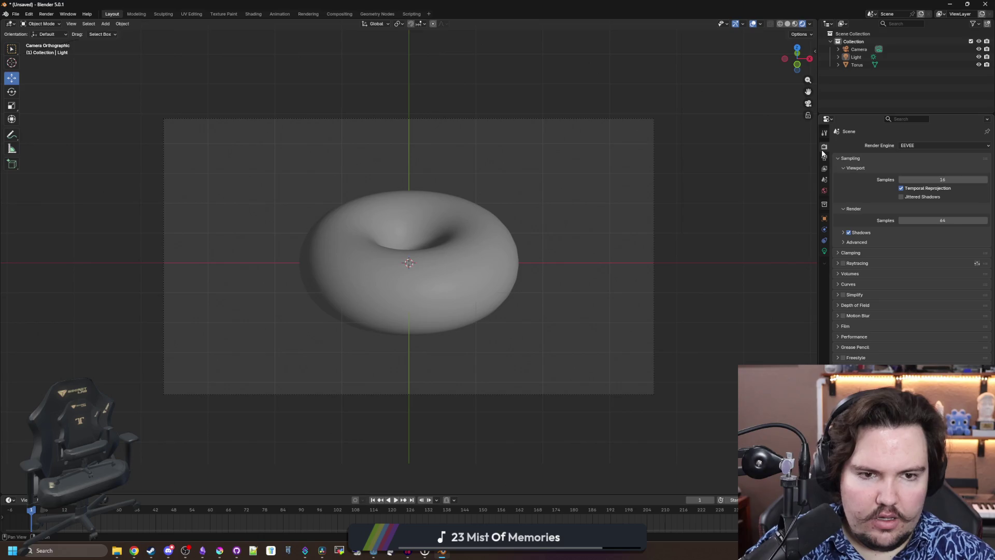
Set the render resolution to a square 96 × 96 px
{"action": "left_click", "coordinate": [824, 158]}
{"action": "left_click", "coordinate": [930, 156]}
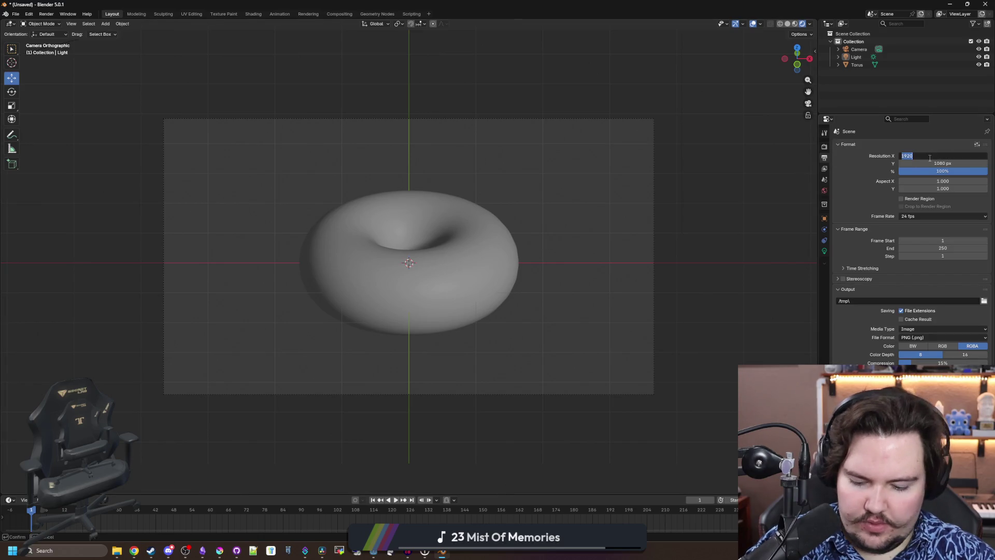
{"action": "key", "text": "Tab"}
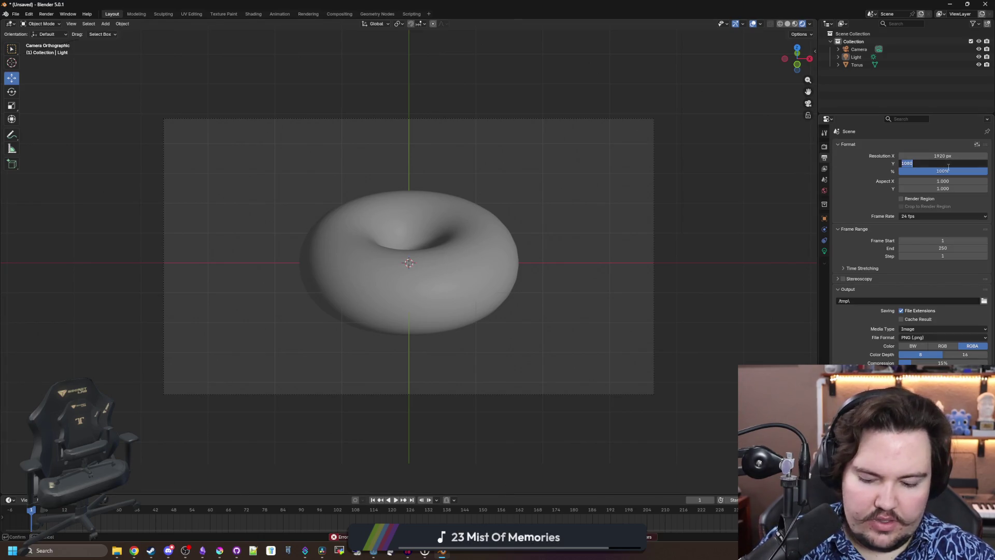
{"action": "left_click", "coordinate": [937, 156]}
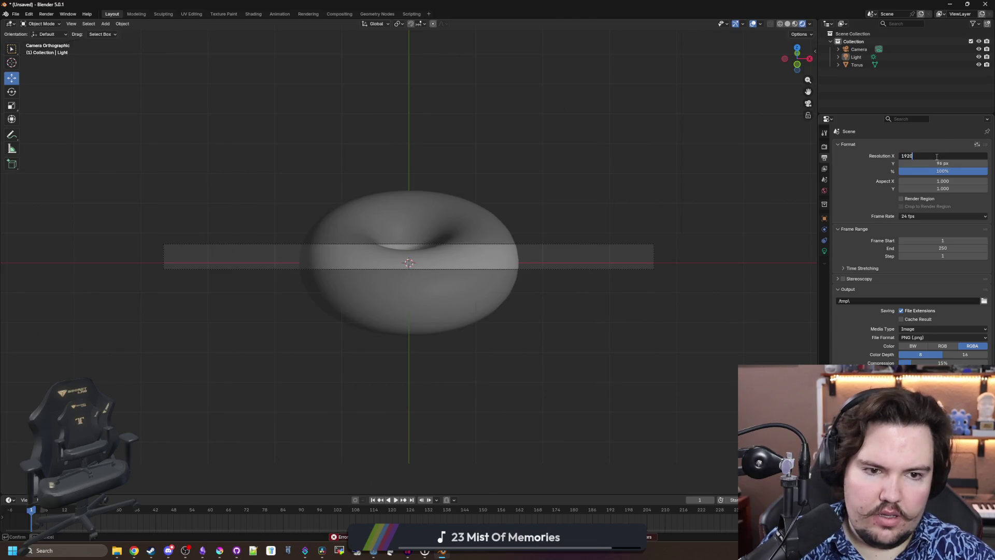
{"action": "type", "text": "96"}
{"action": "key", "text": "Return"}
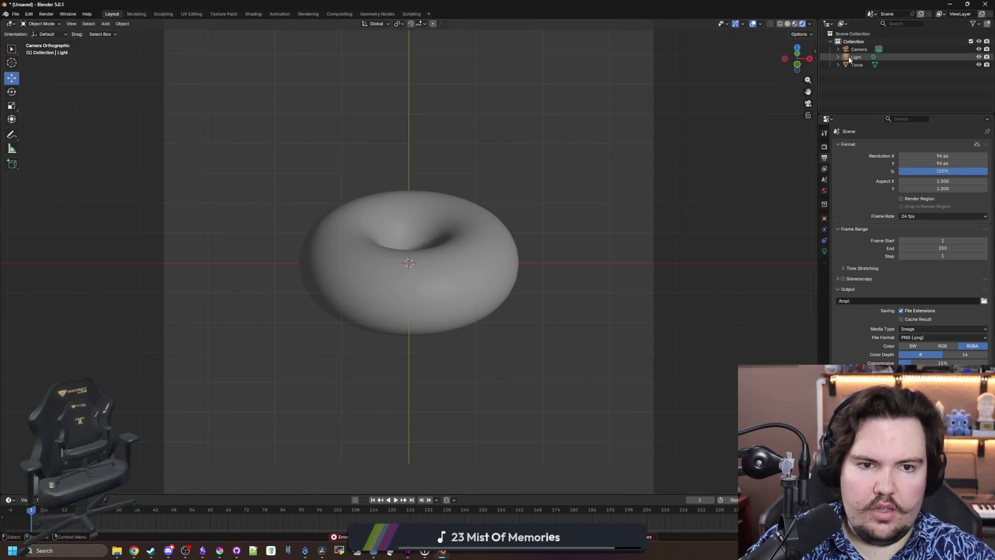
Tilt the camera to a 45° X rotation and lower it slightly
{"action": "left_click", "coordinate": [858, 49]}
{"action": "left_click", "coordinate": [824, 219]}
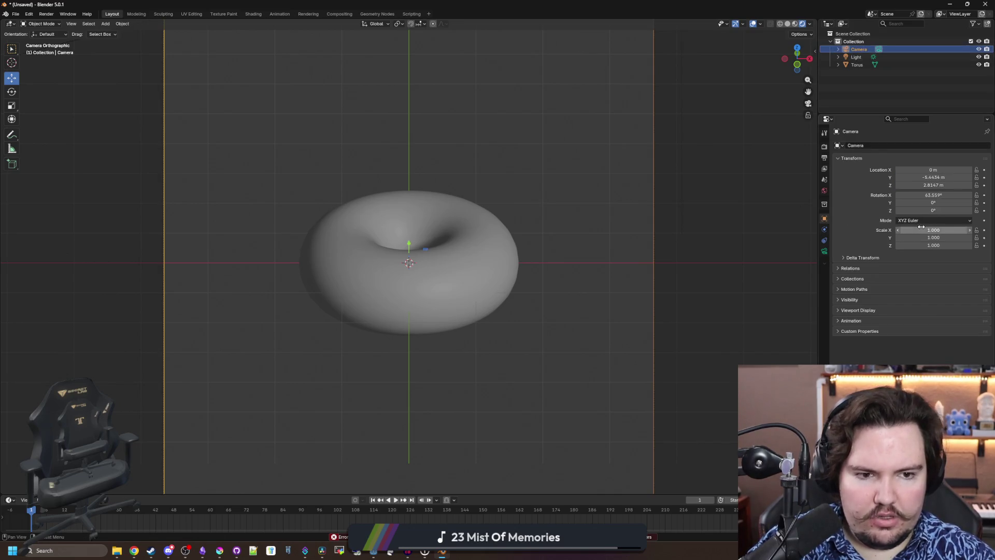
{"action": "left_click", "coordinate": [920, 196]}
{"action": "type", "text": "45"}
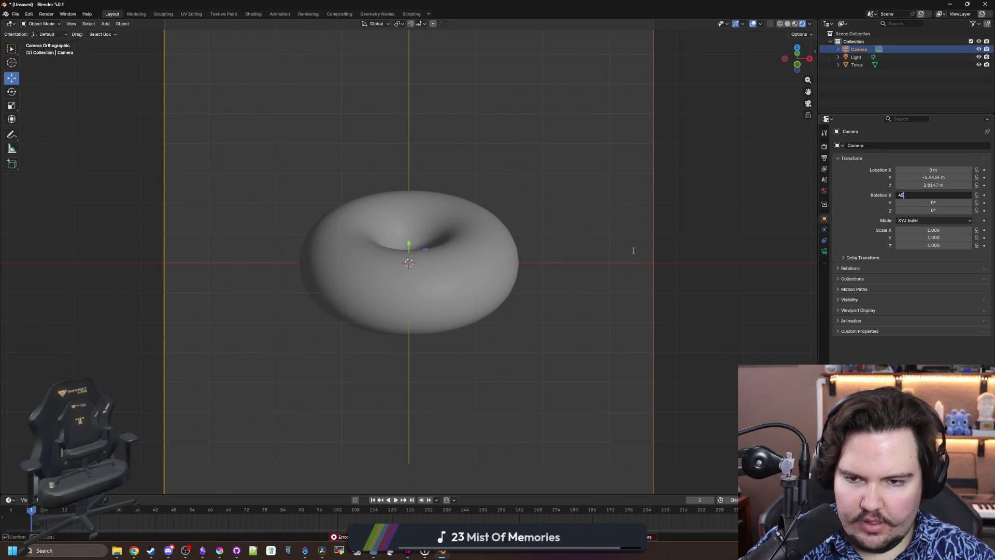
{"action": "key", "text": "Return"}
{"action": "scroll", "coordinate": [538, 250], "scroll_direction": "down", "scroll_amount": 2}
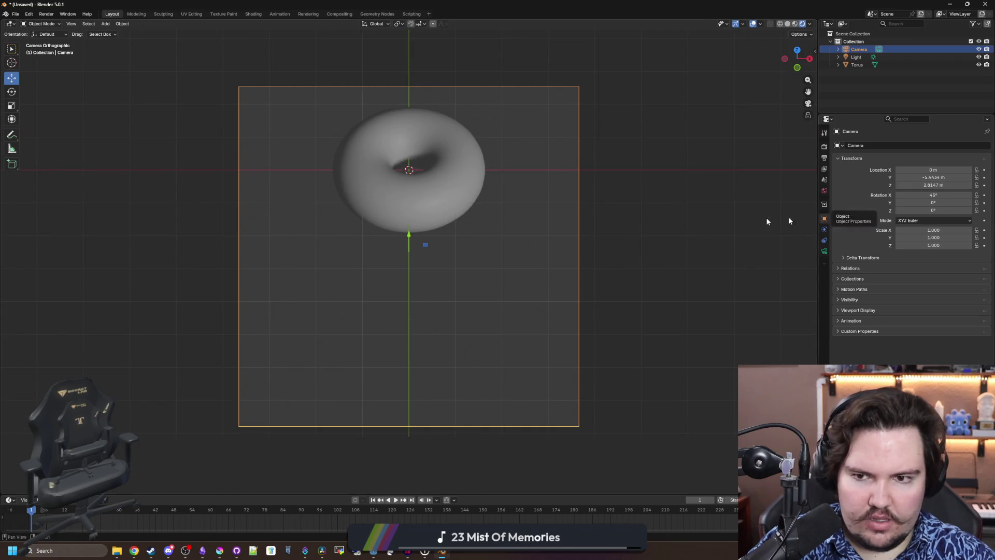
{"action": "mouse_move", "coordinate": [933, 185]}
{"action": "left_mouse_down"}
{"action": "mouse_move", "coordinate": [910, 185]}
{"action": "mouse_move", "coordinate": [964, 185]}
{"action": "left_mouse_up"}
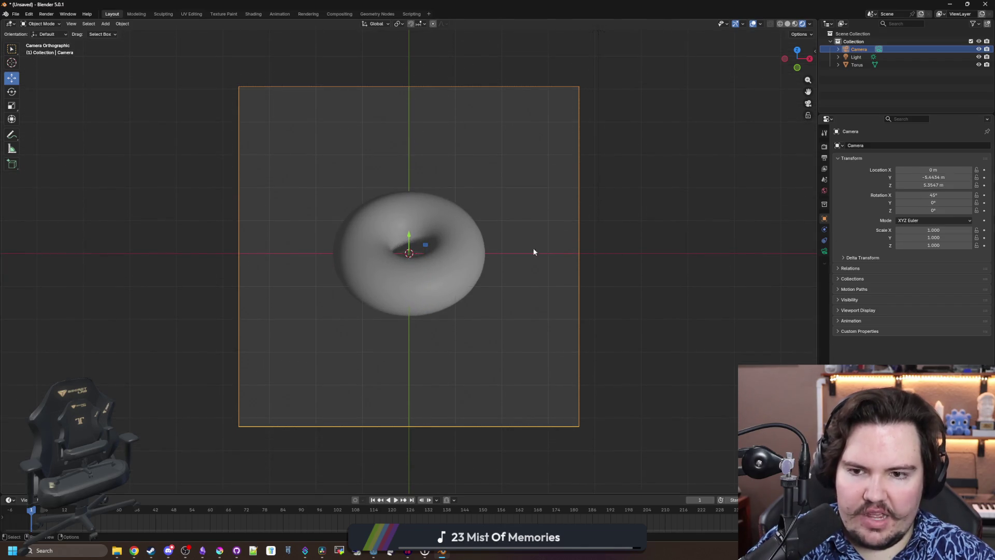
{"action": "scroll", "coordinate": [483, 256], "scroll_direction": "up", "scroll_amount": 2}
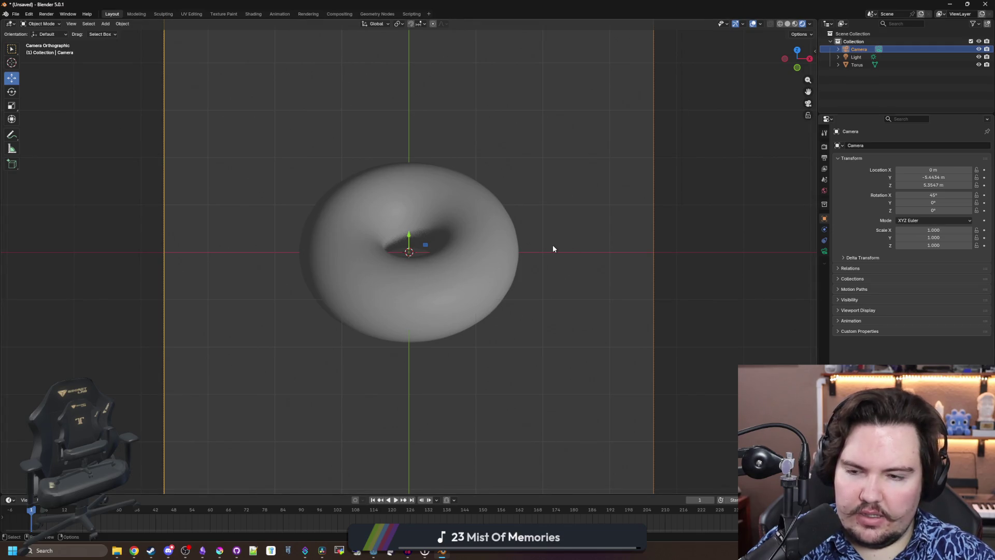
{"action": "scroll", "coordinate": [553, 249], "scroll_direction": "down", "scroll_amount": 5}
{"action": "scroll", "coordinate": [493, 262], "scroll_direction": "up", "scroll_amount": 3}
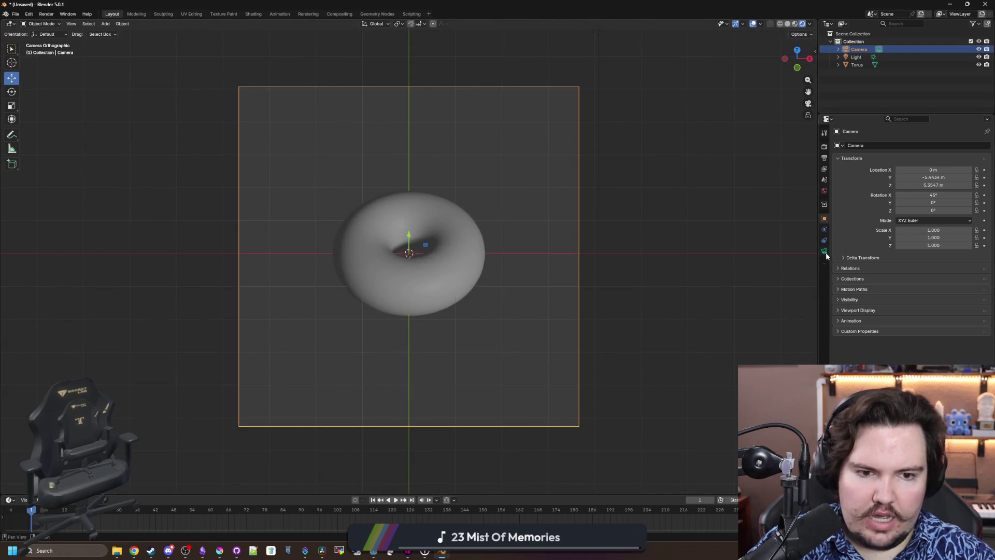
Reduce the camera's orthographic scale to 3.414 so the torus fills the frame
{"action": "left_click", "coordinate": [825, 253]}
{"action": "mouse_move", "coordinate": [937, 182]}
{"action": "left_mouse_down"}
{"action": "mouse_move", "coordinate": [881, 182]}
{"action": "mouse_move", "coordinate": [896, 183]}
{"action": "left_mouse_up"}
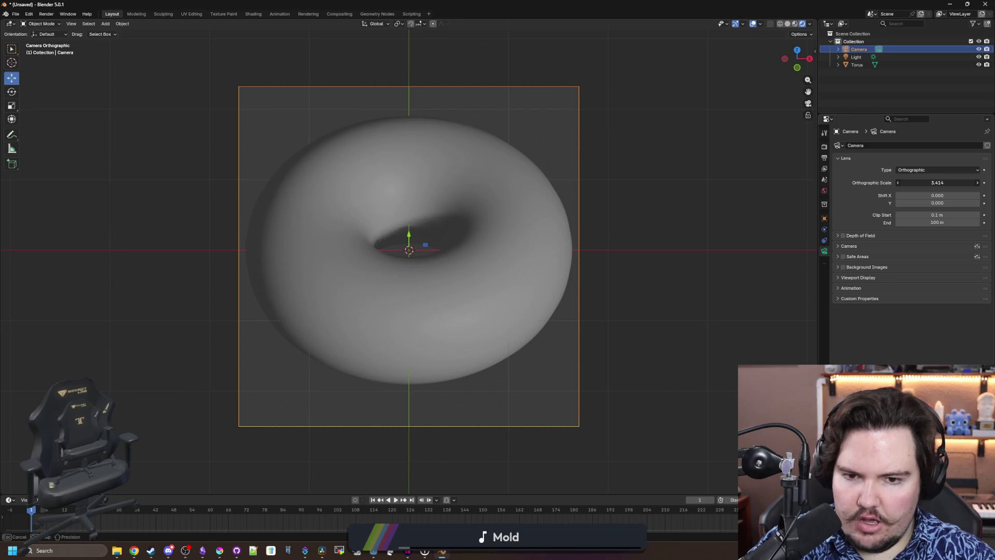
{"action": "left_click_drag", "start_coordinate": [937, 183], "coordinate": [922, 183]}
{"action": "left_click", "coordinate": [824, 218]}
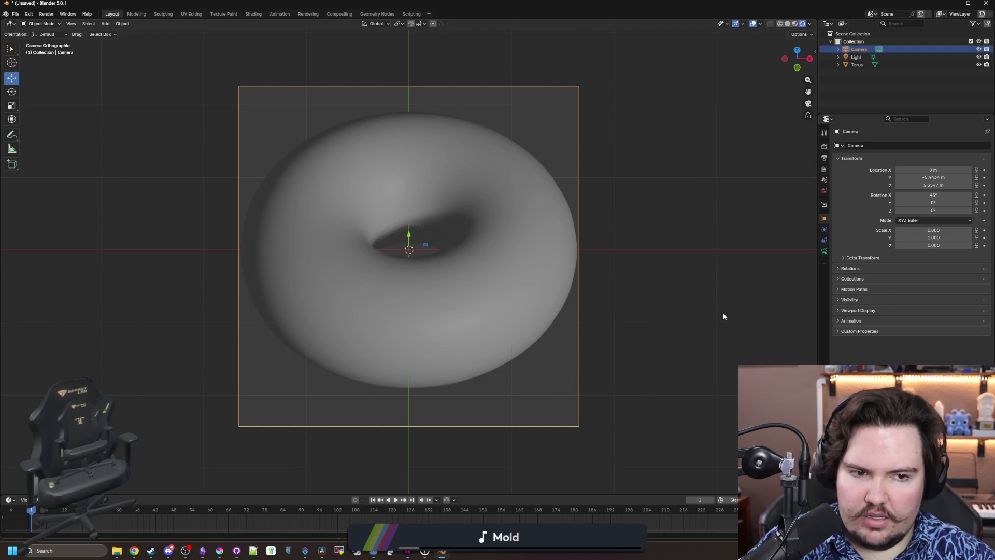
{"action": "key", "text": "super+Down"}
{"action": "key", "text": "super+Up"}
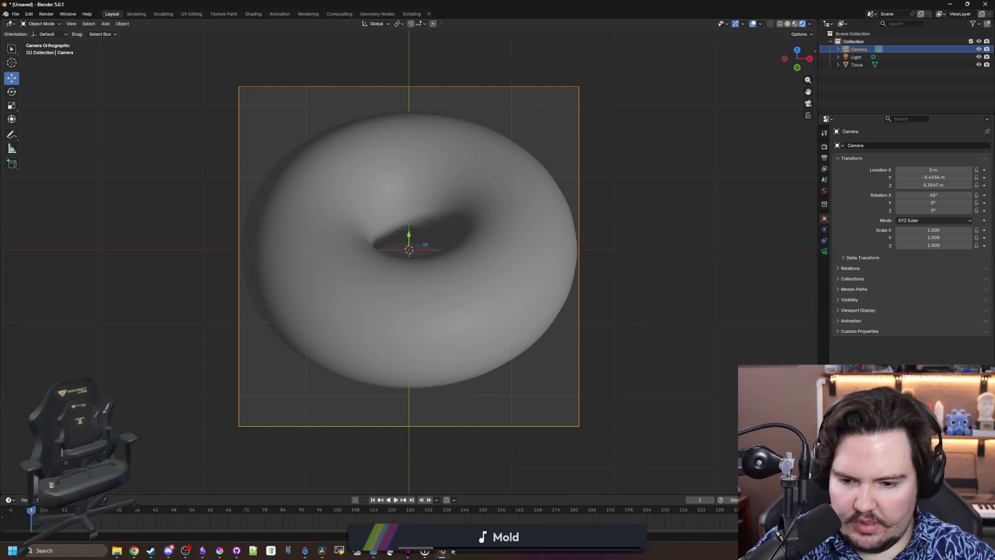
{"action": "mouse_move", "coordinate": [376, 555]}
{"action": "left_click", "coordinate": [373, 505]}
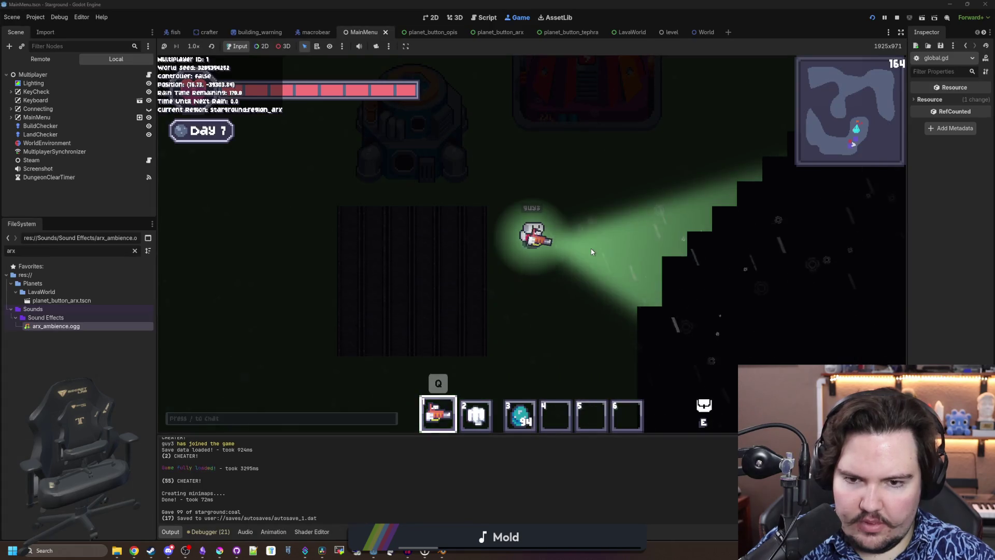
{"action": "key", "text": "d"}
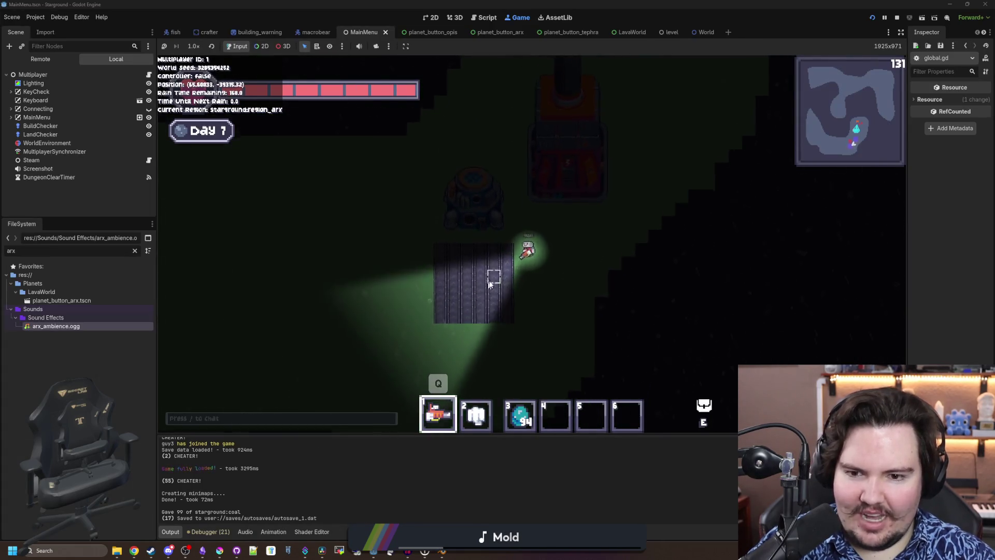
{"action": "key", "text": "w"}
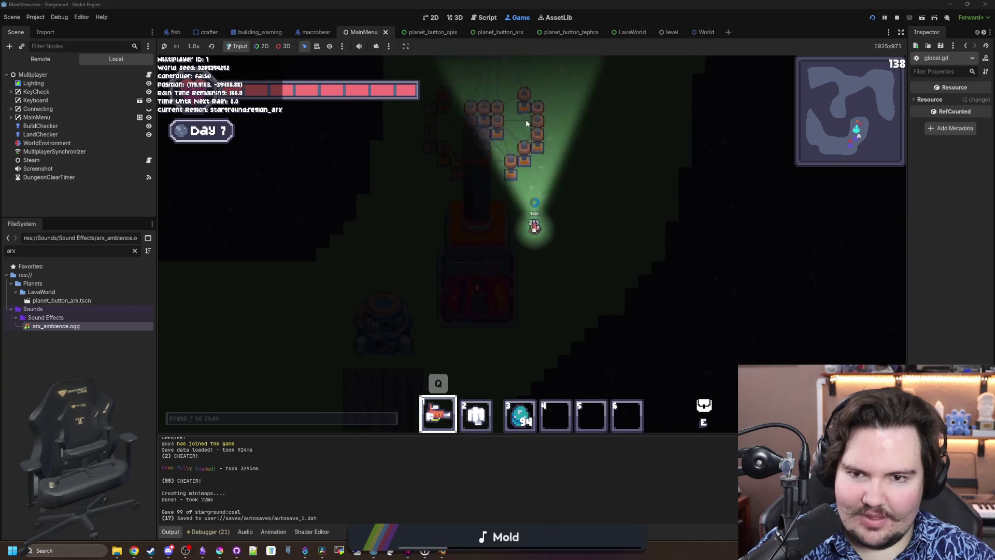
{"action": "key", "text": "w"}
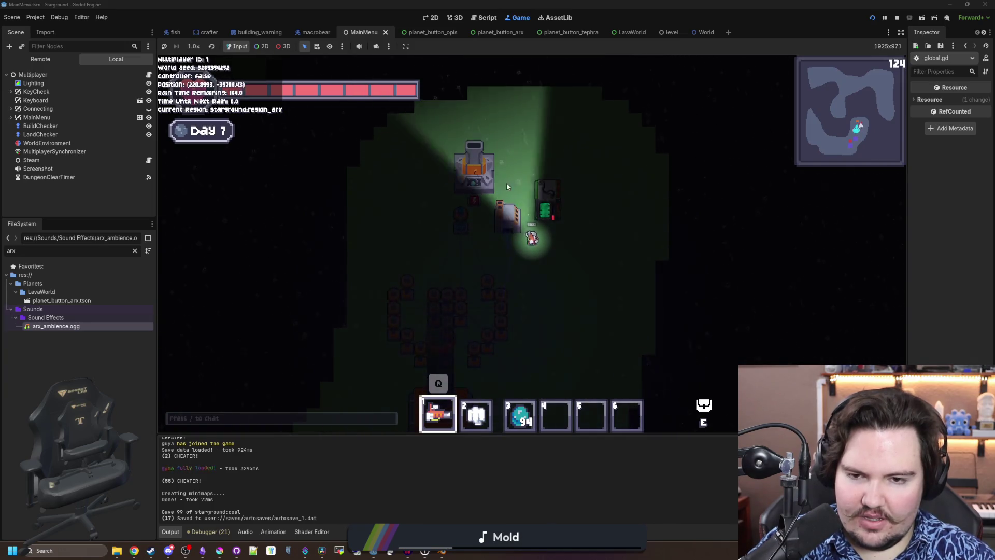
{"action": "key", "text": "a"}
{"action": "mouse_move", "coordinate": [508, 325]}
{"action": "left_mouse_down"}
{"action": "mouse_move", "coordinate": [528, 240]}
{"action": "mouse_move", "coordinate": [495, 229]}
{"action": "mouse_move", "coordinate": [455, 262]}
{"action": "mouse_move", "coordinate": [450, 236]}
{"action": "mouse_move", "coordinate": [507, 173]}
{"action": "mouse_move", "coordinate": [533, 162]}
{"action": "mouse_move", "coordinate": [515, 160]}
{"action": "mouse_move", "coordinate": [518, 267]}
{"action": "left_mouse_up"}
{"action": "key", "text": "d"}
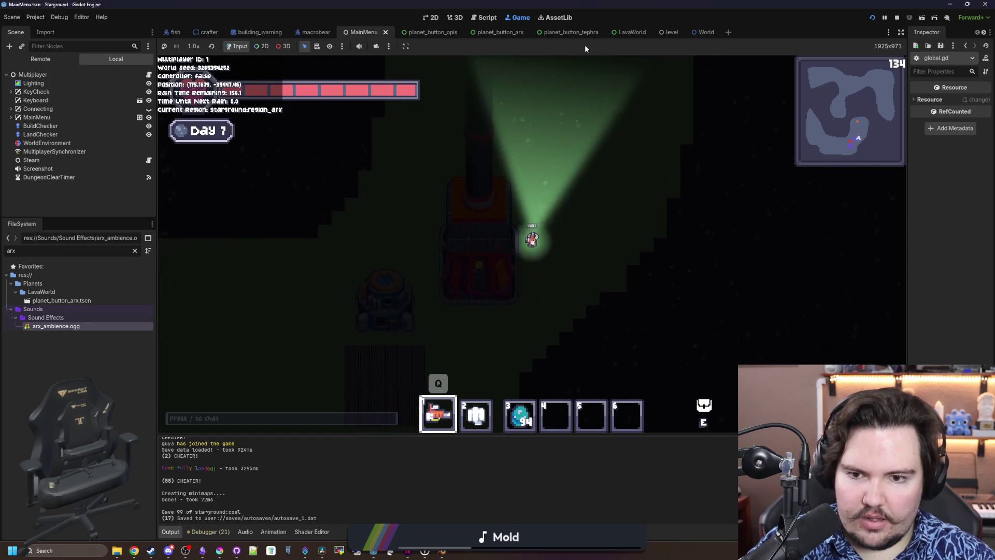
{"action": "key", "text": "super+Down"}
{"action": "middle_click", "coordinate": [620, 195]}
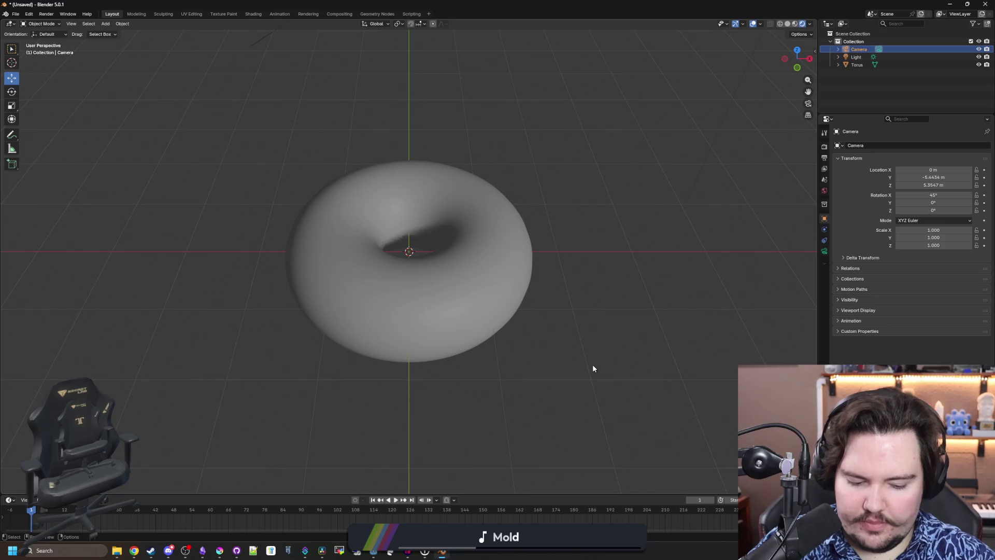
{"action": "key", "text": "KP_0"}
{"action": "scroll", "coordinate": [593, 365], "scroll_direction": "down", "scroll_amount": 2}
{"action": "scroll", "coordinate": [592, 359], "scroll_direction": "up", "scroll_amount": 2}
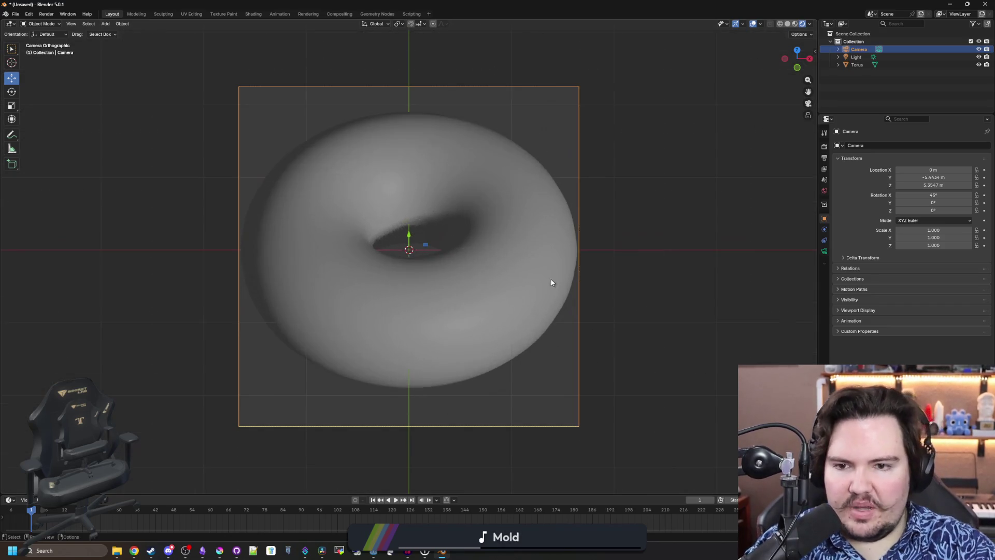
Try an 80 px render height with a tweaked orthographic scale, then restore 96 px
{"action": "left_click", "coordinate": [825, 159]}
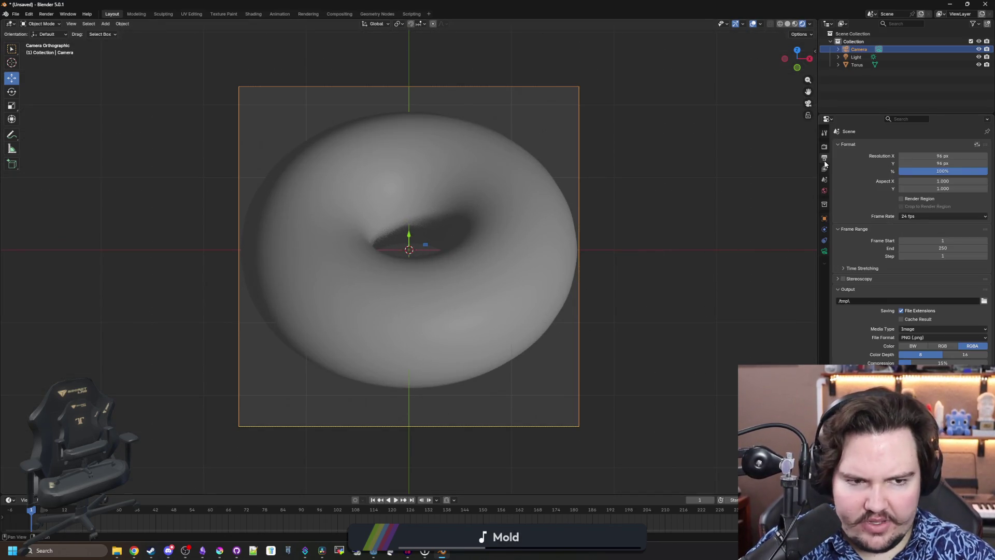
{"action": "left_click", "coordinate": [943, 164]}
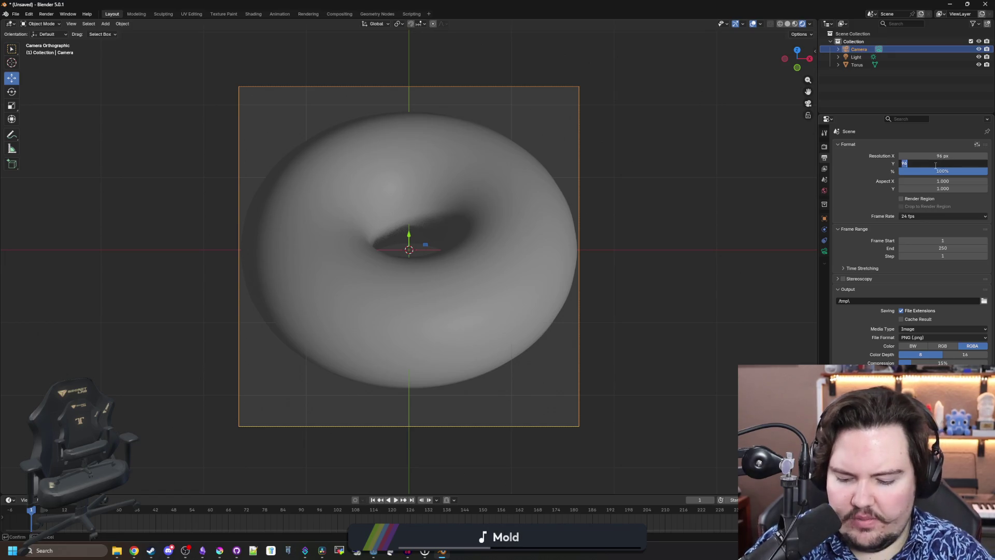
{"action": "type", "text": "16*"}
{"action": "type", "text": "80"}
{"action": "key", "text": "Return"}
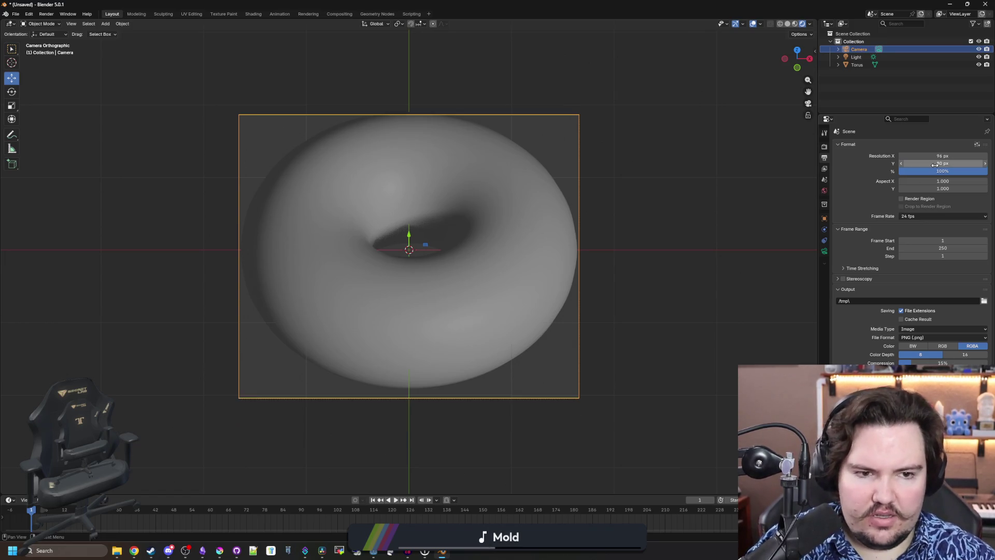
{"action": "left_click", "coordinate": [825, 251]}
{"action": "mouse_move", "coordinate": [937, 183]}
{"action": "left_mouse_down"}
{"action": "mouse_move", "coordinate": [907, 182]}
{"action": "mouse_move", "coordinate": [946, 182]}
{"action": "left_mouse_up"}
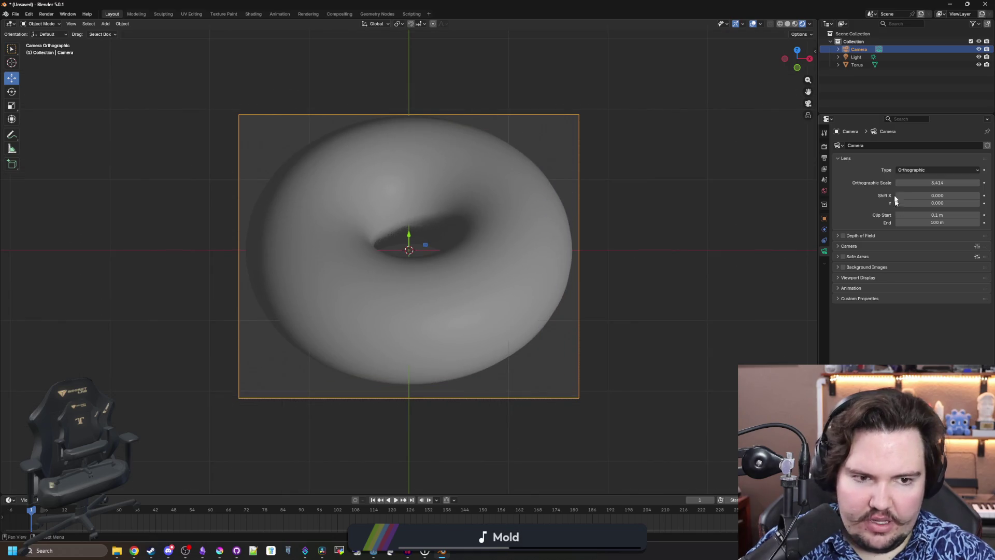
{"action": "left_click", "coordinate": [824, 158]}
{"action": "left_click", "coordinate": [921, 164]}
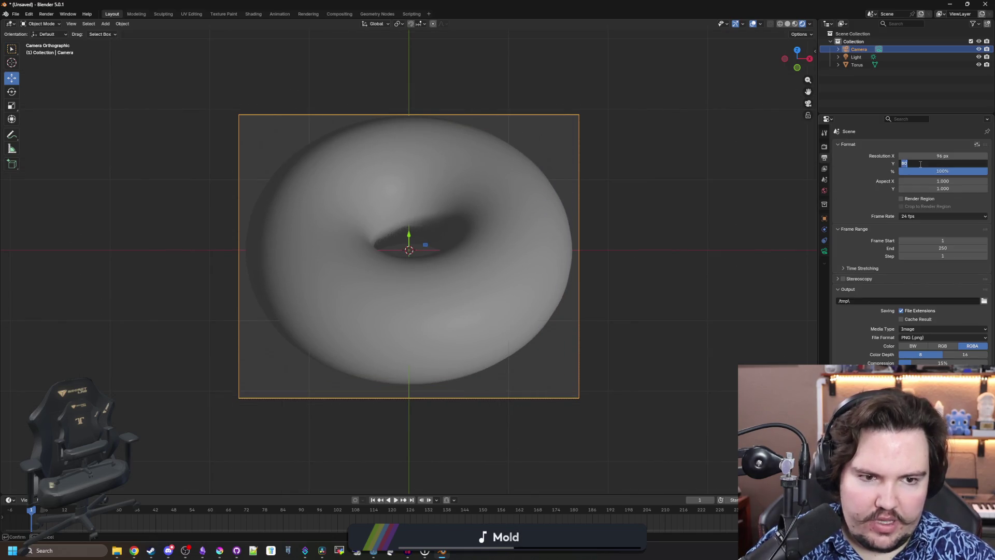
{"action": "type", "text": "96"}
{"action": "key", "text": "Return"}
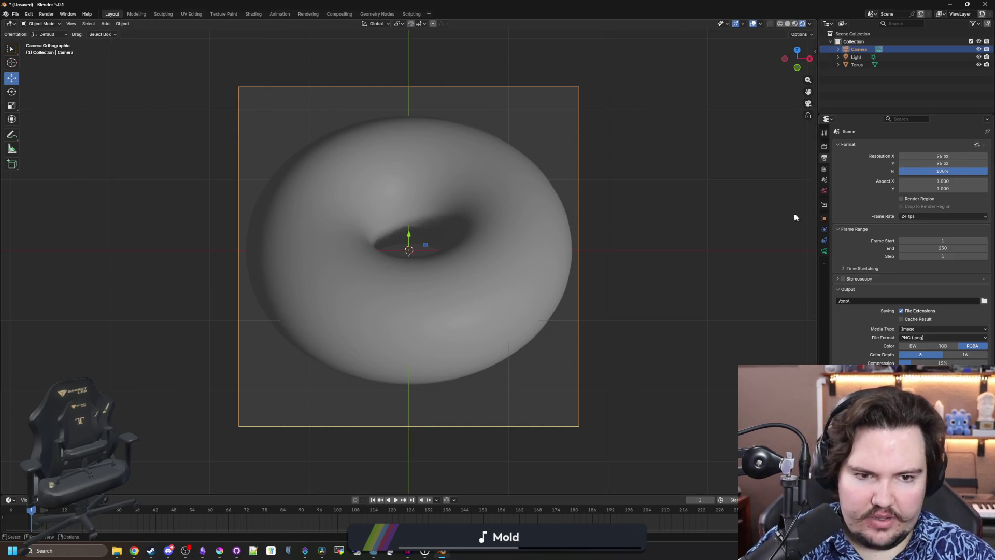
Nudge the camera slightly along Y to recentre the torus, then select the torus
{"action": "left_click", "coordinate": [824, 218]}
{"action": "left_click_drag", "start_coordinate": [943, 178], "coordinate": [949, 179]}
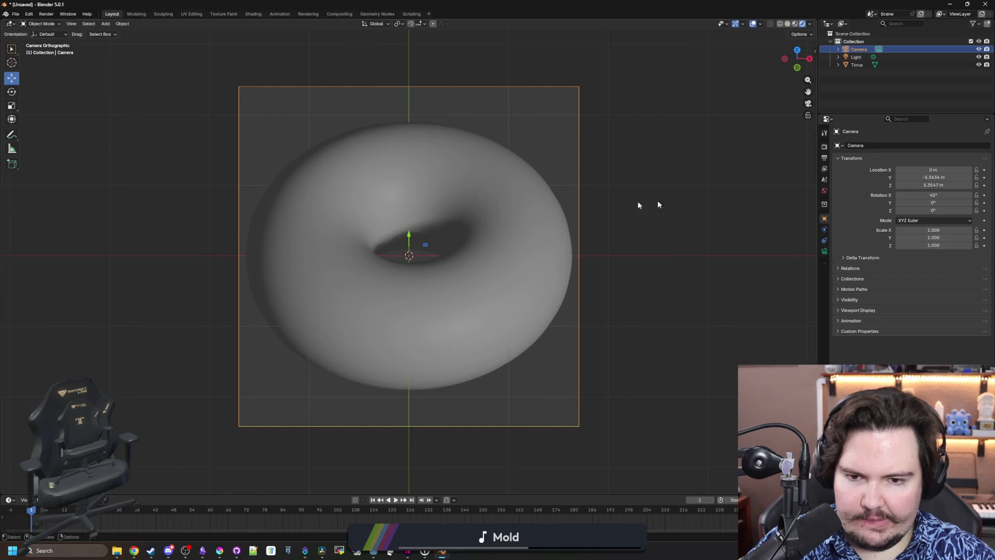
{"action": "left_click", "coordinate": [645, 202]}
{"action": "left_click", "coordinate": [494, 283]}
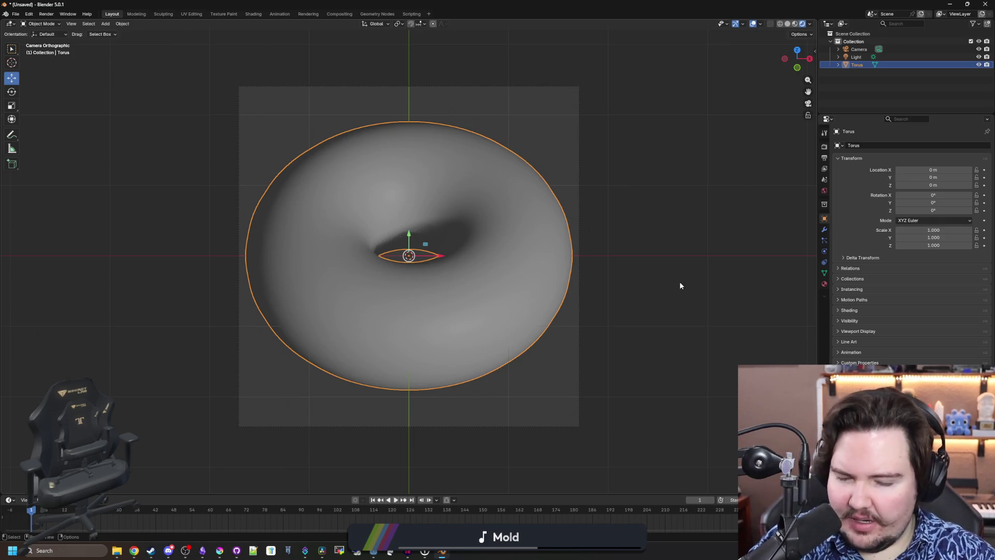
{"action": "left_click_drag", "start_coordinate": [659, 300], "coordinate": [617, 260]}
Add a mesh cylinder and enlarge its radius to enclose the torus
{"action": "left_click", "coordinate": [616, 260]}
{"action": "key", "text": "shift+a"}
{"action": "mouse_move", "coordinate": [397, 270]}
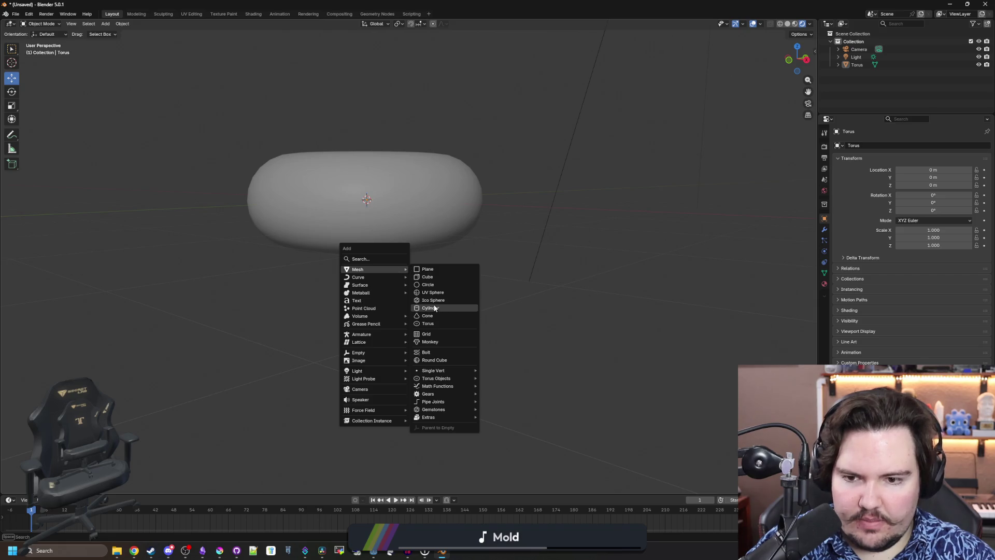
{"action": "left_click", "coordinate": [433, 304]}
{"action": "left_click_drag", "start_coordinate": [445, 257], "coordinate": [444, 266]}
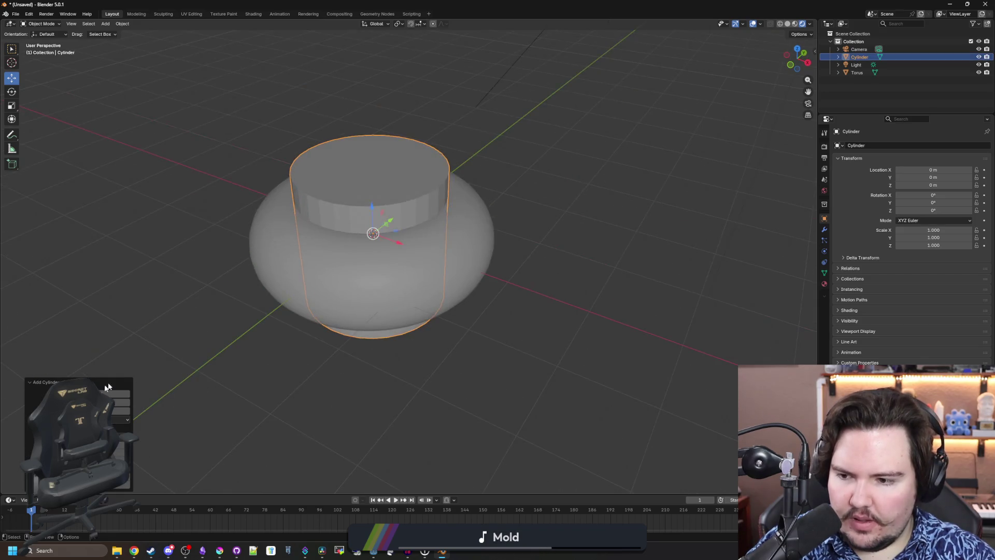
{"action": "left_click_drag", "start_coordinate": [103, 402], "coordinate": [296, 364]}
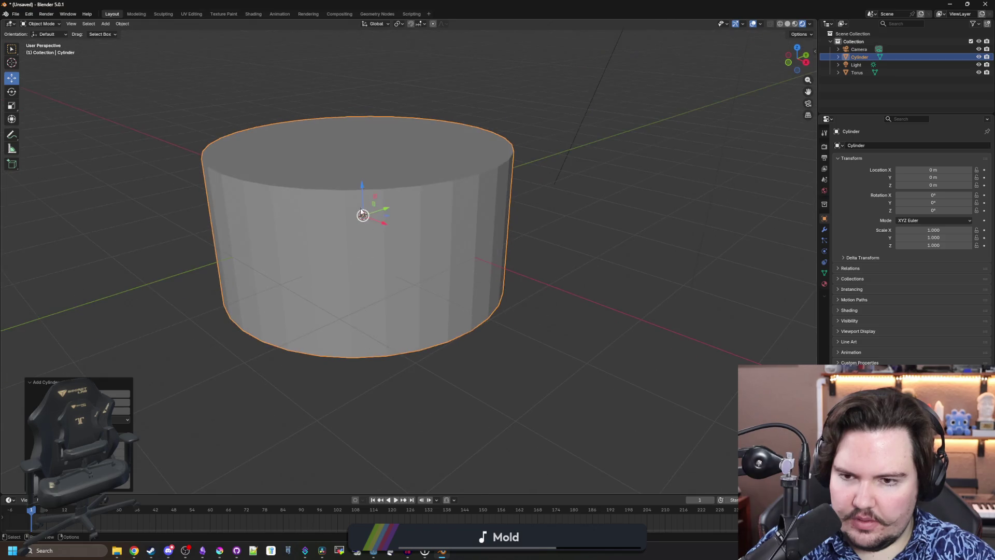
Lower the cylinder to Z −1.059 m, narrow it to 0.858 in X and Y, then enter Edit Mode
{"action": "key", "text": "g"}
{"action": "key", "text": "z"}
{"action": "left_click", "coordinate": [357, 256]}
{"action": "left_click_drag", "start_coordinate": [357, 256], "coordinate": [349, 327]}
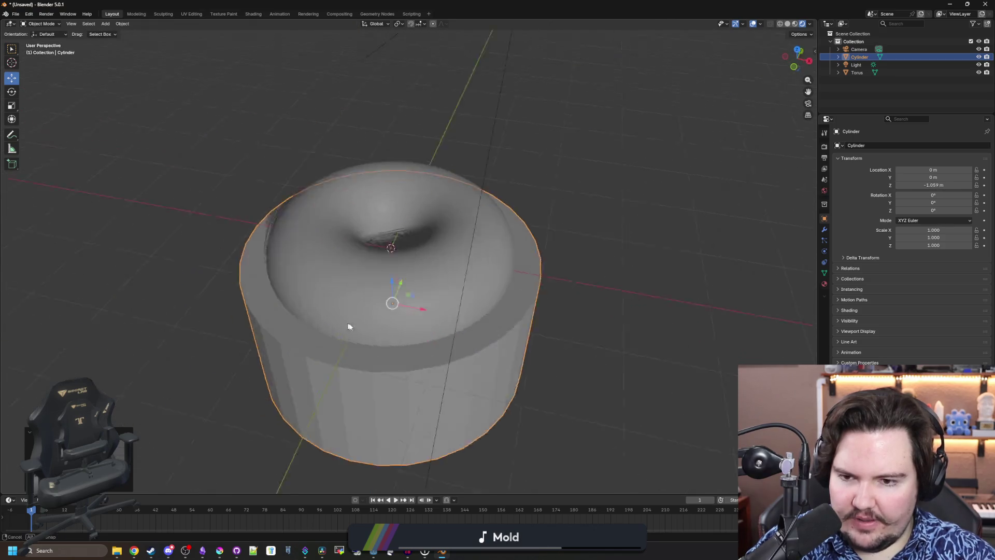
{"action": "key", "text": "s"}
{"action": "key", "text": "z"}
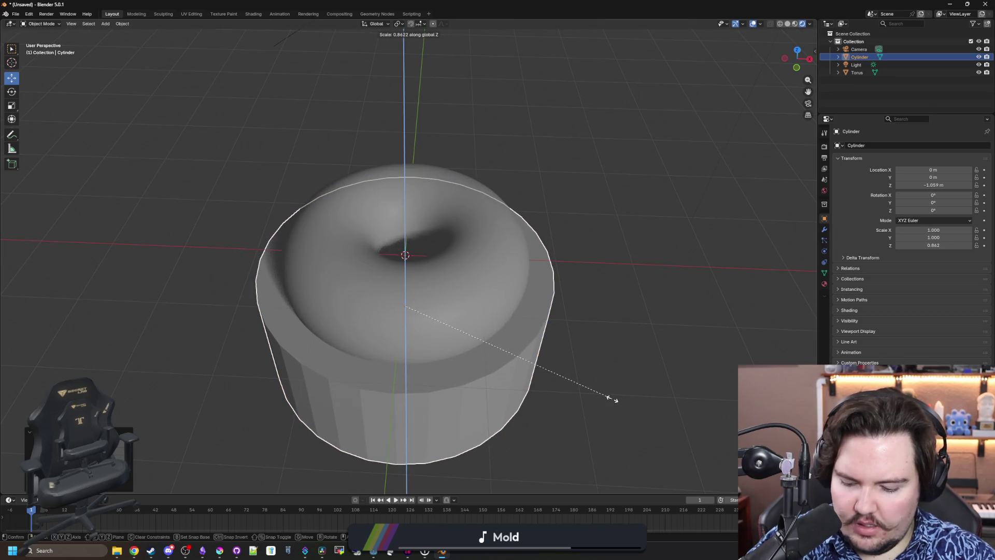
{"action": "key", "text": "shift+z"}
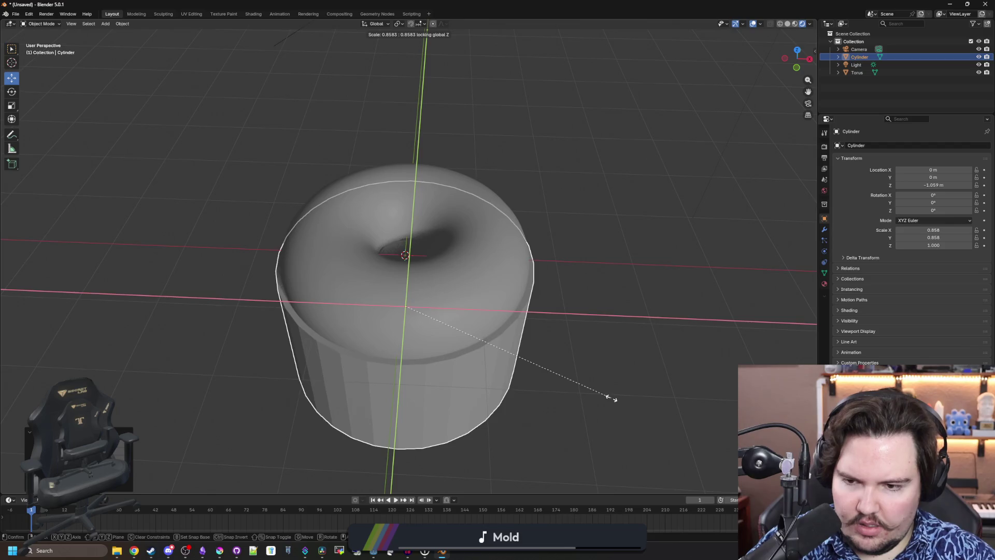
{"action": "left_click", "coordinate": [613, 395]}
{"action": "mouse_move", "coordinate": [613, 396]}
{"action": "left_mouse_down"}
{"action": "mouse_move", "coordinate": [553, 361]}
{"action": "mouse_move", "coordinate": [494, 260]}
{"action": "left_mouse_up"}
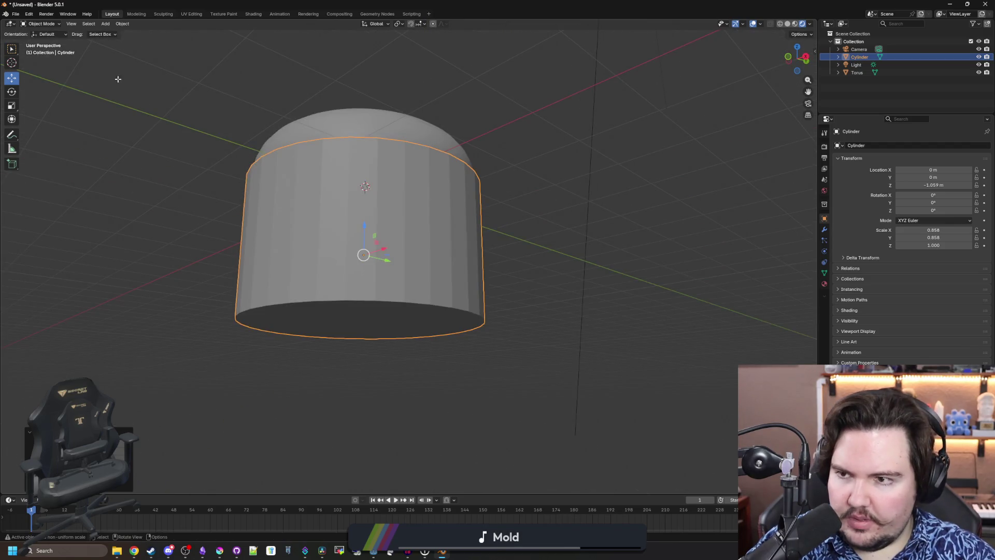
{"action": "key", "text": "Tab"}
{"action": "left_click_drag", "start_coordinate": [342, 323], "coordinate": [362, 290]}
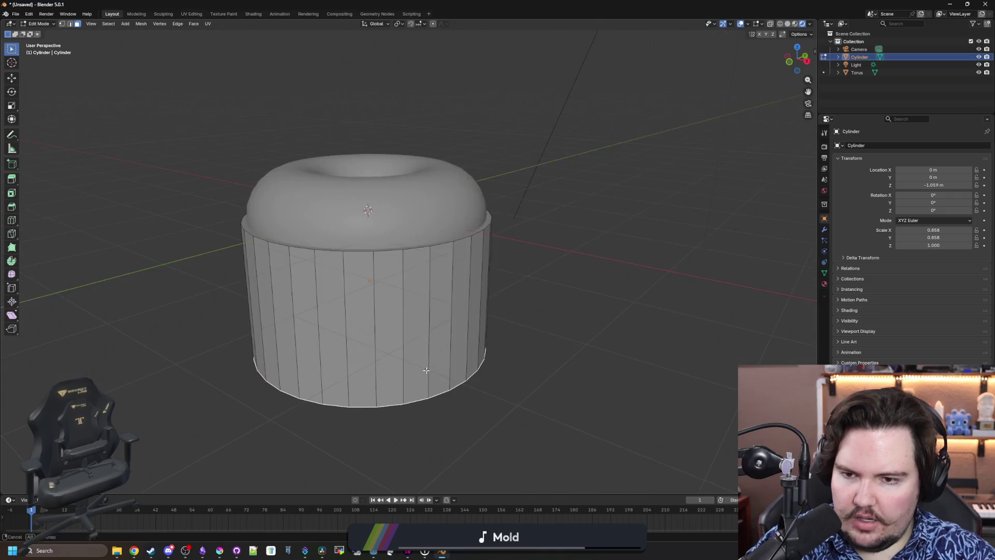
Shorten the base cylinder and lower its bottom rim along Z
{"action": "key", "text": "g"}
{"action": "key", "text": "z"}
{"action": "left_click", "coordinate": [428, 276]}
{"action": "key", "text": "KP_0"}
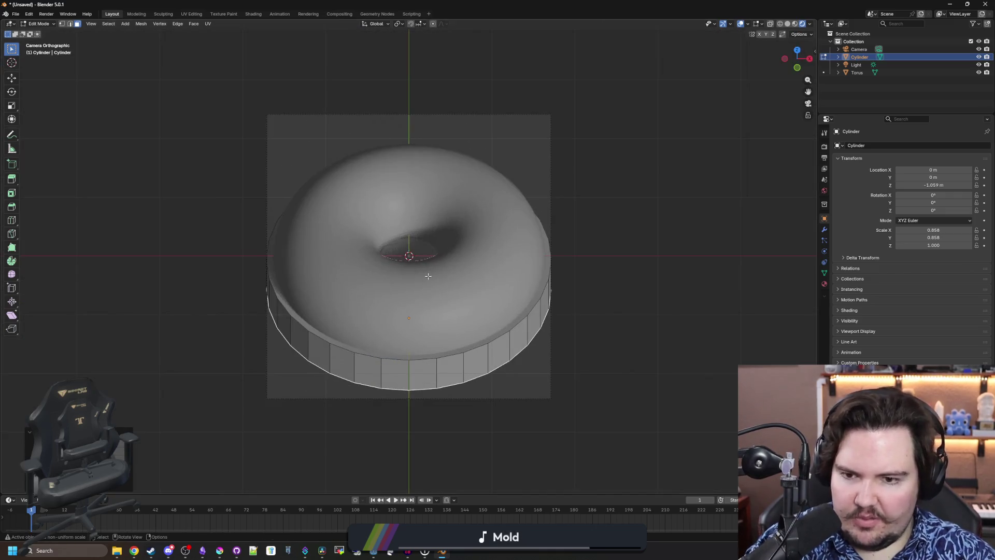
{"action": "key", "text": "g"}
{"action": "key", "text": "z"}
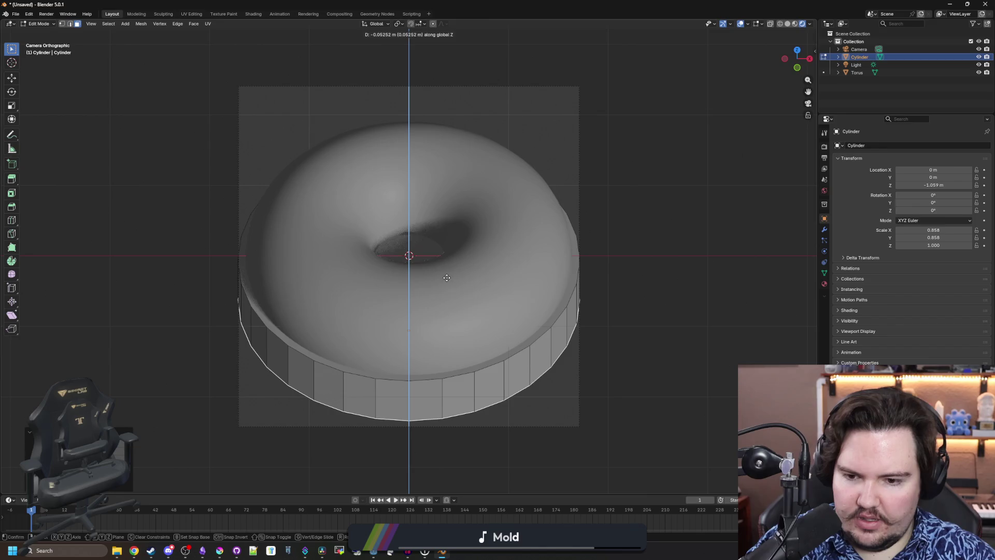
{"action": "left_click", "coordinate": [568, 287]}
Select pairs of side faces around the base cylinder
{"action": "key", "text": "alt+a"}
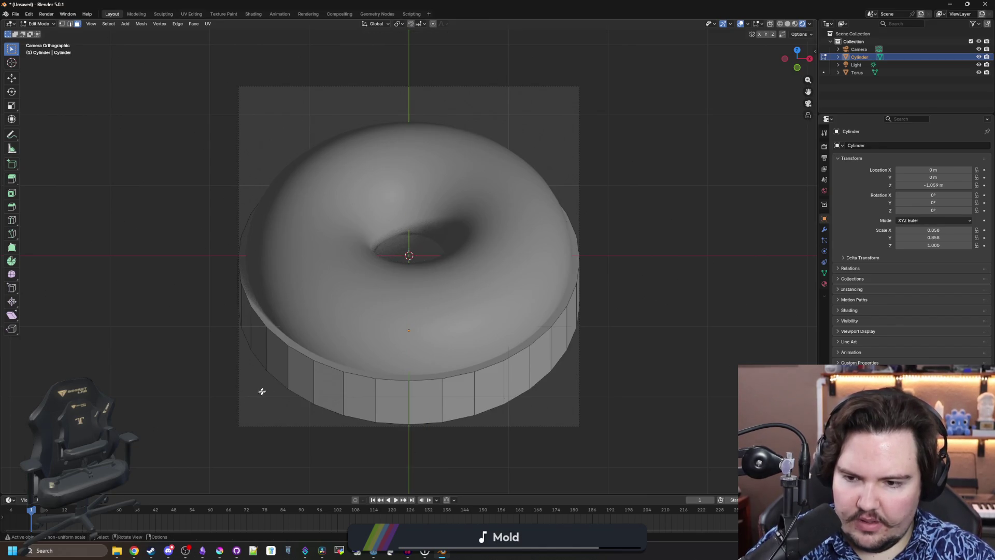
{"action": "left_click", "coordinate": [275, 363]}
{"action": "mouse_move", "coordinate": [274, 362]}
{"action": "left_mouse_down"}
{"action": "mouse_move", "coordinate": [336, 378]}
{"action": "mouse_move", "coordinate": [394, 370]}
{"action": "left_mouse_up"}
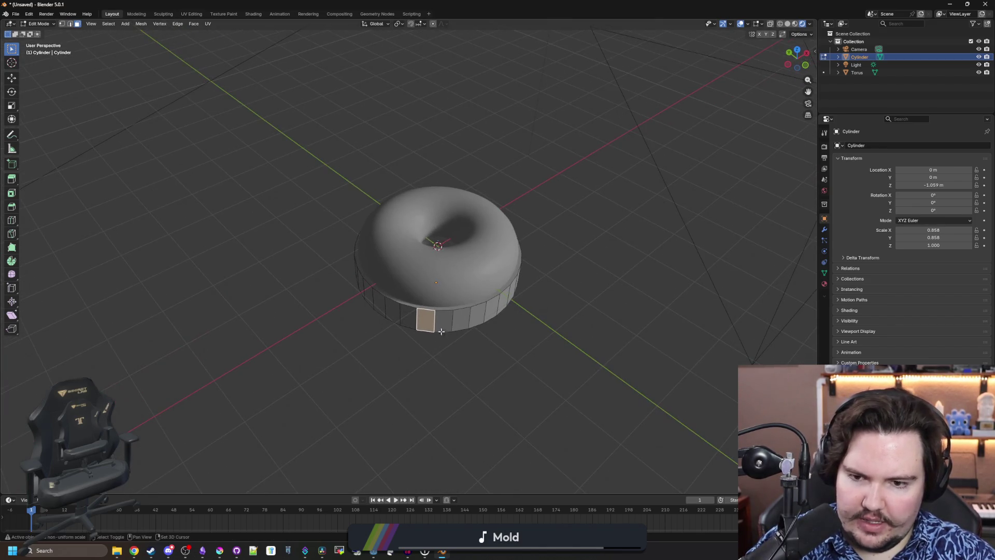
{"action": "key", "text": "KP_7"}
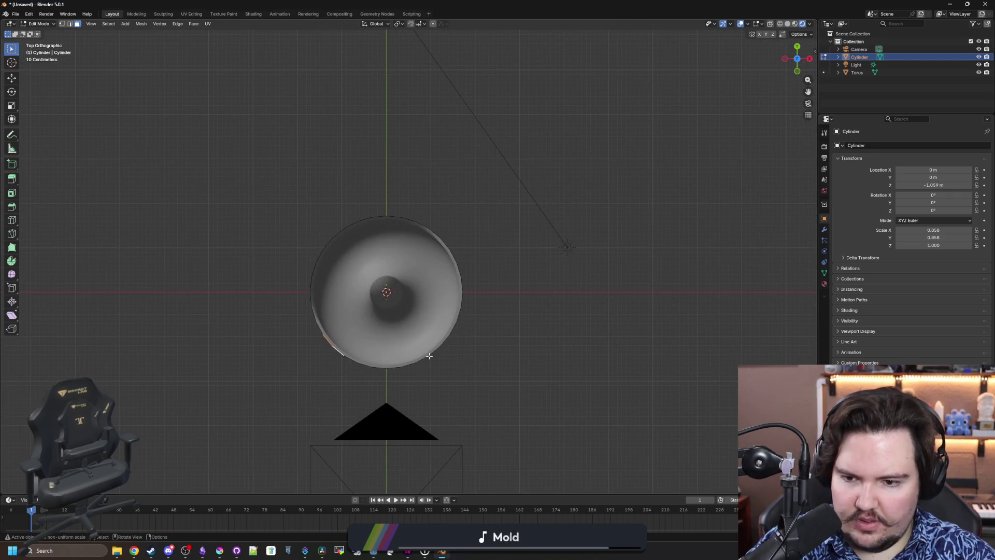
{"action": "scroll", "coordinate": [429, 356], "scroll_direction": "up", "scroll_amount": 2}
{"action": "mouse_move", "coordinate": [395, 319]}
{"action": "left_mouse_down"}
{"action": "mouse_move", "coordinate": [433, 313]}
{"action": "mouse_move", "coordinate": [328, 278]}
{"action": "left_mouse_up"}
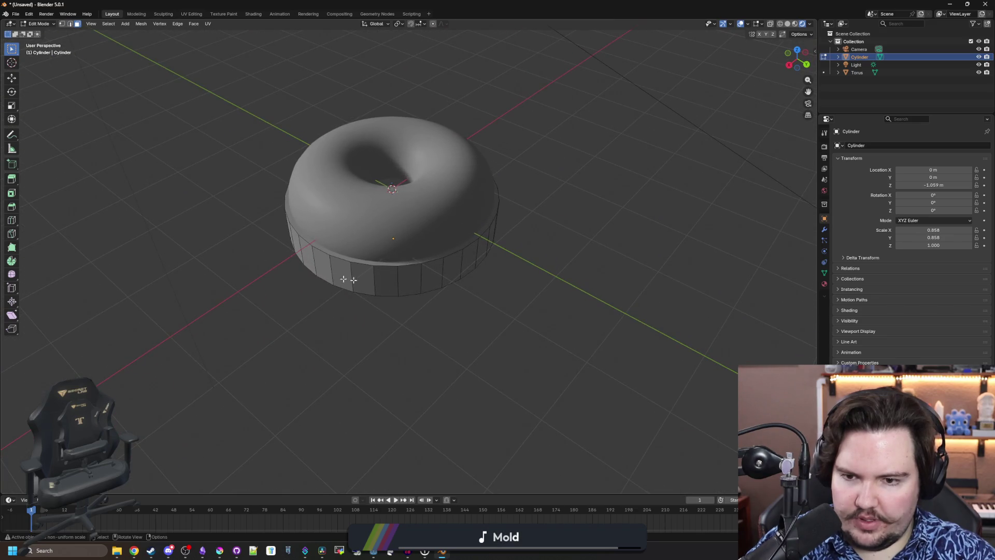
{"action": "left_click", "coordinate": [413, 279]}
{"action": "left_click", "coordinate": [400, 284], "text": "shift"}
{"action": "mouse_move", "coordinate": [333, 317]}
{"action": "left_mouse_down"}
{"action": "mouse_move", "coordinate": [308, 336]}
{"action": "mouse_move", "coordinate": [493, 337]}
{"action": "left_mouse_up"}
{"action": "left_click", "coordinate": [347, 346]}
{"action": "left_click", "coordinate": [450, 313], "text": "shift"}
{"action": "left_click", "coordinate": [422, 309], "text": "shift"}
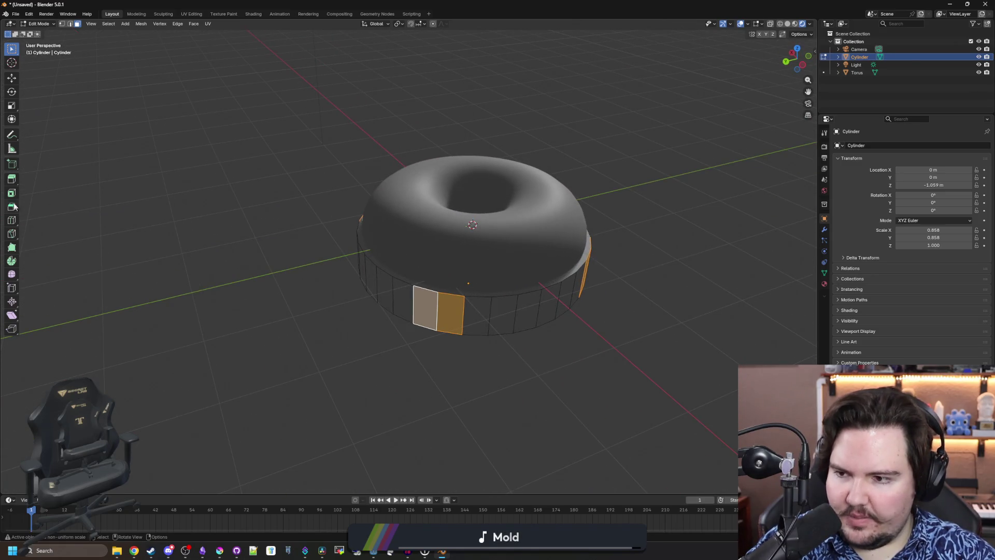
Extrude the selected side faces outward along their normals into blocks
{"action": "left_click", "coordinate": [12, 178]}
{"action": "left_click_drag", "start_coordinate": [516, 262], "coordinate": [435, 254]}
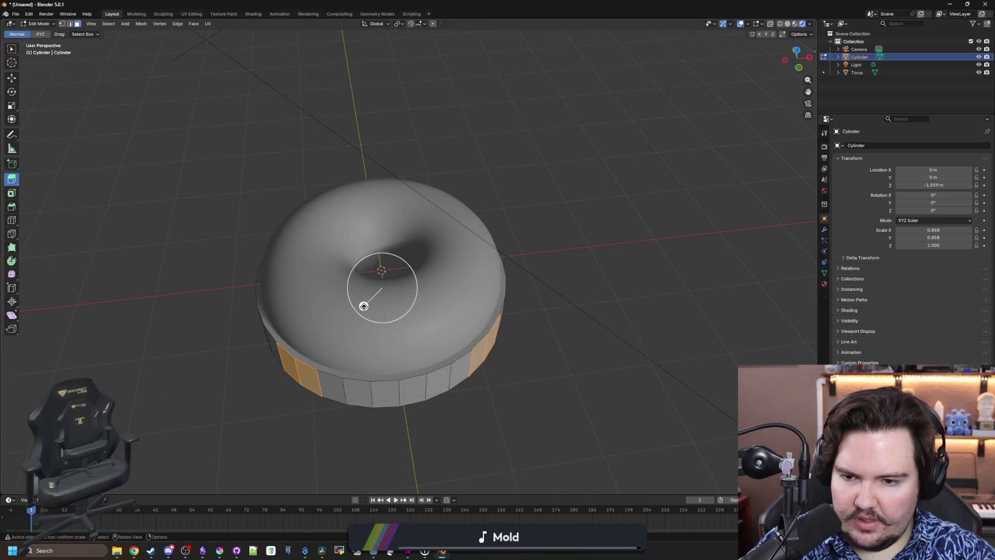
{"action": "left_click_drag", "start_coordinate": [15, 186], "coordinate": [44, 213]}
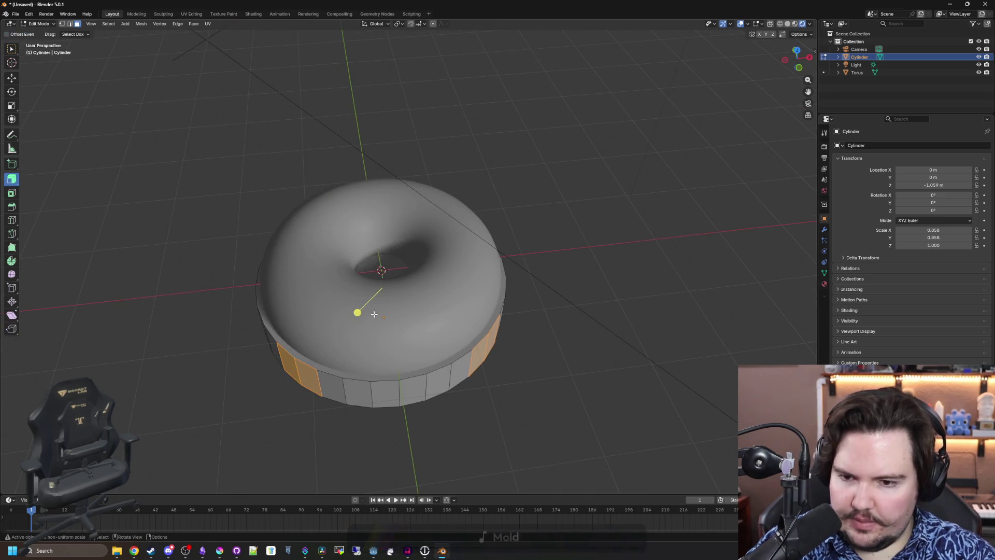
{"action": "mouse_move", "coordinate": [357, 312]}
{"action": "left_mouse_down"}
{"action": "mouse_move", "coordinate": [391, 300]}
{"action": "mouse_move", "coordinate": [406, 266]}
{"action": "left_mouse_up"}
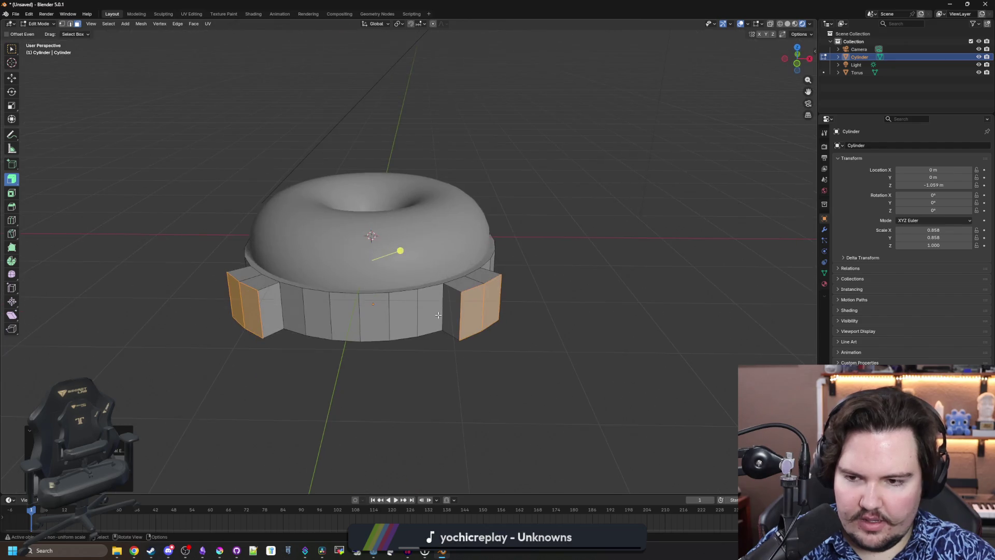
{"action": "left_click", "coordinate": [102, 86]}
Lower the blocks' outer bottom vertices along Z into slanted fins, then leave Edit Mode
{"action": "left_click", "coordinate": [62, 23]}
{"action": "key", "text": "w"}
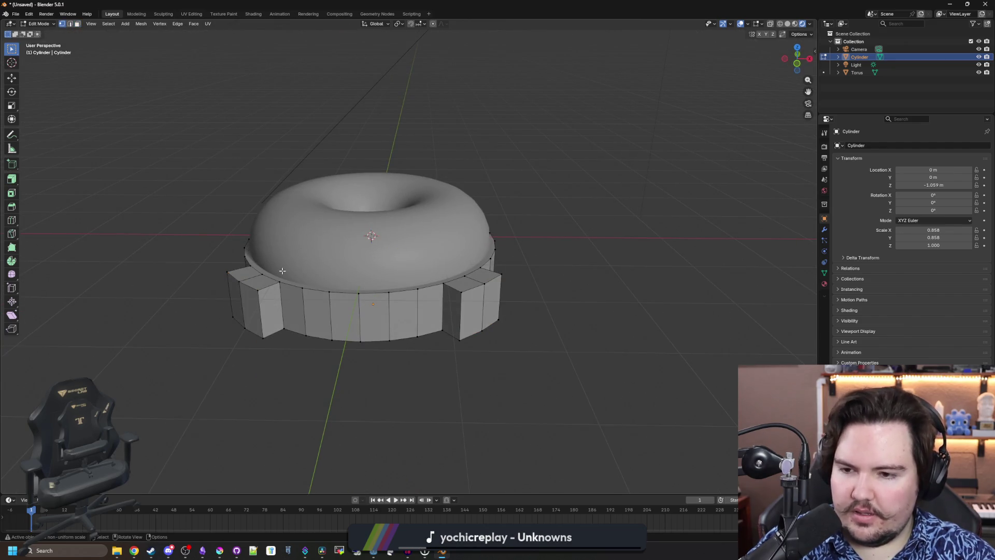
{"action": "left_click", "coordinate": [222, 276]}
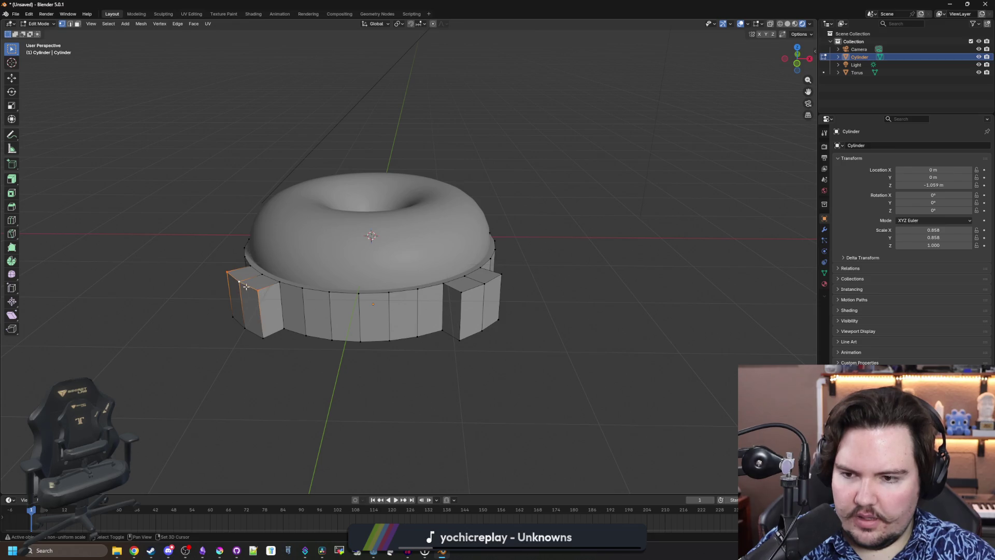
{"action": "mouse_move", "coordinate": [573, 280]}
{"action": "left_mouse_down"}
{"action": "mouse_move", "coordinate": [555, 288]}
{"action": "mouse_move", "coordinate": [474, 254]}
{"action": "mouse_move", "coordinate": [515, 266]}
{"action": "mouse_move", "coordinate": [497, 209]}
{"action": "left_mouse_up"}
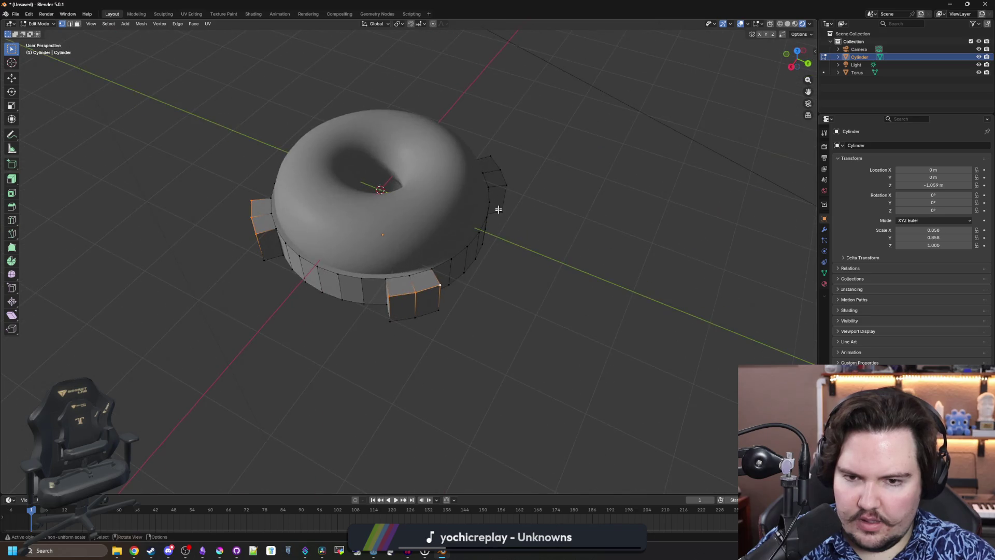
{"action": "left_click_drag", "start_coordinate": [493, 160], "coordinate": [384, 235]}
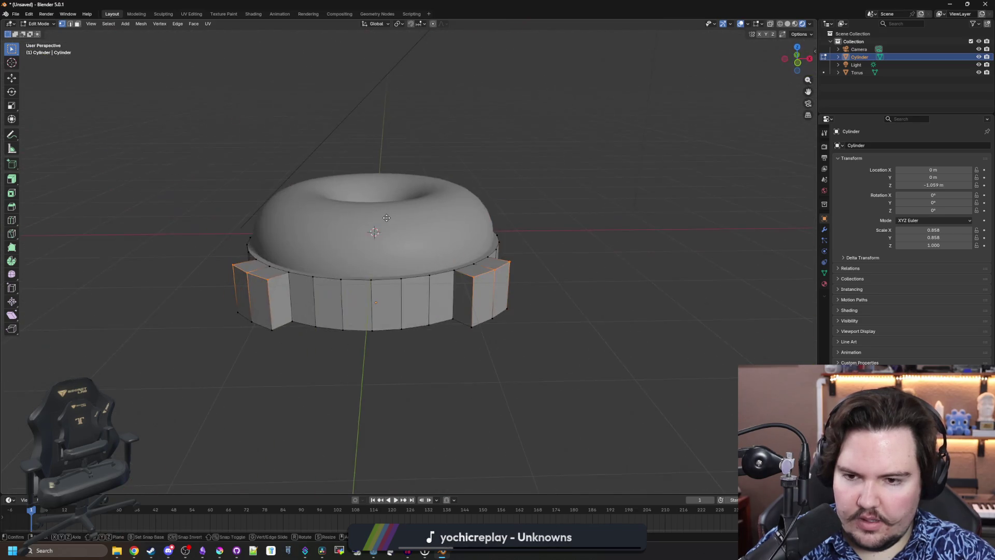
{"action": "key", "text": "g"}
{"action": "key", "text": "z"}
{"action": "left_click", "coordinate": [377, 241]}
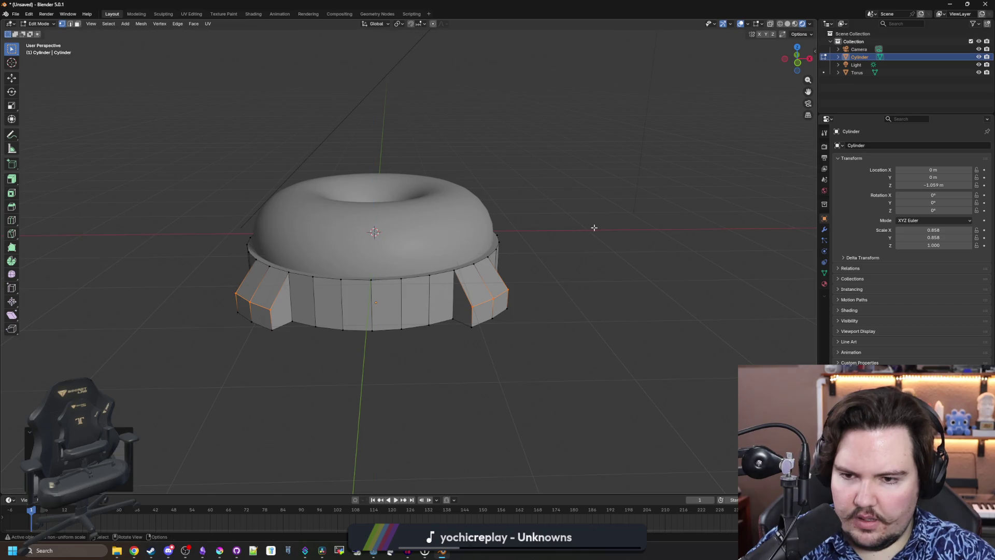
{"action": "key", "text": "Tab"}
{"action": "key", "text": "KP_0"}
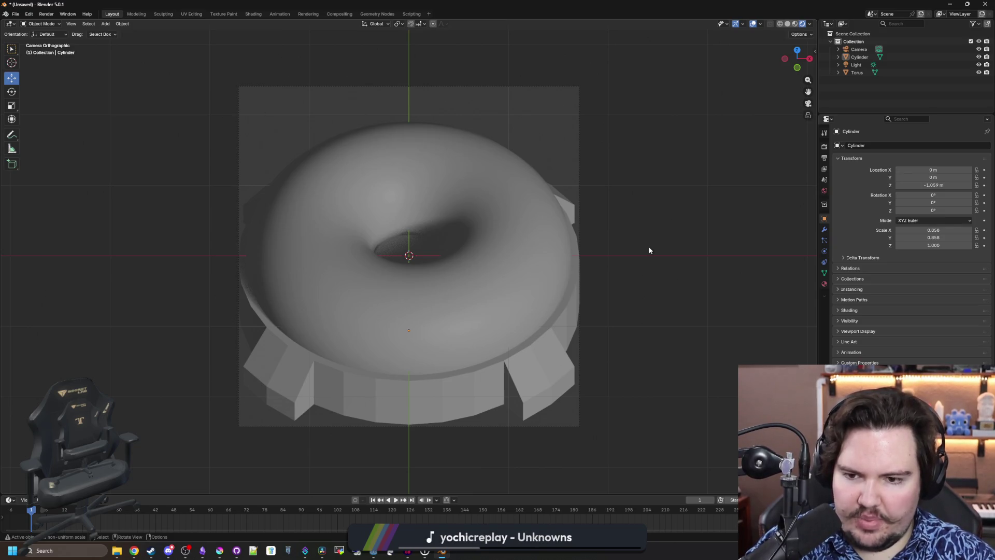
Inspect the torus and finned base from camera and free views, then bring up the Shift+A Add menu
{"action": "left_click", "coordinate": [570, 293]}
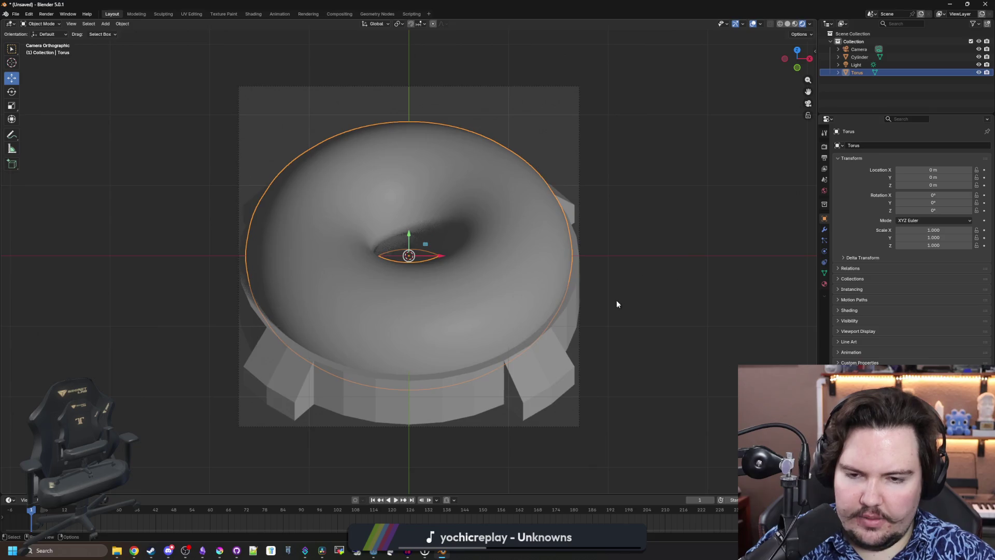
{"action": "key", "text": "KP_0"}
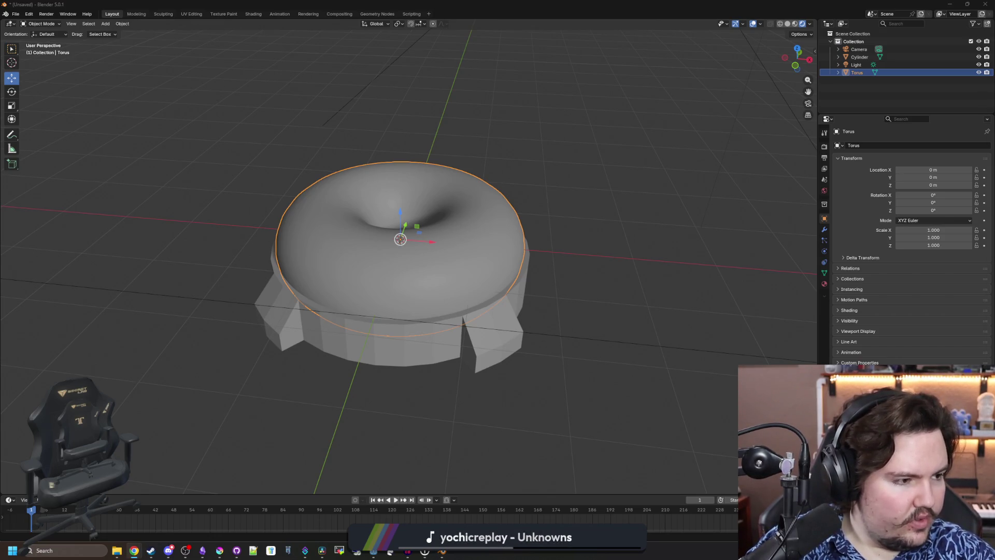
{"action": "left_click", "coordinate": [614, 324]}
{"action": "left_click_drag", "start_coordinate": [611, 296], "coordinate": [430, 306]}
{"action": "left_click", "coordinate": [430, 306]}
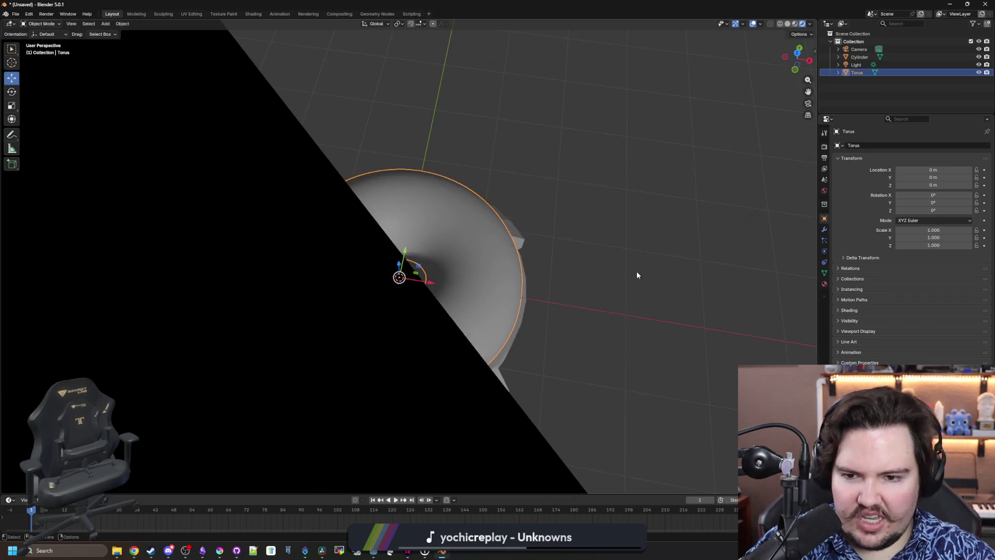
{"action": "left_click", "coordinate": [636, 271]}
{"action": "mouse_move", "coordinate": [609, 292]}
{"action": "left_mouse_down"}
{"action": "mouse_move", "coordinate": [629, 298]}
{"action": "mouse_move", "coordinate": [616, 296]}
{"action": "left_mouse_up"}
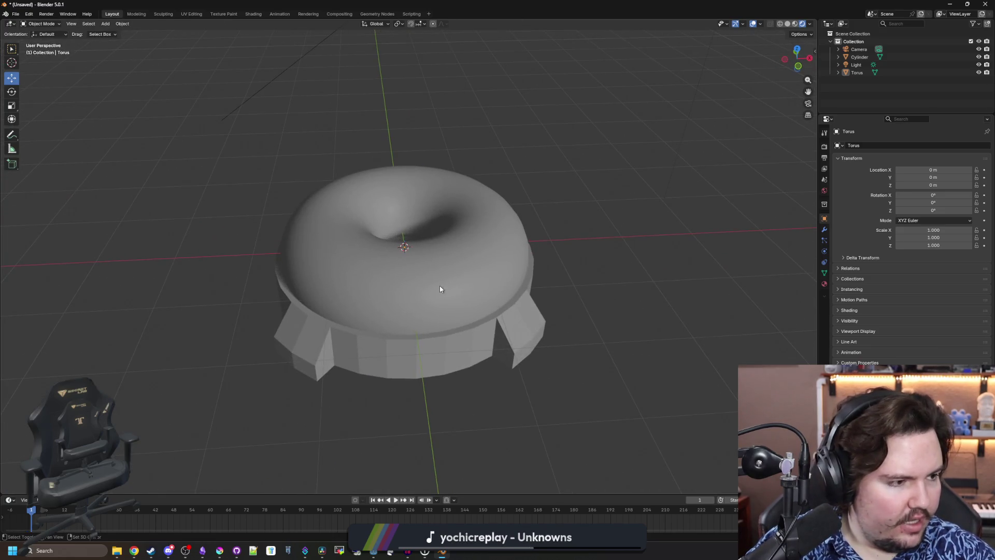
{"action": "key", "text": "shift+a"}
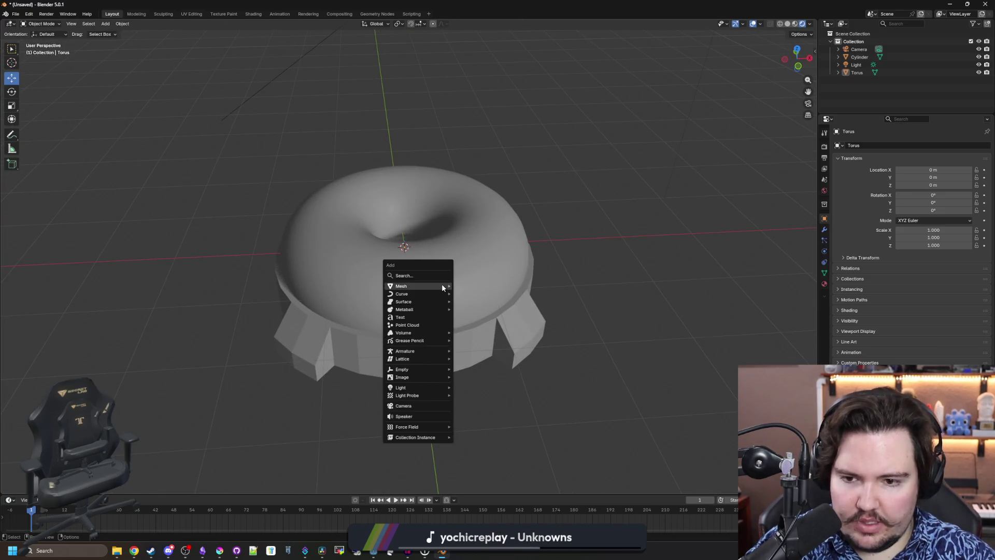
Add a cylinder and scale it thin in X and Y into a central core through the torus
{"action": "mouse_move", "coordinate": [443, 286]}
{"action": "left_click", "coordinate": [475, 328]}
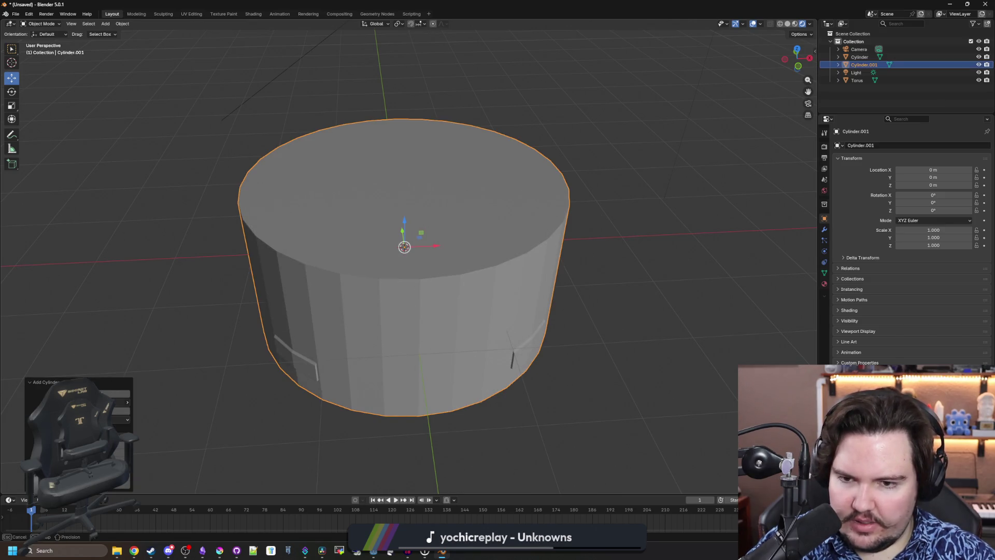
{"action": "key", "text": "s"}
{"action": "key", "text": "shift+z"}
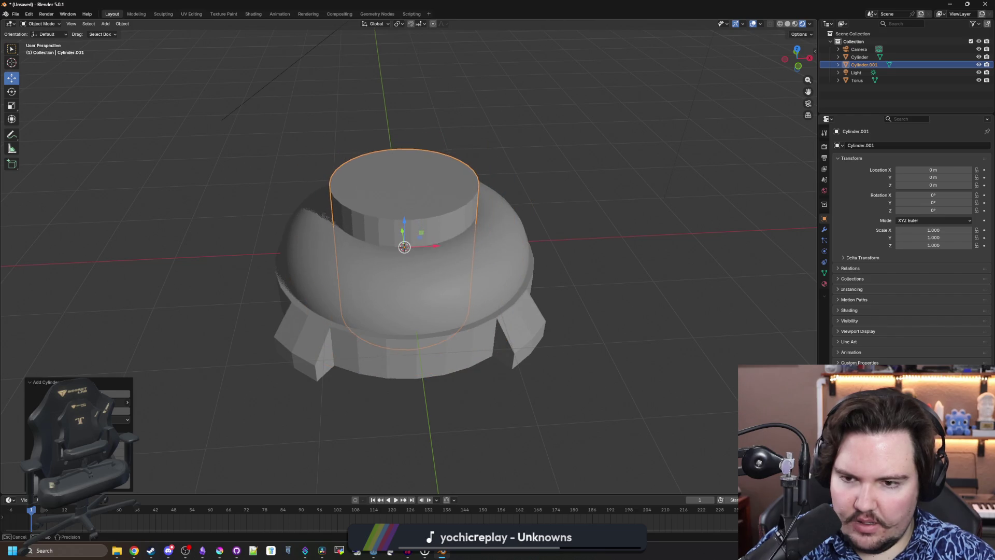
{"action": "key", "text": "Return"}
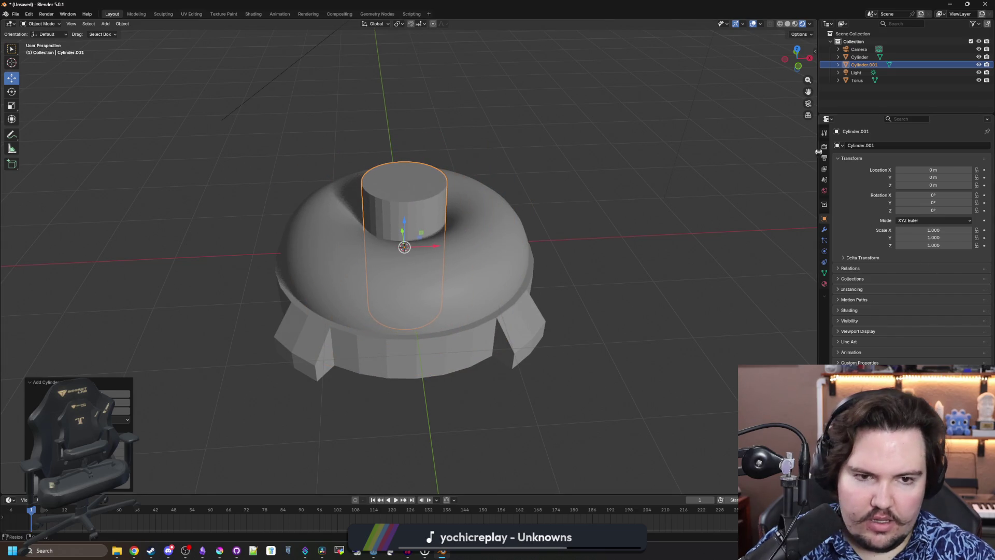
Check the Render properties and material preview shading, then return to solid shading
{"action": "left_click", "coordinate": [824, 149]}
{"action": "mouse_move", "coordinate": [698, 217]}
{"action": "left_mouse_down"}
{"action": "mouse_move", "coordinate": [602, 232]}
{"action": "mouse_move", "coordinate": [584, 278]}
{"action": "mouse_move", "coordinate": [566, 252]}
{"action": "mouse_move", "coordinate": [581, 244]}
{"action": "left_mouse_up"}
{"action": "left_click", "coordinate": [794, 23]}
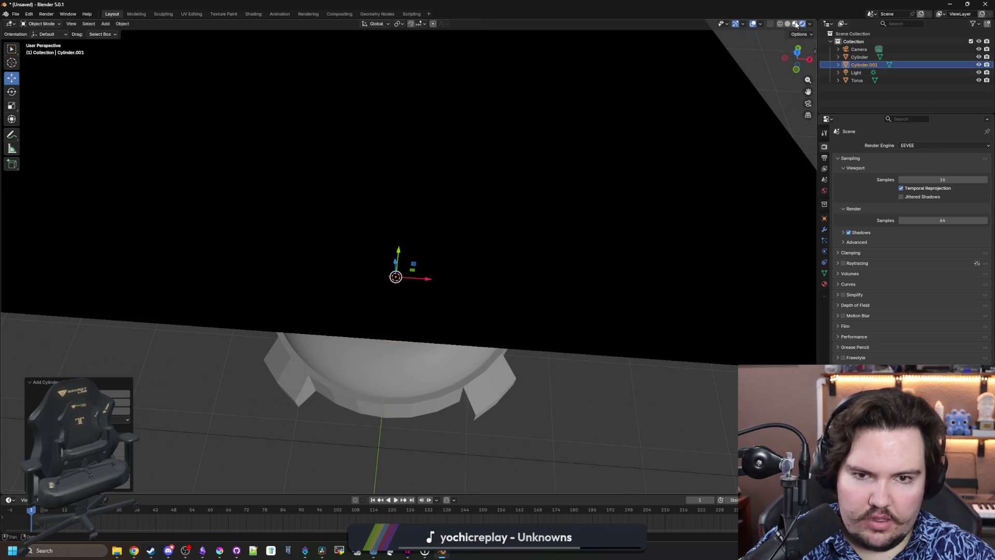
{"action": "left_click_drag", "start_coordinate": [471, 302], "coordinate": [517, 257]}
{"action": "scroll", "coordinate": [517, 257], "scroll_direction": "up", "scroll_amount": 4}
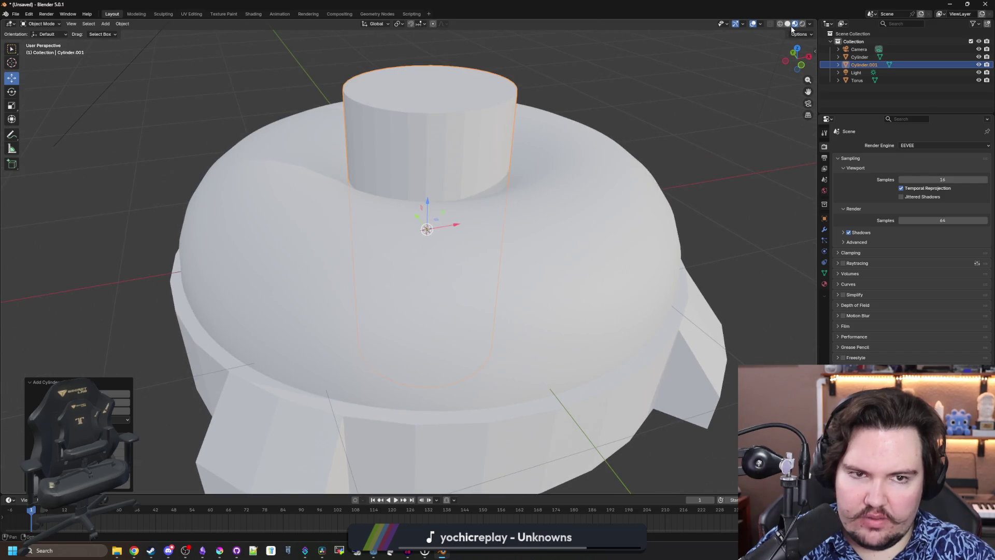
{"action": "key", "text": "z"}
{"action": "mouse_move", "coordinate": [559, 211]}
{"action": "left_mouse_down"}
{"action": "mouse_move", "coordinate": [439, 255]}
{"action": "mouse_move", "coordinate": [150, 415]}
{"action": "mouse_move", "coordinate": [83, 402]}
{"action": "mouse_move", "coordinate": [119, 402]}
{"action": "left_mouse_up"}
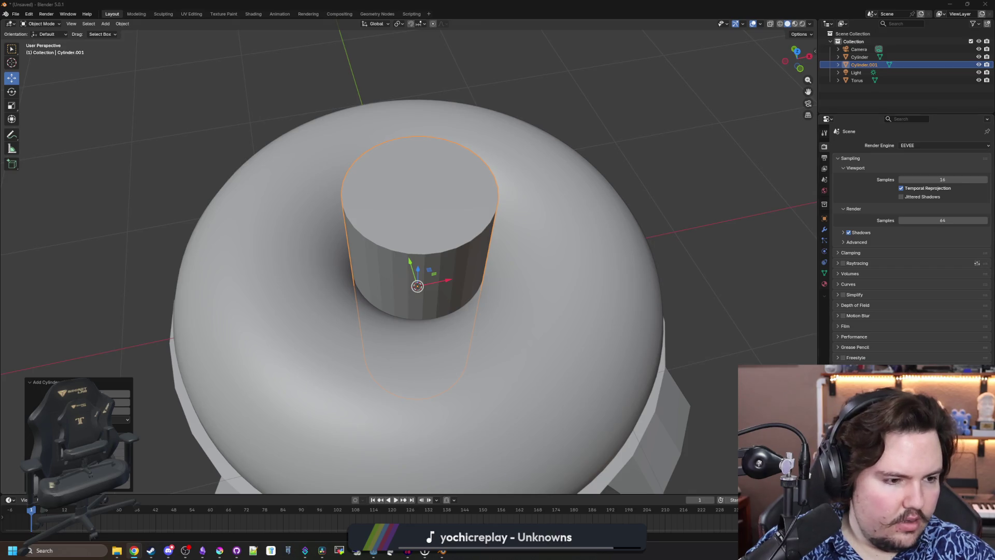
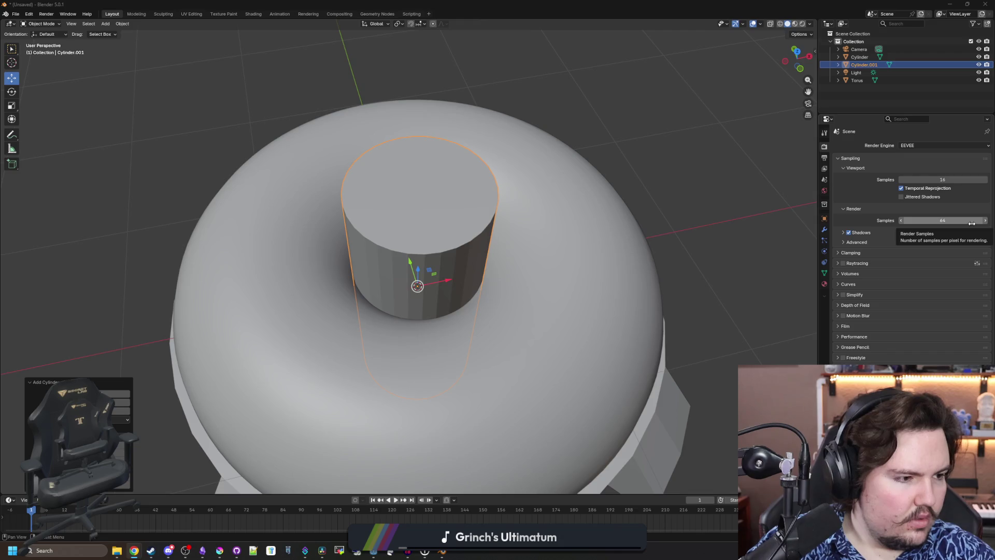
In face select mode, drag the central cylinder's top face down so it barely clears the torus
{"action": "left_click_drag", "start_coordinate": [636, 263], "coordinate": [609, 222]}
{"action": "scroll", "coordinate": [580, 232], "scroll_direction": "down", "scroll_amount": 5}
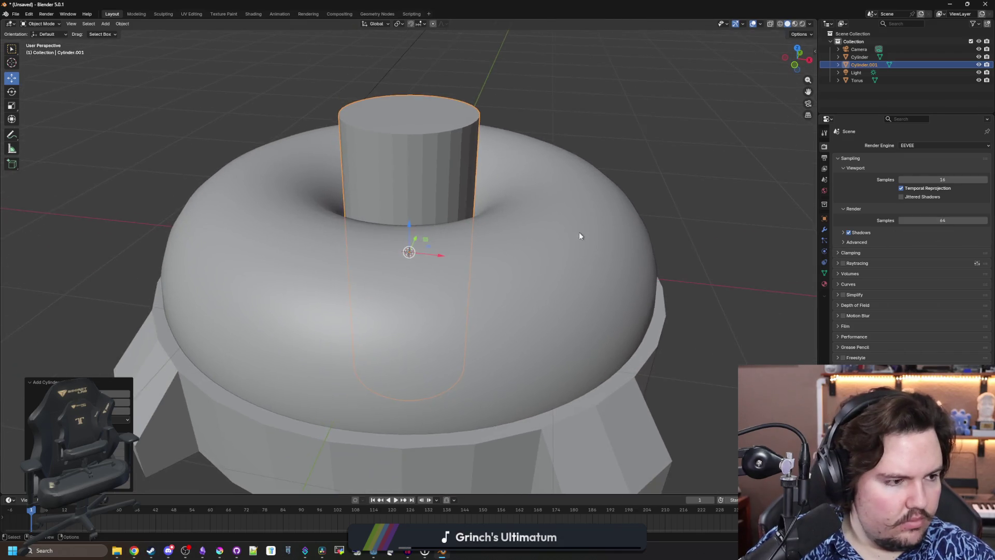
{"action": "mouse_move", "coordinate": [534, 362]}
{"action": "left_mouse_down"}
{"action": "mouse_move", "coordinate": [464, 342]}
{"action": "mouse_move", "coordinate": [480, 354]}
{"action": "mouse_move", "coordinate": [654, 210]}
{"action": "mouse_move", "coordinate": [468, 265]}
{"action": "mouse_move", "coordinate": [414, 262]}
{"action": "mouse_move", "coordinate": [415, 249]}
{"action": "mouse_move", "coordinate": [430, 255]}
{"action": "left_mouse_up"}
{"action": "key", "text": "Tab"}
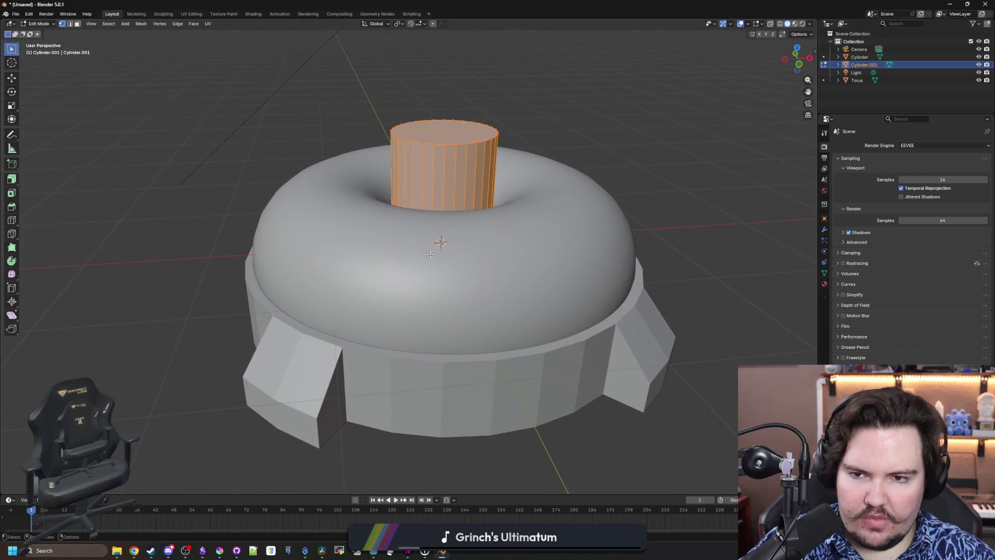
{"action": "key", "text": "3"}
{"action": "left_click", "coordinate": [424, 124]}
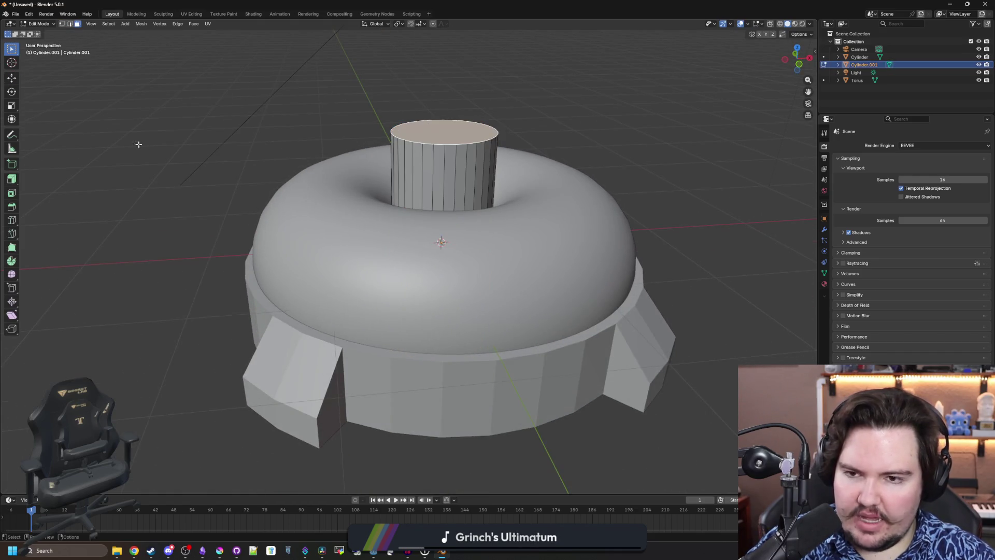
{"action": "left_click", "coordinate": [11, 78]}
{"action": "left_click_drag", "start_coordinate": [446, 106], "coordinate": [459, 185]}
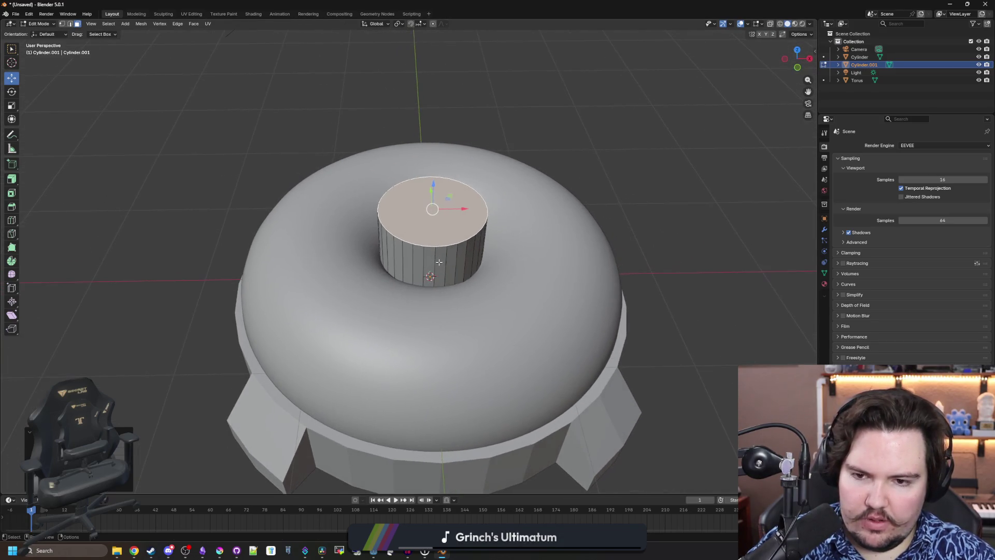
Select a few of the cylinder's side faces from a top-down view
{"action": "left_click", "coordinate": [429, 261]}
{"action": "mouse_move", "coordinate": [429, 262]}
{"action": "left_mouse_down"}
{"action": "mouse_move", "coordinate": [507, 243]}
{"action": "mouse_move", "coordinate": [507, 224]}
{"action": "mouse_move", "coordinate": [449, 171]}
{"action": "left_mouse_up"}
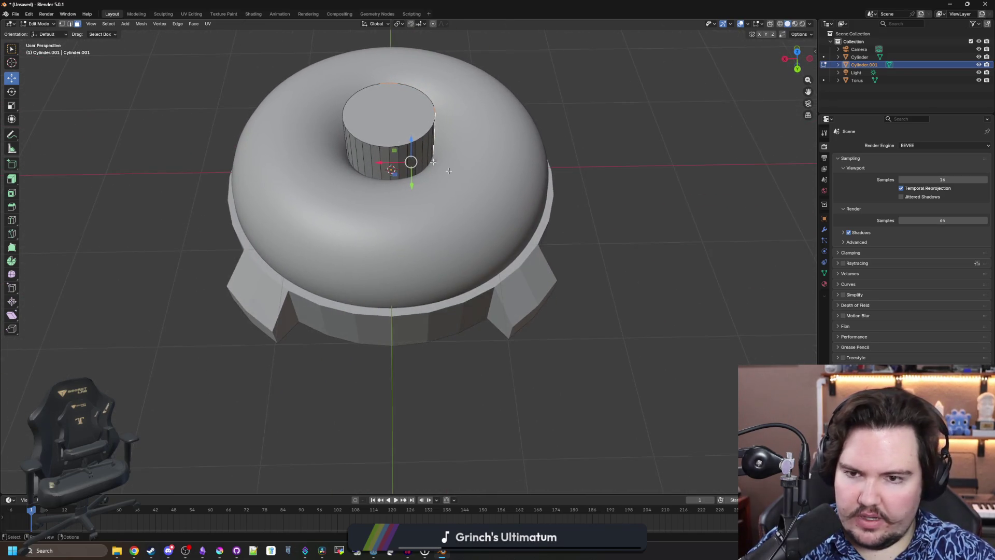
{"action": "mouse_move", "coordinate": [394, 155]}
{"action": "left_mouse_down"}
{"action": "mouse_move", "coordinate": [336, 223]}
{"action": "mouse_move", "coordinate": [368, 219]}
{"action": "left_mouse_up"}
{"action": "left_click", "coordinate": [323, 218]}
{"action": "left_click", "coordinate": [314, 220], "text": "shift"}
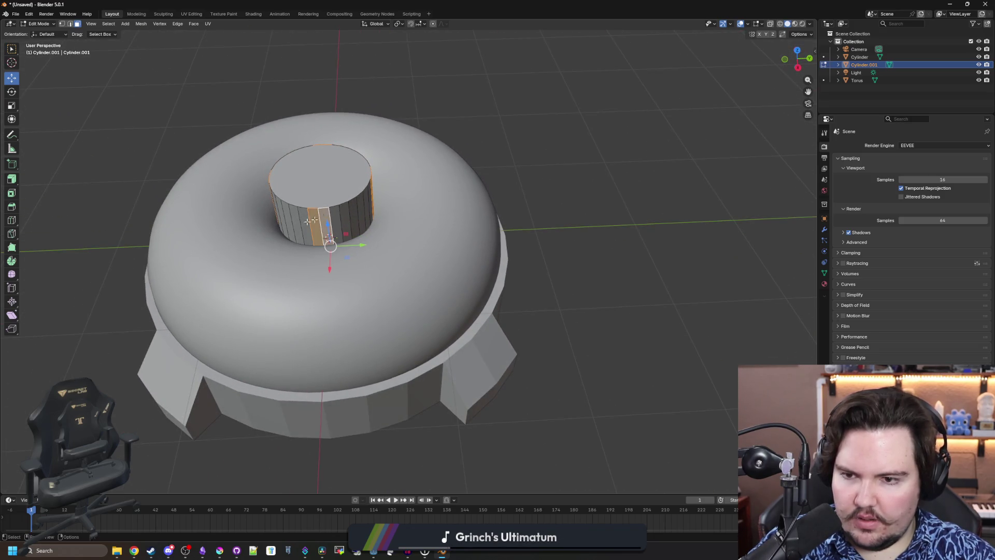
Try extruding the selected side faces along their normals, then undo it
{"action": "left_click", "coordinate": [11, 178]}
{"action": "mouse_move", "coordinate": [311, 228]}
{"action": "left_mouse_down"}
{"action": "mouse_move", "coordinate": [357, 249]}
{"action": "mouse_move", "coordinate": [326, 259]}
{"action": "mouse_move", "coordinate": [274, 225]}
{"action": "left_mouse_up"}
{"action": "left_click_drag", "start_coordinate": [254, 217], "coordinate": [252, 222]}
{"action": "scroll", "coordinate": [341, 304], "scroll_direction": "down", "scroll_amount": 4}
{"action": "mouse_move", "coordinate": [341, 303]}
{"action": "left_mouse_down"}
{"action": "mouse_move", "coordinate": [437, 264]}
{"action": "mouse_move", "coordinate": [395, 278]}
{"action": "left_mouse_up"}
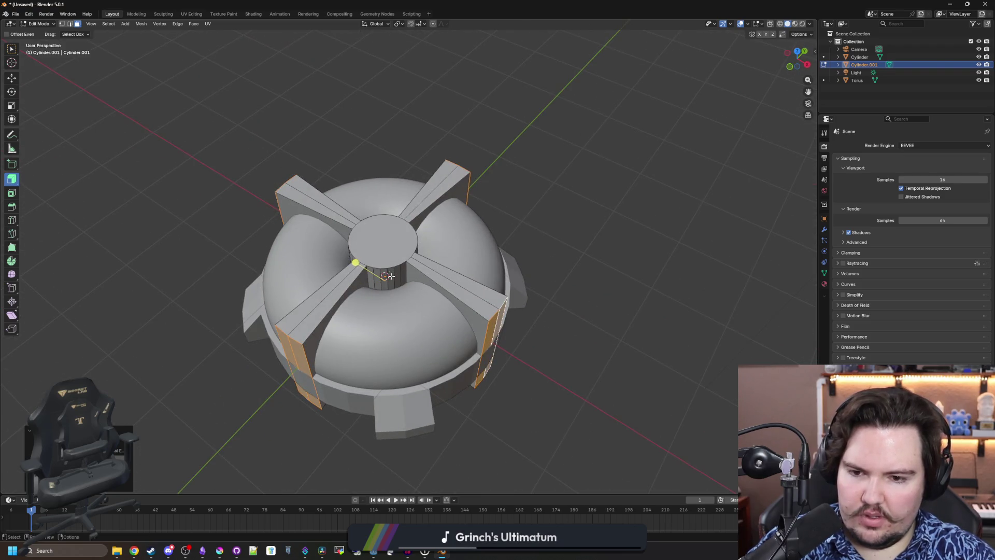
{"action": "key", "text": "ctrl+z"}
{"action": "scroll", "coordinate": [392, 291], "scroll_direction": "up", "scroll_amount": 5}
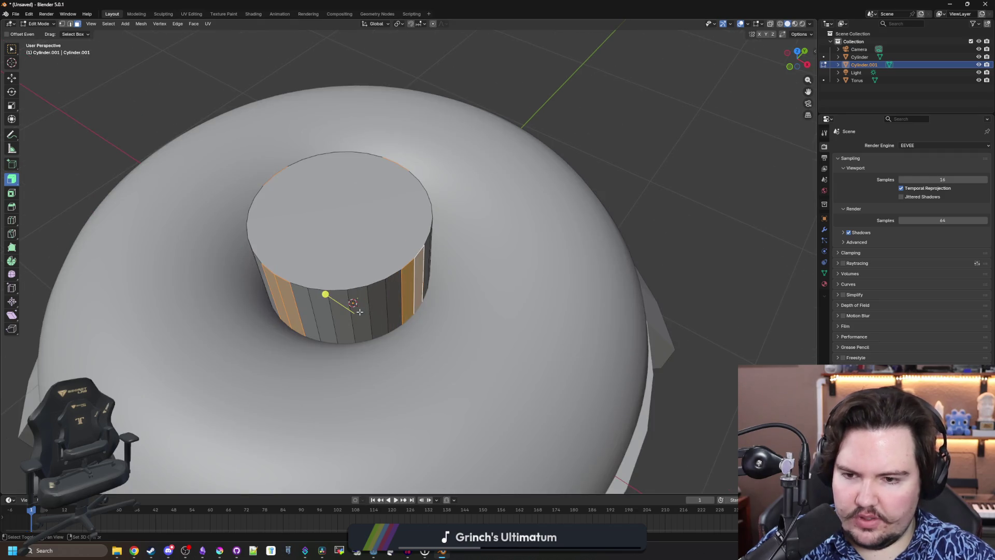
Select alternating cylinder side faces and extrude them outward into eight long radial fins
{"action": "left_click", "coordinate": [344, 332], "text": "shift"}
{"action": "scroll", "coordinate": [492, 283], "scroll_direction": "down", "scroll_amount": 4}
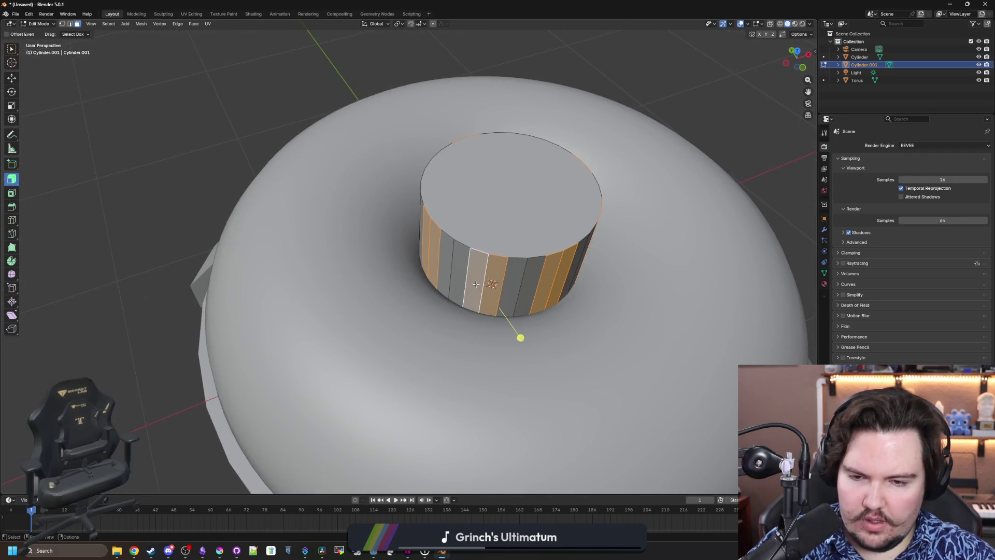
{"action": "left_click_drag", "start_coordinate": [513, 311], "coordinate": [551, 291]}
{"action": "left_click", "coordinate": [500, 163], "text": "alt"}
{"action": "scroll", "coordinate": [551, 223], "scroll_direction": "down", "scroll_amount": 2}
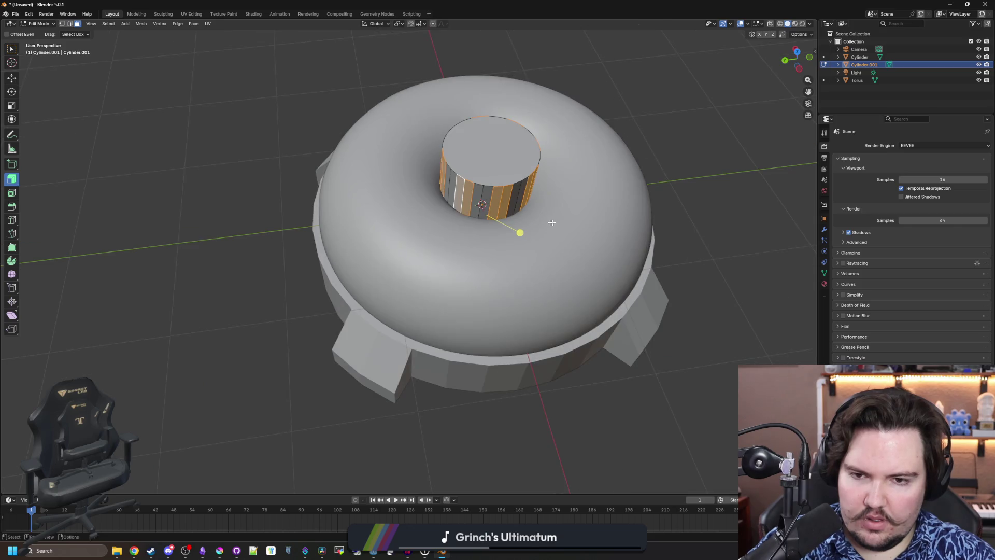
{"action": "mouse_move", "coordinate": [523, 232]}
{"action": "left_mouse_down"}
{"action": "mouse_move", "coordinate": [570, 279]}
{"action": "mouse_move", "coordinate": [410, 190]}
{"action": "mouse_move", "coordinate": [334, 185]}
{"action": "left_mouse_up"}
{"action": "scroll", "coordinate": [410, 190], "scroll_direction": "up", "scroll_amount": 3}
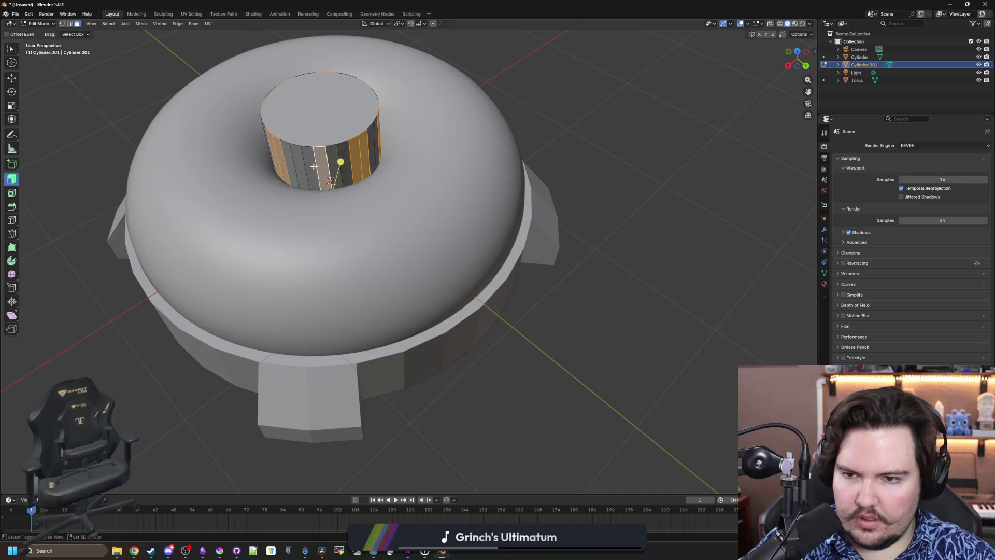
{"action": "left_click_drag", "start_coordinate": [339, 219], "coordinate": [387, 150]}
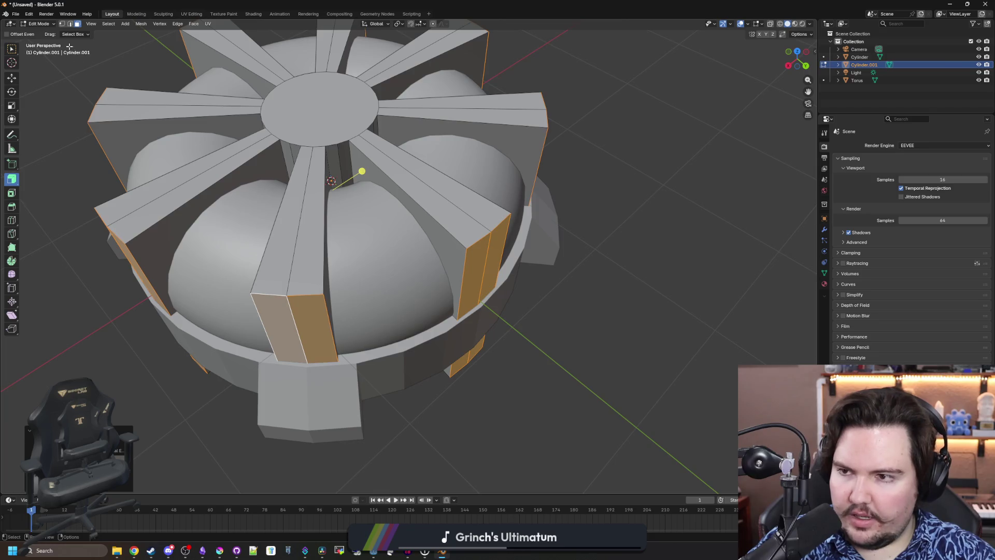
Switch to vertex select and clear the selection from a low side view
{"action": "key", "text": "1"}
{"action": "scroll", "coordinate": [66, 227], "scroll_direction": "up", "scroll_amount": 1}
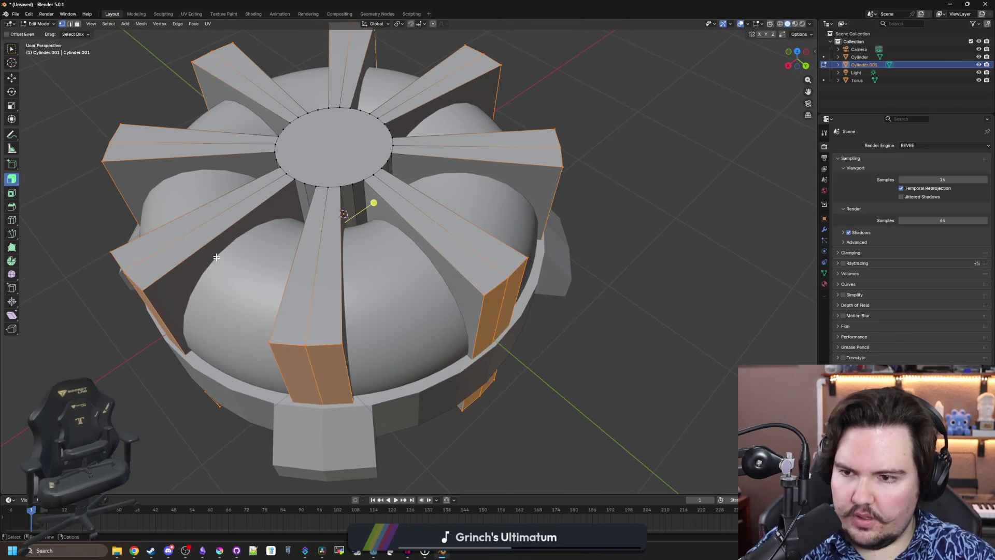
{"action": "left_click_drag", "start_coordinate": [216, 257], "coordinate": [81, 171]}
{"action": "left_click", "coordinate": [83, 171]}
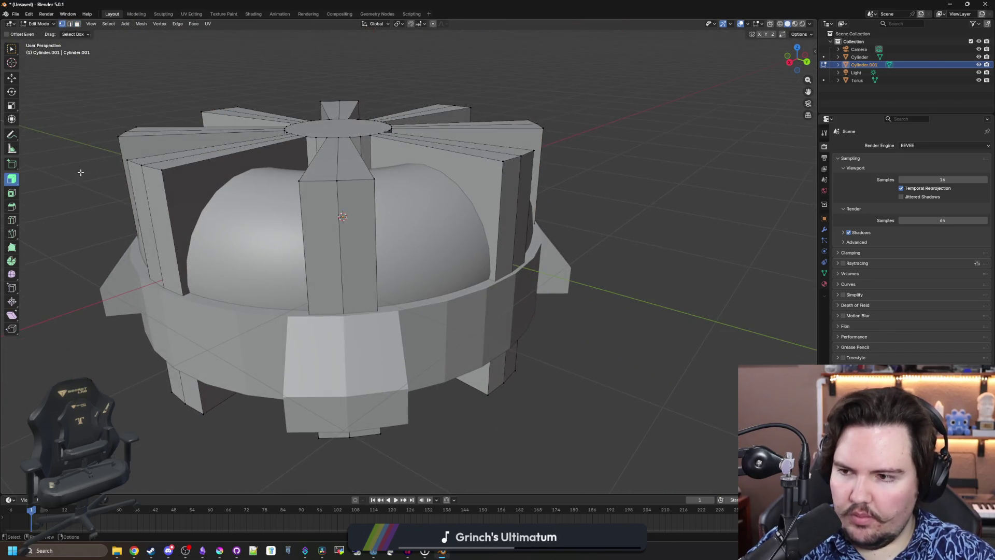
Box-select the outer top edges of all the fins
{"action": "left_click", "coordinate": [10, 220]}
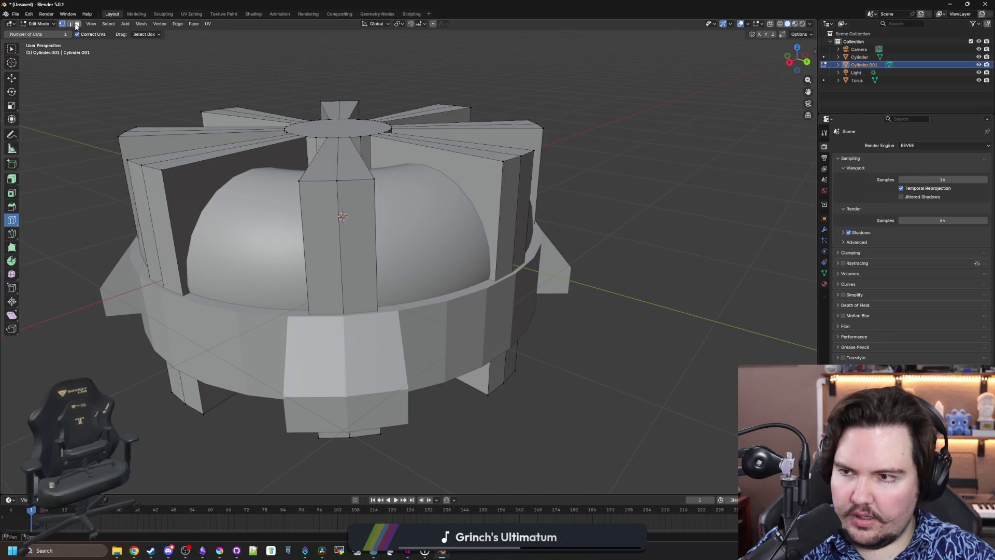
{"action": "key", "text": "w"}
{"action": "left_click", "coordinate": [181, 174], "text": "alt"}
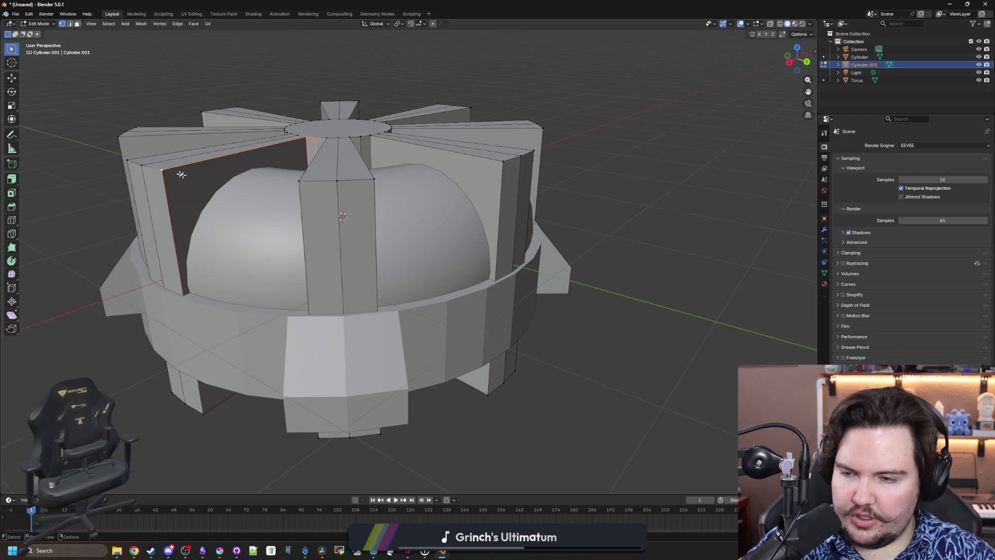
{"action": "left_click_drag", "start_coordinate": [181, 175], "coordinate": [87, 100]}
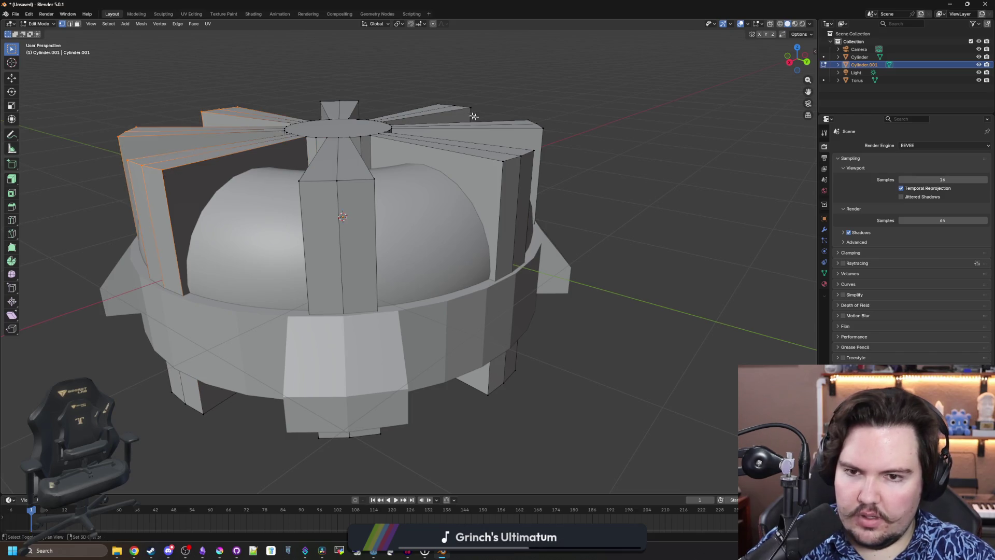
{"action": "left_click_drag", "start_coordinate": [490, 120], "coordinate": [433, 87]}
{"action": "left_click_drag", "start_coordinate": [377, 109], "coordinate": [287, 83]}
{"action": "mouse_move", "coordinate": [573, 139]}
{"action": "left_mouse_down"}
{"action": "mouse_move", "coordinate": [502, 109]}
{"action": "mouse_move", "coordinate": [479, 178]}
{"action": "left_mouse_up"}
{"action": "left_click_drag", "start_coordinate": [376, 188], "coordinate": [290, 168]}
Bevel the selected fin edges 0.498 m wide, then exit Edit Mode into camera view
{"action": "left_click", "coordinate": [13, 208]}
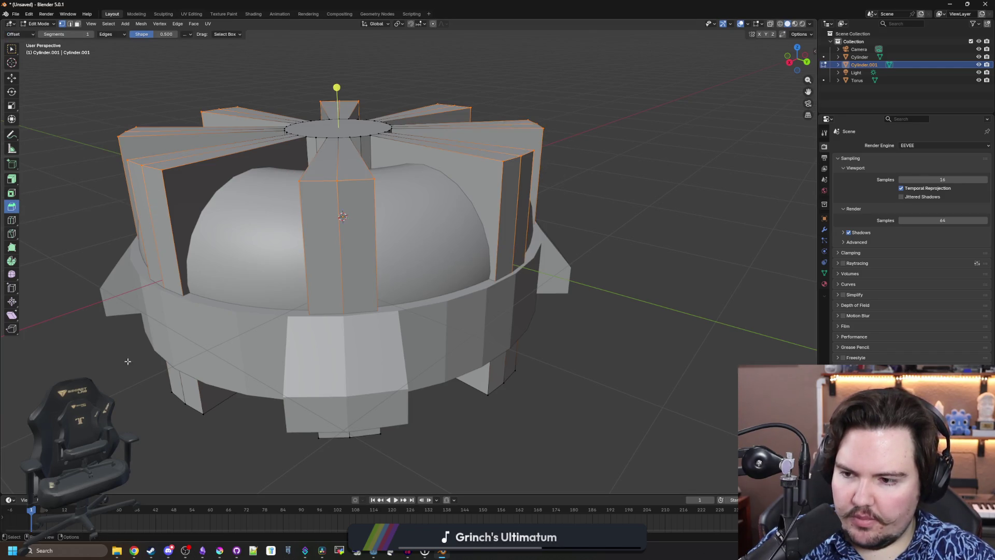
{"action": "left_click_drag", "start_coordinate": [337, 88], "coordinate": [337, 102]}
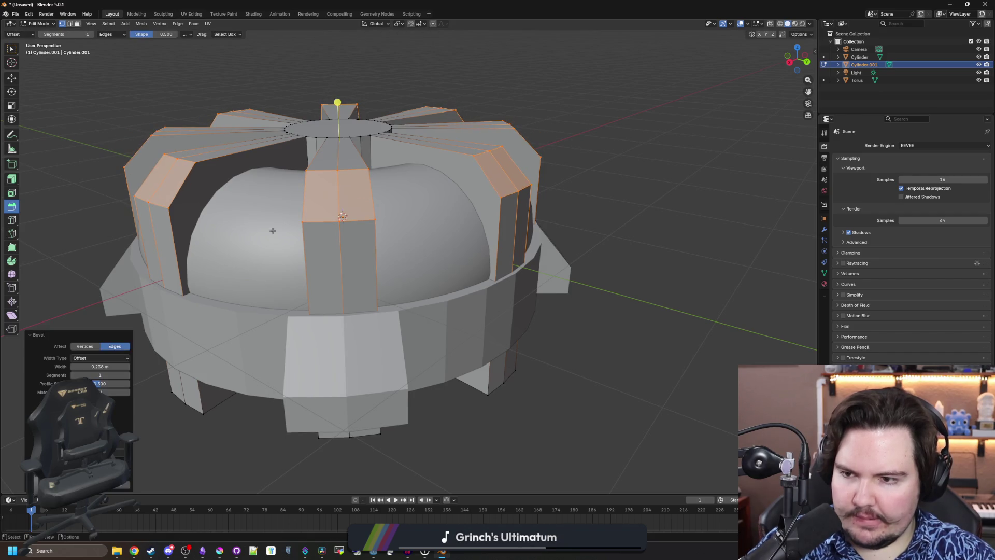
{"action": "left_click_drag", "start_coordinate": [103, 363], "coordinate": [117, 365]}
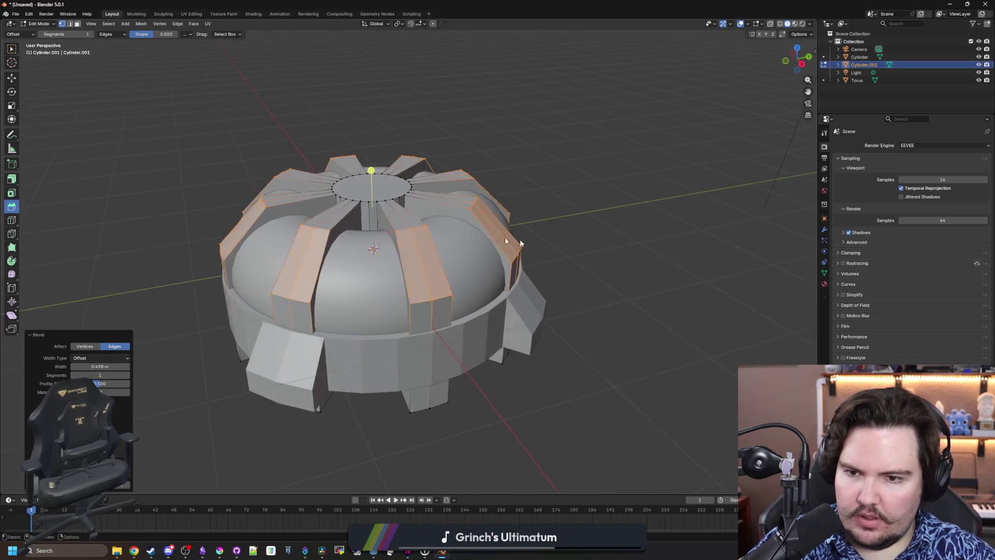
{"action": "key", "text": "Tab"}
{"action": "scroll", "coordinate": [573, 277], "scroll_direction": "down", "scroll_amount": 3}
{"action": "key", "text": "KP_0"}
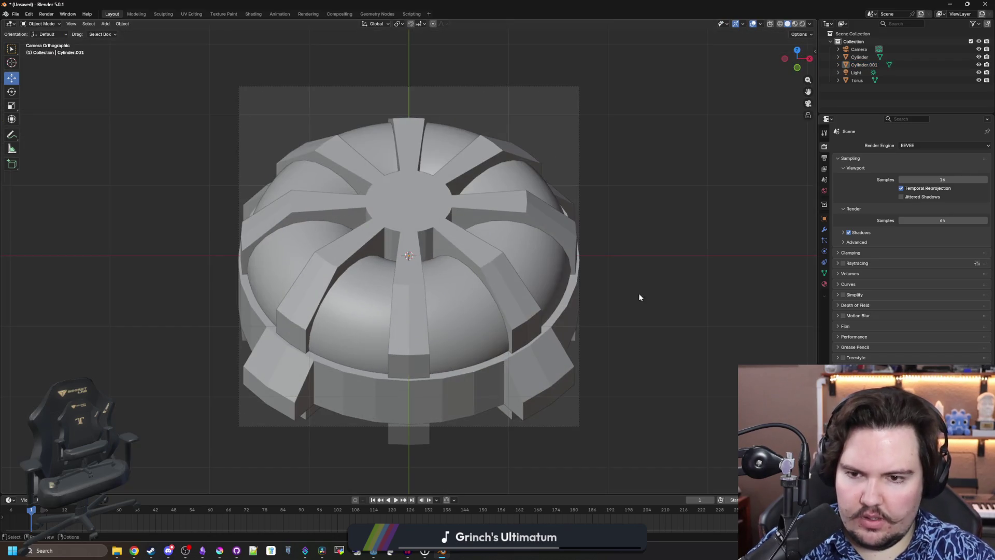
{"action": "key", "text": "Tab"}
{"action": "key", "text": "Home"}
{"action": "scroll", "coordinate": [432, 194], "scroll_direction": "up", "scroll_amount": 3}
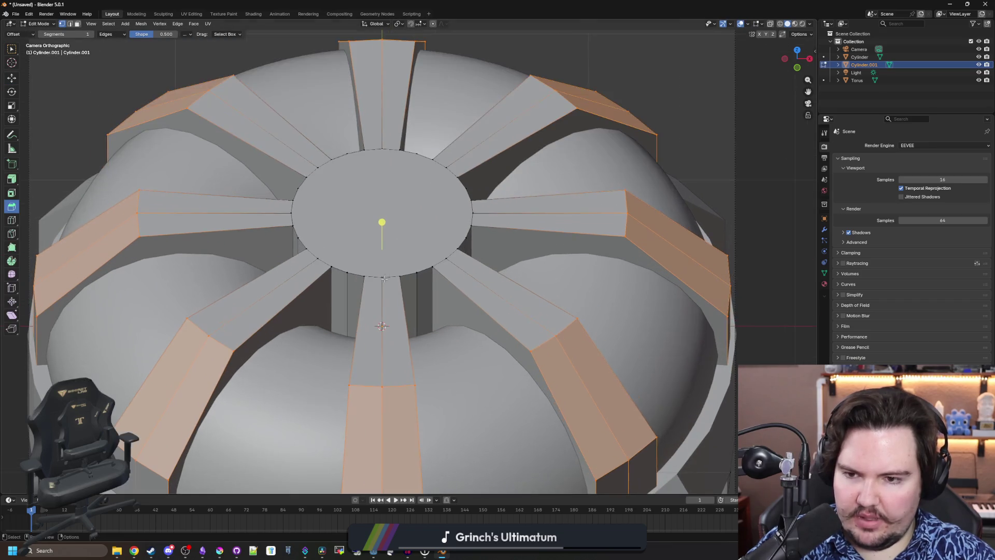
{"action": "scroll", "coordinate": [218, 134], "scroll_direction": "down", "scroll_amount": 5}
{"action": "key", "text": "Tab"}
{"action": "left_click", "coordinate": [538, 215]}
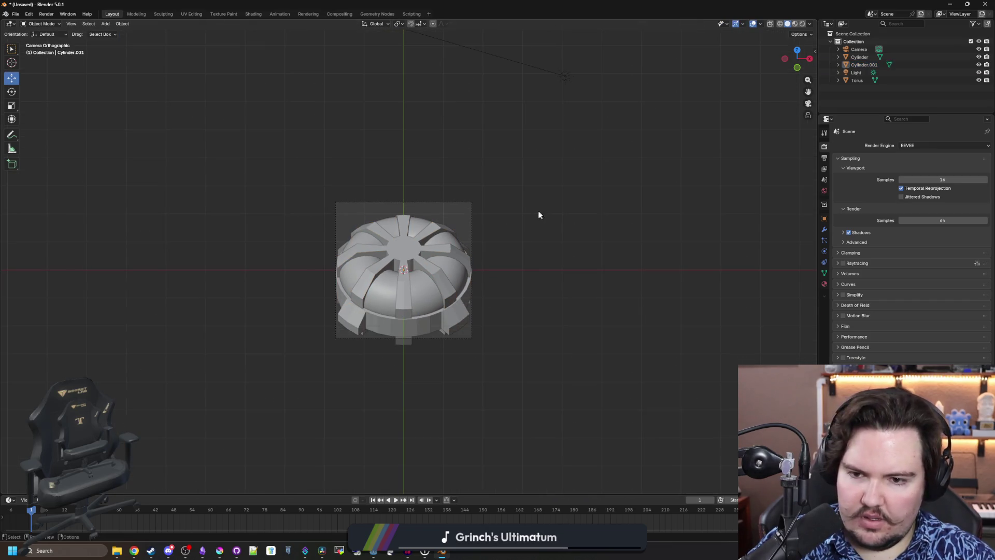
{"action": "scroll", "coordinate": [537, 208], "scroll_direction": "up", "scroll_amount": 2}
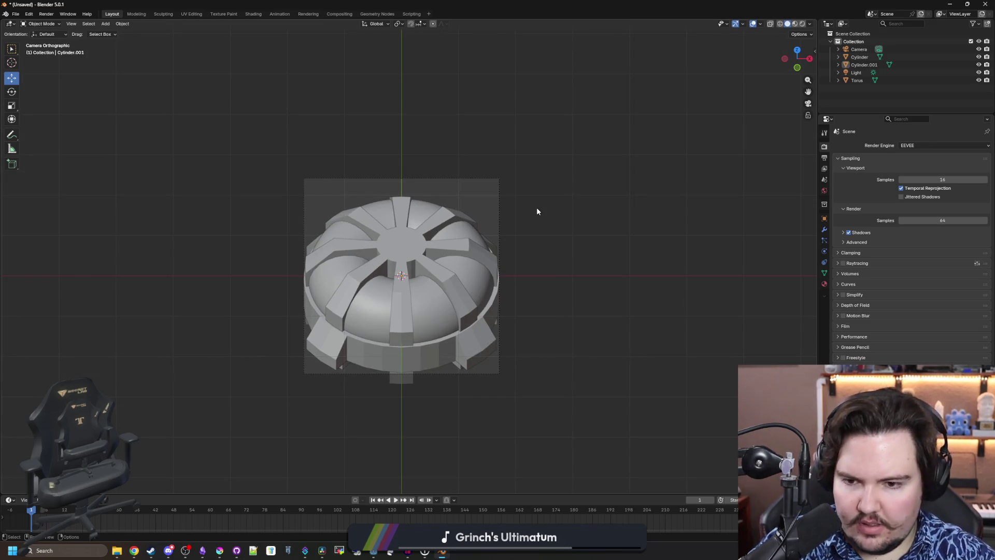
{"action": "scroll", "coordinate": [536, 211], "scroll_direction": "up", "scroll_amount": 3}
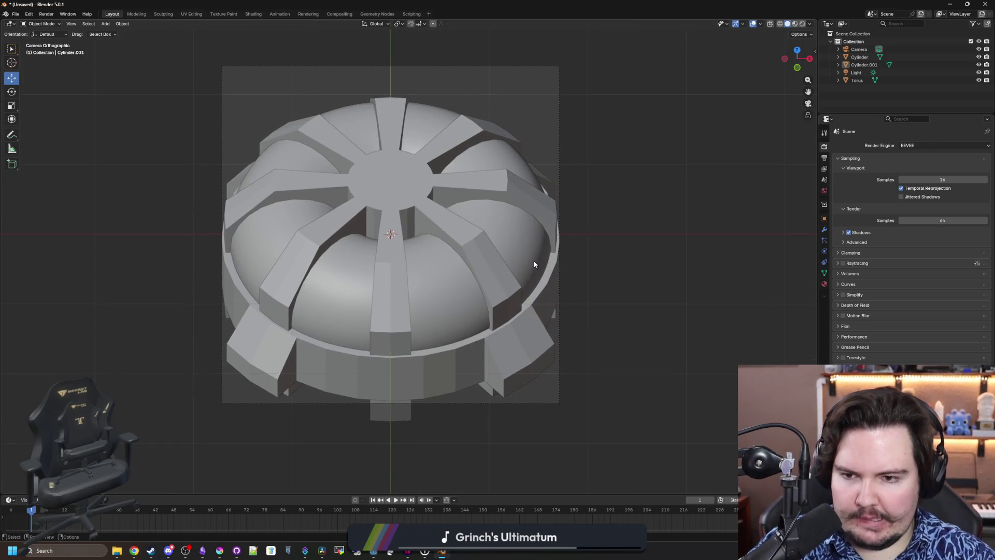
{"action": "scroll", "coordinate": [357, 274], "scroll_direction": "up", "scroll_amount": 1}
{"action": "left_click", "coordinate": [348, 190]}
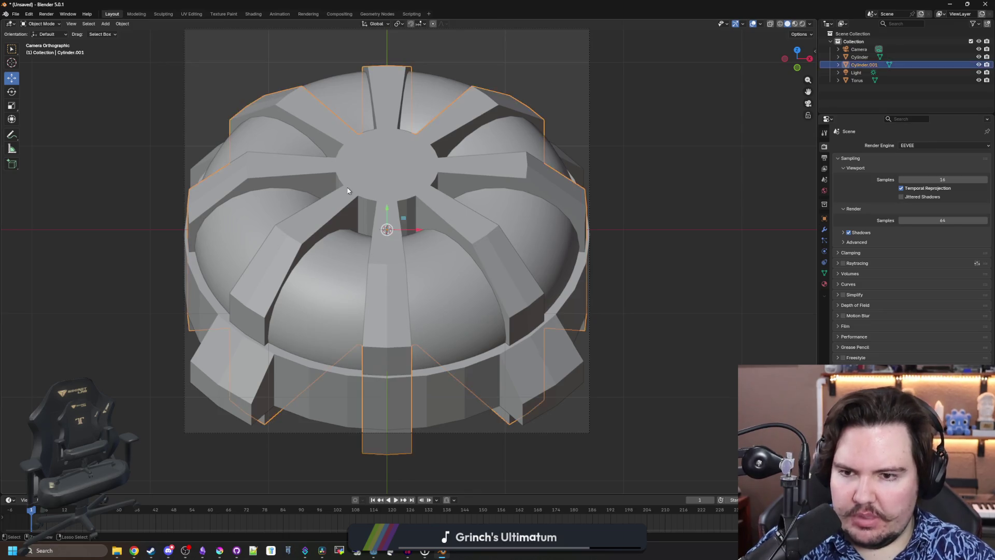
{"action": "key", "text": "Tab"}
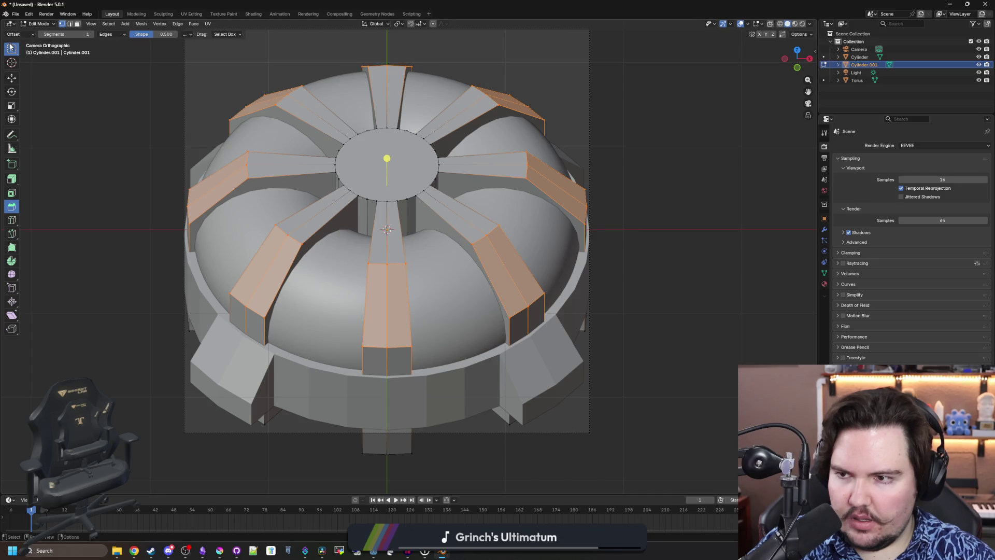
{"action": "key", "text": "Tab"}
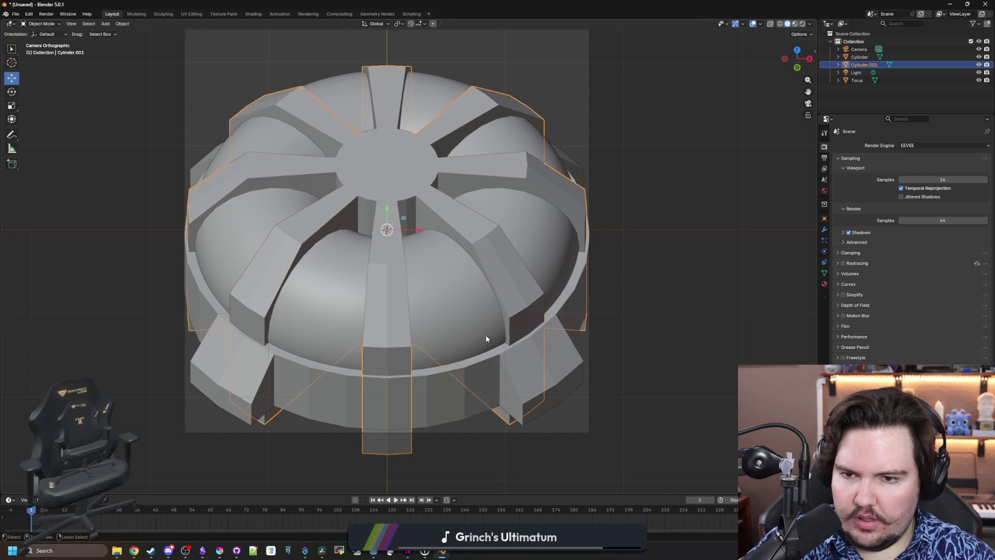
{"action": "key", "text": "Tab"}
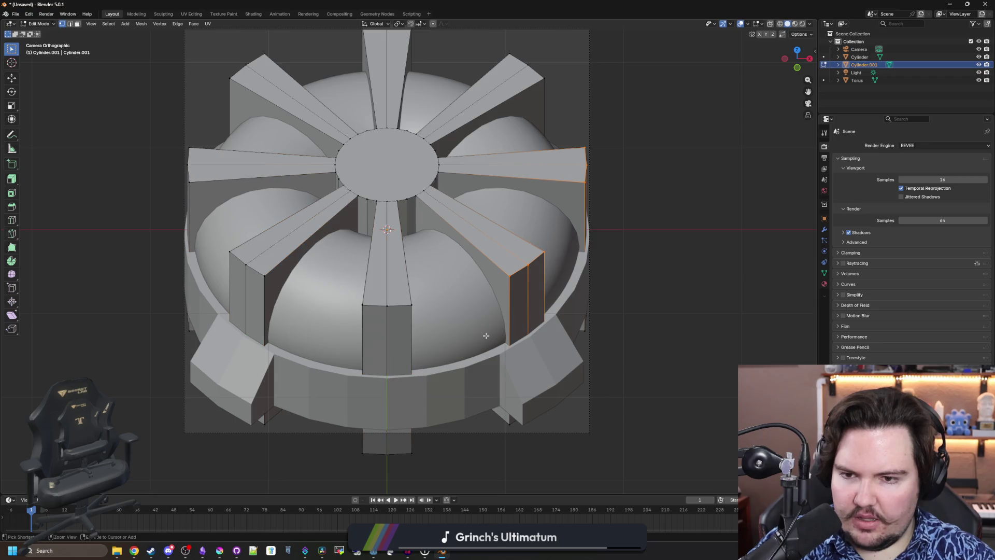
Hide the old spoke geometry and orbit out of camera view to look down on the hub
{"action": "key", "text": "h"}
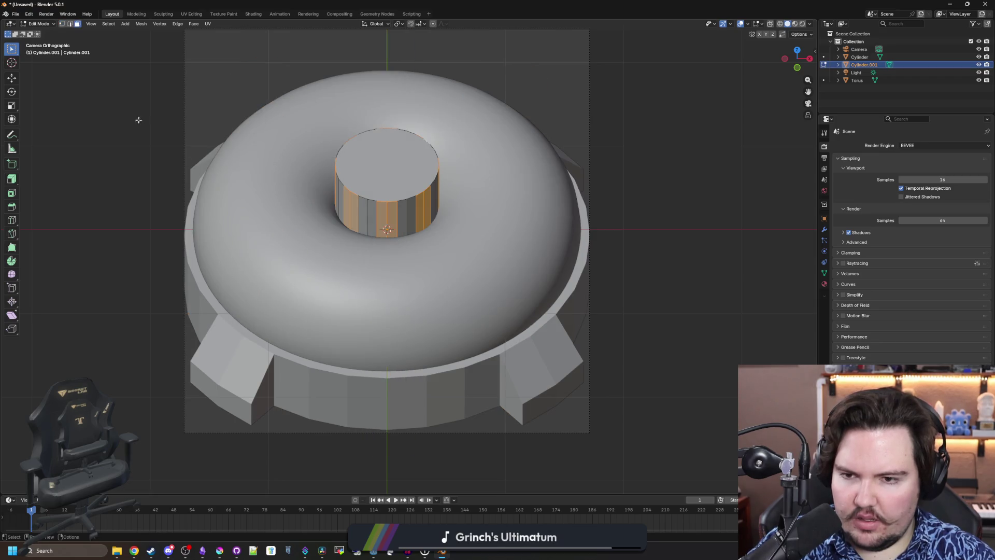
{"action": "key", "text": "KP_0"}
{"action": "scroll", "coordinate": [410, 176], "scroll_direction": "up", "scroll_amount": 3}
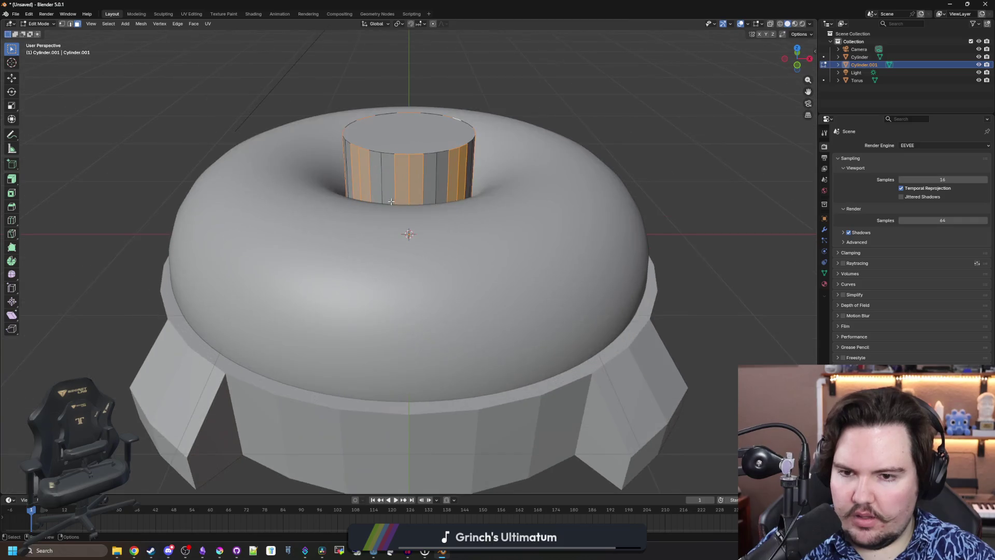
{"action": "mouse_move", "coordinate": [409, 176]}
{"action": "left_mouse_down"}
{"action": "mouse_move", "coordinate": [462, 190]}
{"action": "mouse_move", "coordinate": [420, 202]}
{"action": "mouse_move", "coordinate": [417, 223]}
{"action": "mouse_move", "coordinate": [418, 178]}
{"action": "mouse_move", "coordinate": [342, 181]}
{"action": "left_mouse_up"}
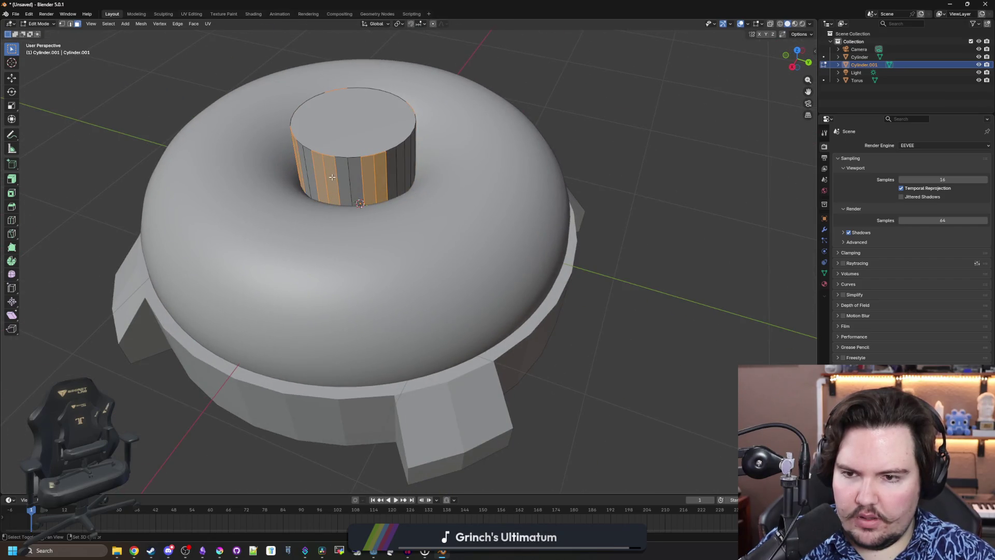
After a cancelled bevel, extrude the hub's side faces along their normals into four fins
{"action": "left_click", "coordinate": [11, 207]}
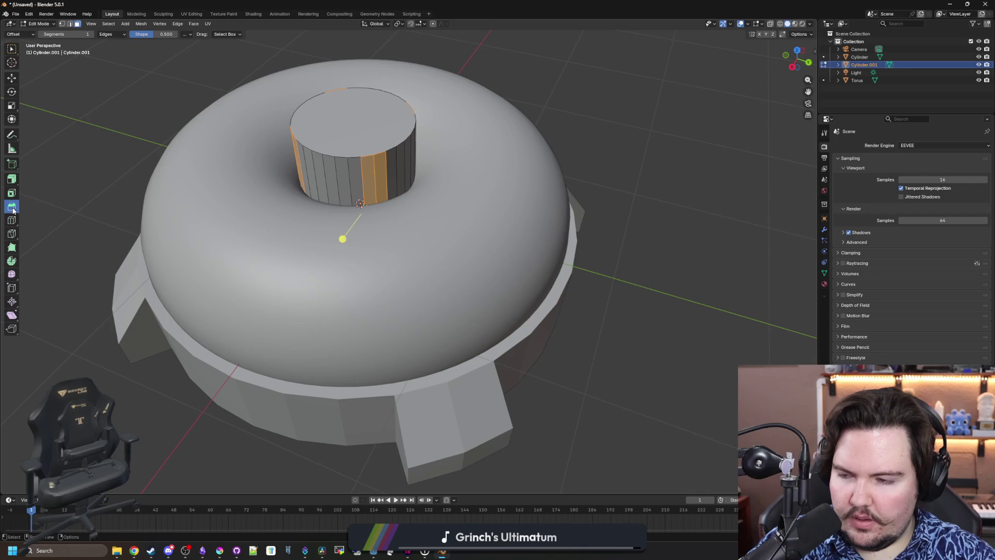
{"action": "mouse_move", "coordinate": [343, 237]}
{"action": "left_mouse_down"}
{"action": "mouse_move", "coordinate": [329, 254]}
{"action": "mouse_move", "coordinate": [354, 229]}
{"action": "mouse_move", "coordinate": [332, 244]}
{"action": "left_mouse_up"}
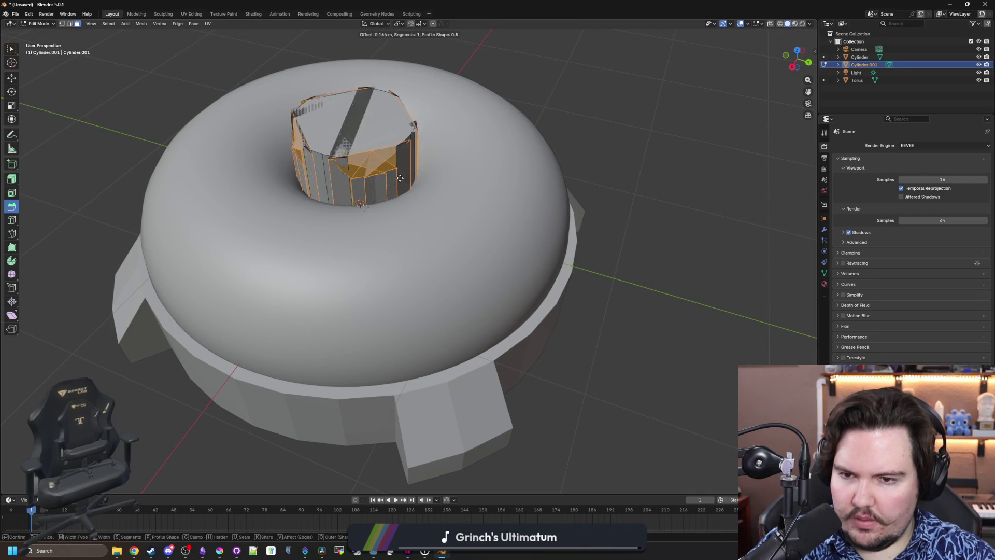
{"action": "key", "text": "Escape"}
{"action": "left_click", "coordinate": [12, 179]}
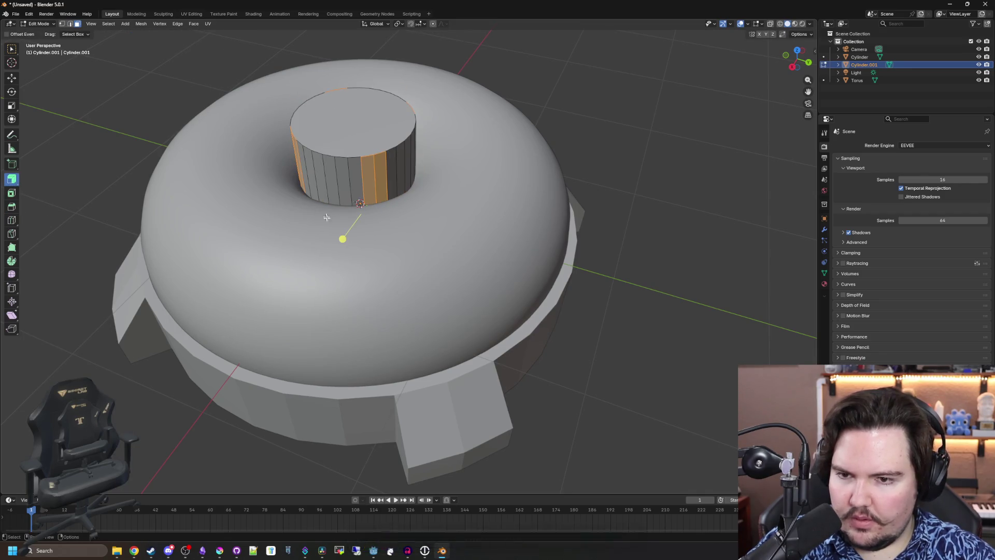
{"action": "left_click_drag", "start_coordinate": [342, 238], "coordinate": [406, 164]}
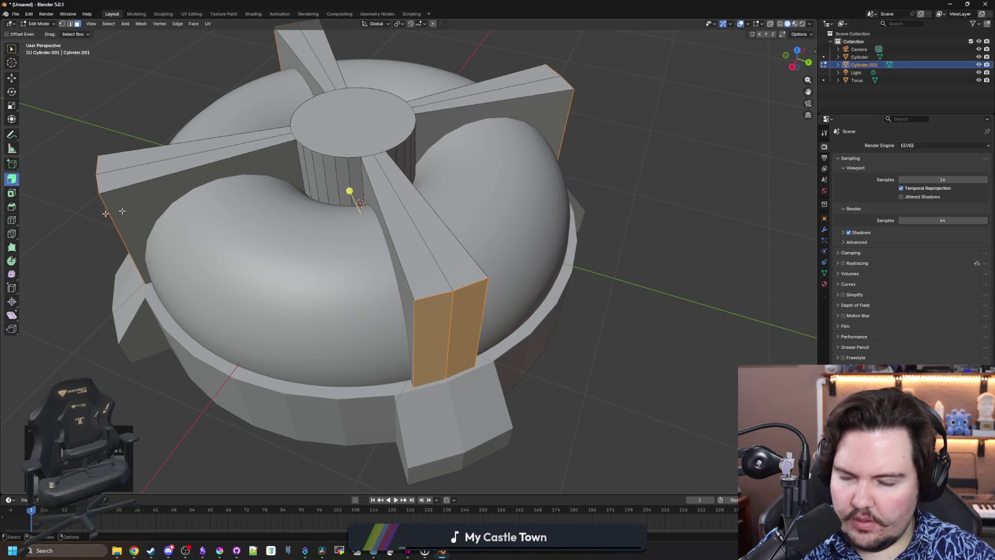
Box-select the fins' tip vertices and bevel their outer tips
{"action": "left_click", "coordinate": [61, 24]}
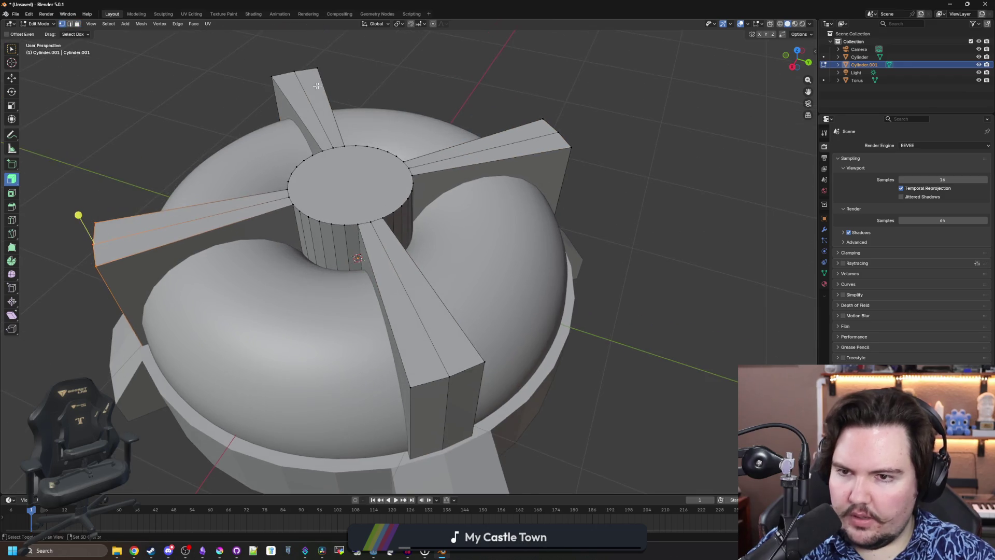
{"action": "left_click_drag", "start_coordinate": [344, 77], "coordinate": [233, 54]}
{"action": "left_click_drag", "start_coordinate": [565, 144], "coordinate": [608, 159]}
{"action": "left_click_drag", "start_coordinate": [493, 368], "coordinate": [399, 395]}
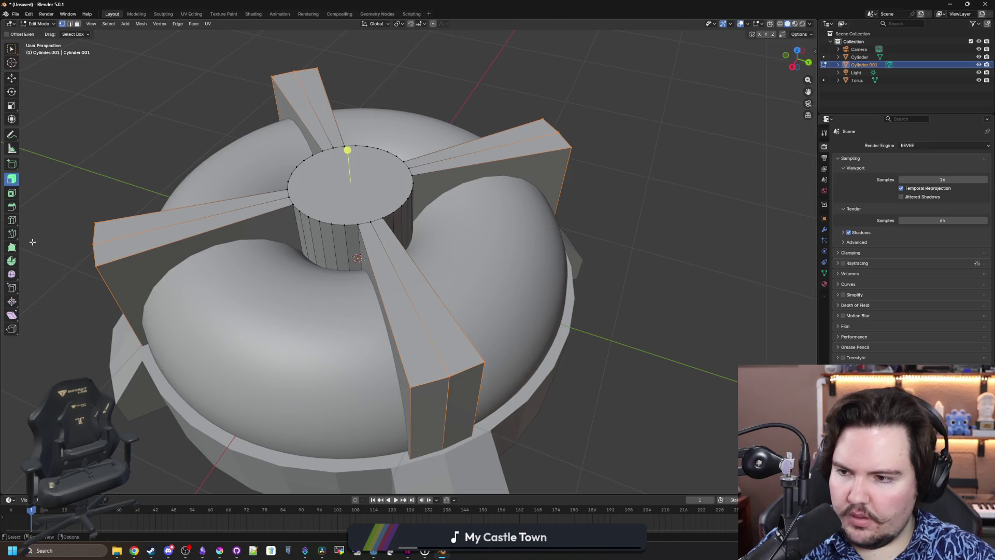
{"action": "left_click", "coordinate": [11, 207]}
{"action": "left_click_drag", "start_coordinate": [347, 150], "coordinate": [344, 73]}
Leave Edit Mode and re-frame the dome model in the camera view
{"action": "scroll", "coordinate": [345, 73], "scroll_direction": "down", "scroll_amount": 4}
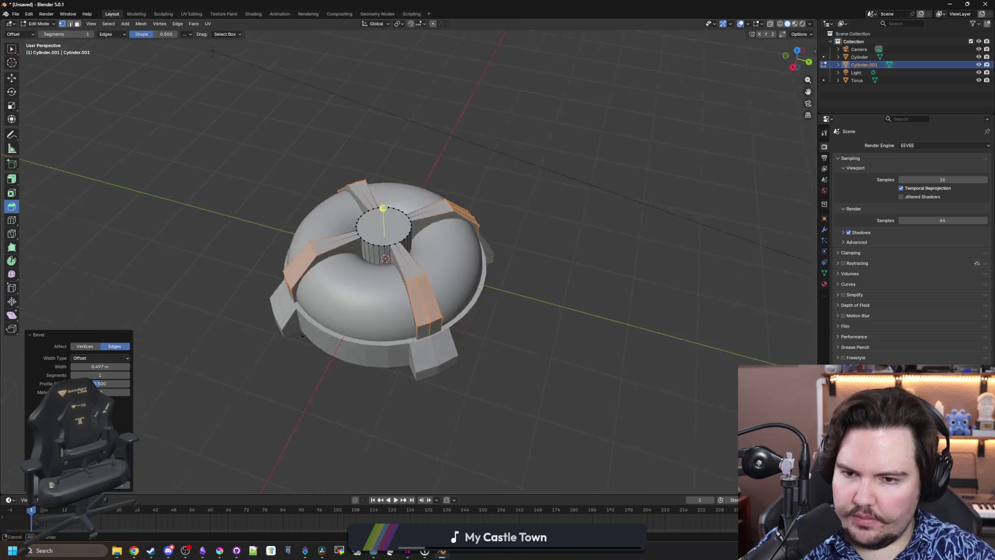
{"action": "key", "text": "Tab"}
{"action": "left_click", "coordinate": [611, 215]}
{"action": "key", "text": "KP_0"}
{"action": "key", "text": "Home"}
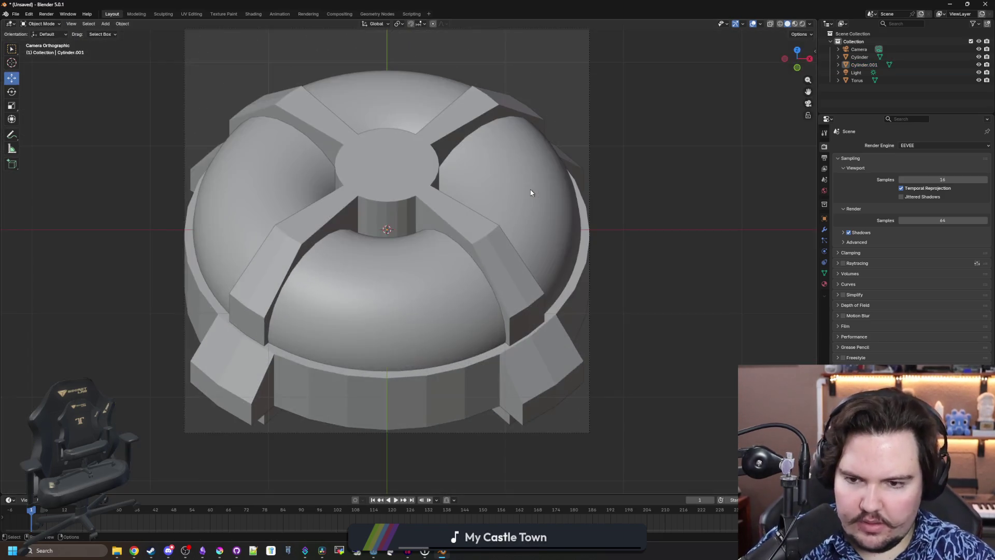
{"action": "left_click_drag", "start_coordinate": [531, 192], "coordinate": [527, 240]}
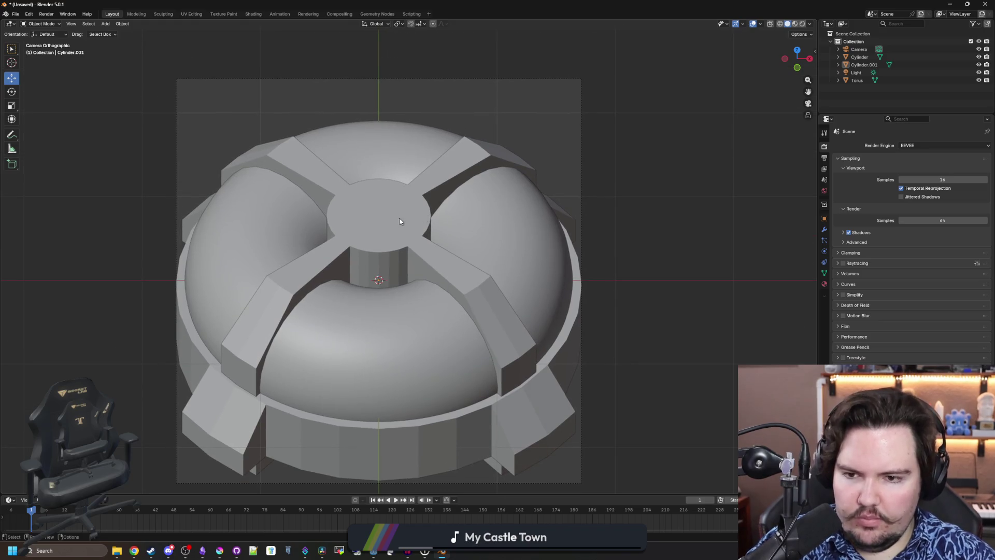
{"action": "left_click", "coordinate": [399, 221]}
{"action": "left_click", "coordinate": [690, 227]}
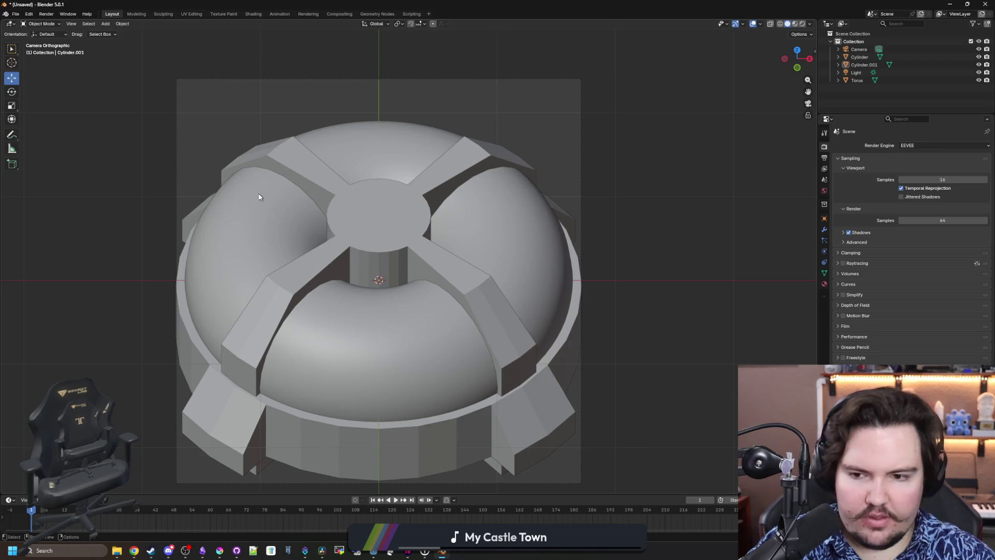
{"action": "scroll", "coordinate": [337, 195], "scroll_direction": "down", "scroll_amount": 6}
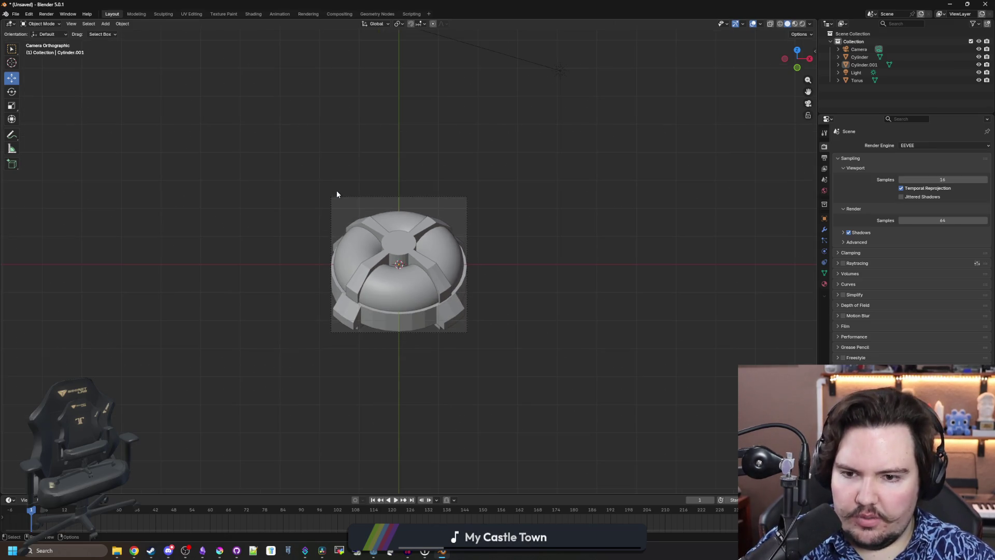
Select Cylinder.001 and enter Edit Mode in front view
{"action": "scroll", "coordinate": [403, 267], "scroll_direction": "up", "scroll_amount": 3}
{"action": "scroll", "coordinate": [404, 267], "scroll_direction": "up", "scroll_amount": 2}
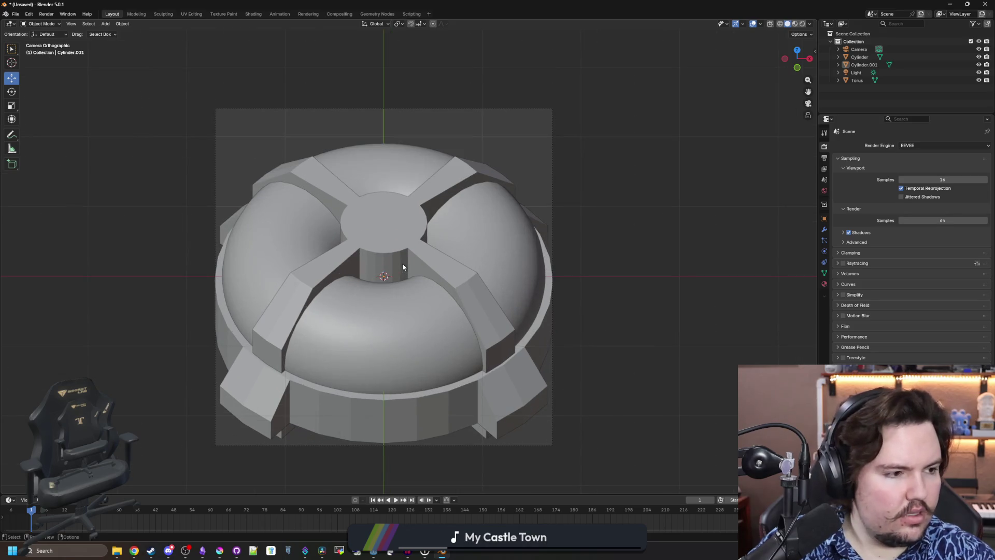
{"action": "left_click", "coordinate": [356, 421]}
{"action": "left_click", "coordinate": [484, 439]}
{"action": "key", "text": "KP_1"}
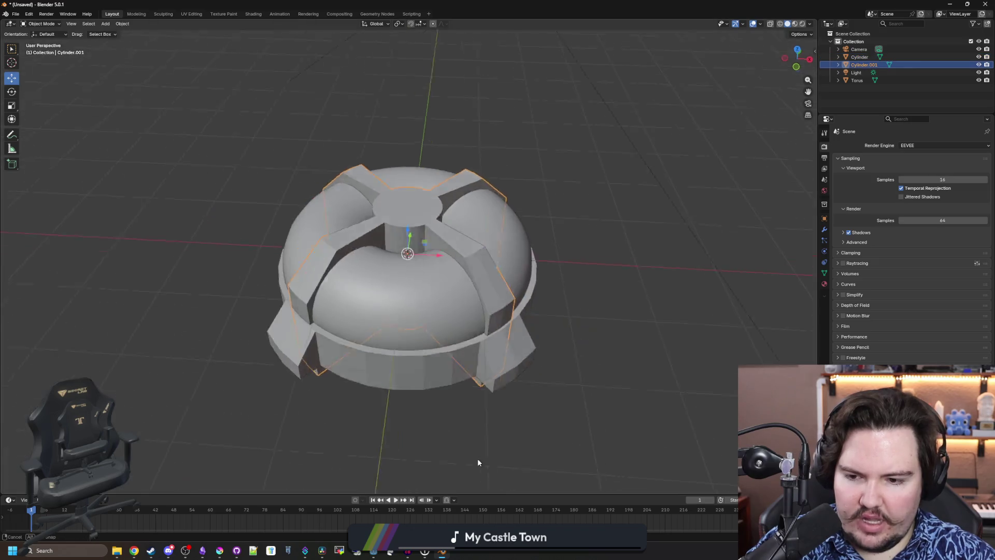
{"action": "key", "text": "Tab"}
{"action": "scroll", "coordinate": [470, 417], "scroll_direction": "up", "scroll_amount": 2}
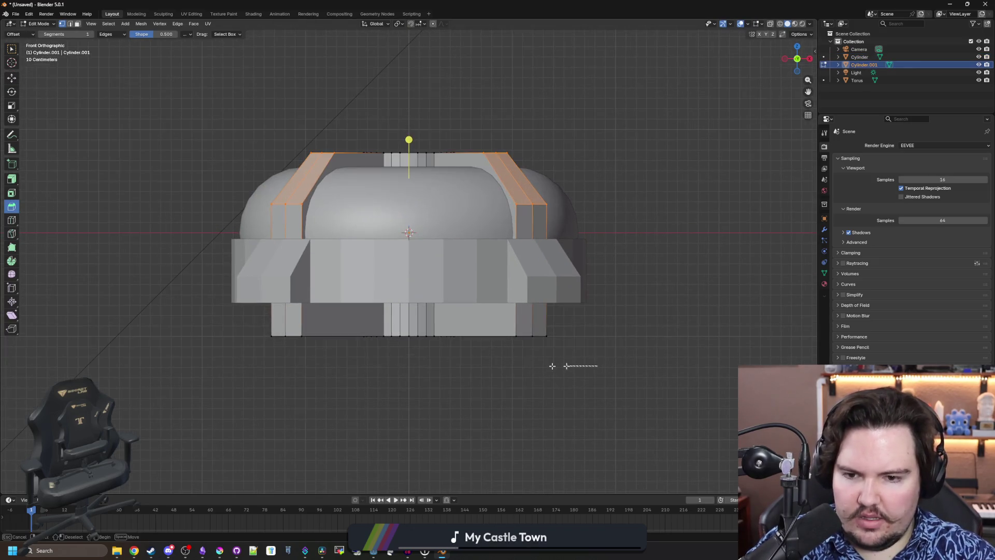
With X-ray on, select the hub's whole bottom edge loop and raise it along Z
{"action": "left_click", "coordinate": [544, 337], "text": "alt"}
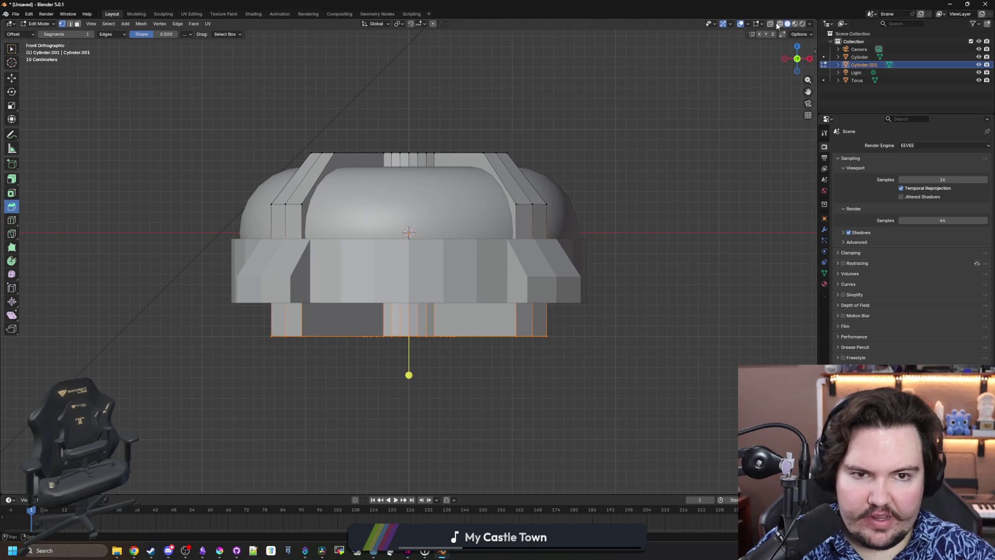
{"action": "left_click", "coordinate": [770, 23]}
{"action": "left_click_drag", "start_coordinate": [649, 391], "coordinate": [282, 349]}
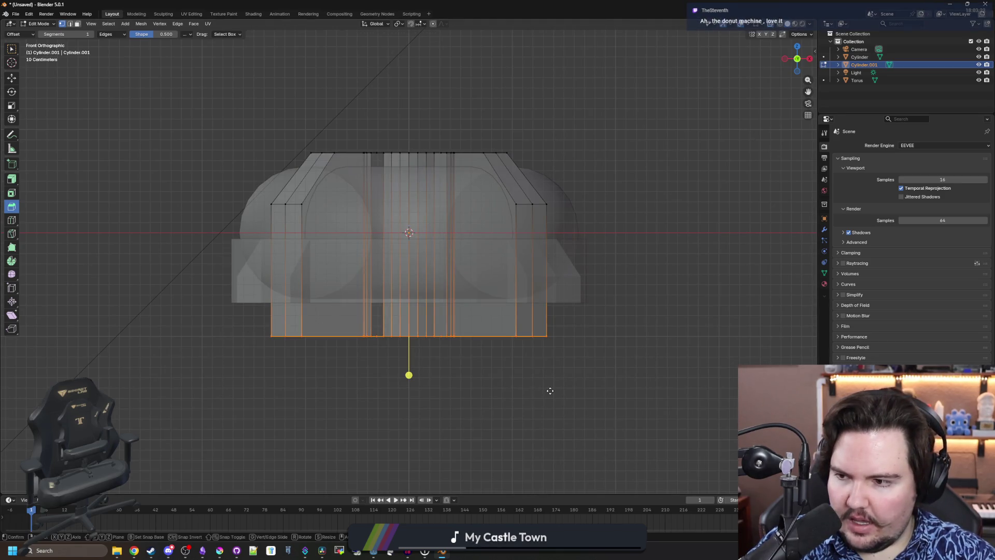
{"action": "key", "text": "g"}
{"action": "key", "text": "z"}
{"action": "left_click", "coordinate": [539, 348]}
{"action": "left_click", "coordinate": [517, 349]}
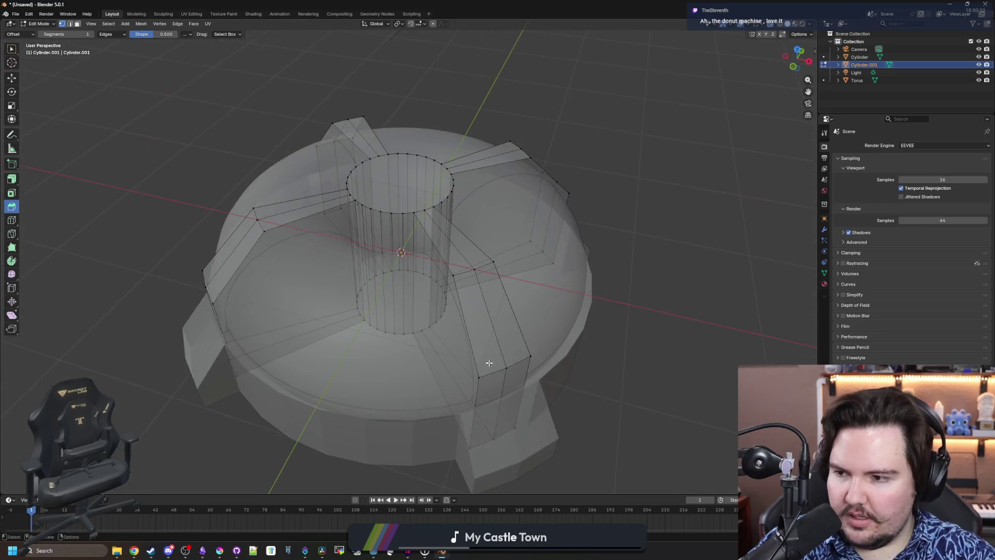
Turn X-ray off, leave Edit Mode, and check the hub and base objects from the camera
{"action": "key", "text": "KP_0"}
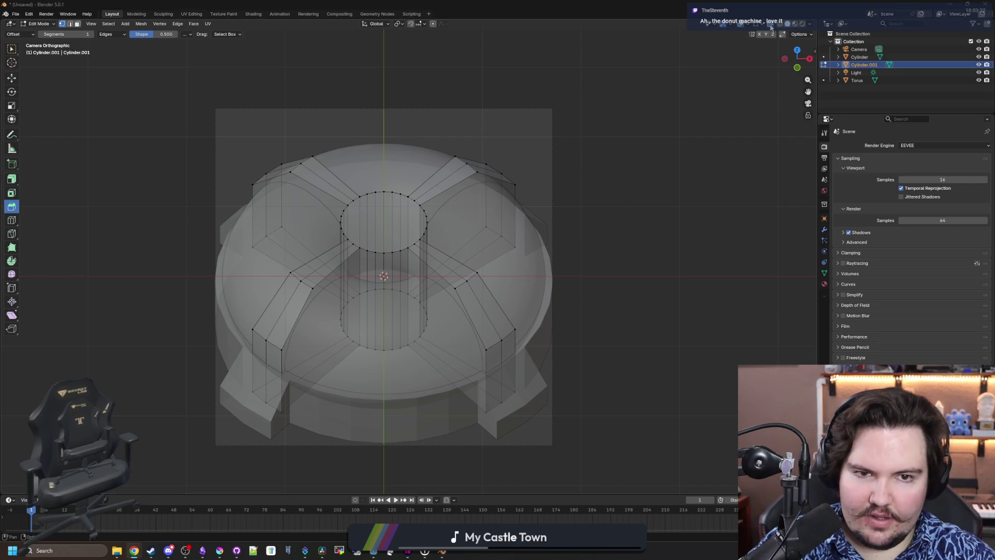
{"action": "key", "text": "alt+z"}
{"action": "key", "text": "Tab"}
{"action": "left_click", "coordinate": [645, 193]}
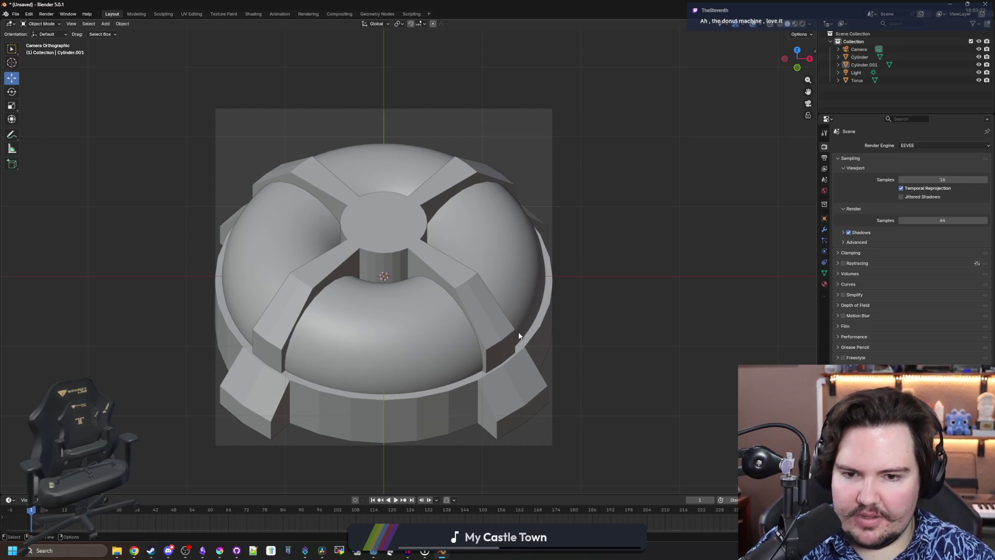
{"action": "left_click", "coordinate": [409, 230]}
{"action": "left_click", "coordinate": [660, 271]}
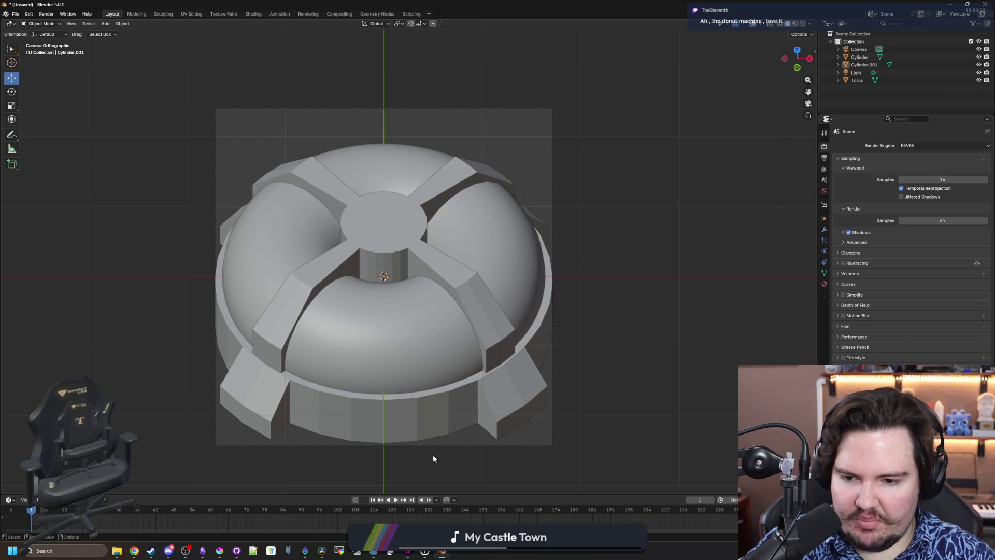
{"action": "left_click", "coordinate": [373, 424]}
{"action": "left_click", "coordinate": [630, 445]}
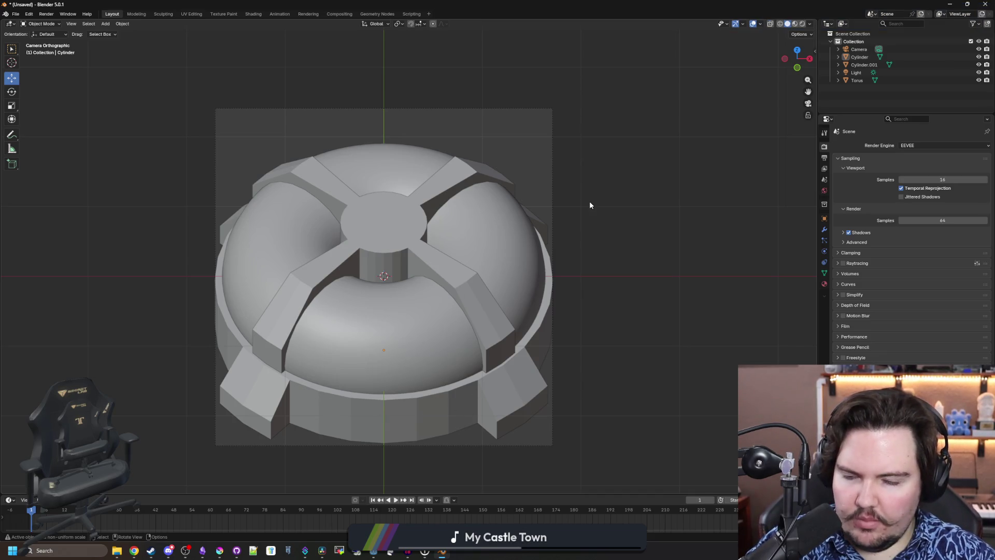
{"action": "left_click_drag", "start_coordinate": [627, 163], "coordinate": [464, 263]}
Add a new cylinder mesh and place it beside the dome
{"action": "key", "text": "shift+a"}
{"action": "mouse_move", "coordinate": [464, 263]}
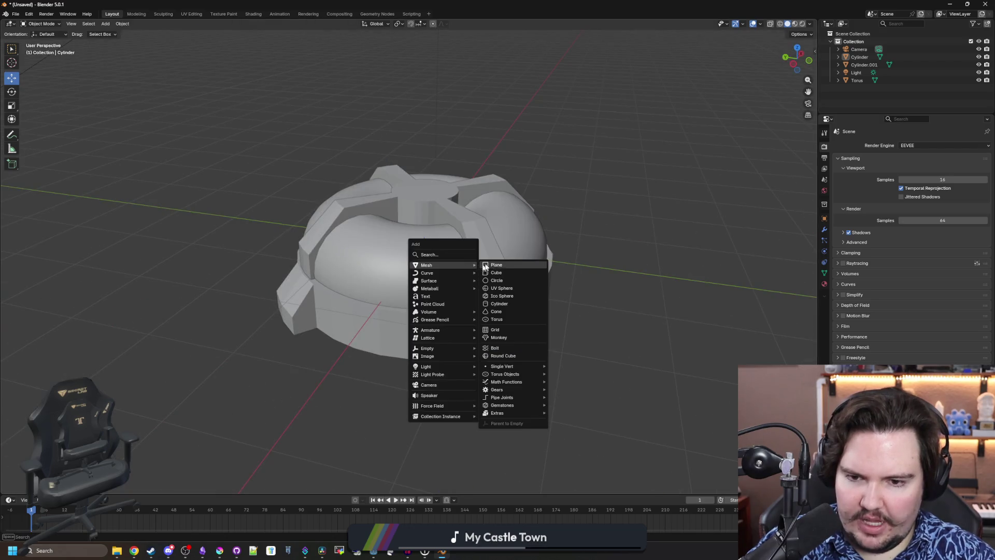
{"action": "left_click", "coordinate": [500, 303]}
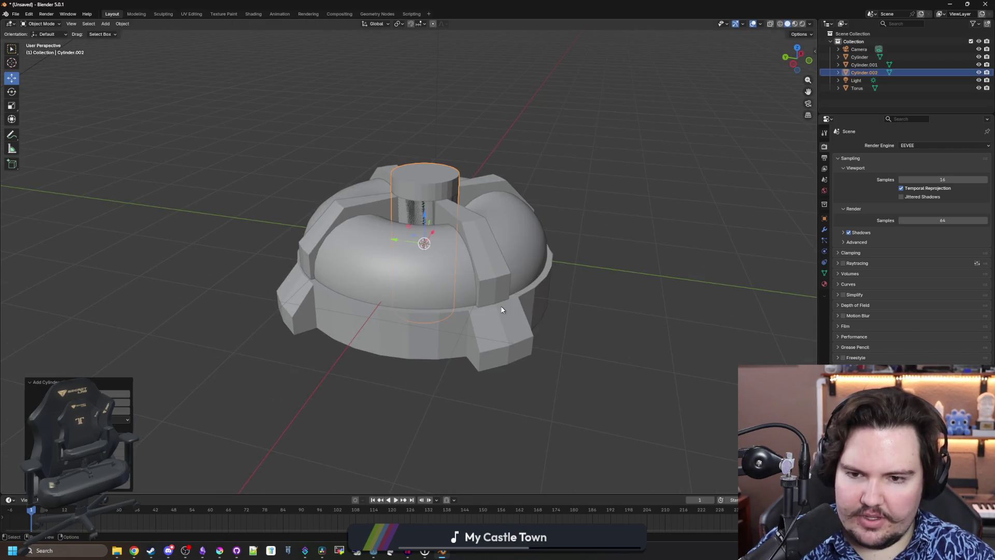
{"action": "left_click_drag", "start_coordinate": [460, 253], "coordinate": [363, 259]}
{"action": "key", "text": "g"}
{"action": "left_click", "coordinate": [260, 258]}
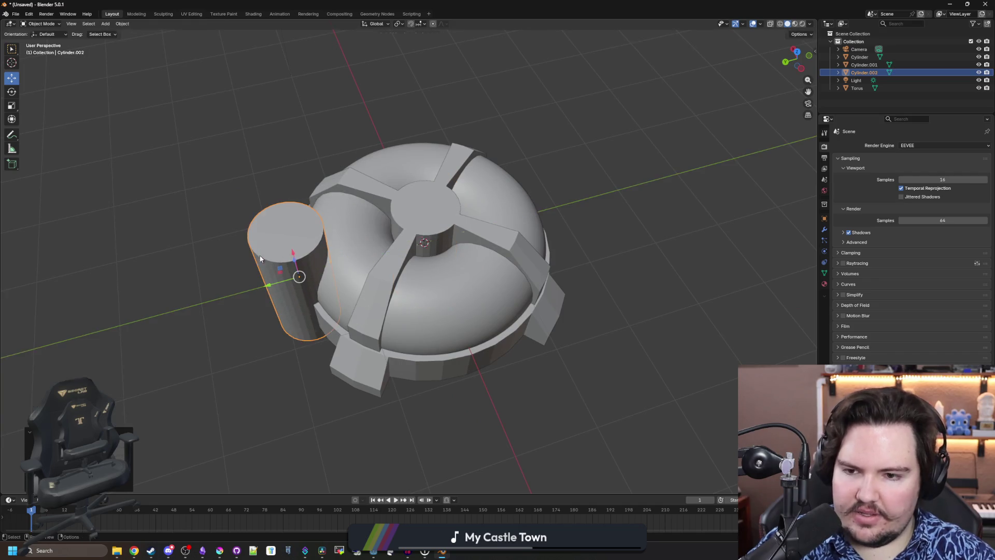
{"action": "key", "text": "KP_0"}
Slide the new cylinder left along the X axis
{"action": "scroll", "coordinate": [346, 196], "scroll_direction": "up", "scroll_amount": 2}
{"action": "scroll", "coordinate": [347, 195], "scroll_direction": "down", "scroll_amount": 1}
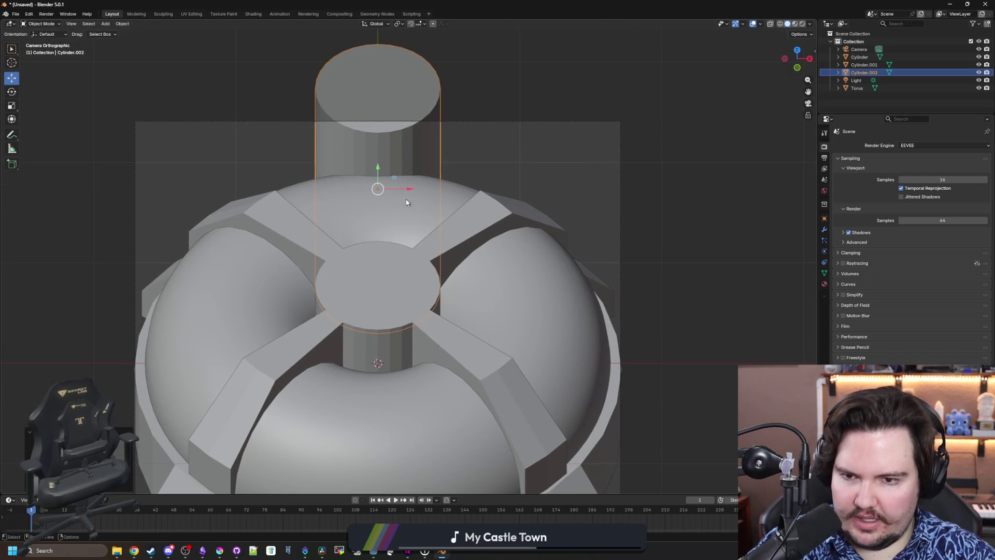
{"action": "key", "text": "g"}
{"action": "key", "text": "x"}
{"action": "left_click", "coordinate": [247, 197]}
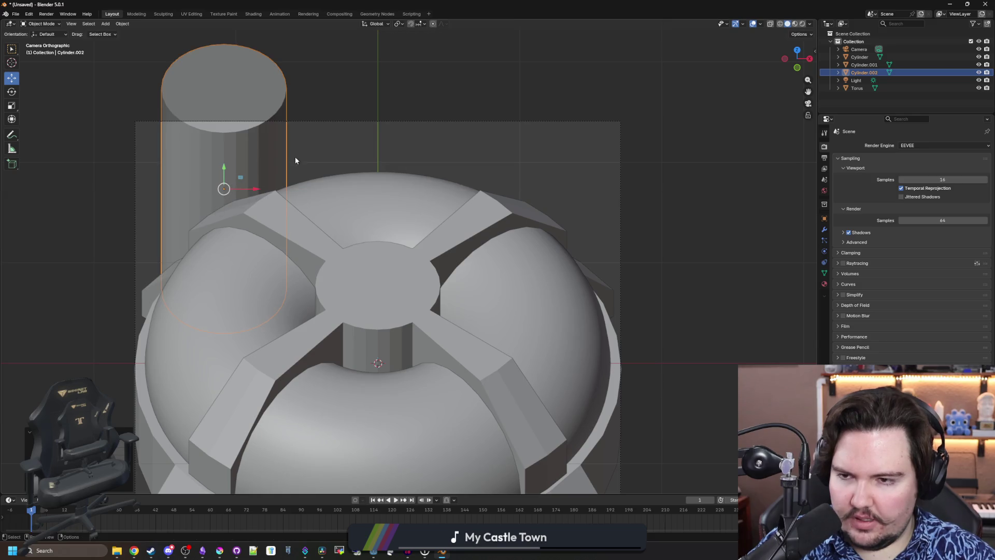
{"action": "scroll", "coordinate": [289, 170], "scroll_direction": "down", "scroll_amount": 1}
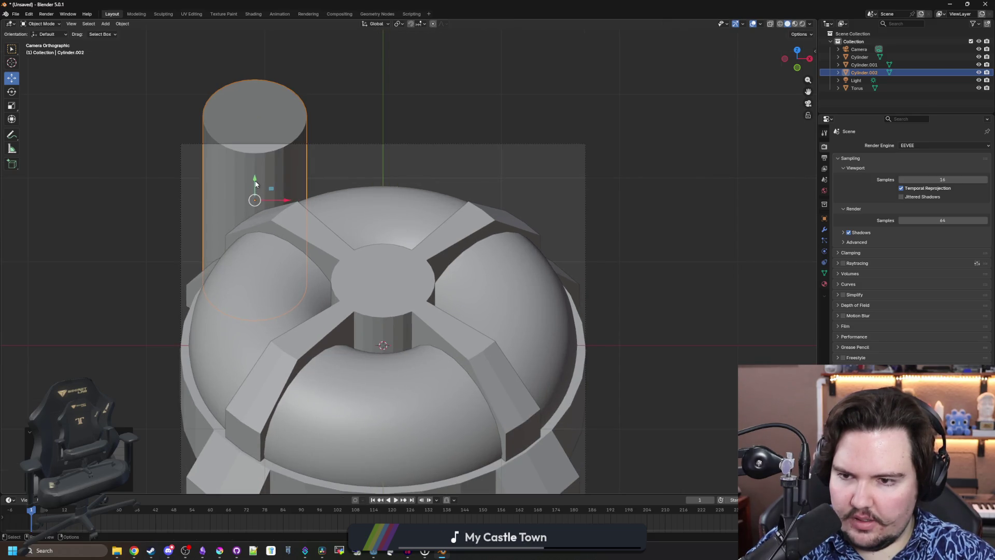
Lower the cylinder along Z so it sinks into the back of the dome
{"action": "key", "text": "g"}
{"action": "key", "text": "z"}
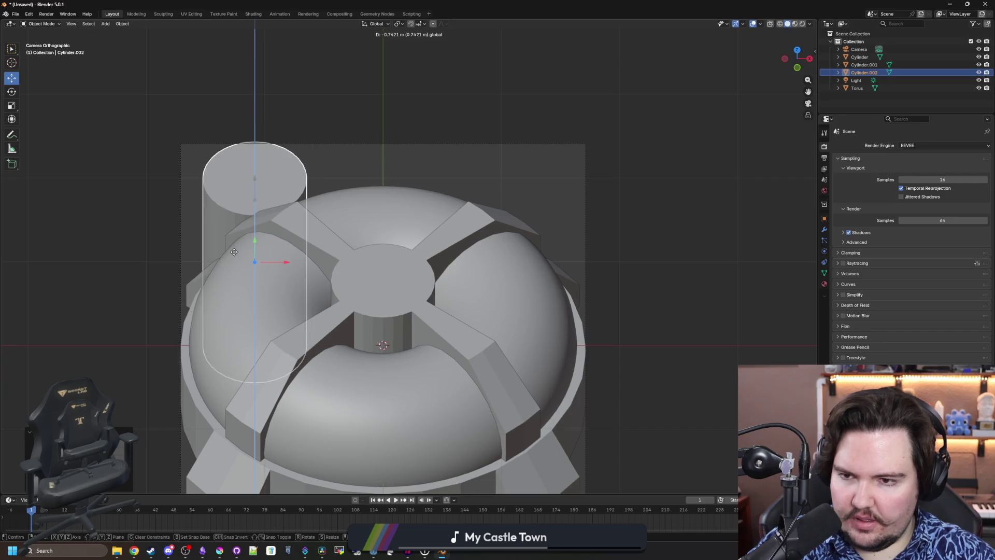
{"action": "left_click", "coordinate": [234, 252]}
{"action": "key", "text": "ctrl+z"}
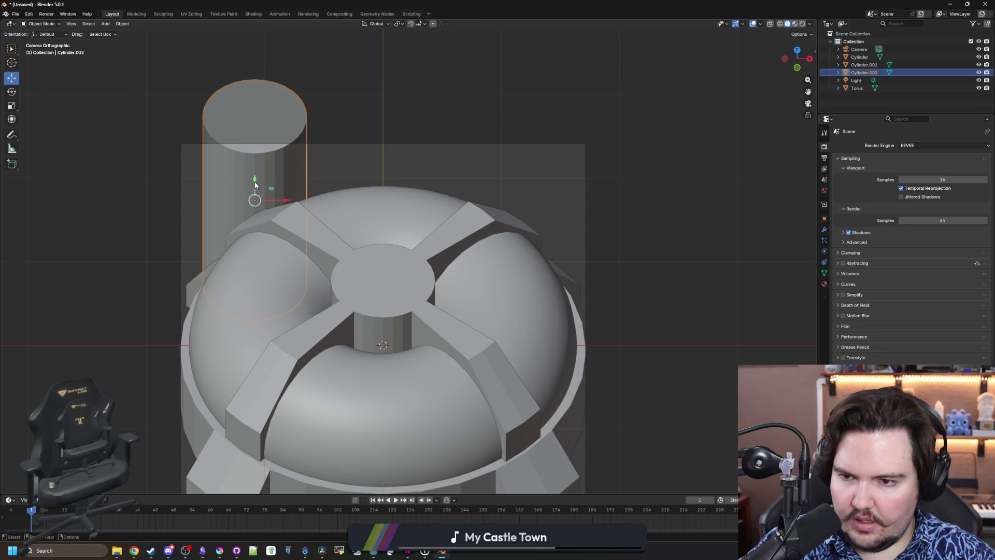
{"action": "left_click_drag", "start_coordinate": [255, 182], "coordinate": [253, 363]}
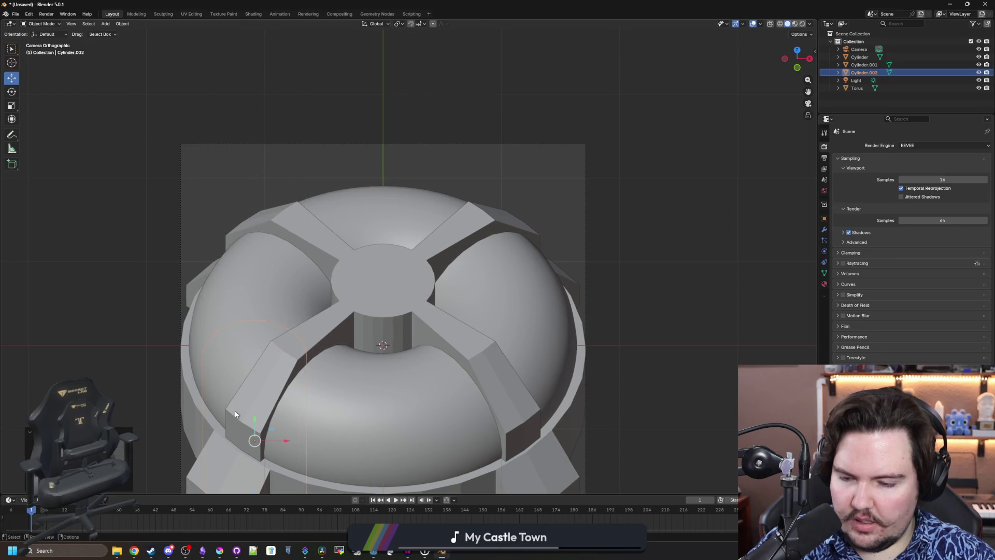
{"action": "key", "text": "ctrl+z"}
{"action": "left_click_drag", "start_coordinate": [302, 273], "coordinate": [330, 266]}
{"action": "key", "text": "KP_0"}
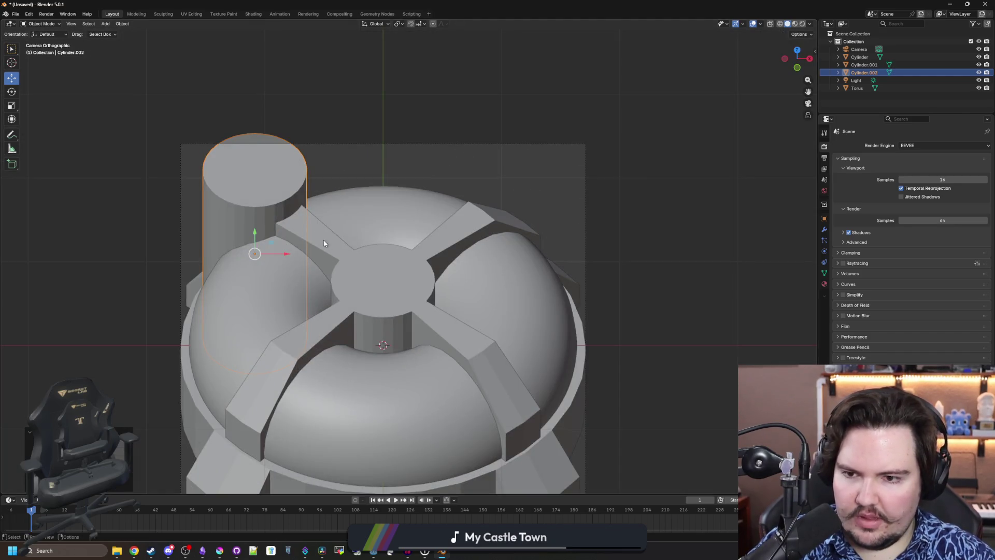
{"action": "scroll", "coordinate": [321, 219], "scroll_direction": "down", "scroll_amount": 2}
Duplicate the first cylinder with Shift+D, moving the copy along X
{"action": "left_click", "coordinate": [612, 237]}
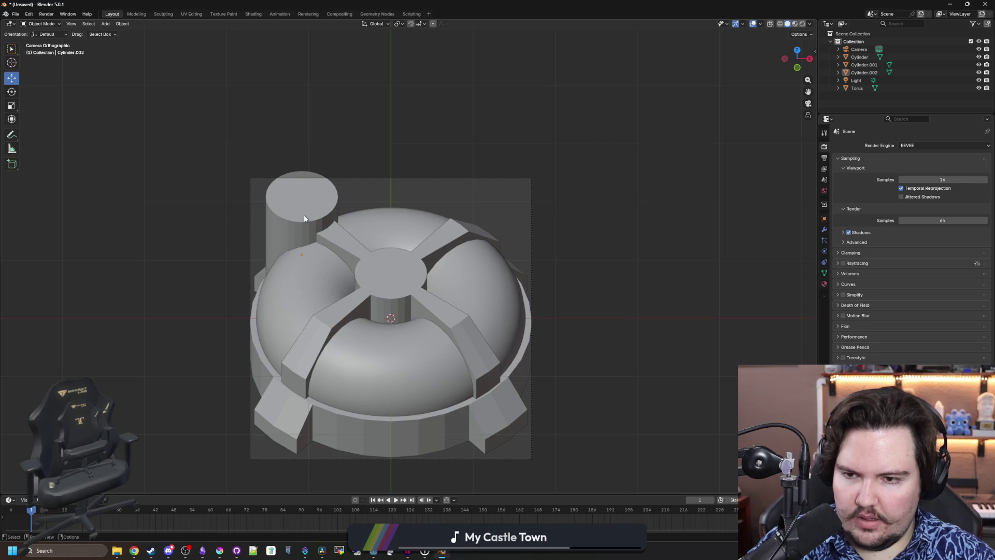
{"action": "left_click", "coordinate": [301, 217]}
{"action": "scroll", "coordinate": [300, 217], "scroll_direction": "up", "scroll_amount": 2}
{"action": "key", "text": "shift+d"}
{"action": "key", "text": "x"}
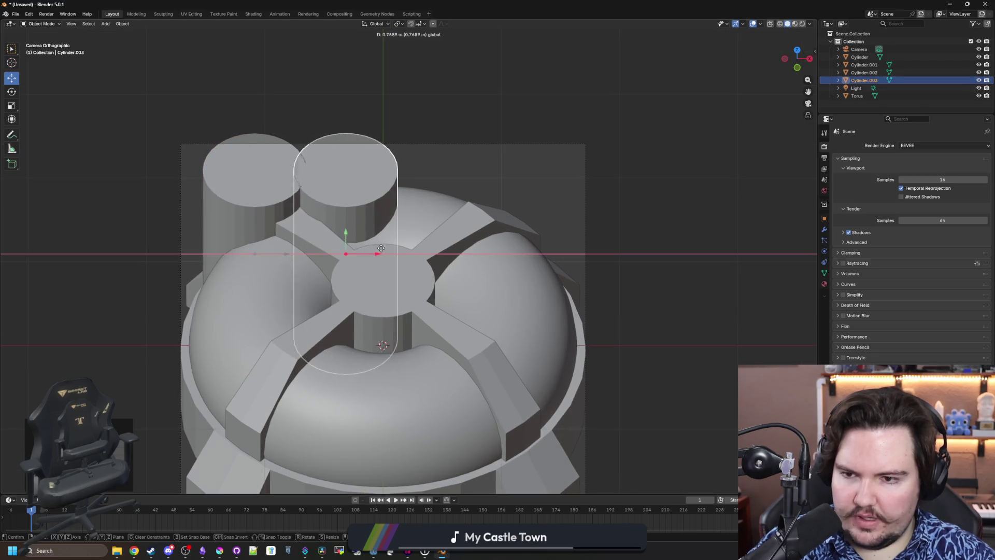
{"action": "left_click", "coordinate": [368, 252]}
{"action": "left_click_drag", "start_coordinate": [368, 252], "coordinate": [386, 256]}
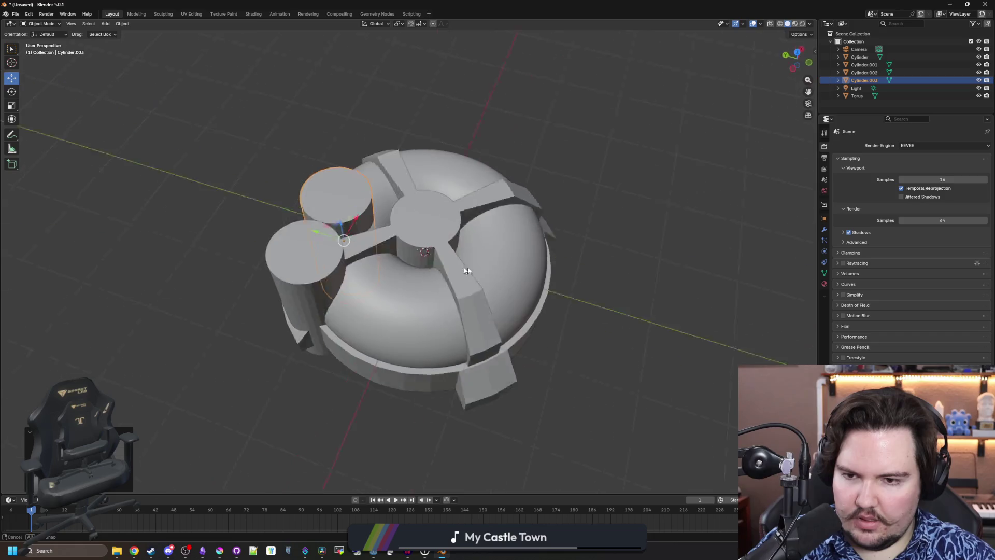
Position the duplicate along Y and X so it stands beside the first cylinder
{"action": "key", "text": "g"}
{"action": "key", "text": "y"}
{"action": "left_click", "coordinate": [273, 273]}
{"action": "mouse_move", "coordinate": [273, 273]}
{"action": "left_mouse_down"}
{"action": "mouse_move", "coordinate": [387, 329]}
{"action": "mouse_move", "coordinate": [360, 365]}
{"action": "mouse_move", "coordinate": [334, 188]}
{"action": "left_mouse_up"}
{"action": "key", "text": "g"}
{"action": "key", "text": "x"}
{"action": "left_click", "coordinate": [355, 367]}
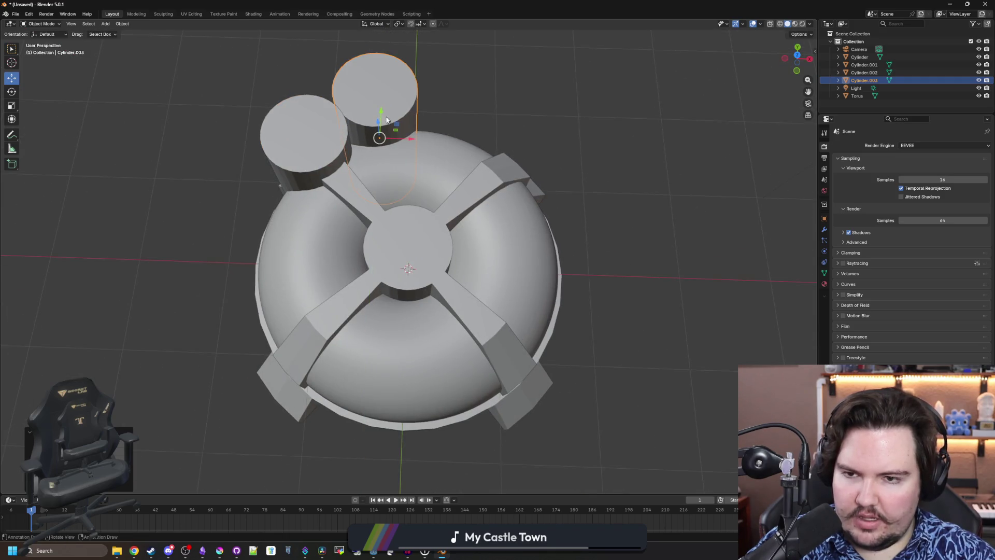
{"action": "key", "text": "KP_0"}
{"action": "scroll", "coordinate": [472, 123], "scroll_direction": "down", "scroll_amount": 6}
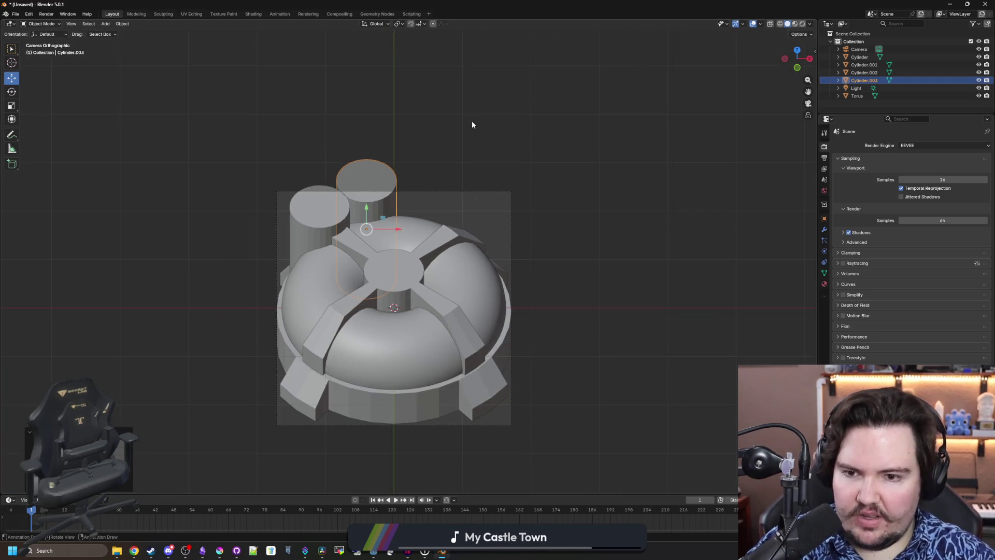
Clear the selection and bring up the Output properties showing 96 × 96 px resolution
{"action": "left_click", "coordinate": [471, 123]}
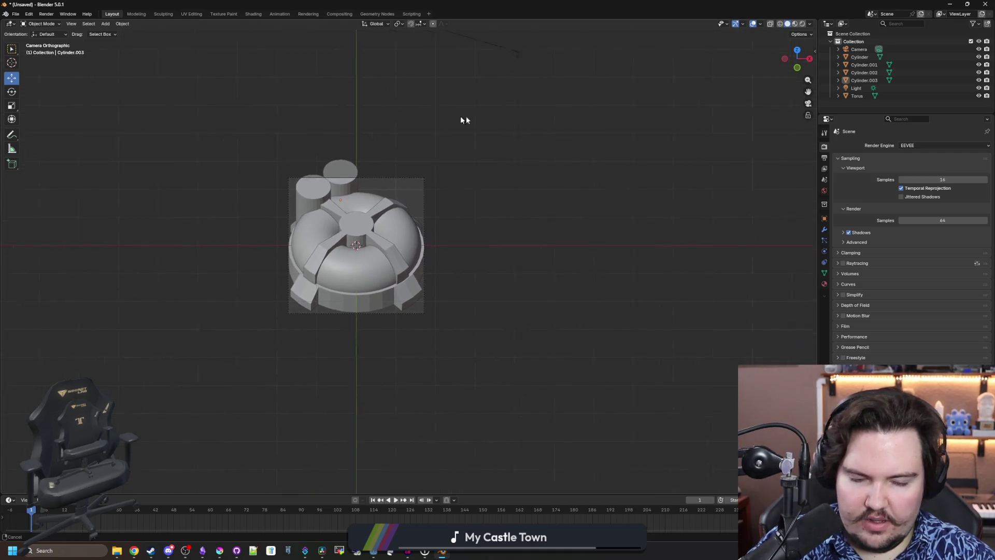
{"action": "scroll", "coordinate": [438, 237], "scroll_direction": "up", "scroll_amount": 3}
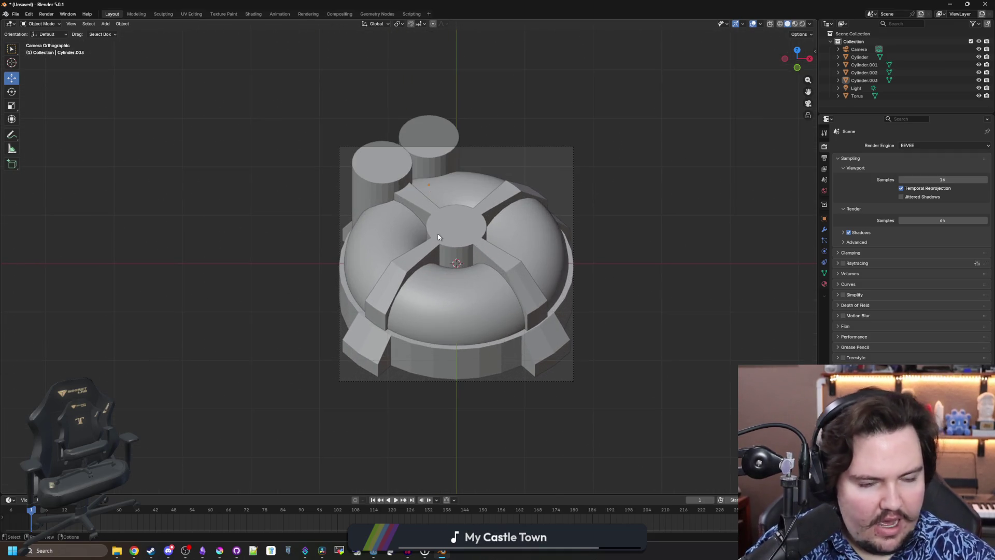
{"action": "scroll", "coordinate": [437, 237], "scroll_direction": "up", "scroll_amount": 3}
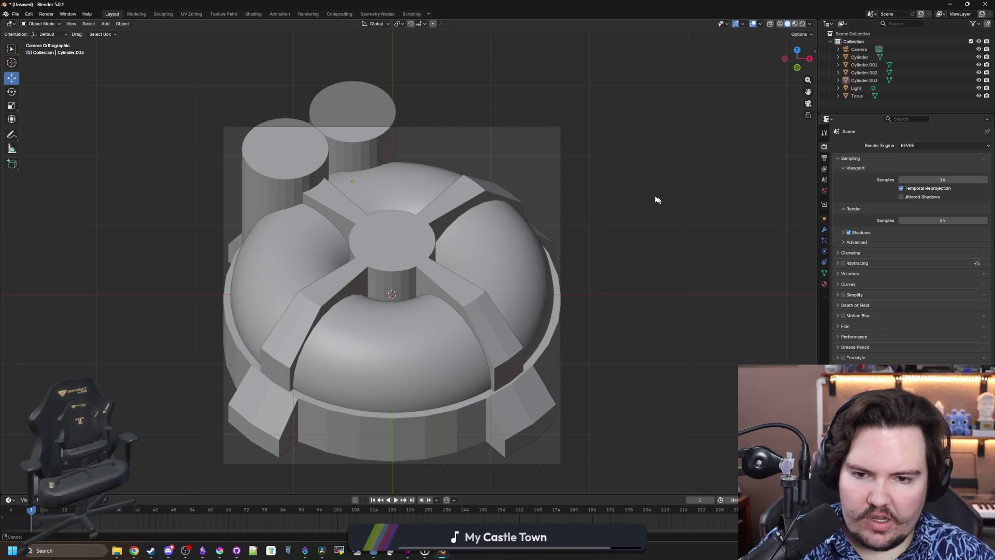
{"action": "scroll", "coordinate": [655, 200], "scroll_direction": "right", "scroll_amount": 2}
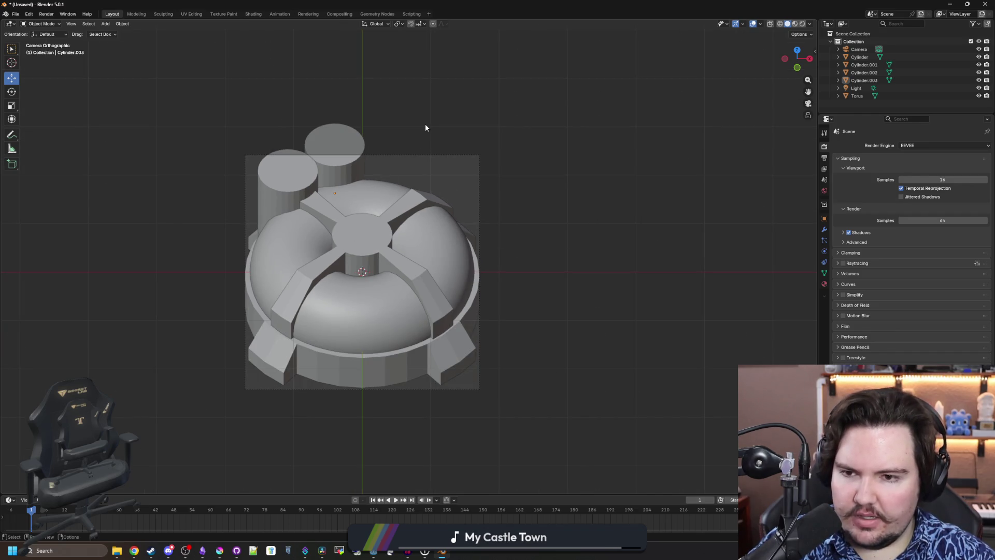
{"action": "left_click", "coordinate": [824, 157]}
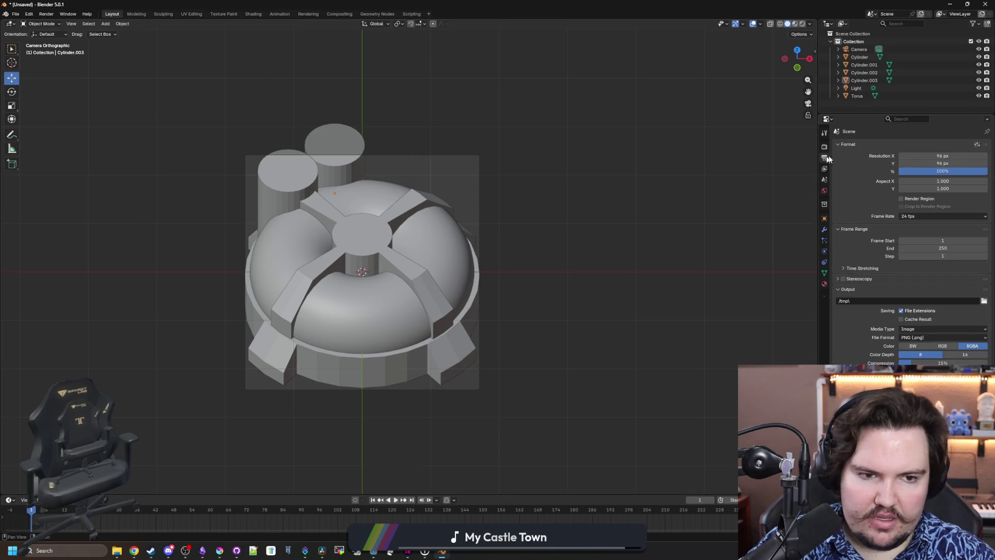
Set the output Resolution Y to 128 px, giving a 96×128 frame
{"action": "left_click", "coordinate": [938, 163]}
{"action": "type", "text": "128"}
{"action": "key", "text": "Return"}
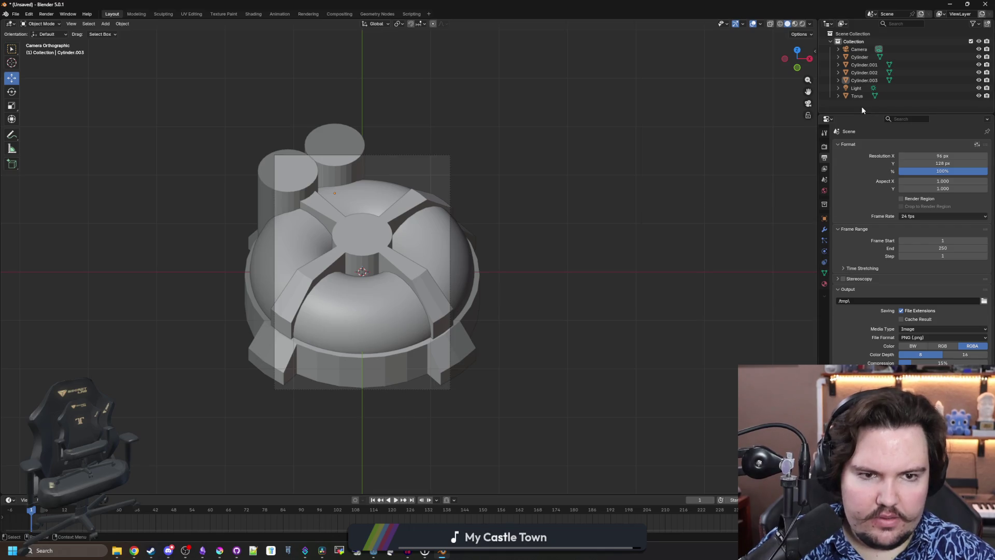
Select the camera, enlarge its orthographic scale and shift its Y location to frame the whole dome
{"action": "left_click", "coordinate": [858, 50]}
{"action": "scroll", "coordinate": [625, 243], "scroll_direction": "up", "scroll_amount": 2}
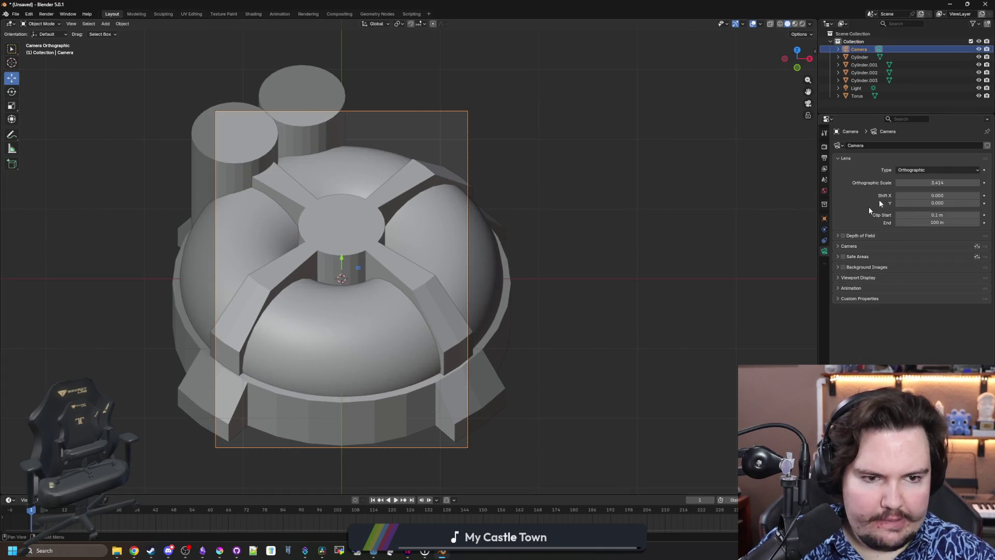
{"action": "mouse_move", "coordinate": [912, 183]}
{"action": "left_mouse_down"}
{"action": "mouse_move", "coordinate": [959, 183]}
{"action": "mouse_move", "coordinate": [942, 183]}
{"action": "left_mouse_up"}
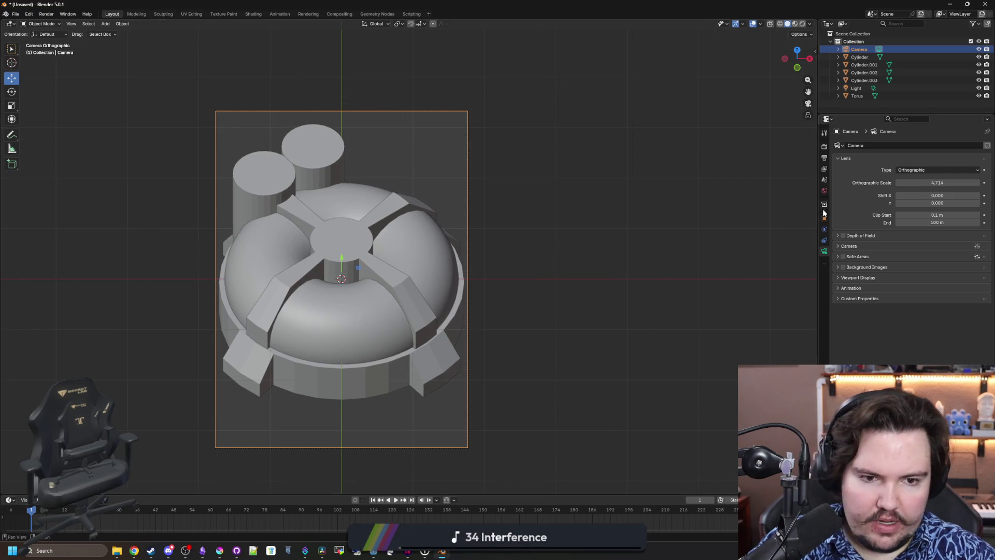
{"action": "left_click", "coordinate": [824, 218]}
{"action": "left_click_drag", "start_coordinate": [933, 177], "coordinate": [964, 177]}
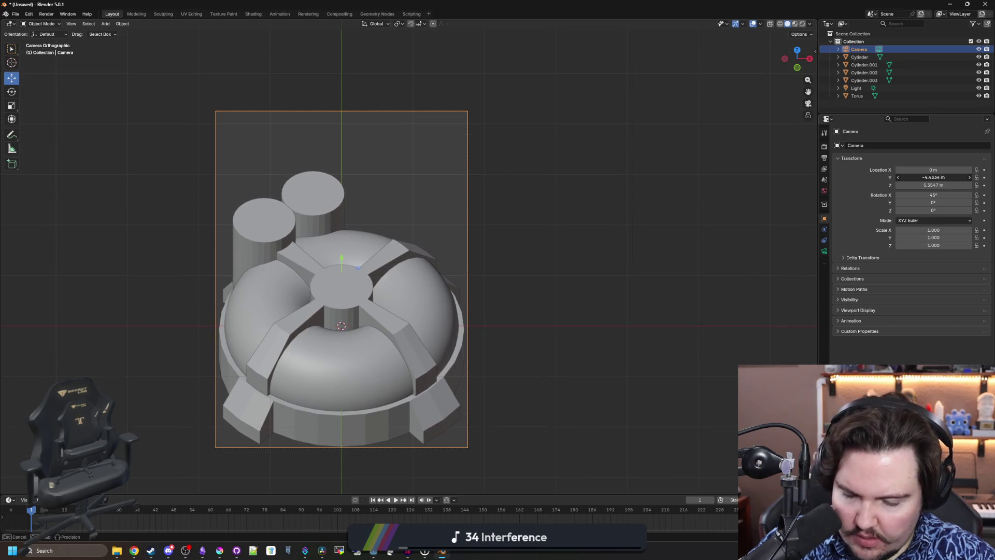
Turn on Transparent in the EEVEE render Film settings
{"action": "left_click", "coordinate": [47, 14]}
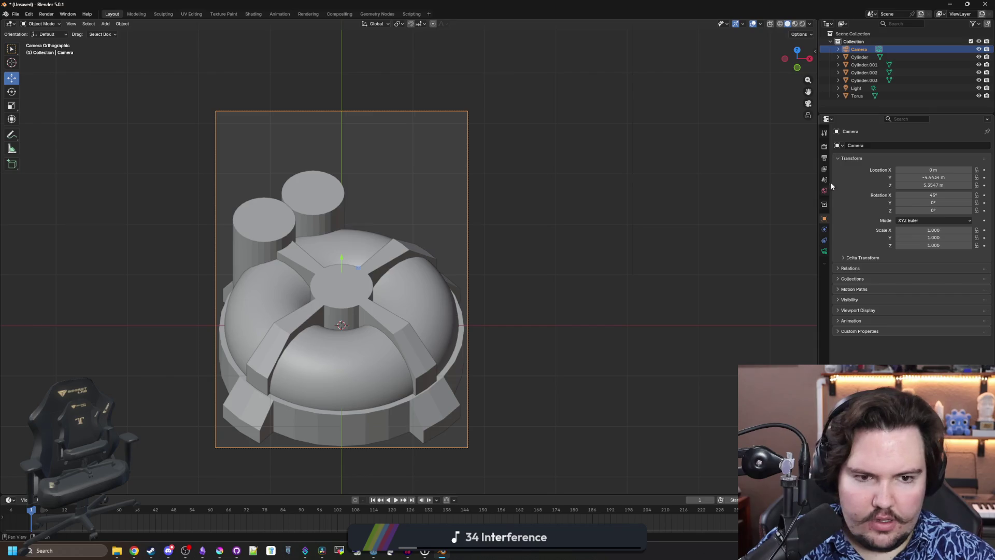
{"action": "left_click", "coordinate": [824, 158]}
{"action": "left_click", "coordinate": [825, 148]}
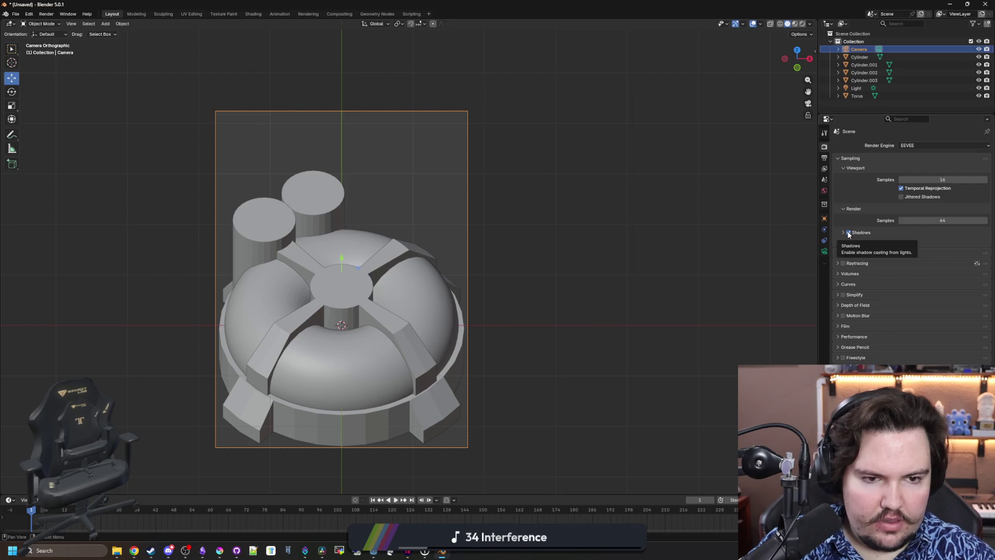
{"action": "left_click", "coordinate": [839, 327]}
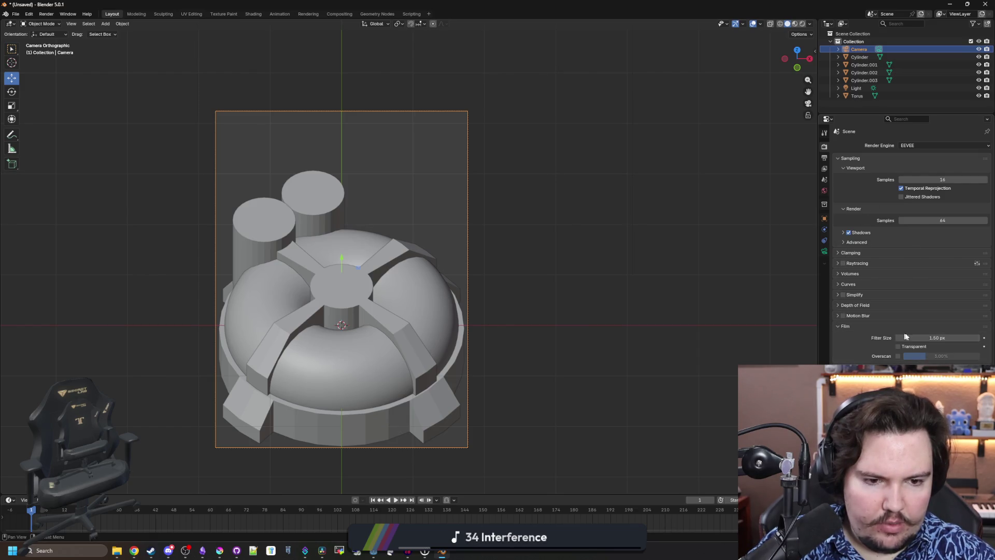
{"action": "left_click", "coordinate": [45, 14]}
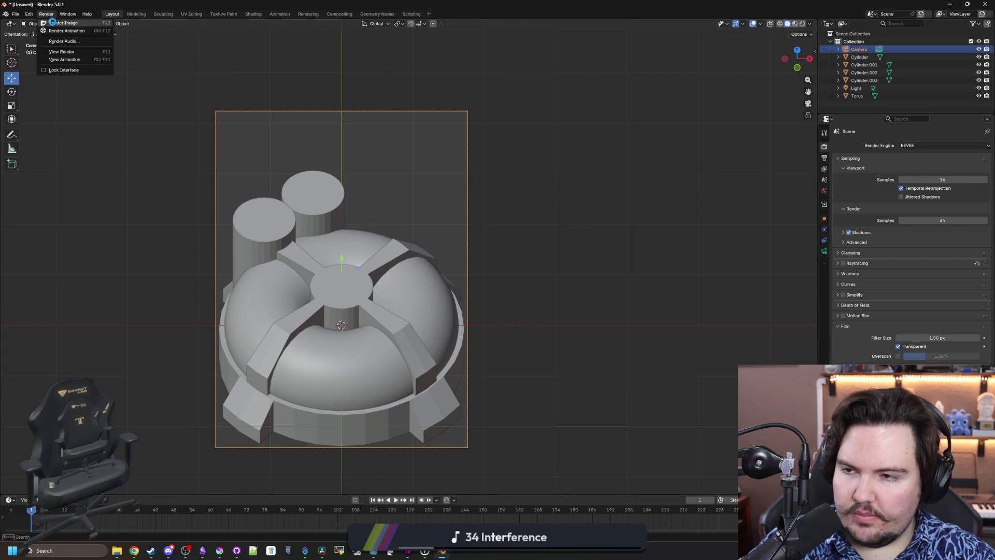
Render the finned dome from the camera, copy the image, and close the render window
{"action": "left_click", "coordinate": [61, 23]}
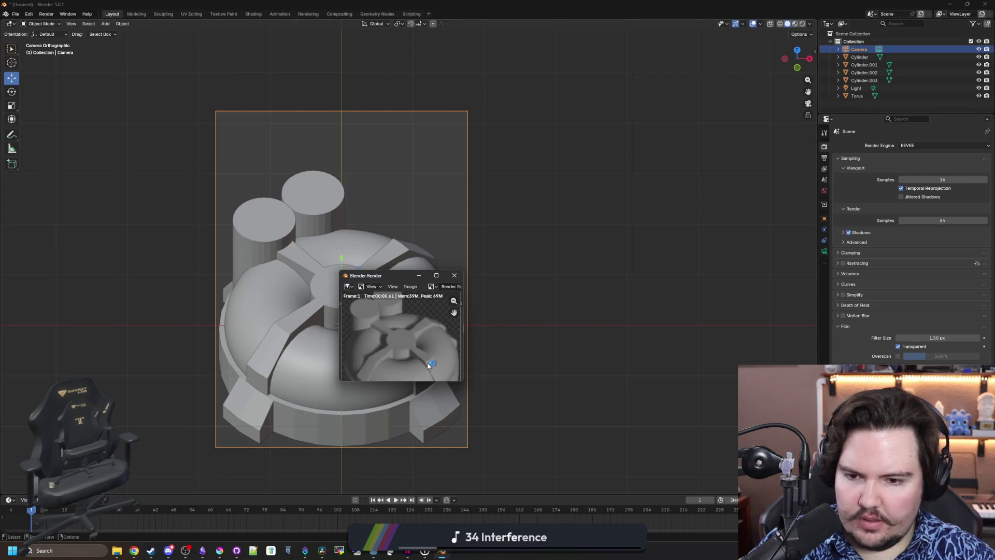
{"action": "left_click", "coordinate": [408, 286]}
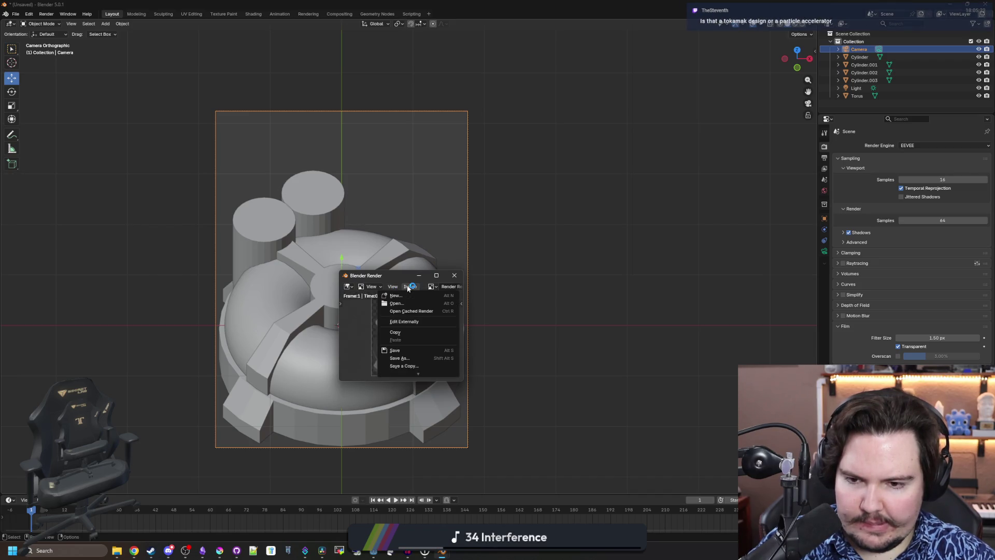
{"action": "left_click", "coordinate": [397, 331]}
{"action": "left_click", "coordinate": [454, 275]}
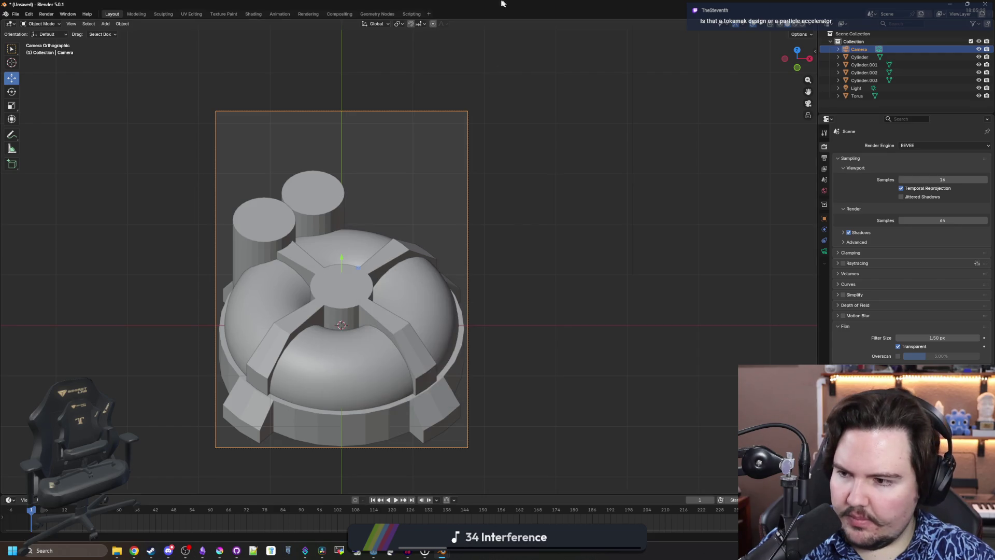
{"action": "key", "text": "super+Down"}
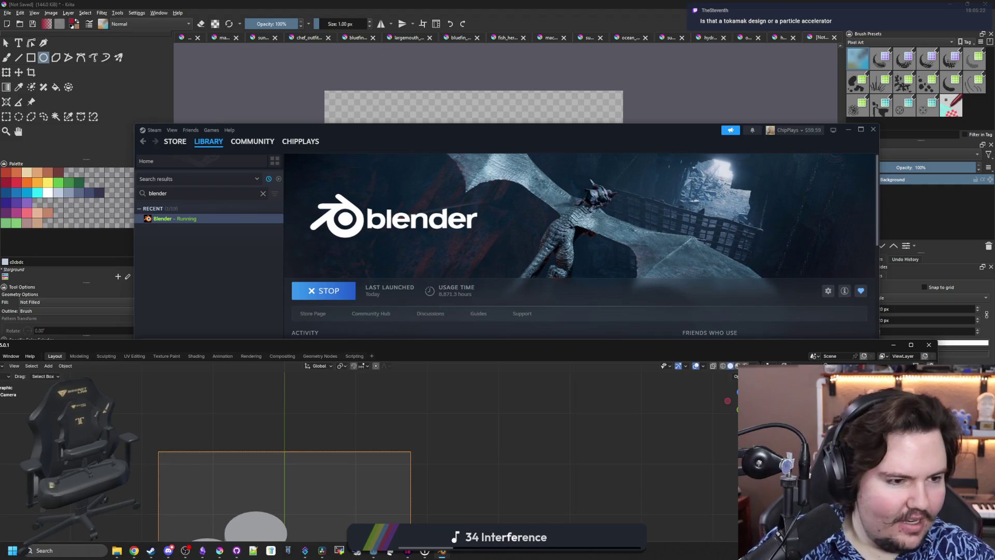
Switch to the browser and look over the Tokamak article and fusion reactor image results
{"action": "key", "text": "alt+Tab"}
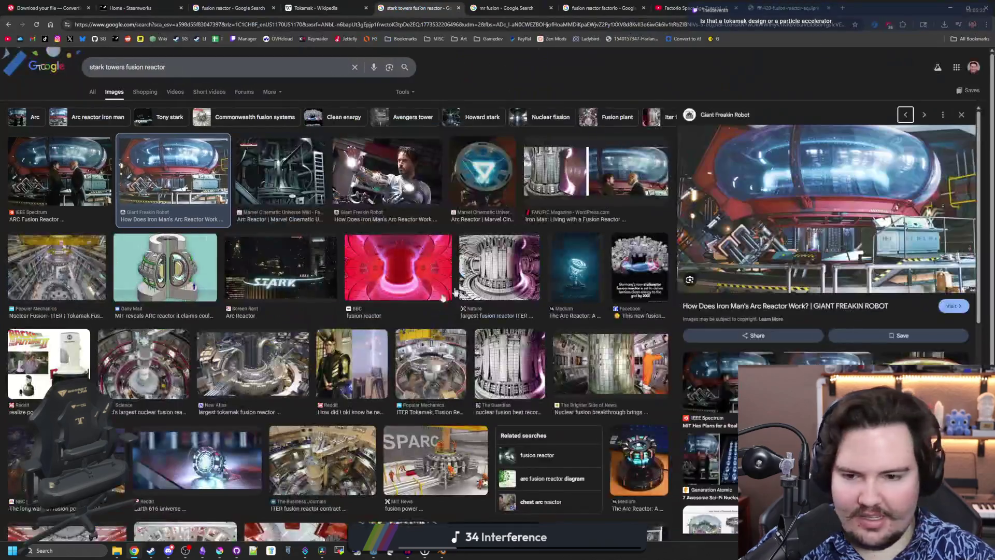
{"action": "scroll", "coordinate": [246, 258], "scroll_direction": "down", "scroll_amount": 4}
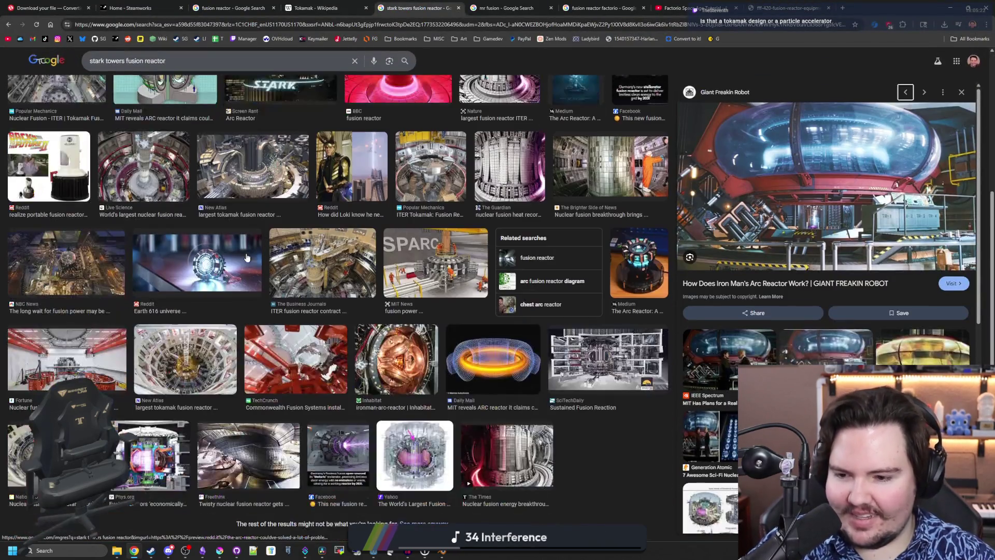
{"action": "scroll", "coordinate": [438, 366], "scroll_direction": "up", "scroll_amount": 4}
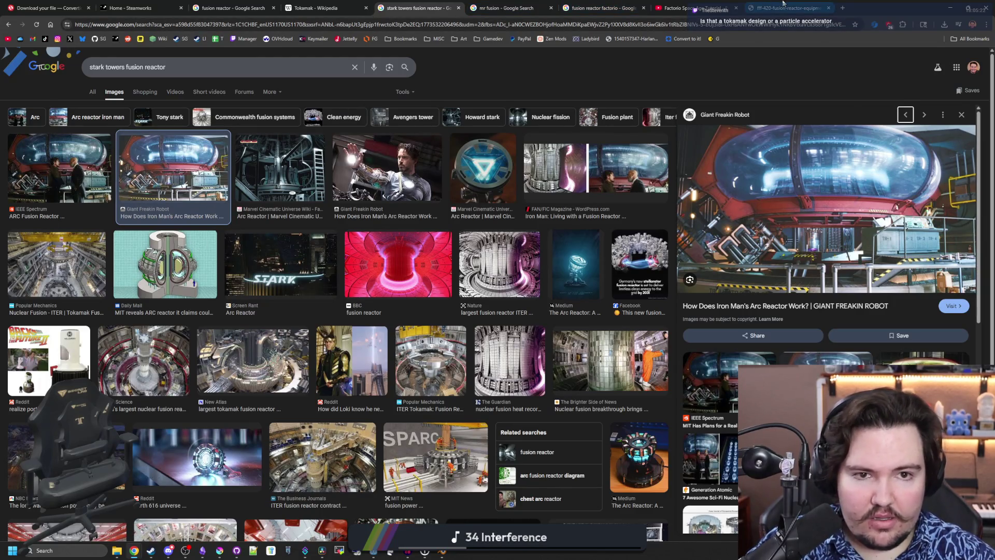
{"action": "left_click", "coordinate": [312, 6]}
{"action": "left_click", "coordinate": [234, 8]}
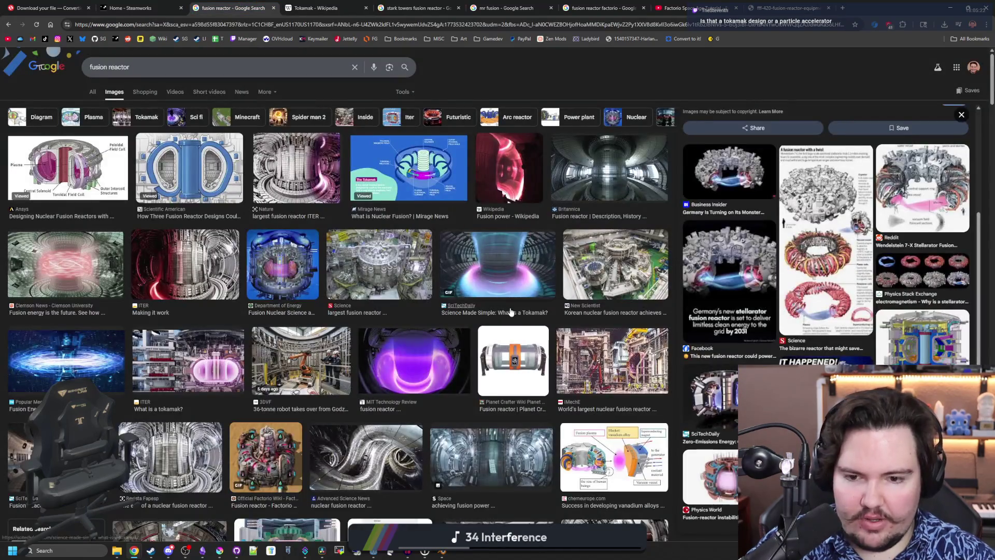
{"action": "scroll", "coordinate": [396, 326], "scroll_direction": "down", "scroll_amount": 15}
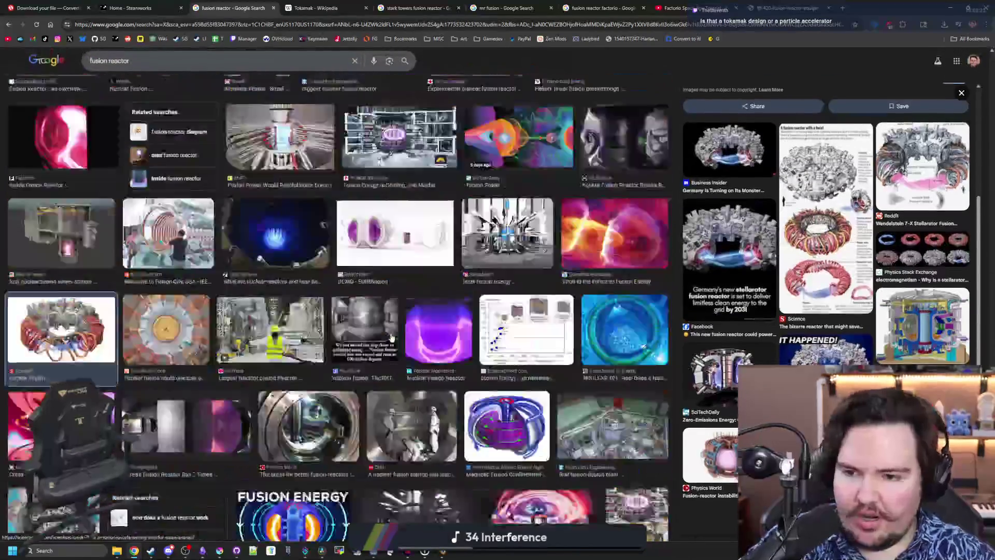
{"action": "scroll", "coordinate": [391, 338], "scroll_direction": "up", "scroll_amount": 15}
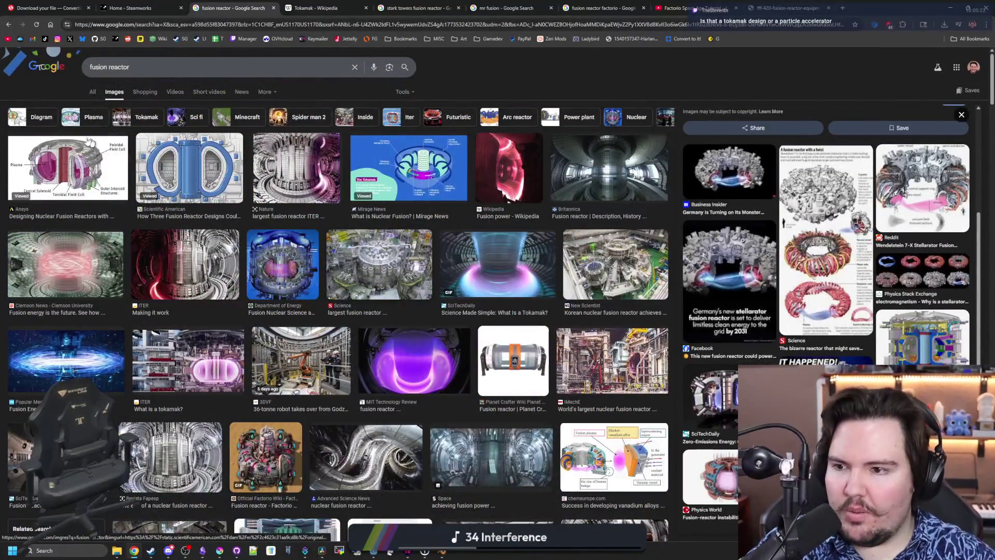
Preview the Ansys reactor diagram and the Mirage News tokamak image, returning to the Ansys preview
{"action": "left_click", "coordinate": [81, 158]}
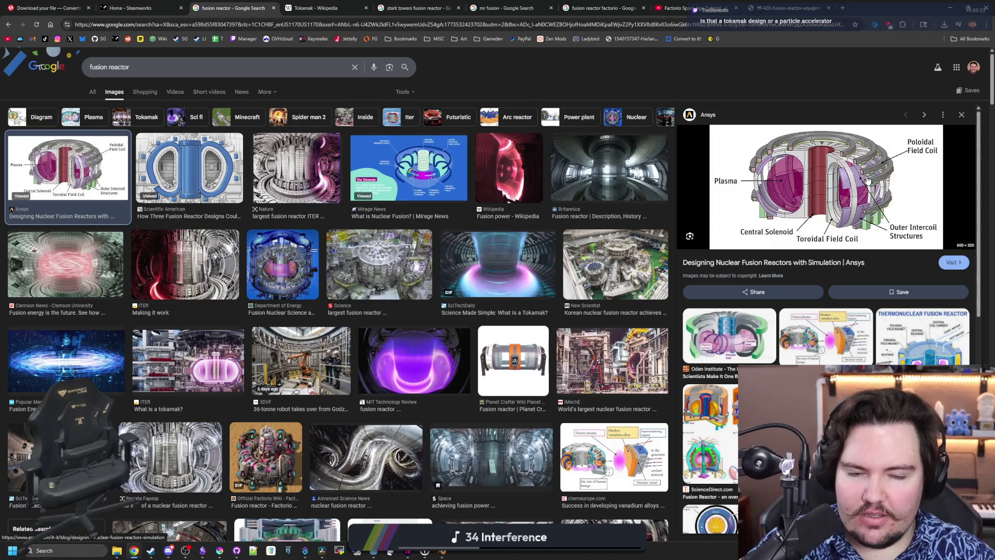
{"action": "left_click", "coordinate": [384, 172]}
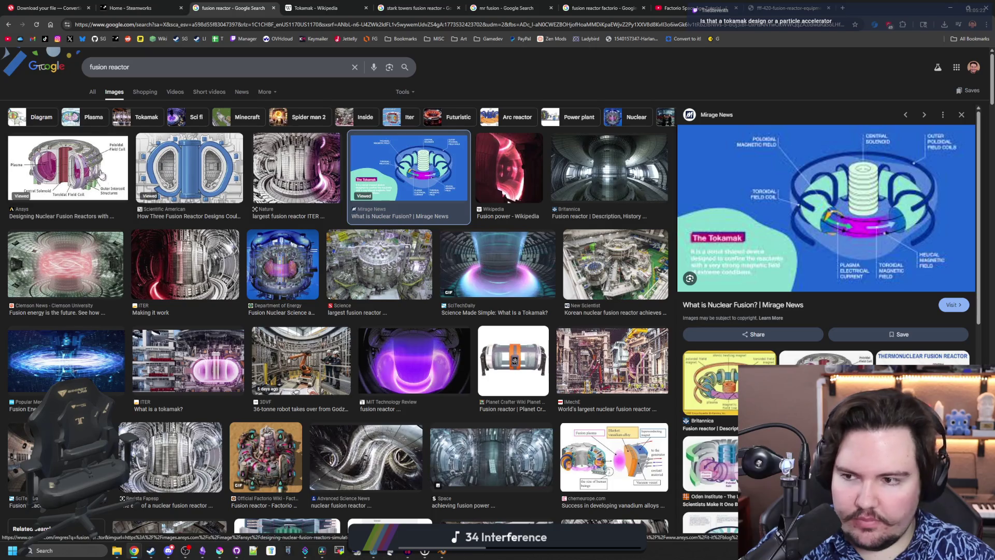
{"action": "key", "text": "alt+Left"}
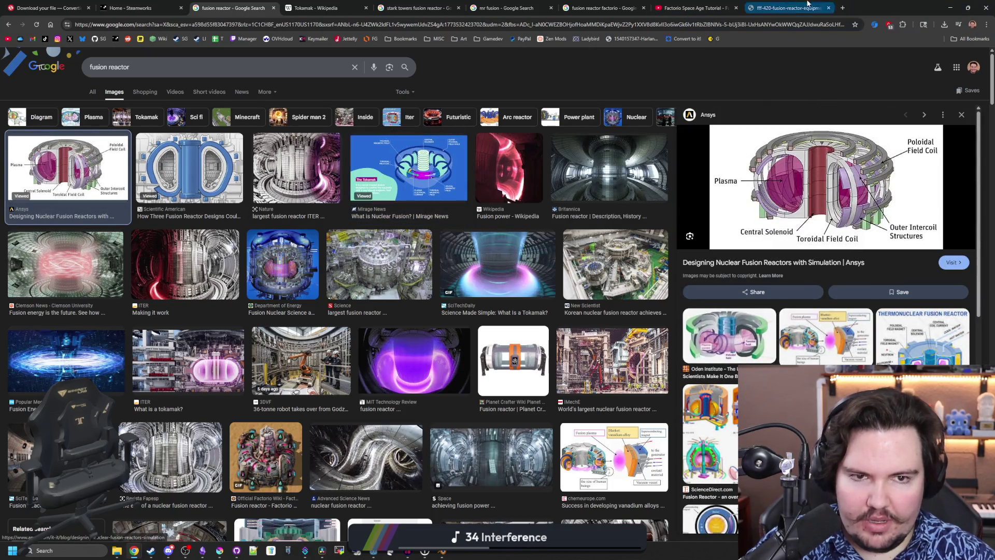
{"action": "left_click", "coordinate": [842, 8]}
Search images for 'particle accelerator' and preview the Wikipedia, Britannica, Columbia and CSMonitor results
{"action": "type", "text": "particle accelerator"}
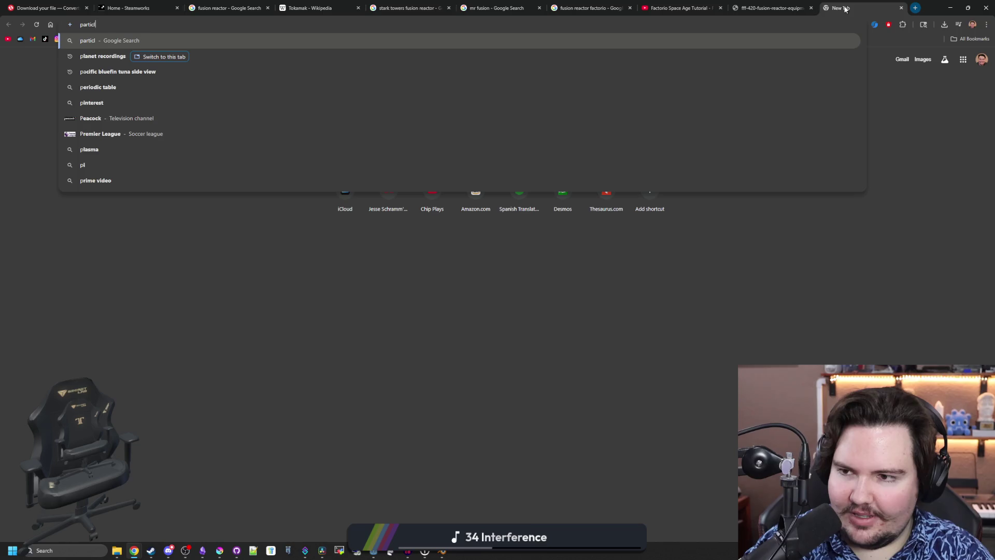
{"action": "key", "text": "Return"}
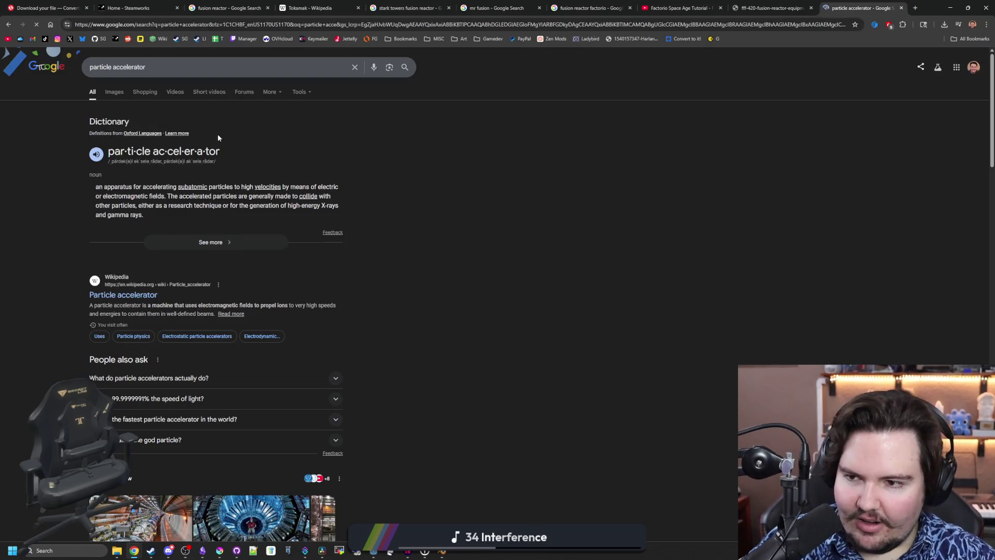
{"action": "left_click", "coordinate": [118, 97]}
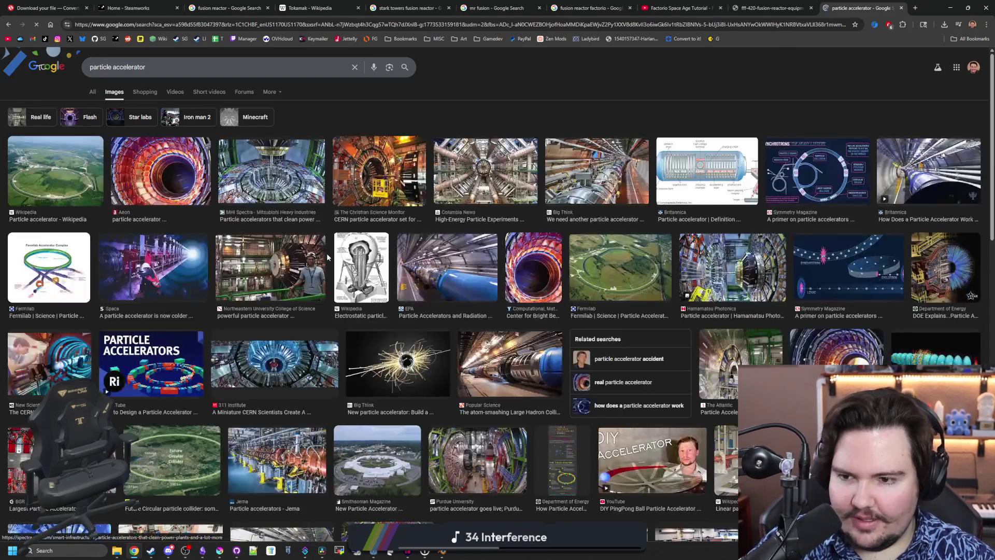
{"action": "left_click", "coordinate": [97, 173]}
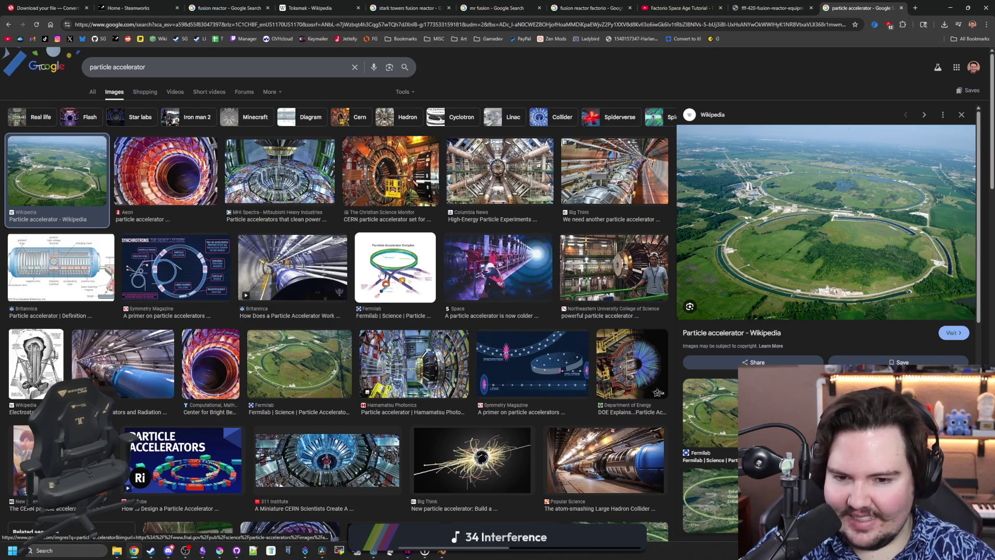
{"action": "left_click", "coordinate": [295, 282]}
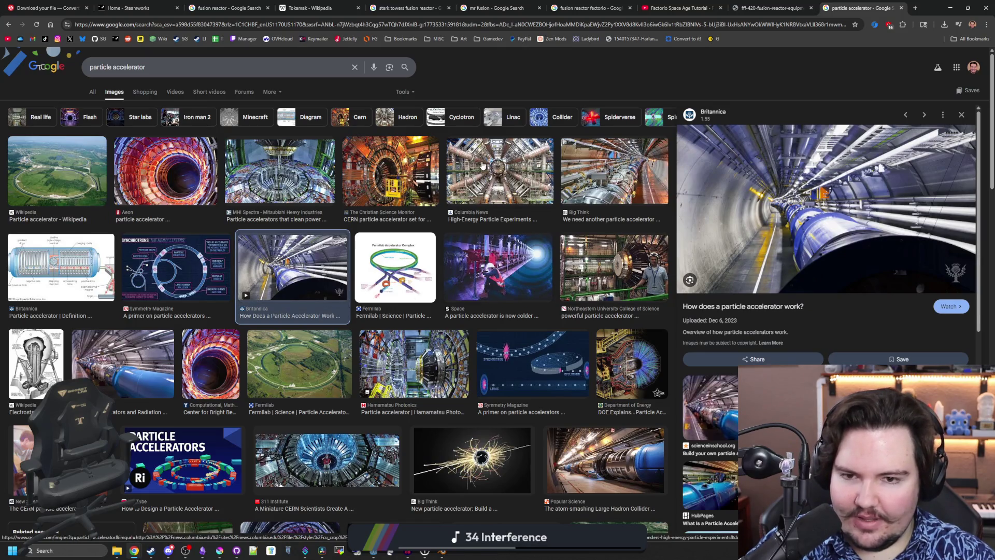
{"action": "left_click", "coordinate": [497, 174]}
{"action": "left_click", "coordinate": [399, 168]}
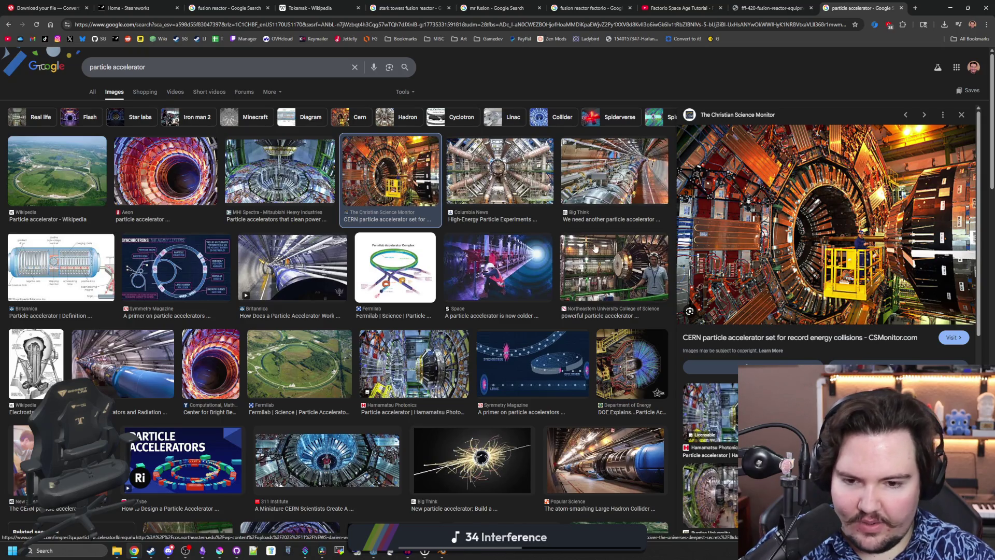
Preview the Vox Future Circular Collider map and scroll through more accelerator results
{"action": "scroll", "coordinate": [595, 248], "scroll_direction": "down", "scroll_amount": 3}
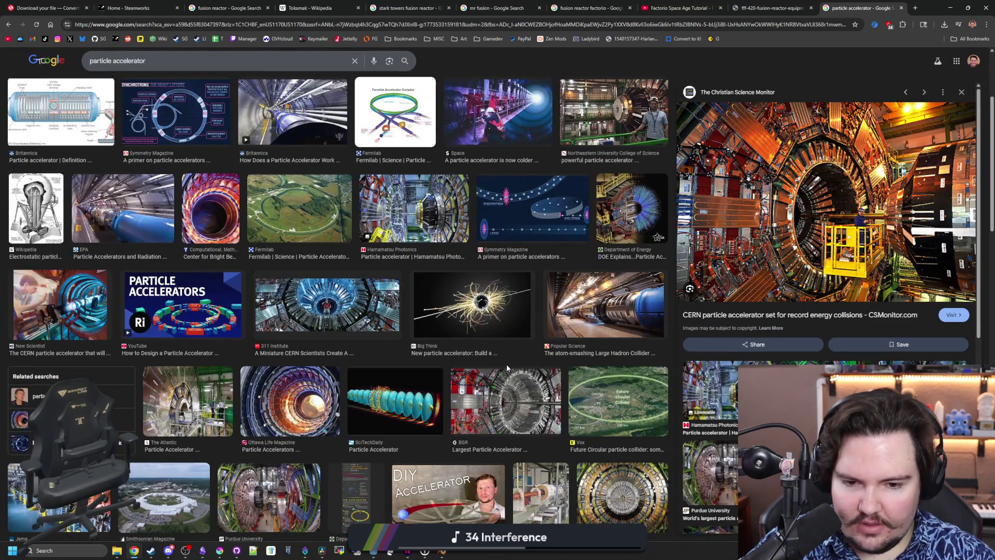
{"action": "scroll", "coordinate": [505, 364], "scroll_direction": "down", "scroll_amount": 1}
{"action": "left_click", "coordinate": [616, 350]}
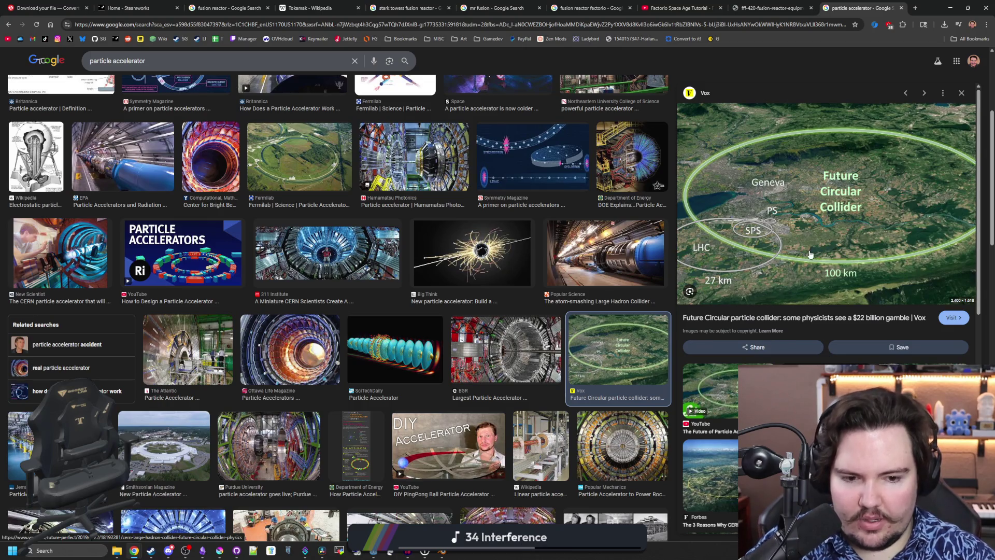
{"action": "scroll", "coordinate": [417, 253], "scroll_direction": "down", "scroll_amount": 4}
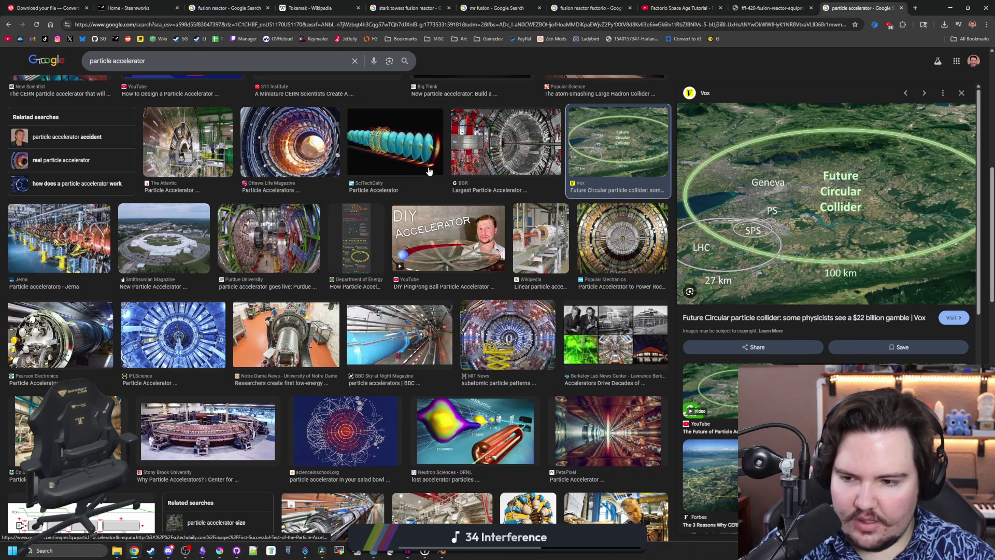
{"action": "scroll", "coordinate": [450, 389], "scroll_direction": "down", "scroll_amount": 5}
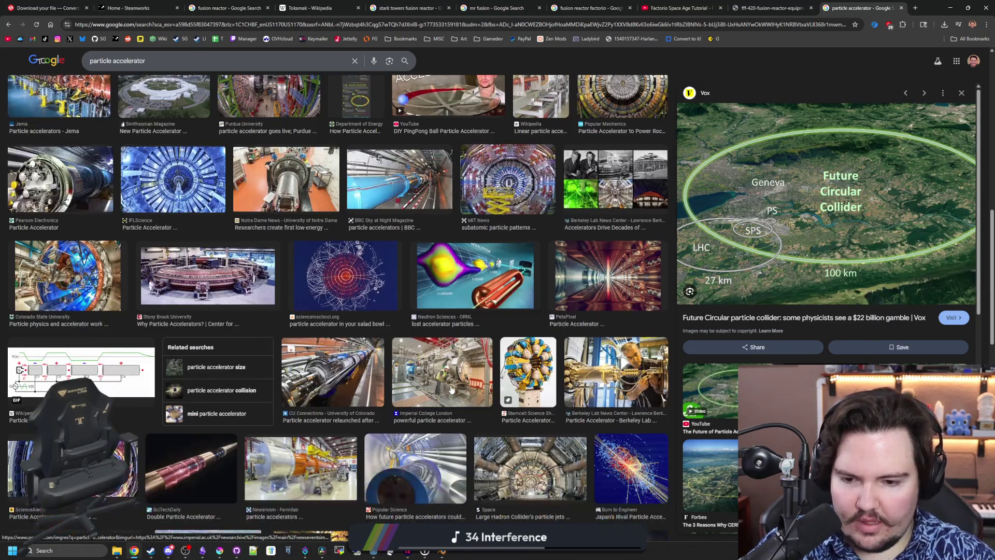
{"action": "scroll", "coordinate": [451, 388], "scroll_direction": "down", "scroll_amount": 1}
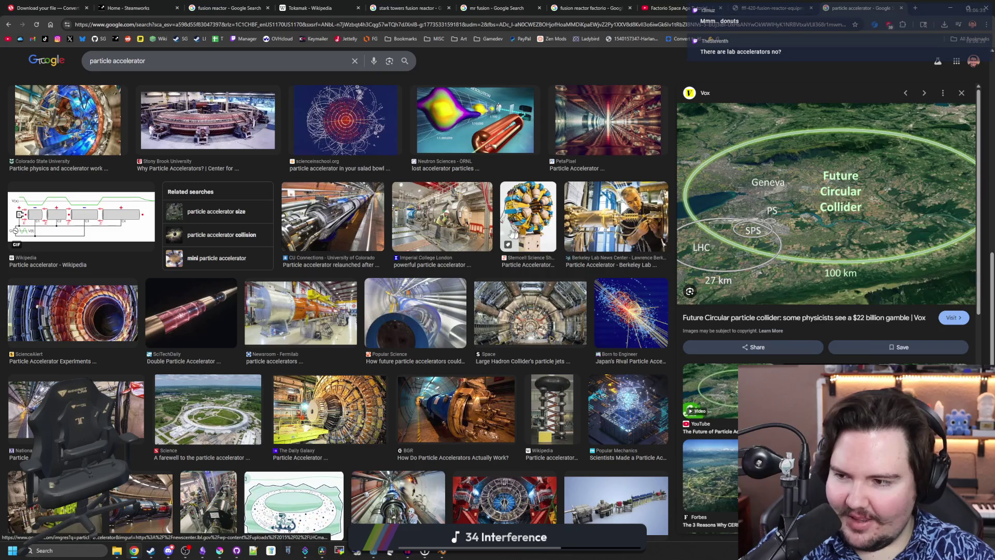
{"action": "scroll", "coordinate": [503, 234], "scroll_direction": "down", "scroll_amount": 3}
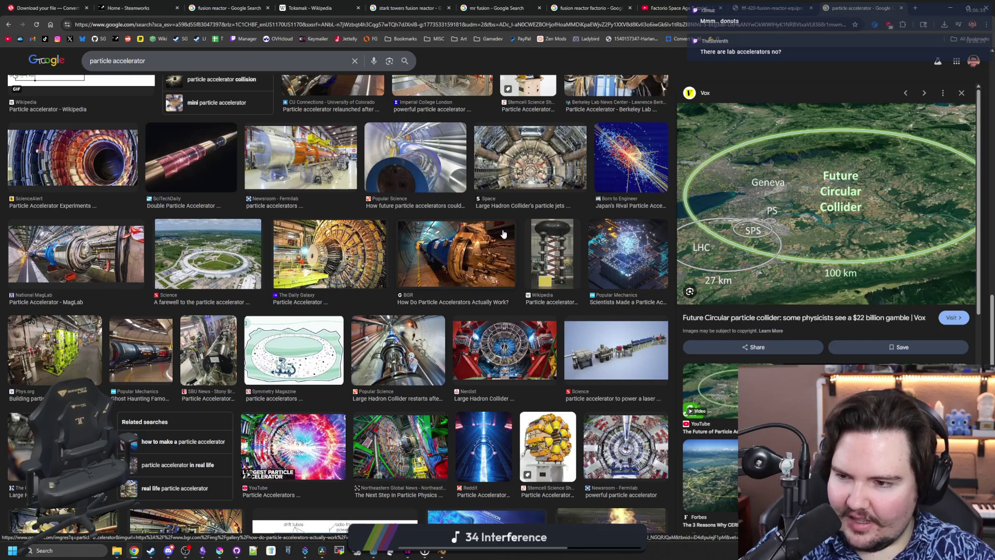
{"action": "scroll", "coordinate": [503, 234], "scroll_direction": "down", "scroll_amount": 5}
{"action": "scroll", "coordinate": [319, 105], "scroll_direction": "up", "scroll_amount": 10}
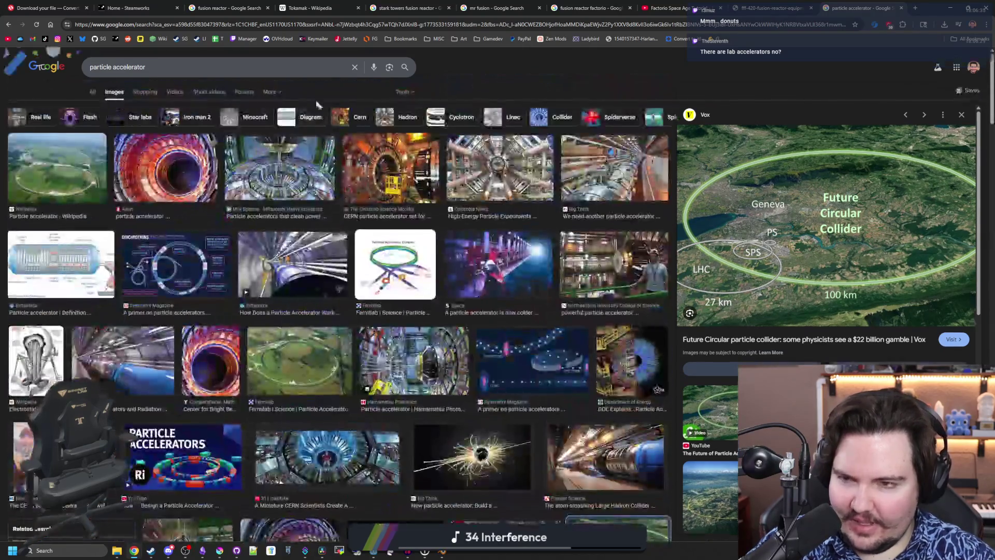
{"action": "left_click", "coordinate": [91, 67]}
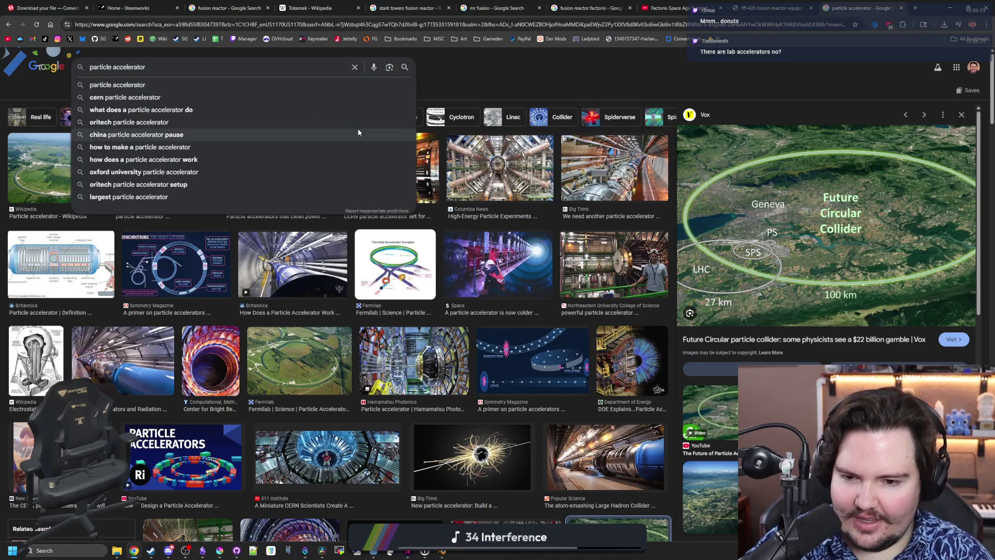
Refine the search to 'small particle accelerator' and preview the homemade rotating cyclotron video
{"action": "type", "text": "small"}
{"action": "key", "text": "Return"}
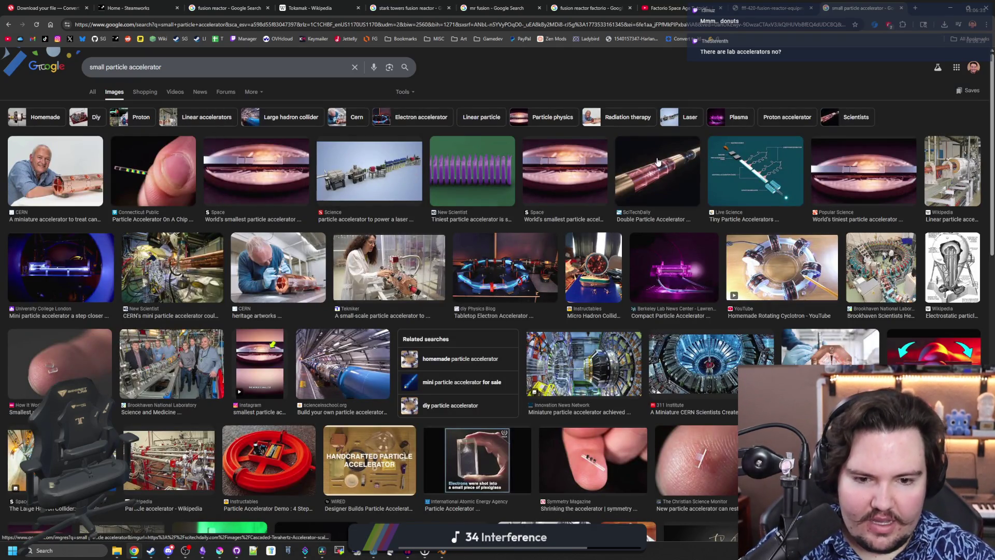
{"action": "left_click", "coordinate": [784, 268]}
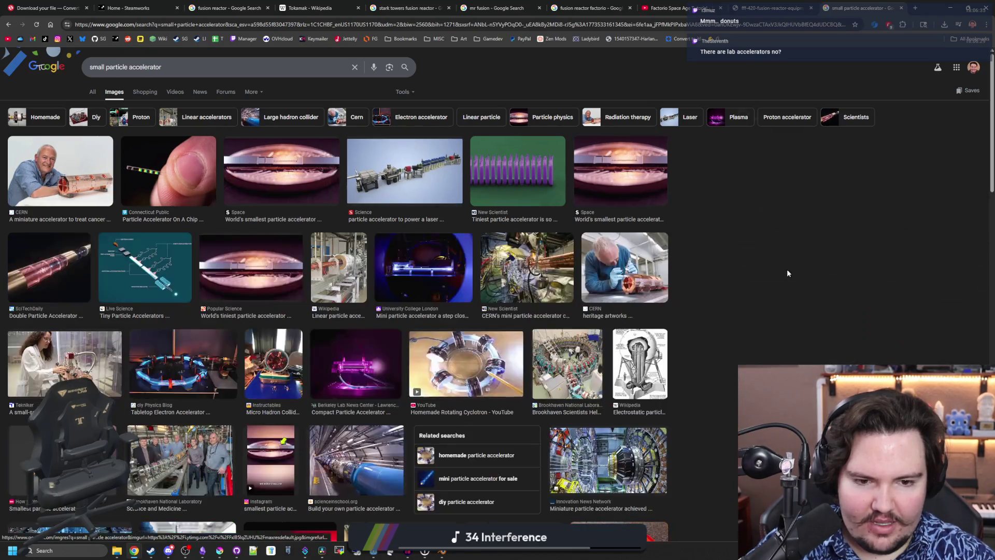
{"action": "left_click", "coordinate": [961, 114]}
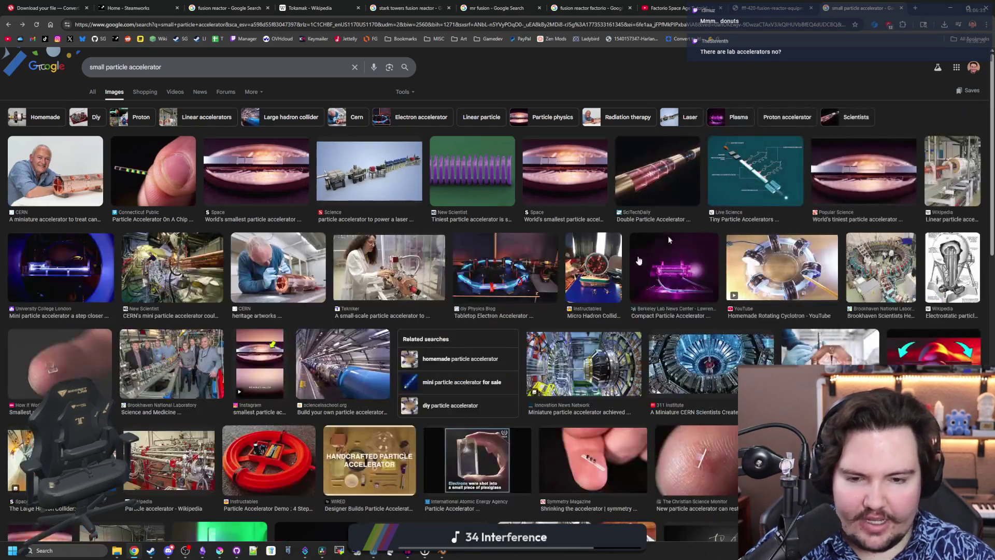
Preview the tabletop particle accelerator photo and the Britannica accelerator tunnel image
{"action": "scroll", "coordinate": [469, 260], "scroll_direction": "down", "scroll_amount": 5}
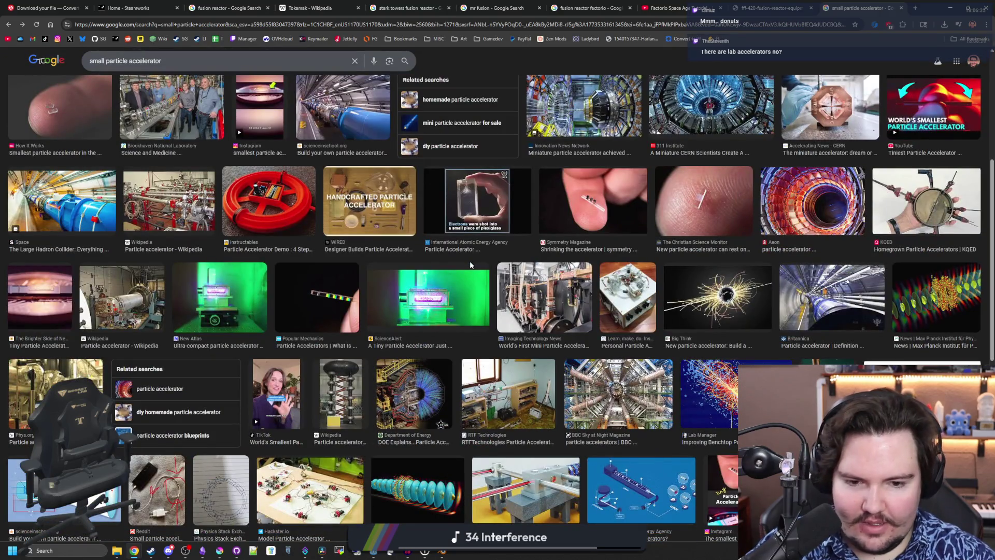
{"action": "scroll", "coordinate": [469, 263], "scroll_direction": "down", "scroll_amount": 4}
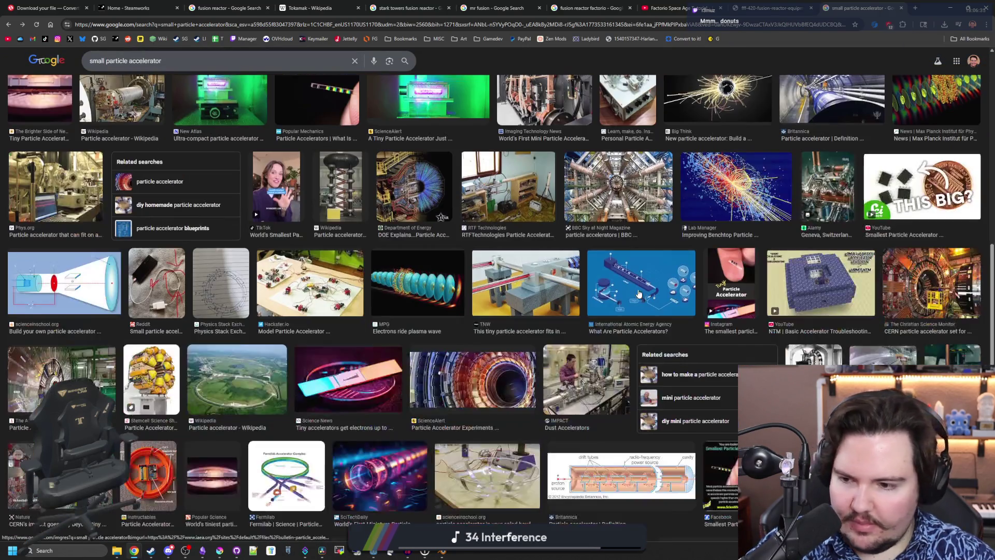
{"action": "left_click", "coordinate": [73, 194]}
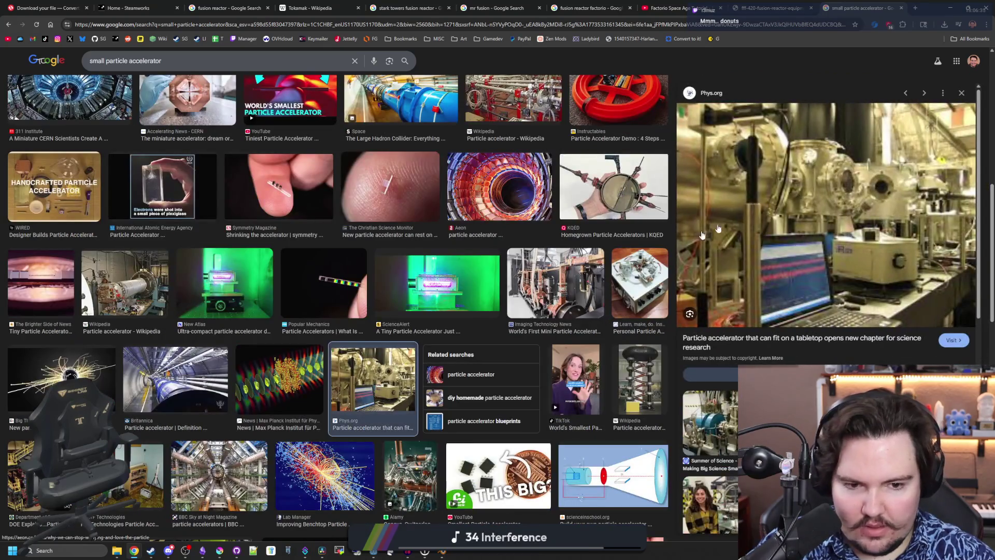
{"action": "scroll", "coordinate": [463, 273], "scroll_direction": "down", "scroll_amount": 4}
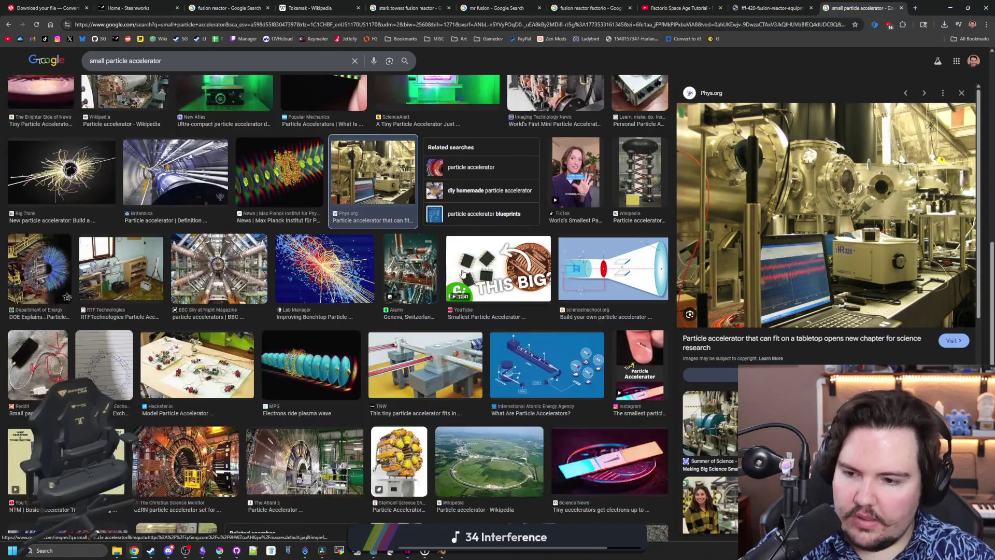
{"action": "left_click", "coordinate": [175, 211]}
Scroll down through the remaining small particle accelerator results and back up
{"action": "scroll", "coordinate": [567, 328], "scroll_direction": "down", "scroll_amount": 4}
{"action": "scroll", "coordinate": [568, 327], "scroll_direction": "down", "scroll_amount": 3}
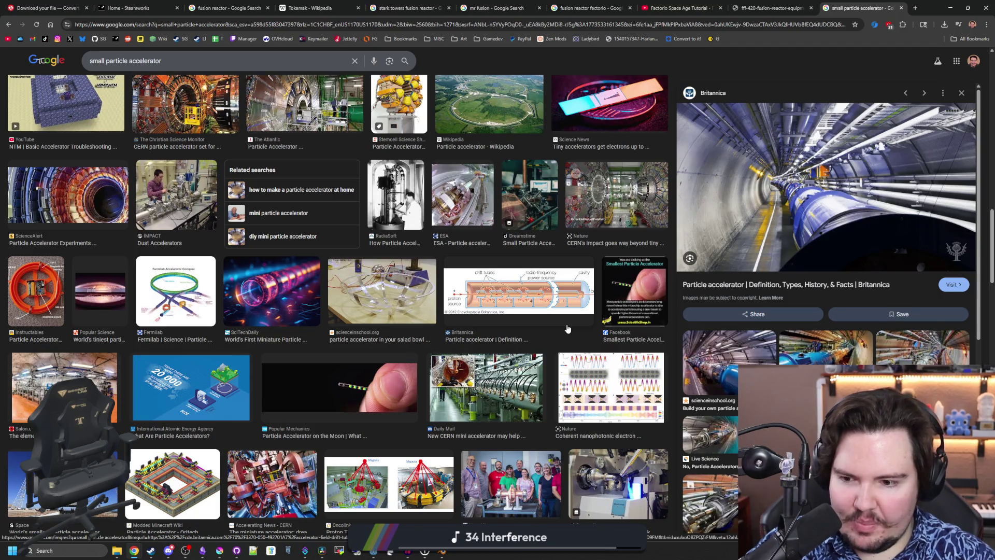
{"action": "scroll", "coordinate": [567, 328], "scroll_direction": "down", "scroll_amount": 2}
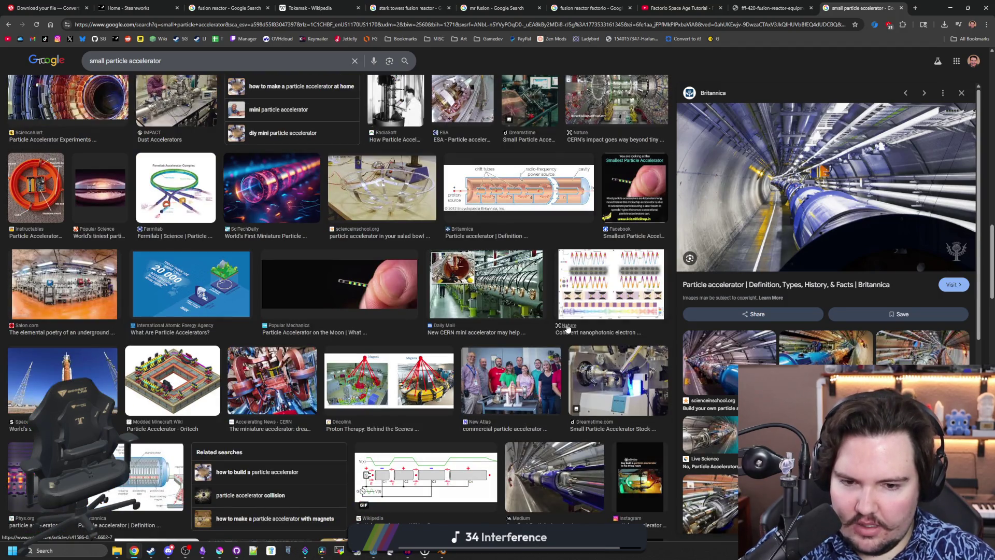
{"action": "scroll", "coordinate": [567, 327], "scroll_direction": "down", "scroll_amount": 3}
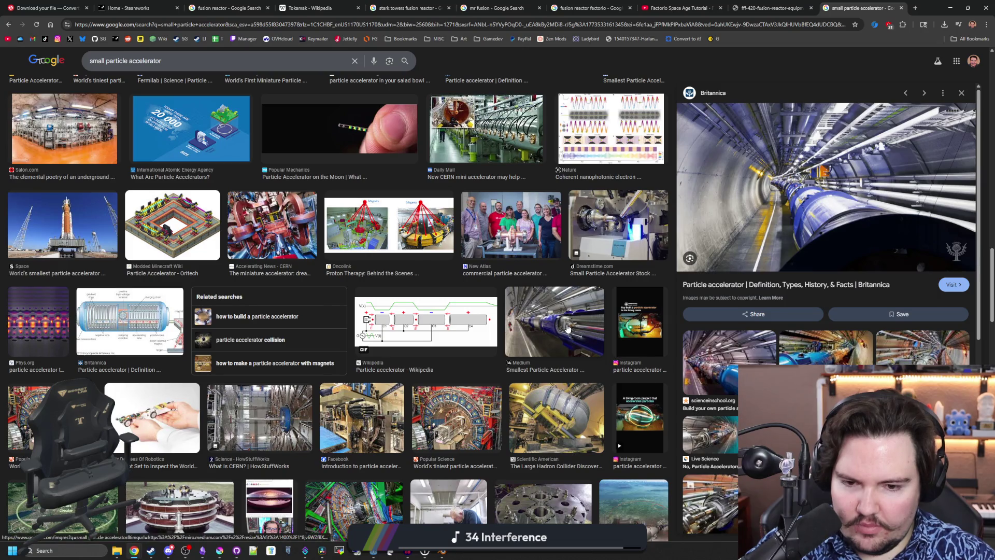
{"action": "scroll", "coordinate": [344, 346], "scroll_direction": "down", "scroll_amount": 2}
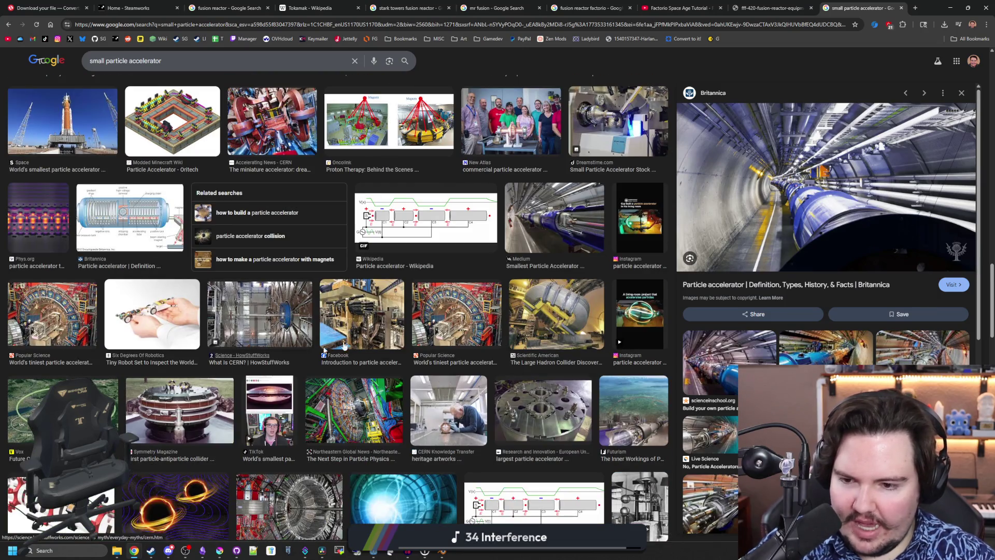
{"action": "scroll", "coordinate": [344, 346], "scroll_direction": "down", "scroll_amount": 3}
{"action": "scroll", "coordinate": [384, 315], "scroll_direction": "down", "scroll_amount": 4}
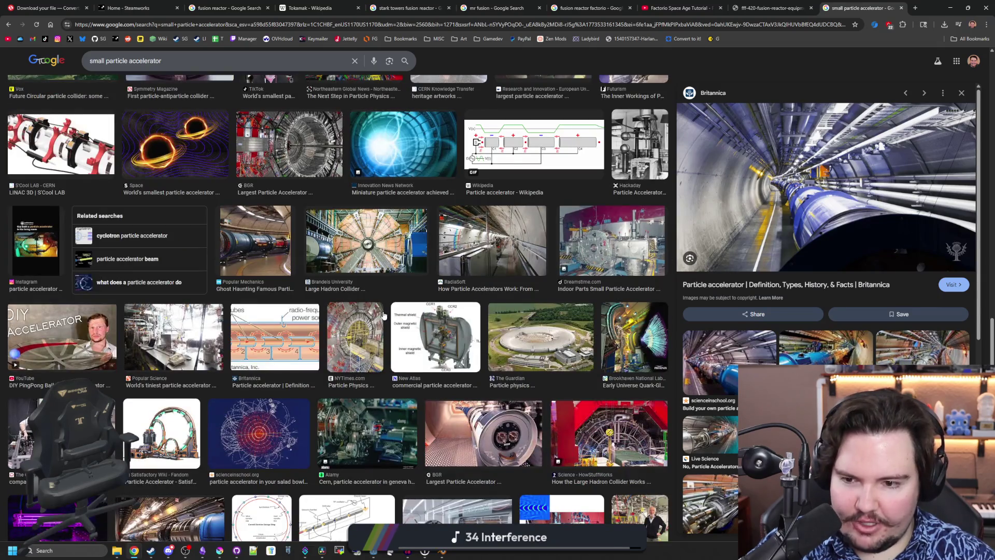
{"action": "scroll", "coordinate": [384, 314], "scroll_direction": "down", "scroll_amount": 2}
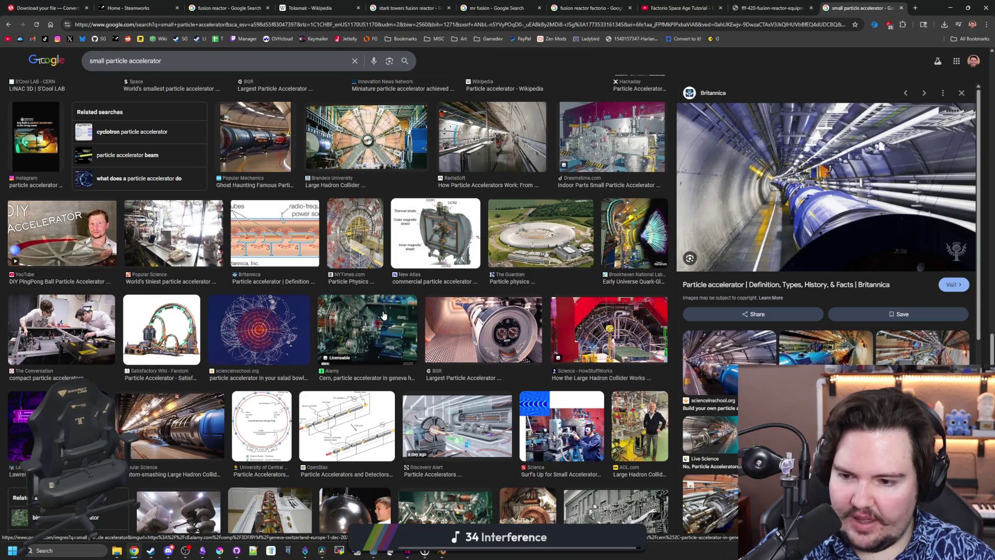
{"action": "scroll", "coordinate": [383, 315], "scroll_direction": "down", "scroll_amount": 5}
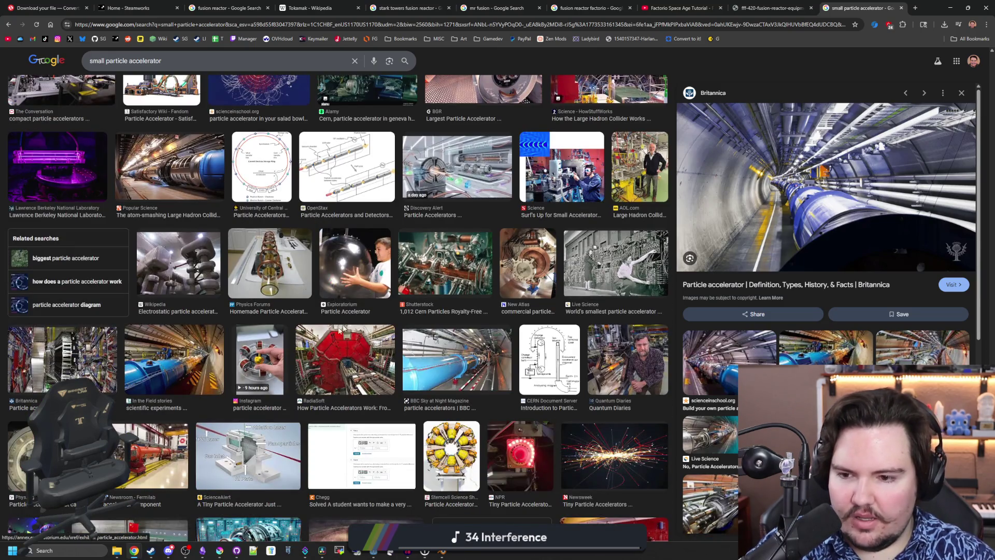
{"action": "scroll", "coordinate": [383, 362], "scroll_direction": "down", "scroll_amount": 4}
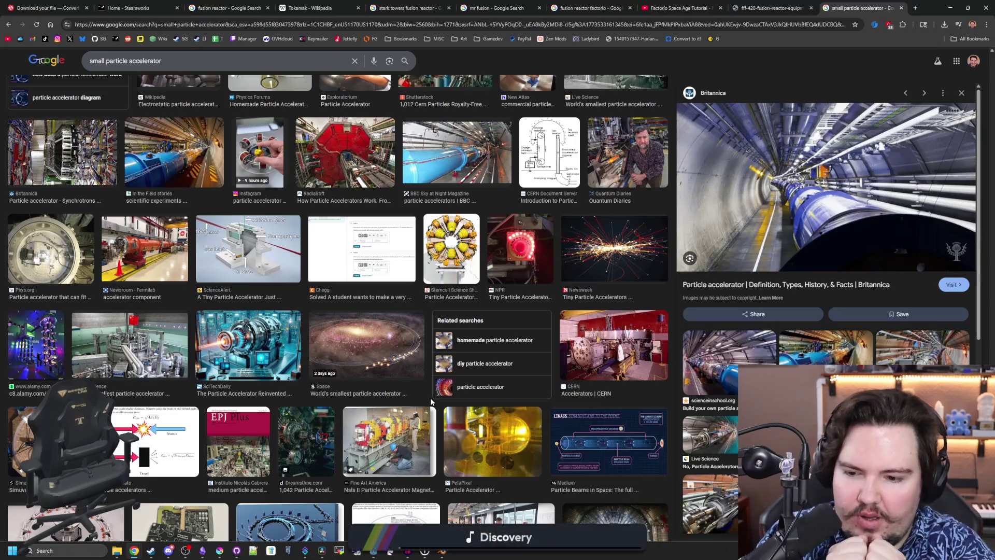
{"action": "scroll", "coordinate": [431, 401], "scroll_direction": "down", "scroll_amount": 7}
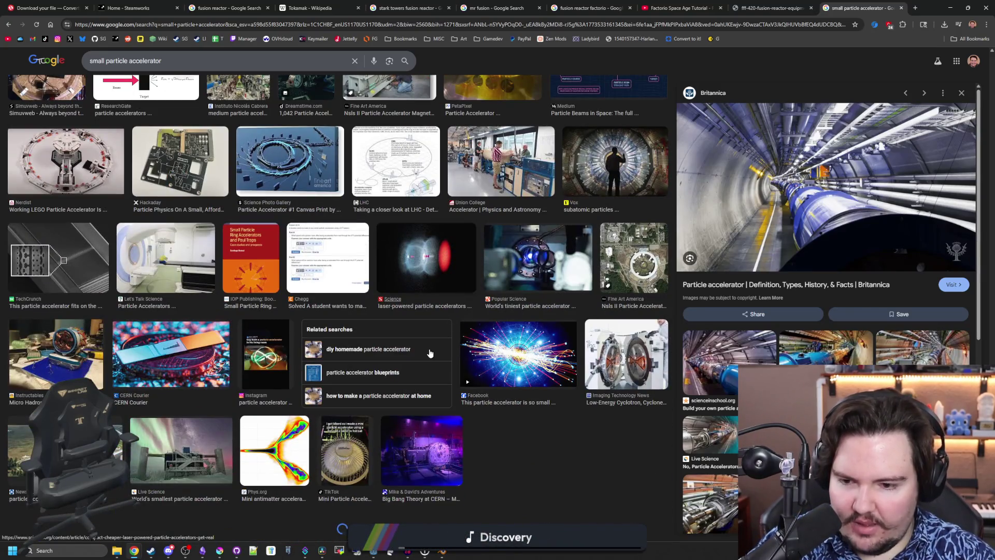
{"action": "scroll", "coordinate": [491, 181], "scroll_direction": "up", "scroll_amount": 12}
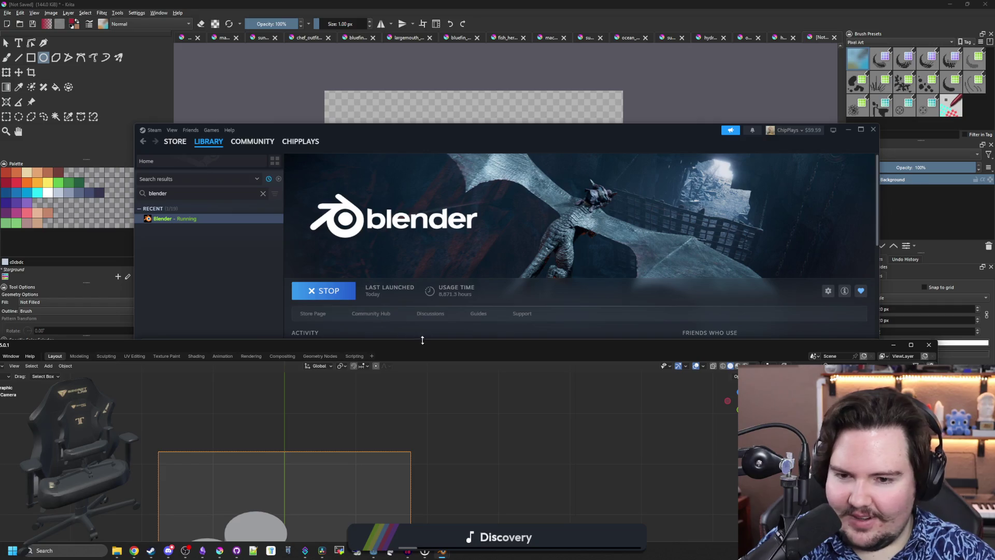
Bring Krita forward and create a new 96×128 document from the clipboard render
{"action": "left_click", "coordinate": [848, 129]}
{"action": "left_click", "coordinate": [304, 154]}
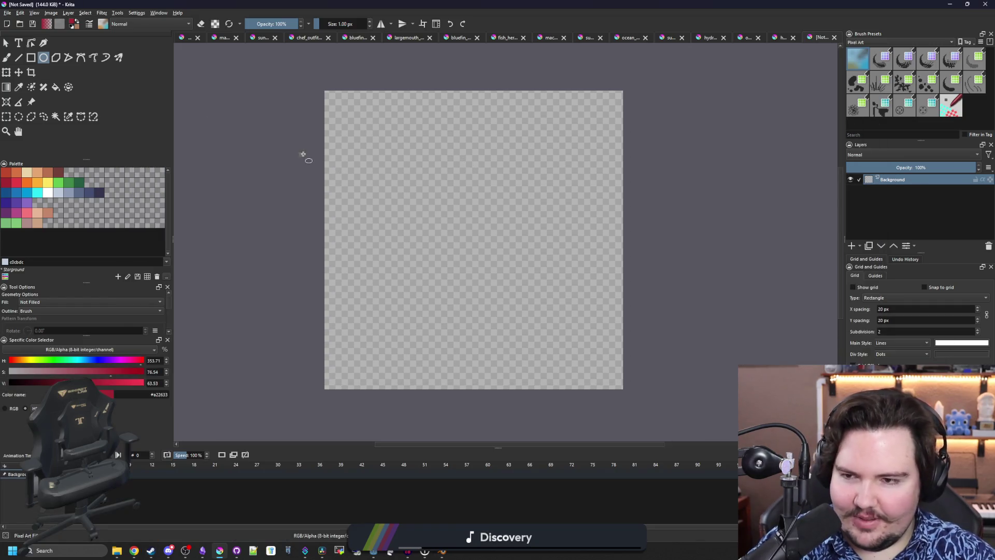
{"action": "left_click", "coordinate": [19, 7]}
{"action": "left_click", "coordinate": [24, 22]}
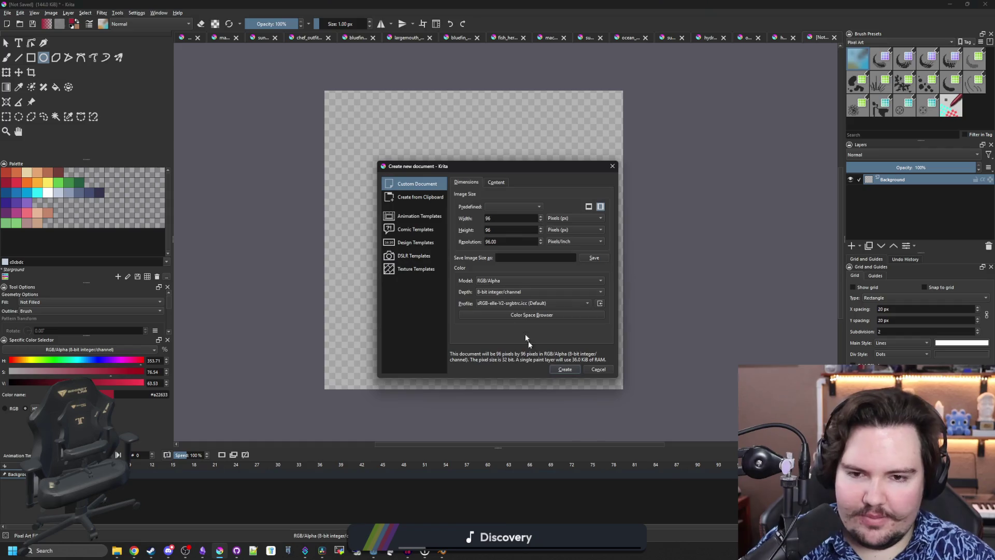
{"action": "left_click", "coordinate": [420, 196]}
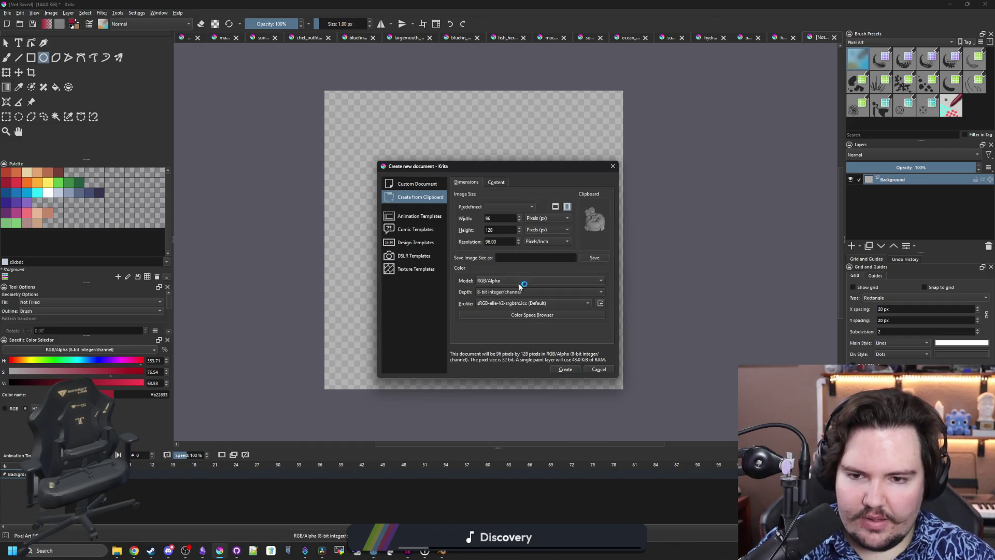
{"action": "left_click", "coordinate": [566, 369]}
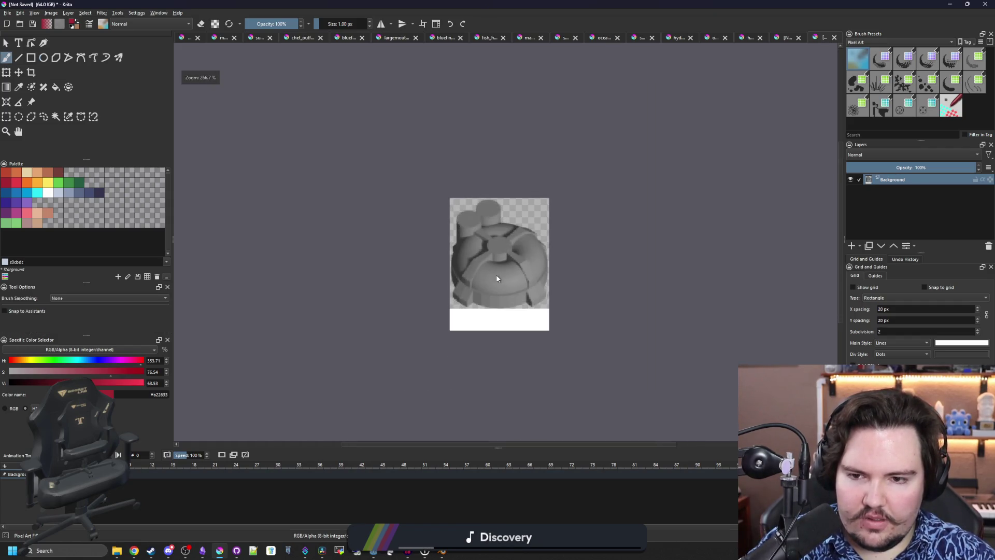
Select the Move tool on the new document, then return to Blender
{"action": "scroll", "coordinate": [543, 272], "scroll_direction": "up", "scroll_amount": 1}
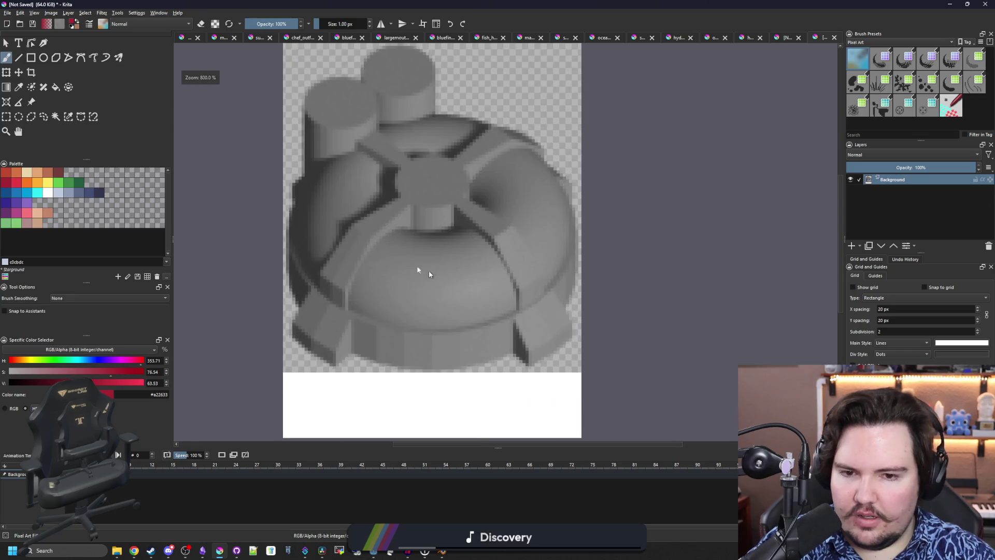
{"action": "left_click", "coordinate": [18, 72]}
{"action": "scroll", "coordinate": [435, 207], "scroll_direction": "down", "scroll_amount": 5}
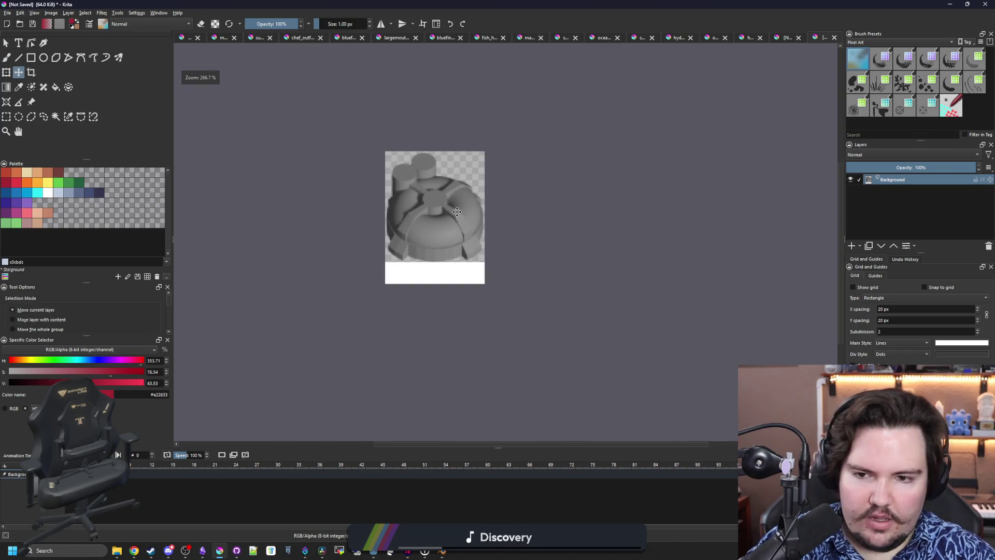
{"action": "mouse_move", "coordinate": [442, 550]}
{"action": "left_click", "coordinate": [441, 514]}
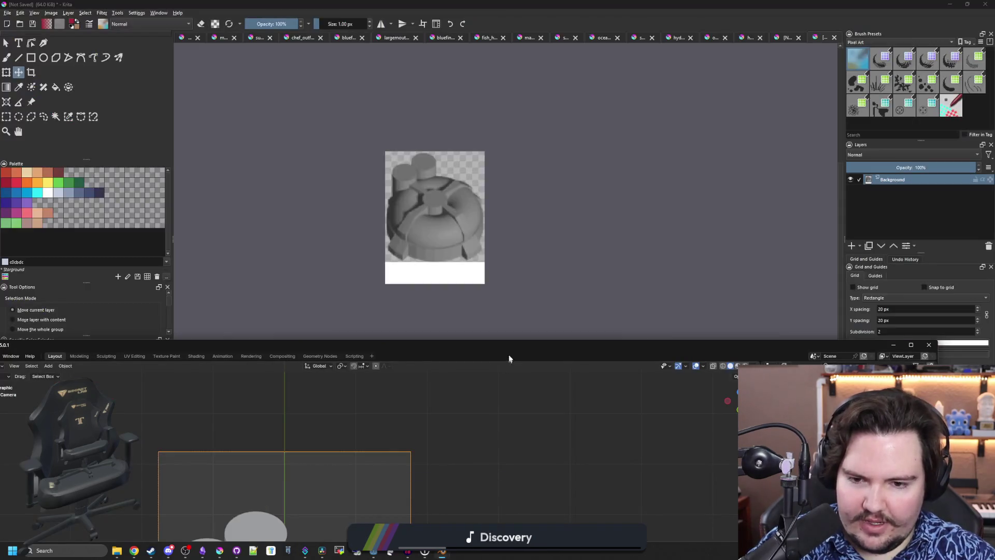
Apply Shade Auto Smooth to the central piece, both tall cylinders and the dome
{"action": "double_click", "coordinate": [494, 348]}
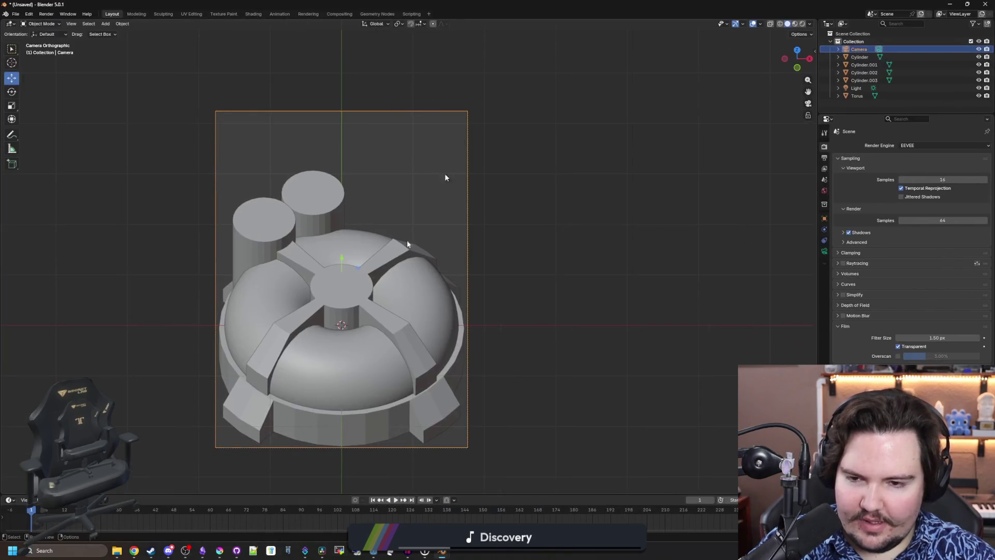
{"action": "left_click", "coordinate": [278, 247]}
{"action": "left_click", "coordinate": [313, 275]}
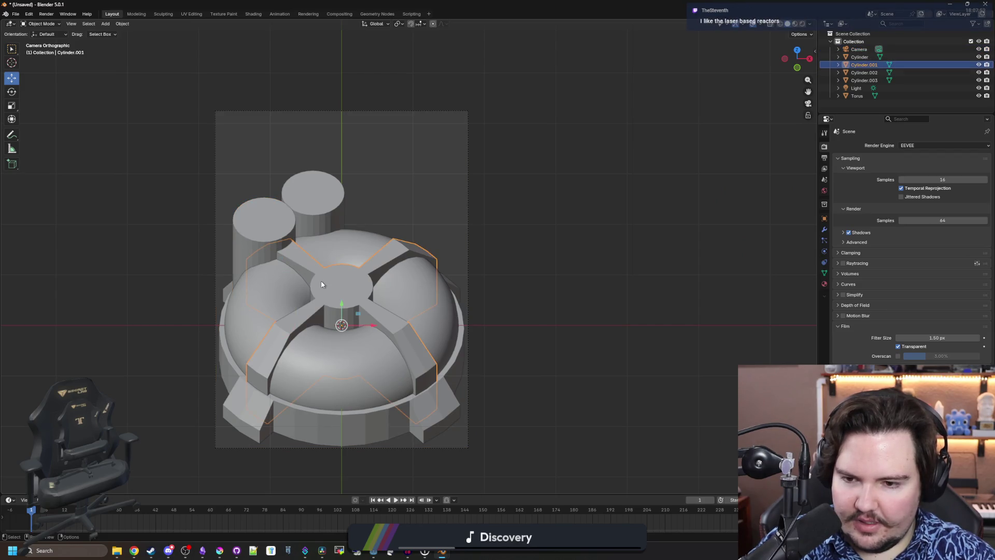
{"action": "right_click", "coordinate": [321, 281]}
{"action": "left_click", "coordinate": [316, 285]}
{"action": "left_click", "coordinate": [303, 199]}
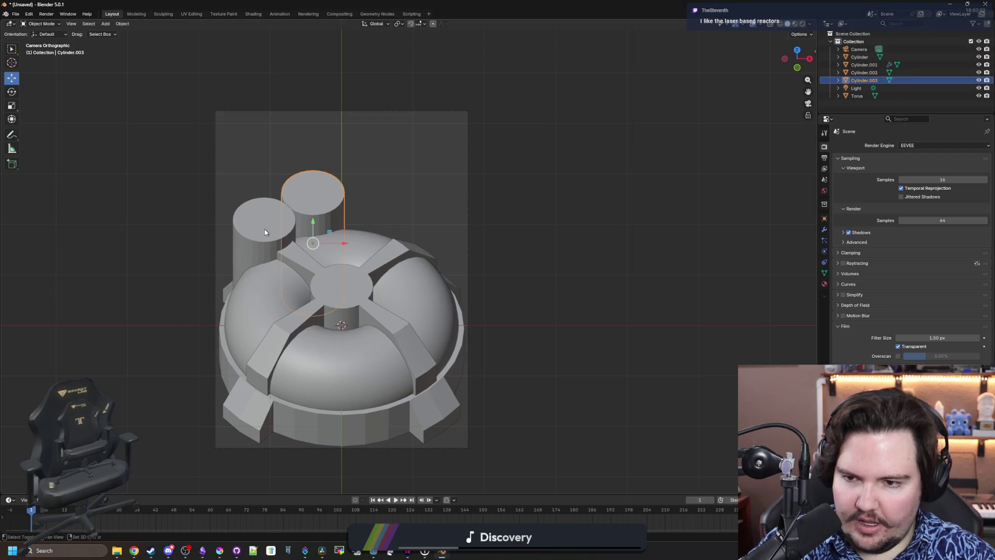
{"action": "left_click", "coordinate": [264, 228], "text": "shift"}
{"action": "right_click", "coordinate": [263, 228]}
{"action": "left_click", "coordinate": [263, 228]}
{"action": "left_click", "coordinate": [262, 395]}
{"action": "right_click", "coordinate": [262, 395]}
{"action": "mouse_move", "coordinate": [282, 422]}
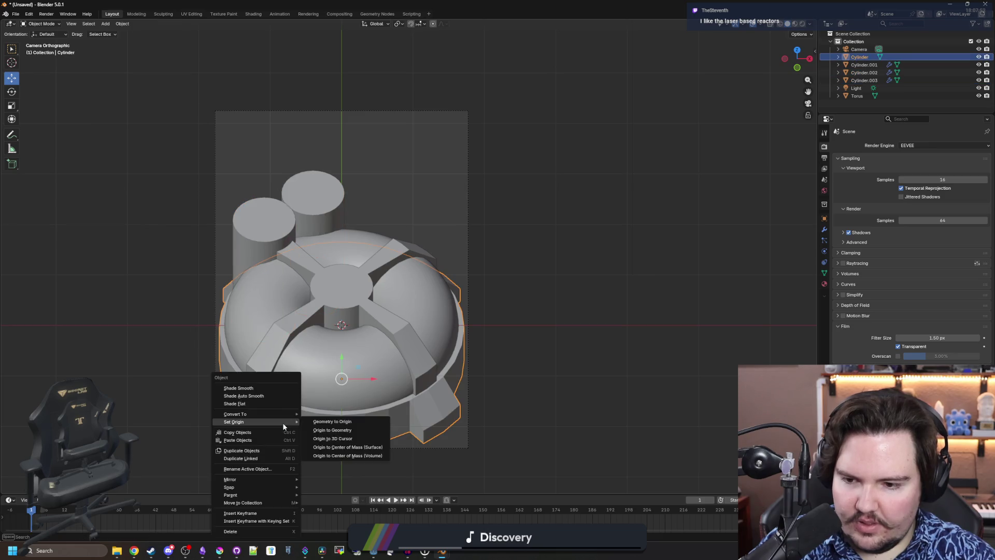
{"action": "left_click", "coordinate": [269, 395]}
{"action": "left_click", "coordinate": [595, 368]}
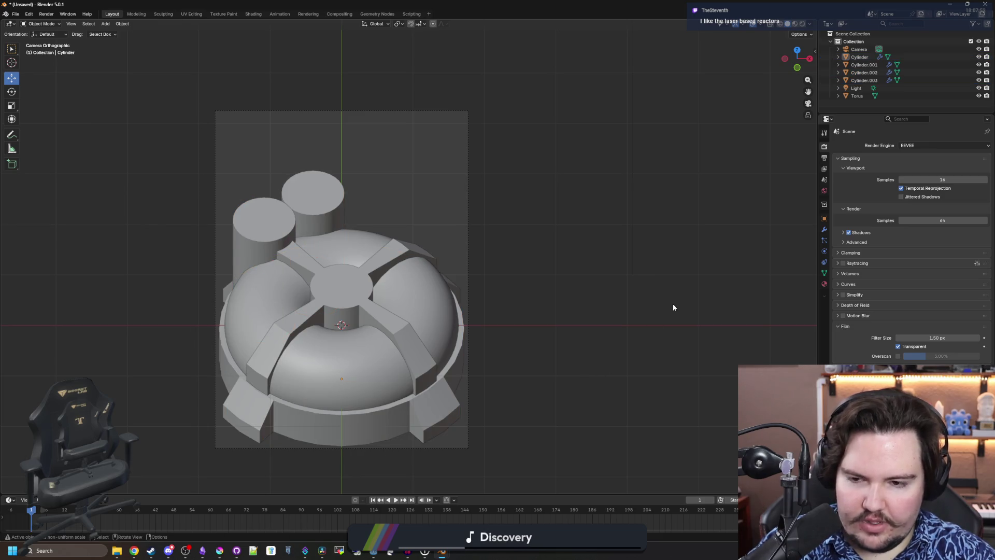
Lower the Film filter size to 0.01 px in the render settings
{"action": "left_click", "coordinate": [824, 157]}
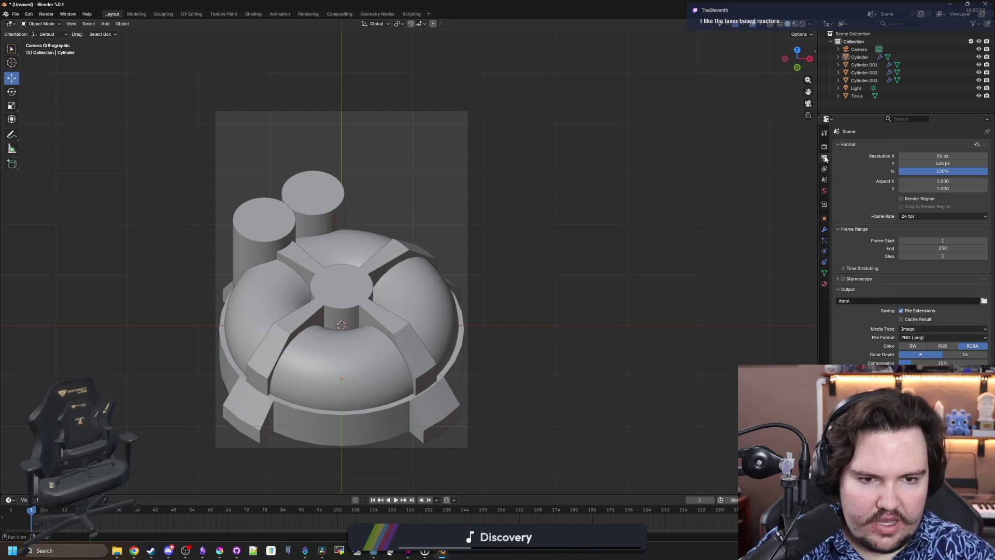
{"action": "left_click", "coordinate": [824, 147]}
{"action": "left_click_drag", "start_coordinate": [937, 338], "coordinate": [905, 337]}
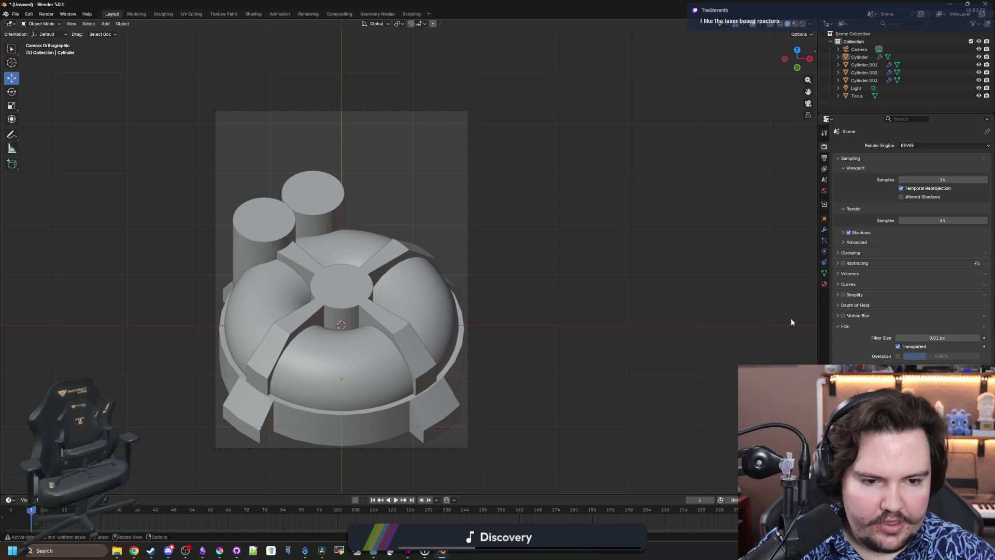
Re-render the dome, copy the image to the clipboard, and close the render window
{"action": "left_click", "coordinate": [49, 14]}
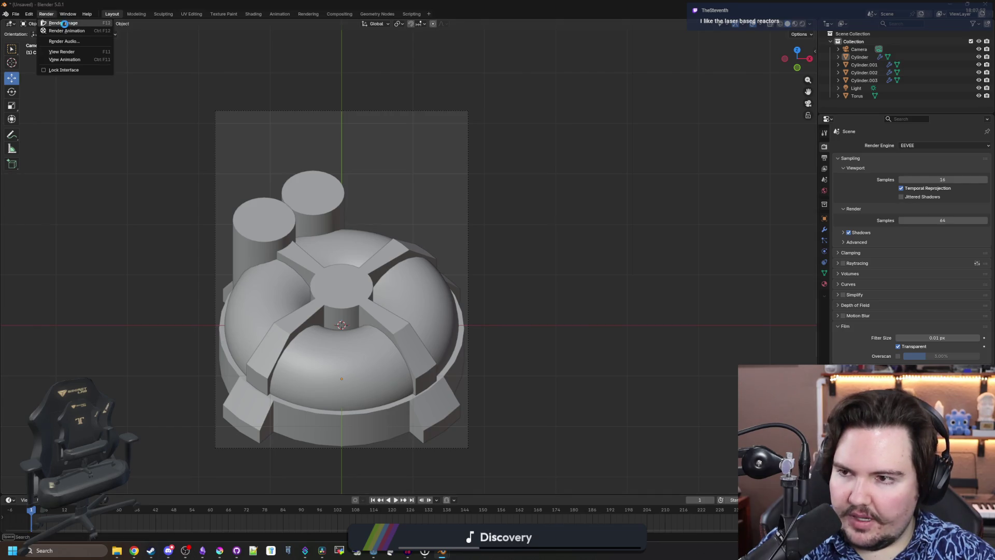
{"action": "left_click", "coordinate": [60, 24]}
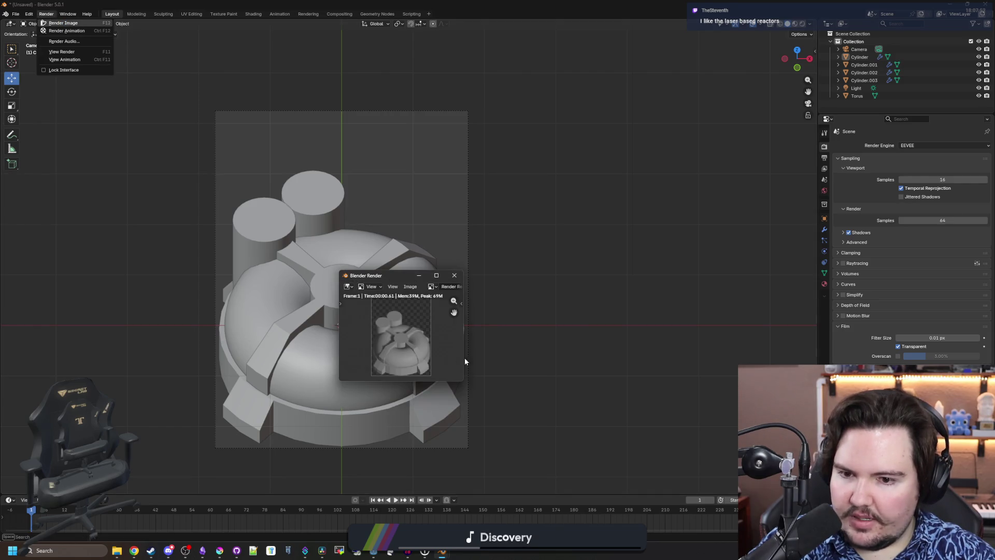
{"action": "left_click", "coordinate": [409, 287]}
{"action": "left_click", "coordinate": [396, 341]}
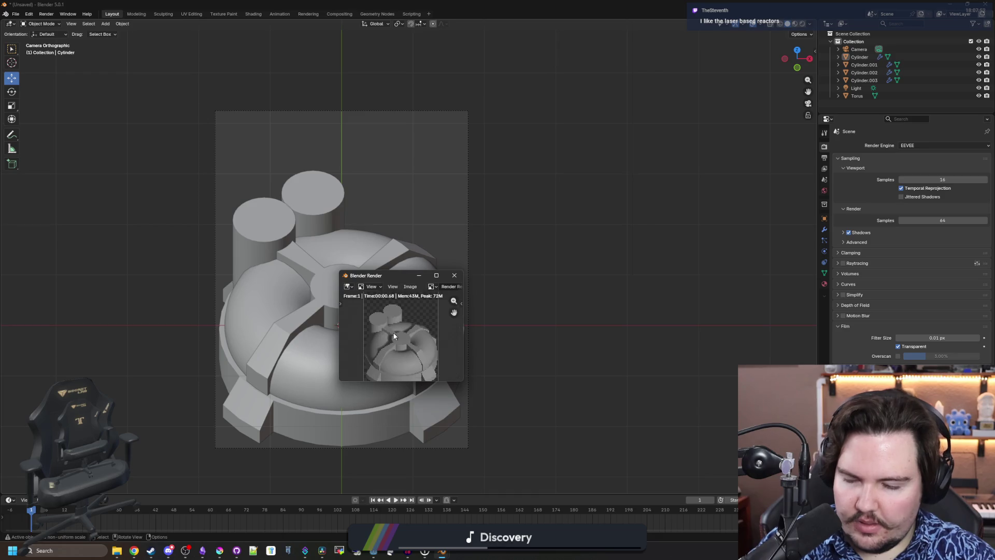
{"action": "left_click", "coordinate": [628, 203]}
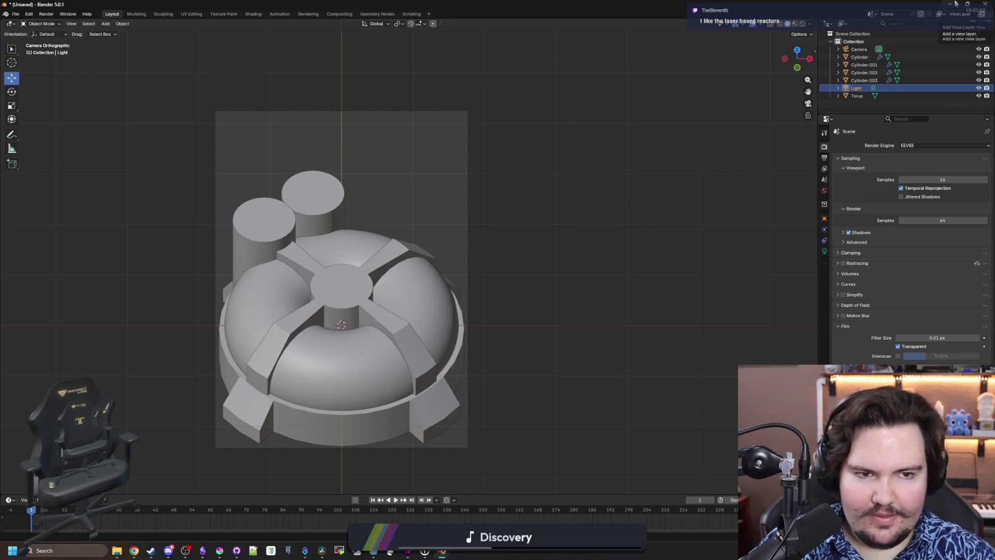
{"action": "key", "text": "alt+Tab"}
{"action": "left_click", "coordinate": [454, 275]}
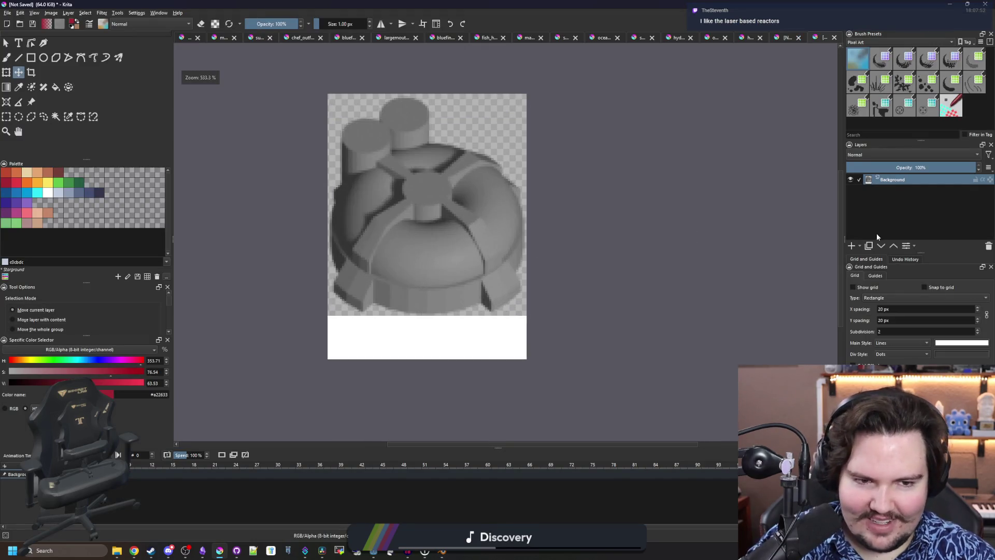
Paste the sharper render onto new Paint Layer 1 and hide the white Background layer
{"action": "left_click", "coordinate": [850, 246]}
{"action": "key", "text": "ctrl+v"}
{"action": "key", "text": "ctrl+t"}
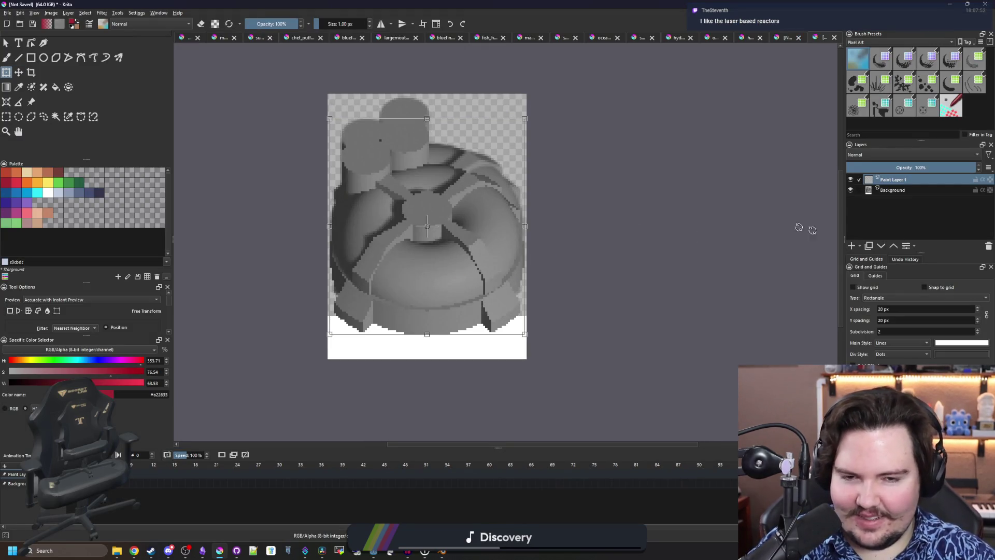
{"action": "left_click", "coordinate": [851, 190]}
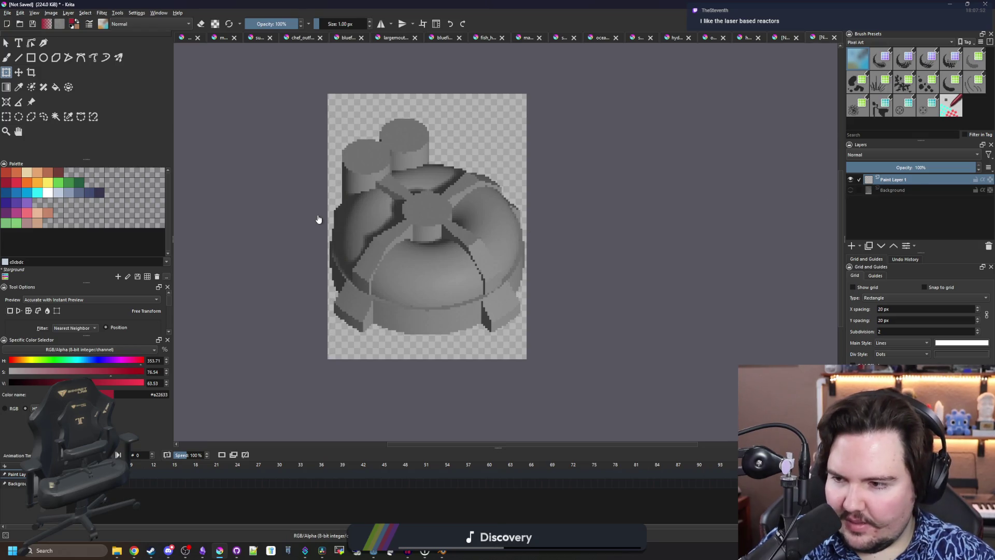
{"action": "scroll", "coordinate": [319, 219], "scroll_direction": "up", "scroll_amount": 2}
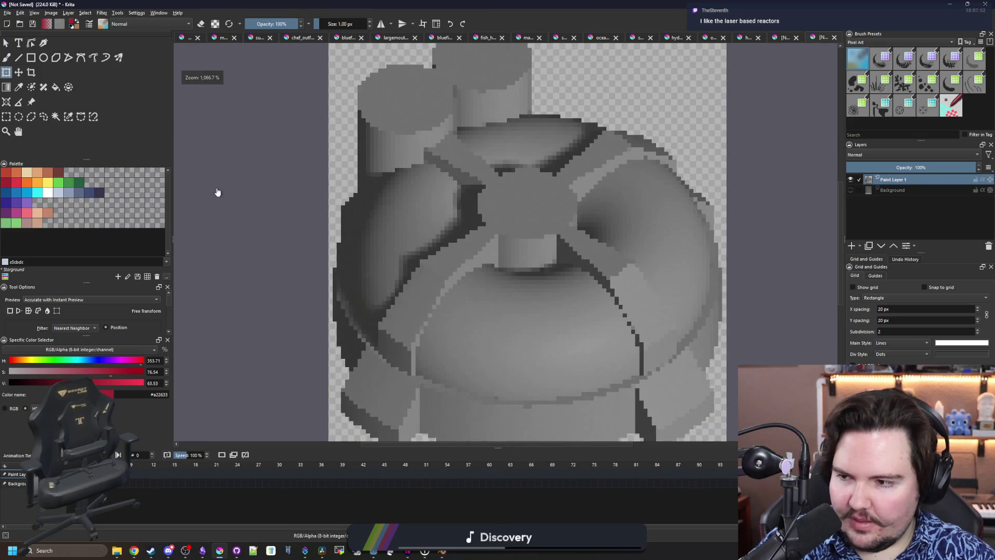
{"action": "left_click", "coordinate": [21, 74]}
{"action": "scroll", "coordinate": [512, 228], "scroll_direction": "down", "scroll_amount": 1}
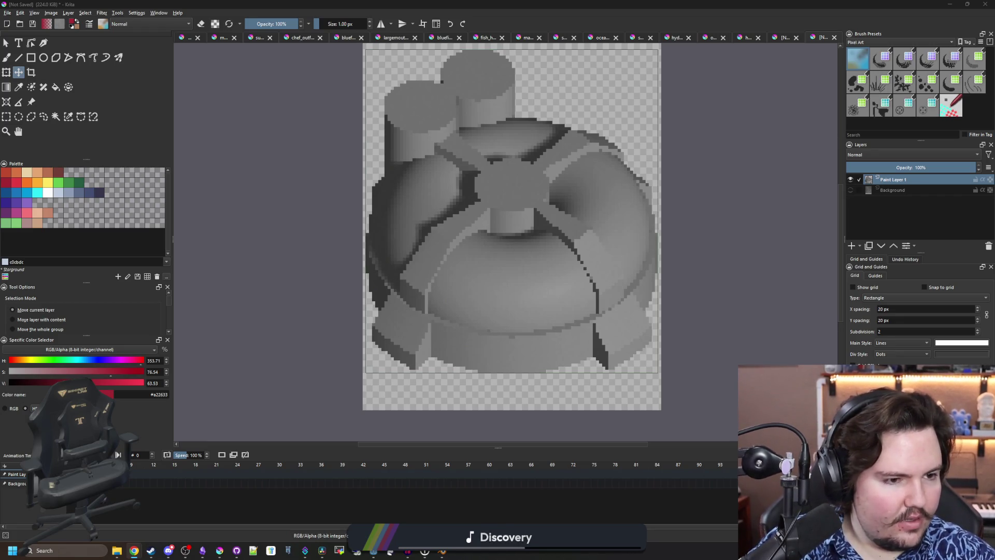
{"action": "key", "text": "alt+Tab"}
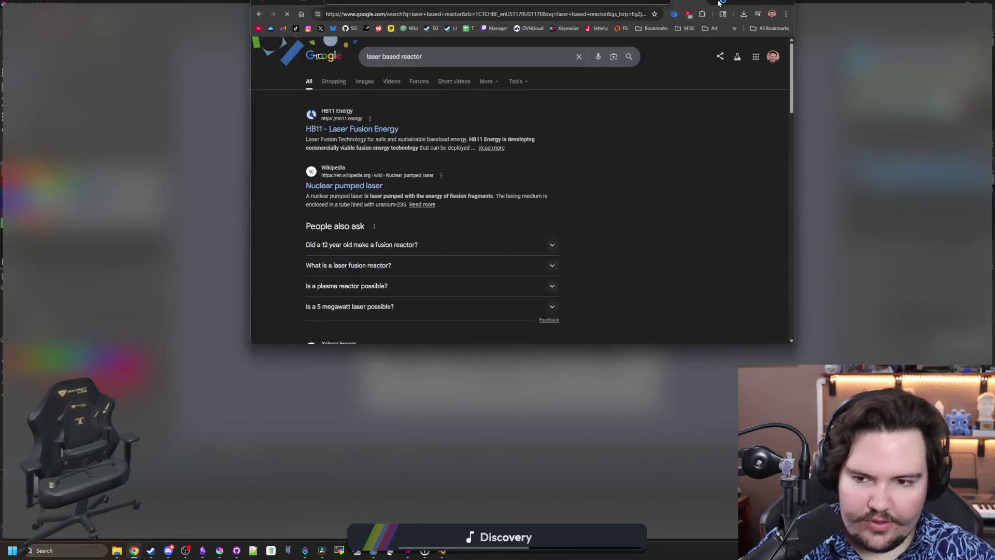
Preview the TechCrunch, IEEE Spectrum, EurekAlert, Science, Fusion 4 Freedom and HiPER laser-fusion images
{"action": "left_click", "coordinate": [180, 171]}
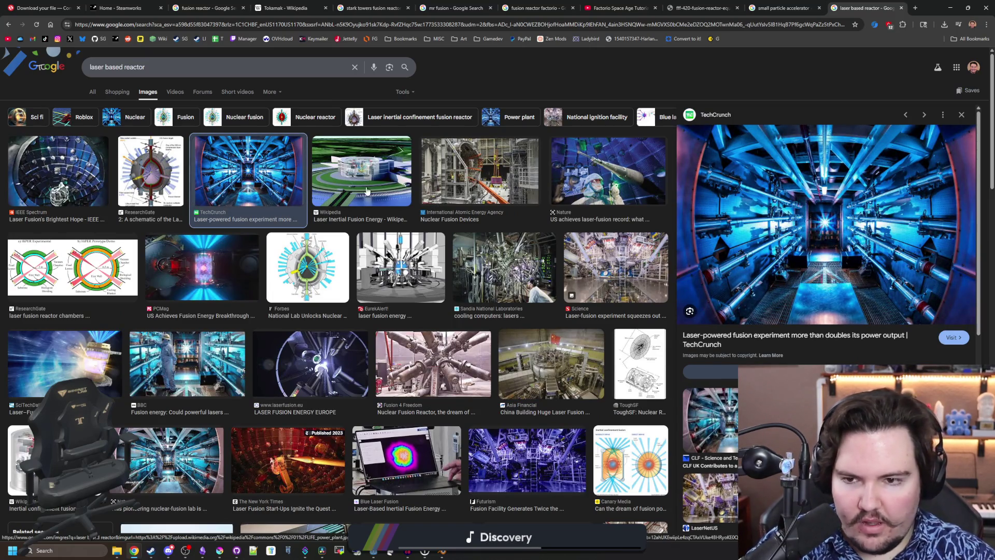
{"action": "left_click", "coordinate": [46, 158]}
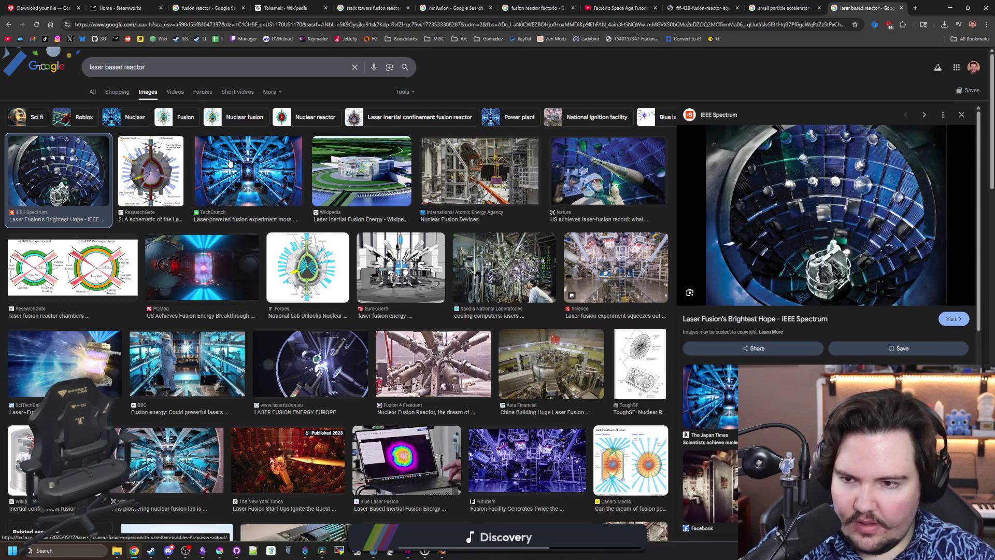
{"action": "left_click", "coordinate": [274, 164]}
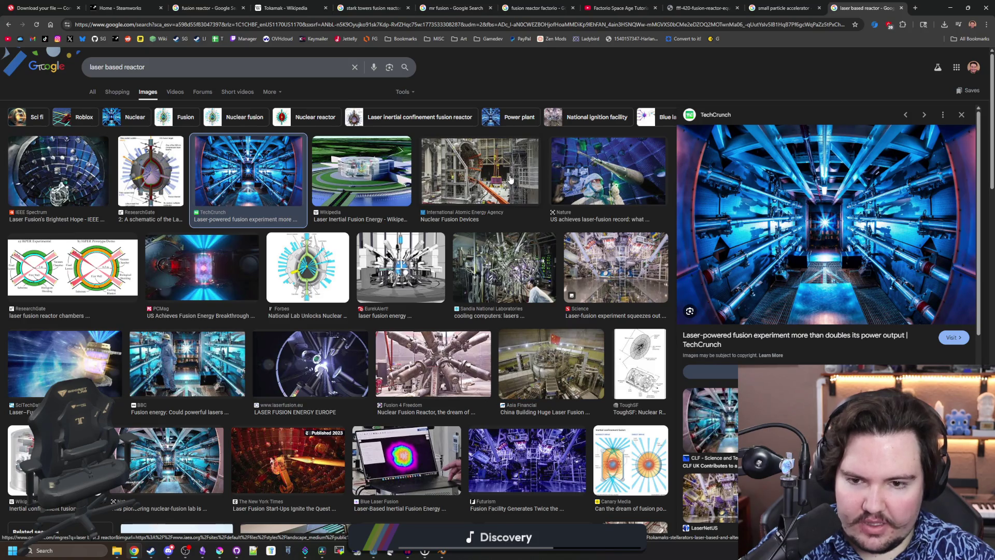
{"action": "left_click", "coordinate": [413, 276]}
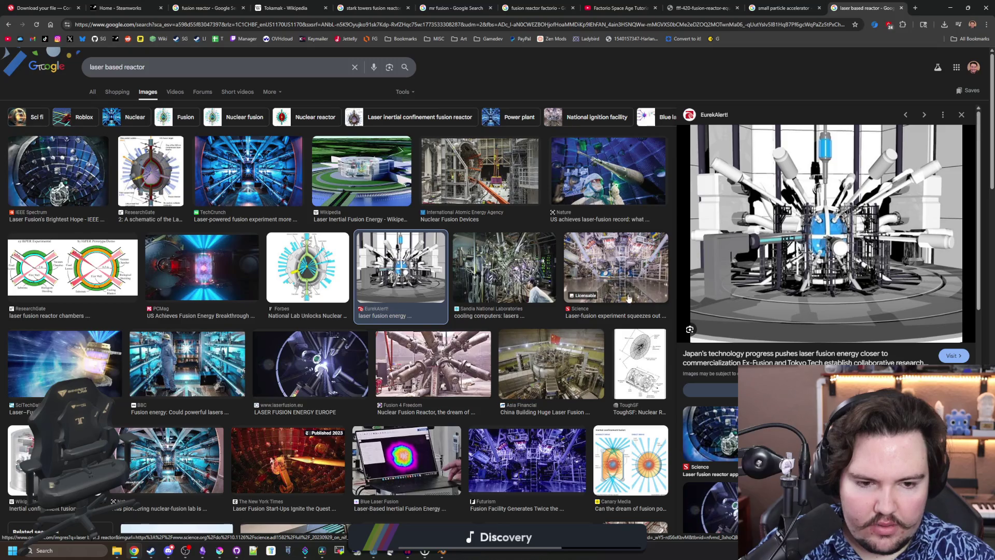
{"action": "left_click", "coordinate": [638, 250]}
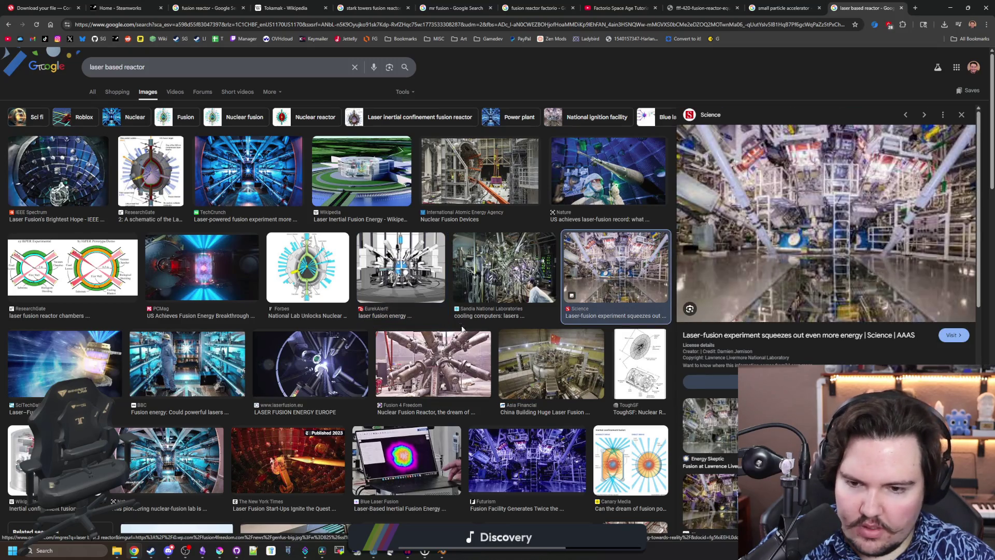
{"action": "key", "text": "Escape"}
{"action": "left_click", "coordinate": [460, 365]}
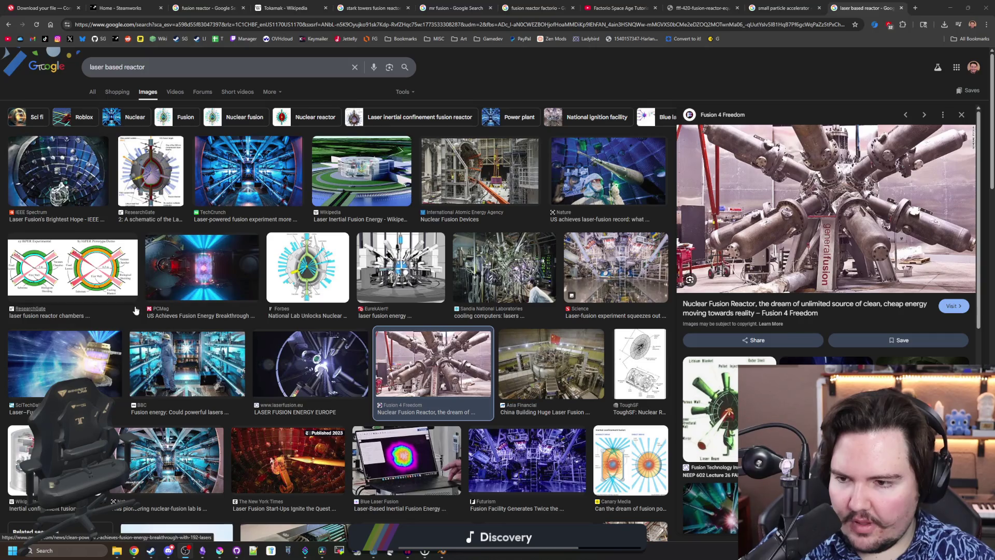
{"action": "left_click", "coordinate": [72, 267]}
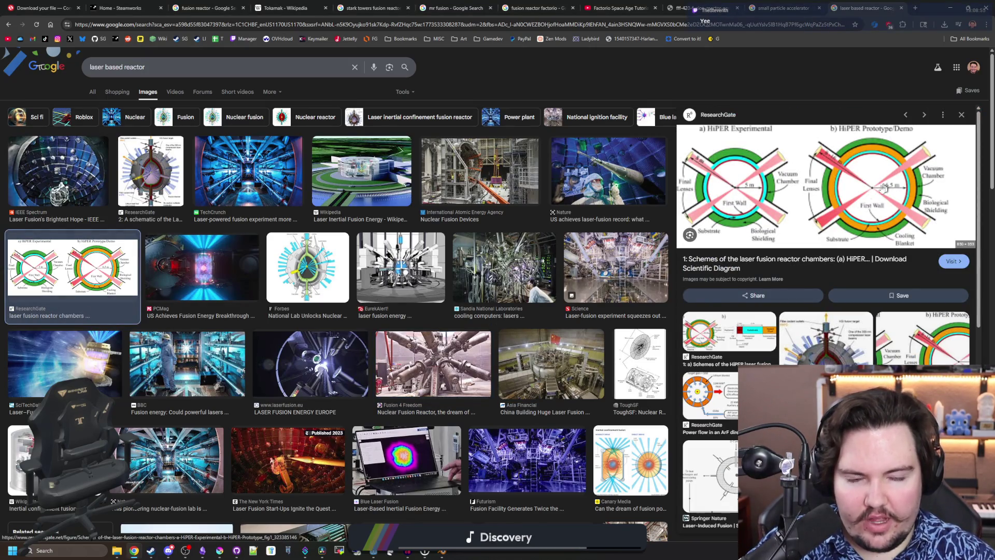
Scroll further to preview Laser Fusion Energy Europe, inertial confinement and National Lab diagrams, then return to Krita
{"action": "scroll", "coordinate": [298, 163], "scroll_direction": "down", "scroll_amount": 4}
{"action": "left_click", "coordinate": [298, 163]}
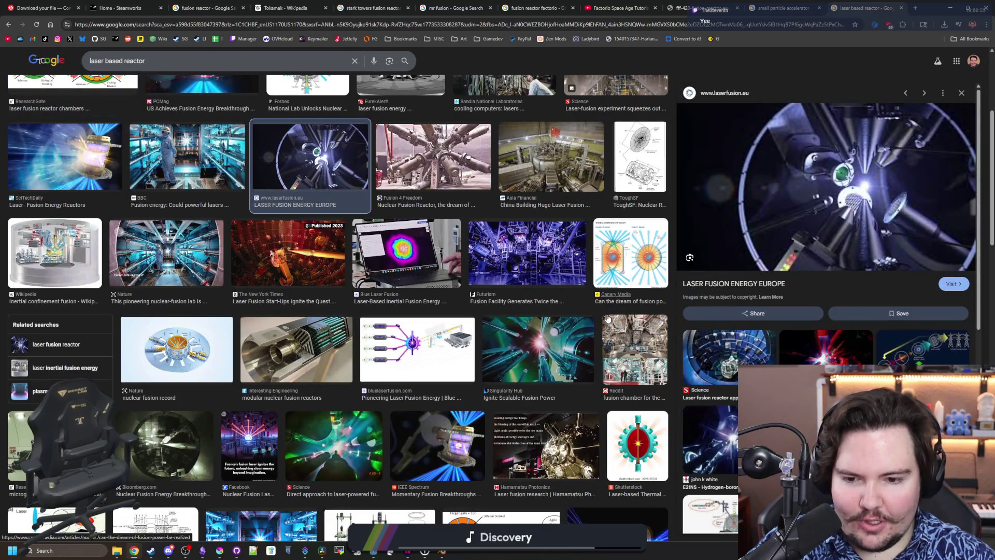
{"action": "scroll", "coordinate": [616, 322], "scroll_direction": "down", "scroll_amount": 2}
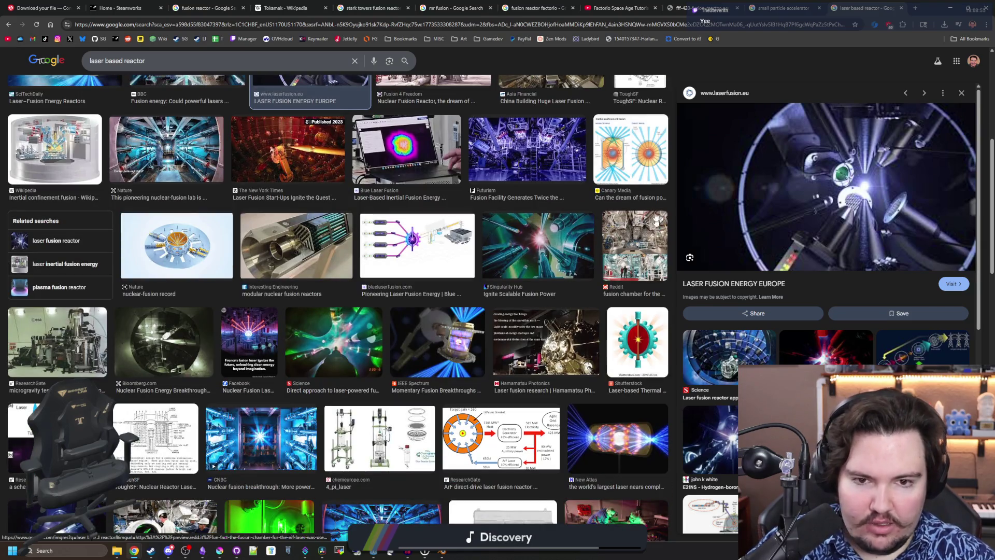
{"action": "left_click", "coordinate": [643, 166]}
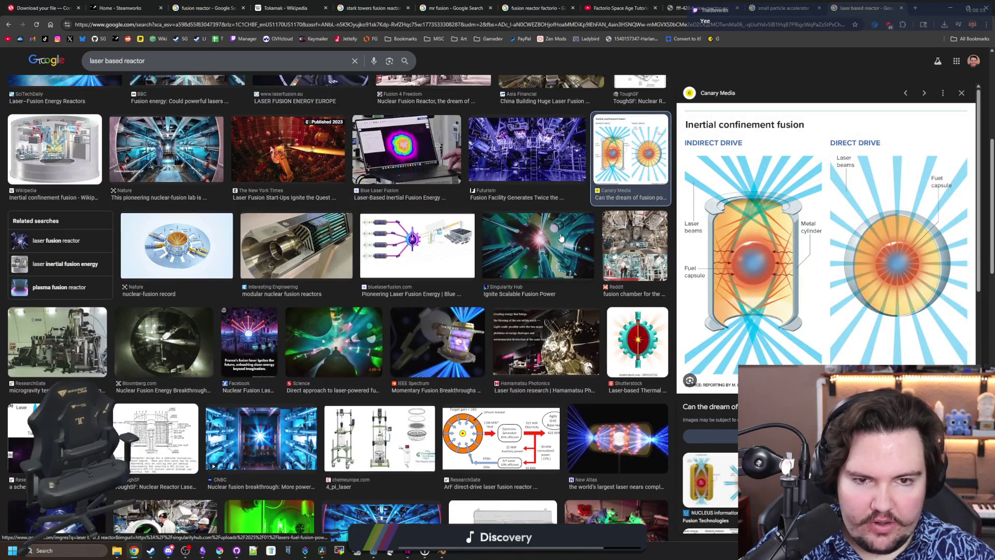
{"action": "scroll", "coordinate": [561, 238], "scroll_direction": "down", "scroll_amount": 4}
{"action": "scroll", "coordinate": [363, 300], "scroll_direction": "down", "scroll_amount": 2}
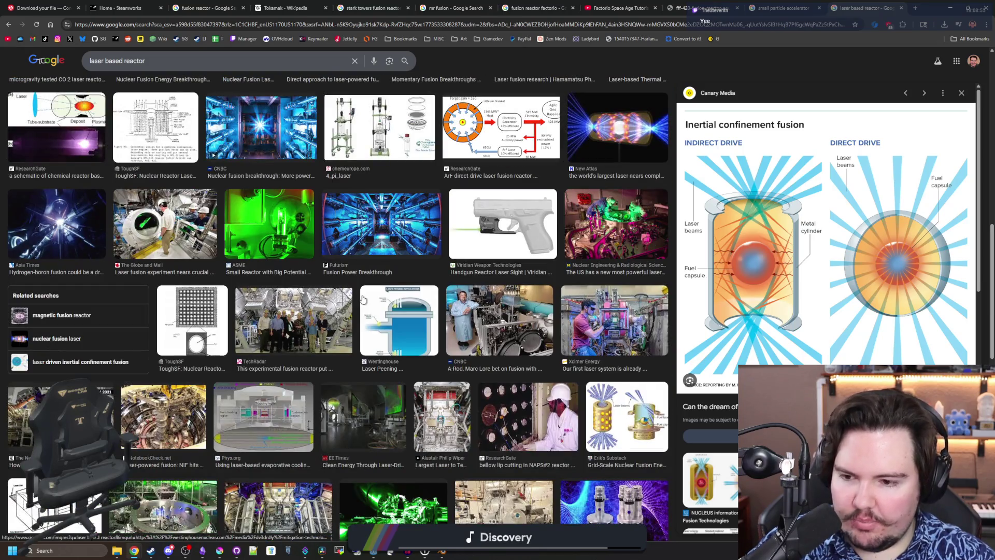
{"action": "scroll", "coordinate": [512, 308], "scroll_direction": "down", "scroll_amount": 4}
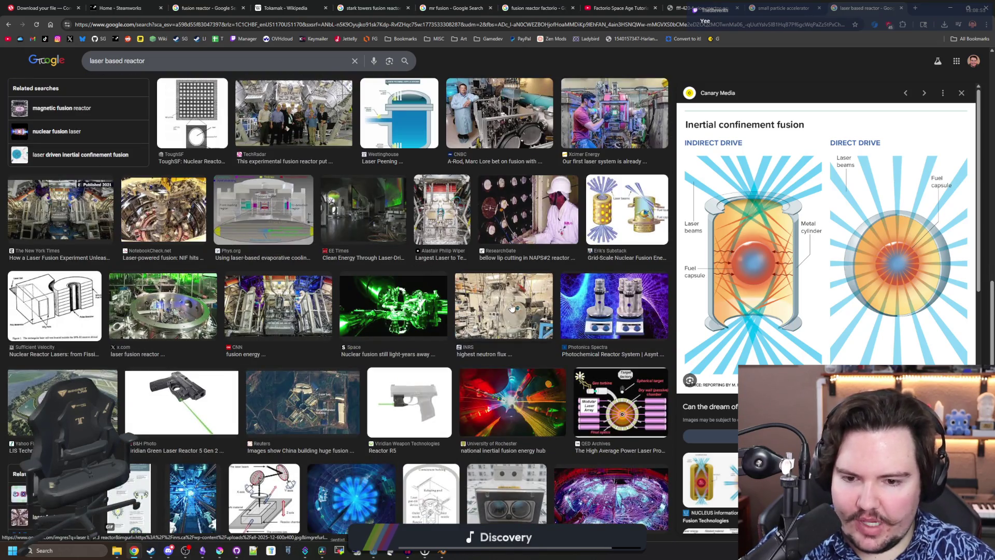
{"action": "scroll", "coordinate": [140, 197], "scroll_direction": "down", "scroll_amount": 4}
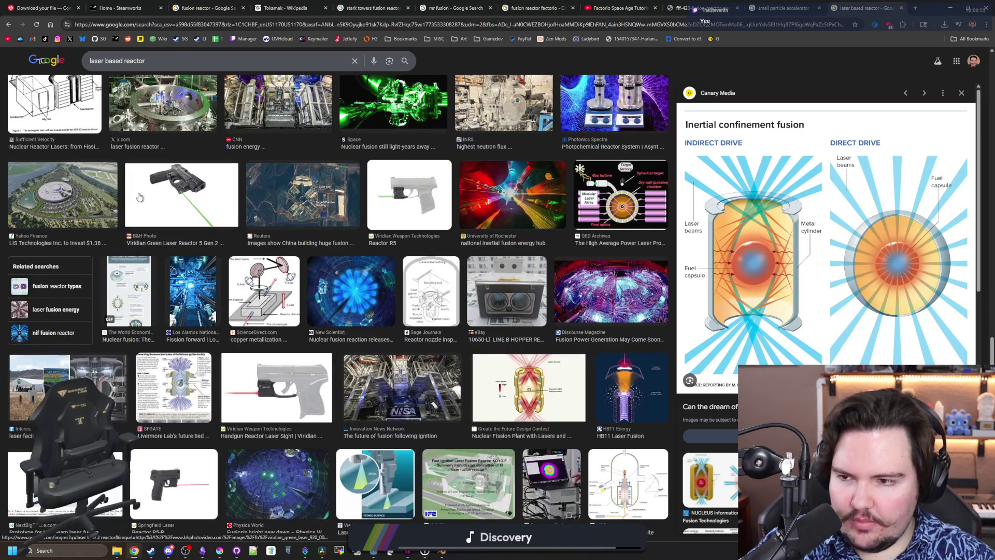
{"action": "scroll", "coordinate": [139, 197], "scroll_direction": "down", "scroll_amount": 4}
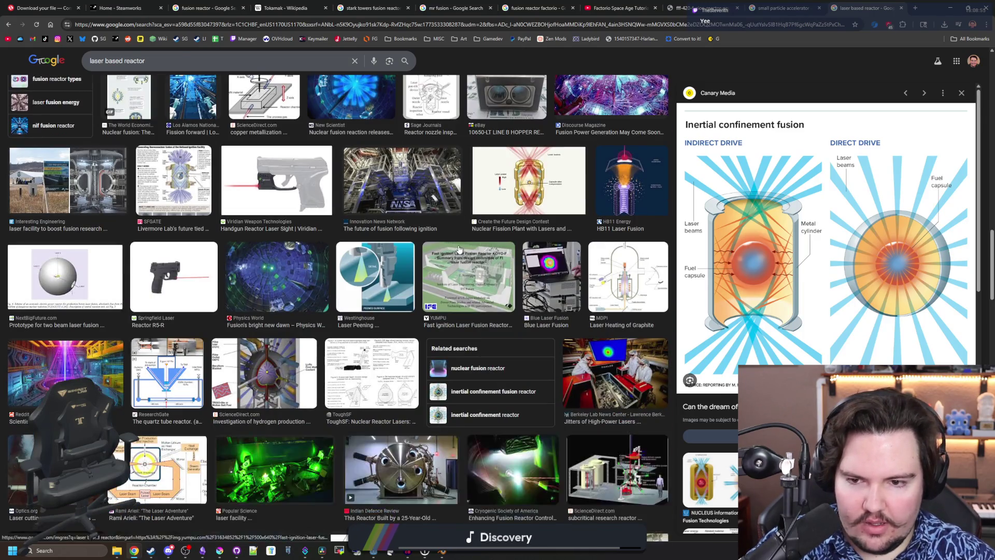
{"action": "scroll", "coordinate": [430, 272], "scroll_direction": "up", "scroll_amount": 10}
{"action": "left_click", "coordinate": [403, 276]}
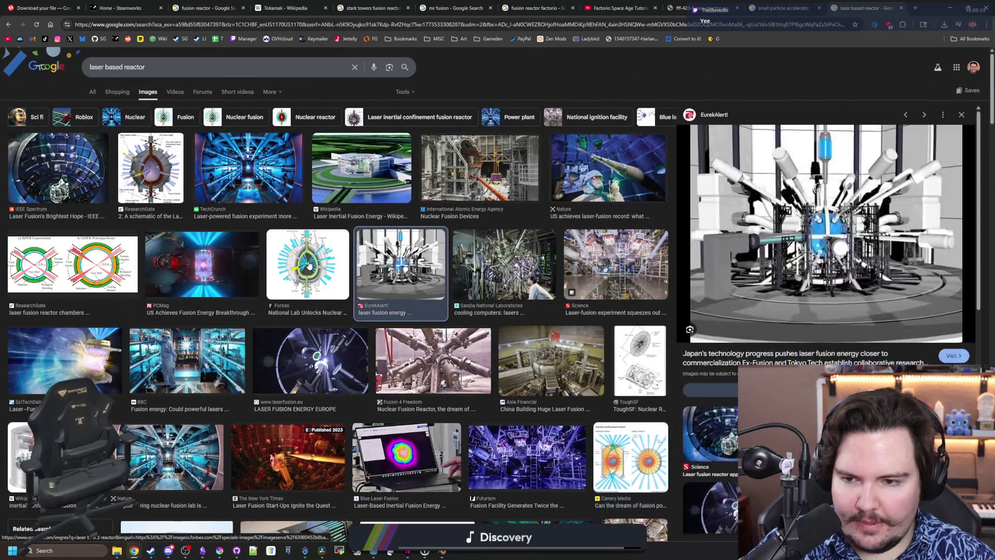
{"action": "left_click", "coordinate": [308, 264]}
{"action": "scroll", "coordinate": [770, 309], "scroll_direction": "down", "scroll_amount": 3}
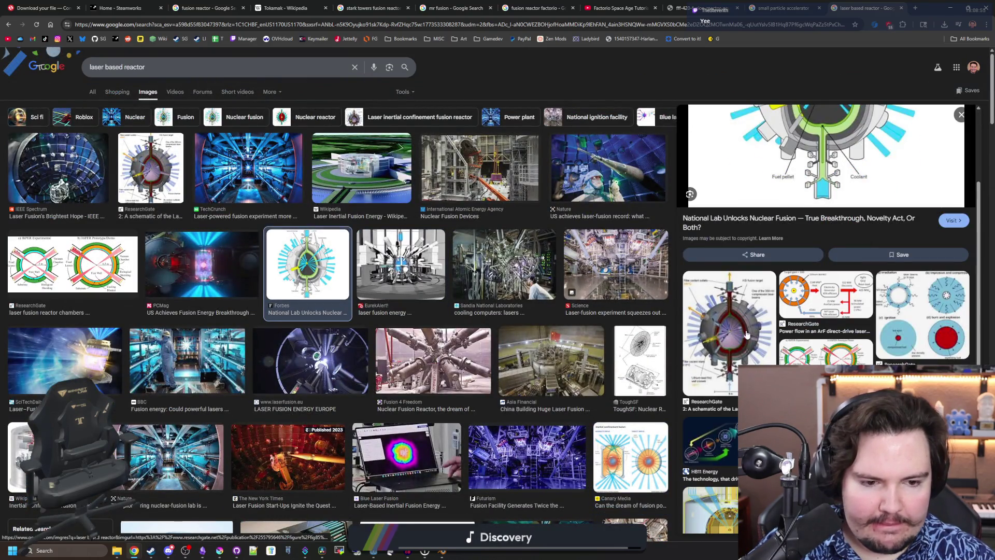
{"action": "scroll", "coordinate": [747, 334], "scroll_direction": "down", "scroll_amount": 3}
{"action": "key", "text": "alt+Tab"}
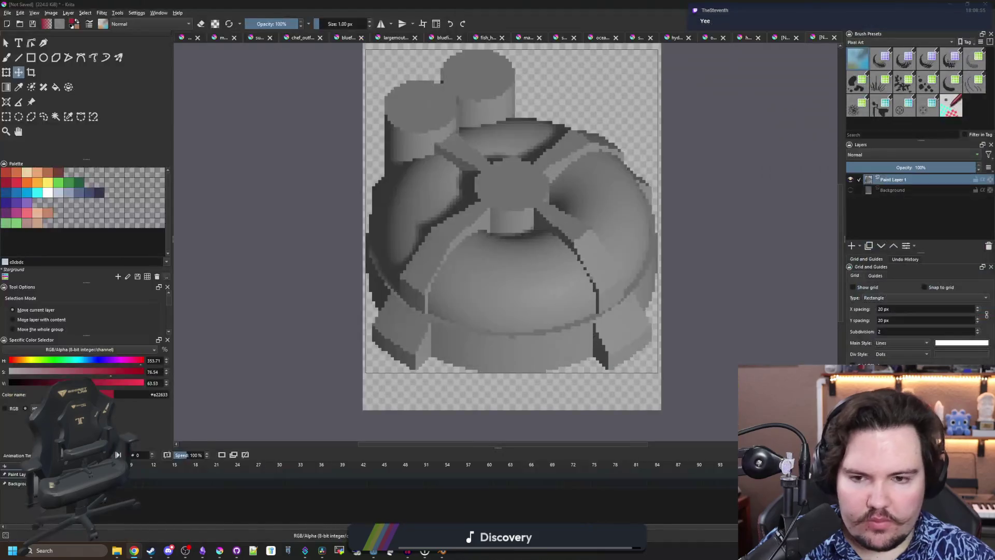
Nudge the dome sprite layer about two pixels down with the arrow keys
{"action": "scroll", "coordinate": [646, 234], "scroll_direction": "down", "scroll_amount": 2}
{"action": "scroll", "coordinate": [487, 269], "scroll_direction": "up", "scroll_amount": 3}
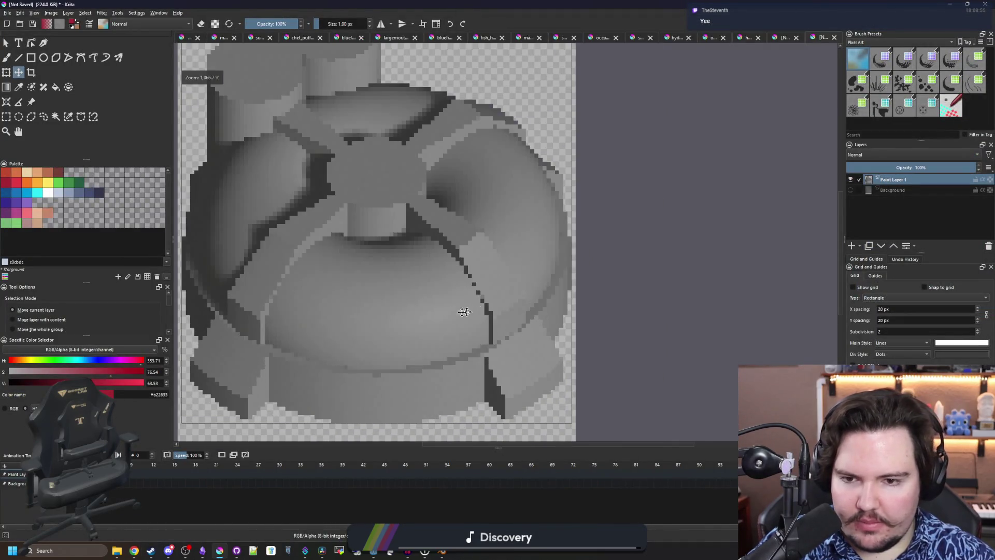
{"action": "scroll", "coordinate": [445, 282], "scroll_direction": "down", "scroll_amount": 1}
{"action": "scroll", "coordinate": [342, 371], "scroll_direction": "up", "scroll_amount": 1}
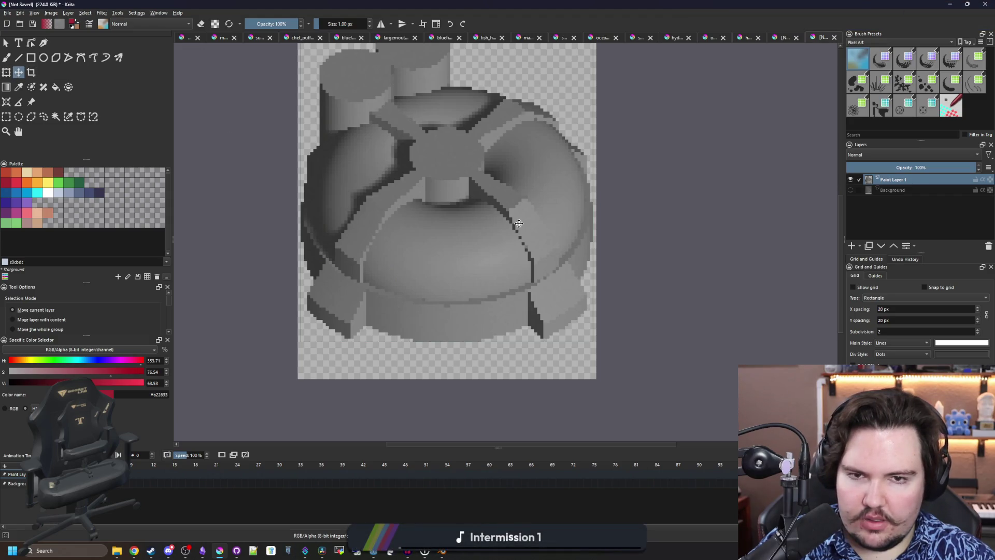
{"action": "scroll", "coordinate": [442, 323], "scroll_direction": "down", "scroll_amount": 1}
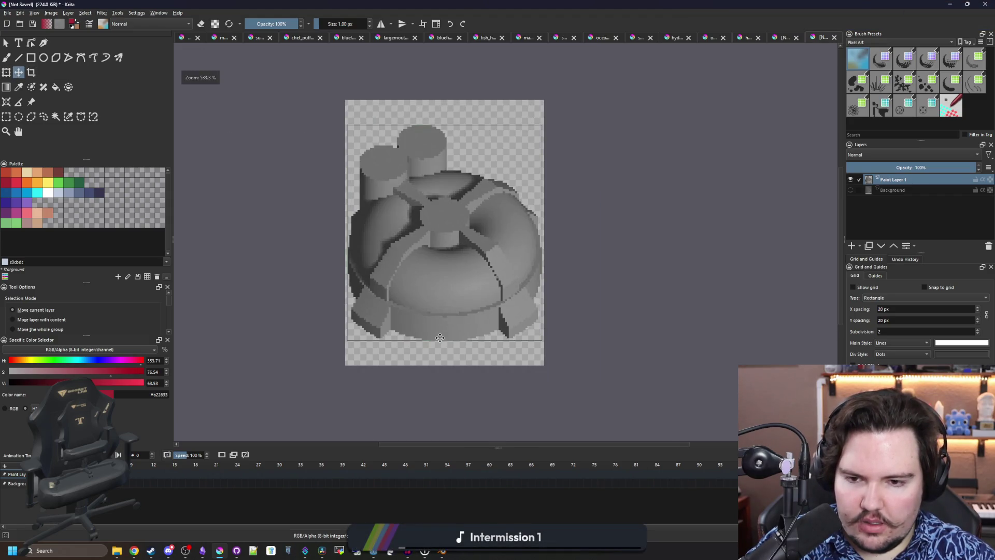
{"action": "scroll", "coordinate": [439, 338], "scroll_direction": "up", "scroll_amount": 3}
{"action": "scroll", "coordinate": [438, 331], "scroll_direction": "down", "scroll_amount": 1}
{"action": "scroll", "coordinate": [438, 334], "scroll_direction": "down", "scroll_amount": 1}
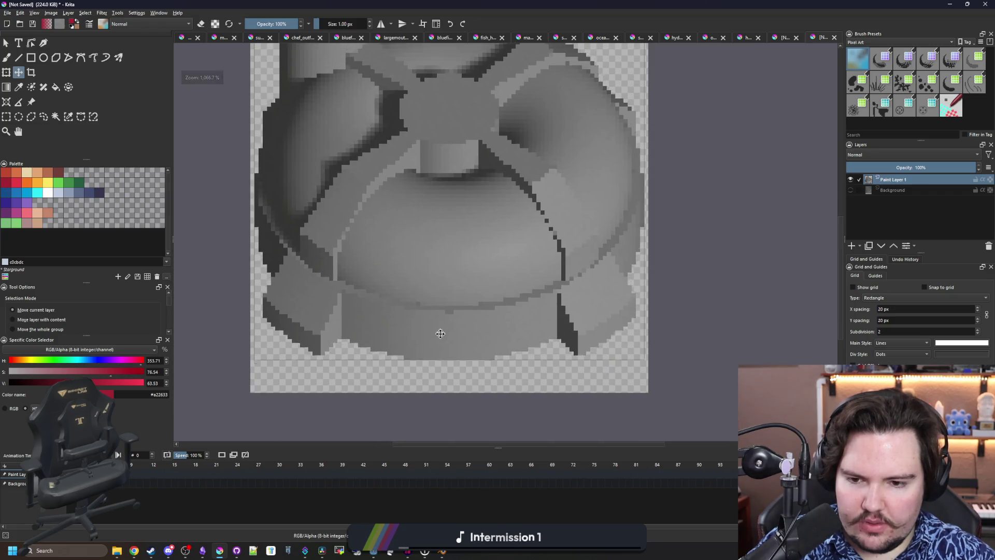
{"action": "key", "text": "Down"}
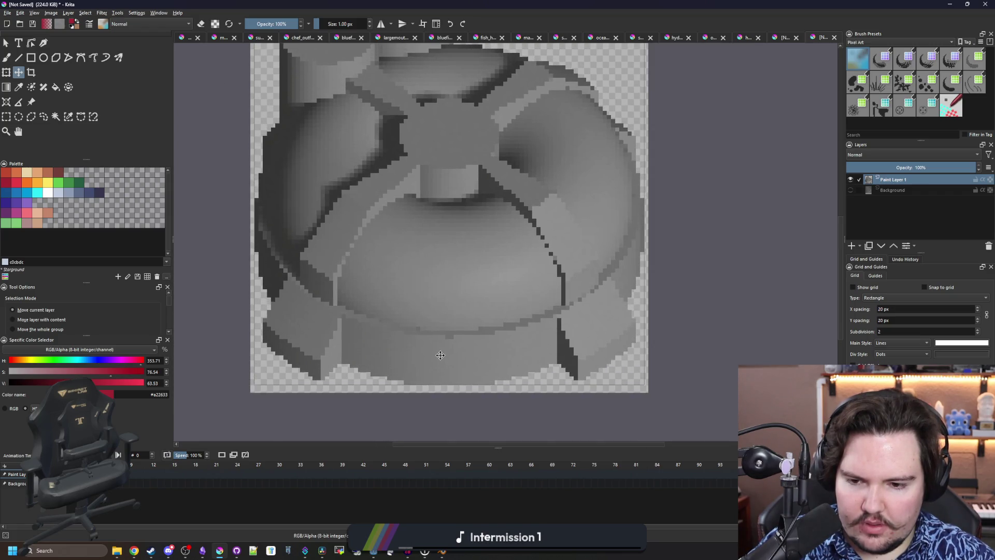
{"action": "key", "text": "Down"}
{"action": "key", "text": "Left"}
{"action": "key", "text": "Down"}
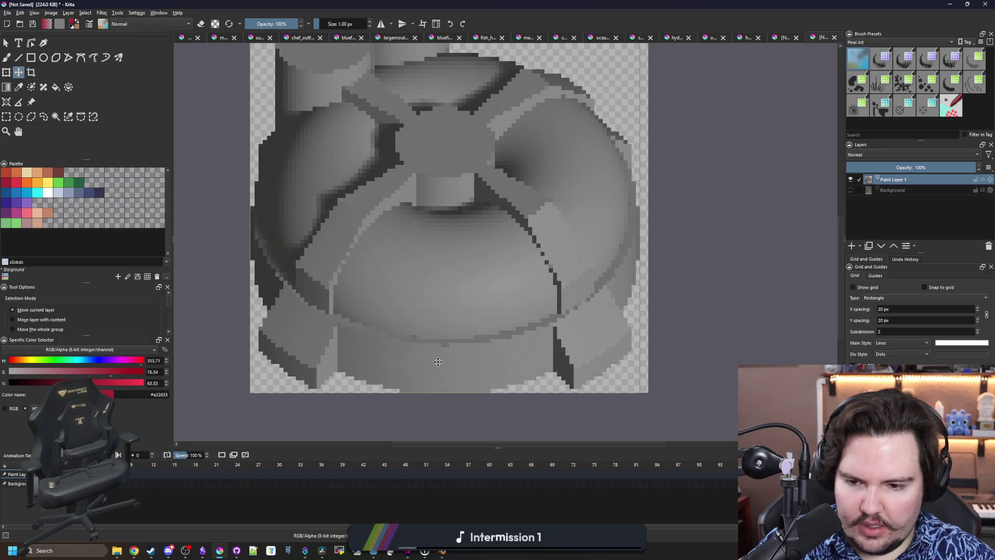
{"action": "key", "text": "Right"}
Switch to the Color Sampler and bring up the Filter menu's Artistic filters
{"action": "scroll", "coordinate": [440, 362], "scroll_direction": "down", "scroll_amount": 2}
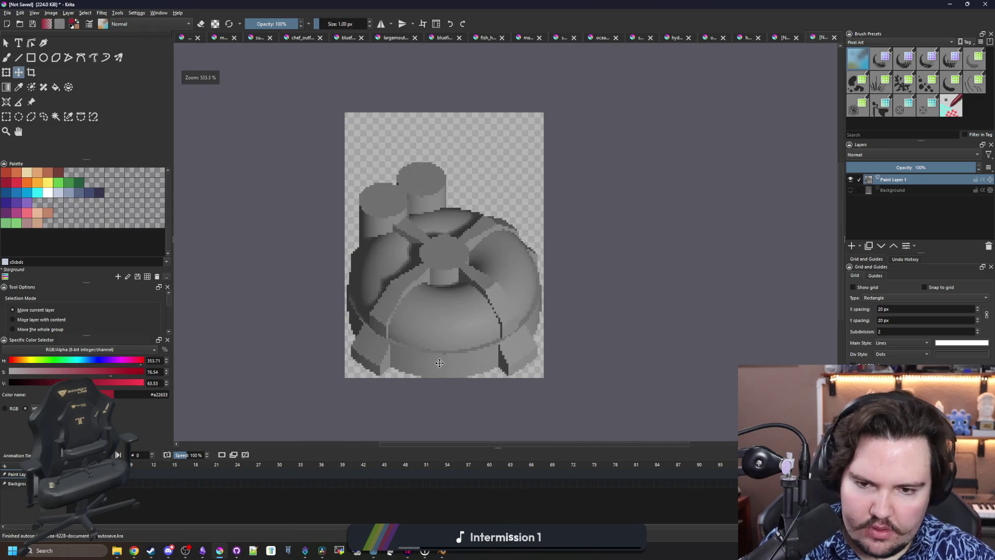
{"action": "scroll", "coordinate": [449, 230], "scroll_direction": "up", "scroll_amount": 1}
{"action": "key", "text": "p"}
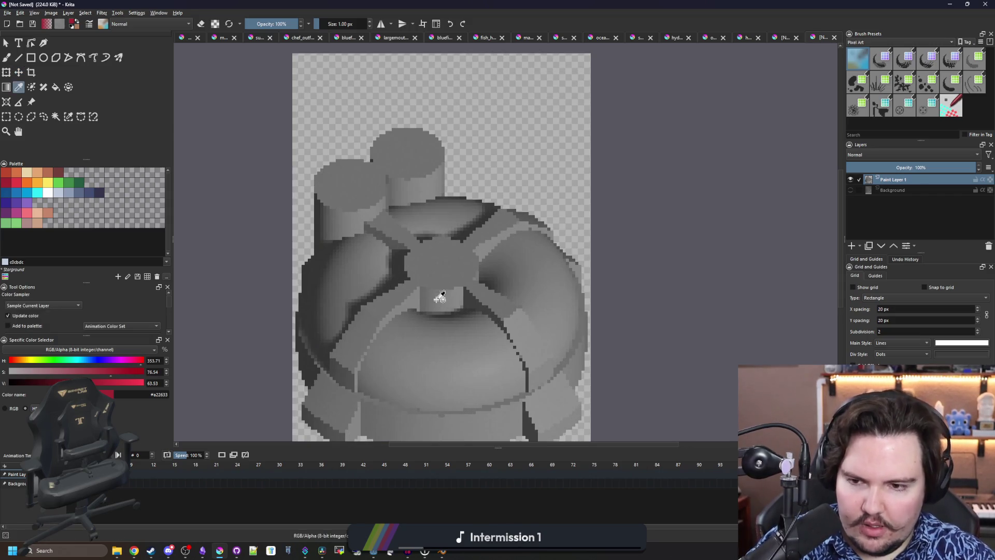
{"action": "left_click", "coordinate": [101, 13]}
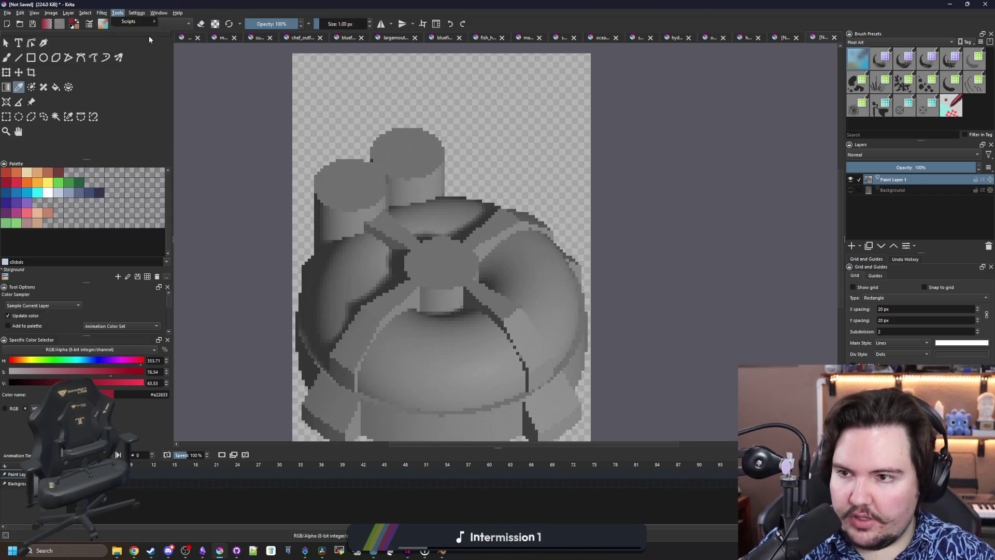
Apply the Index Colors filter to the dome sprite and keep the result
{"action": "mouse_move", "coordinate": [150, 49]}
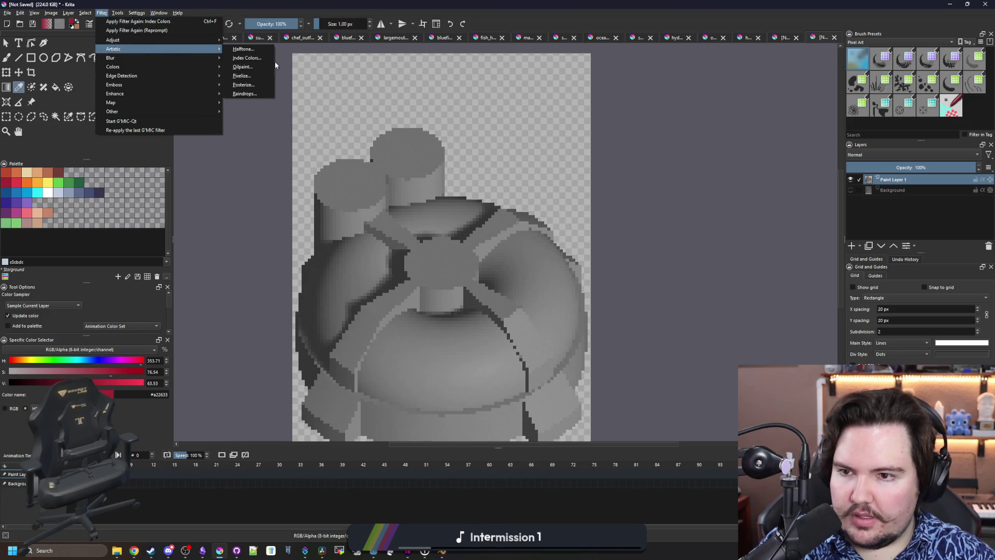
{"action": "left_click", "coordinate": [245, 58]}
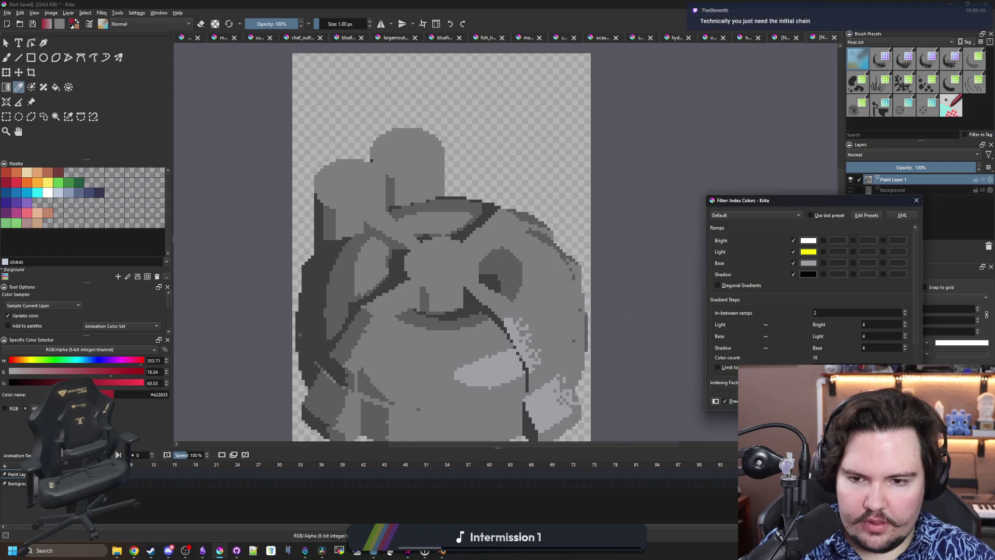
{"action": "key", "text": "Return"}
{"action": "scroll", "coordinate": [366, 225], "scroll_direction": "down", "scroll_amount": 4}
{"action": "scroll", "coordinate": [388, 266], "scroll_direction": "up", "scroll_amount": 6}
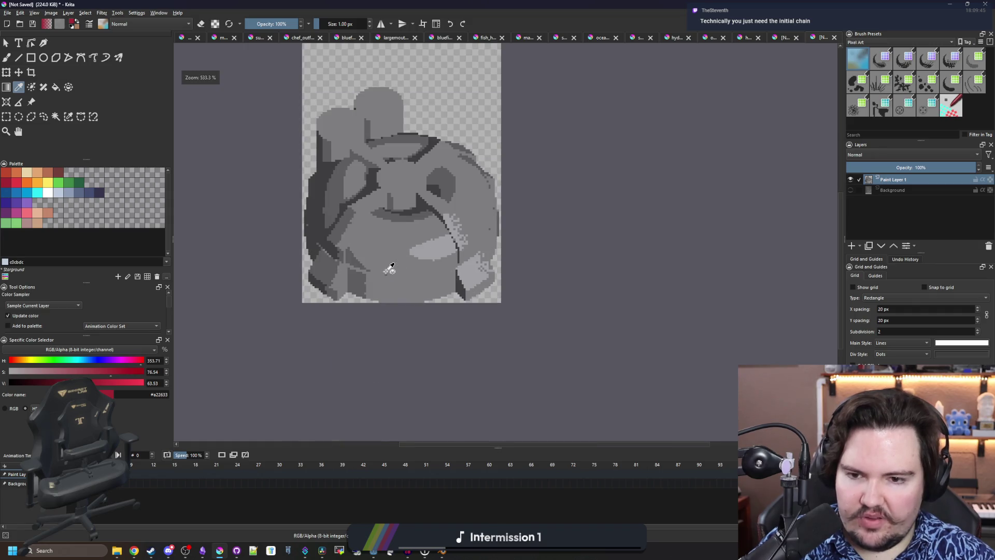
{"action": "scroll", "coordinate": [595, 284], "scroll_direction": "up", "scroll_amount": 4}
Repaint the stray dark pixels on the sprite in sampled light grey
{"action": "left_click", "coordinate": [584, 291]}
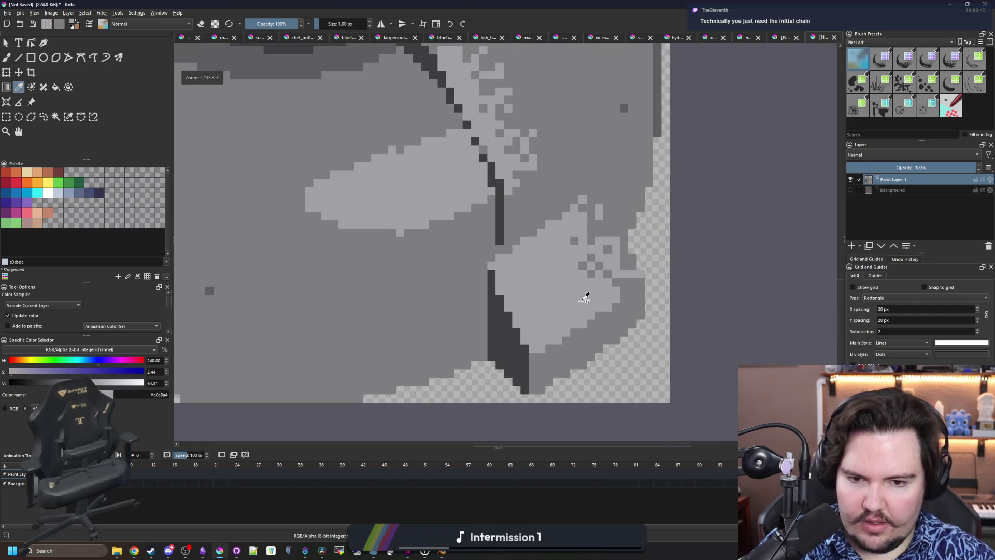
{"action": "key", "text": "b"}
{"action": "scroll", "coordinate": [618, 319], "scroll_direction": "up", "scroll_amount": 3}
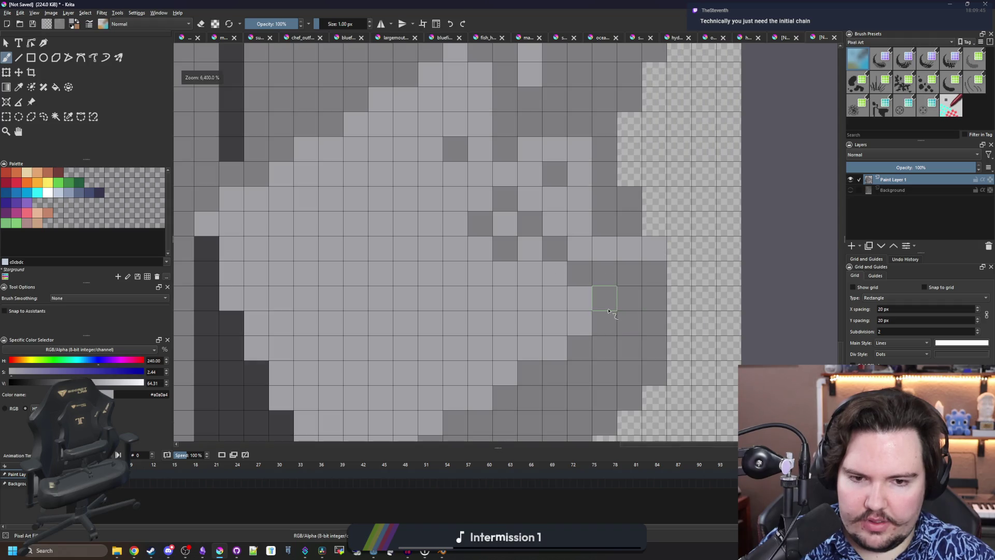
{"action": "mouse_move", "coordinate": [609, 311]}
{"action": "left_mouse_down"}
{"action": "mouse_move", "coordinate": [645, 269]}
{"action": "mouse_move", "coordinate": [578, 273]}
{"action": "mouse_move", "coordinate": [617, 207]}
{"action": "mouse_move", "coordinate": [455, 269]}
{"action": "mouse_move", "coordinate": [478, 206]}
{"action": "left_mouse_up"}
{"action": "scroll", "coordinate": [510, 177], "scroll_direction": "up", "scroll_amount": 2}
{"action": "mouse_move", "coordinate": [577, 243]}
{"action": "left_mouse_down"}
{"action": "mouse_move", "coordinate": [578, 227]}
{"action": "mouse_move", "coordinate": [533, 173]}
{"action": "mouse_move", "coordinate": [532, 122]}
{"action": "mouse_move", "coordinate": [507, 98]}
{"action": "mouse_move", "coordinate": [467, 138]}
{"action": "mouse_move", "coordinate": [481, 272]}
{"action": "mouse_move", "coordinate": [533, 186]}
{"action": "mouse_move", "coordinate": [518, 223]}
{"action": "mouse_move", "coordinate": [481, 127]}
{"action": "left_mouse_up"}
{"action": "scroll", "coordinate": [481, 127], "scroll_direction": "down", "scroll_amount": 8}
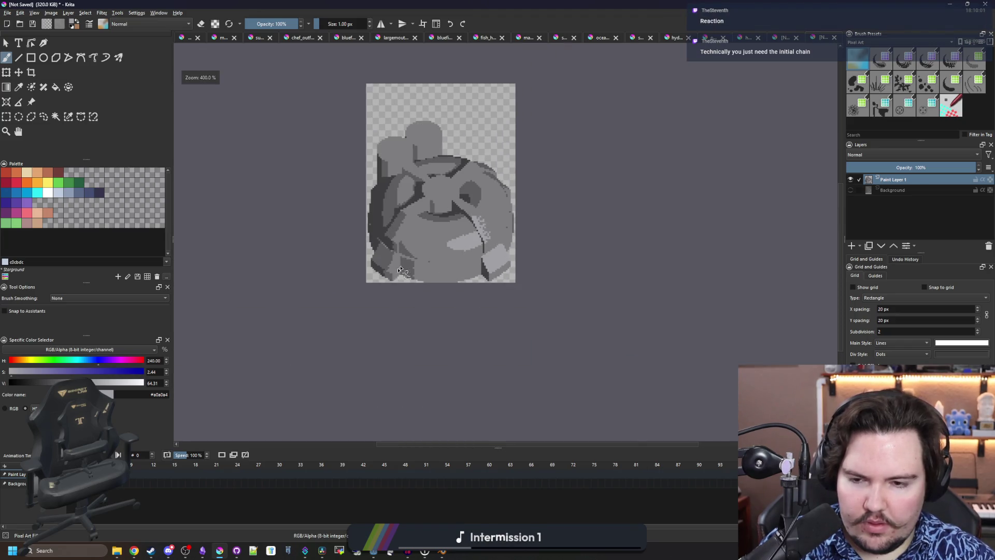
{"action": "scroll", "coordinate": [399, 270], "scroll_direction": "up", "scroll_amount": 8}
Paint a row of dark-grey shadow pixels and bucket-fill the light patch dark grey
{"action": "left_click", "coordinate": [361, 339], "text": "ctrl"}
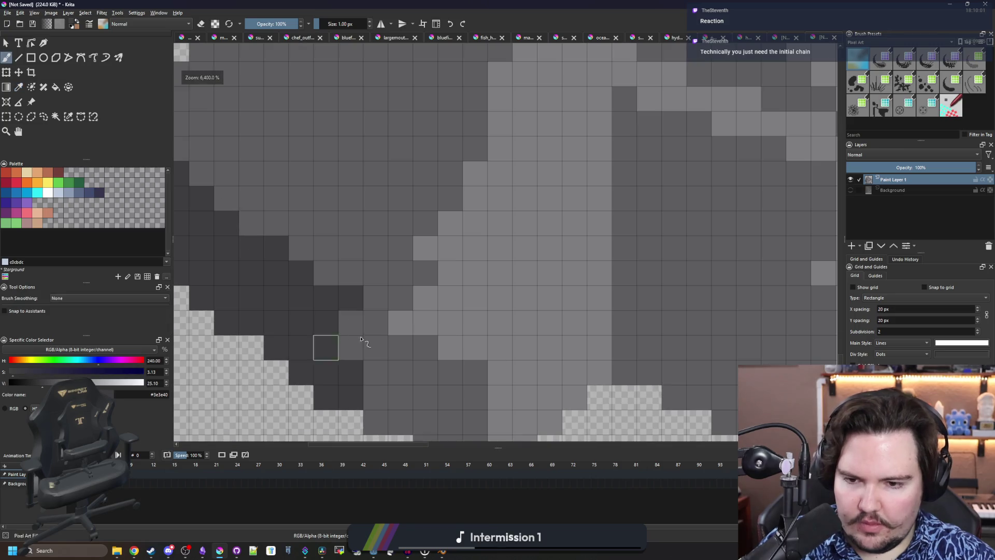
{"action": "mouse_move", "coordinate": [363, 291]}
{"action": "left_mouse_down"}
{"action": "mouse_move", "coordinate": [357, 313]}
{"action": "mouse_move", "coordinate": [428, 333]}
{"action": "left_mouse_up"}
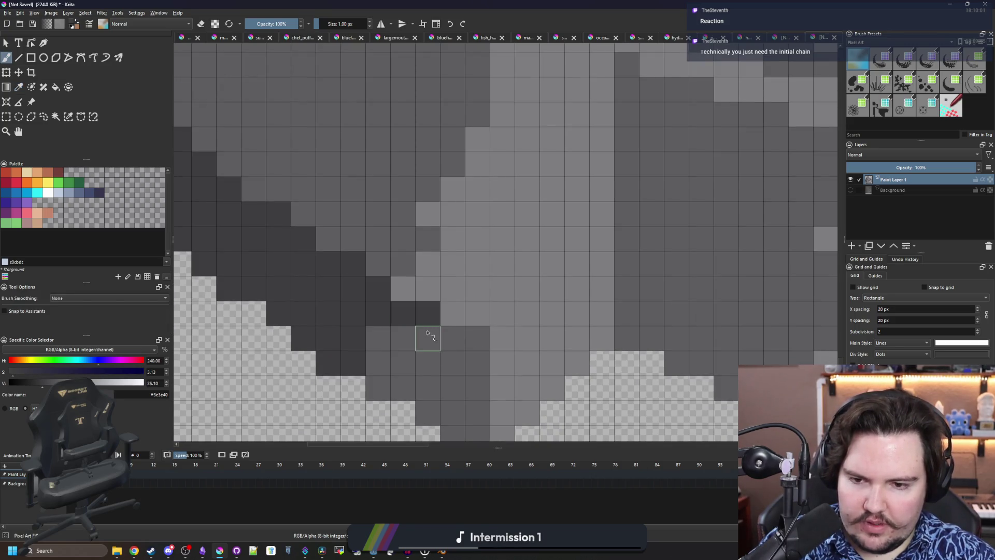
{"action": "key", "text": "f"}
{"action": "scroll", "coordinate": [427, 342], "scroll_direction": "down", "scroll_amount": 4}
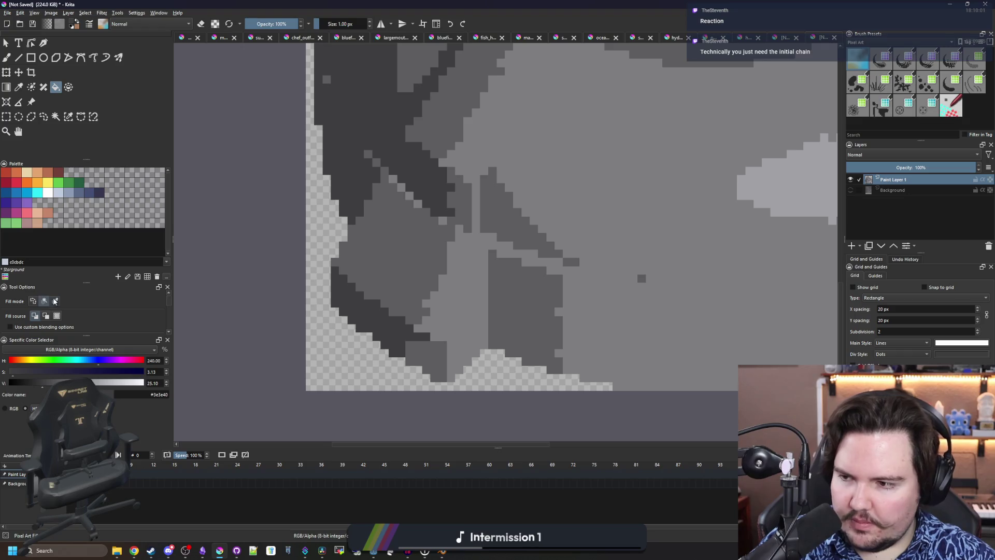
{"action": "left_click", "coordinate": [435, 358]}
Sample mid-dark grey #5d5d5f and test darkening the notch pixel, then undo it
{"action": "key", "text": "b"}
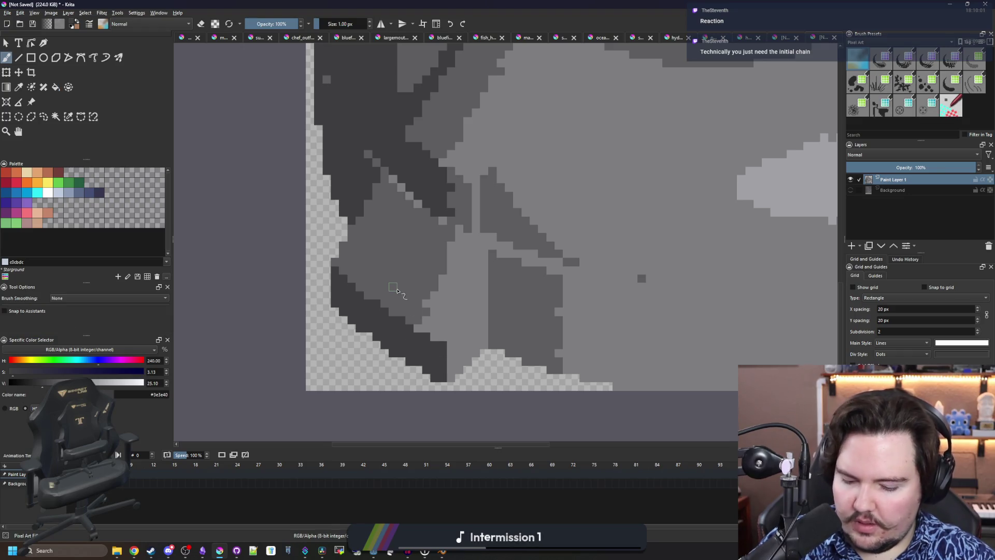
{"action": "key", "text": "p"}
{"action": "left_click", "coordinate": [467, 280]}
{"action": "scroll", "coordinate": [467, 332], "scroll_direction": "up", "scroll_amount": 5}
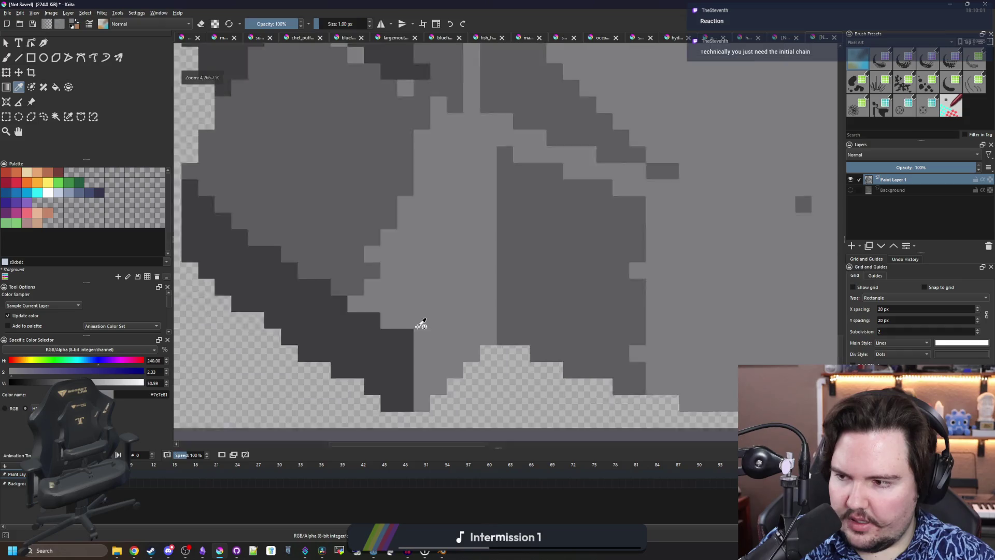
{"action": "scroll", "coordinate": [421, 324], "scroll_direction": "down", "scroll_amount": 2}
{"action": "scroll", "coordinate": [407, 306], "scroll_direction": "up", "scroll_amount": 2}
{"action": "left_click", "coordinate": [284, 182]}
{"action": "key", "text": "b"}
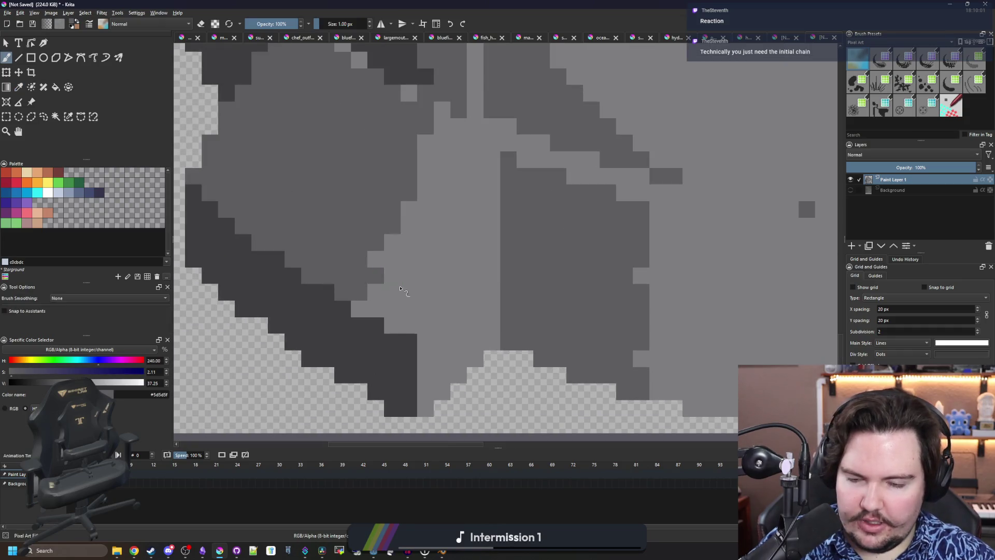
{"action": "scroll", "coordinate": [444, 342], "scroll_direction": "down", "scroll_amount": 5}
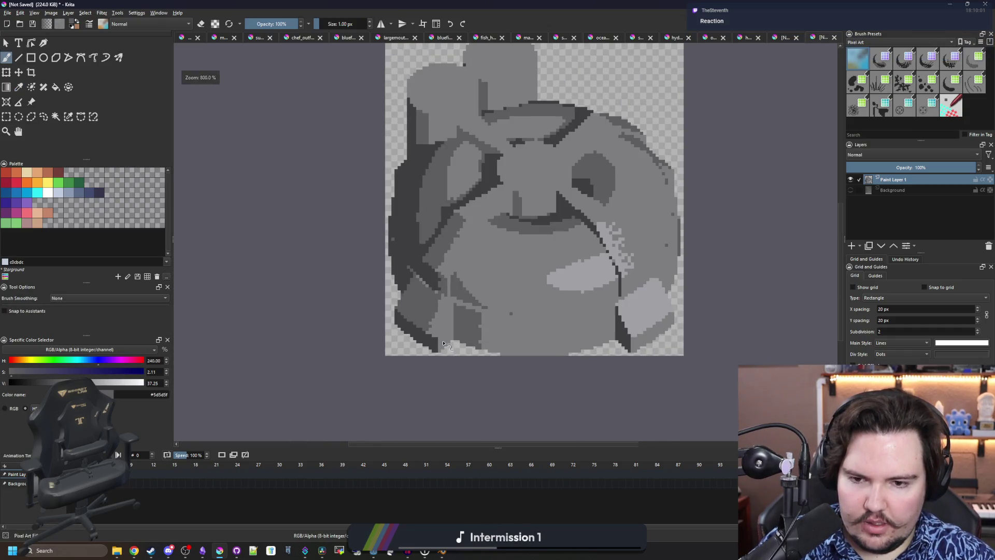
{"action": "scroll", "coordinate": [458, 347], "scroll_direction": "up", "scroll_amount": 4}
{"action": "left_click", "coordinate": [448, 278]}
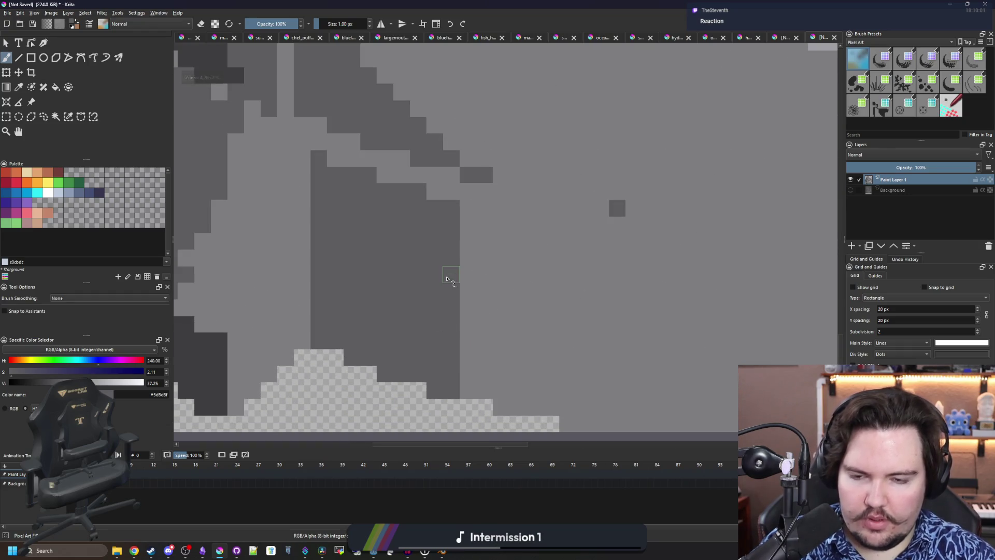
{"action": "key", "text": "ctrl+z"}
Sample highlight grey #a0a0a4 and paste the smooth render as a new layer
{"action": "scroll", "coordinate": [474, 311], "scroll_direction": "down", "scroll_amount": 4}
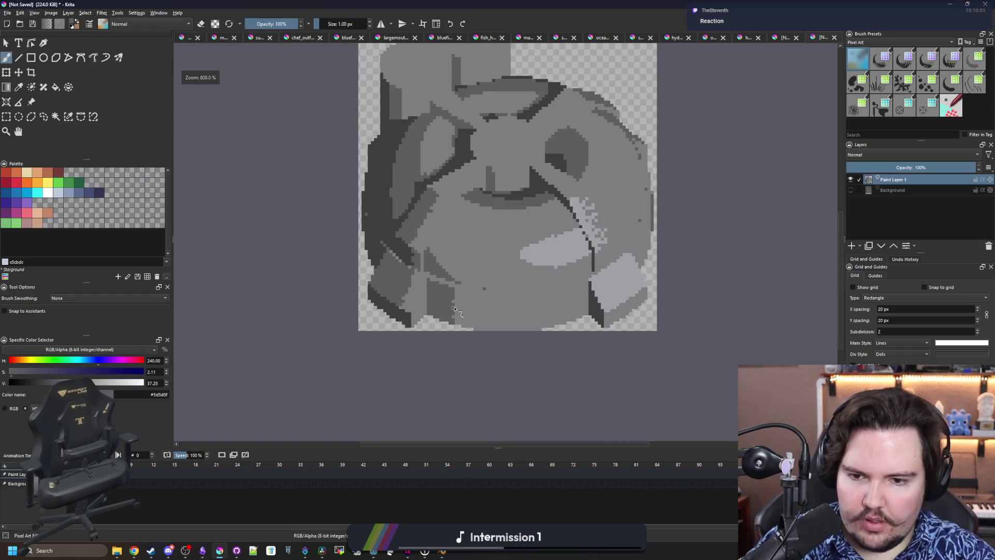
{"action": "scroll", "coordinate": [471, 288], "scroll_direction": "up", "scroll_amount": 4}
{"action": "left_click", "coordinate": [699, 185], "text": "ctrl"}
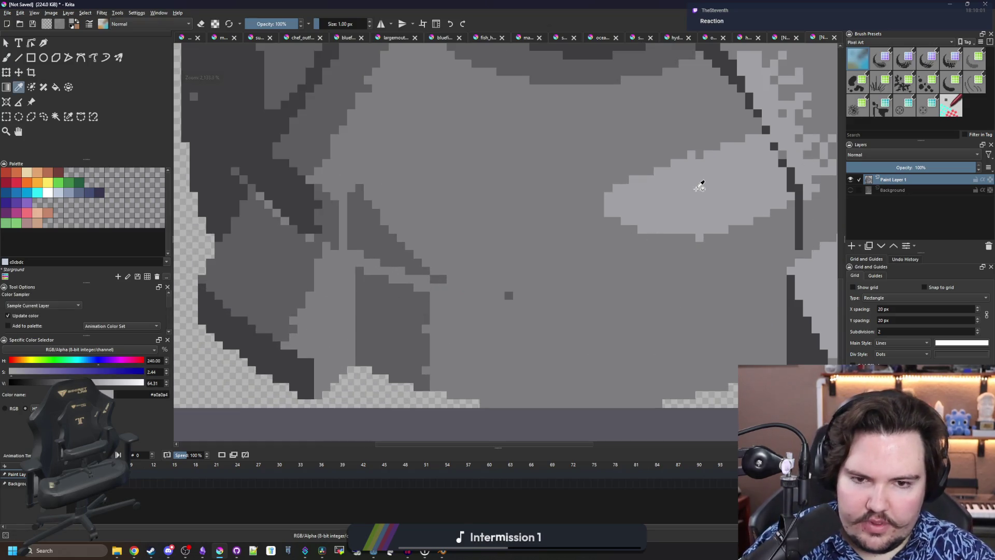
{"action": "scroll", "coordinate": [394, 296], "scroll_direction": "down", "scroll_amount": 4}
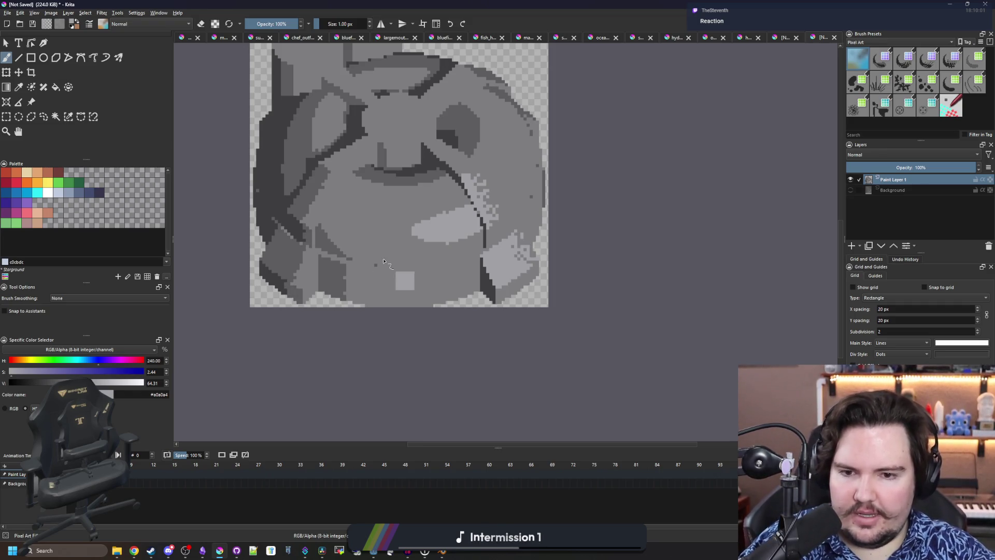
{"action": "key", "text": "ctrl+v"}
Draw a #a0a0a4 light-grey line along the dome's lower edge, extending it pixel by pixel
{"action": "scroll", "coordinate": [305, 236], "scroll_direction": "up", "scroll_amount": 4}
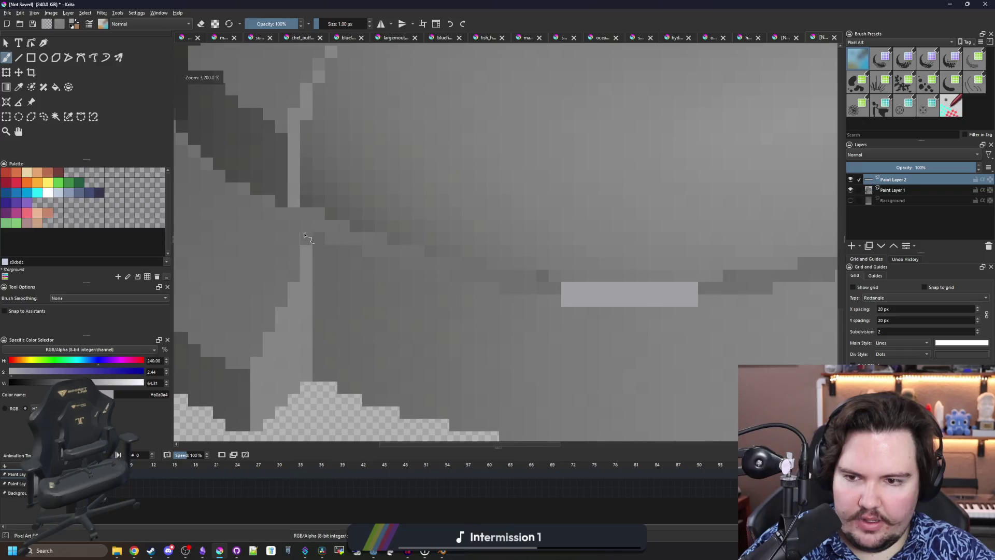
{"action": "scroll", "coordinate": [304, 236], "scroll_direction": "up", "scroll_amount": 1}
{"action": "mouse_move", "coordinate": [316, 207]}
{"action": "left_mouse_down"}
{"action": "mouse_move", "coordinate": [311, 213]}
{"action": "mouse_move", "coordinate": [409, 258]}
{"action": "mouse_move", "coordinate": [597, 288]}
{"action": "mouse_move", "coordinate": [632, 304]}
{"action": "mouse_move", "coordinate": [585, 306]}
{"action": "left_mouse_up"}
{"action": "scroll", "coordinate": [481, 288], "scroll_direction": "down", "scroll_amount": 6}
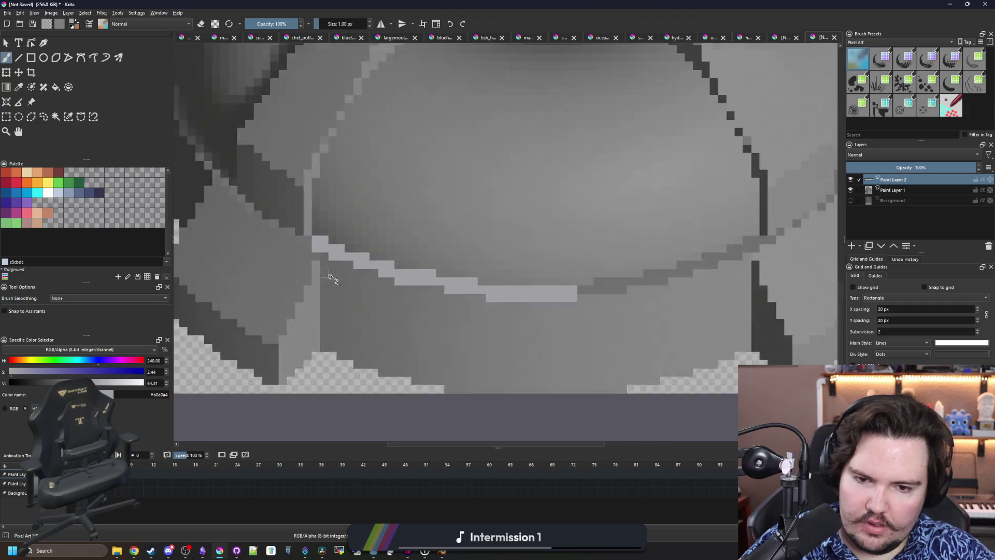
{"action": "scroll", "coordinate": [327, 271], "scroll_direction": "up", "scroll_amount": 3}
{"action": "scroll", "coordinate": [403, 268], "scroll_direction": "down", "scroll_amount": 3}
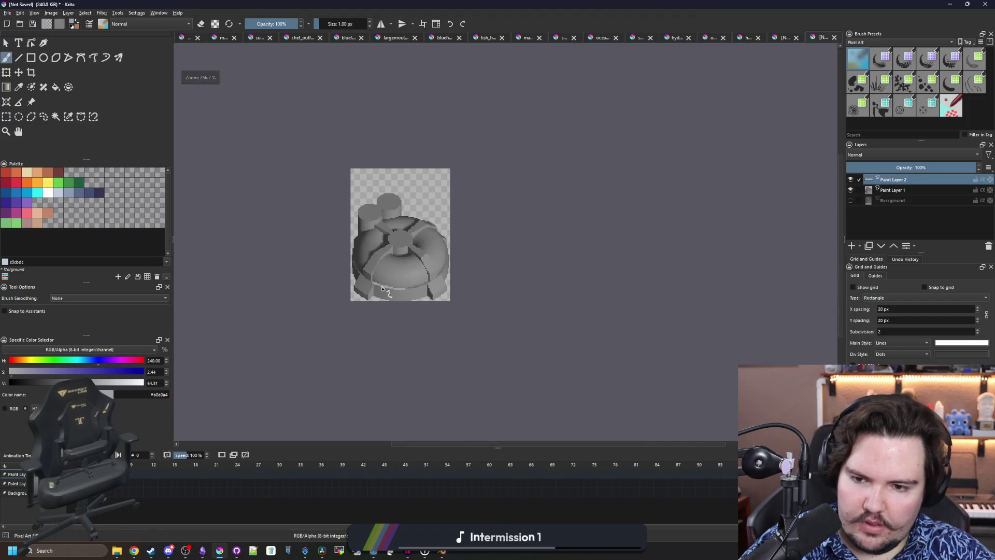
{"action": "scroll", "coordinate": [402, 267], "scroll_direction": "up", "scroll_amount": 10}
{"action": "left_click", "coordinate": [392, 298]}
{"action": "scroll", "coordinate": [502, 316], "scroll_direction": "down", "scroll_amount": 8}
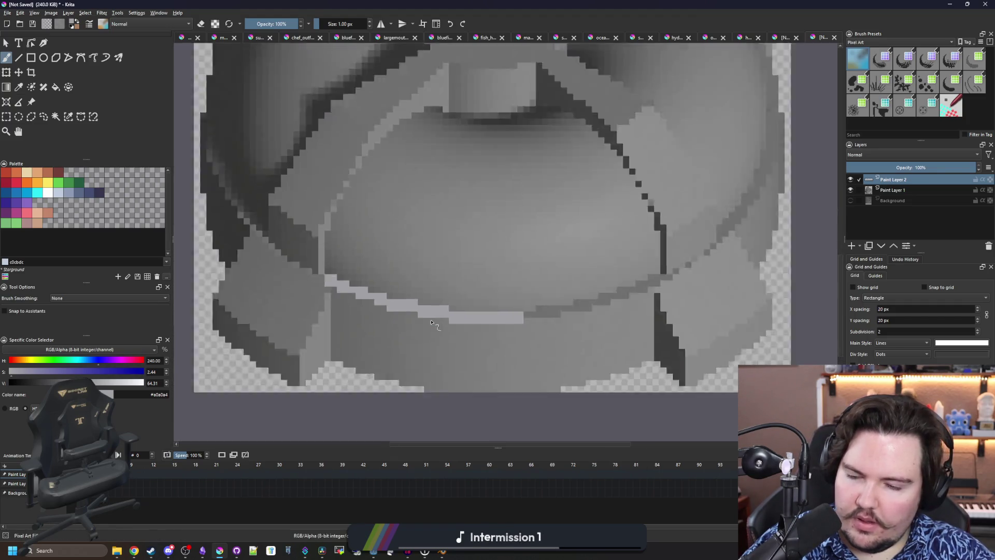
{"action": "scroll", "coordinate": [435, 327], "scroll_direction": "up", "scroll_amount": 7}
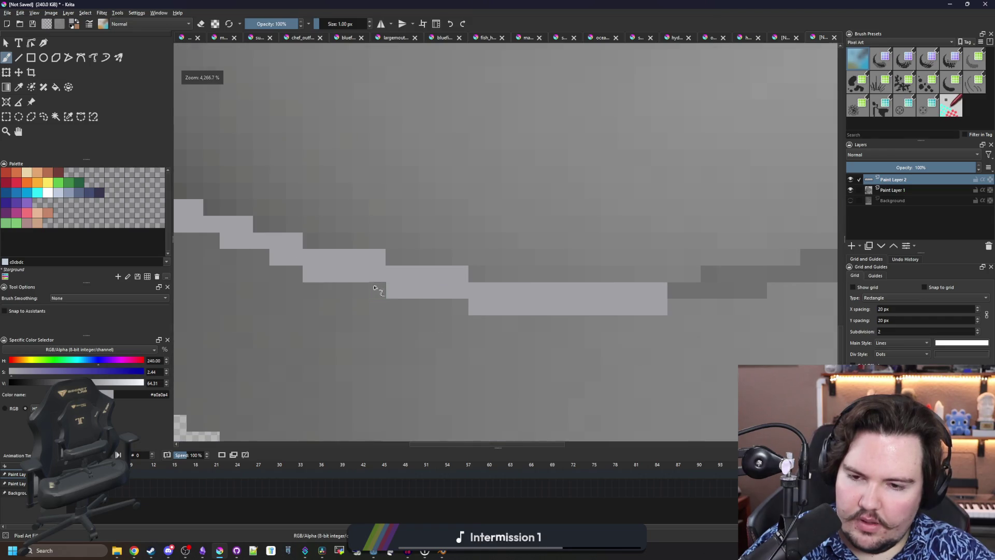
{"action": "scroll", "coordinate": [357, 285], "scroll_direction": "down", "scroll_amount": 3}
{"action": "scroll", "coordinate": [357, 285], "scroll_direction": "up", "scroll_amount": 3}
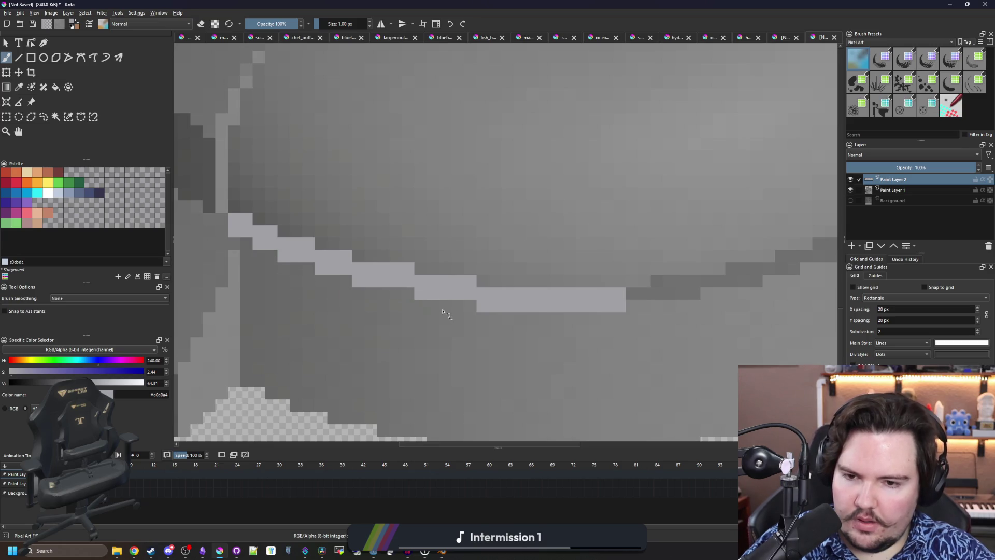
{"action": "scroll", "coordinate": [429, 306], "scroll_direction": "up", "scroll_amount": 3}
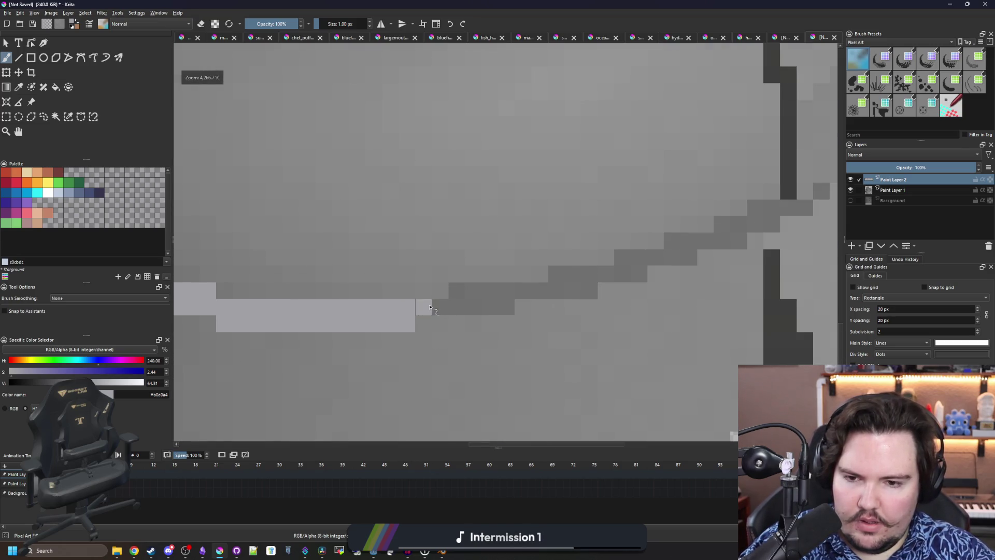
{"action": "left_click_drag", "start_coordinate": [430, 306], "coordinate": [439, 324]}
{"action": "scroll", "coordinate": [439, 324], "scroll_direction": "down", "scroll_amount": 2}
{"action": "scroll", "coordinate": [308, 321], "scroll_direction": "up", "scroll_amount": 2}
{"action": "mouse_move", "coordinate": [308, 321]}
{"action": "left_mouse_down"}
{"action": "mouse_move", "coordinate": [499, 313]}
{"action": "mouse_move", "coordinate": [421, 309]}
{"action": "left_mouse_up"}
Continue the light rim line up the diagonal edge, lightening its dark pixels
{"action": "scroll", "coordinate": [668, 345], "scroll_direction": "right", "scroll_amount": 3}
{"action": "mouse_move", "coordinate": [513, 308]}
{"action": "left_mouse_down"}
{"action": "mouse_move", "coordinate": [567, 303]}
{"action": "mouse_move", "coordinate": [510, 287]}
{"action": "left_mouse_up"}
{"action": "scroll", "coordinate": [498, 318], "scroll_direction": "down", "scroll_amount": 5}
{"action": "scroll", "coordinate": [498, 318], "scroll_direction": "up", "scroll_amount": 3}
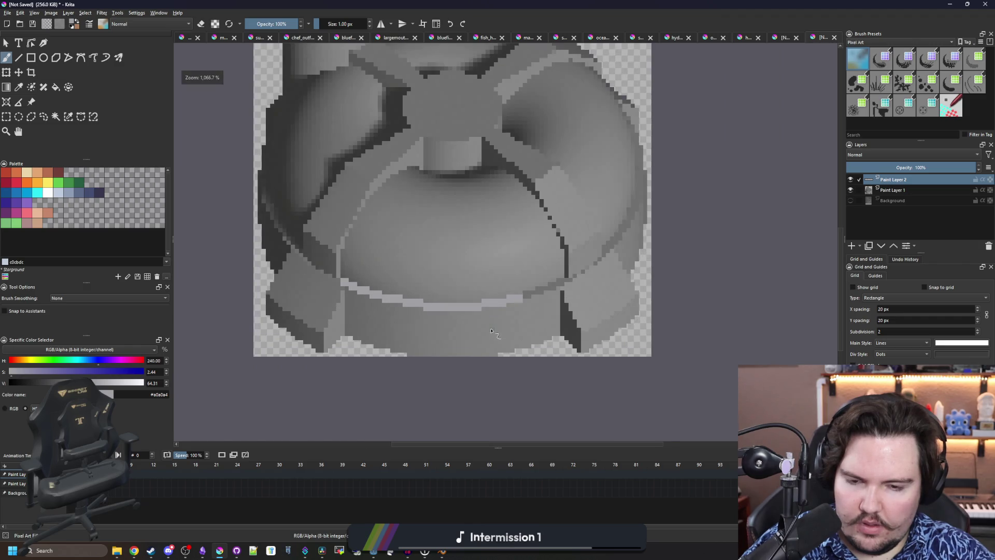
{"action": "scroll", "coordinate": [491, 331], "scroll_direction": "down", "scroll_amount": 3}
{"action": "scroll", "coordinate": [535, 304], "scroll_direction": "up", "scroll_amount": 5}
{"action": "mouse_move", "coordinate": [535, 304]}
{"action": "left_mouse_down"}
{"action": "mouse_move", "coordinate": [570, 282]}
{"action": "mouse_move", "coordinate": [609, 279]}
{"action": "mouse_move", "coordinate": [638, 254]}
{"action": "mouse_move", "coordinate": [660, 254]}
{"action": "mouse_move", "coordinate": [510, 278]}
{"action": "left_mouse_up"}
{"action": "left_click_drag", "start_coordinate": [511, 278], "coordinate": [606, 228]}
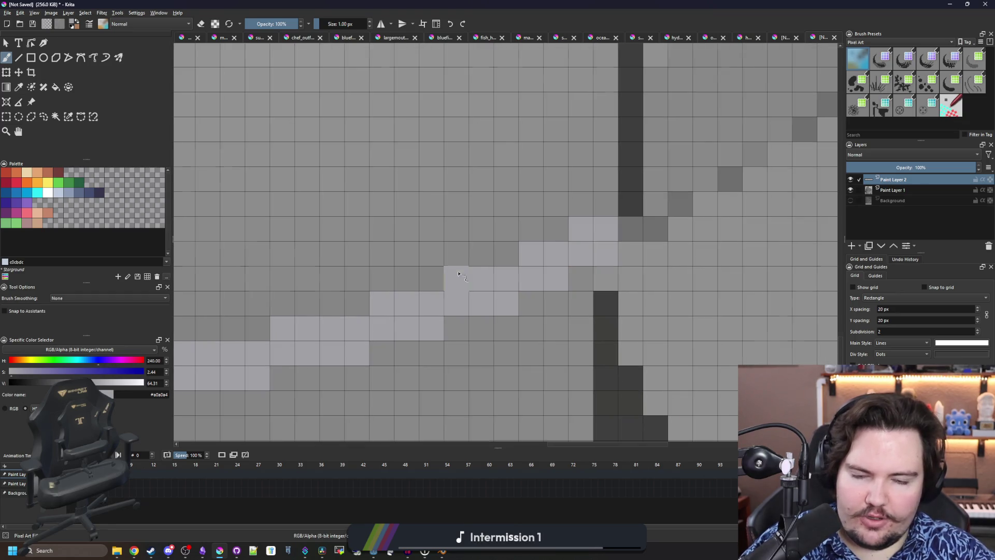
{"action": "scroll", "coordinate": [494, 228], "scroll_direction": "down", "scroll_amount": 10}
{"action": "scroll", "coordinate": [487, 259], "scroll_direction": "up", "scroll_amount": 5}
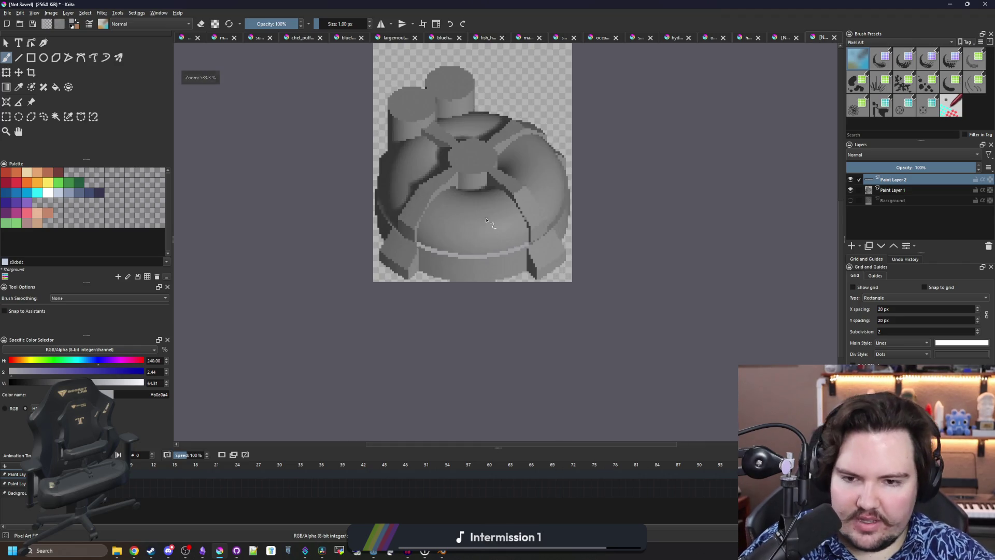
{"action": "scroll", "coordinate": [486, 221], "scroll_direction": "up", "scroll_amount": 1}
{"action": "scroll", "coordinate": [477, 202], "scroll_direction": "down", "scroll_amount": 2}
{"action": "scroll", "coordinate": [470, 183], "scroll_direction": "up", "scroll_amount": 2}
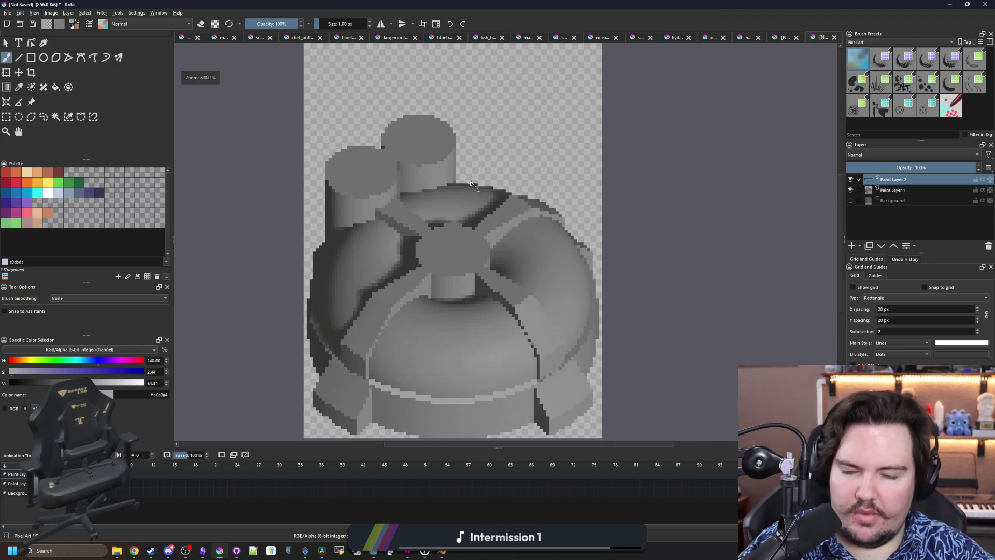
{"action": "scroll", "coordinate": [464, 247], "scroll_direction": "up", "scroll_amount": 2}
{"action": "key", "text": "f"}
{"action": "scroll", "coordinate": [459, 242], "scroll_direction": "up", "scroll_amount": 3}
{"action": "scroll", "coordinate": [459, 242], "scroll_direction": "down", "scroll_amount": 6}
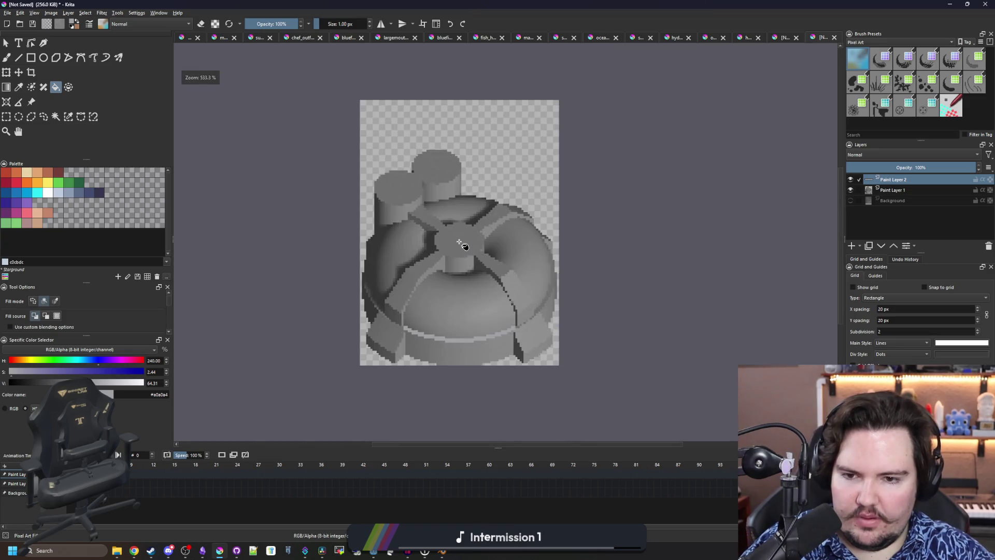
{"action": "scroll", "coordinate": [459, 242], "scroll_direction": "up", "scroll_amount": 6}
Paint light-grey highlights along the hub's left, right, top and bottom edges
{"action": "key", "text": "b"}
{"action": "left_click_drag", "start_coordinate": [360, 245], "coordinate": [344, 164]}
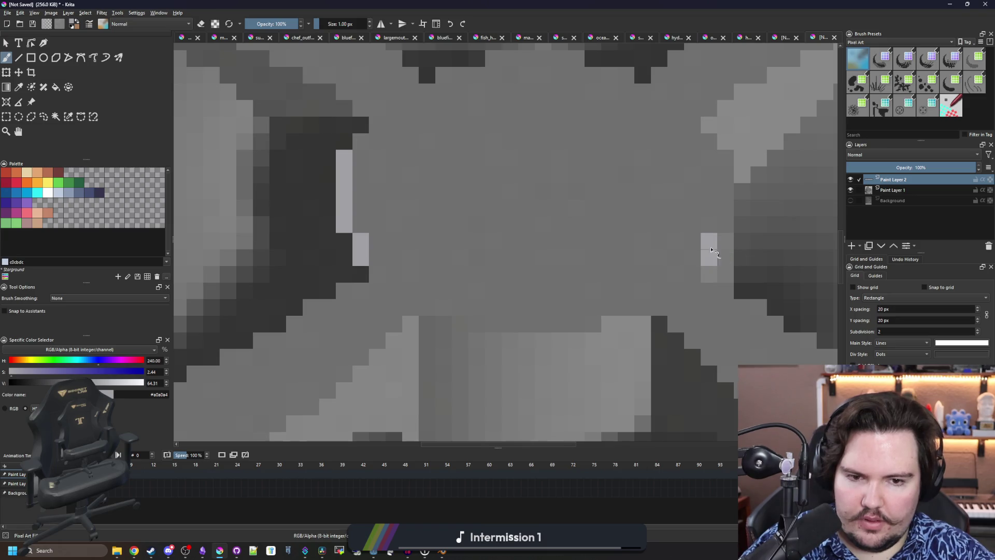
{"action": "left_click_drag", "start_coordinate": [721, 225], "coordinate": [723, 156]}
{"action": "left_click_drag", "start_coordinate": [613, 175], "coordinate": [540, 239]}
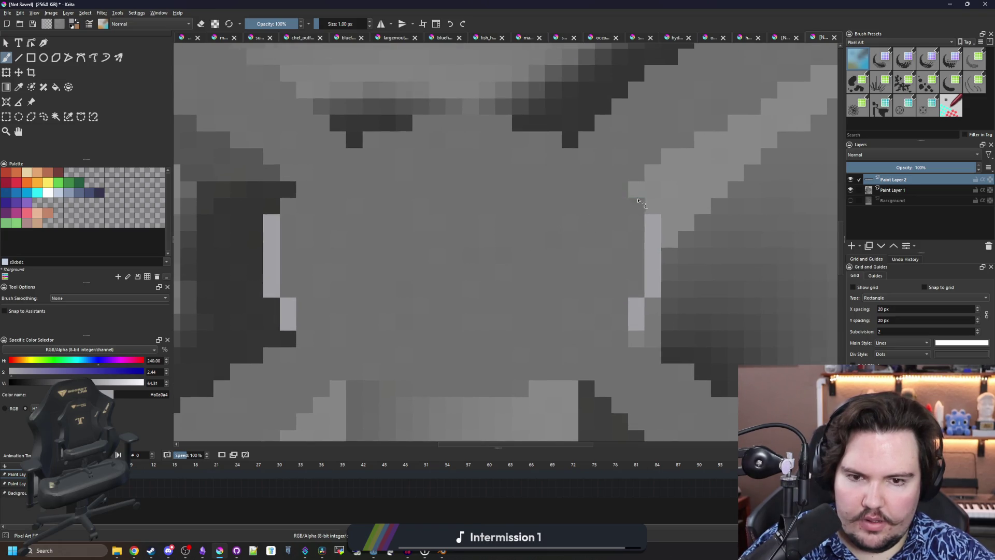
{"action": "left_click_drag", "start_coordinate": [637, 199], "coordinate": [636, 192]}
{"action": "left_click_drag", "start_coordinate": [425, 126], "coordinate": [496, 123]}
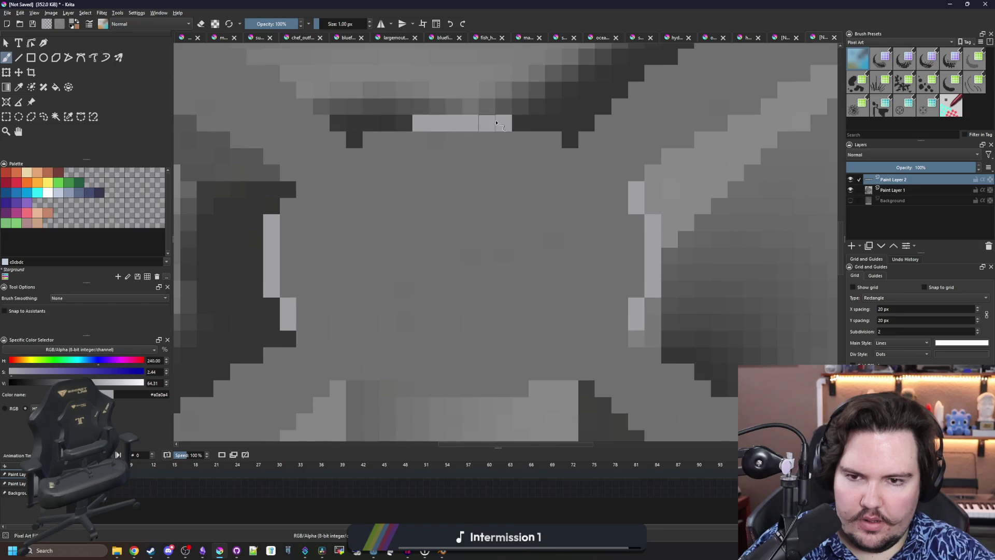
{"action": "left_click_drag", "start_coordinate": [487, 390], "coordinate": [424, 396]}
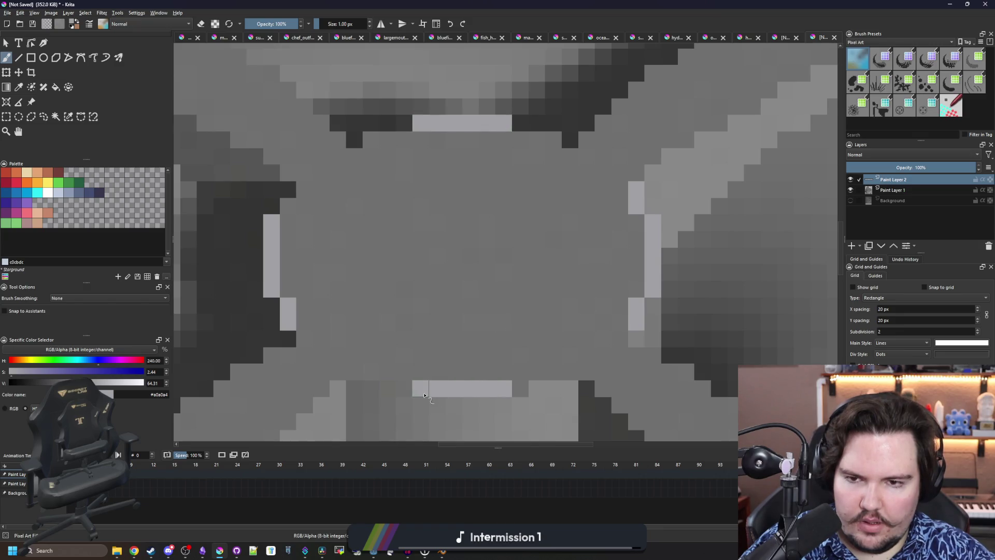
{"action": "left_click_drag", "start_coordinate": [391, 374], "coordinate": [375, 377]}
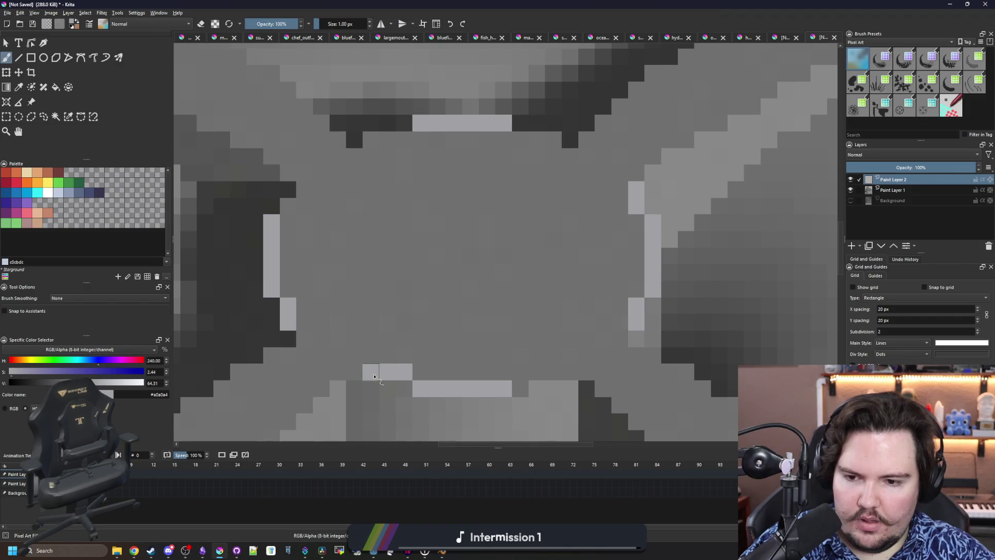
{"action": "left_click_drag", "start_coordinate": [527, 369], "coordinate": [560, 371]}
Complete the hub disc's light-grey outline and flood-fill its interior
{"action": "left_click_drag", "start_coordinate": [404, 140], "coordinate": [370, 140]}
{"action": "mouse_move", "coordinate": [518, 140]}
{"action": "left_mouse_down"}
{"action": "mouse_move", "coordinate": [551, 139]}
{"action": "mouse_move", "coordinate": [619, 178]}
{"action": "left_mouse_up"}
{"action": "left_click", "coordinate": [570, 157]}
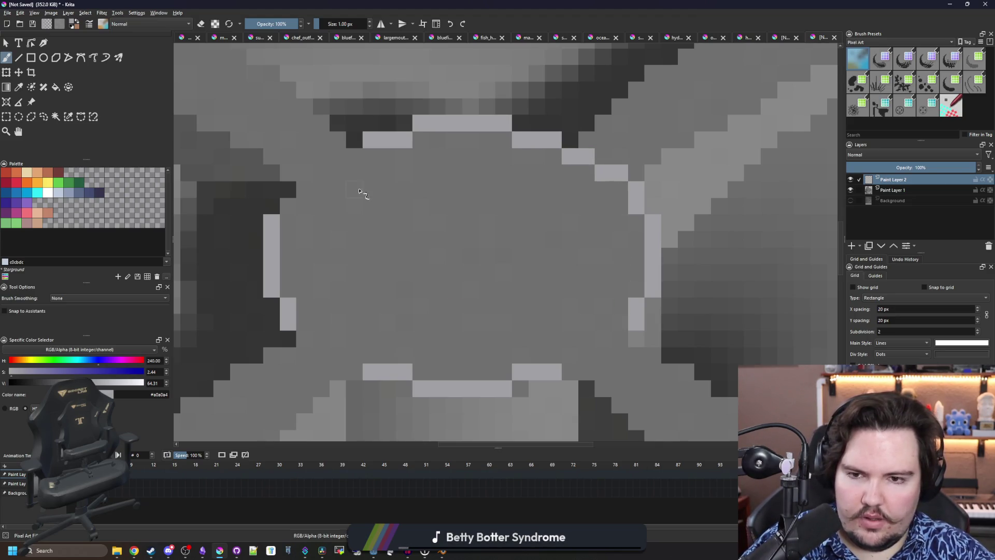
{"action": "mouse_move", "coordinate": [353, 157]}
{"action": "left_mouse_down"}
{"action": "mouse_move", "coordinate": [296, 205]}
{"action": "mouse_move", "coordinate": [289, 197]}
{"action": "left_mouse_up"}
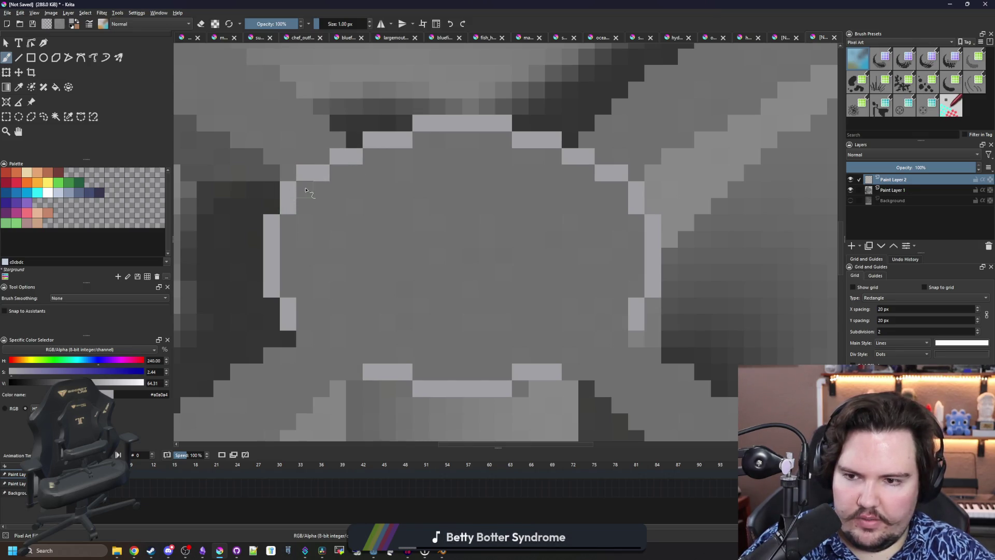
{"action": "left_click_drag", "start_coordinate": [307, 341], "coordinate": [355, 355]}
{"action": "left_click_drag", "start_coordinate": [571, 358], "coordinate": [608, 337]}
{"action": "key", "text": "f"}
{"action": "left_click", "coordinate": [473, 282]}
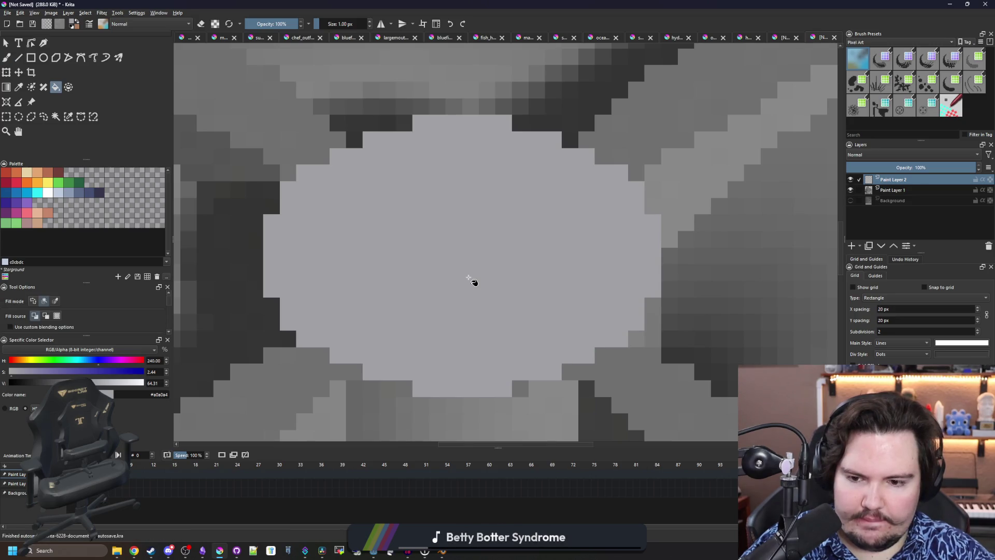
Fill gaps and round off the disc's top edges and lower rim pixels
{"action": "scroll", "coordinate": [469, 284], "scroll_direction": "down", "scroll_amount": 8}
{"action": "key", "text": "b"}
{"action": "scroll", "coordinate": [469, 287], "scroll_direction": "up", "scroll_amount": 4}
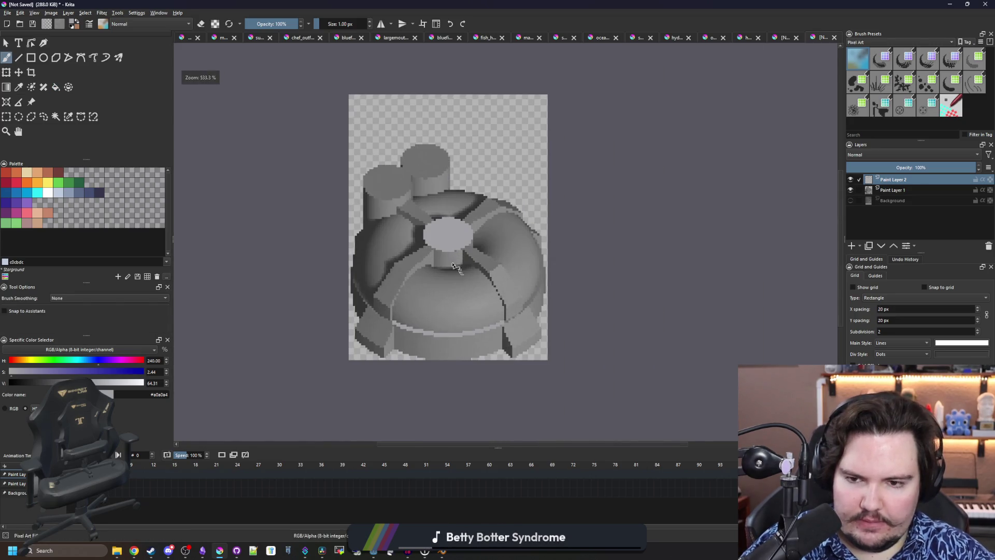
{"action": "scroll", "coordinate": [456, 270], "scroll_direction": "up", "scroll_amount": 6}
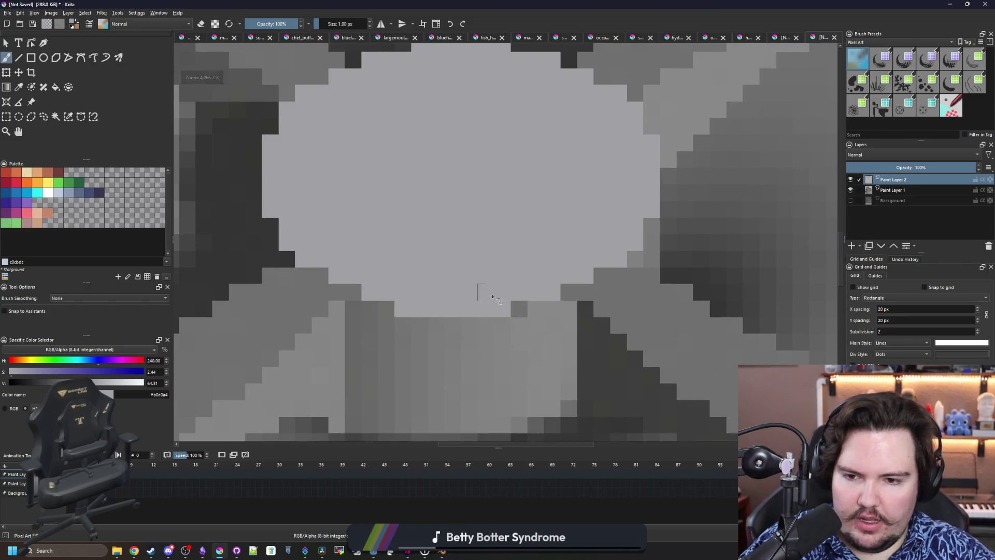
{"action": "left_click_drag", "start_coordinate": [456, 146], "coordinate": [455, 205]}
{"action": "left_click", "coordinate": [401, 98]}
{"action": "left_click", "coordinate": [519, 98]}
{"action": "left_click", "coordinate": [352, 121]}
{"action": "left_click", "coordinate": [322, 133]}
{"action": "left_click", "coordinate": [568, 115]}
{"action": "left_click", "coordinate": [596, 132]}
{"action": "left_click", "coordinate": [601, 330]}
{"action": "left_click", "coordinate": [568, 346]}
{"action": "left_click", "coordinate": [353, 347]}
{"action": "left_click", "coordinate": [319, 330]}
{"action": "scroll", "coordinate": [369, 280], "scroll_direction": "down", "scroll_amount": 10}
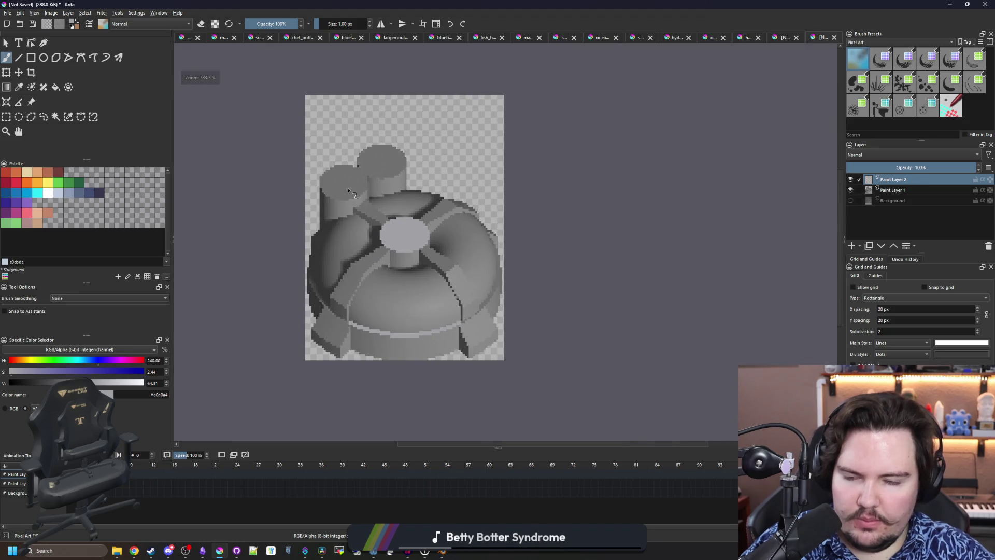
{"action": "scroll", "coordinate": [363, 203], "scroll_direction": "up", "scroll_amount": 10}
Try flood-filling part of the sprite, undoing both fills that covered the whole canvas
{"action": "key", "text": "f"}
{"action": "scroll", "coordinate": [384, 243], "scroll_direction": "down", "scroll_amount": 6}
{"action": "scroll", "coordinate": [384, 242], "scroll_direction": "up", "scroll_amount": 3}
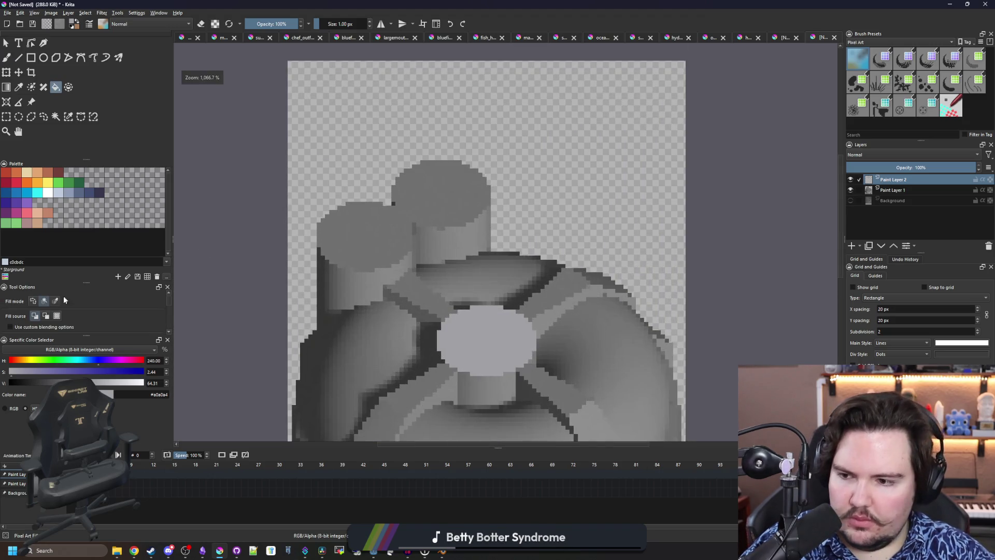
{"action": "scroll", "coordinate": [100, 300], "scroll_direction": "down", "scroll_amount": 2}
{"action": "left_click", "coordinate": [361, 238]}
{"action": "key", "text": "ctrl+z"}
{"action": "left_click", "coordinate": [375, 240]}
{"action": "key", "text": "ctrl+z"}
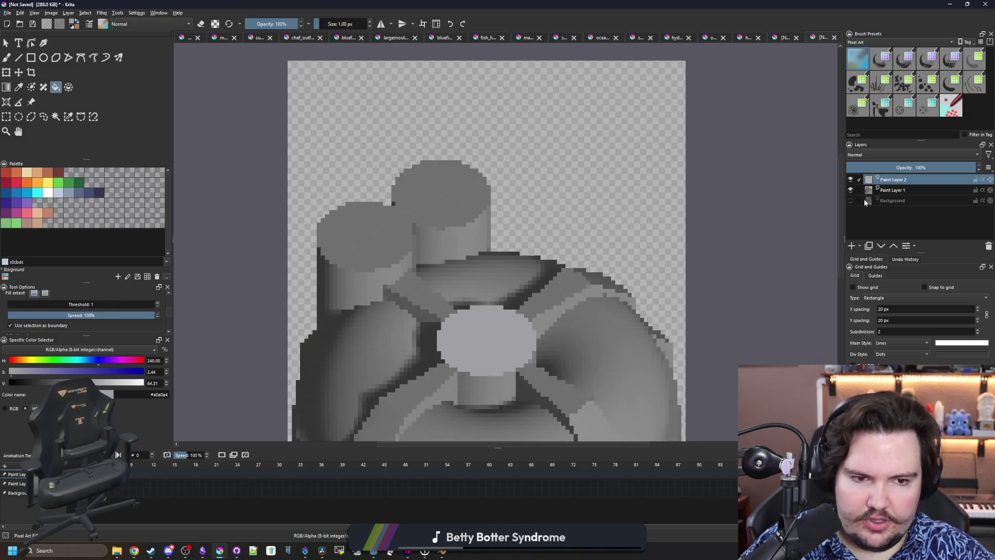
{"action": "key", "text": "b"}
{"action": "scroll", "coordinate": [389, 258], "scroll_direction": "up", "scroll_amount": 3}
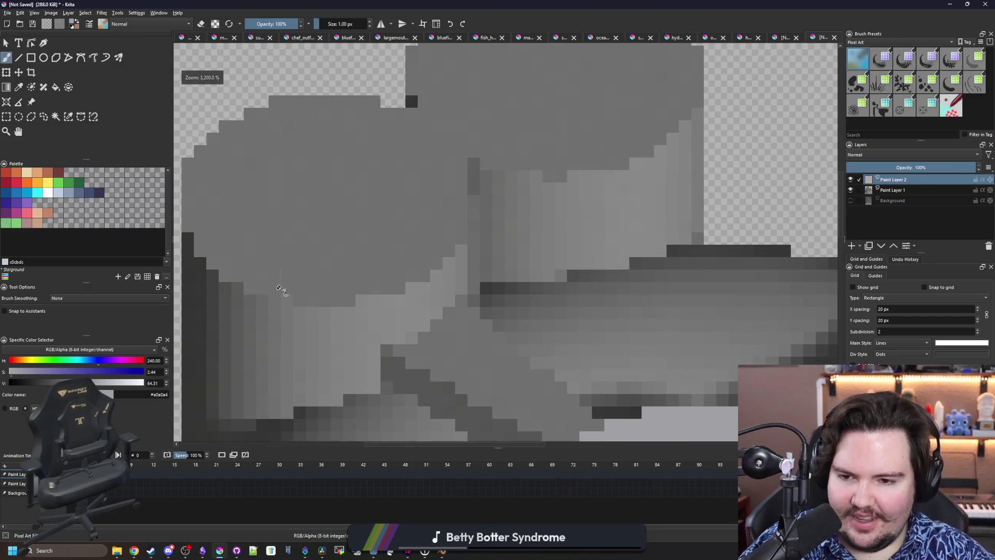
Choose the elliptical selection tool and add Paint Layer 3 atop the layer stack
{"action": "left_click_drag", "start_coordinate": [284, 282], "coordinate": [342, 323]}
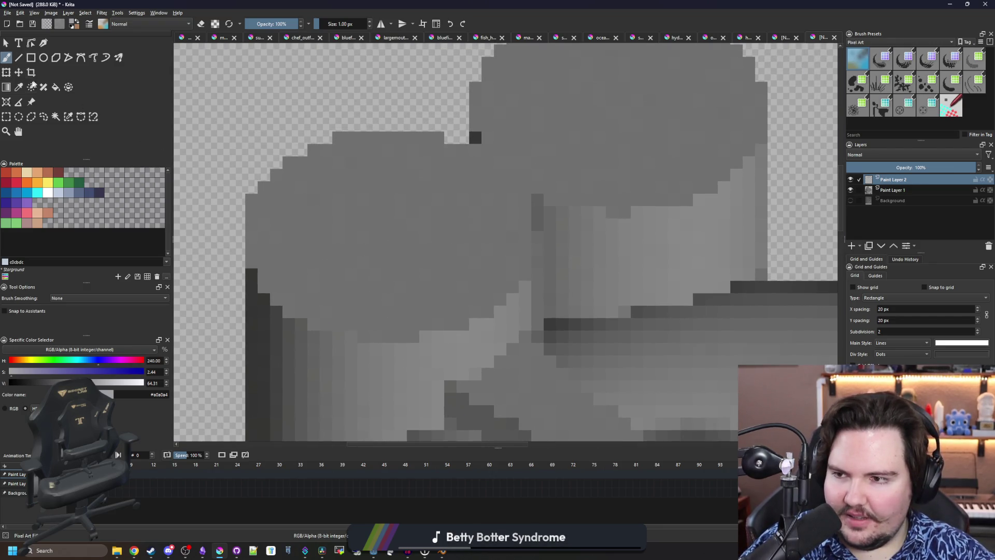
{"action": "left_click", "coordinate": [19, 117]}
{"action": "scroll", "coordinate": [277, 169], "scroll_direction": "down", "scroll_amount": 4}
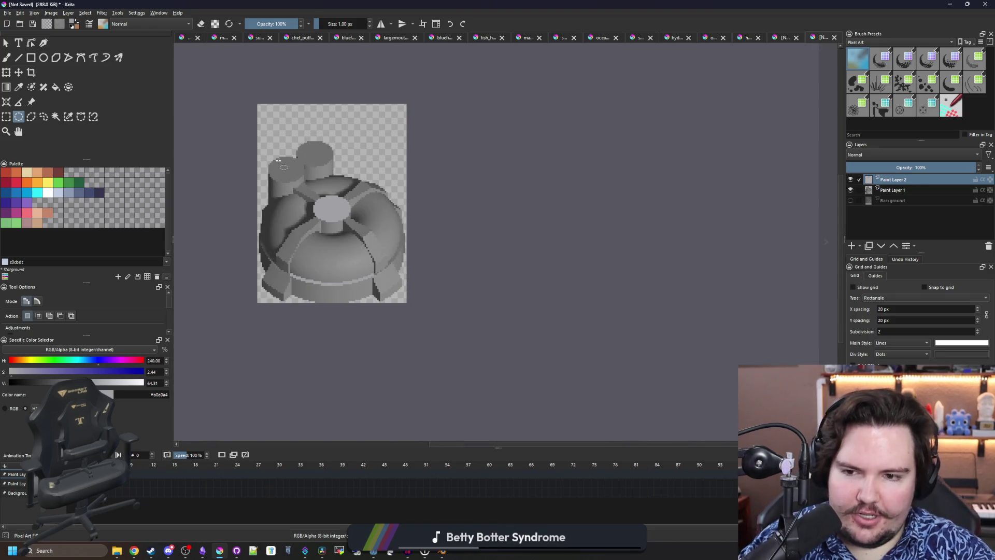
{"action": "scroll", "coordinate": [307, 165], "scroll_direction": "up", "scroll_amount": 2}
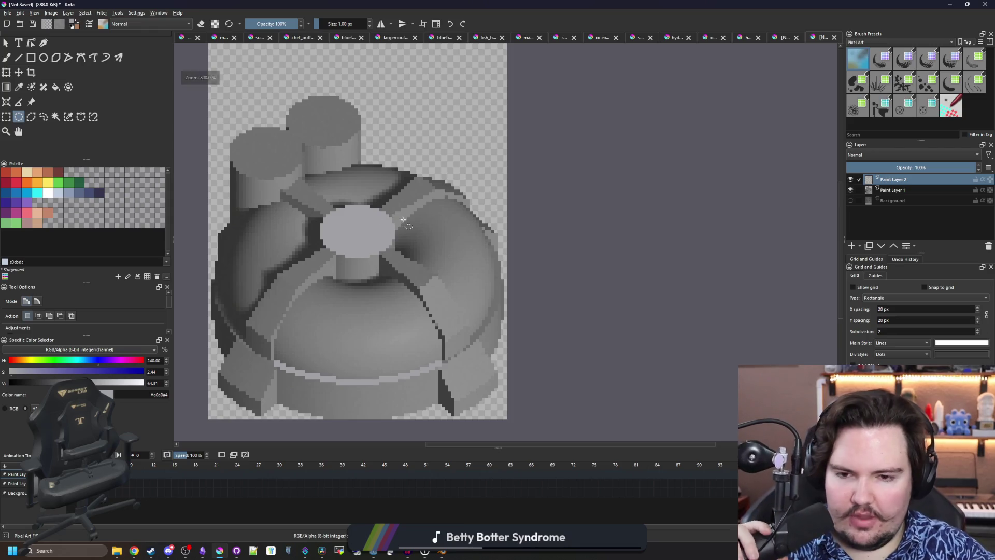
{"action": "left_click", "coordinate": [852, 246]}
{"action": "scroll", "coordinate": [398, 143], "scroll_direction": "down", "scroll_amount": 1}
Widen the canvas to 100 px wide by 128 px tall through Resize Canvas
{"action": "left_click", "coordinate": [51, 13]}
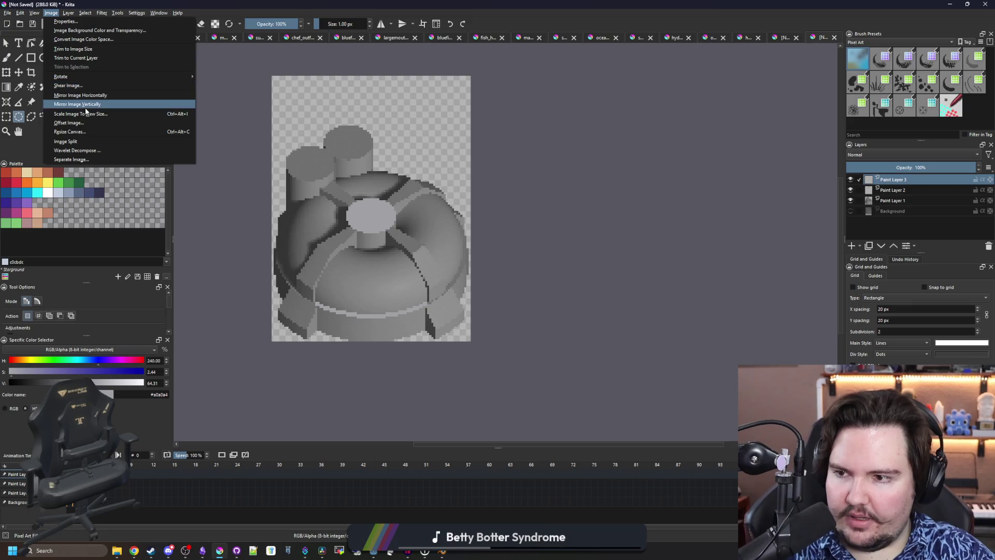
{"action": "left_click", "coordinate": [78, 132]}
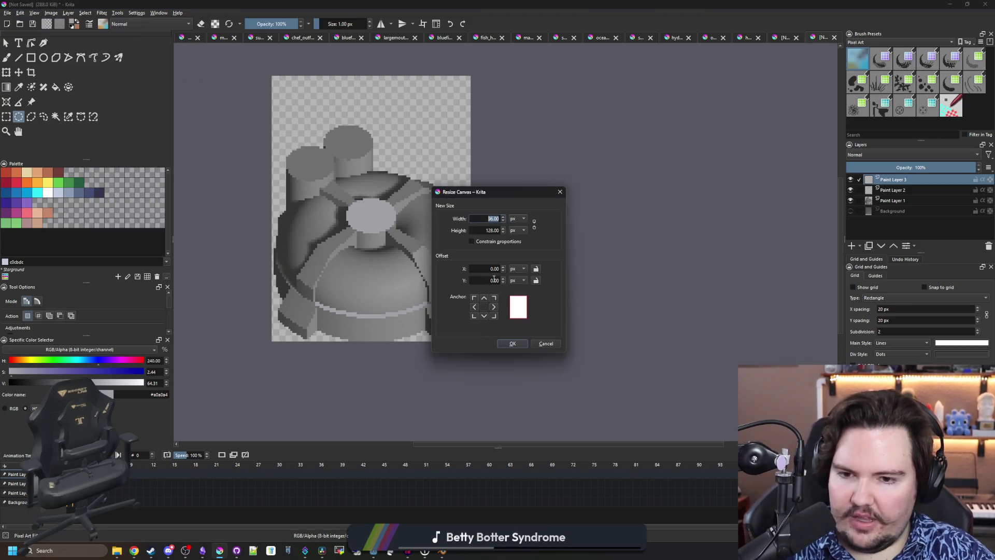
{"action": "left_click_drag", "start_coordinate": [496, 201], "coordinate": [609, 212]}
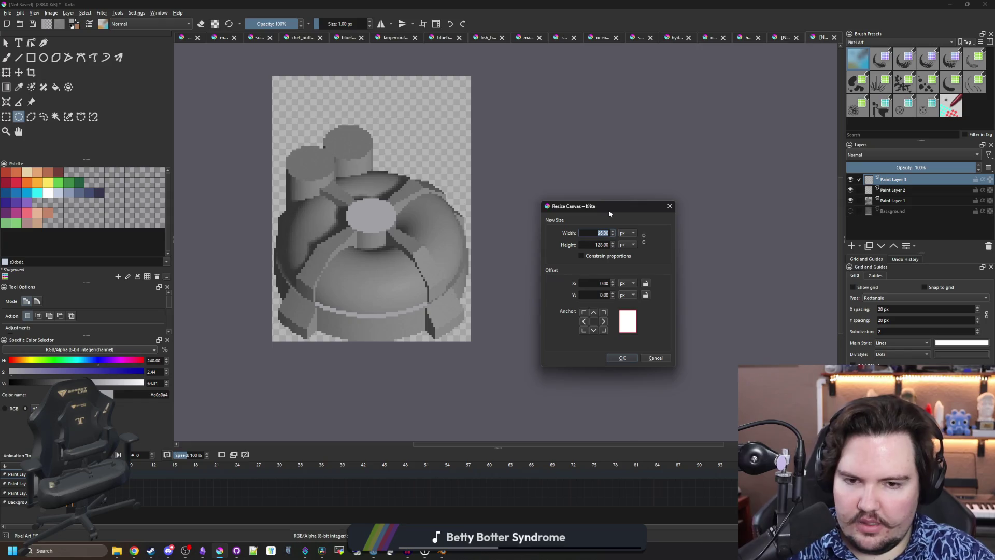
{"action": "type", "text": "98"}
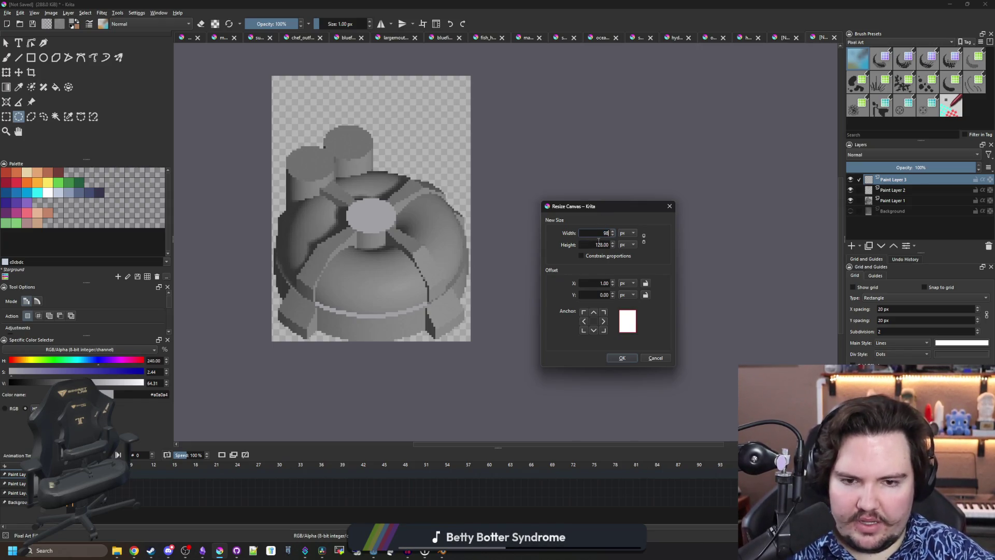
{"action": "type", "text": "100"}
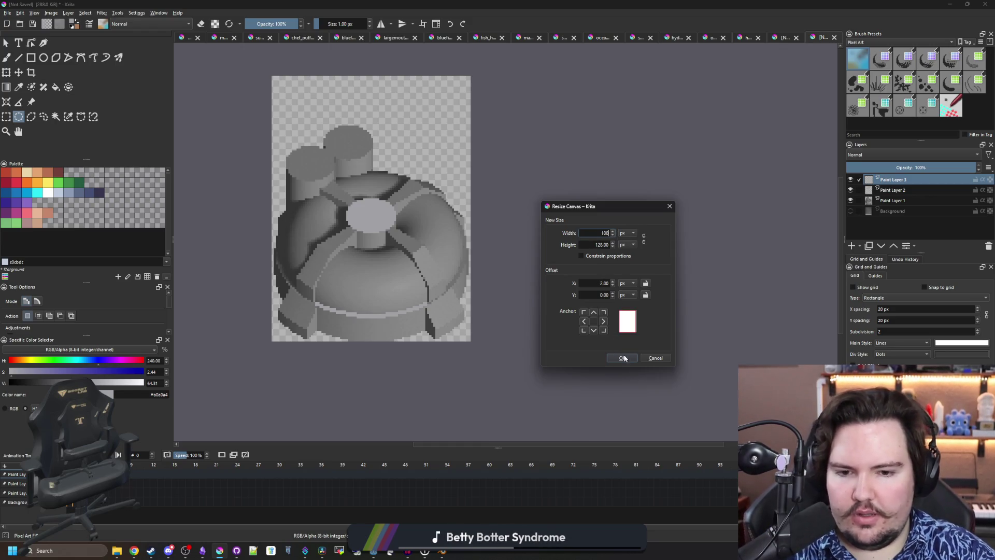
{"action": "key", "text": "Return"}
{"action": "left_click", "coordinate": [18, 73]}
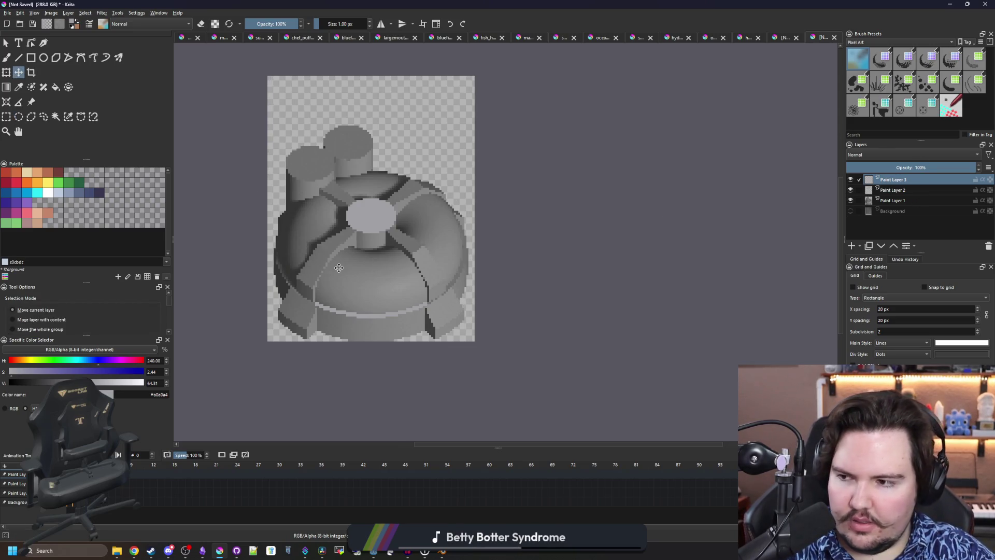
{"action": "scroll", "coordinate": [486, 248], "scroll_direction": "up", "scroll_amount": 3}
Rename the top layer to 'pipes' and pick the yellow palette swatch
{"action": "key", "text": "b"}
{"action": "scroll", "coordinate": [470, 232], "scroll_direction": "up", "scroll_amount": 1}
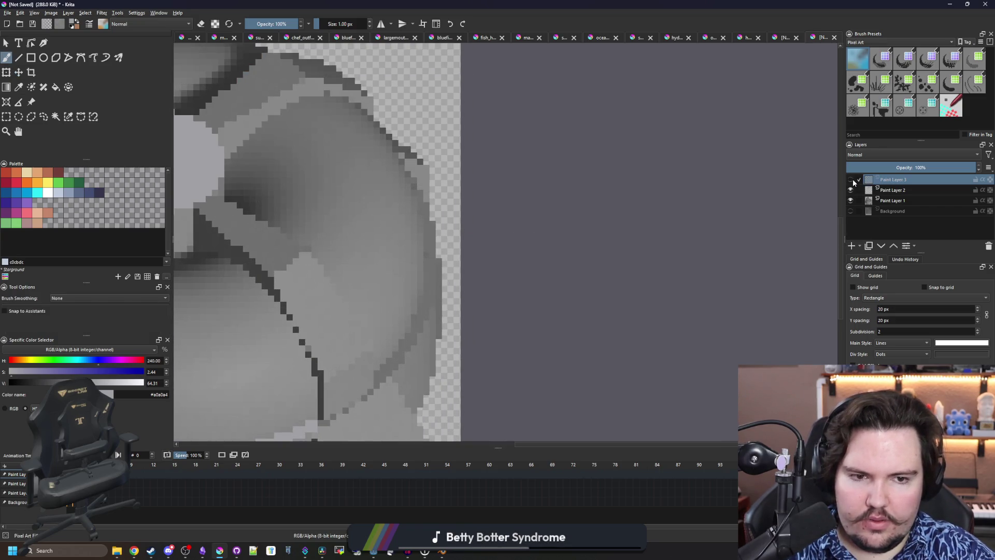
{"action": "double_click", "coordinate": [888, 180]}
{"action": "type", "text": "pipes"}
{"action": "key", "text": "Return"}
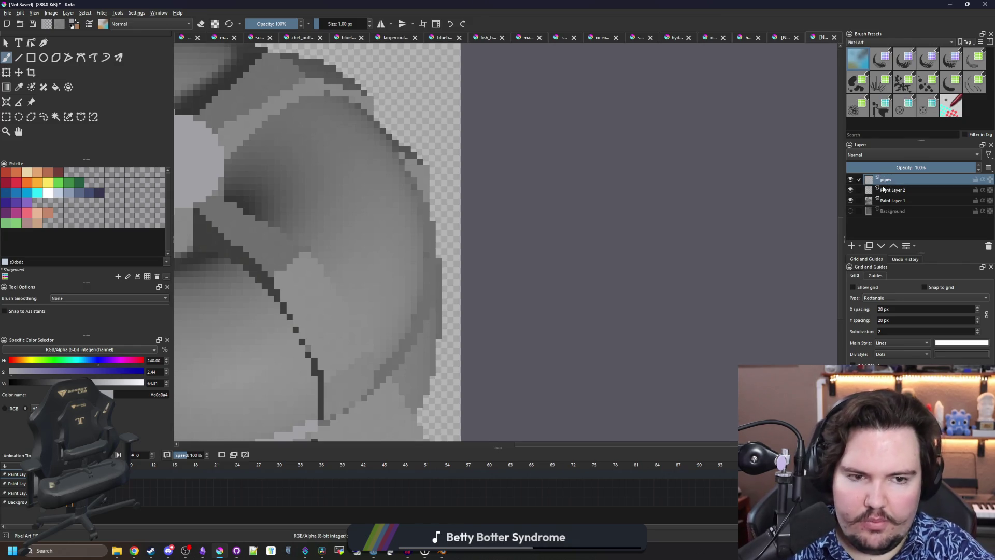
{"action": "left_click", "coordinate": [48, 182]}
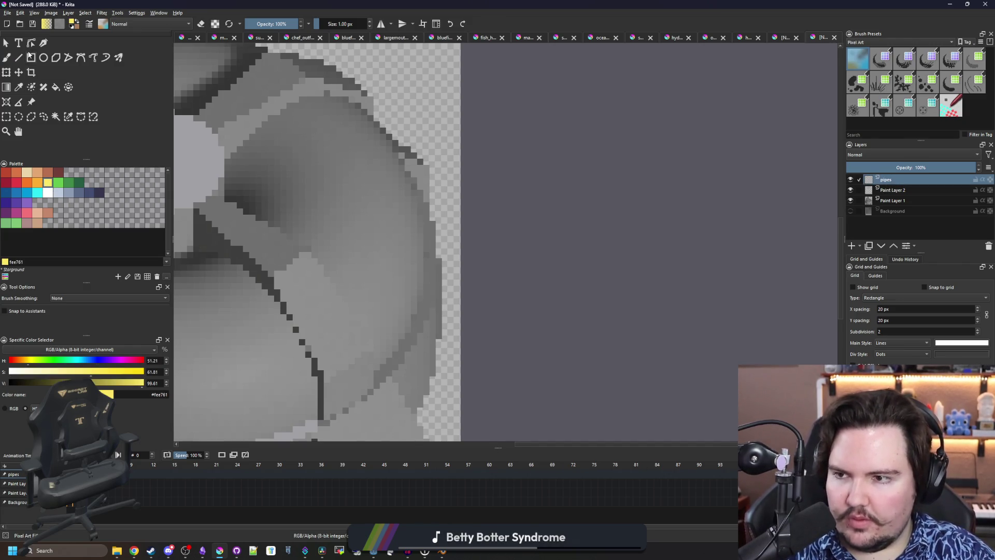
Draw a vertical and a horizontal yellow filled rectangle forming the L-shaped pipe
{"action": "left_click", "coordinate": [31, 57]}
{"action": "scroll", "coordinate": [358, 207], "scroll_direction": "down", "scroll_amount": 2}
{"action": "scroll", "coordinate": [570, 357], "scroll_direction": "up", "scroll_amount": 3}
{"action": "mouse_move", "coordinate": [573, 363]}
{"action": "left_mouse_down"}
{"action": "mouse_move", "coordinate": [550, 228]}
{"action": "mouse_move", "coordinate": [516, 212]}
{"action": "mouse_move", "coordinate": [515, 98]}
{"action": "left_mouse_up"}
{"action": "scroll", "coordinate": [565, 352], "scroll_direction": "down", "scroll_amount": 2}
{"action": "scroll", "coordinate": [433, 255], "scroll_direction": "up", "scroll_amount": 2}
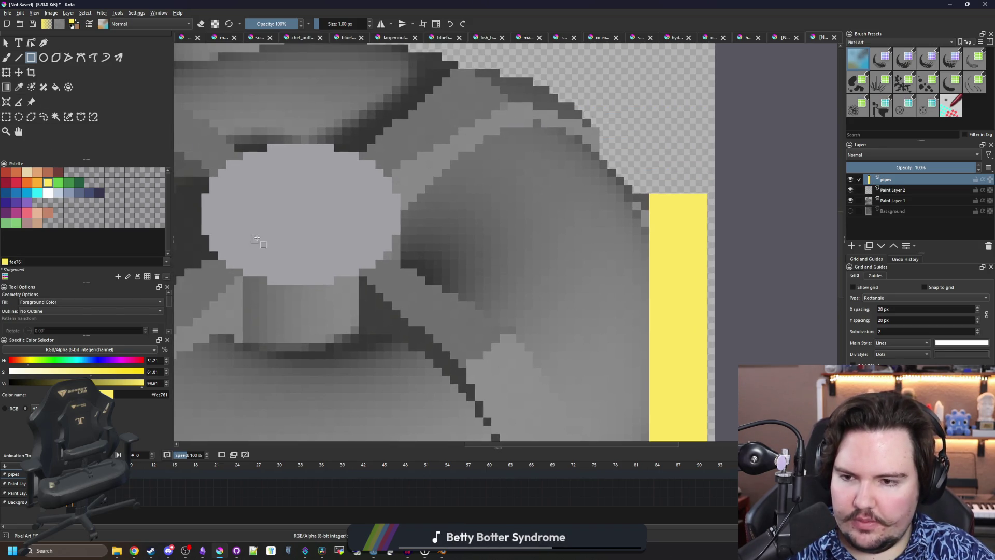
{"action": "mouse_move", "coordinate": [242, 234]}
{"action": "left_mouse_down"}
{"action": "mouse_move", "coordinate": [305, 192]}
{"action": "mouse_move", "coordinate": [485, 151]}
{"action": "mouse_move", "coordinate": [672, 119]}
{"action": "mouse_move", "coordinate": [708, 136]}
{"action": "left_mouse_up"}
{"action": "mouse_move", "coordinate": [270, 158]}
{"action": "left_mouse_down"}
{"action": "mouse_move", "coordinate": [298, 151]}
{"action": "mouse_move", "coordinate": [276, 142]}
{"action": "left_mouse_up"}
{"action": "scroll", "coordinate": [584, 218], "scroll_direction": "down", "scroll_amount": 5}
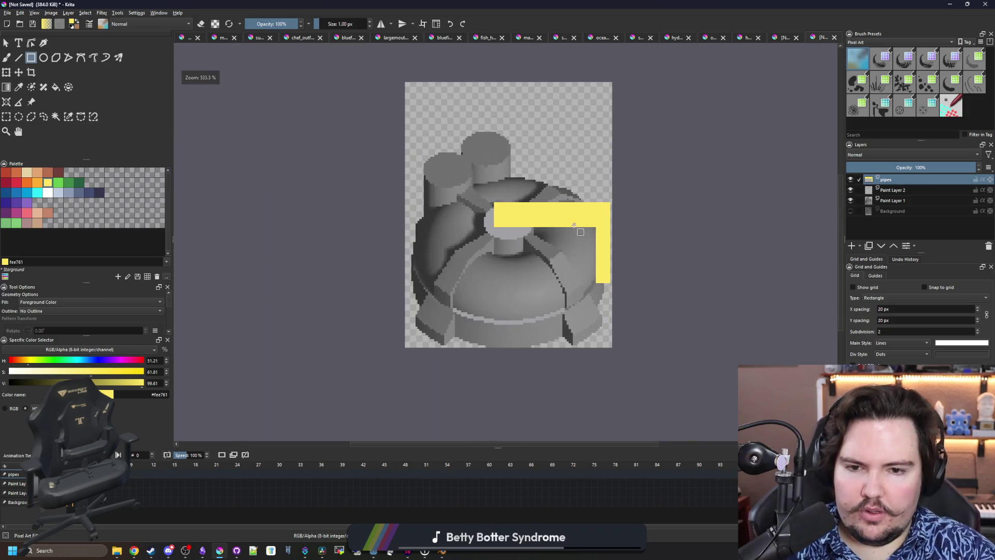
Paint yellow edge lines, fill the strip beside them, and add yellow rows under the pipe's end
{"action": "key", "text": "b"}
{"action": "scroll", "coordinate": [610, 279], "scroll_direction": "up", "scroll_amount": 10}
{"action": "scroll", "coordinate": [596, 290], "scroll_direction": "down", "scroll_amount": 6}
{"action": "scroll", "coordinate": [563, 301], "scroll_direction": "up", "scroll_amount": 5}
{"action": "scroll", "coordinate": [564, 300], "scroll_direction": "down", "scroll_amount": 3}
{"action": "scroll", "coordinate": [514, 216], "scroll_direction": "up", "scroll_amount": 2}
{"action": "scroll", "coordinate": [492, 305], "scroll_direction": "down", "scroll_amount": 1}
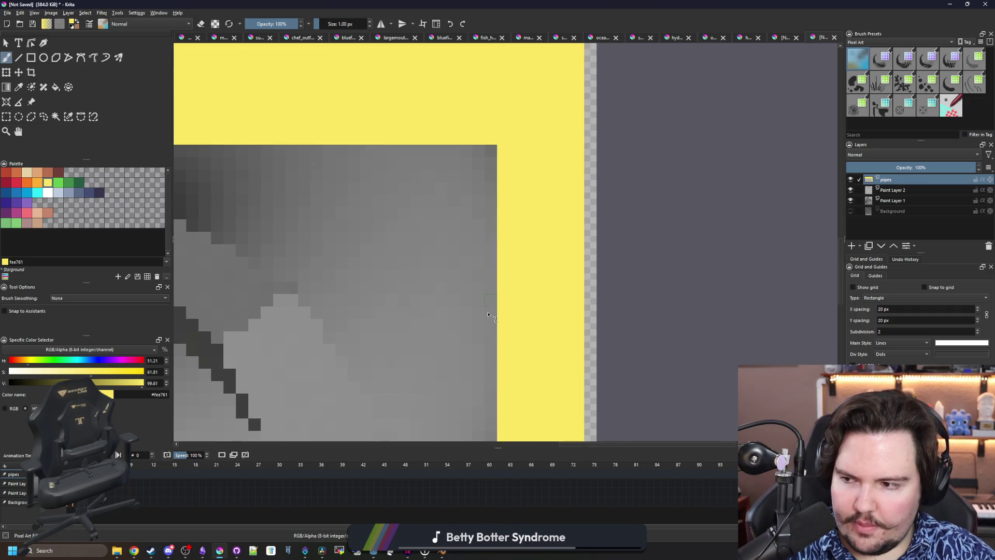
{"action": "scroll", "coordinate": [491, 310], "scroll_direction": "down", "scroll_amount": 3}
{"action": "scroll", "coordinate": [493, 303], "scroll_direction": "up", "scroll_amount": 3}
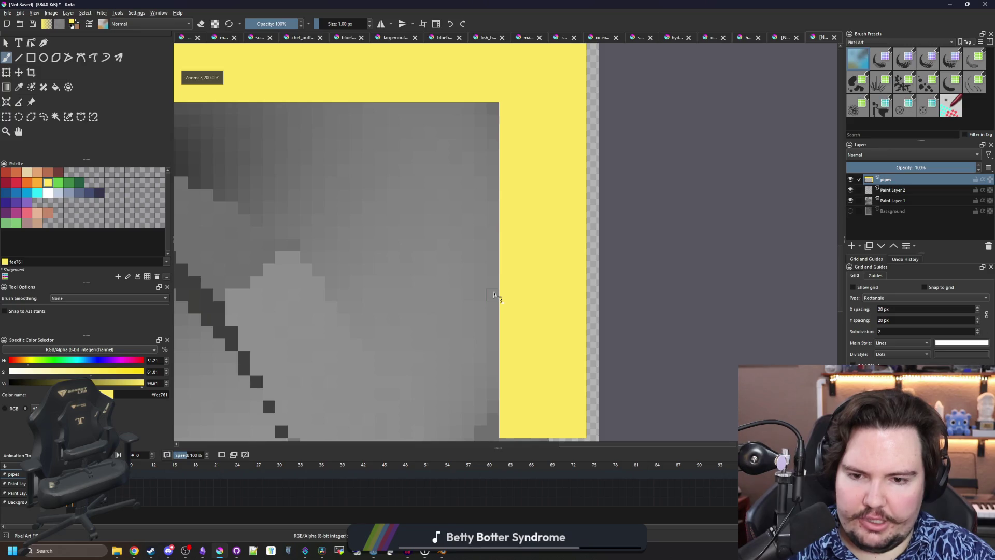
{"action": "left_click_drag", "start_coordinate": [493, 283], "coordinate": [493, 269]}
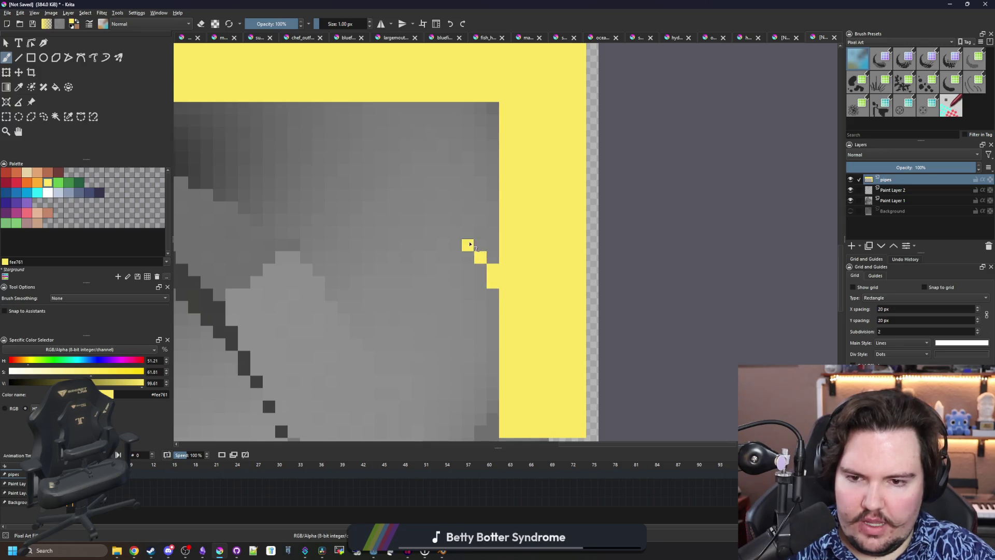
{"action": "left_click_drag", "start_coordinate": [458, 228], "coordinate": [456, 94]}
{"action": "key", "text": "f"}
{"action": "left_click", "coordinate": [472, 171]}
{"action": "scroll", "coordinate": [489, 210], "scroll_direction": "down", "scroll_amount": 2}
{"action": "scroll", "coordinate": [491, 209], "scroll_direction": "down", "scroll_amount": 3}
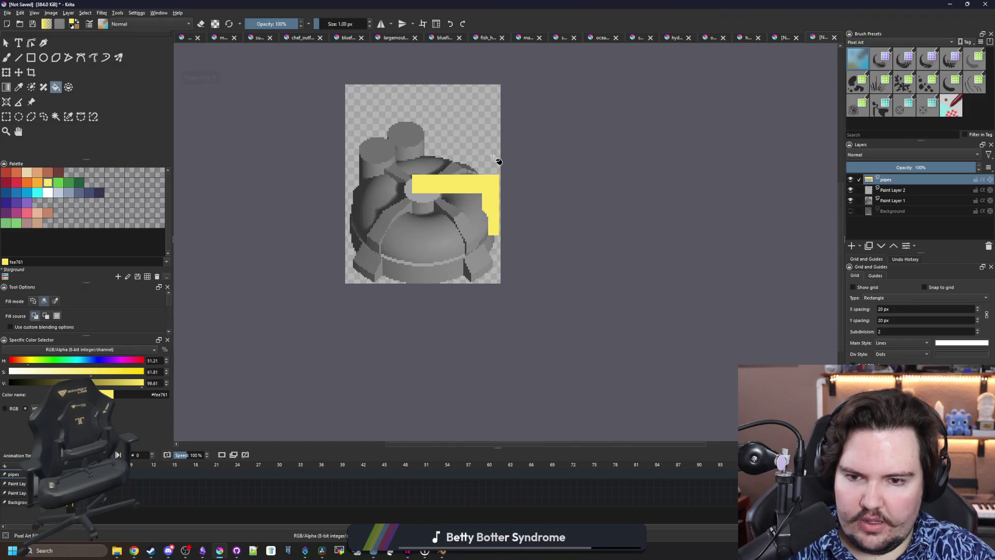
{"action": "scroll", "coordinate": [493, 216], "scroll_direction": "up", "scroll_amount": 3}
{"action": "scroll", "coordinate": [552, 322], "scroll_direction": "up", "scroll_amount": 3}
{"action": "key", "text": "b"}
{"action": "mouse_move", "coordinate": [549, 291]}
{"action": "left_mouse_down"}
{"action": "mouse_move", "coordinate": [438, 289]}
{"action": "mouse_move", "coordinate": [432, 313]}
{"action": "mouse_move", "coordinate": [548, 322]}
{"action": "mouse_move", "coordinate": [423, 341]}
{"action": "left_mouse_up"}
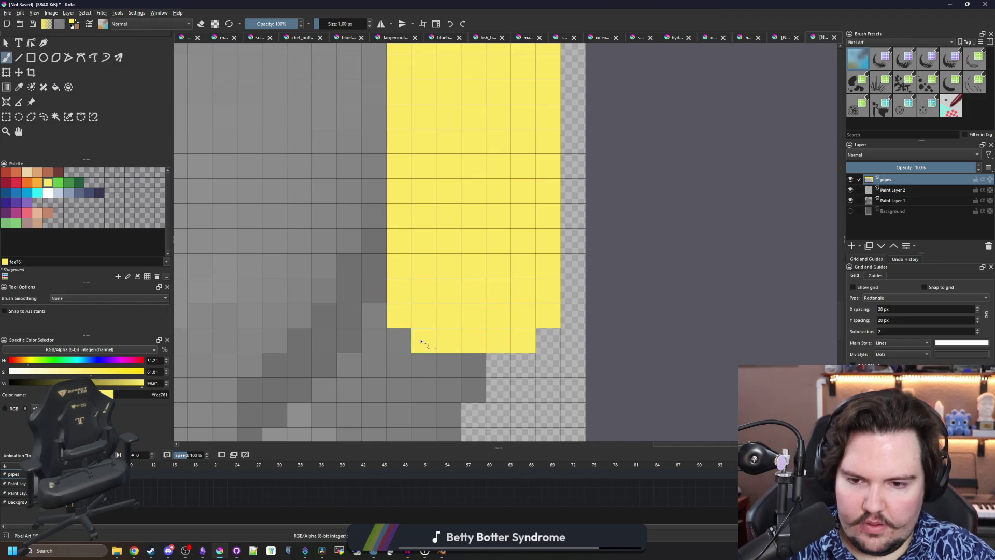
{"action": "mouse_move", "coordinate": [526, 344]}
{"action": "left_mouse_down"}
{"action": "mouse_move", "coordinate": [538, 340]}
{"action": "mouse_move", "coordinate": [404, 338]}
{"action": "left_mouse_up"}
Erase the bottom row's right part and trim a strip off the pipe's right edge
{"action": "key", "text": "e"}
{"action": "mouse_move", "coordinate": [557, 340]}
{"action": "left_mouse_down"}
{"action": "mouse_move", "coordinate": [522, 337]}
{"action": "mouse_move", "coordinate": [561, 278]}
{"action": "left_mouse_up"}
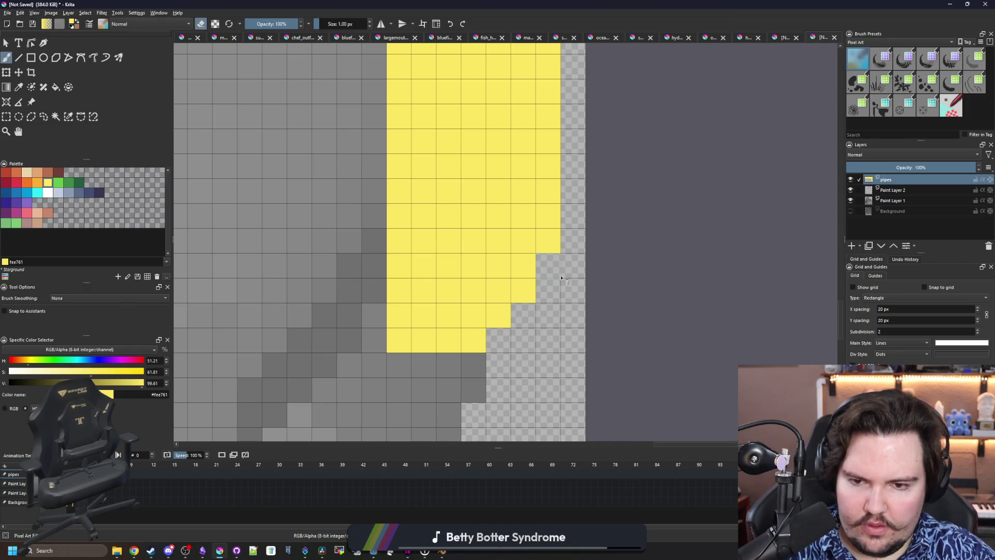
{"action": "scroll", "coordinate": [502, 264], "scroll_direction": "down", "scroll_amount": 5}
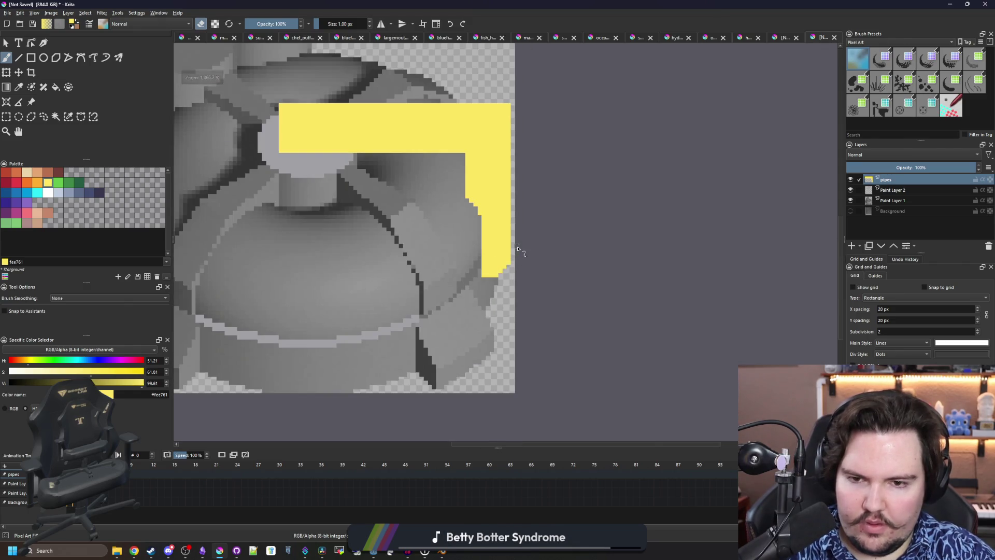
{"action": "scroll", "coordinate": [493, 251], "scroll_direction": "down", "scroll_amount": 2}
{"action": "scroll", "coordinate": [495, 188], "scroll_direction": "up", "scroll_amount": 2}
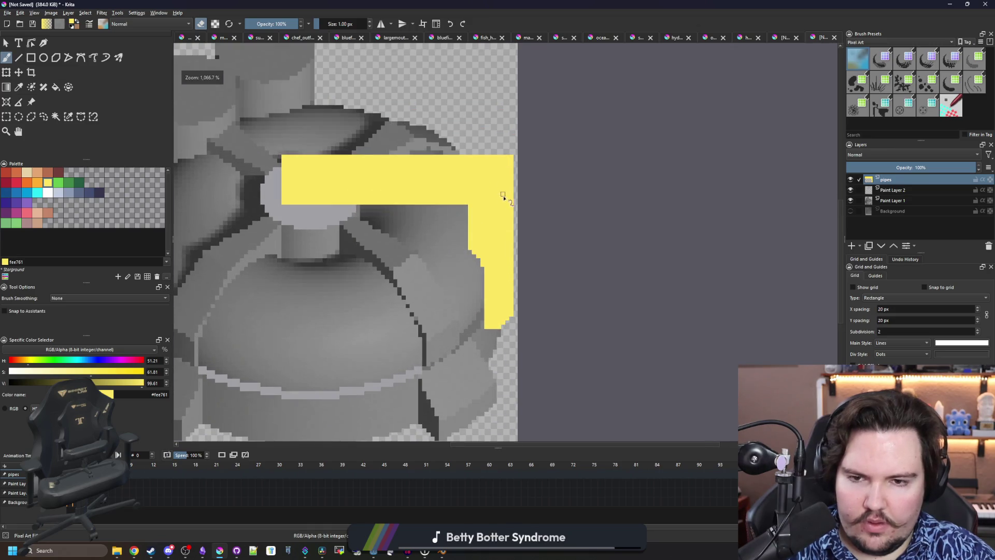
{"action": "scroll", "coordinate": [507, 310], "scroll_direction": "up", "scroll_amount": 2}
{"action": "scroll", "coordinate": [513, 316], "scroll_direction": "up", "scroll_amount": 1}
{"action": "scroll", "coordinate": [516, 320], "scroll_direction": "down", "scroll_amount": 1}
{"action": "key", "text": "e"}
{"action": "left_click_drag", "start_coordinate": [514, 295], "coordinate": [513, 101]}
{"action": "scroll", "coordinate": [530, 155], "scroll_direction": "up", "scroll_amount": 3}
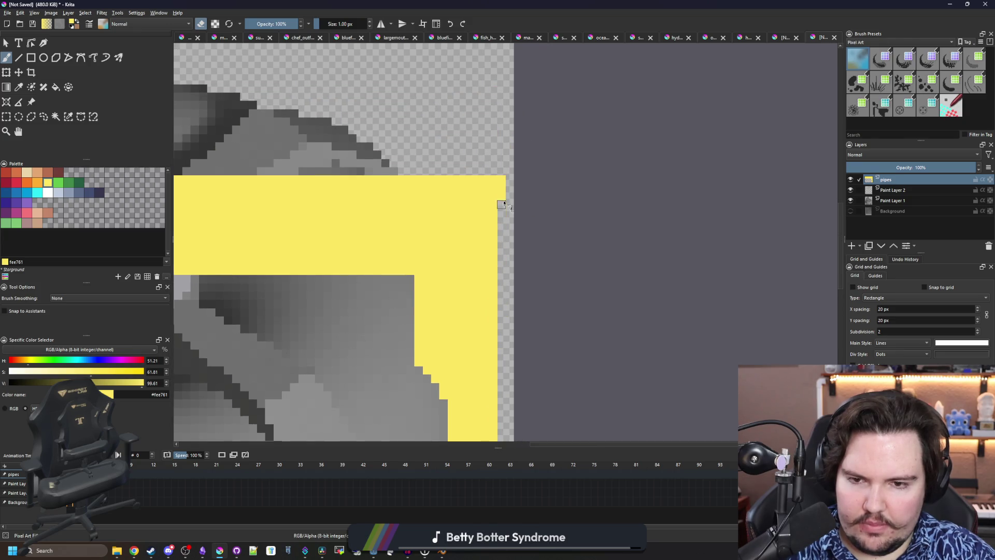
{"action": "scroll", "coordinate": [418, 289], "scroll_direction": "up", "scroll_amount": 1}
Paint yellow pixels along the corner's diagonal to build a staircase edge
{"action": "left_click_drag", "start_coordinate": [390, 326], "coordinate": [429, 319]}
{"action": "key", "text": "e"}
{"action": "left_click", "coordinate": [465, 250]}
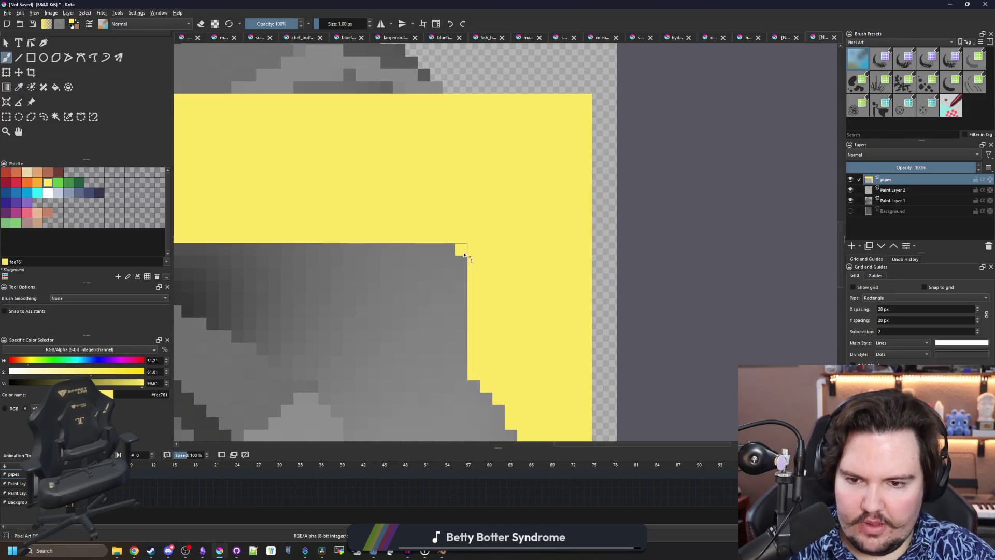
{"action": "scroll", "coordinate": [464, 260], "scroll_direction": "up", "scroll_amount": 1}
{"action": "left_click", "coordinate": [459, 274]}
{"action": "left_click", "coordinate": [432, 246]}
{"action": "left_click", "coordinate": [449, 263]}
{"action": "left_click_drag", "start_coordinate": [468, 310], "coordinate": [399, 246]}
{"action": "left_click", "coordinate": [465, 295]}
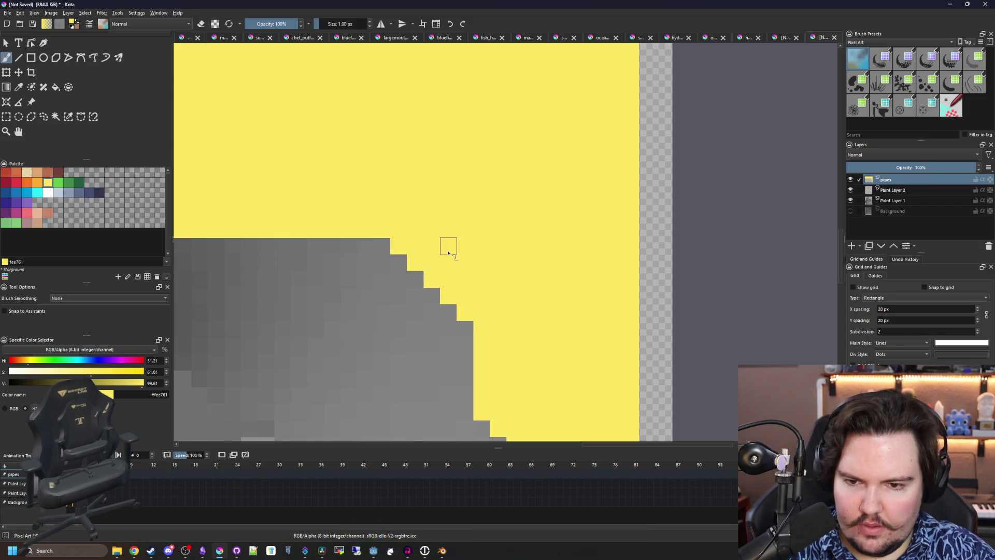
{"action": "scroll", "coordinate": [428, 254], "scroll_direction": "down", "scroll_amount": 1}
Erase the outer corner into a diagonal staircase and remove the stray yellow pixels
{"action": "key", "text": "e"}
{"action": "mouse_move", "coordinate": [597, 144]}
{"action": "left_mouse_down"}
{"action": "mouse_move", "coordinate": [559, 138]}
{"action": "mouse_move", "coordinate": [589, 173]}
{"action": "mouse_move", "coordinate": [501, 117]}
{"action": "mouse_move", "coordinate": [589, 215]}
{"action": "mouse_move", "coordinate": [491, 134]}
{"action": "left_mouse_up"}
{"action": "left_click_drag", "start_coordinate": [566, 134], "coordinate": [574, 159]}
{"action": "left_click_drag", "start_coordinate": [559, 205], "coordinate": [587, 231]}
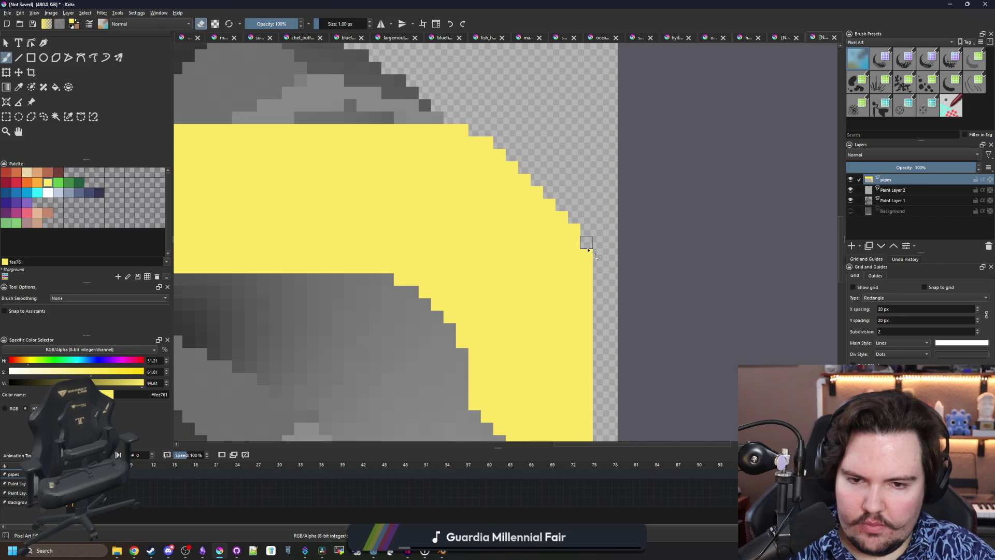
{"action": "scroll", "coordinate": [446, 226], "scroll_direction": "down", "scroll_amount": 3}
{"action": "scroll", "coordinate": [445, 227], "scroll_direction": "up", "scroll_amount": 3}
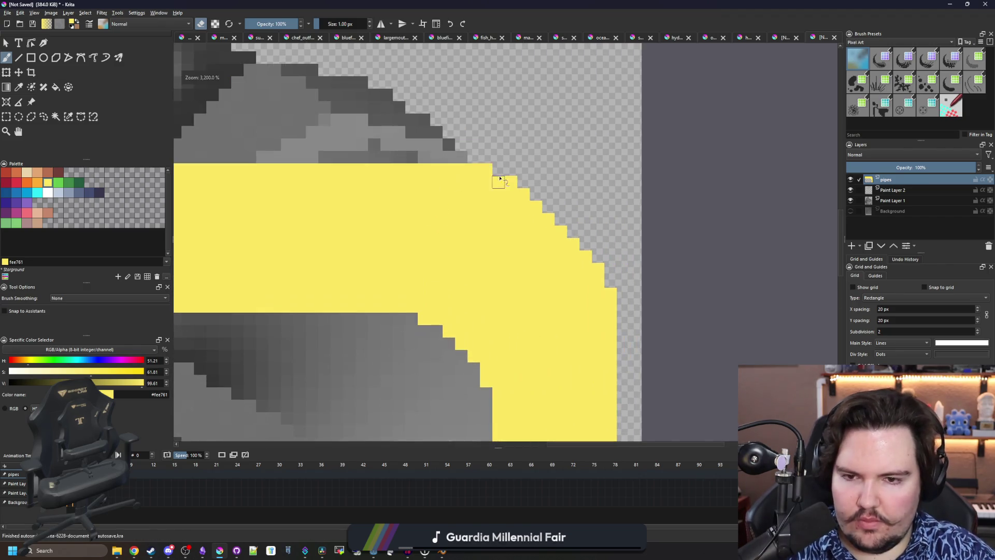
{"action": "scroll", "coordinate": [495, 182], "scroll_direction": "up", "scroll_amount": 1}
{"action": "left_click", "coordinate": [461, 166]}
{"action": "left_click_drag", "start_coordinate": [645, 331], "coordinate": [645, 347]}
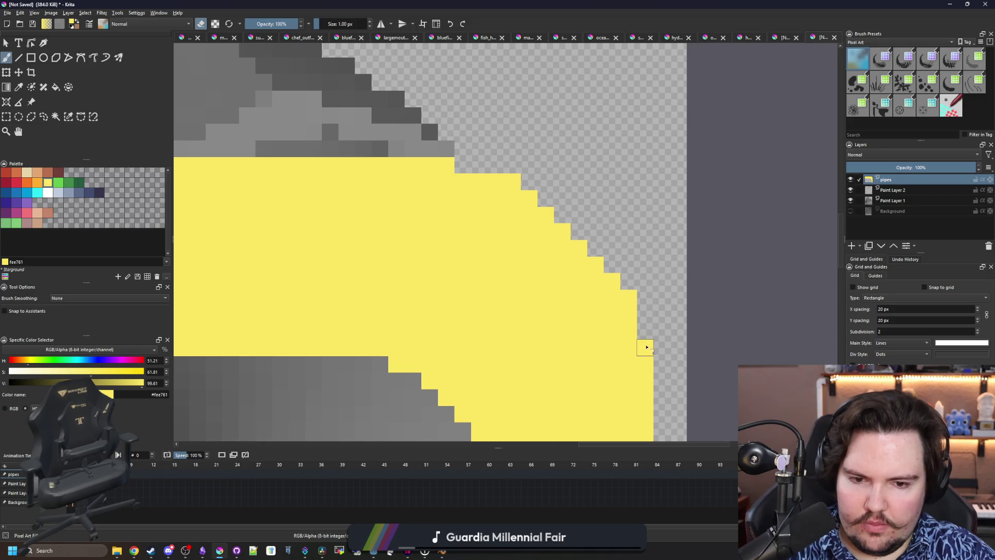
{"action": "left_click", "coordinate": [512, 183]}
{"action": "scroll", "coordinate": [473, 211], "scroll_direction": "down", "scroll_amount": 3}
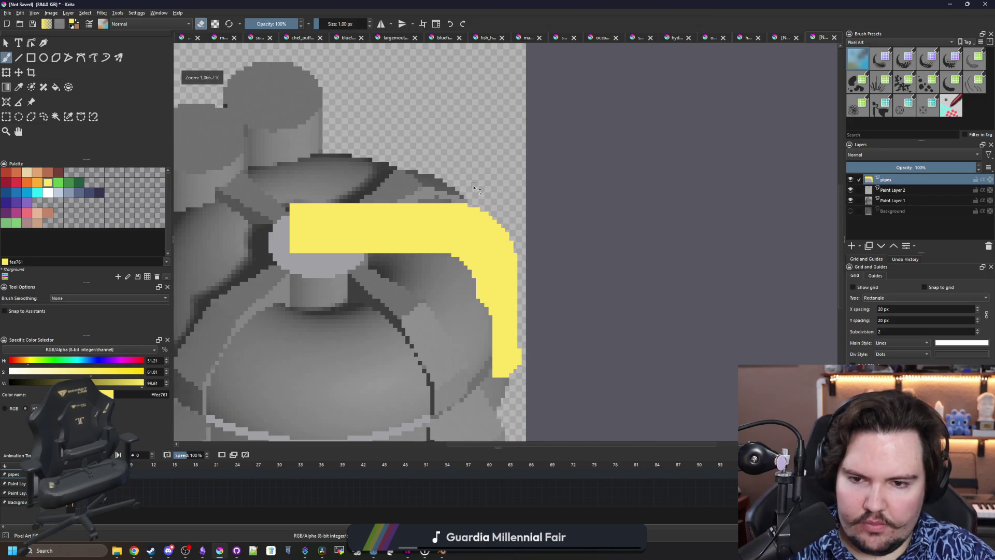
{"action": "scroll", "coordinate": [497, 327], "scroll_direction": "up", "scroll_amount": 2}
{"action": "scroll", "coordinate": [489, 307], "scroll_direction": "down", "scroll_amount": 6}
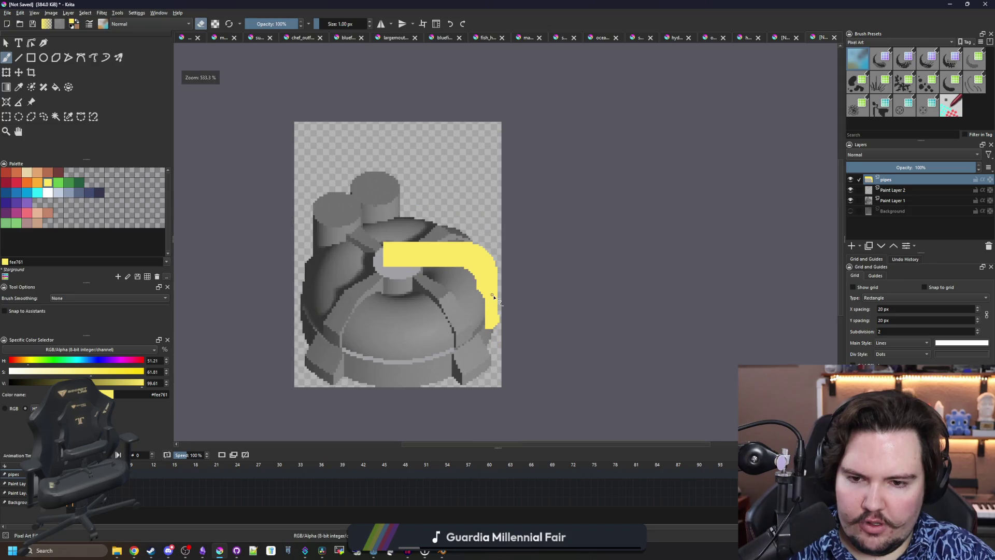
{"action": "scroll", "coordinate": [497, 293], "scroll_direction": "up", "scroll_amount": 4}
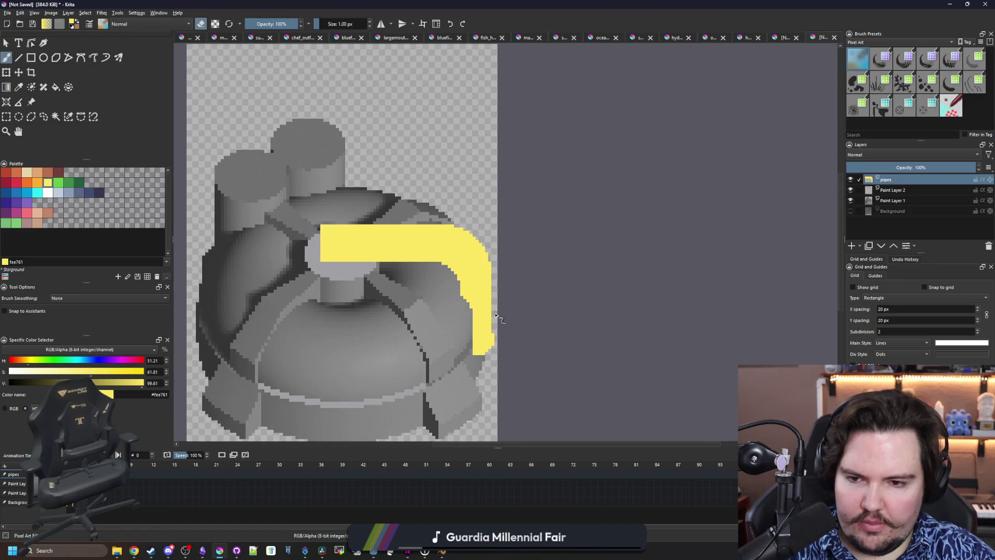
{"action": "scroll", "coordinate": [402, 294], "scroll_direction": "up", "scroll_amount": 5}
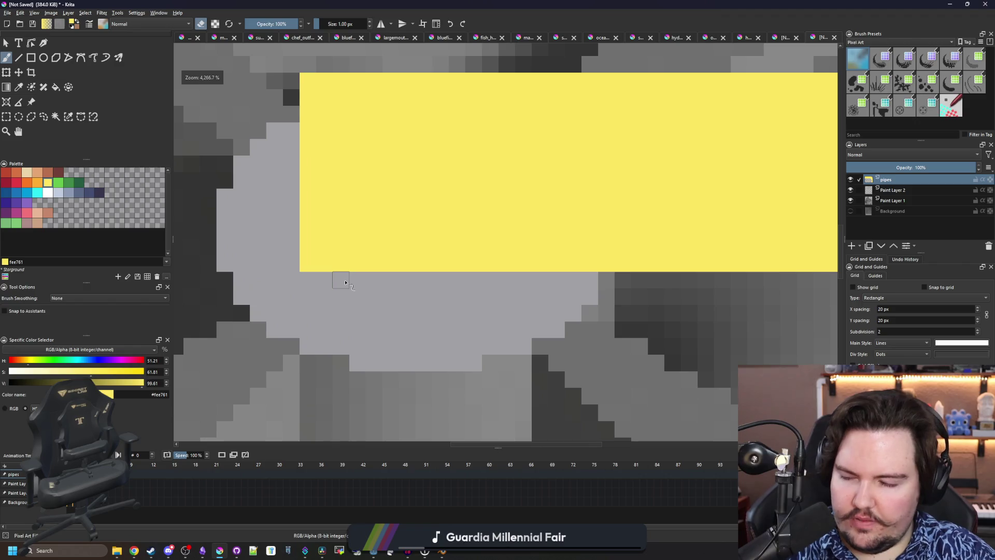
Extend the pipe's inner end downward over the hub with rows of yellow pixels
{"action": "key", "text": "e"}
{"action": "key", "text": "e"}
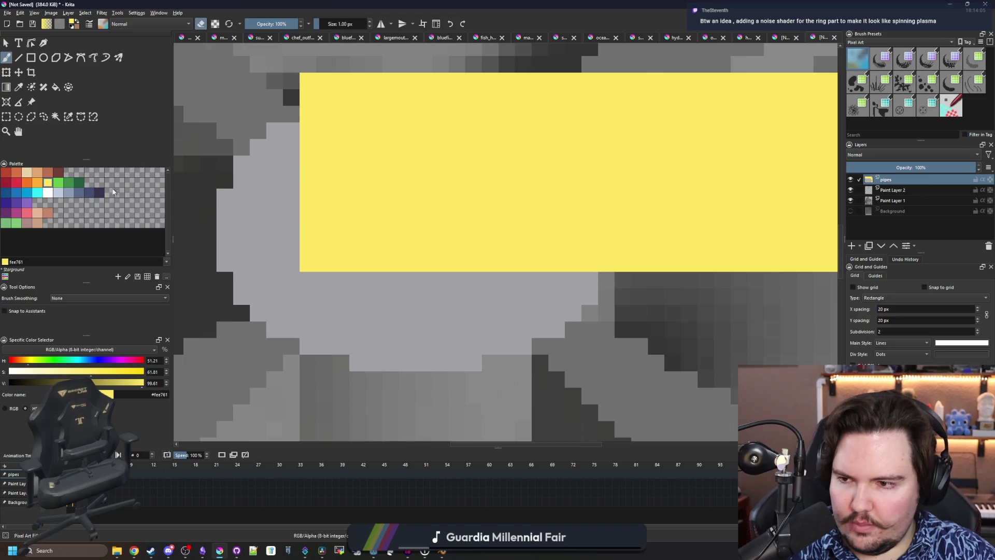
{"action": "left_click", "coordinate": [441, 262]}
{"action": "key", "text": "e"}
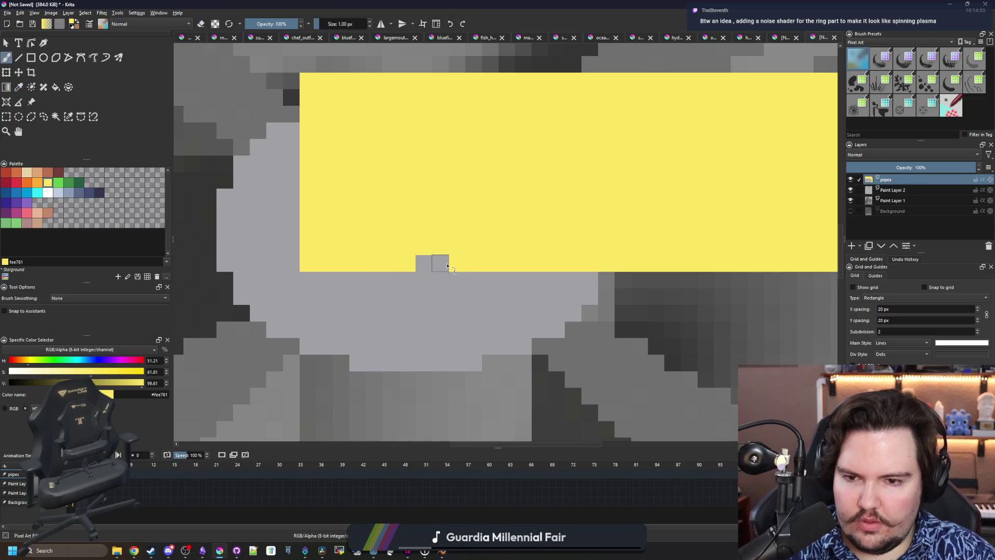
{"action": "left_click", "coordinate": [435, 261]}
{"action": "mouse_move", "coordinate": [357, 296]}
{"action": "left_mouse_down"}
{"action": "mouse_move", "coordinate": [482, 296]}
{"action": "mouse_move", "coordinate": [507, 280]}
{"action": "left_mouse_up"}
{"action": "left_click_drag", "start_coordinate": [342, 280], "coordinate": [323, 280]}
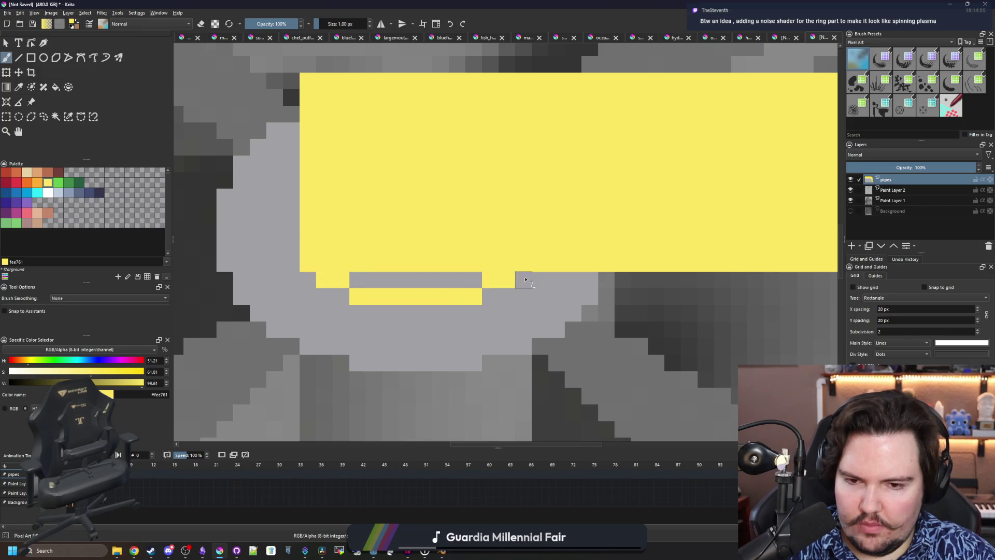
{"action": "left_click_drag", "start_coordinate": [469, 280], "coordinate": [352, 279]}
{"action": "mouse_move", "coordinate": [362, 313]}
{"action": "left_mouse_down"}
{"action": "mouse_move", "coordinate": [473, 311]}
{"action": "mouse_move", "coordinate": [490, 297]}
{"action": "mouse_move", "coordinate": [328, 295]}
{"action": "left_mouse_up"}
{"action": "left_click", "coordinate": [306, 284]}
{"action": "left_click", "coordinate": [523, 280]}
{"action": "left_click", "coordinate": [524, 297]}
{"action": "mouse_move", "coordinate": [509, 309]}
{"action": "left_mouse_down"}
{"action": "mouse_move", "coordinate": [473, 328]}
{"action": "mouse_move", "coordinate": [349, 328]}
{"action": "left_mouse_up"}
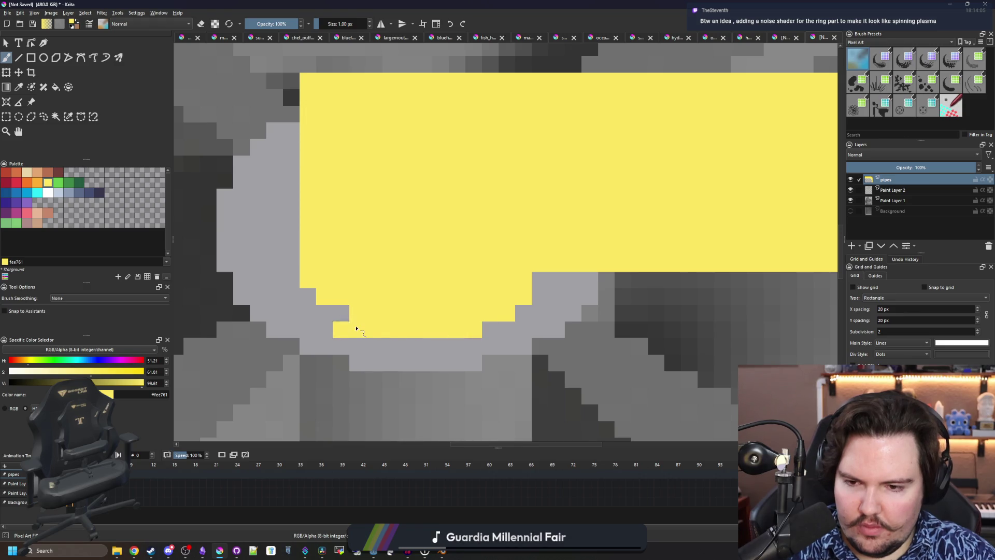
Undo a stray pixel, step the pipe end's left edge, and erase the yellow spill on its upper left
{"action": "key", "text": "ctrl+z"}
{"action": "left_click", "coordinate": [341, 313]}
{"action": "left_click", "coordinate": [324, 313]}
{"action": "left_click", "coordinate": [308, 297]}
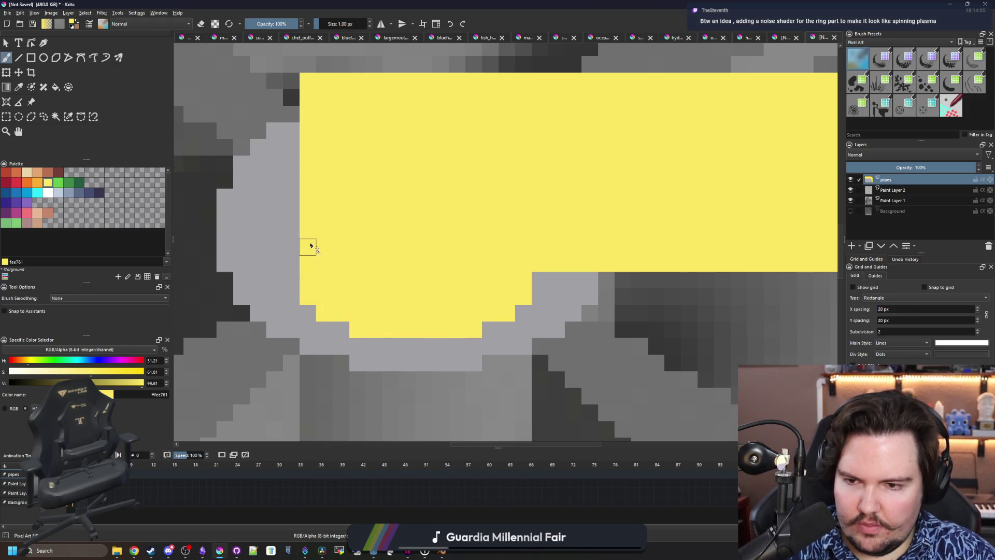
{"action": "left_click_drag", "start_coordinate": [308, 232], "coordinate": [311, 87]}
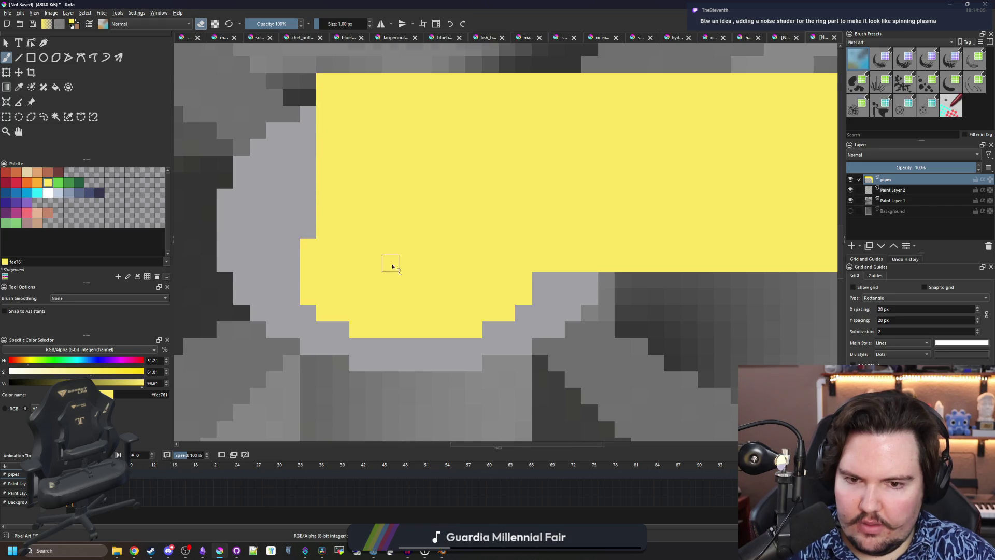
{"action": "scroll", "coordinate": [393, 267], "scroll_direction": "down", "scroll_amount": 3}
{"action": "scroll", "coordinate": [415, 244], "scroll_direction": "up", "scroll_amount": 3}
{"action": "left_click_drag", "start_coordinate": [340, 164], "coordinate": [340, 176]}
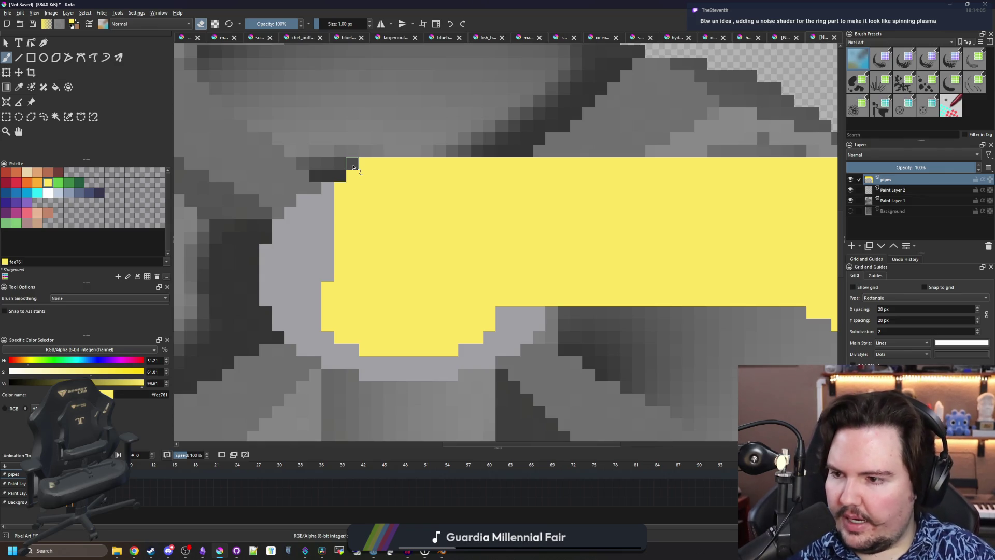
{"action": "scroll", "coordinate": [352, 167], "scroll_direction": "up", "scroll_amount": 1}
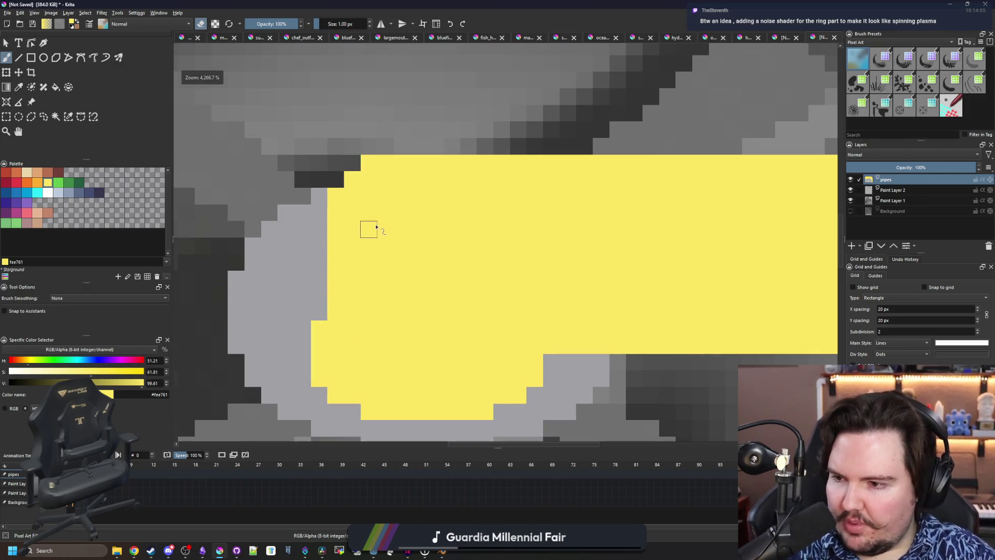
{"action": "mouse_move", "coordinate": [322, 209]}
{"action": "left_mouse_down"}
{"action": "mouse_move", "coordinate": [344, 178]}
{"action": "mouse_move", "coordinate": [349, 207]}
{"action": "mouse_move", "coordinate": [379, 164]}
{"action": "left_mouse_up"}
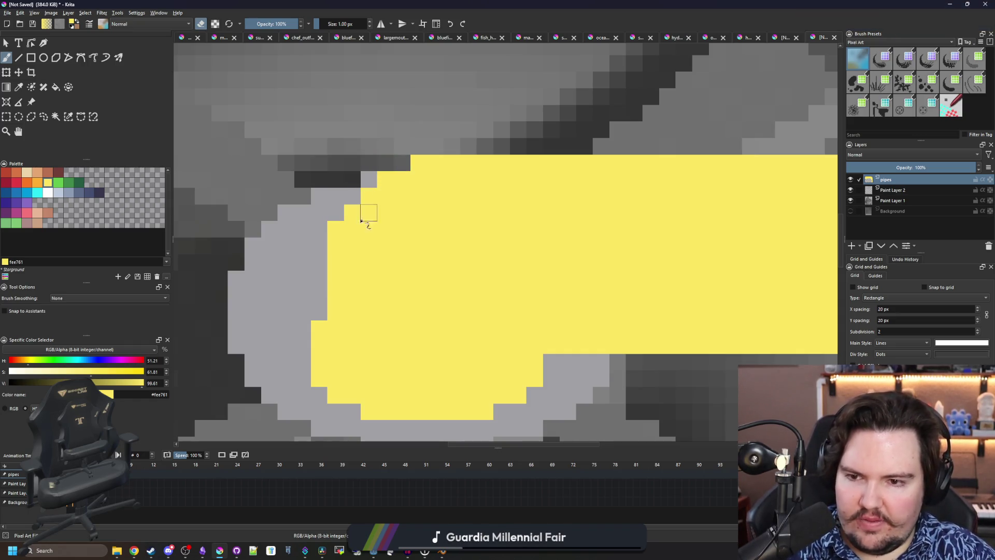
{"action": "scroll", "coordinate": [344, 250], "scroll_direction": "down", "scroll_amount": 5}
{"action": "scroll", "coordinate": [345, 251], "scroll_direction": "down", "scroll_amount": 2}
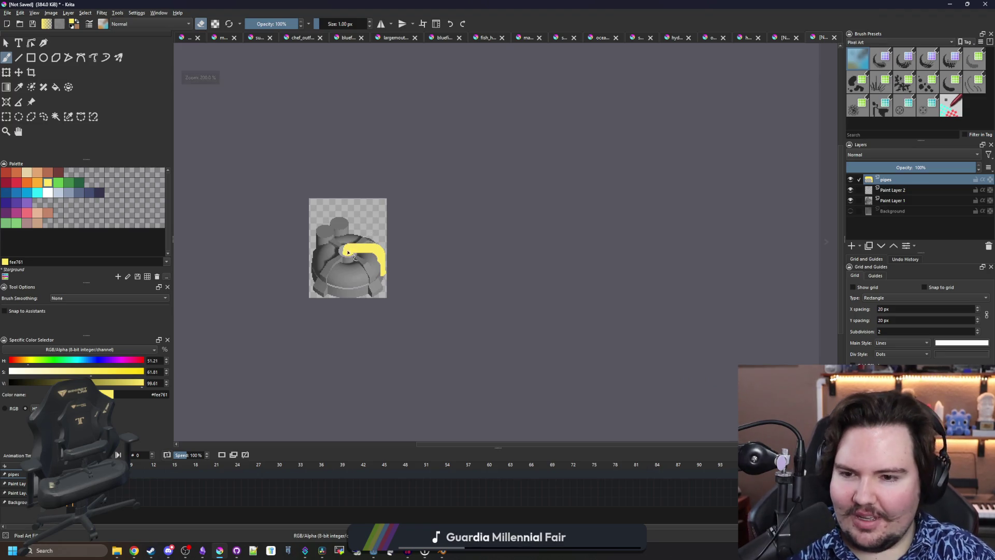
{"action": "scroll", "coordinate": [331, 247], "scroll_direction": "up", "scroll_amount": 6}
{"action": "scroll", "coordinate": [329, 248], "scroll_direction": "up", "scroll_amount": 1}
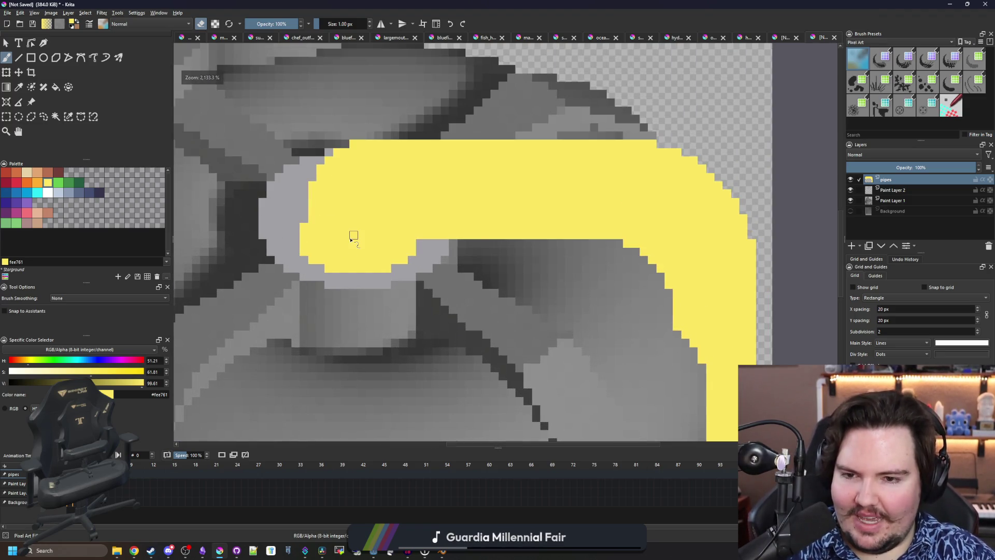
{"action": "scroll", "coordinate": [349, 231], "scroll_direction": "up", "scroll_amount": 1}
{"action": "scroll", "coordinate": [354, 256], "scroll_direction": "down", "scroll_amount": 2}
{"action": "scroll", "coordinate": [355, 258], "scroll_direction": "down", "scroll_amount": 3}
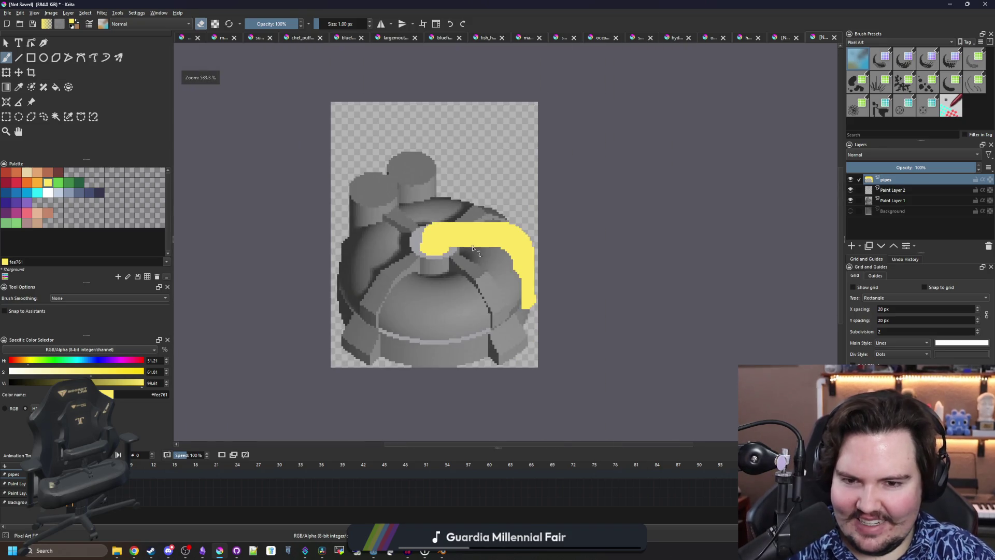
{"action": "scroll", "coordinate": [537, 290], "scroll_direction": "up", "scroll_amount": 1}
{"action": "scroll", "coordinate": [529, 286], "scroll_direction": "up", "scroll_amount": 1}
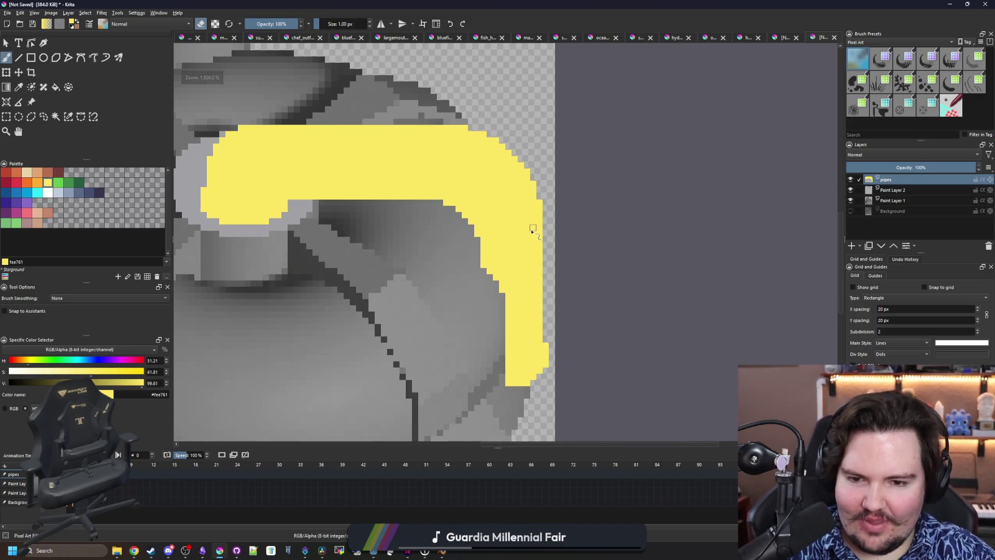
{"action": "scroll", "coordinate": [521, 306], "scroll_direction": "up", "scroll_amount": 1}
{"action": "scroll", "coordinate": [492, 290], "scroll_direction": "up", "scroll_amount": 1}
{"action": "scroll", "coordinate": [483, 241], "scroll_direction": "down", "scroll_amount": 2}
{"action": "scroll", "coordinate": [404, 275], "scroll_direction": "down", "scroll_amount": 1}
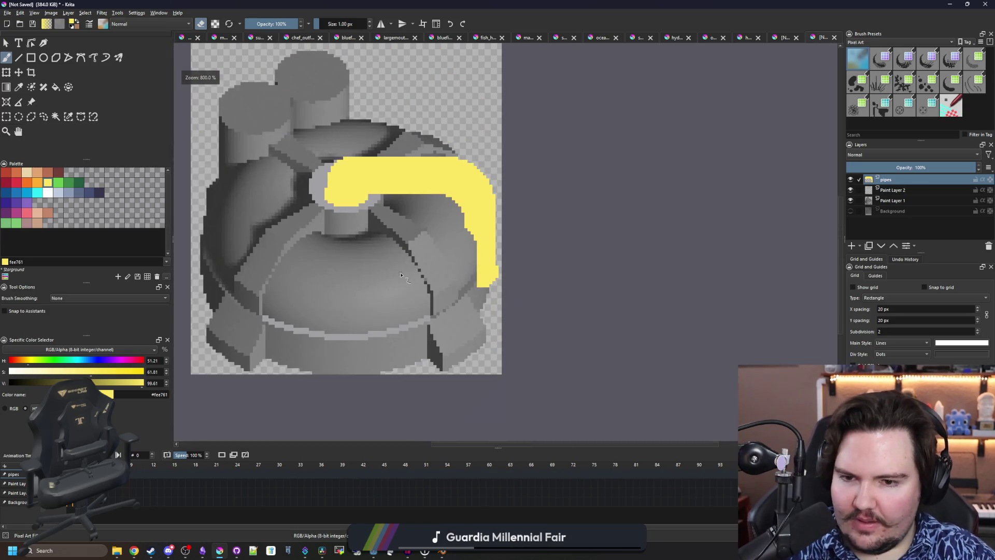
{"action": "scroll", "coordinate": [402, 274], "scroll_direction": "up", "scroll_amount": 1}
{"action": "scroll", "coordinate": [415, 255], "scroll_direction": "down", "scroll_amount": 1}
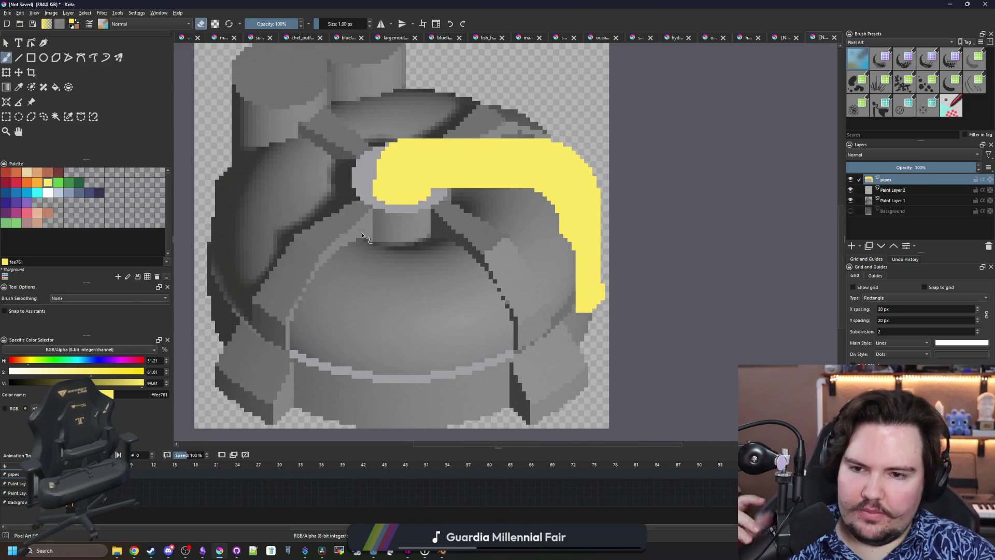
{"action": "scroll", "coordinate": [365, 239], "scroll_direction": "up", "scroll_amount": 2}
Paint slate-blue 8b9bb4 pixels on the hub's rim under the pipe end
{"action": "key", "text": "p"}
{"action": "left_click", "coordinate": [69, 193]}
{"action": "key", "text": "b"}
{"action": "scroll", "coordinate": [363, 238], "scroll_direction": "up", "scroll_amount": 2}
{"action": "left_click_drag", "start_coordinate": [386, 241], "coordinate": [360, 241]}
{"action": "left_click", "coordinate": [337, 218]}
{"action": "scroll", "coordinate": [321, 231], "scroll_direction": "down", "scroll_amount": 1}
Try a light blue c0cbdc flood fill on the hub, then undo it
{"action": "left_click", "coordinate": [58, 193]}
{"action": "key", "text": "f"}
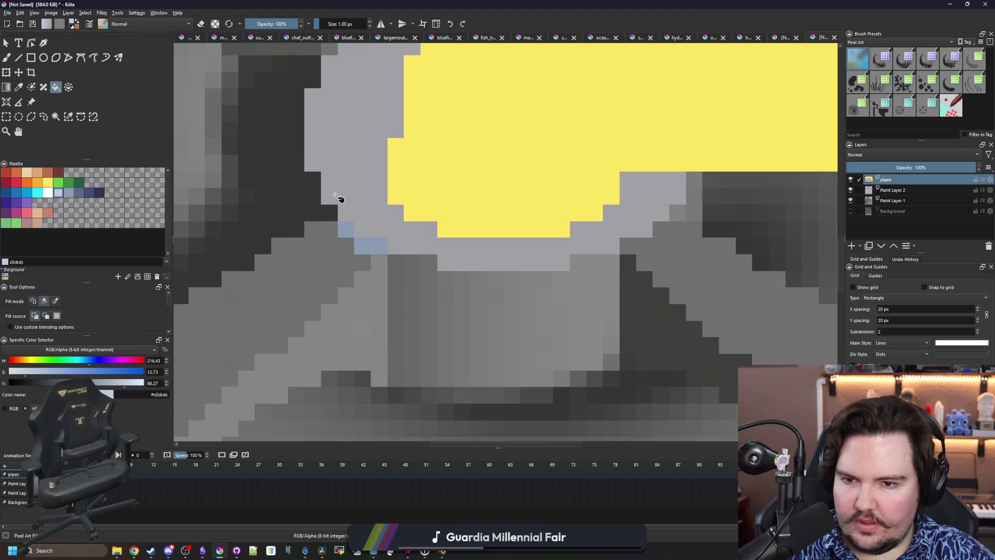
{"action": "left_click", "coordinate": [341, 200]}
{"action": "scroll", "coordinate": [342, 196], "scroll_direction": "down", "scroll_amount": 5}
{"action": "key", "text": "ctrl+z"}
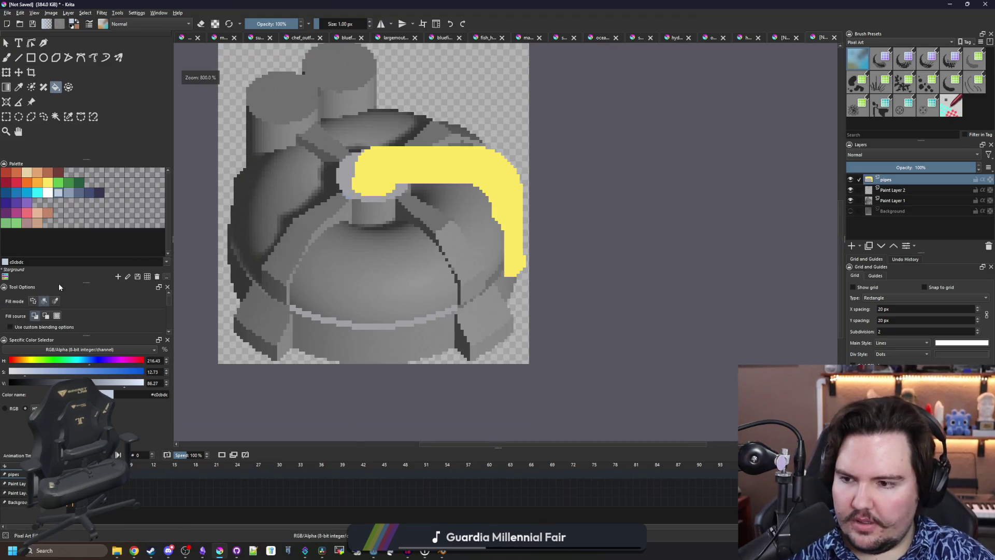
Hide the pipes layer and select Paint Layer 2
{"action": "scroll", "coordinate": [344, 197], "scroll_direction": "up", "scroll_amount": 3}
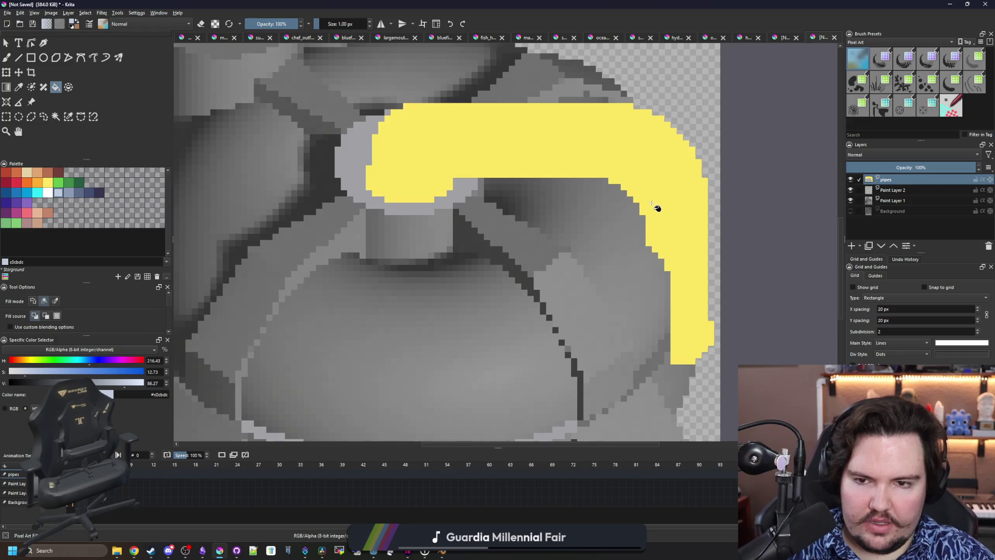
{"action": "scroll", "coordinate": [635, 179], "scroll_direction": "up", "scroll_amount": 2}
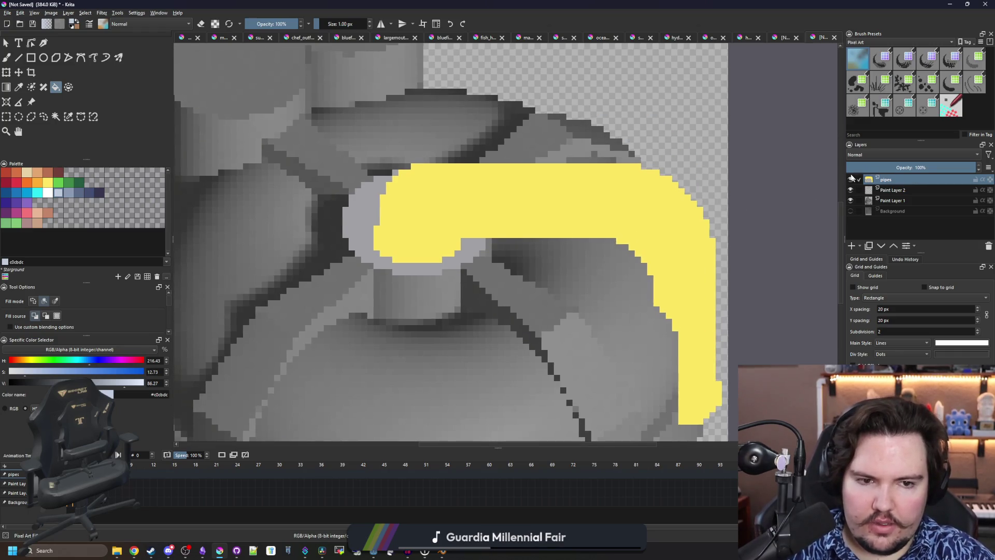
{"action": "left_click", "coordinate": [853, 179]}
{"action": "left_click", "coordinate": [885, 189]}
{"action": "scroll", "coordinate": [418, 258], "scroll_direction": "up", "scroll_amount": 1}
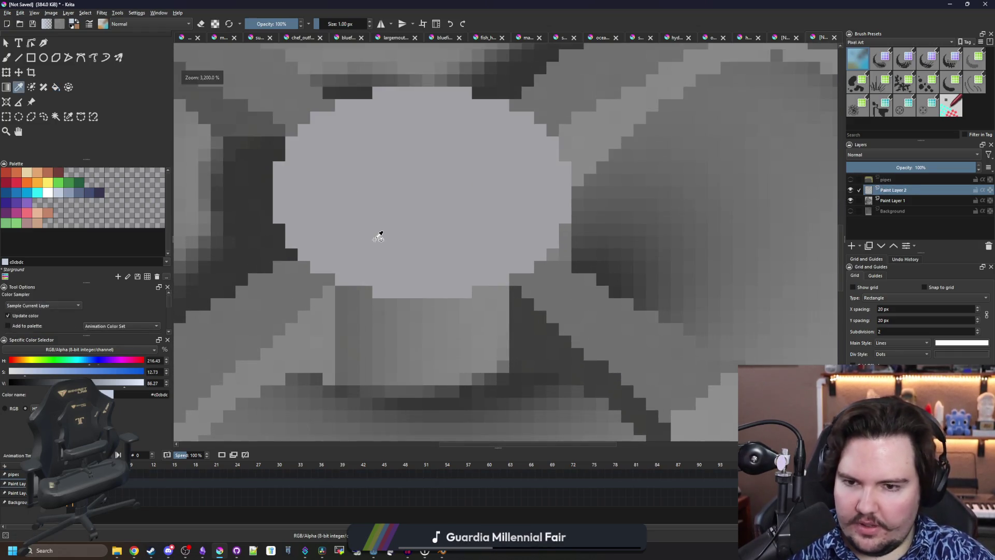
Fill the central hub light blue and add slate-blue (8b9bb4) pixels along its lower-left and lower-right edges
{"action": "left_click", "coordinate": [369, 213]}
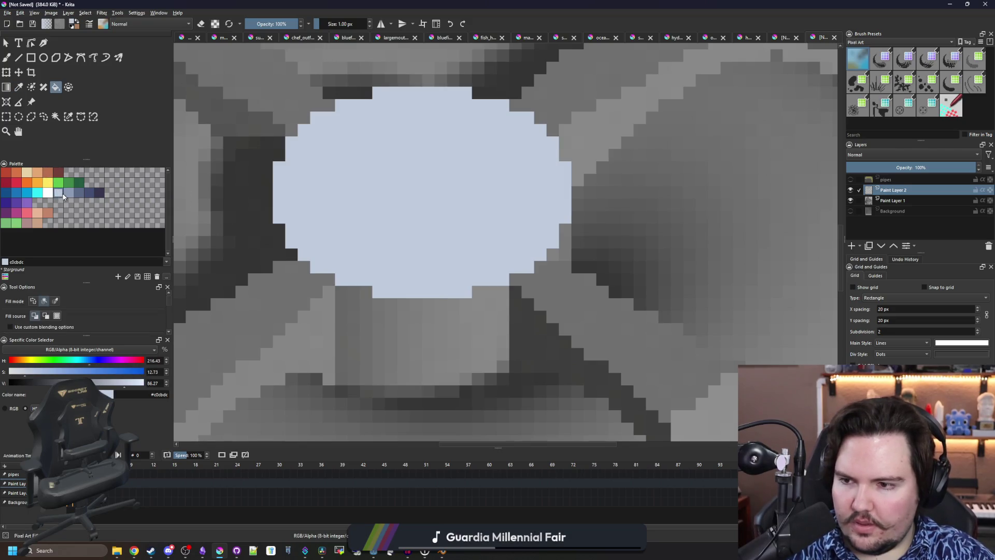
{"action": "left_click", "coordinate": [68, 192]}
{"action": "key", "text": "b"}
{"action": "scroll", "coordinate": [262, 255], "scroll_direction": "up", "scroll_amount": 1}
{"action": "left_click_drag", "start_coordinate": [309, 269], "coordinate": [334, 285]}
{"action": "left_click", "coordinate": [293, 268]}
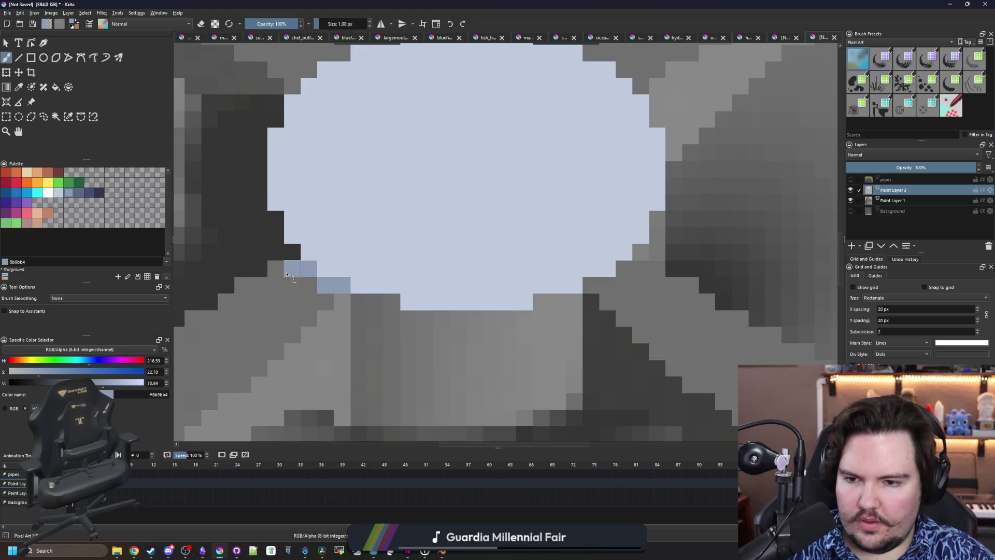
{"action": "scroll", "coordinate": [313, 288], "scroll_direction": "right", "scroll_amount": 3}
{"action": "left_click_drag", "start_coordinate": [487, 297], "coordinate": [499, 299]}
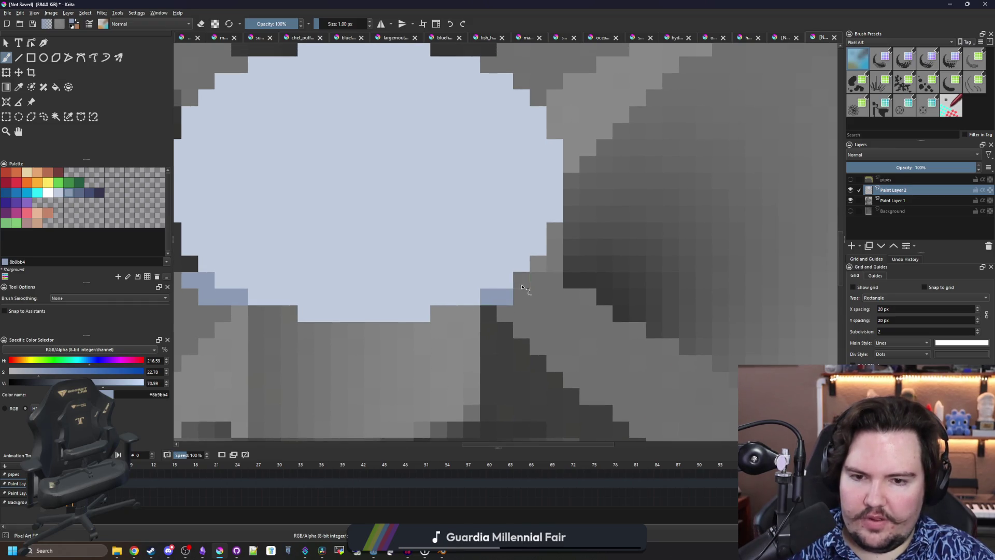
{"action": "scroll", "coordinate": [506, 282], "scroll_direction": "down", "scroll_amount": 5}
{"action": "scroll", "coordinate": [475, 261], "scroll_direction": "up", "scroll_amount": 4}
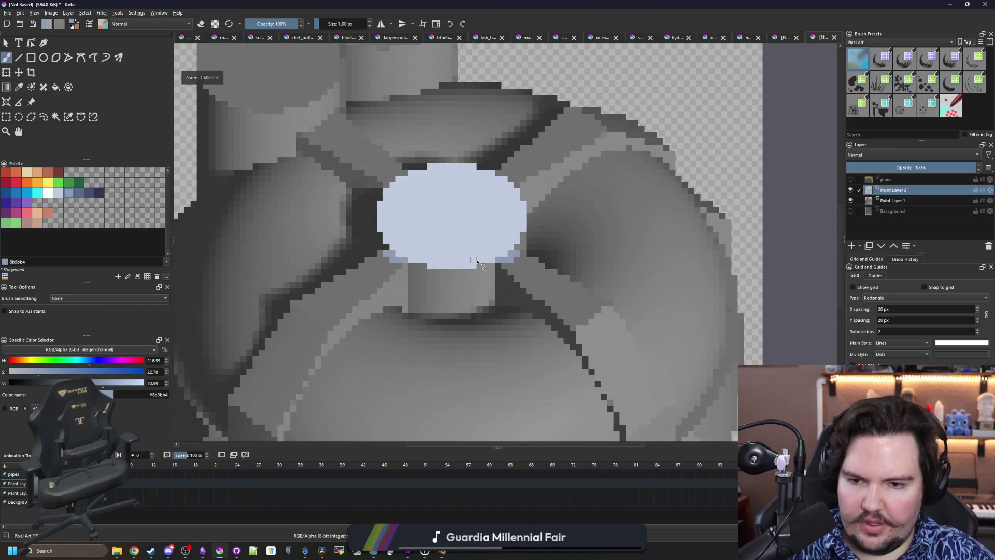
{"action": "scroll", "coordinate": [479, 261], "scroll_direction": "up", "scroll_amount": 2}
Paint light-blue pixels along the hub's lower edge and start a line below it
{"action": "key", "text": "x"}
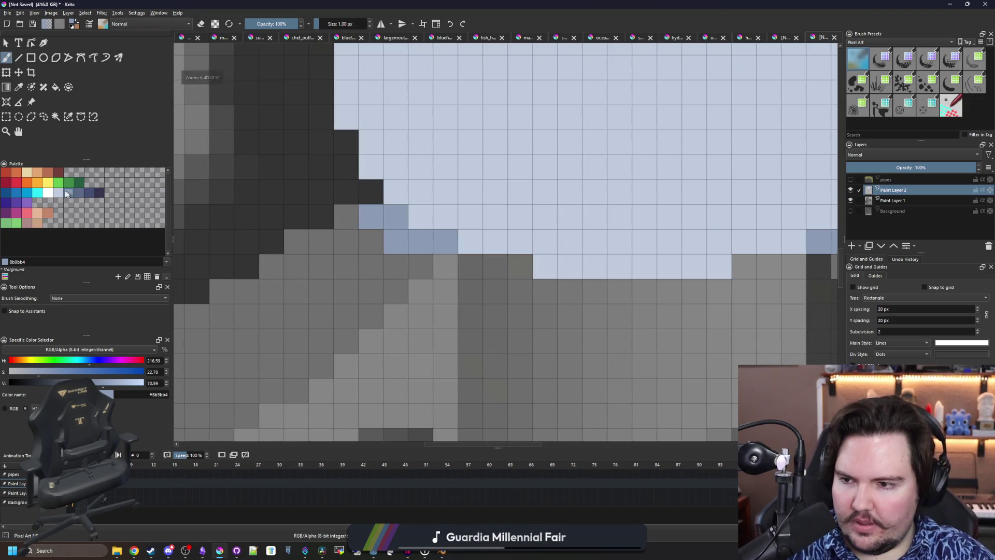
{"action": "mouse_move", "coordinate": [420, 266]}
{"action": "left_mouse_down"}
{"action": "mouse_move", "coordinate": [351, 262]}
{"action": "mouse_move", "coordinate": [345, 217]}
{"action": "left_mouse_up"}
{"action": "scroll", "coordinate": [403, 196], "scroll_direction": "down", "scroll_amount": 8}
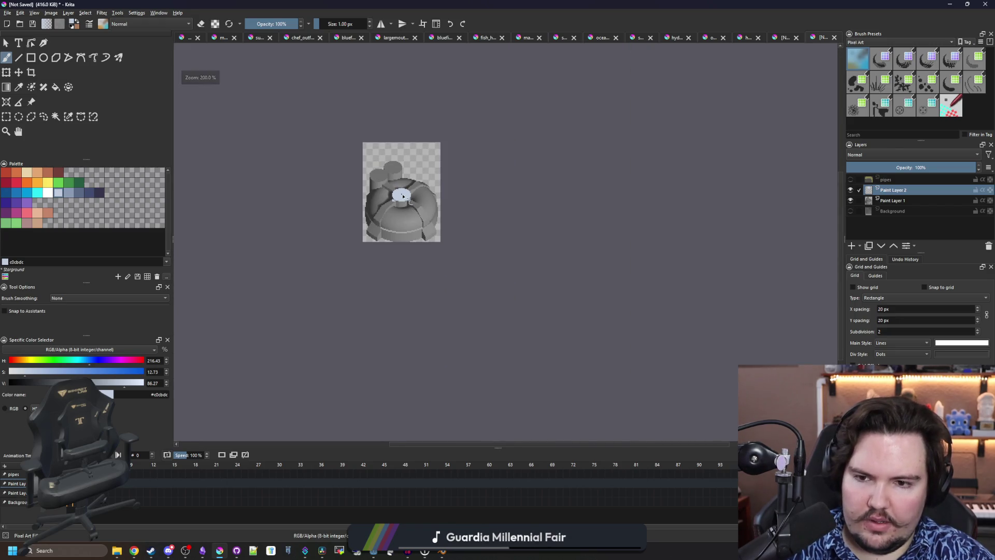
{"action": "scroll", "coordinate": [403, 196], "scroll_direction": "up", "scroll_amount": 10}
{"action": "mouse_move", "coordinate": [410, 194]}
{"action": "left_mouse_down"}
{"action": "mouse_move", "coordinate": [382, 194]}
{"action": "mouse_move", "coordinate": [321, 280]}
{"action": "left_mouse_up"}
{"action": "scroll", "coordinate": [321, 280], "scroll_direction": "down", "scroll_amount": 4}
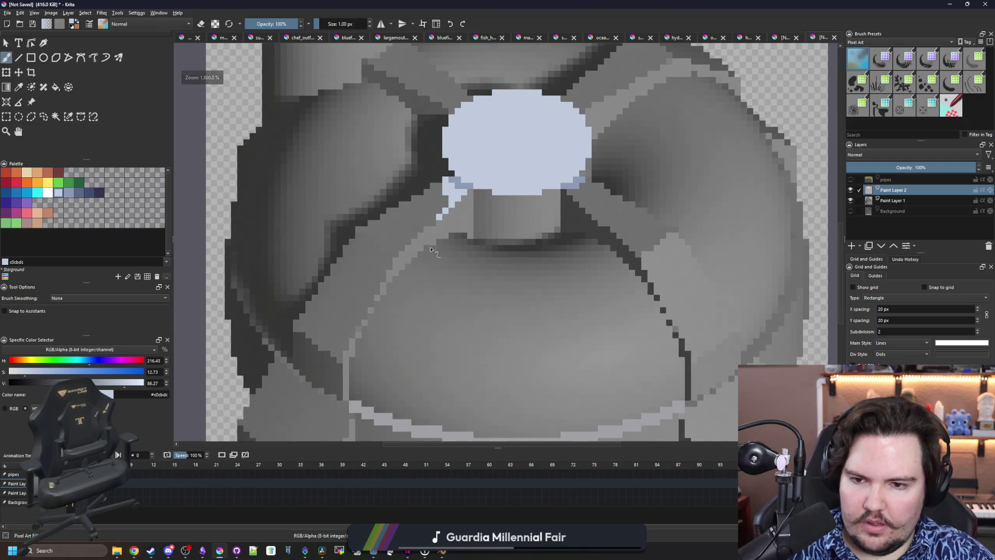
{"action": "scroll", "coordinate": [431, 251], "scroll_direction": "up", "scroll_amount": 2}
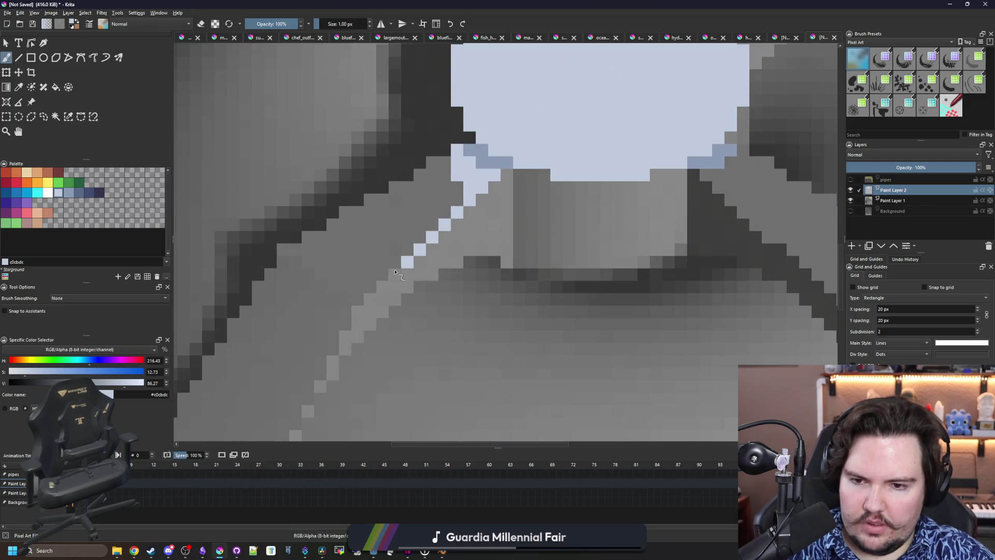
{"action": "scroll", "coordinate": [361, 310], "scroll_direction": "up", "scroll_amount": 2}
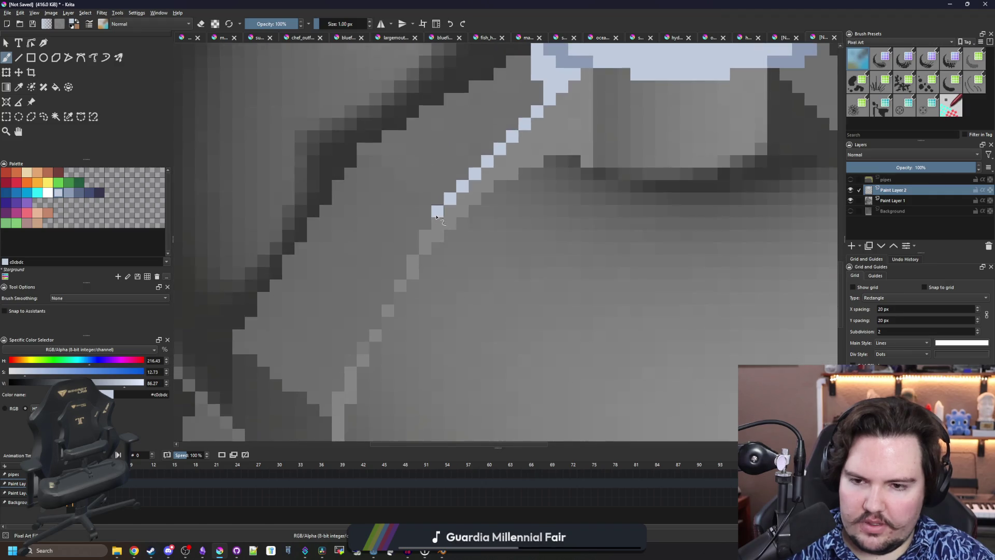
Extend the first light-blue diagonal strut line down and left across the dome
{"action": "left_click_drag", "start_coordinate": [439, 210], "coordinate": [421, 257]}
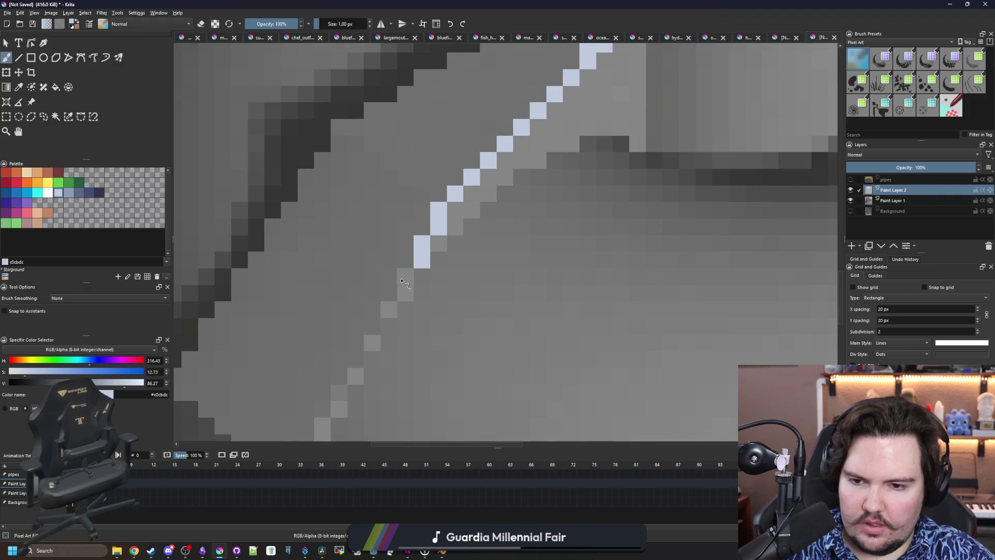
{"action": "key", "text": "ctrl+z"}
{"action": "key", "text": "ctrl+z"}
{"action": "left_click", "coordinate": [422, 227]}
{"action": "left_click_drag", "start_coordinate": [419, 243], "coordinate": [387, 314]}
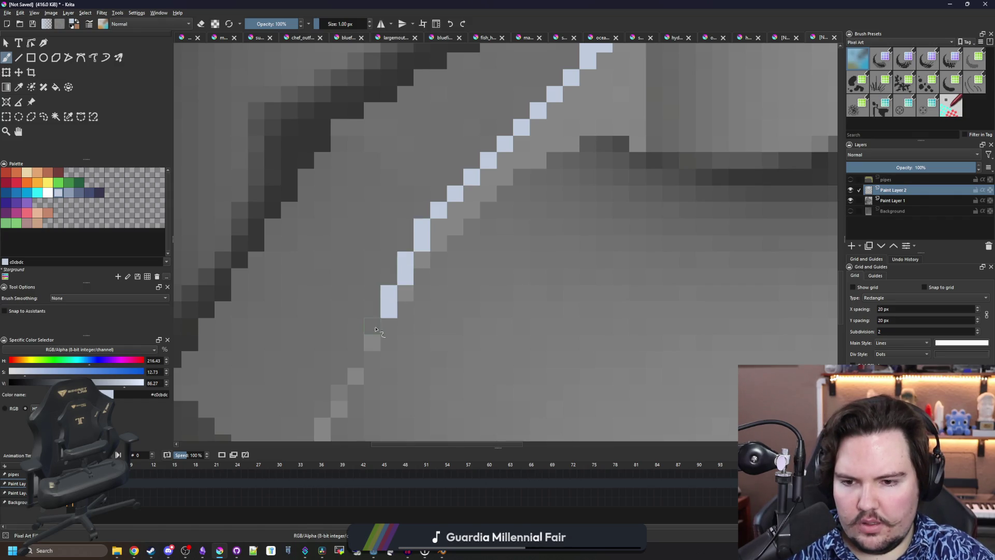
{"action": "scroll", "coordinate": [390, 337], "scroll_direction": "down", "scroll_amount": 2}
{"action": "key", "text": "ctrl+z"}
{"action": "mouse_move", "coordinate": [411, 208]}
{"action": "left_mouse_down"}
{"action": "mouse_move", "coordinate": [410, 231]}
{"action": "mouse_move", "coordinate": [357, 327]}
{"action": "left_mouse_up"}
{"action": "scroll", "coordinate": [363, 259], "scroll_direction": "down", "scroll_amount": 3}
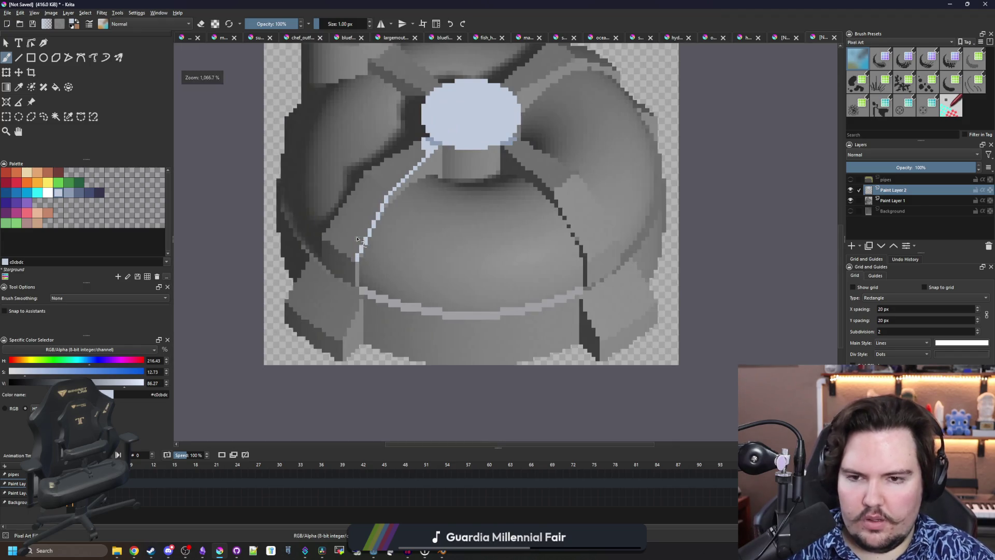
{"action": "scroll", "coordinate": [367, 189], "scroll_direction": "up", "scroll_amount": 2}
{"action": "scroll", "coordinate": [368, 189], "scroll_direction": "up", "scroll_amount": 3}
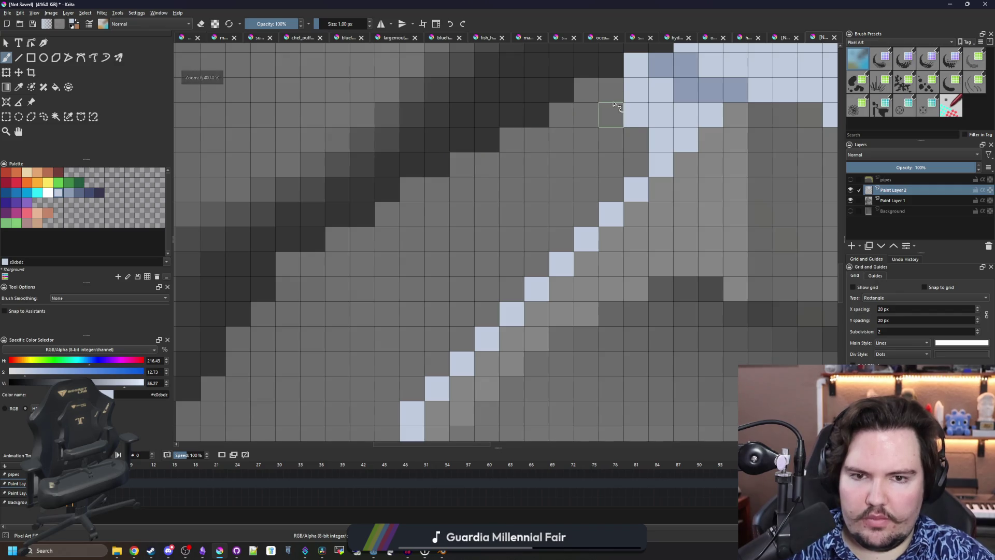
Draw the second light-blue diagonal strut edge and fill between the strut lines blue
{"action": "mouse_move", "coordinate": [617, 95]}
{"action": "left_mouse_down"}
{"action": "mouse_move", "coordinate": [536, 111]}
{"action": "mouse_move", "coordinate": [486, 137]}
{"action": "mouse_move", "coordinate": [447, 168]}
{"action": "mouse_move", "coordinate": [263, 262]}
{"action": "mouse_move", "coordinate": [262, 288]}
{"action": "left_mouse_up"}
{"action": "mouse_move", "coordinate": [239, 313]}
{"action": "left_mouse_down"}
{"action": "mouse_move", "coordinate": [350, 229]}
{"action": "mouse_move", "coordinate": [369, 191]}
{"action": "mouse_move", "coordinate": [351, 241]}
{"action": "mouse_move", "coordinate": [429, 209]}
{"action": "left_mouse_up"}
{"action": "left_click_drag", "start_coordinate": [403, 241], "coordinate": [399, 265]}
{"action": "left_click", "coordinate": [378, 284]}
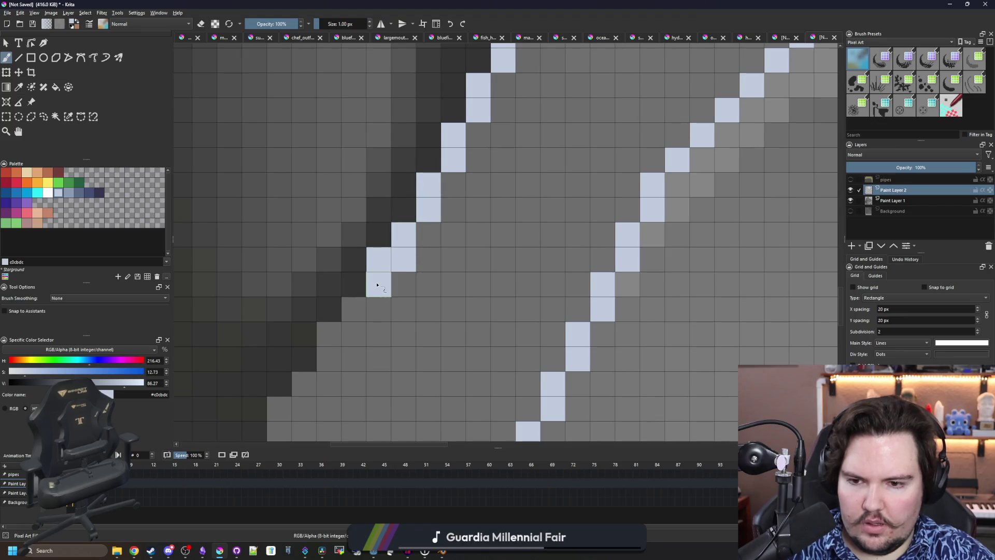
{"action": "scroll", "coordinate": [364, 200], "scroll_direction": "down", "scroll_amount": 10}
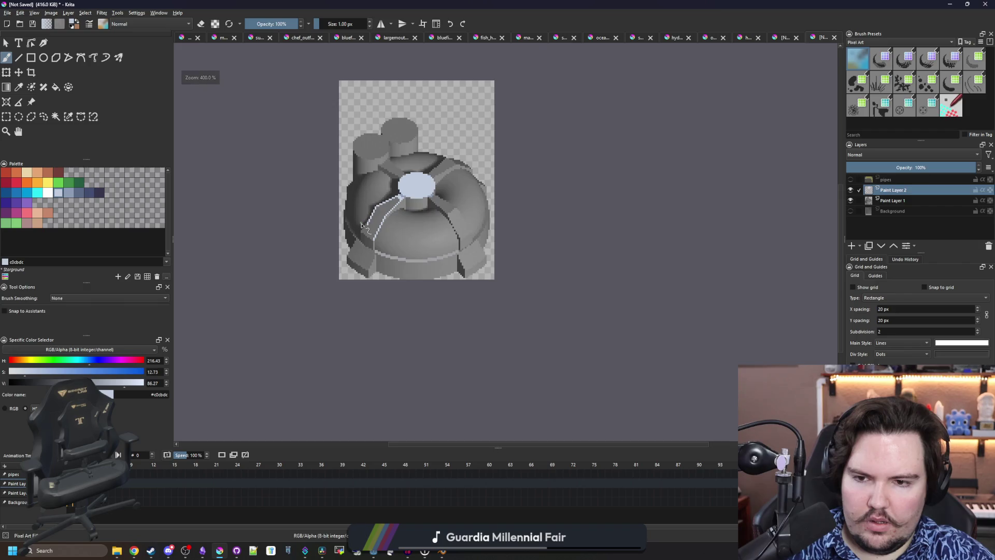
{"action": "scroll", "coordinate": [363, 227], "scroll_direction": "up", "scroll_amount": 5}
{"action": "scroll", "coordinate": [413, 281], "scroll_direction": "down", "scroll_amount": 4}
{"action": "key", "text": "f"}
{"action": "left_click", "coordinate": [413, 280]}
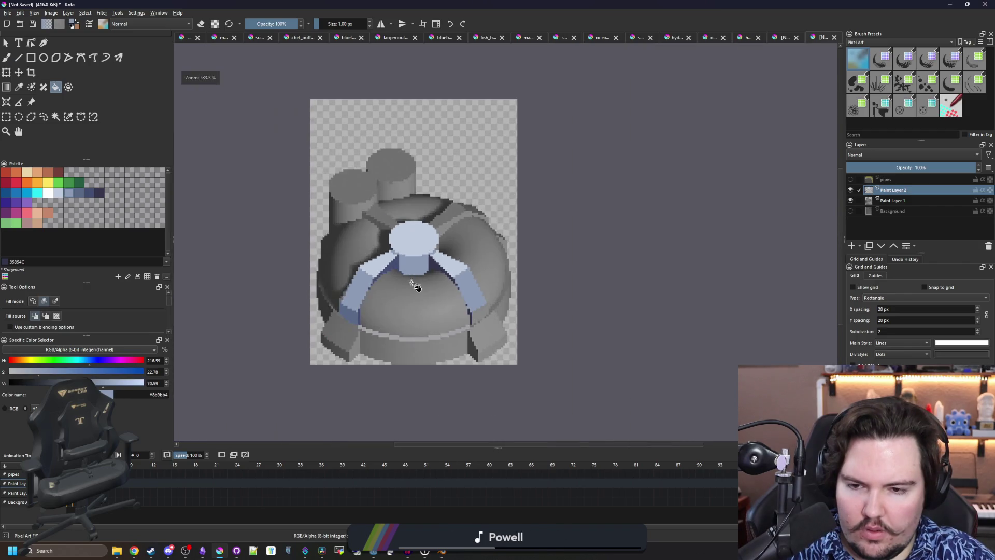
Paint a light-blue column at the right strut's lower end
{"action": "scroll", "coordinate": [412, 282], "scroll_direction": "up", "scroll_amount": 8}
{"action": "key", "text": "b"}
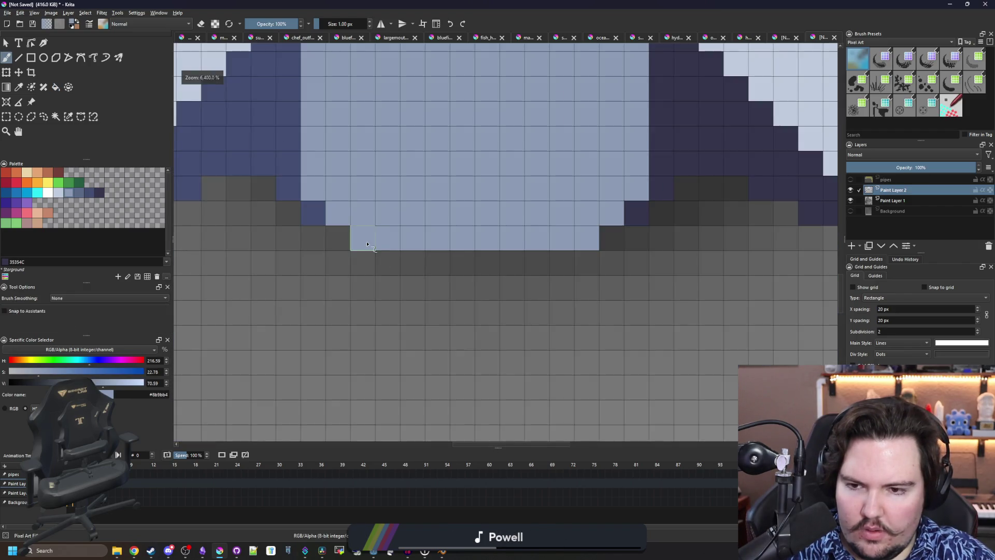
{"action": "key", "text": "e"}
{"action": "scroll", "coordinate": [587, 234], "scroll_direction": "down", "scroll_amount": 12}
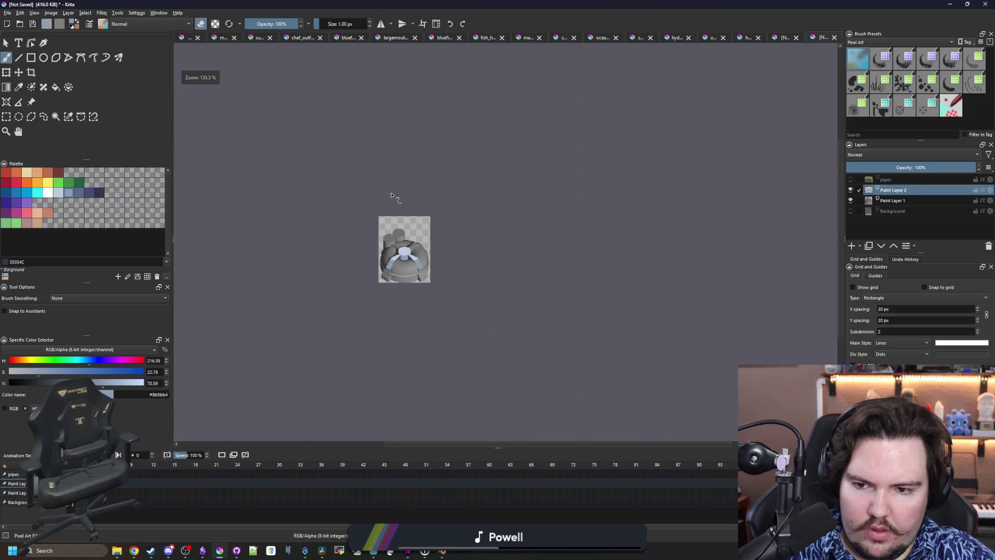
{"action": "scroll", "coordinate": [393, 245], "scroll_direction": "up", "scroll_amount": 6}
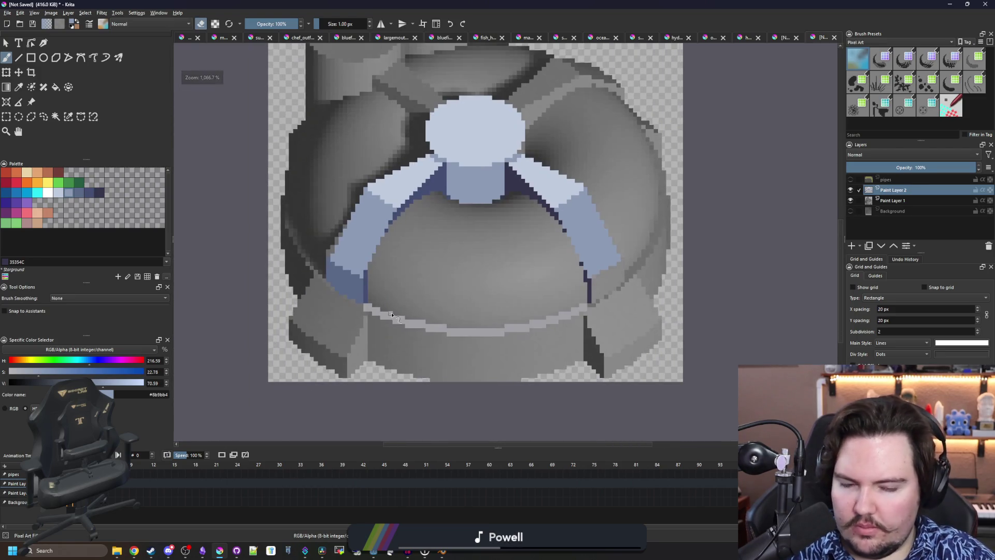
{"action": "scroll", "coordinate": [611, 285], "scroll_direction": "up", "scroll_amount": 8}
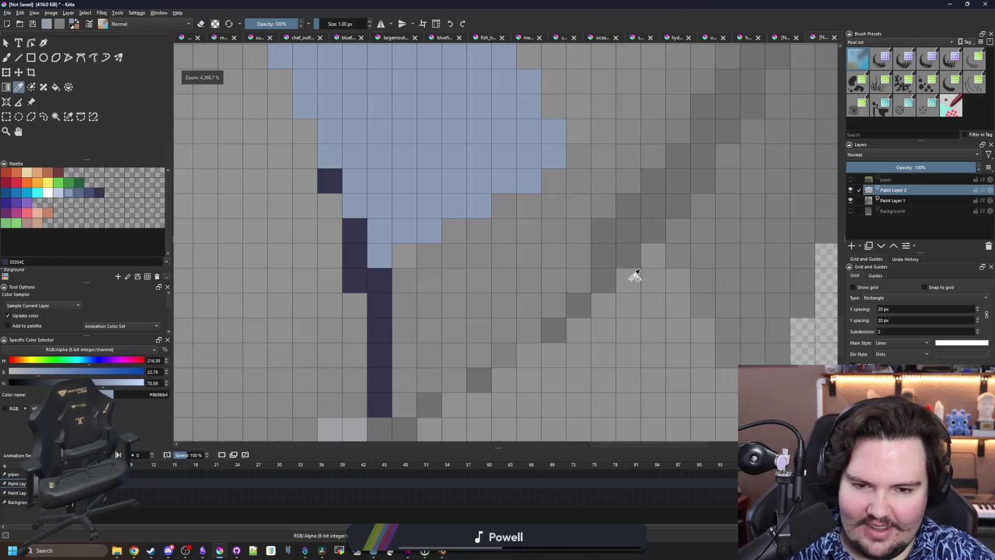
{"action": "left_click_drag", "start_coordinate": [580, 191], "coordinate": [580, 291]}
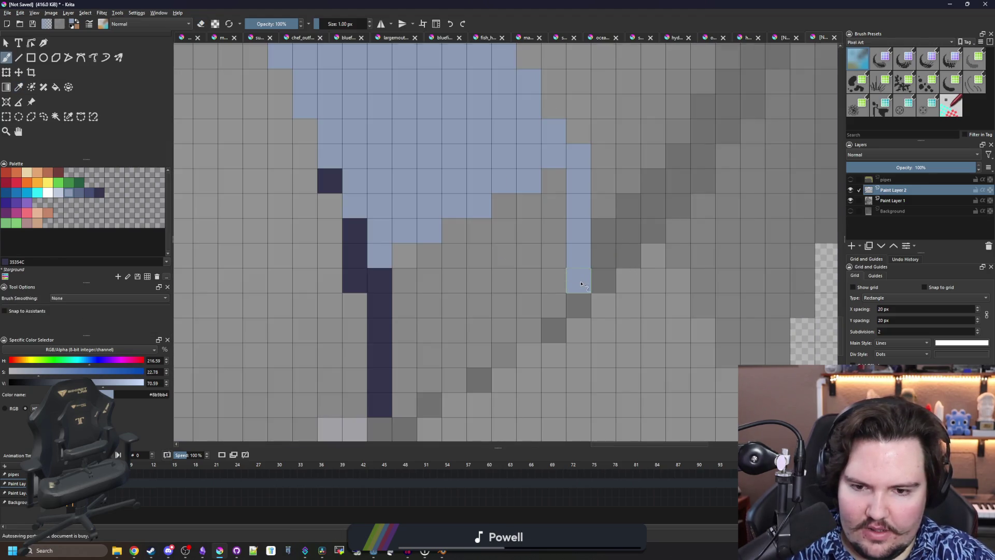
Add light-blue pixels below the strut's dark edge line
{"action": "scroll", "coordinate": [433, 293], "scroll_direction": "down", "scroll_amount": 8}
{"action": "scroll", "coordinate": [332, 294], "scroll_direction": "up", "scroll_amount": 5}
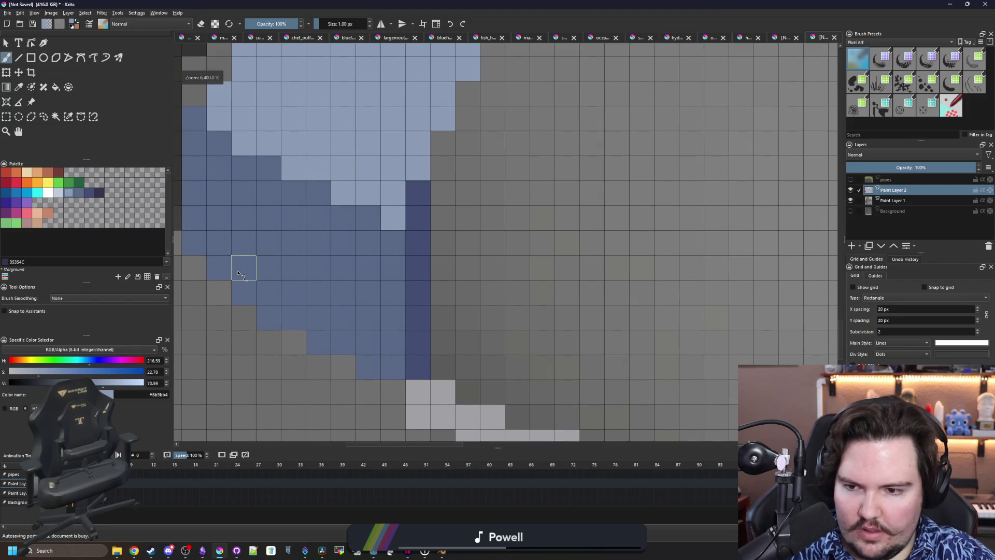
{"action": "scroll", "coordinate": [239, 273], "scroll_direction": "down", "scroll_amount": 4}
{"action": "scroll", "coordinate": [570, 306], "scroll_direction": "up", "scroll_amount": 3}
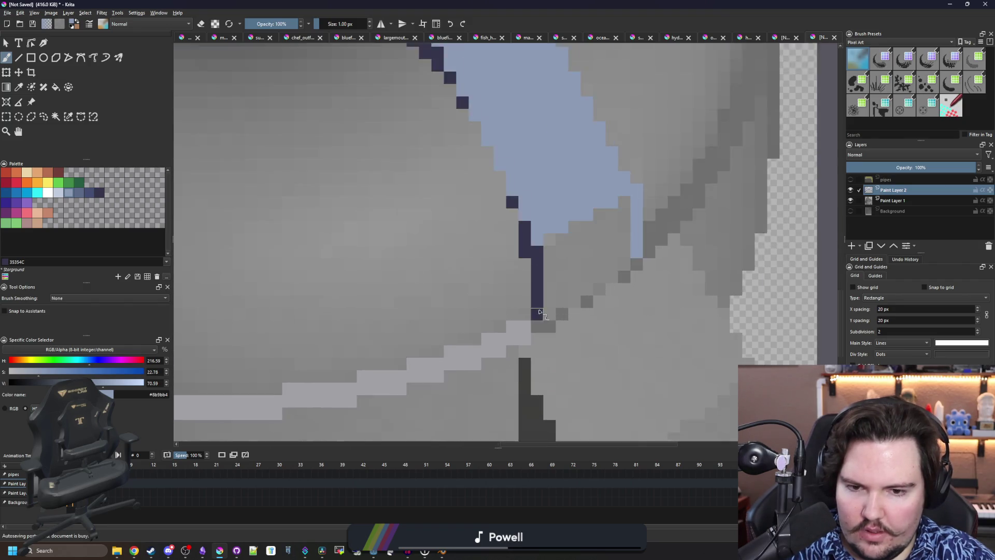
{"action": "left_click_drag", "start_coordinate": [560, 314], "coordinate": [634, 267]}
{"action": "left_click", "coordinate": [603, 299]}
{"action": "scroll", "coordinate": [633, 267], "scroll_direction": "down", "scroll_amount": 3}
Sample the darker slate blue from the strut and paint a dark column at its end
{"action": "key", "text": "f"}
{"action": "left_click", "coordinate": [612, 274]}
{"action": "key", "text": "ctrl+z"}
{"action": "key", "text": "b"}
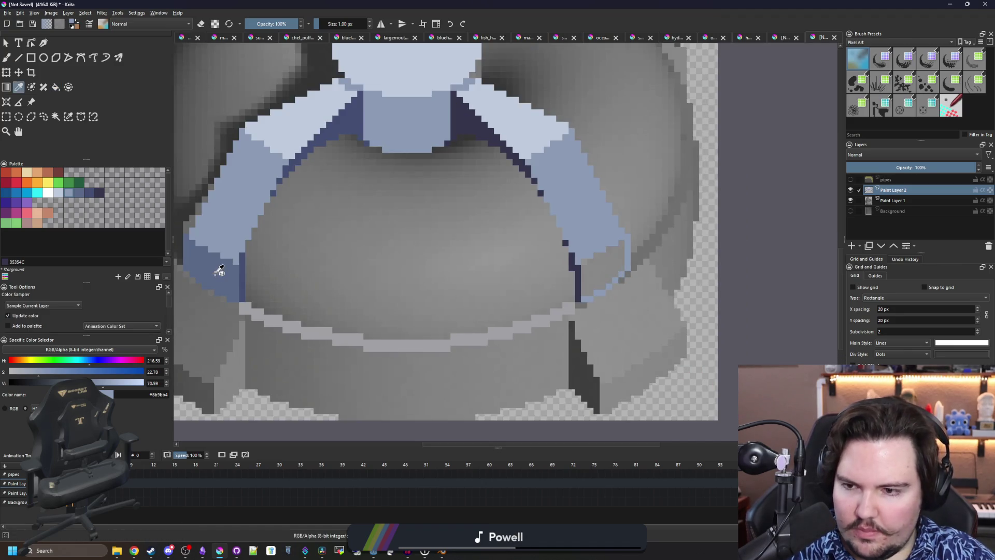
{"action": "scroll", "coordinate": [613, 262], "scroll_direction": "up", "scroll_amount": 5}
{"action": "left_click", "coordinate": [613, 262], "text": "ctrl"}
{"action": "mouse_move", "coordinate": [653, 181]}
{"action": "left_mouse_down"}
{"action": "mouse_move", "coordinate": [657, 268]}
{"action": "mouse_move", "coordinate": [604, 271]}
{"action": "mouse_move", "coordinate": [629, 298]}
{"action": "mouse_move", "coordinate": [553, 352]}
{"action": "left_mouse_up"}
Fill the strut's lower band with dark slate blue and recentre the view on both struts
{"action": "key", "text": "f"}
{"action": "scroll", "coordinate": [555, 355], "scroll_direction": "down", "scroll_amount": 5}
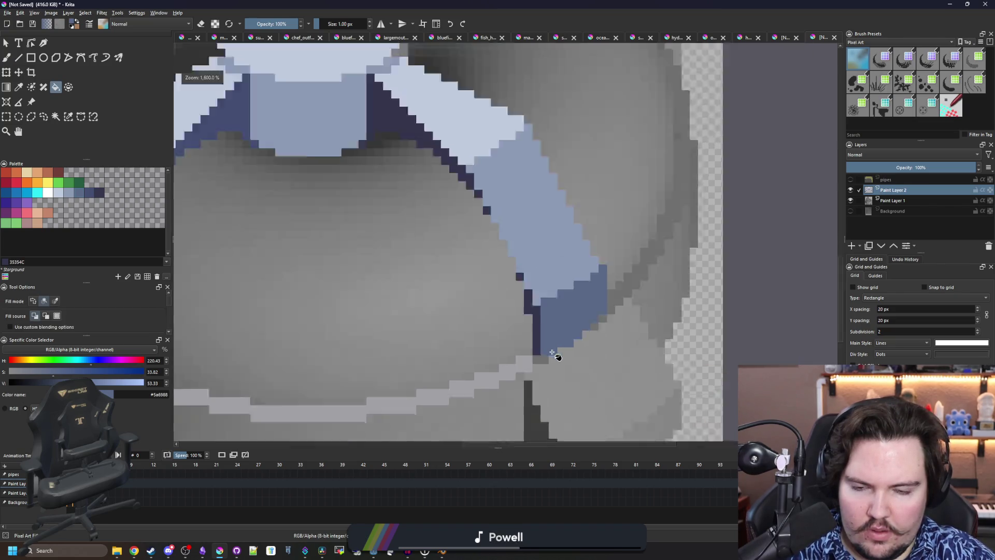
{"action": "key", "text": "b"}
{"action": "scroll", "coordinate": [388, 271], "scroll_direction": "up", "scroll_amount": 3}
{"action": "left_click_drag", "start_coordinate": [388, 270], "coordinate": [384, 250]}
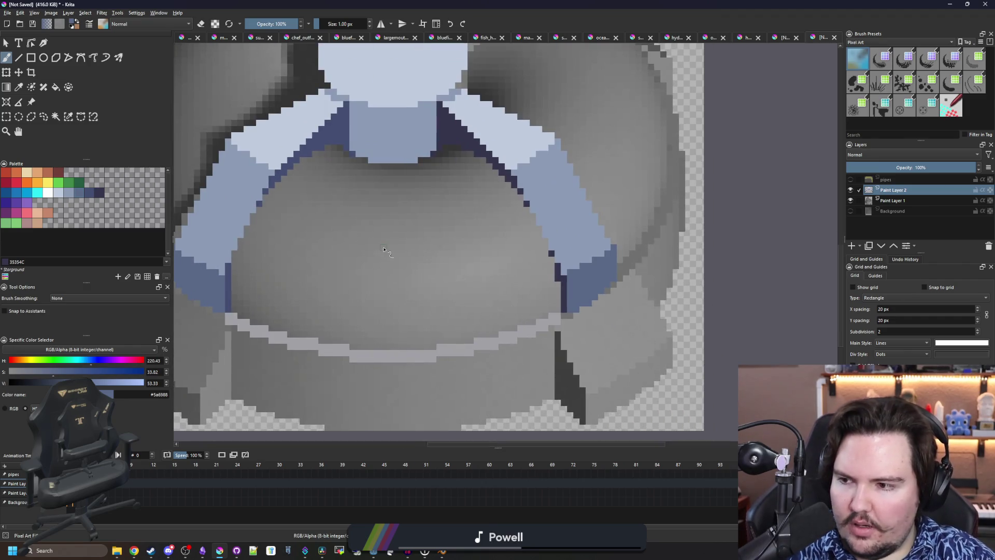
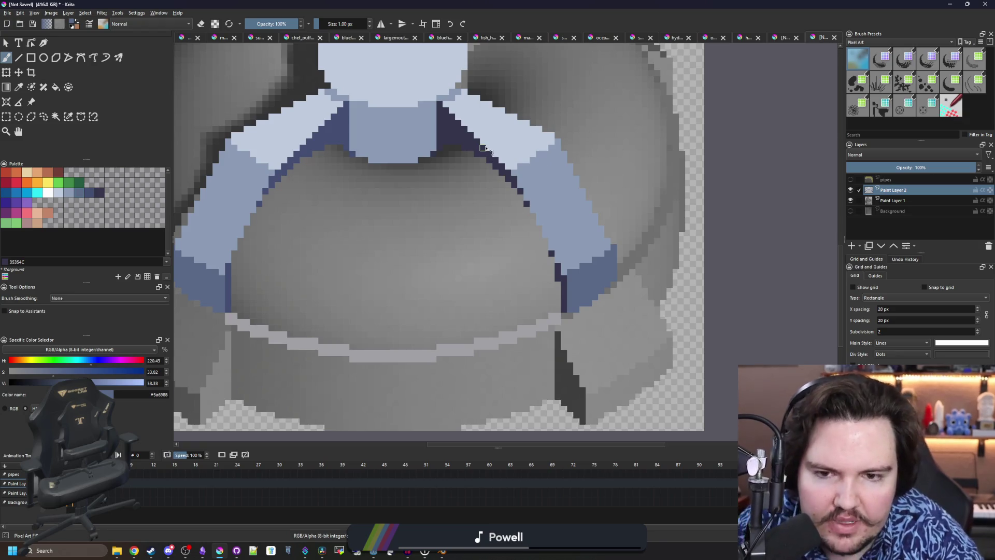
Try blue-grey, green and light purple swatches, then bucket-fill the grey basin with red
{"action": "scroll", "coordinate": [487, 151], "scroll_direction": "down", "scroll_amount": 3}
{"action": "scroll", "coordinate": [494, 240], "scroll_direction": "up", "scroll_amount": 1}
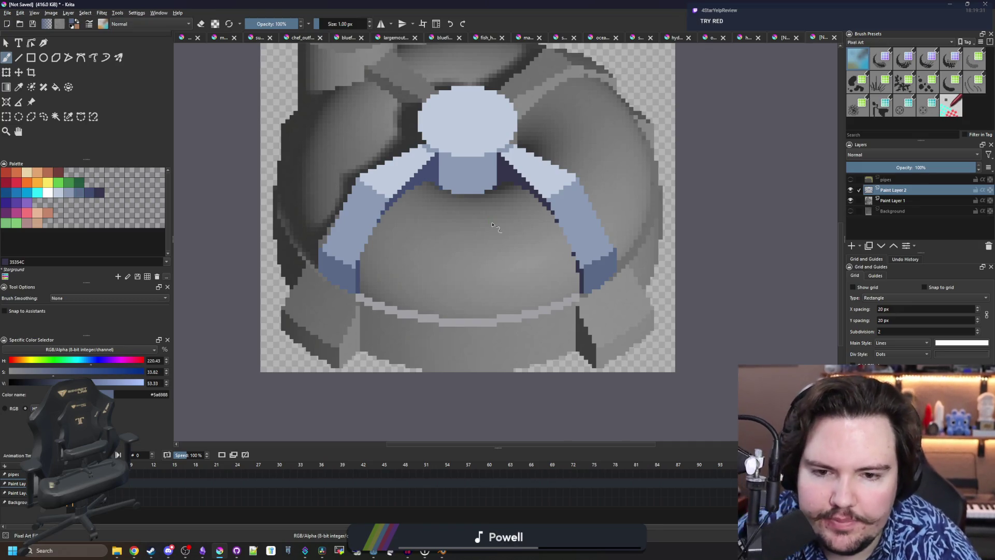
{"action": "scroll", "coordinate": [492, 226], "scroll_direction": "down", "scroll_amount": 5}
{"action": "scroll", "coordinate": [458, 249], "scroll_direction": "up", "scroll_amount": 7}
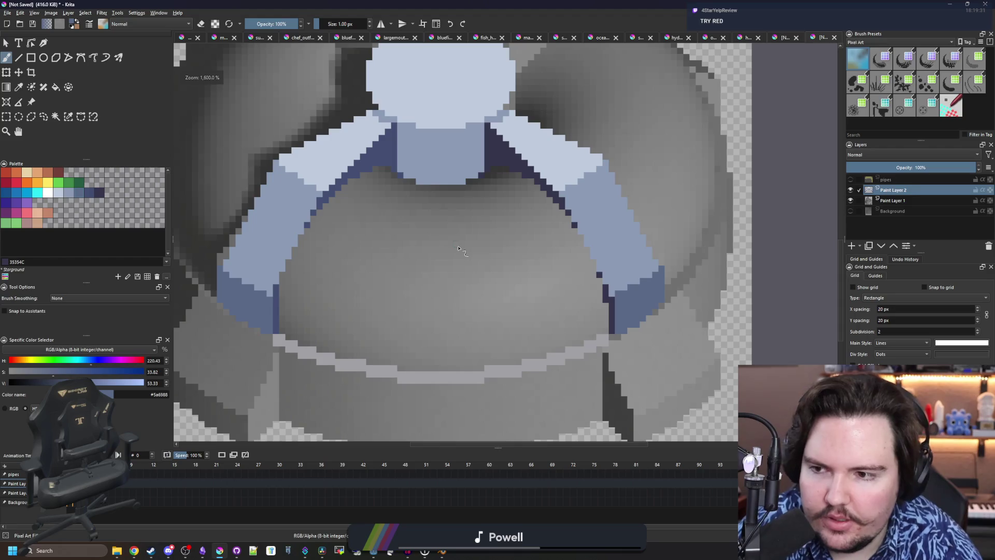
{"action": "left_click", "coordinate": [69, 190]}
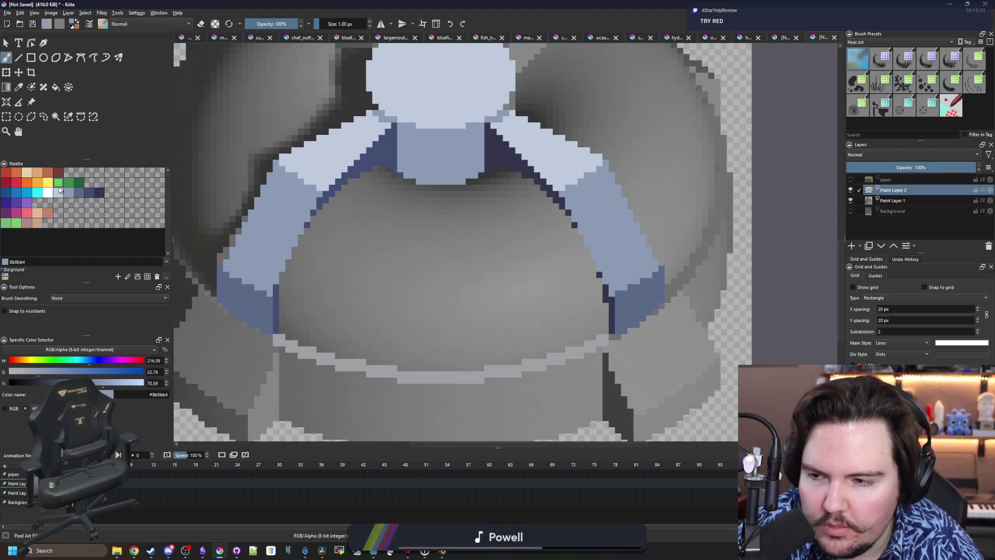
{"action": "left_click", "coordinate": [67, 185]}
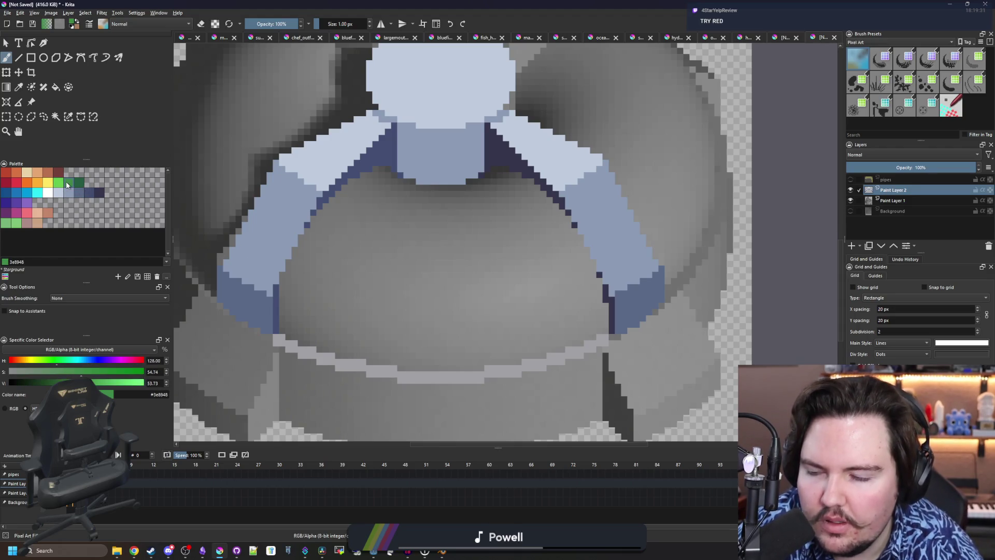
{"action": "left_click", "coordinate": [26, 203]}
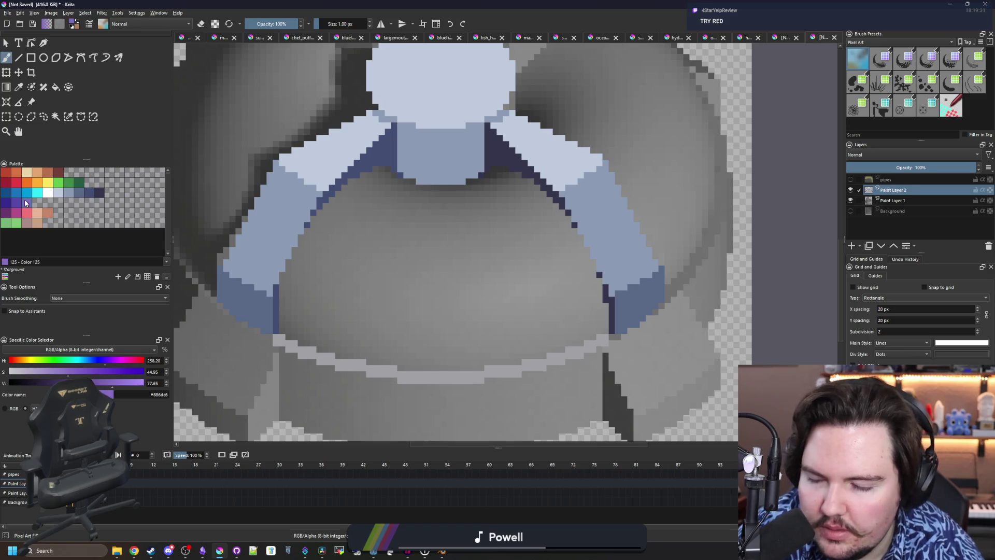
{"action": "left_click", "coordinate": [20, 183]}
{"action": "key", "text": "f"}
{"action": "left_click", "coordinate": [438, 275]}
{"action": "scroll", "coordinate": [440, 278], "scroll_direction": "down", "scroll_amount": 5}
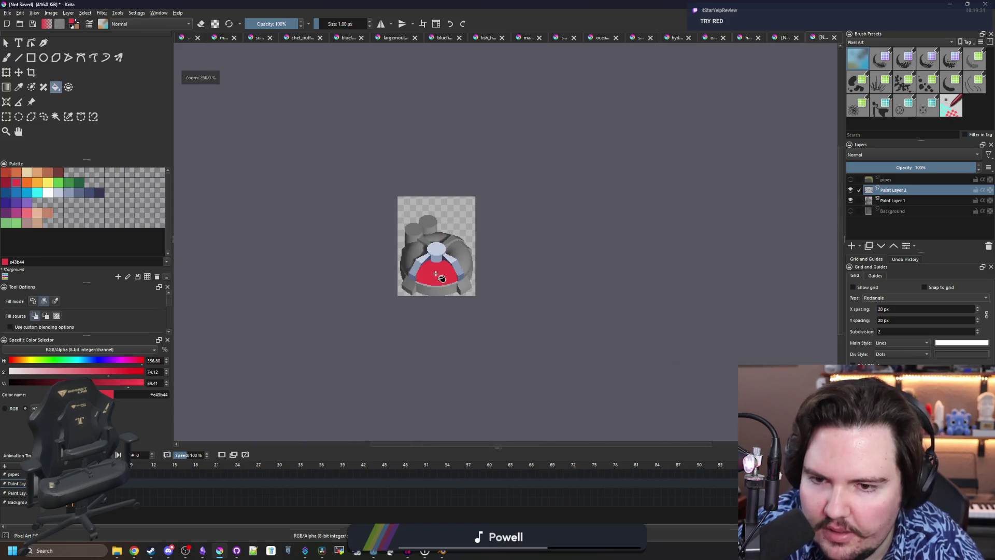
Toggle undo and redo repeatedly to compare the basin with and without the red fill
{"action": "scroll", "coordinate": [440, 278], "scroll_direction": "up", "scroll_amount": 4}
{"action": "key", "text": "ctrl+z"}
{"action": "key", "text": "ctrl+shift+z"}
{"action": "key", "text": "ctrl+z"}
{"action": "key", "text": "ctrl+shift+z"}
{"action": "scroll", "coordinate": [435, 274], "scroll_direction": "down", "scroll_amount": 4}
{"action": "scroll", "coordinate": [442, 280], "scroll_direction": "up", "scroll_amount": 6}
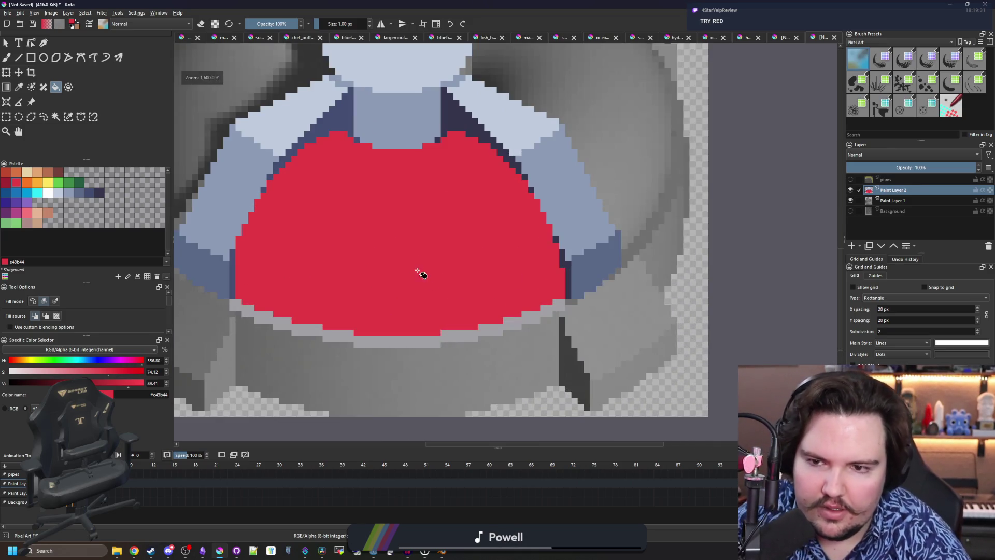
{"action": "key", "text": "ctrl+z"}
{"action": "key", "text": "ctrl+shift+z"}
{"action": "scroll", "coordinate": [413, 266], "scroll_direction": "down", "scroll_amount": 4}
{"action": "key", "text": "ctrl+z"}
{"action": "key", "text": "ctrl+shift+z"}
{"action": "scroll", "coordinate": [402, 238], "scroll_direction": "down", "scroll_amount": 2}
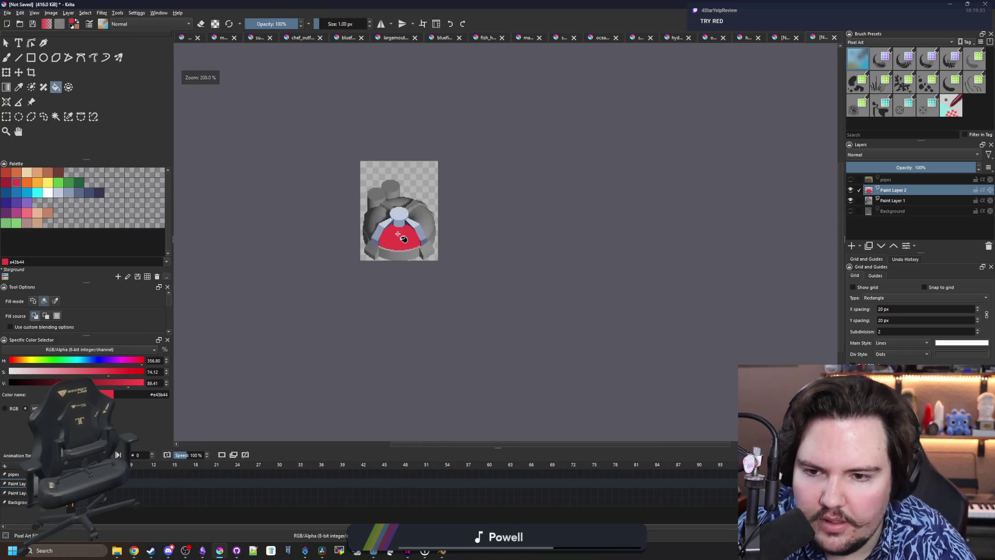
{"action": "scroll", "coordinate": [403, 185], "scroll_direction": "up", "scroll_amount": 2}
{"action": "scroll", "coordinate": [358, 269], "scroll_direction": "up", "scroll_amount": 2}
{"action": "key", "text": "ctrl+z"}
{"action": "key", "text": "ctrl+shift+z"}
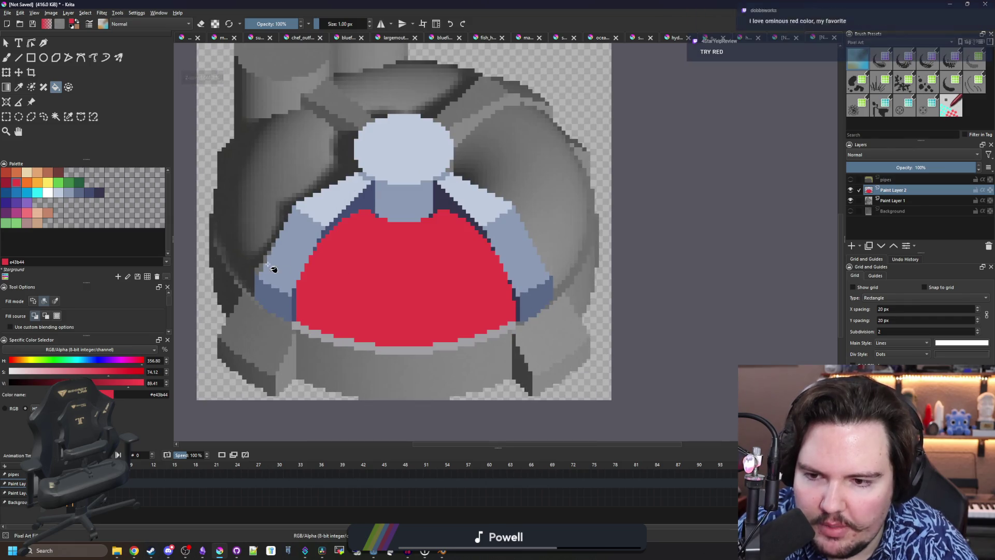
{"action": "key", "text": "ctrl+z"}
{"action": "key", "text": "ctrl+shift+z"}
{"action": "key", "text": "ctrl+z"}
{"action": "key", "text": "ctrl+shift+z"}
{"action": "key", "text": "ctrl+z"}
{"action": "key", "text": "ctrl+shift+z"}
{"action": "key", "text": "ctrl+z"}
{"action": "key", "text": "ctrl+shift+z"}
{"action": "key", "text": "ctrl+z"}
{"action": "key", "text": "ctrl+shift+z"}
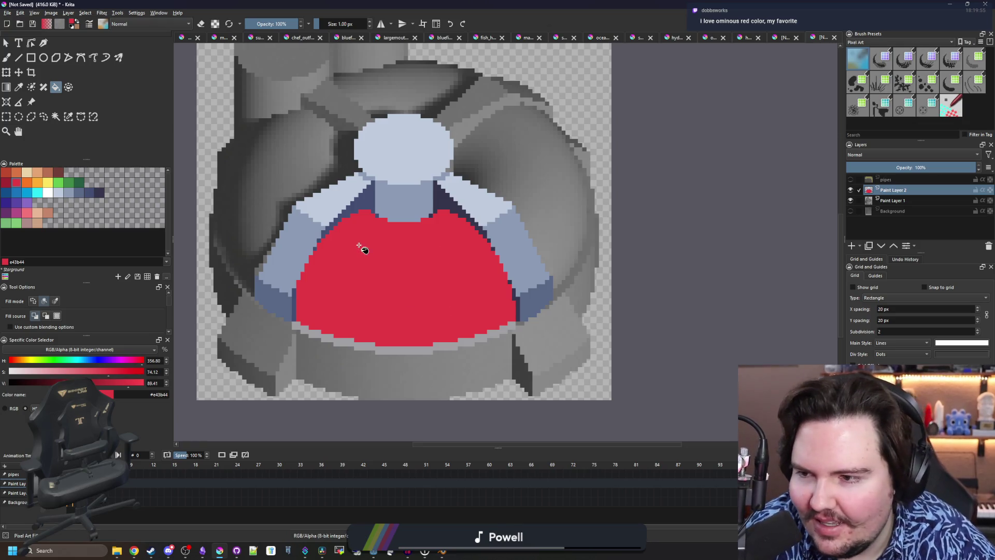
Remove the red fill, trial a mid purple Color 126 fill, then undo it too
{"action": "key", "text": "ctrl+z"}
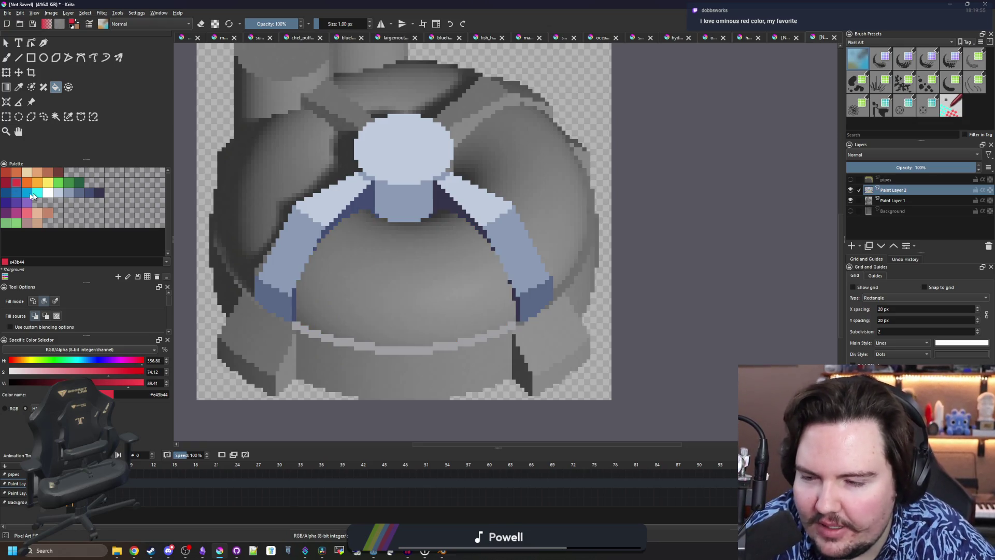
{"action": "left_click", "coordinate": [19, 204]}
{"action": "left_click", "coordinate": [376, 283]}
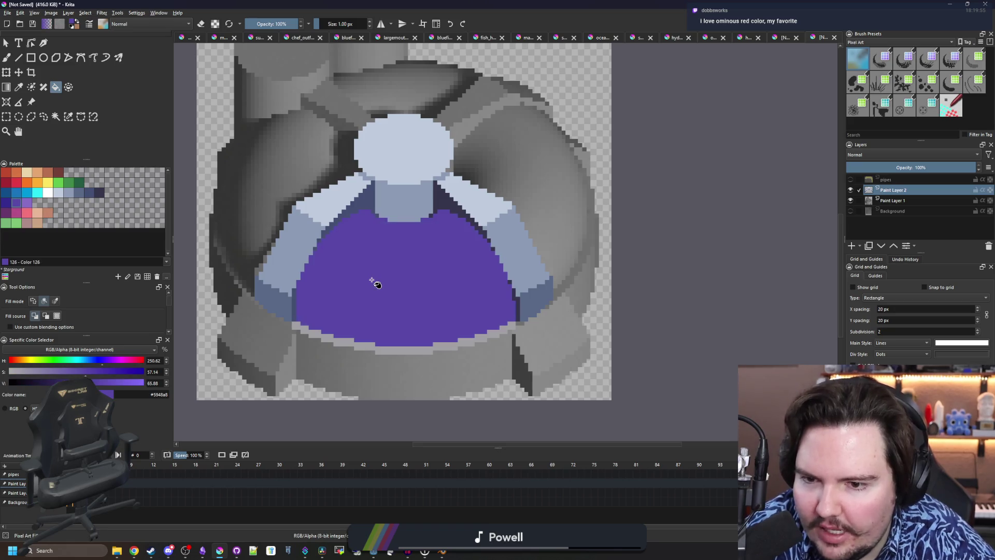
{"action": "key", "text": "ctrl+z"}
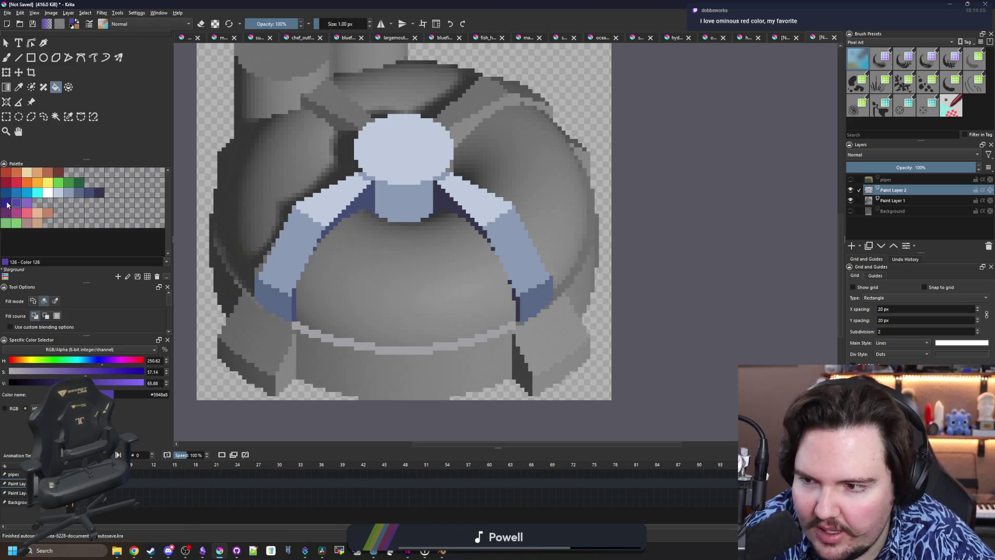
{"action": "left_click", "coordinate": [389, 283]}
{"action": "scroll", "coordinate": [389, 283], "scroll_direction": "up", "scroll_amount": 1}
{"action": "key", "text": "ctrl+z"}
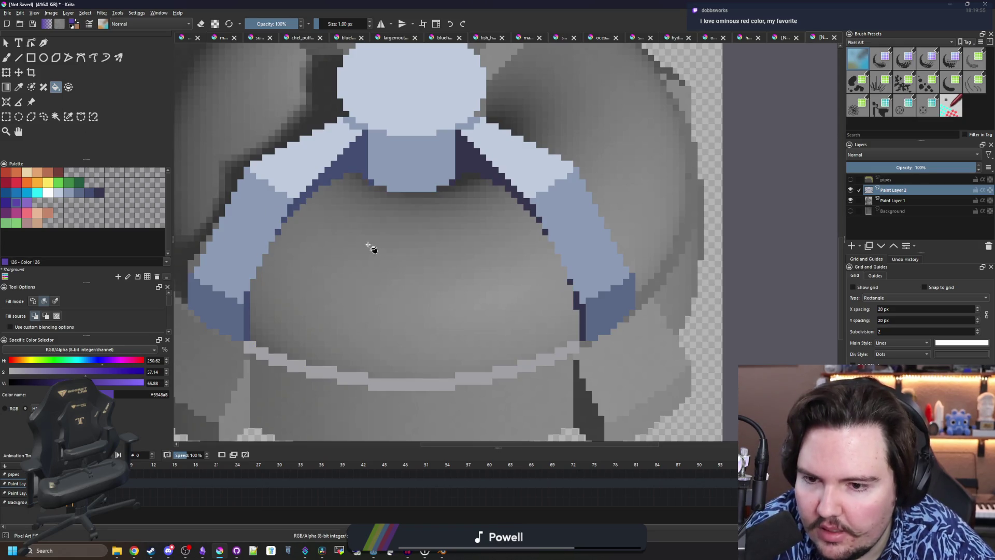
Fill the basin with dark purple Color 127, pick mid purple Color 126, and select the basin
{"action": "left_click", "coordinate": [8, 202]}
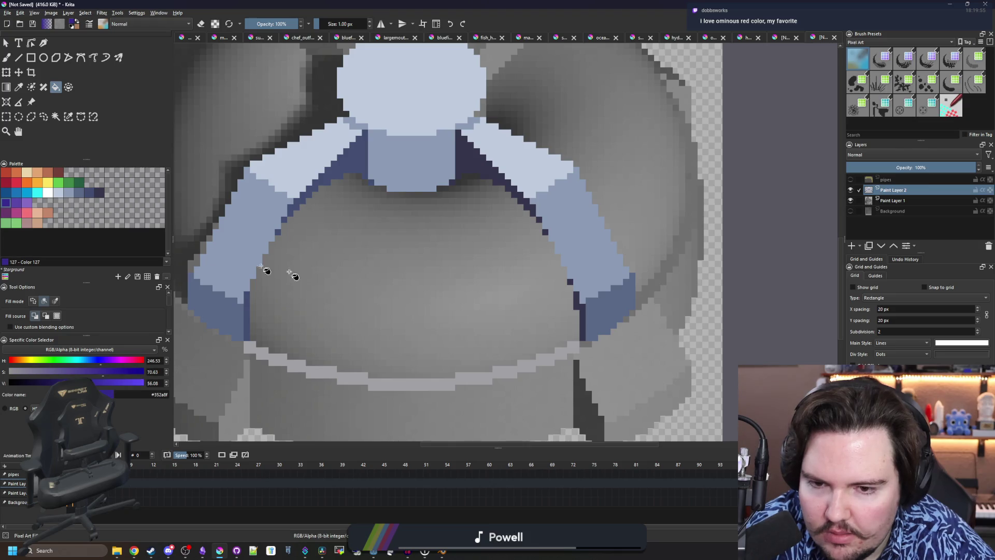
{"action": "left_click", "coordinate": [361, 288]}
{"action": "left_click", "coordinate": [16, 202]}
{"action": "left_click", "coordinate": [56, 117]}
Paint a wide mid purple band across the basin with a 9 px brush
{"action": "left_click", "coordinate": [365, 265]}
{"action": "key", "text": "b"}
{"action": "key", "text": "bracketright"}
{"action": "key", "text": "bracketright"}
{"action": "key", "text": "bracketright"}
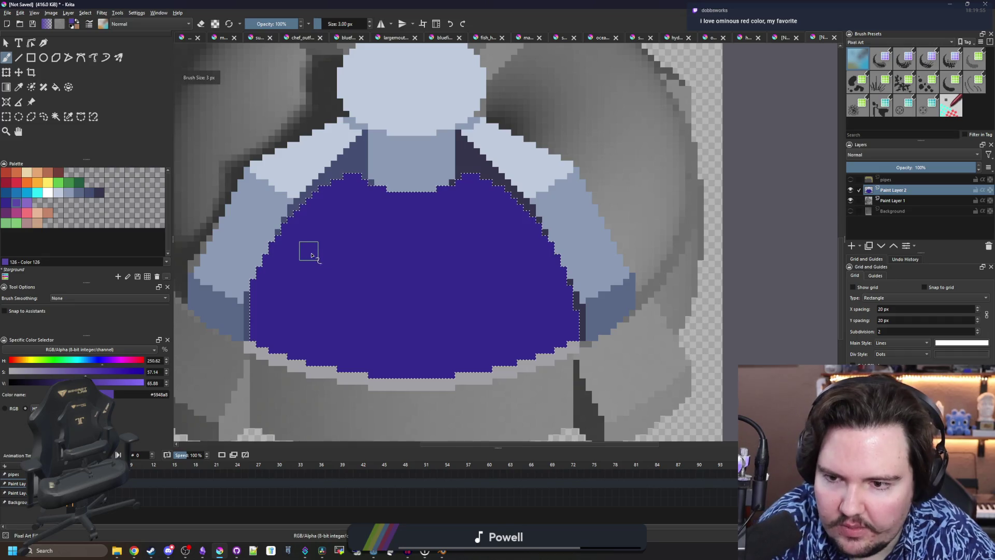
{"action": "mouse_move", "coordinate": [296, 254]}
{"action": "left_mouse_down"}
{"action": "mouse_move", "coordinate": [400, 278]}
{"action": "mouse_move", "coordinate": [520, 259]}
{"action": "left_mouse_up"}
{"action": "key", "text": "ctrl+z"}
{"action": "mouse_move", "coordinate": [545, 228]}
{"action": "left_mouse_down"}
{"action": "mouse_move", "coordinate": [440, 271]}
{"action": "mouse_move", "coordinate": [328, 266]}
{"action": "mouse_move", "coordinate": [282, 246]}
{"action": "left_mouse_up"}
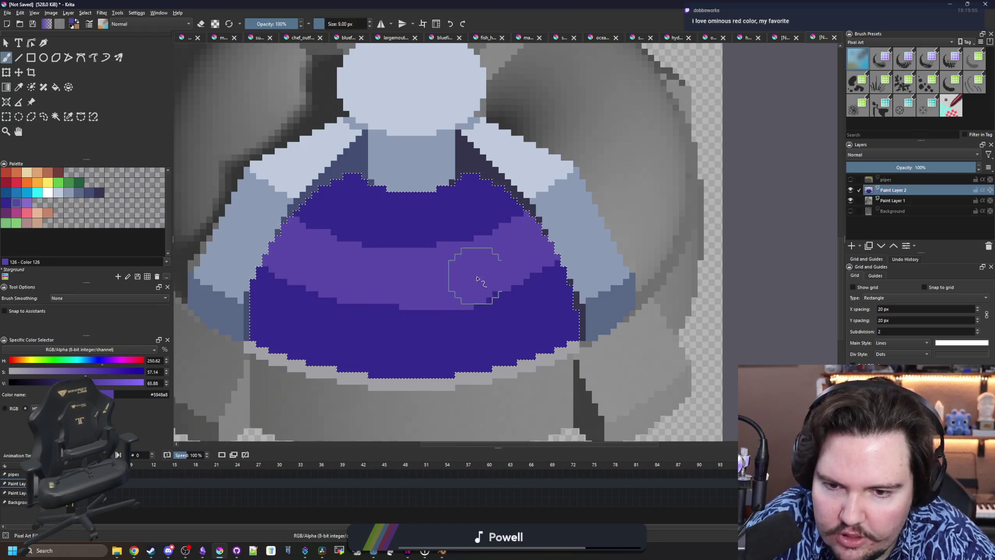
{"action": "left_click", "coordinate": [437, 285]}
{"action": "mouse_move", "coordinate": [437, 287]}
{"action": "left_mouse_down"}
{"action": "mouse_move", "coordinate": [327, 267]}
{"action": "mouse_move", "coordinate": [283, 236]}
{"action": "mouse_move", "coordinate": [389, 267]}
{"action": "mouse_move", "coordinate": [491, 259]}
{"action": "left_mouse_up"}
{"action": "scroll", "coordinate": [487, 257], "scroll_direction": "up", "scroll_amount": 2}
Shrink the brush to 6 px and test a pale purple Color 125 highlight dab
{"action": "key", "text": "bracketleft"}
{"action": "key", "text": "bracketleft"}
{"action": "key", "text": "bracketleft"}
{"action": "key", "text": "bracketleft"}
{"action": "key", "text": "bracketleft"}
{"action": "key", "text": "bracketleft"}
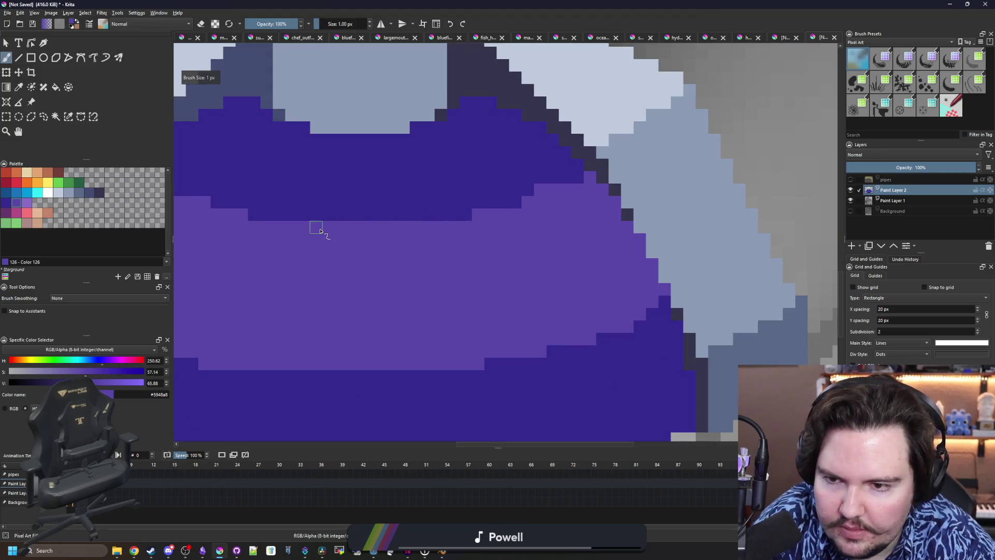
{"action": "scroll", "coordinate": [332, 225], "scroll_direction": "down", "scroll_amount": 3}
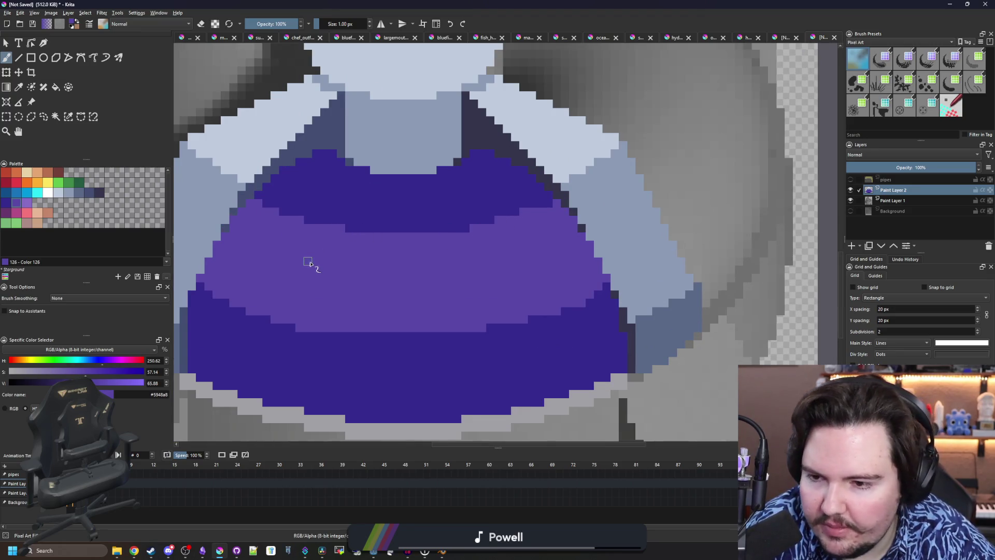
{"action": "scroll", "coordinate": [310, 264], "scroll_direction": "down", "scroll_amount": 4}
{"action": "scroll", "coordinate": [309, 262], "scroll_direction": "up", "scroll_amount": 5}
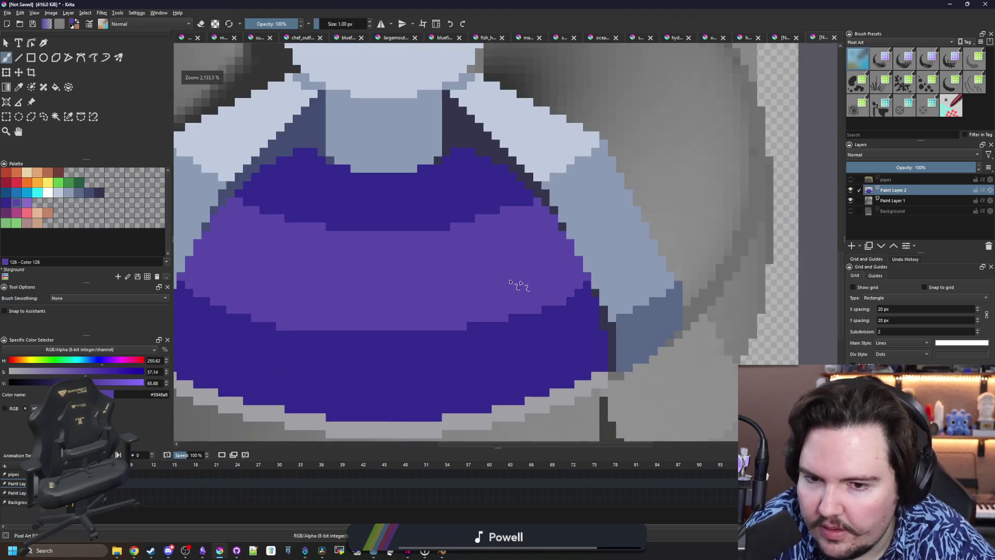
{"action": "left_click", "coordinate": [23, 206]}
{"action": "scroll", "coordinate": [496, 254], "scroll_direction": "up", "scroll_amount": 2}
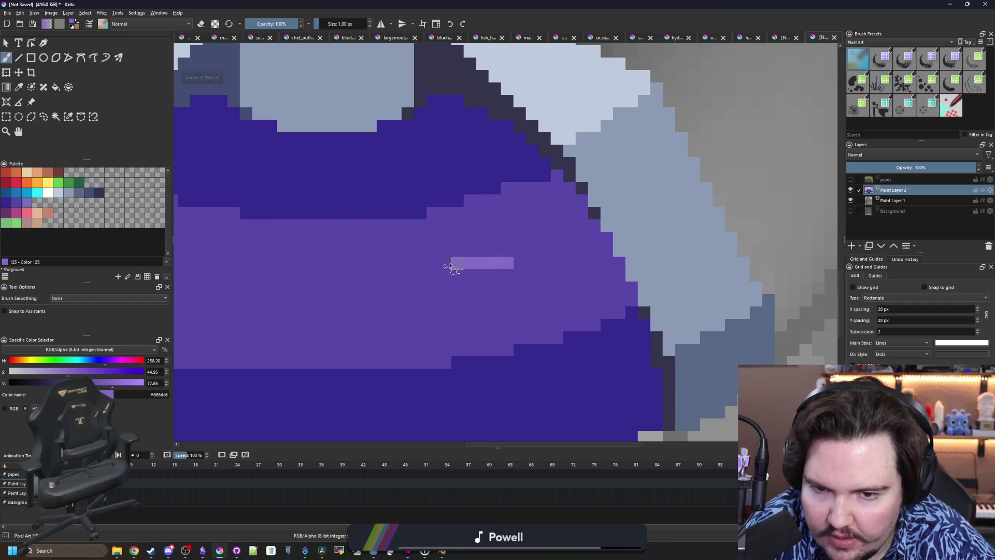
{"action": "scroll", "coordinate": [467, 262], "scroll_direction": "down", "scroll_amount": 5}
{"action": "scroll", "coordinate": [418, 271], "scroll_direction": "up", "scroll_amount": 3}
{"action": "left_click", "coordinate": [327, 255]}
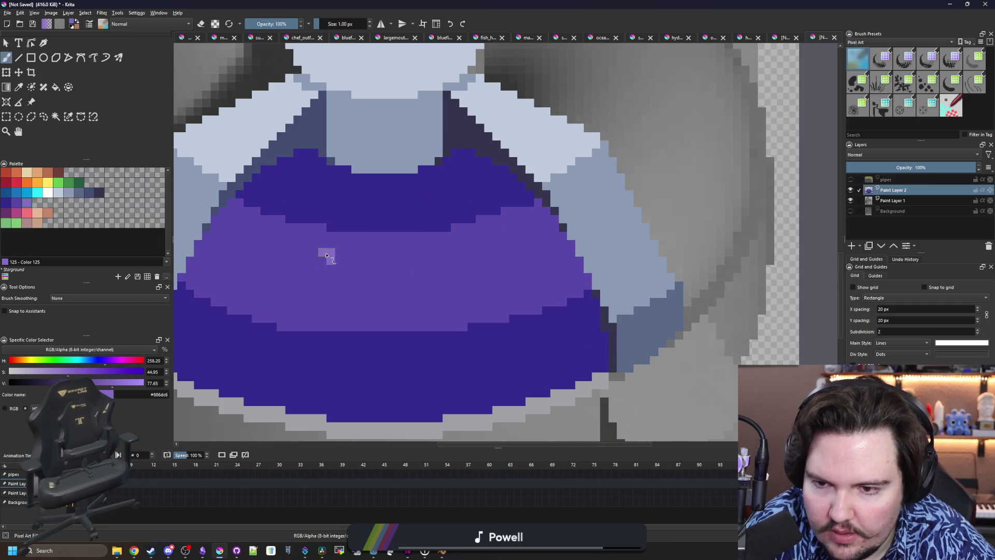
{"action": "key", "text": "ctrl+z"}
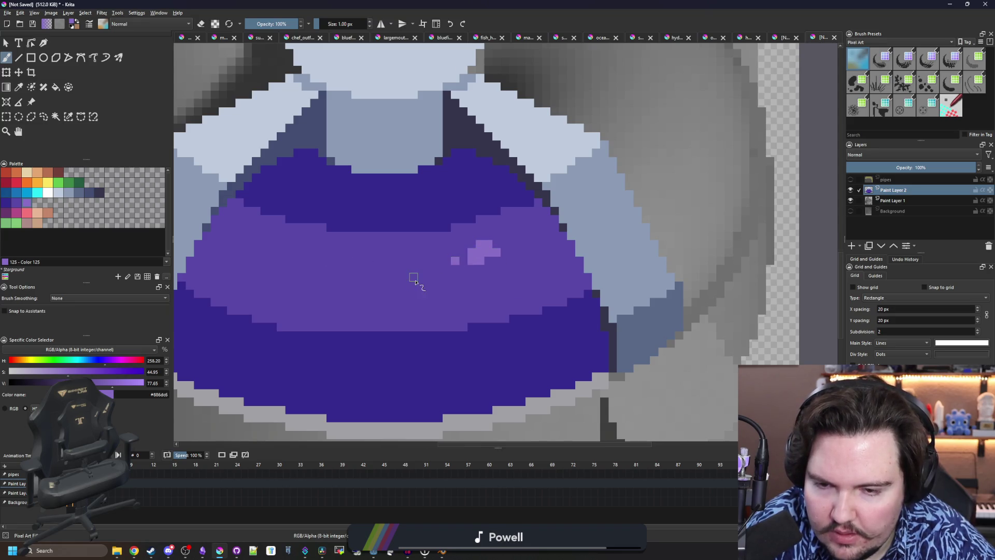
{"action": "scroll", "coordinate": [415, 282], "scroll_direction": "down", "scroll_amount": 5}
{"action": "scroll", "coordinate": [397, 321], "scroll_direction": "up", "scroll_amount": 6}
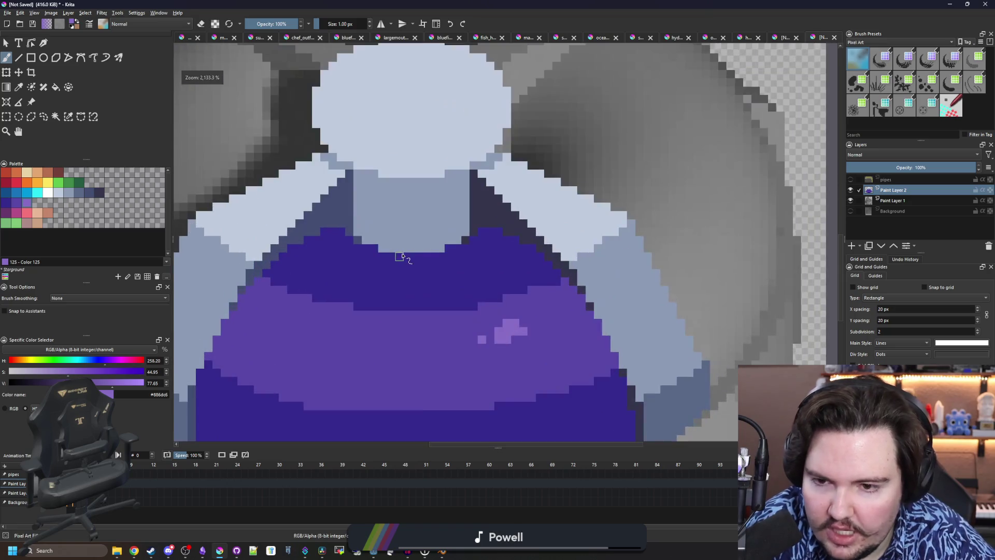
{"action": "scroll", "coordinate": [403, 257], "scroll_direction": "up", "scroll_amount": 2}
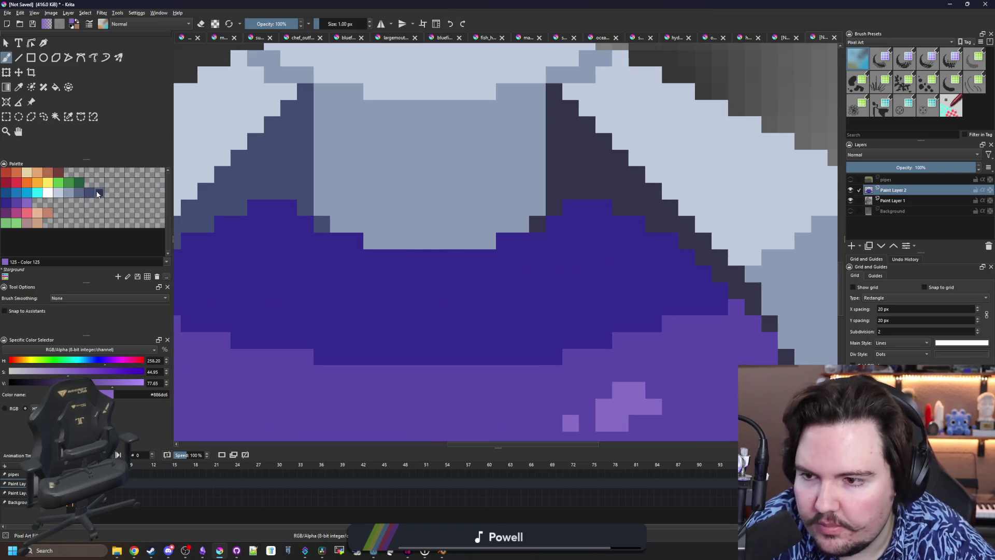
Paint dark navy shadow strokes along the basin rim and under the central cap
{"action": "left_click", "coordinate": [97, 194]}
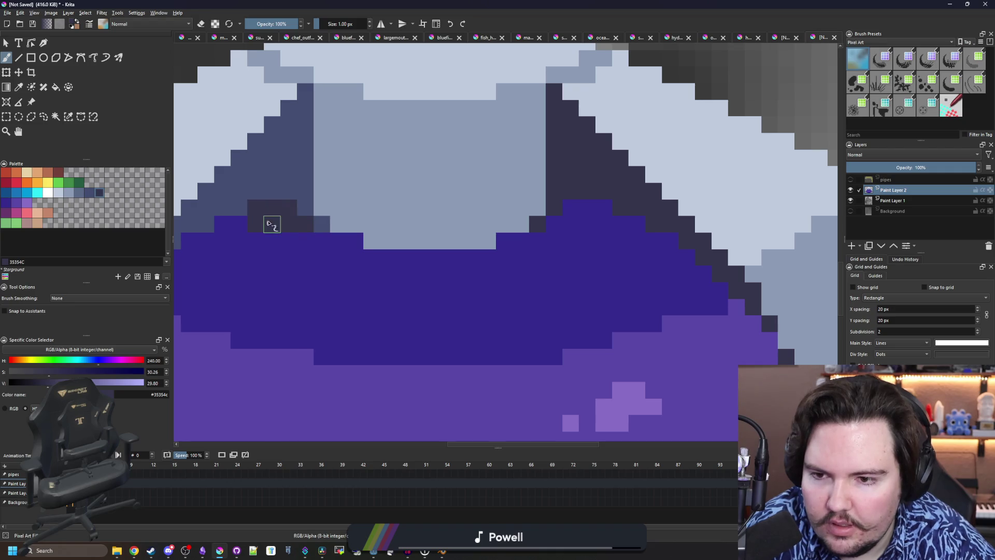
{"action": "left_click_drag", "start_coordinate": [298, 242], "coordinate": [467, 259]}
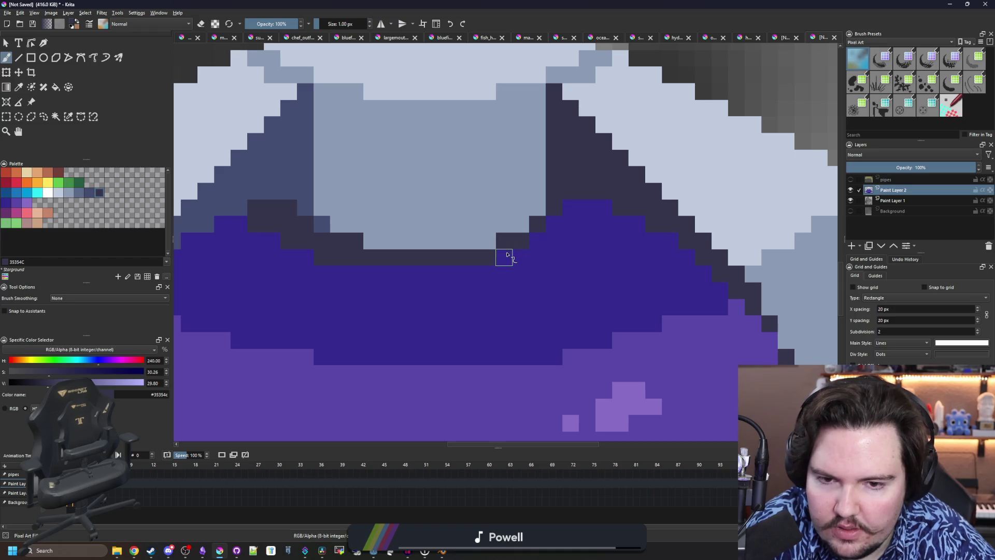
{"action": "scroll", "coordinate": [498, 255], "scroll_direction": "down", "scroll_amount": 3}
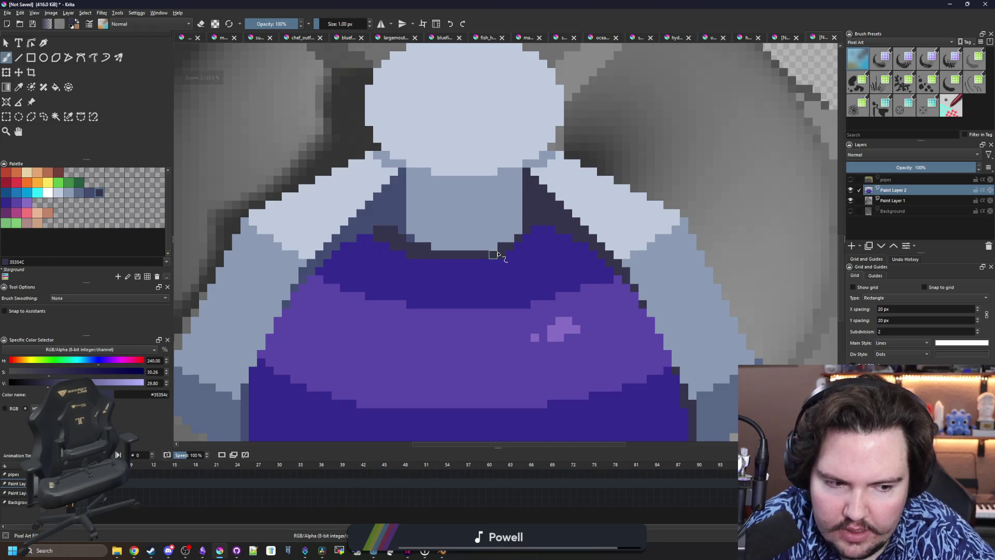
{"action": "scroll", "coordinate": [497, 255], "scroll_direction": "down", "scroll_amount": 6}
{"action": "scroll", "coordinate": [449, 267], "scroll_direction": "up", "scroll_amount": 8}
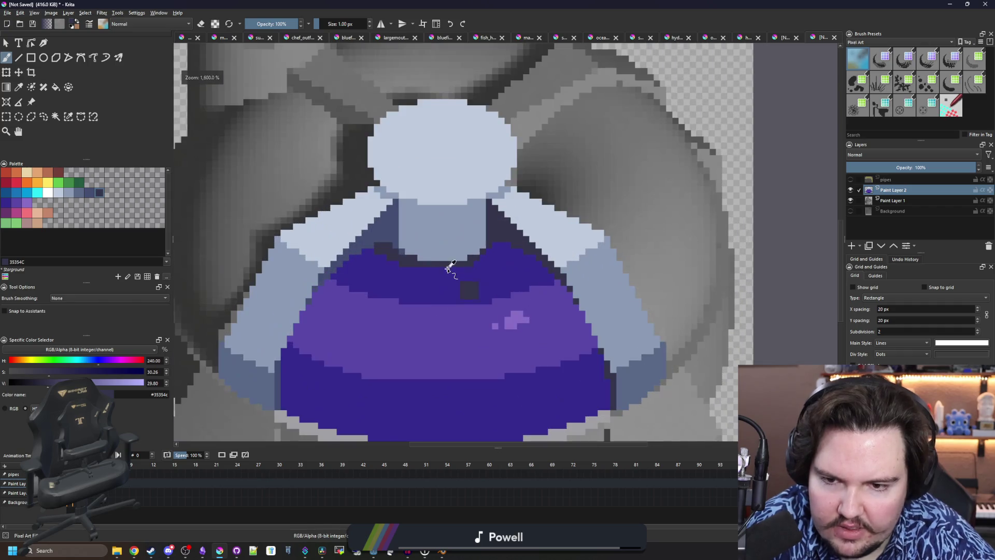
{"action": "scroll", "coordinate": [477, 258], "scroll_direction": "up", "scroll_amount": 5}
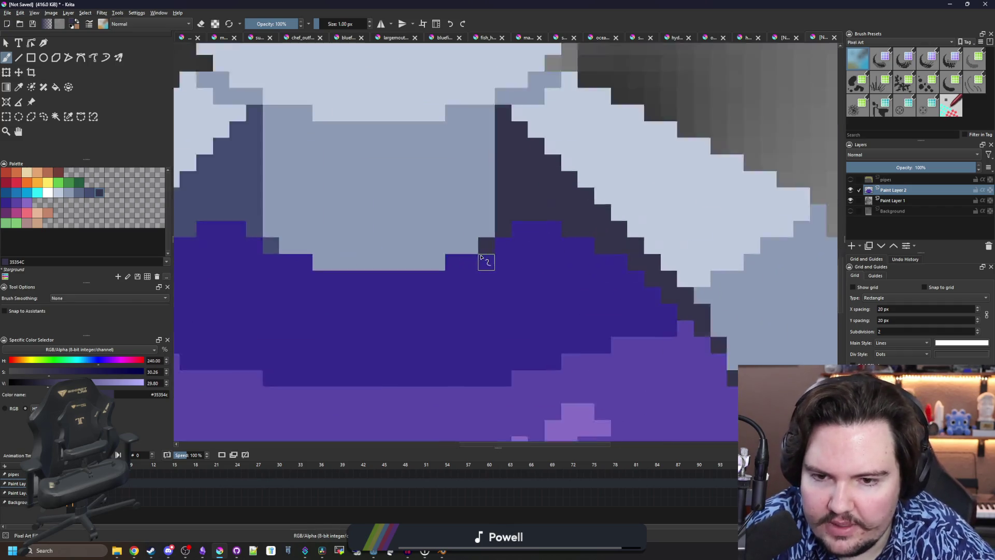
{"action": "mouse_move", "coordinate": [326, 285]}
{"action": "left_mouse_down"}
{"action": "mouse_move", "coordinate": [428, 295]}
{"action": "mouse_move", "coordinate": [501, 279]}
{"action": "left_mouse_up"}
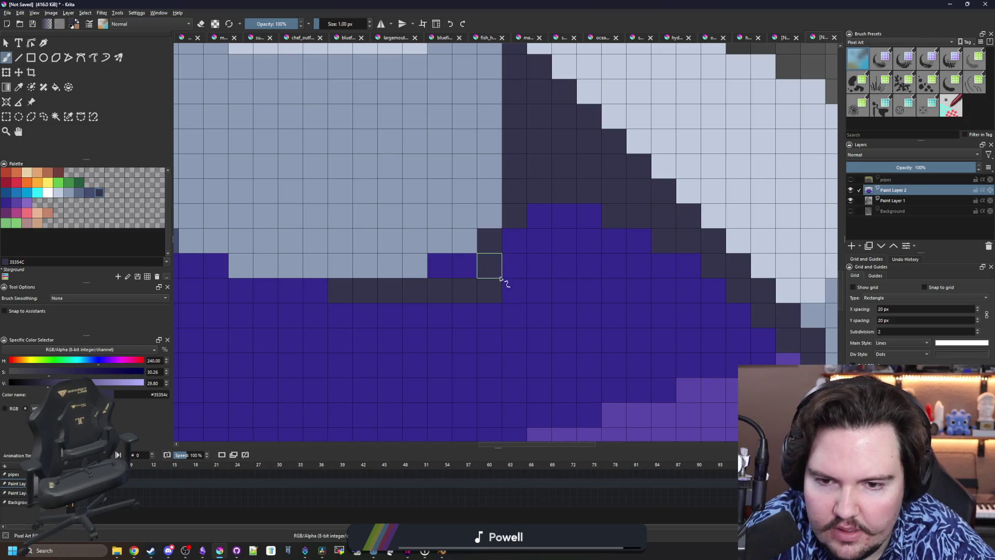
{"action": "scroll", "coordinate": [503, 273], "scroll_direction": "down", "scroll_amount": 2}
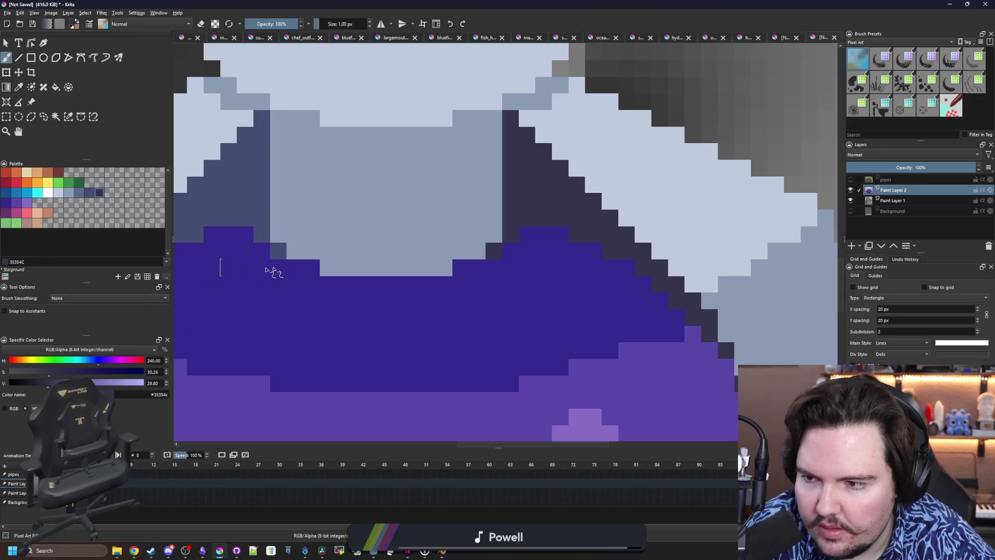
{"action": "scroll", "coordinate": [243, 270], "scroll_direction": "down", "scroll_amount": 2}
{"action": "scroll", "coordinate": [296, 235], "scroll_direction": "up", "scroll_amount": 2}
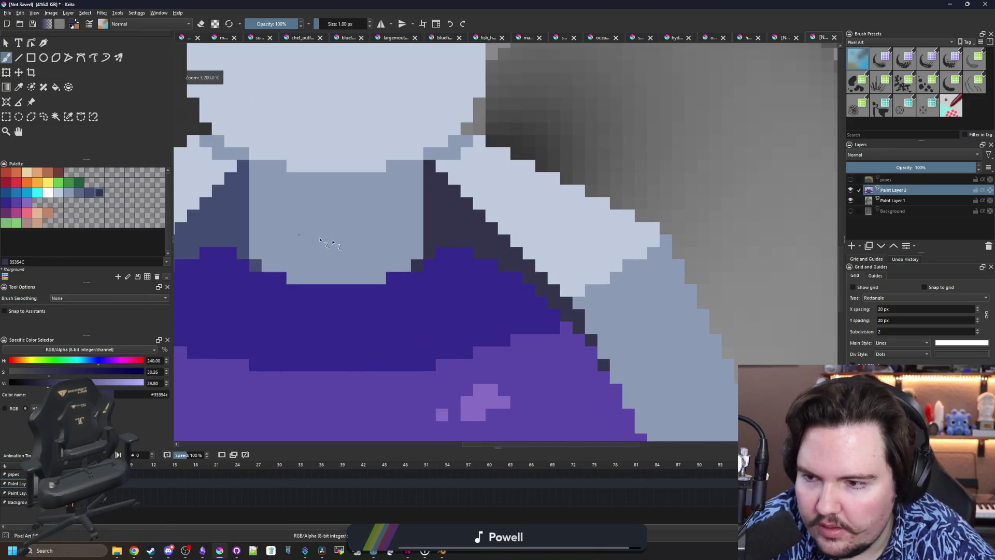
{"action": "scroll", "coordinate": [296, 235], "scroll_direction": "down", "scroll_amount": 2}
Bucket-fill two dark pixel runs on the liquid's right edge to lighten them
{"action": "key", "text": "p"}
{"action": "key", "text": "f"}
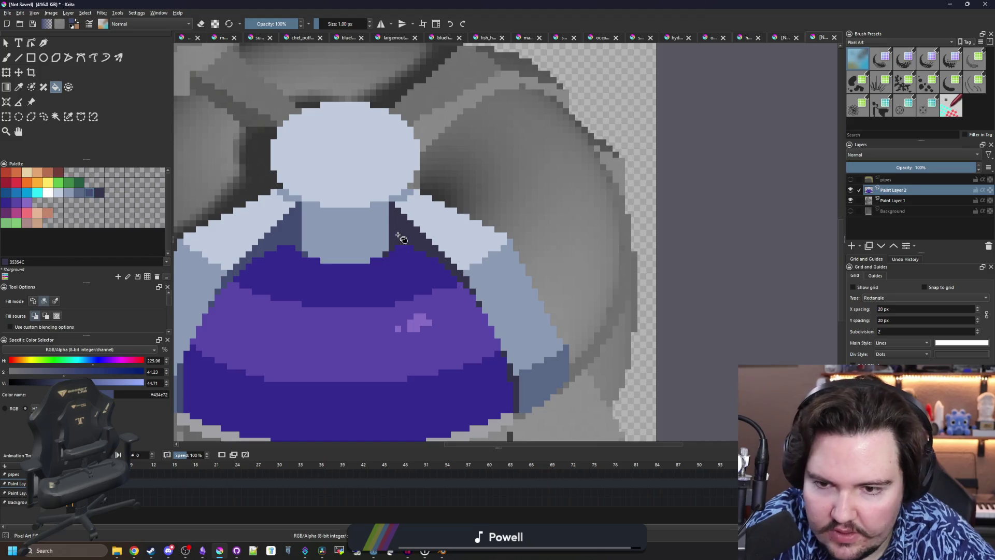
{"action": "scroll", "coordinate": [386, 261], "scroll_direction": "up", "scroll_amount": 1}
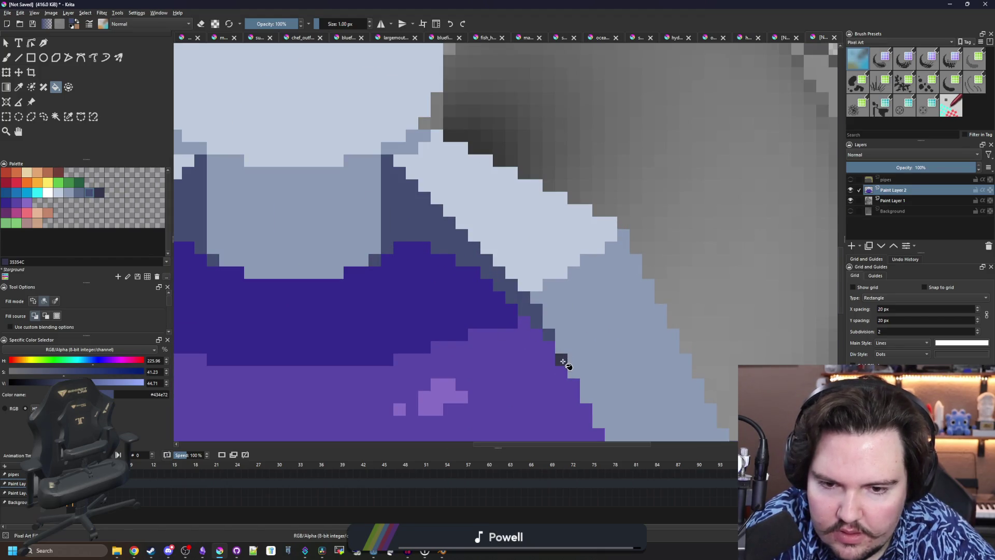
{"action": "left_click_drag", "start_coordinate": [565, 363], "coordinate": [515, 101]}
{"action": "left_click", "coordinate": [579, 258]}
{"action": "left_click", "coordinate": [559, 188]}
{"action": "scroll", "coordinate": [497, 217], "scroll_direction": "down", "scroll_amount": 3}
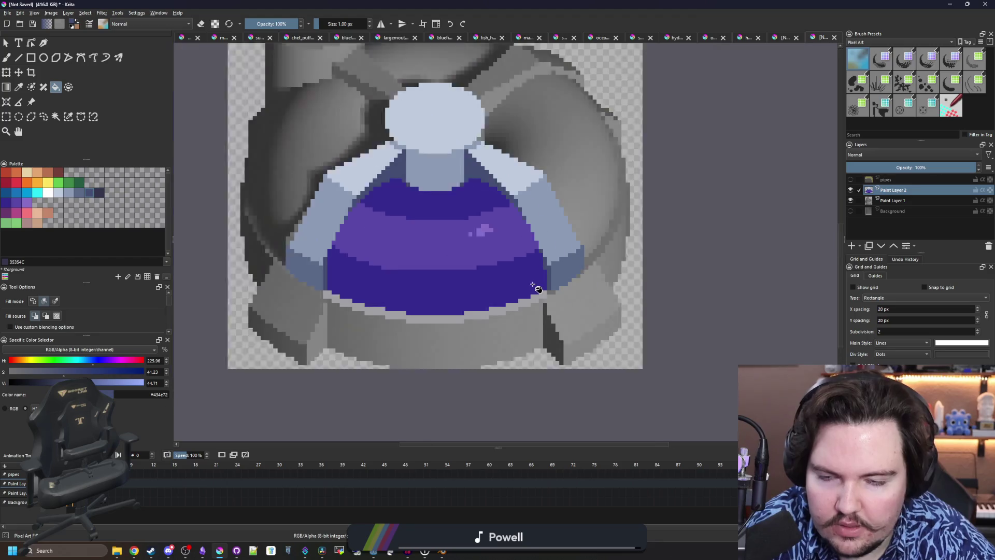
{"action": "scroll", "coordinate": [496, 220], "scroll_direction": "up", "scroll_amount": 2}
{"action": "scroll", "coordinate": [449, 196], "scroll_direction": "up", "scroll_amount": 1}
Paint a #35354C dark shadow strip along the purple liquid's top edge
{"action": "key", "text": "p"}
{"action": "left_click", "coordinate": [99, 192]}
{"action": "scroll", "coordinate": [462, 217], "scroll_direction": "up", "scroll_amount": 1}
{"action": "key", "text": "b"}
{"action": "mouse_move", "coordinate": [422, 237]}
{"action": "left_mouse_down"}
{"action": "mouse_move", "coordinate": [406, 237]}
{"action": "mouse_move", "coordinate": [467, 239]}
{"action": "left_mouse_up"}
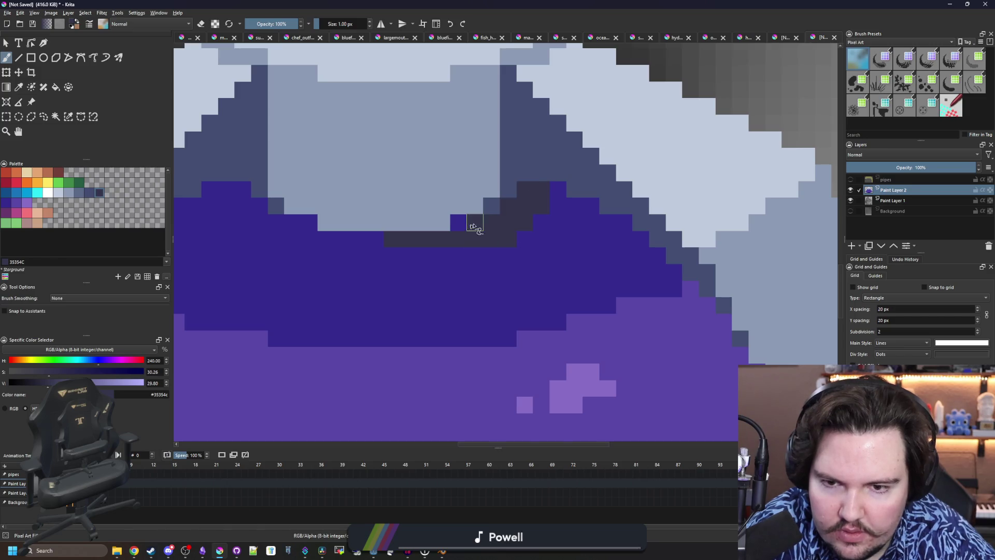
{"action": "left_click", "coordinate": [552, 196], "text": "ctrl"}
{"action": "scroll", "coordinate": [521, 235], "scroll_direction": "down", "scroll_amount": 1}
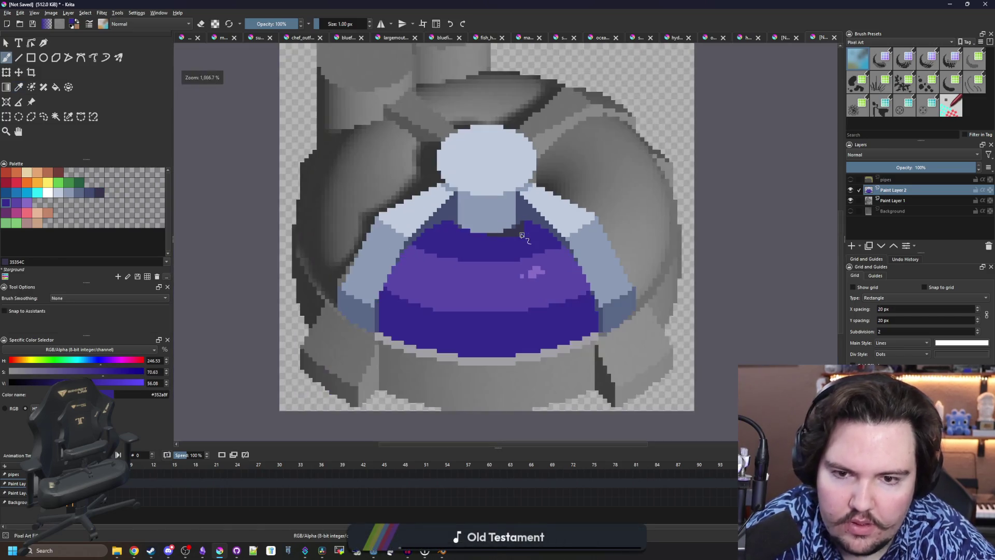
{"action": "scroll", "coordinate": [521, 235], "scroll_direction": "up", "scroll_amount": 2}
{"action": "left_click", "coordinate": [528, 219], "text": "ctrl"}
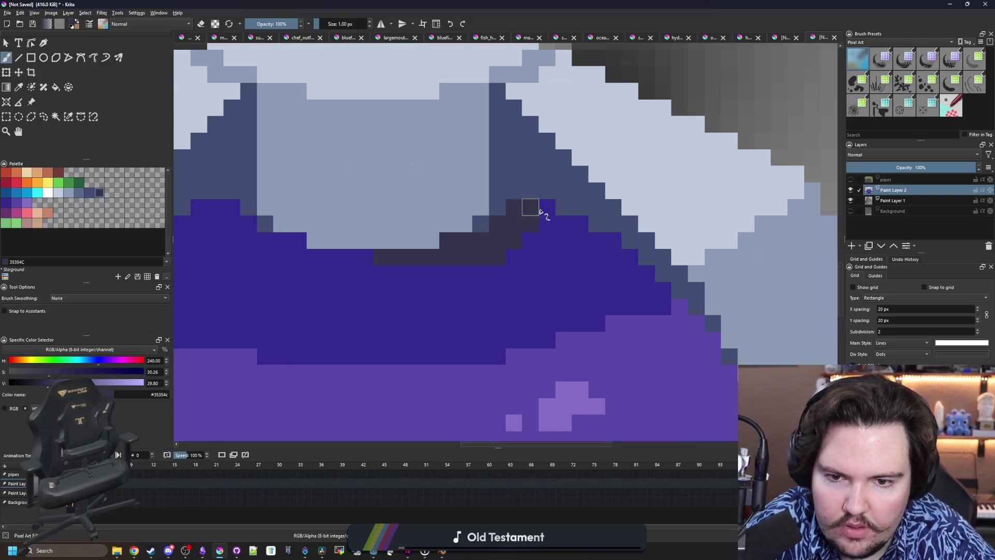
{"action": "scroll", "coordinate": [508, 258], "scroll_direction": "down", "scroll_amount": 5}
{"action": "scroll", "coordinate": [487, 272], "scroll_direction": "up", "scroll_amount": 7}
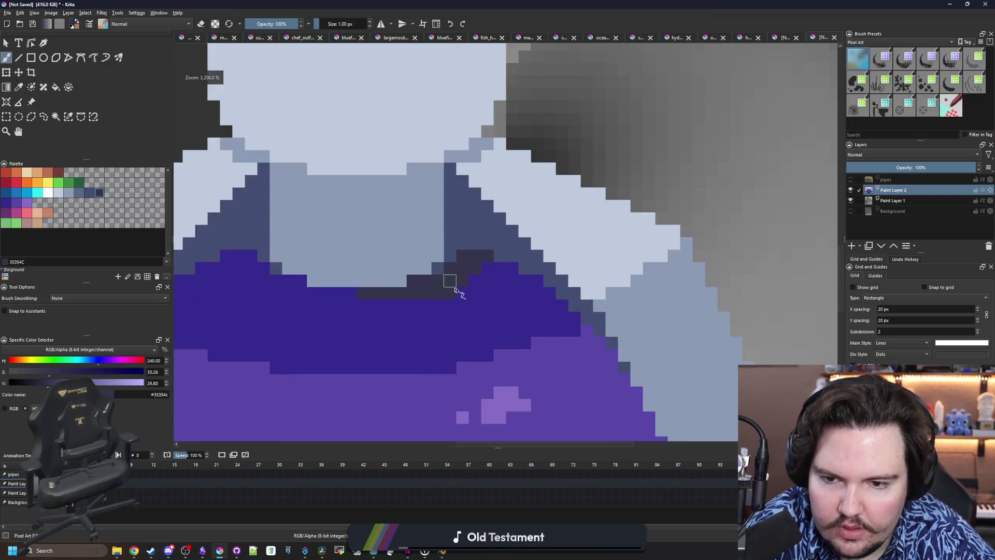
{"action": "scroll", "coordinate": [425, 294], "scroll_direction": "down", "scroll_amount": 2}
Add dark #35354C pixels along the basin's lower-left rim
{"action": "left_click_drag", "start_coordinate": [363, 317], "coordinate": [413, 227]}
{"action": "scroll", "coordinate": [248, 297], "scroll_direction": "up", "scroll_amount": 3}
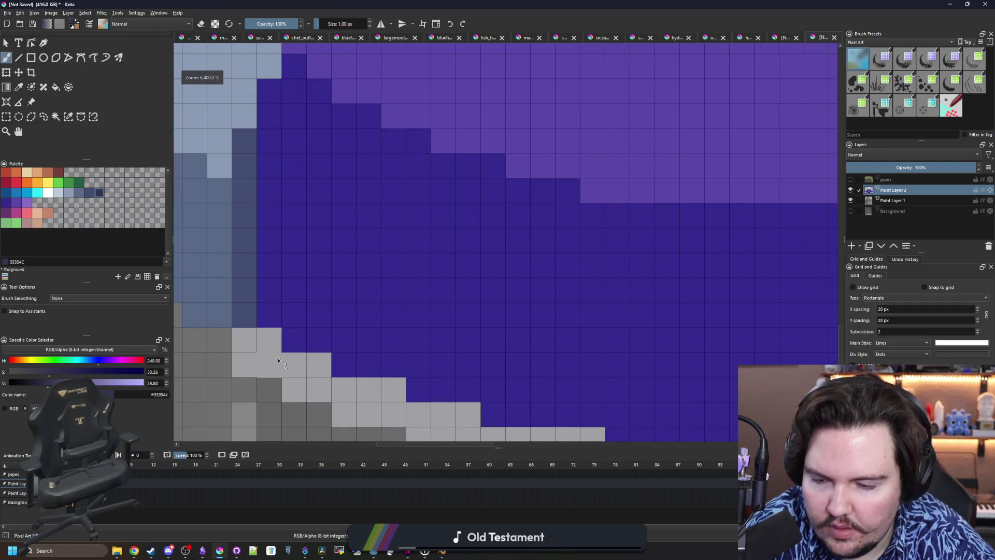
{"action": "scroll", "coordinate": [244, 285], "scroll_direction": "down", "scroll_amount": 3}
{"action": "scroll", "coordinate": [241, 275], "scroll_direction": "up", "scroll_amount": 3}
{"action": "left_click", "coordinate": [217, 262]}
{"action": "left_click_drag", "start_coordinate": [241, 288], "coordinate": [267, 288]}
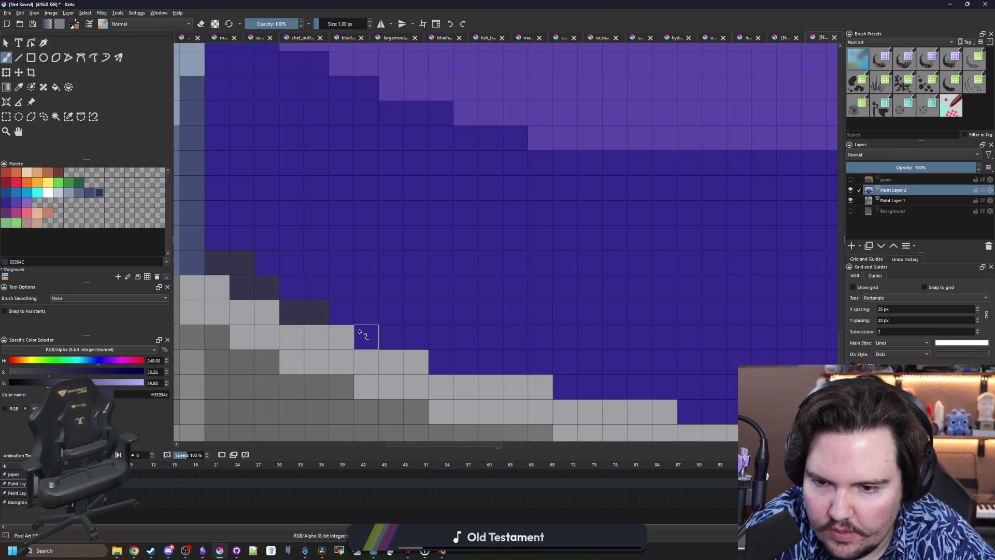
{"action": "scroll", "coordinate": [332, 282], "scroll_direction": "down", "scroll_amount": 5}
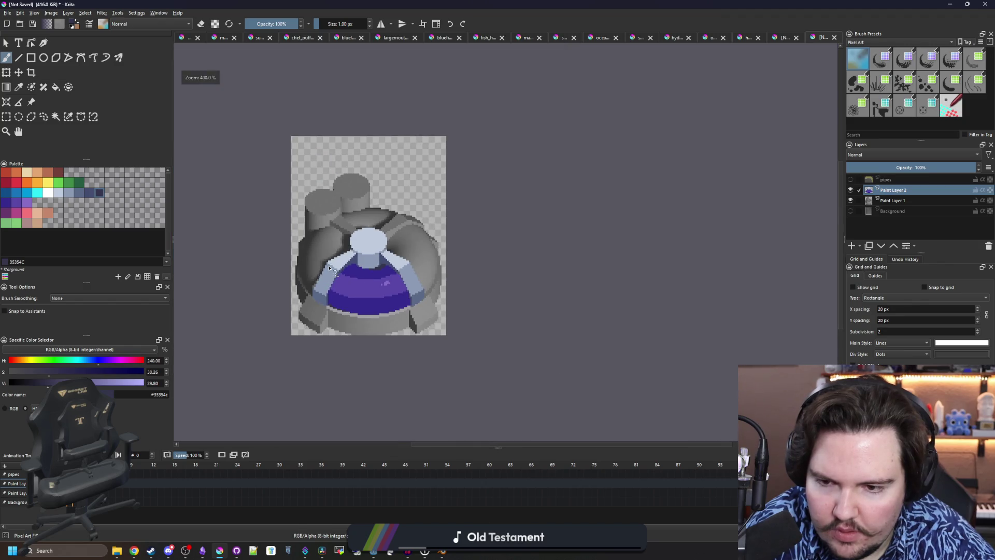
{"action": "scroll", "coordinate": [352, 302], "scroll_direction": "up", "scroll_amount": 5}
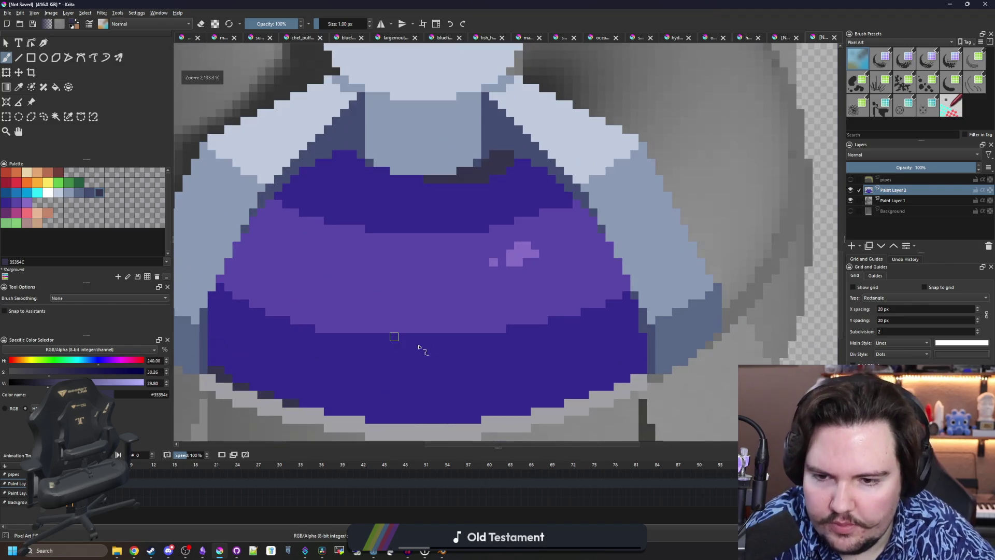
Sample the dark blue-grey #434e72 and paint dark edge strokes along the central column
{"action": "key", "text": "p"}
{"action": "scroll", "coordinate": [413, 302], "scroll_direction": "down", "scroll_amount": 2}
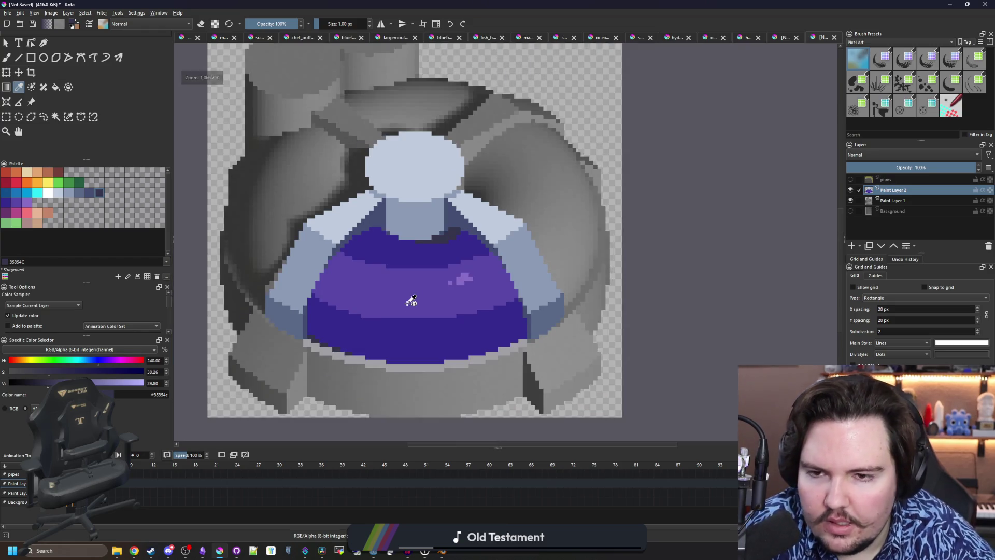
{"action": "scroll", "coordinate": [417, 171], "scroll_direction": "up", "scroll_amount": 3}
{"action": "scroll", "coordinate": [438, 169], "scroll_direction": "down", "scroll_amount": 1}
{"action": "scroll", "coordinate": [377, 189], "scroll_direction": "up", "scroll_amount": 2}
{"action": "left_click", "coordinate": [404, 296]}
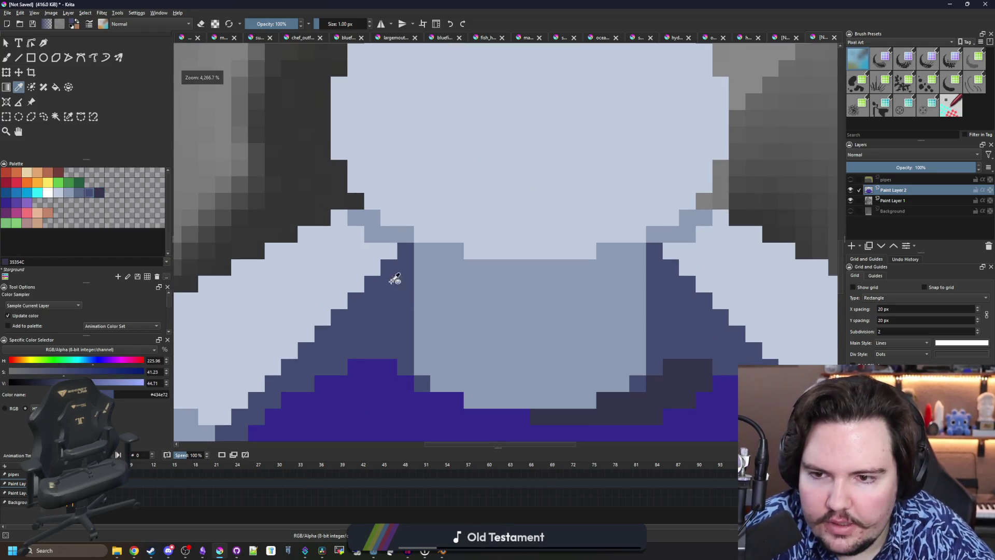
{"action": "scroll", "coordinate": [404, 296], "scroll_direction": "up", "scroll_amount": 1}
{"action": "key", "text": "b"}
{"action": "left_click_drag", "start_coordinate": [330, 156], "coordinate": [355, 207]}
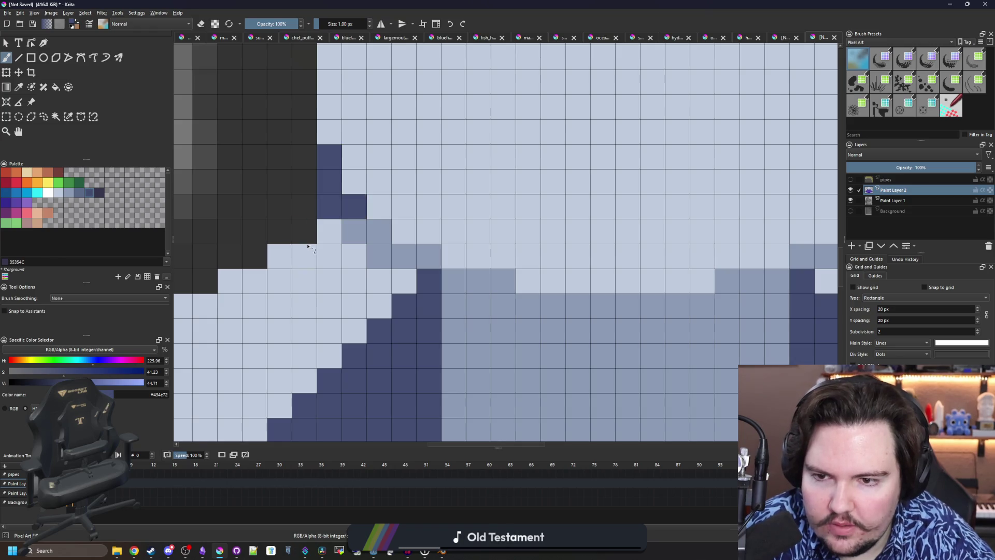
{"action": "scroll", "coordinate": [308, 246], "scroll_direction": "down", "scroll_amount": 2}
{"action": "scroll", "coordinate": [511, 228], "scroll_direction": "up", "scroll_amount": 2}
{"action": "left_click_drag", "start_coordinate": [464, 259], "coordinate": [490, 202]}
{"action": "scroll", "coordinate": [489, 202], "scroll_direction": "down", "scroll_amount": 2}
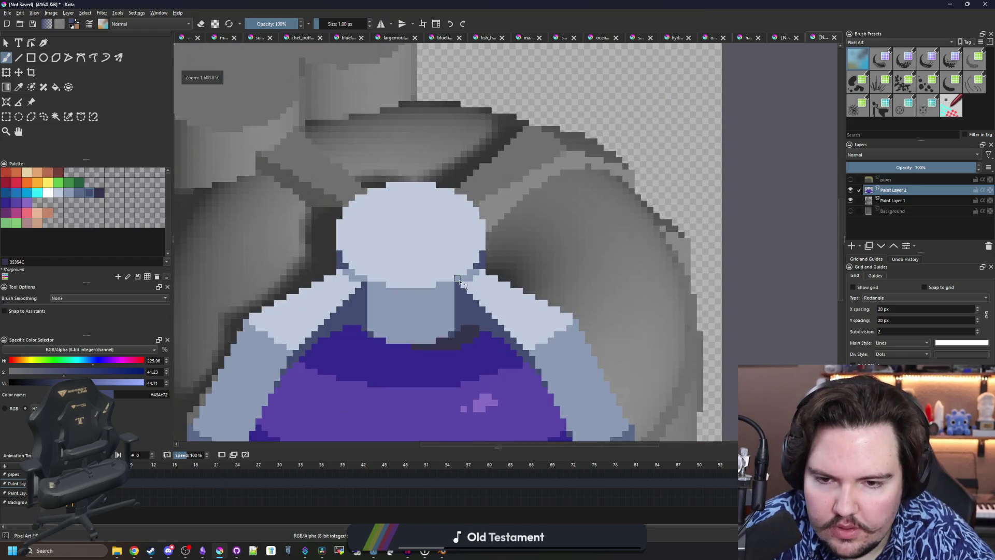
{"action": "scroll", "coordinate": [473, 281], "scroll_direction": "up", "scroll_amount": 2}
Outline a shading area inside the column and fill it with blue-grey #5a6988
{"action": "key", "text": "p"}
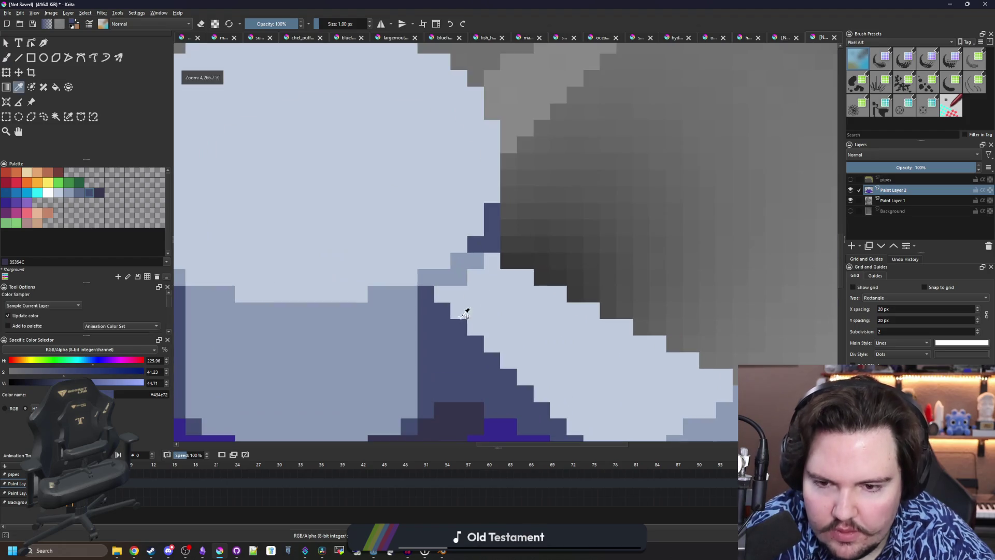
{"action": "left_click", "coordinate": [81, 194]}
{"action": "key", "text": "b"}
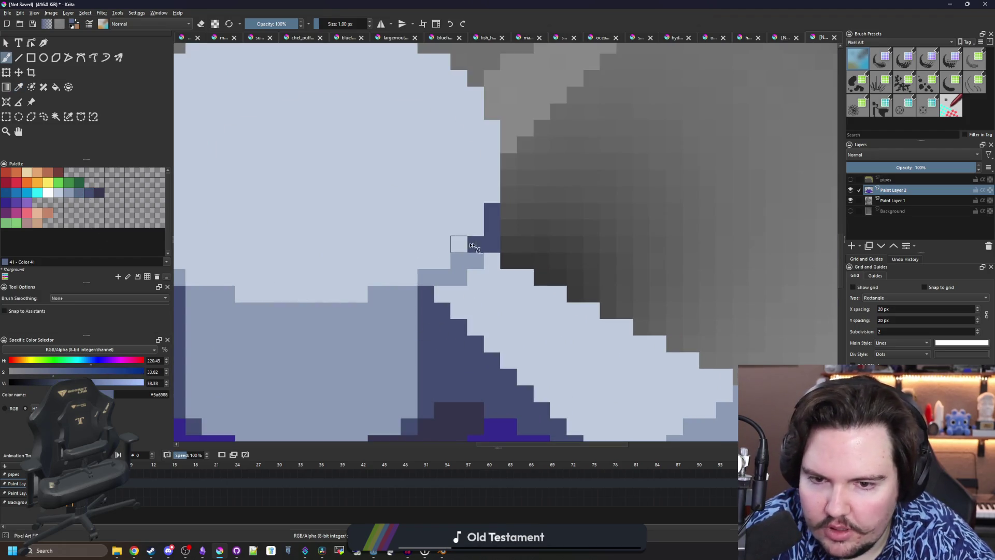
{"action": "scroll", "coordinate": [384, 314], "scroll_direction": "down", "scroll_amount": 3}
{"action": "scroll", "coordinate": [384, 314], "scroll_direction": "down", "scroll_amount": 4}
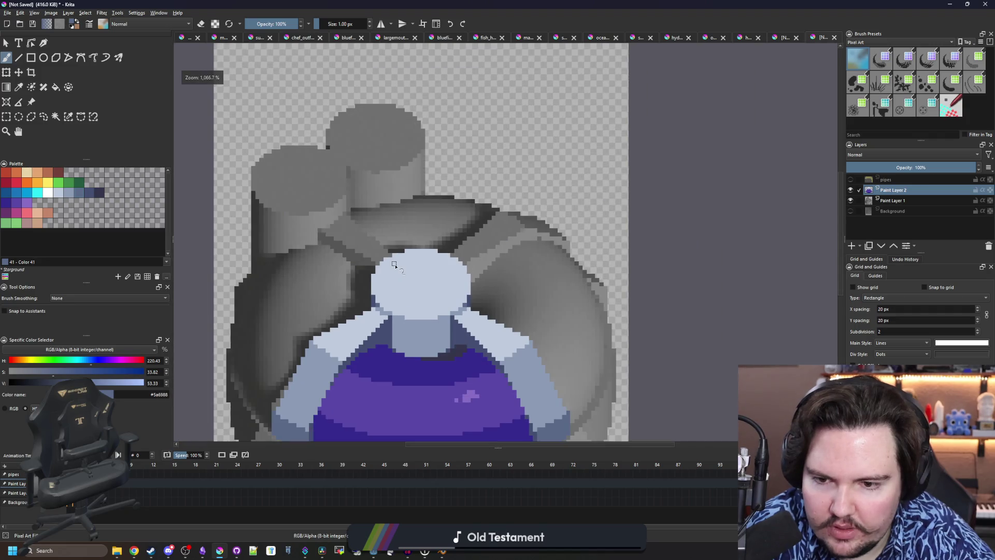
{"action": "scroll", "coordinate": [392, 344], "scroll_direction": "up", "scroll_amount": 7}
{"action": "scroll", "coordinate": [294, 186], "scroll_direction": "down", "scroll_amount": 1}
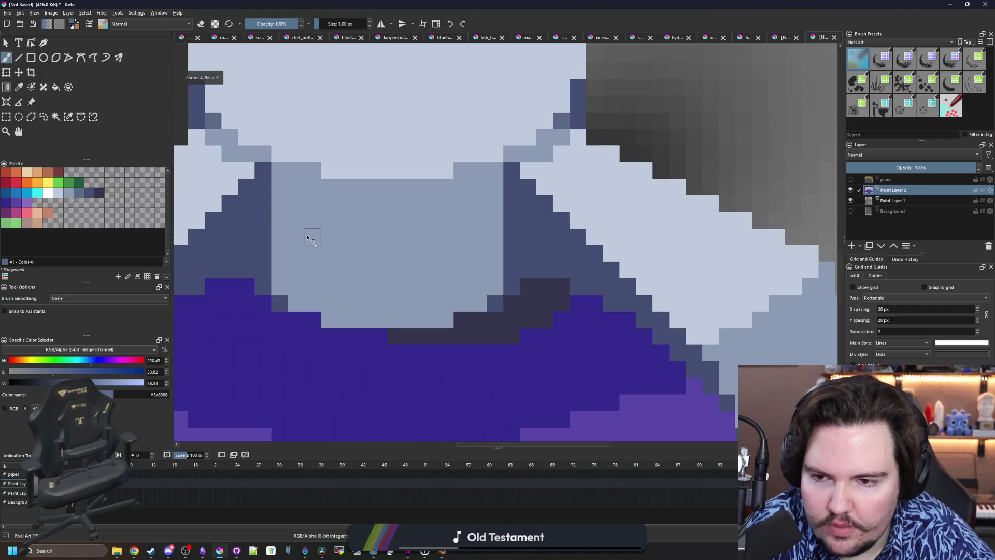
{"action": "scroll", "coordinate": [308, 230], "scroll_direction": "up", "scroll_amount": 1}
{"action": "mouse_move", "coordinate": [290, 337]}
{"action": "left_mouse_down"}
{"action": "mouse_move", "coordinate": [288, 211]}
{"action": "mouse_move", "coordinate": [316, 186]}
{"action": "mouse_move", "coordinate": [360, 187]}
{"action": "mouse_move", "coordinate": [415, 212]}
{"action": "mouse_move", "coordinate": [415, 362]}
{"action": "left_mouse_up"}
{"action": "left_click", "coordinate": [340, 213]}
{"action": "key", "text": "f"}
{"action": "left_click", "coordinate": [373, 309]}
{"action": "key", "text": "b"}
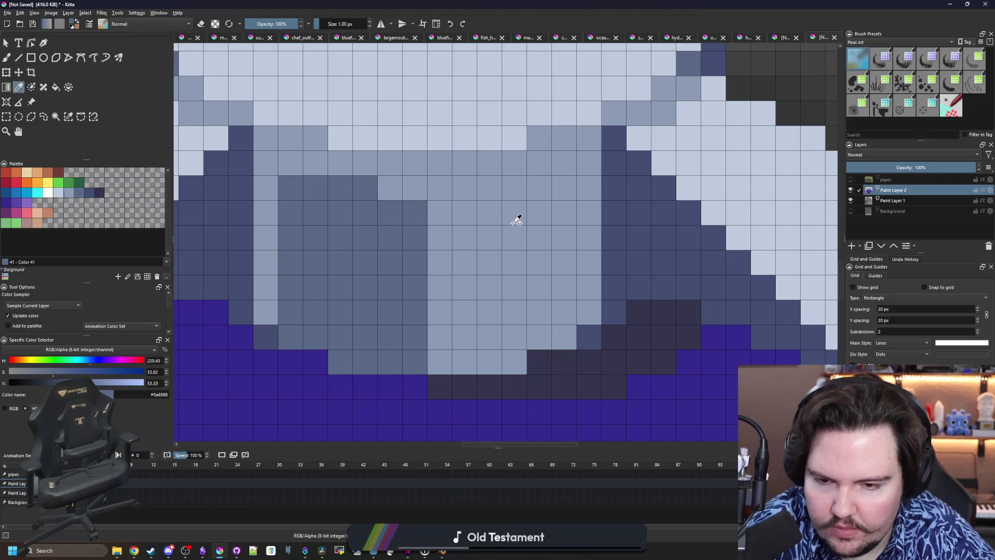
Tidy the column shading with a couple of light blue pixels
{"action": "left_click", "coordinate": [516, 215], "text": "ctrl"}
{"action": "left_click", "coordinate": [415, 212]}
{"action": "left_click", "coordinate": [294, 186]}
{"action": "scroll", "coordinate": [397, 324], "scroll_direction": "down", "scroll_amount": 5}
{"action": "scroll", "coordinate": [395, 323], "scroll_direction": "down", "scroll_amount": 4}
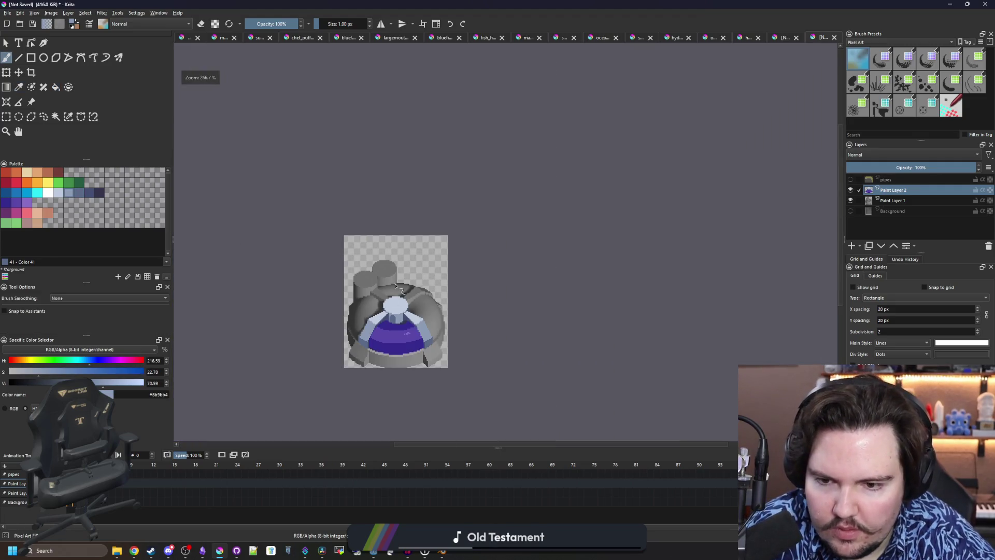
{"action": "scroll", "coordinate": [409, 323], "scroll_direction": "up", "scroll_amount": 10}
{"action": "scroll", "coordinate": [409, 323], "scroll_direction": "up", "scroll_amount": 2}
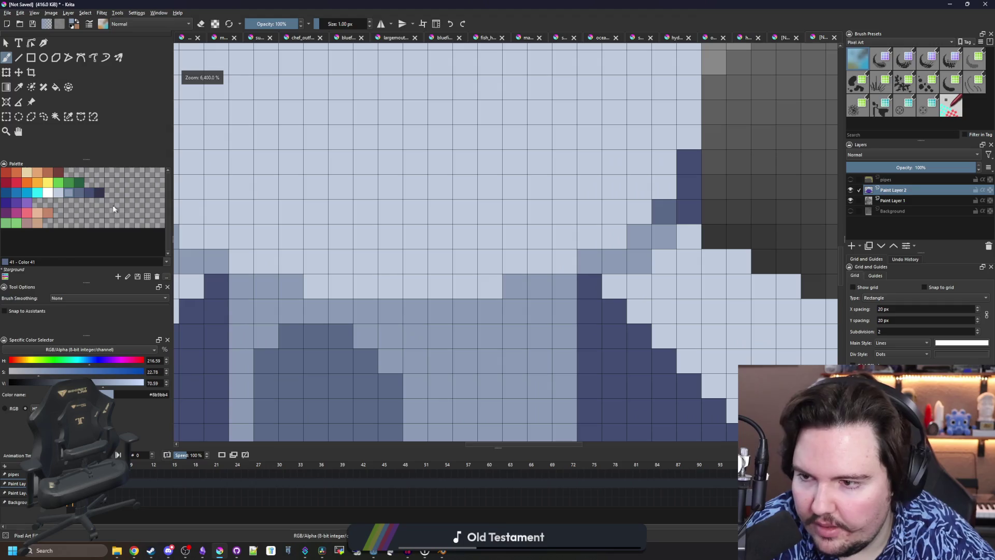
Paint a white highlight line along the lower rim of the cap
{"action": "left_click", "coordinate": [47, 193]}
{"action": "mouse_move", "coordinate": [316, 286]}
{"action": "left_mouse_down"}
{"action": "mouse_move", "coordinate": [495, 288]}
{"action": "mouse_move", "coordinate": [533, 262]}
{"action": "mouse_move", "coordinate": [573, 262]}
{"action": "mouse_move", "coordinate": [638, 212]}
{"action": "left_mouse_up"}
{"action": "mouse_move", "coordinate": [292, 262]}
{"action": "left_mouse_down"}
{"action": "mouse_move", "coordinate": [233, 262]}
{"action": "mouse_move", "coordinate": [340, 262]}
{"action": "mouse_move", "coordinate": [306, 259]}
{"action": "mouse_move", "coordinate": [280, 230]}
{"action": "left_mouse_up"}
{"action": "scroll", "coordinate": [444, 288], "scroll_direction": "down", "scroll_amount": 8}
{"action": "scroll", "coordinate": [449, 307], "scroll_direction": "up", "scroll_amount": 8}
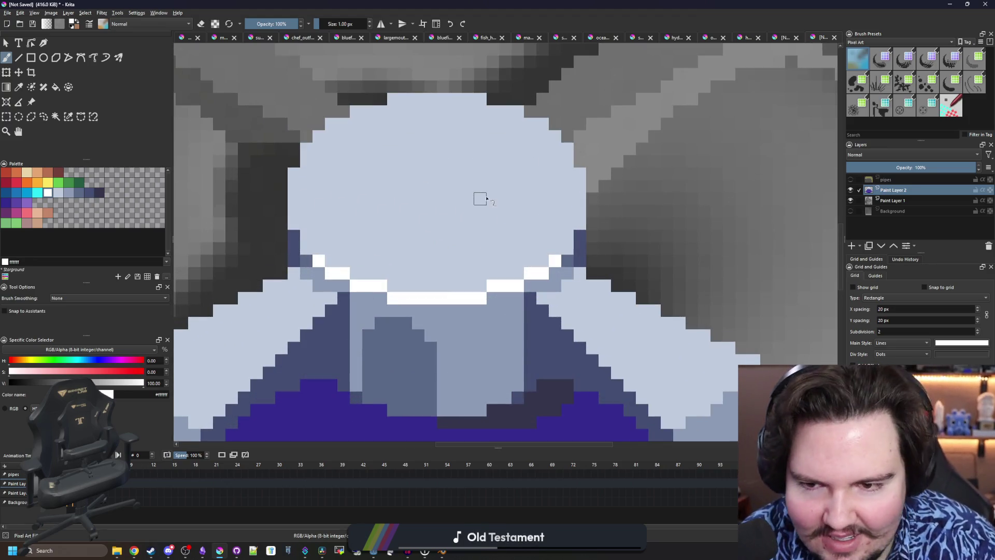
Sample the cap's light blue #c0cbdc, then the mid blue-grey #8b9bb4 for shading
{"action": "scroll", "coordinate": [486, 198], "scroll_direction": "down", "scroll_amount": 2}
{"action": "scroll", "coordinate": [444, 221], "scroll_direction": "down", "scroll_amount": 2}
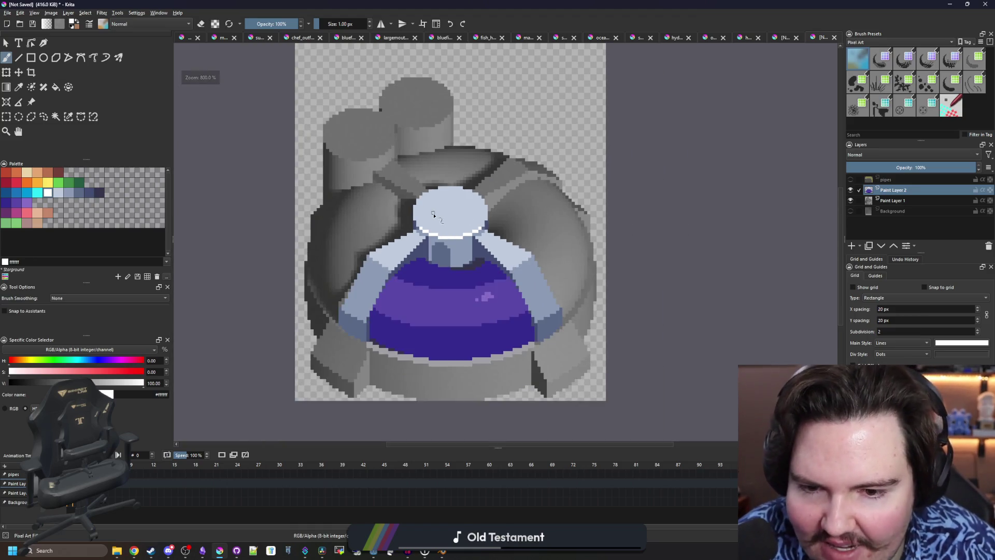
{"action": "key", "text": "p"}
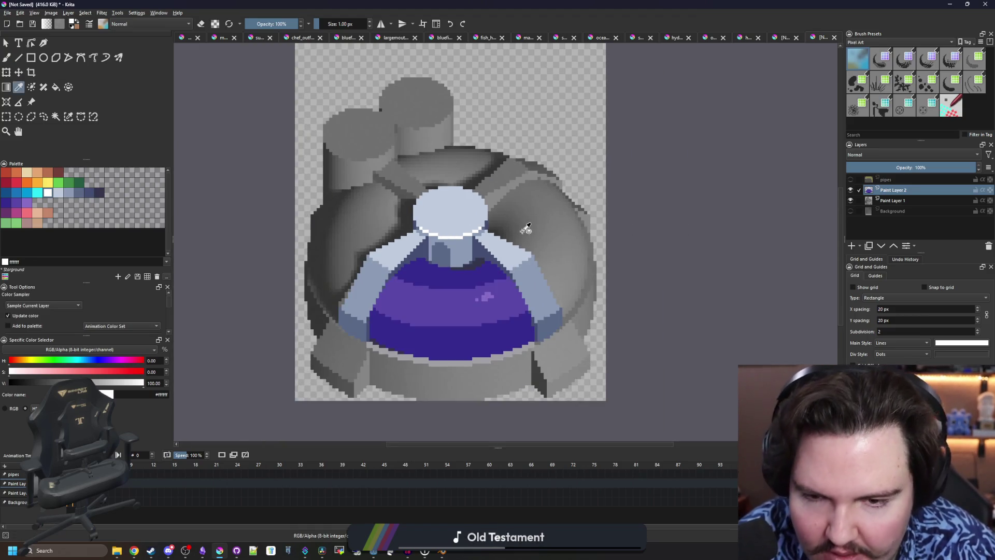
{"action": "left_click", "coordinate": [515, 254]}
{"action": "scroll", "coordinate": [473, 151], "scroll_direction": "up", "scroll_amount": 4}
{"action": "key", "text": "b"}
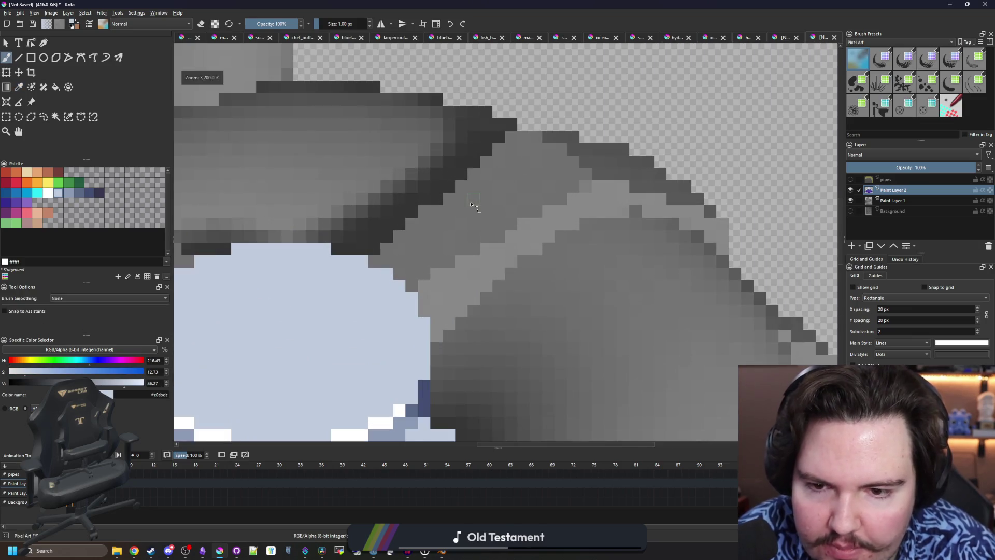
{"action": "scroll", "coordinate": [465, 222], "scroll_direction": "up", "scroll_amount": 1}
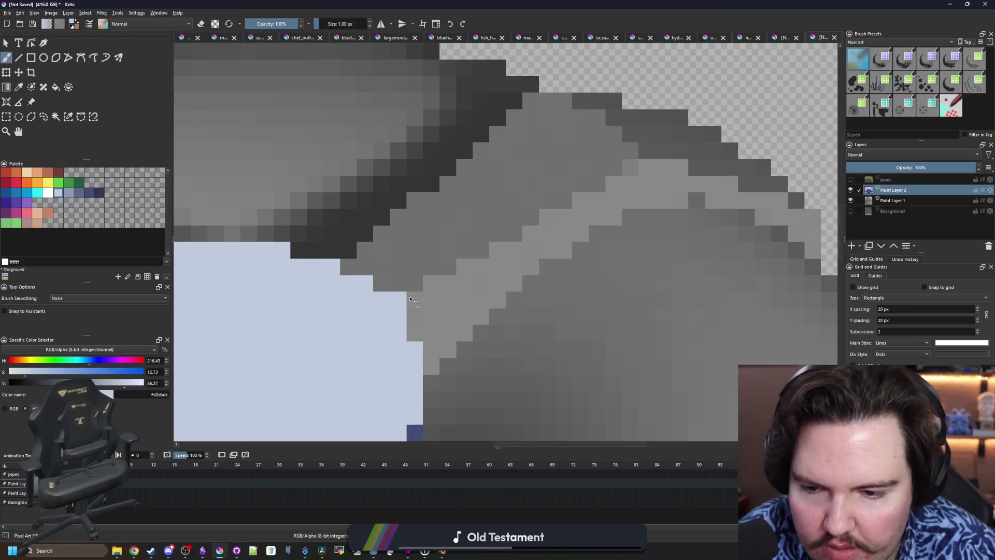
{"action": "scroll", "coordinate": [415, 290], "scroll_direction": "down", "scroll_amount": 8}
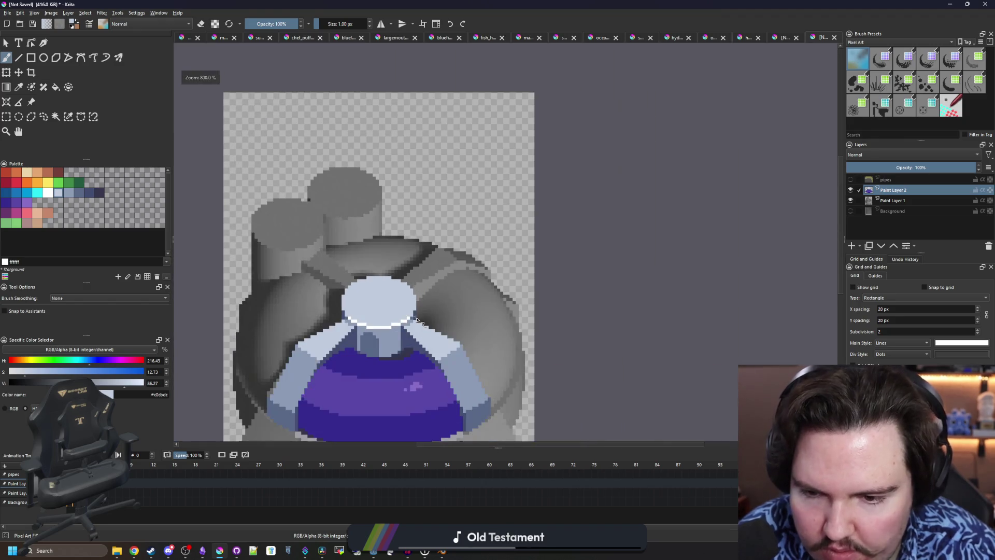
{"action": "scroll", "coordinate": [414, 311], "scroll_direction": "up", "scroll_amount": 3}
{"action": "key", "text": "p"}
{"action": "left_click", "coordinate": [415, 317]}
{"action": "scroll", "coordinate": [451, 265], "scroll_direction": "up", "scroll_amount": 4}
{"action": "key", "text": "b"}
Paint #8b9bb4 pixels along the cap's upper edge and upper-left corner
{"action": "left_click_drag", "start_coordinate": [423, 223], "coordinate": [371, 184]}
{"action": "scroll", "coordinate": [478, 233], "scroll_direction": "down", "scroll_amount": 4}
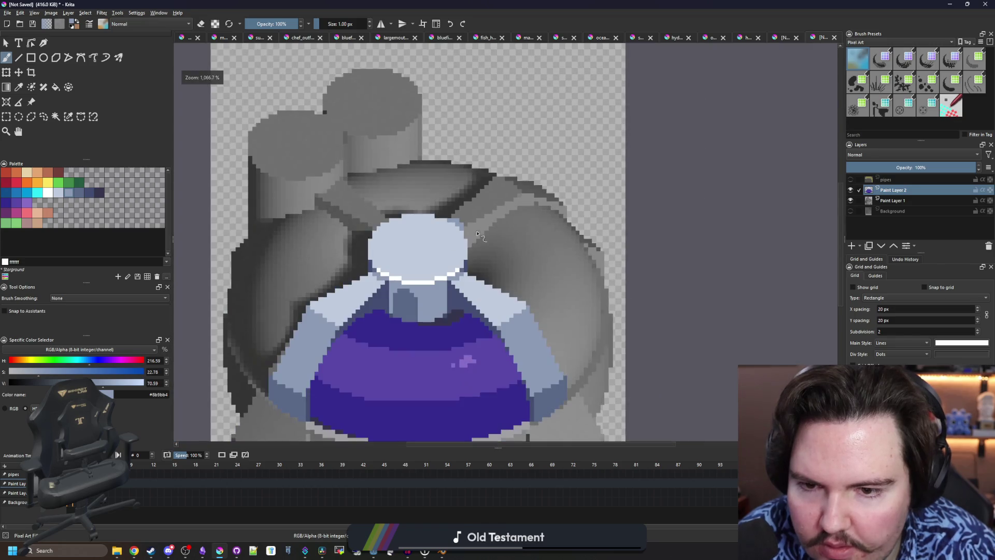
{"action": "scroll", "coordinate": [392, 237], "scroll_direction": "up", "scroll_amount": 4}
{"action": "mouse_move", "coordinate": [344, 218]}
{"action": "left_mouse_down"}
{"action": "mouse_move", "coordinate": [338, 202]}
{"action": "mouse_move", "coordinate": [365, 189]}
{"action": "left_mouse_up"}
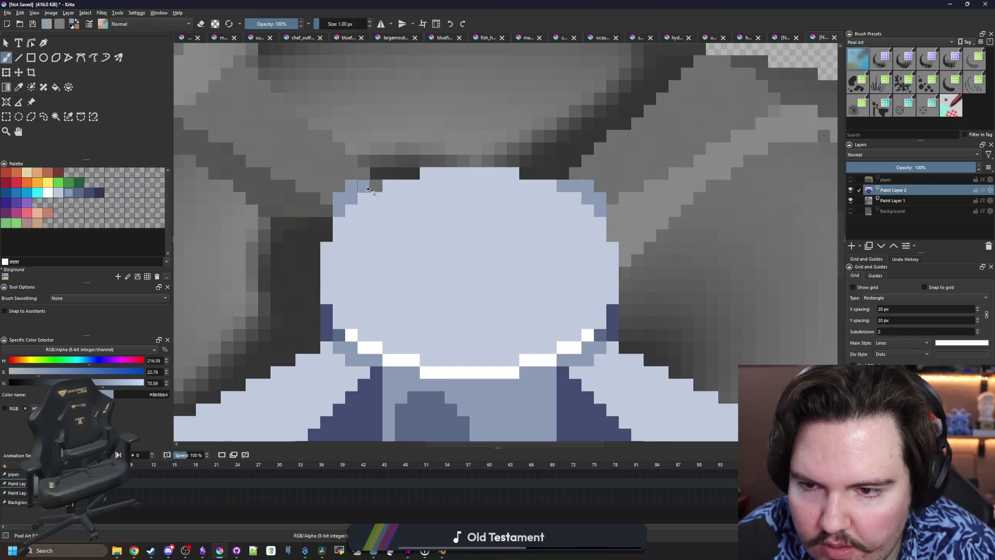
{"action": "left_click", "coordinate": [472, 257], "text": "ctrl"}
{"action": "scroll", "coordinate": [445, 244], "scroll_direction": "down", "scroll_amount": 2}
{"action": "scroll", "coordinate": [470, 240], "scroll_direction": "up", "scroll_amount": 3}
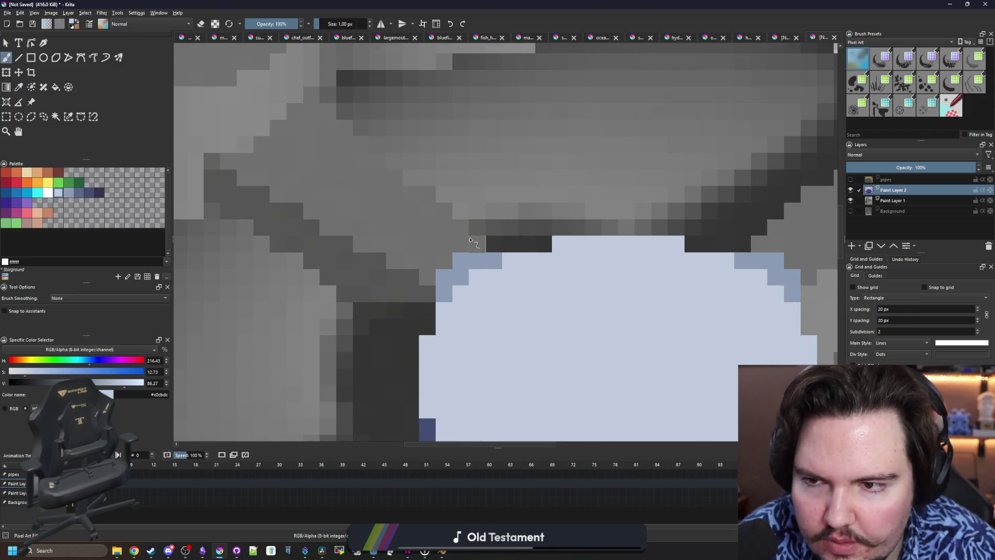
Outline diagonal pipes running from the cap up-left and up-right toward the dome rim
{"action": "mouse_move", "coordinate": [428, 275]}
{"action": "left_mouse_down"}
{"action": "mouse_move", "coordinate": [382, 262]}
{"action": "mouse_move", "coordinate": [259, 193]}
{"action": "left_mouse_up"}
{"action": "scroll", "coordinate": [456, 224], "scroll_direction": "right", "scroll_amount": 5}
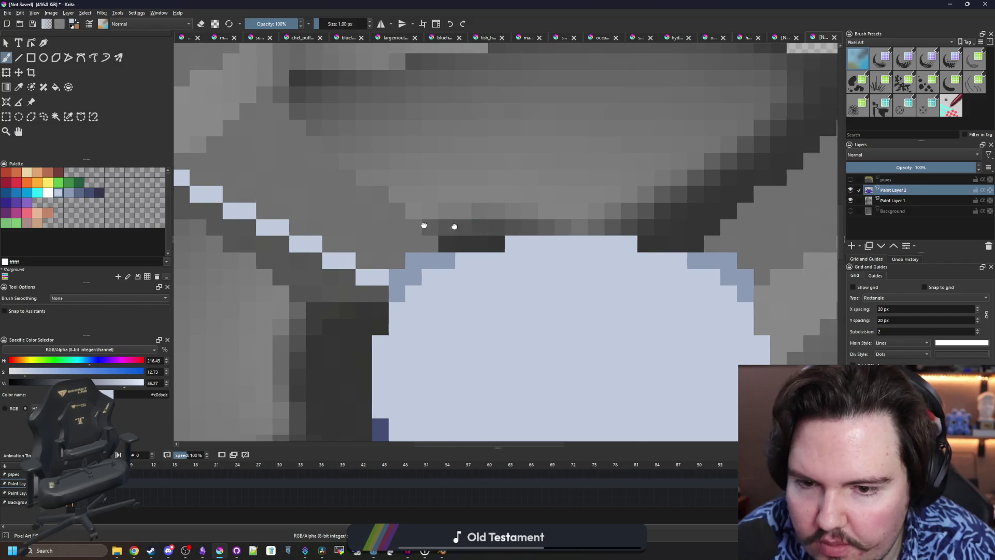
{"action": "left_click_drag", "start_coordinate": [612, 254], "coordinate": [664, 228]}
{"action": "scroll", "coordinate": [497, 214], "scroll_direction": "down", "scroll_amount": 4}
{"action": "scroll", "coordinate": [542, 219], "scroll_direction": "up", "scroll_amount": 4}
{"action": "left_click_drag", "start_coordinate": [480, 225], "coordinate": [673, 132]}
{"action": "scroll", "coordinate": [596, 155], "scroll_direction": "down", "scroll_amount": 3}
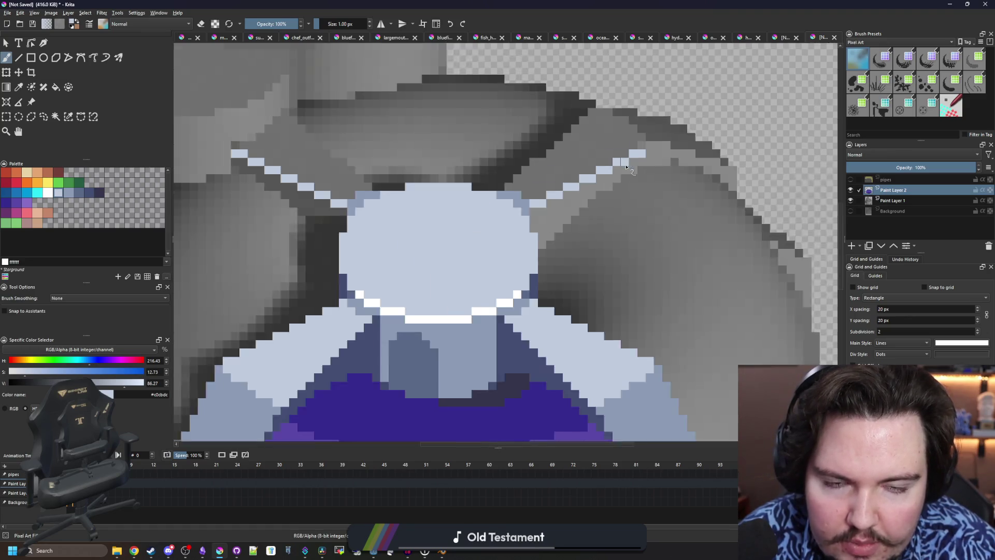
{"action": "scroll", "coordinate": [535, 178], "scroll_direction": "up", "scroll_amount": 3}
{"action": "scroll", "coordinate": [535, 178], "scroll_direction": "up", "scroll_amount": 1}
{"action": "left_click", "coordinate": [488, 195]}
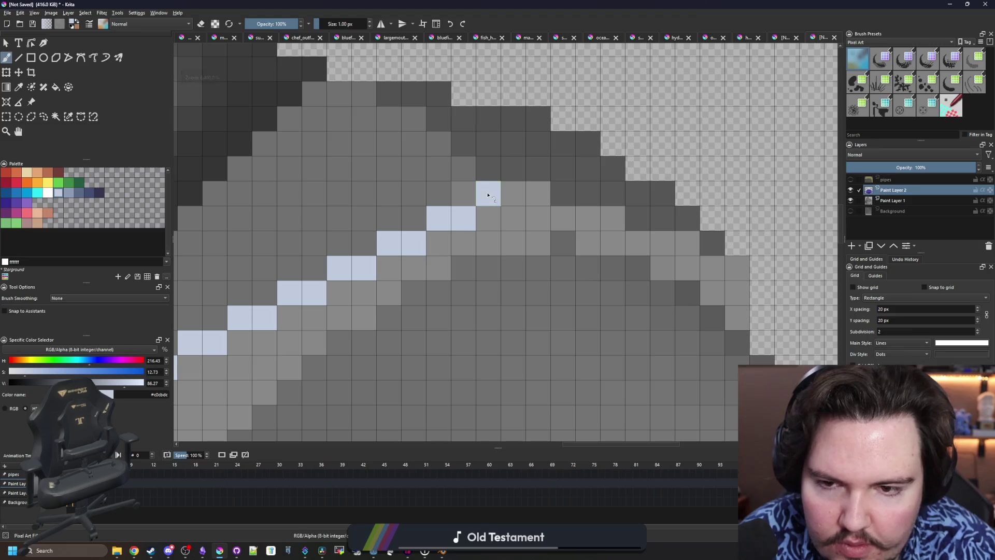
{"action": "left_click_drag", "start_coordinate": [449, 150], "coordinate": [389, 93]}
{"action": "scroll", "coordinate": [262, 193], "scroll_direction": "down", "scroll_amount": 2}
{"action": "scroll", "coordinate": [376, 323], "scroll_direction": "up", "scroll_amount": 2}
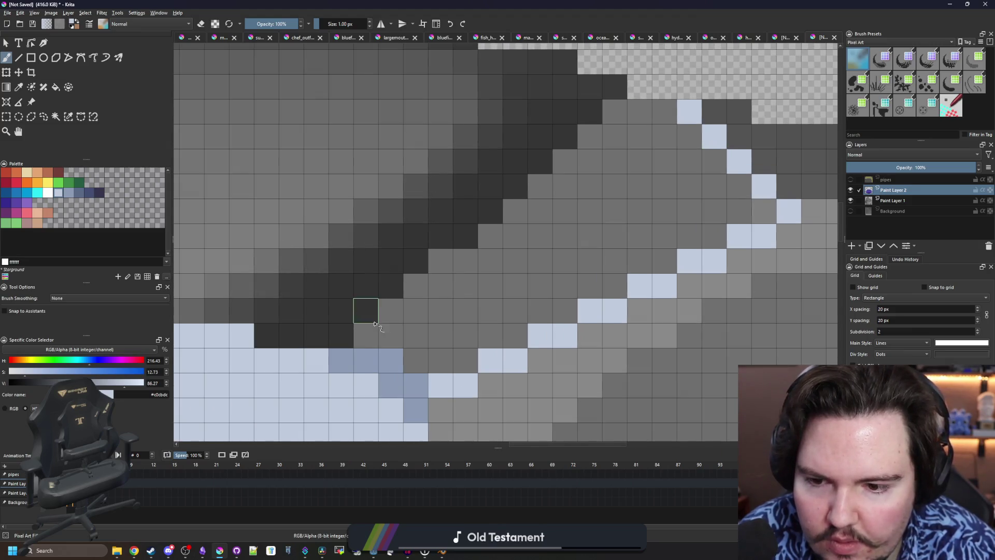
{"action": "mouse_move", "coordinate": [376, 336]}
{"action": "left_mouse_down"}
{"action": "mouse_move", "coordinate": [395, 328]}
{"action": "mouse_move", "coordinate": [467, 236]}
{"action": "mouse_move", "coordinate": [590, 109]}
{"action": "left_mouse_up"}
{"action": "scroll", "coordinate": [518, 135], "scroll_direction": "right", "scroll_amount": 3}
{"action": "mouse_move", "coordinate": [422, 109]}
{"action": "left_mouse_down"}
{"action": "mouse_move", "coordinate": [452, 111]}
{"action": "mouse_move", "coordinate": [493, 160]}
{"action": "left_mouse_up"}
{"action": "scroll", "coordinate": [356, 211], "scroll_direction": "down", "scroll_amount": 5}
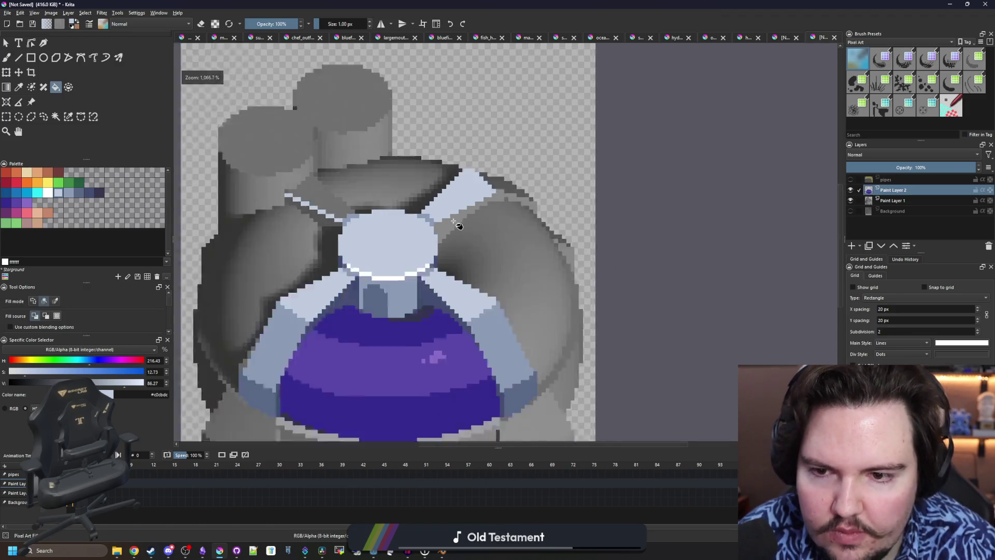
{"action": "scroll", "coordinate": [357, 211], "scroll_direction": "up", "scroll_amount": 5}
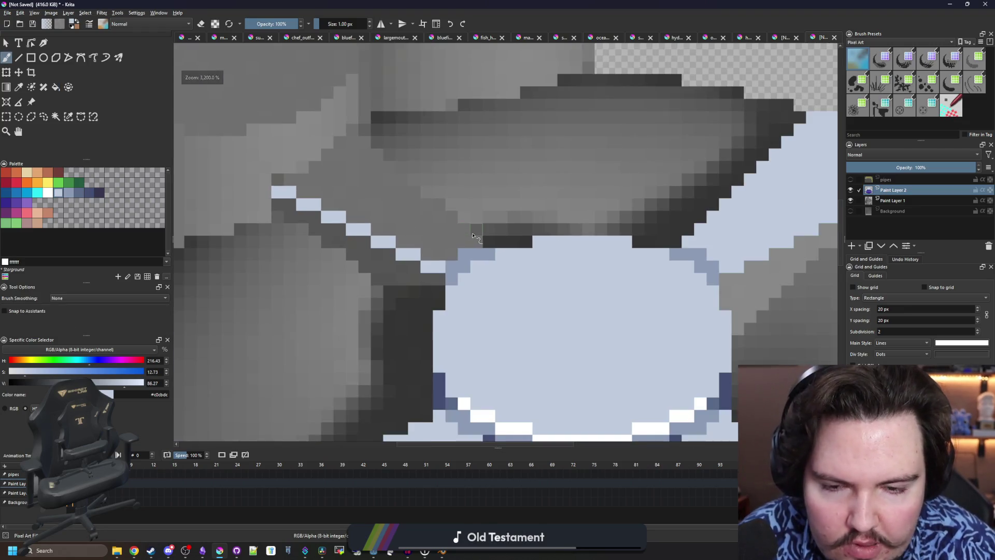
Undo misplaced outline pixels and redraw the pipe's top and diagonal edge
{"action": "key", "text": "ctrl+z"}
{"action": "left_click", "coordinate": [411, 180]}
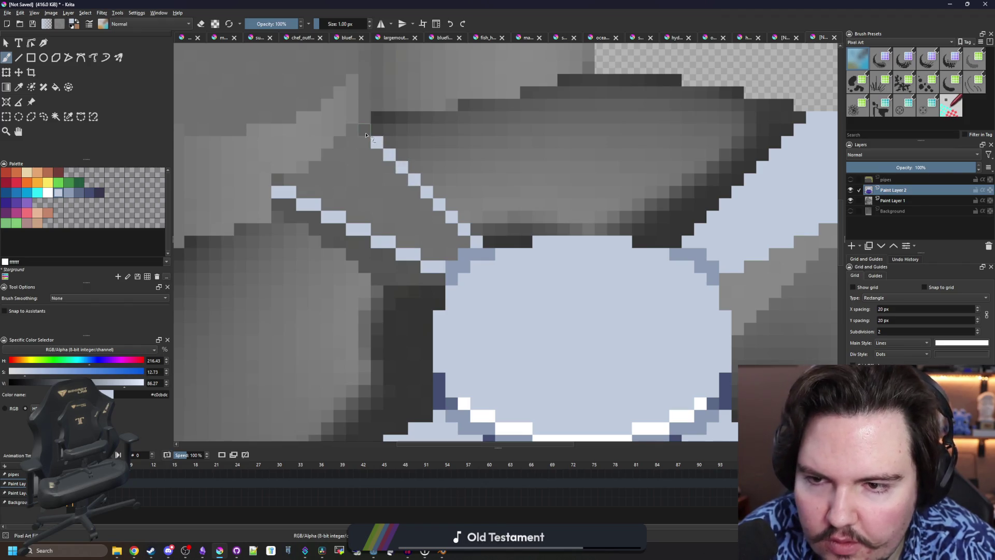
{"action": "scroll", "coordinate": [416, 170], "scroll_direction": "down", "scroll_amount": 1}
{"action": "scroll", "coordinate": [362, 155], "scroll_direction": "up", "scroll_amount": 1}
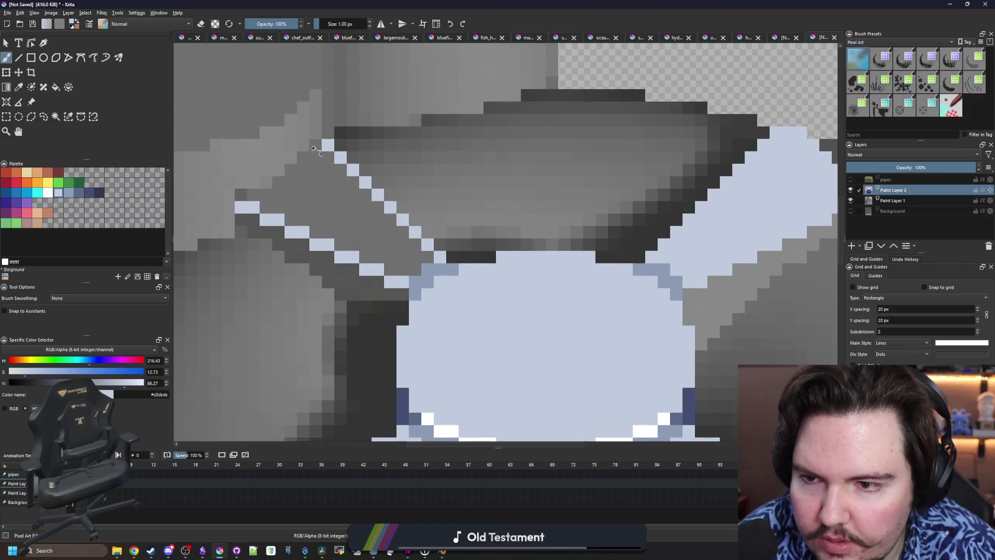
{"action": "scroll", "coordinate": [298, 157], "scroll_direction": "down", "scroll_amount": 4}
{"action": "scroll", "coordinate": [311, 155], "scroll_direction": "up", "scroll_amount": 4}
{"action": "key", "text": "ctrl+z"}
{"action": "scroll", "coordinate": [320, 152], "scroll_direction": "up", "scroll_amount": 1}
{"action": "left_click_drag", "start_coordinate": [305, 137], "coordinate": [280, 161]}
{"action": "scroll", "coordinate": [256, 195], "scroll_direction": "down", "scroll_amount": 1}
{"action": "scroll", "coordinate": [417, 216], "scroll_direction": "up", "scroll_amount": 1}
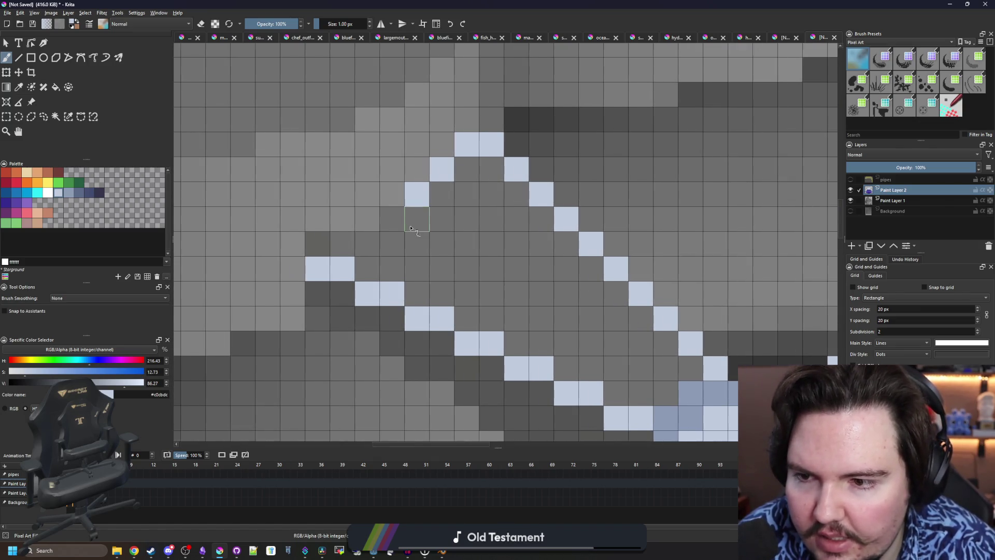
Close the last gaps in the pipe outline and fill the pipe with light blue
{"action": "left_click", "coordinate": [392, 220]}
{"action": "left_click_drag", "start_coordinate": [370, 245], "coordinate": [328, 251]}
{"action": "key", "text": "f"}
{"action": "left_click", "coordinate": [384, 262]}
{"action": "scroll", "coordinate": [384, 262], "scroll_direction": "down", "scroll_amount": 3}
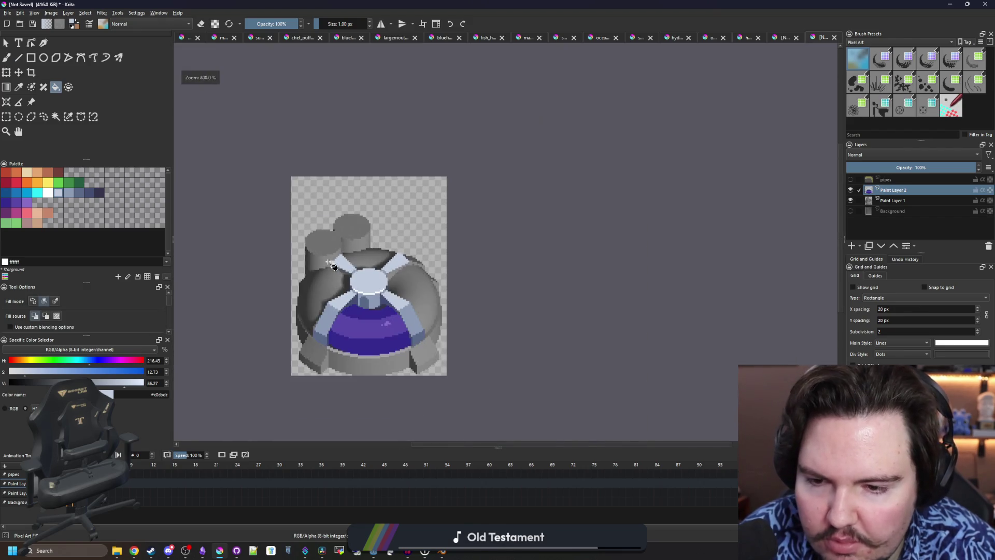
{"action": "key", "text": "b"}
{"action": "scroll", "coordinate": [357, 280], "scroll_direction": "up", "scroll_amount": 1}
Sample blue-grey #8b9bb4 from the neck and shade the pipe edge with a diagonal pixel line
{"action": "key", "text": "p"}
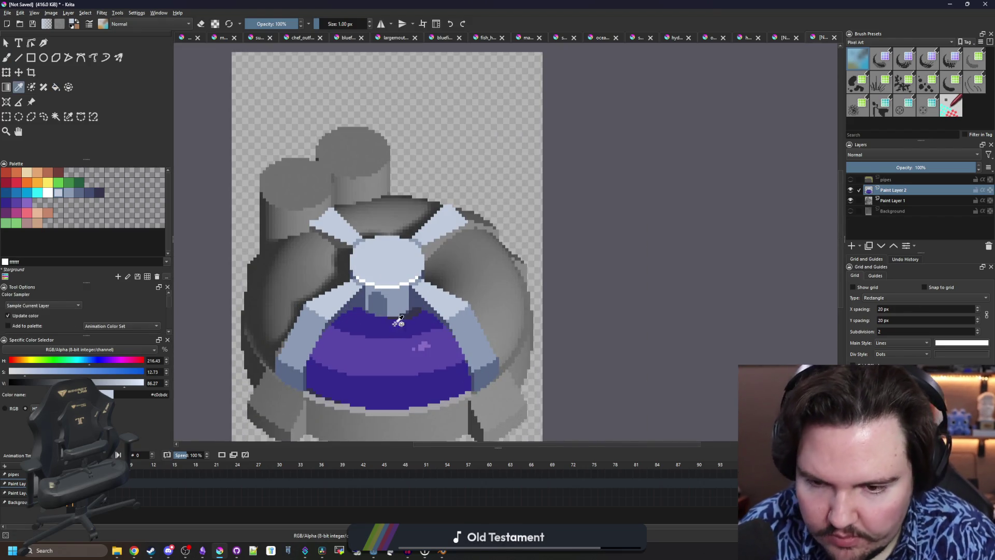
{"action": "scroll", "coordinate": [382, 304], "scroll_direction": "up", "scroll_amount": 1}
{"action": "left_click", "coordinate": [486, 320]}
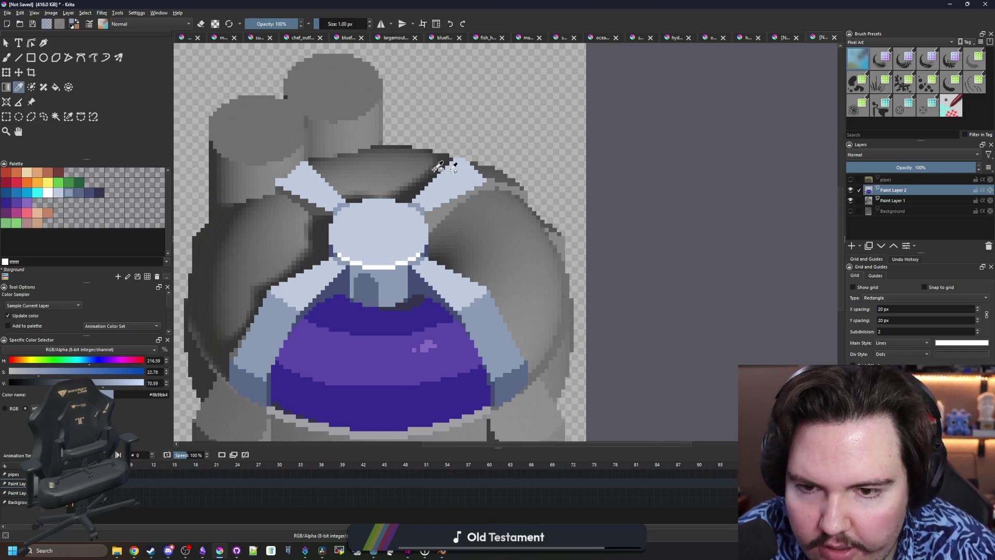
{"action": "scroll", "coordinate": [436, 166], "scroll_direction": "up", "scroll_amount": 2}
{"action": "scroll", "coordinate": [364, 193], "scroll_direction": "down", "scroll_amount": 3}
{"action": "key", "text": "b"}
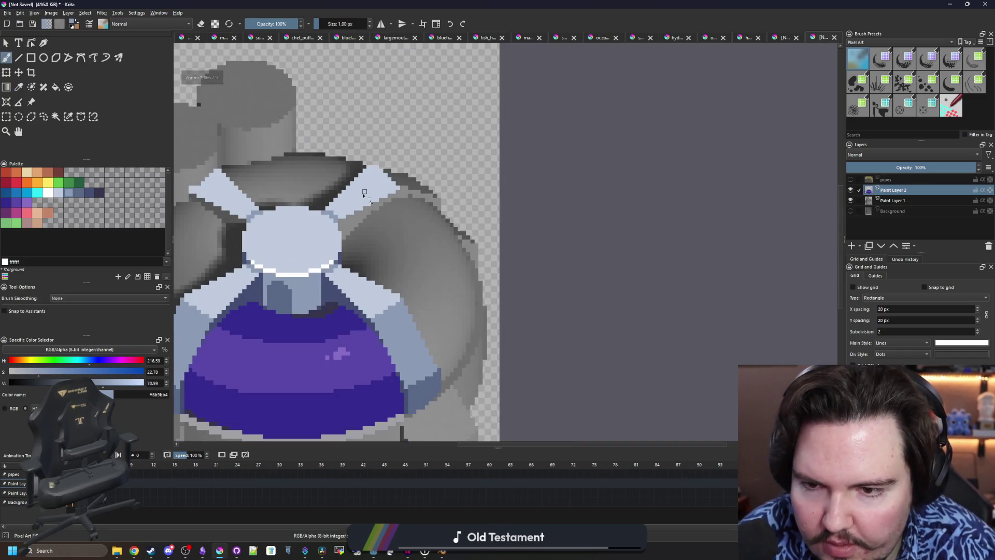
{"action": "scroll", "coordinate": [365, 192], "scroll_direction": "up", "scroll_amount": 3}
{"action": "left_click", "coordinate": [475, 144]}
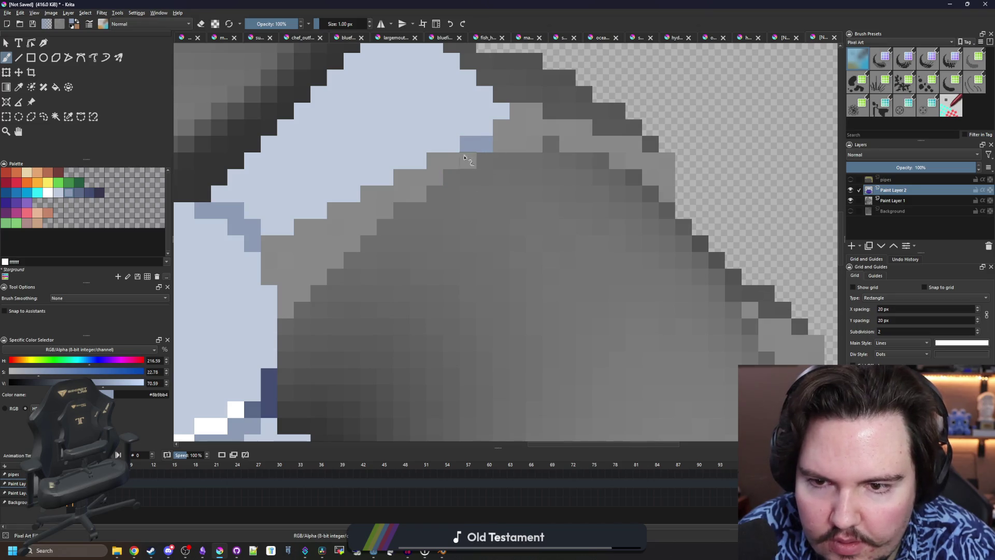
{"action": "left_click", "coordinate": [459, 161]}
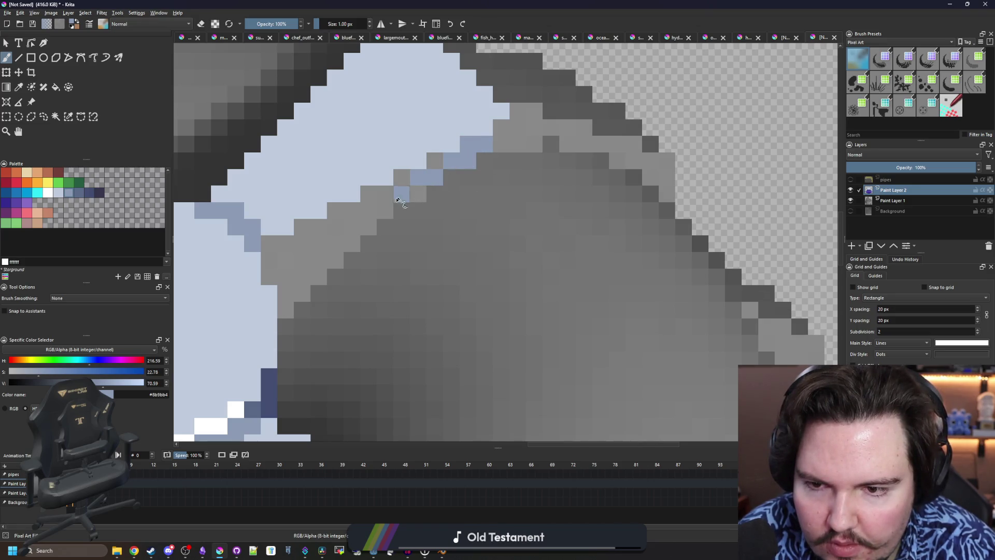
{"action": "left_click", "coordinate": [355, 243]}
{"action": "left_click", "coordinate": [335, 259]}
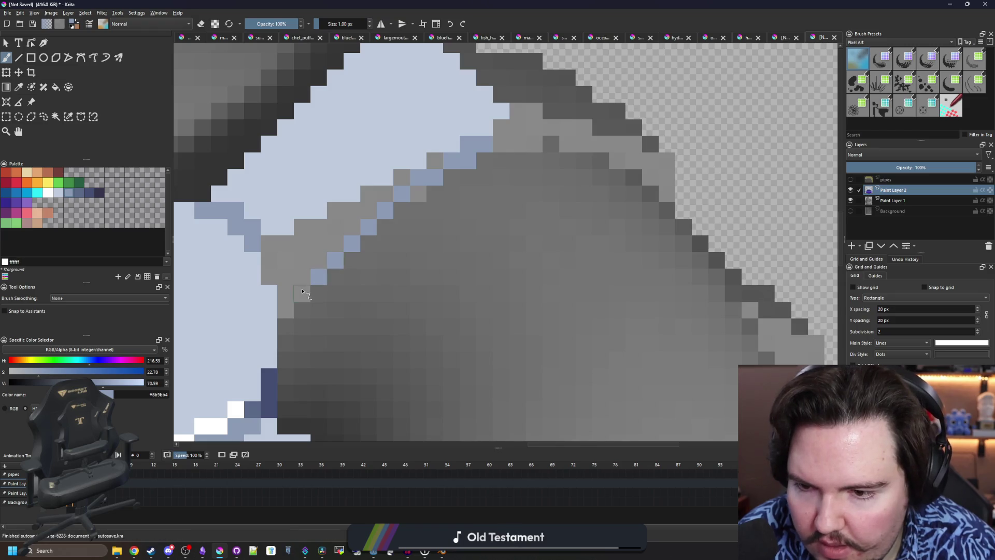
{"action": "left_click_drag", "start_coordinate": [302, 292], "coordinate": [299, 311]}
{"action": "left_click", "coordinate": [290, 322]}
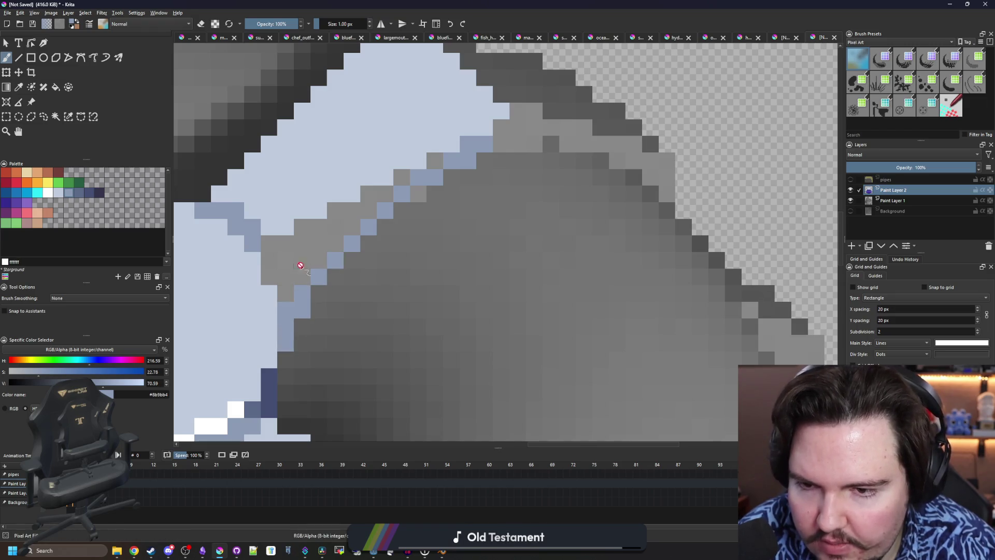
Paint a small blue-grey shading patch on the pipe, then pan to the basin's lower rim
{"action": "key", "text": "f"}
{"action": "scroll", "coordinate": [411, 266], "scroll_direction": "down", "scroll_amount": 5}
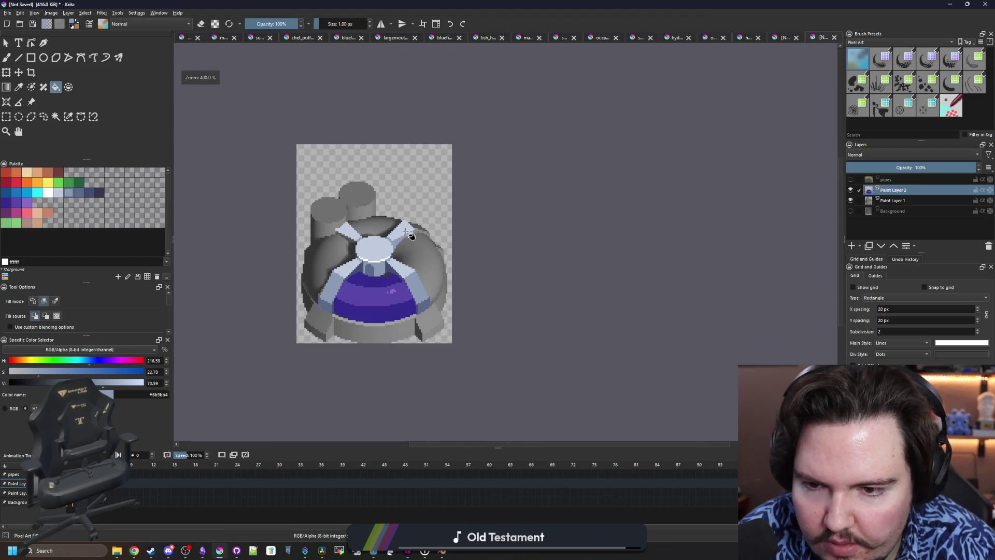
{"action": "scroll", "coordinate": [411, 234], "scroll_direction": "up", "scroll_amount": 6}
{"action": "key", "text": "b"}
{"action": "scroll", "coordinate": [335, 263], "scroll_direction": "down", "scroll_amount": 2}
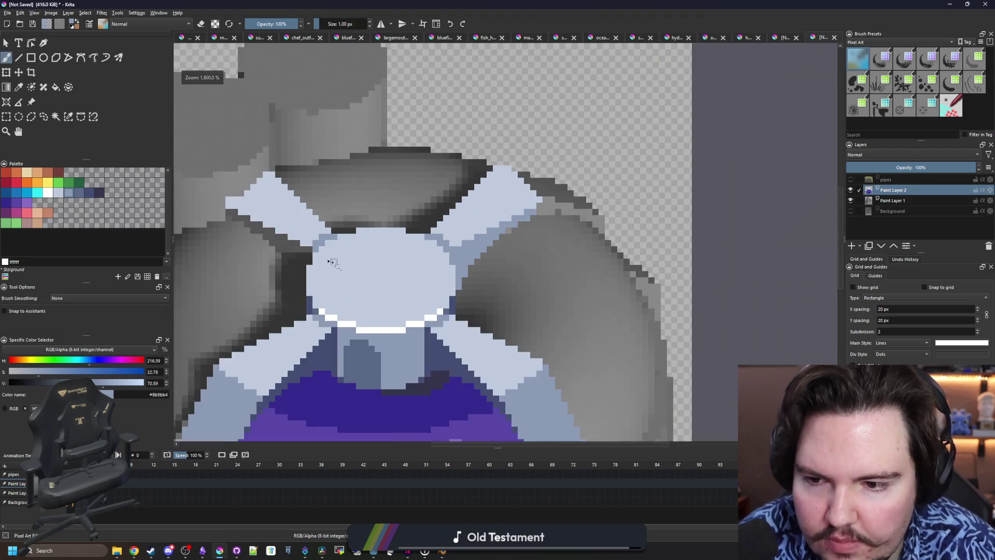
{"action": "scroll", "coordinate": [335, 263], "scroll_direction": "up", "scroll_amount": 3}
{"action": "mouse_move", "coordinate": [277, 166]}
{"action": "left_mouse_down"}
{"action": "mouse_move", "coordinate": [392, 221]}
{"action": "mouse_move", "coordinate": [473, 293]}
{"action": "mouse_move", "coordinate": [474, 314]}
{"action": "mouse_move", "coordinate": [491, 271]}
{"action": "mouse_move", "coordinate": [420, 254]}
{"action": "left_mouse_up"}
{"action": "scroll", "coordinate": [399, 257], "scroll_direction": "down", "scroll_amount": 5}
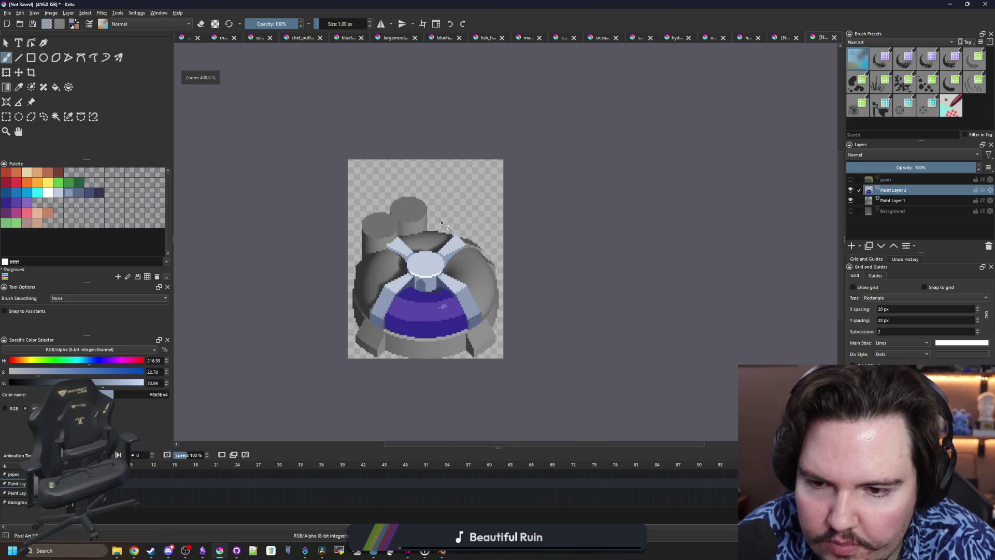
{"action": "scroll", "coordinate": [438, 280], "scroll_direction": "up", "scroll_amount": 1}
{"action": "scroll", "coordinate": [376, 257], "scroll_direction": "up", "scroll_amount": 4}
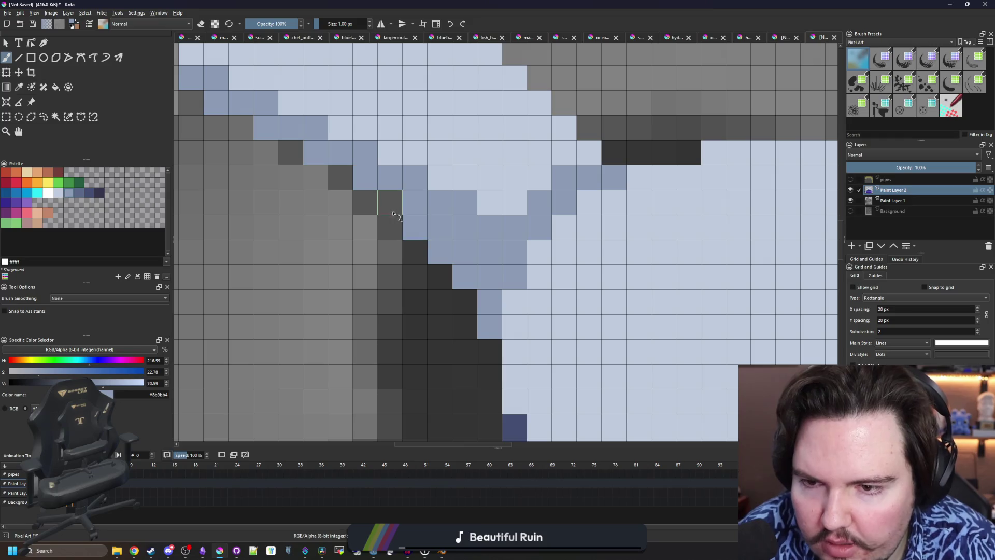
{"action": "scroll", "coordinate": [386, 196], "scroll_direction": "down", "scroll_amount": 4}
{"action": "scroll", "coordinate": [386, 196], "scroll_direction": "up", "scroll_amount": 4}
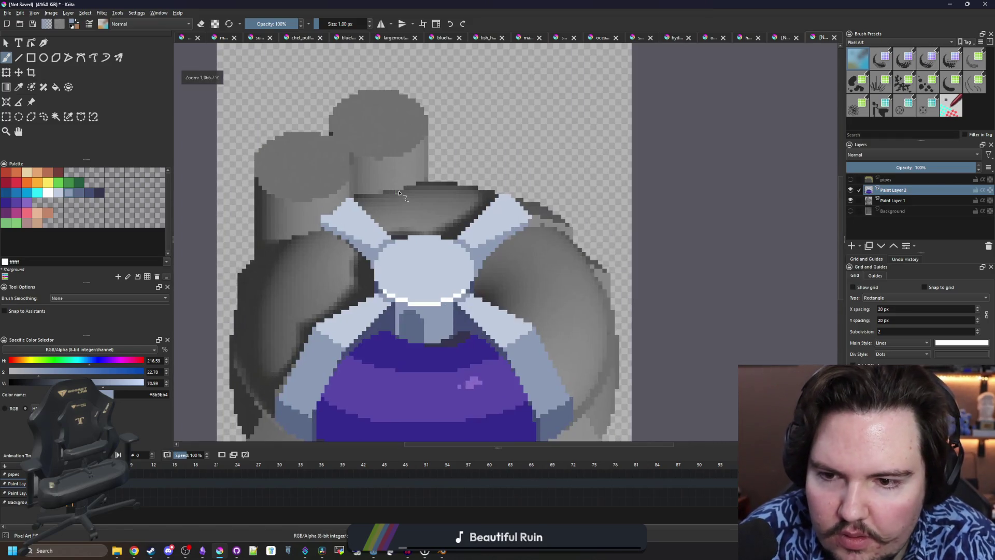
{"action": "scroll", "coordinate": [388, 268], "scroll_direction": "down", "scroll_amount": 6}
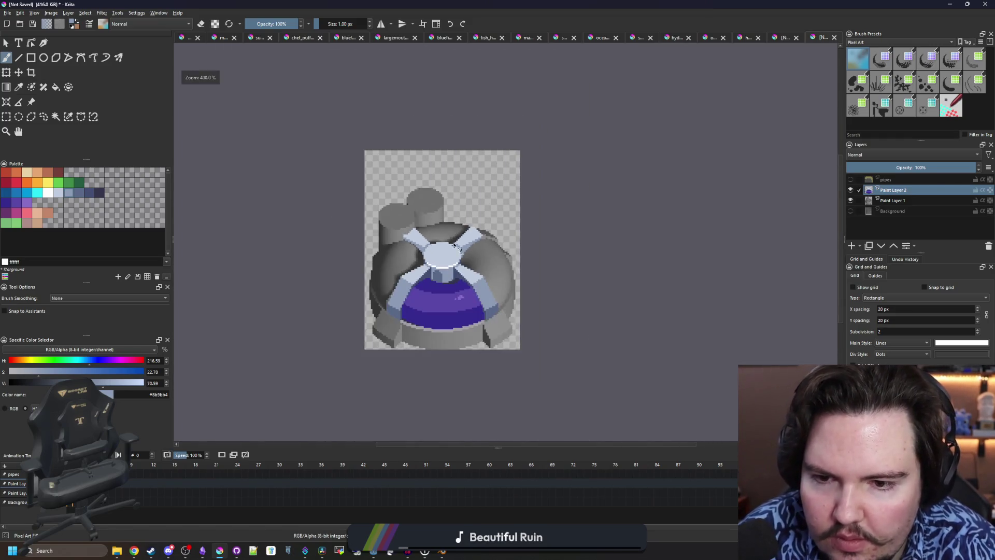
{"action": "scroll", "coordinate": [439, 234], "scroll_direction": "up", "scroll_amount": 4}
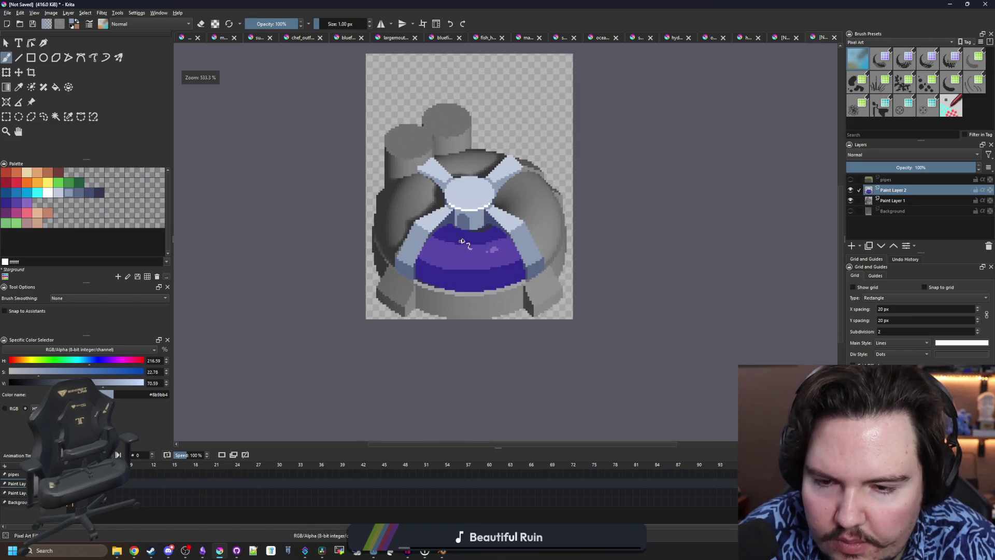
{"action": "scroll", "coordinate": [465, 227], "scroll_direction": "up", "scroll_amount": 1}
{"action": "scroll", "coordinate": [466, 226], "scroll_direction": "up", "scroll_amount": 3}
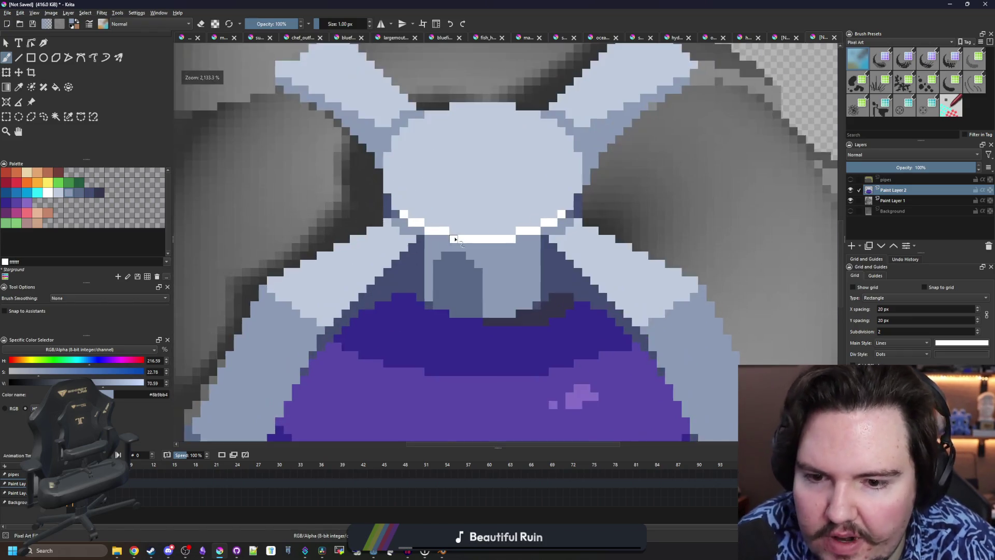
{"action": "key", "text": "p"}
{"action": "scroll", "coordinate": [463, 248], "scroll_direction": "down", "scroll_amount": 2}
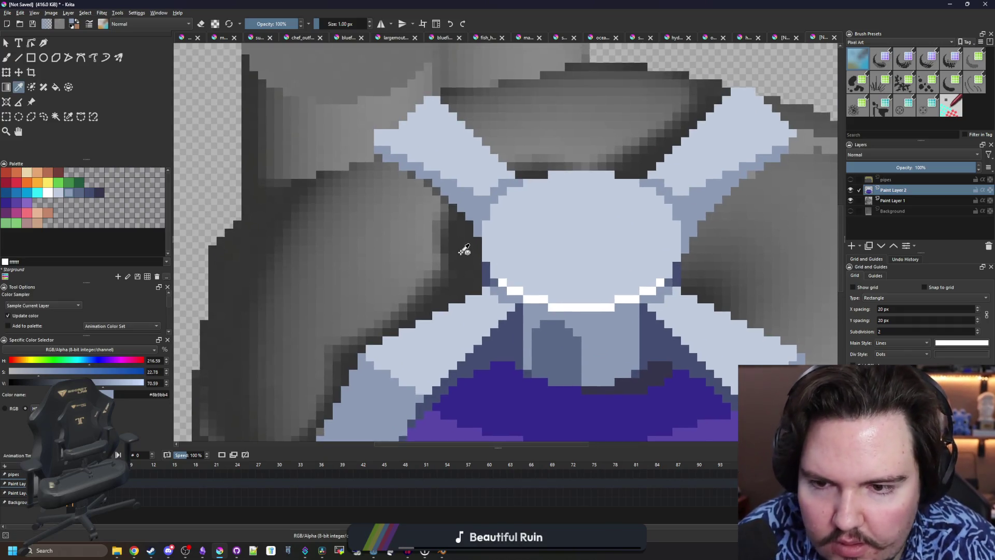
{"action": "scroll", "coordinate": [495, 316], "scroll_direction": "up", "scroll_amount": 1}
{"action": "left_click_drag", "start_coordinate": [571, 317], "coordinate": [496, 333]}
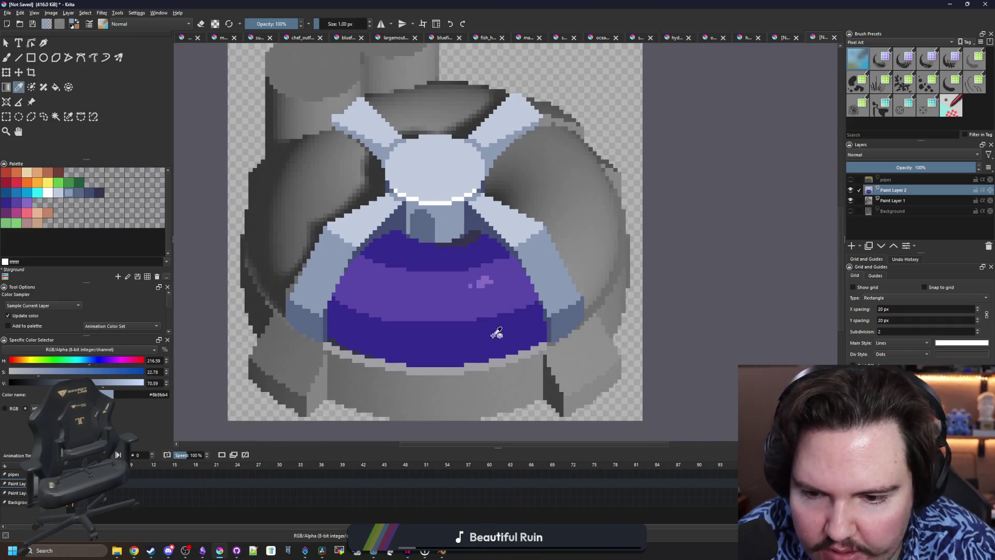
Sample the rim's light grey and paint highlight pixels diagonally along the rim and up its right edge
{"action": "left_click", "coordinate": [499, 362]}
{"action": "scroll", "coordinate": [519, 362], "scroll_direction": "up", "scroll_amount": 3}
{"action": "key", "text": "b"}
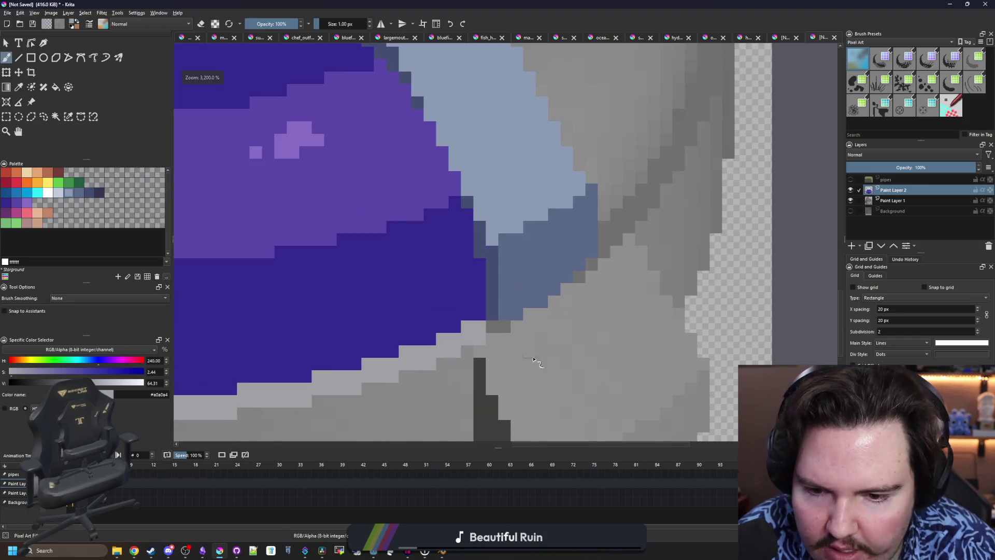
{"action": "left_click_drag", "start_coordinate": [490, 332], "coordinate": [504, 329]}
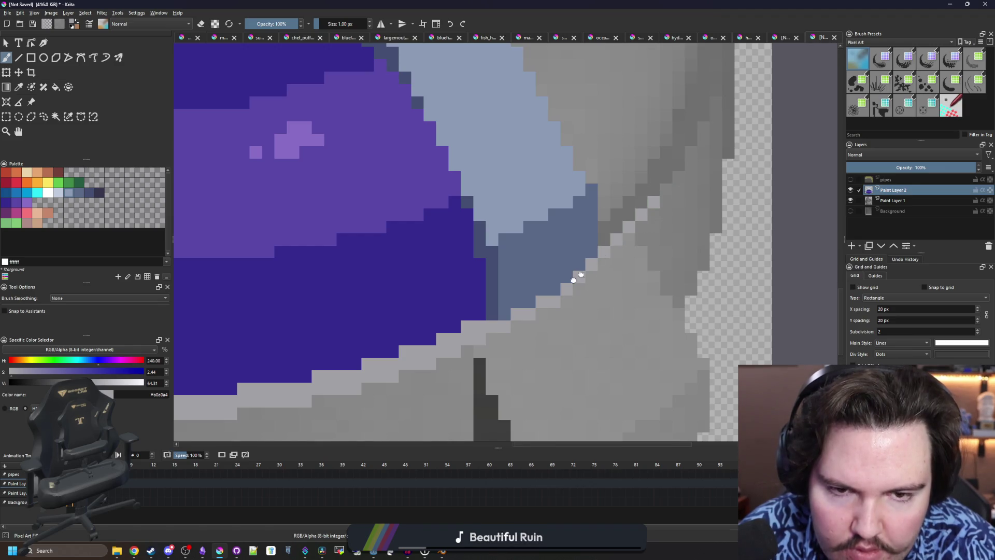
{"action": "left_click_drag", "start_coordinate": [591, 265], "coordinate": [610, 239]}
{"action": "scroll", "coordinate": [530, 309], "scroll_direction": "up", "scroll_amount": 1}
{"action": "mouse_move", "coordinate": [530, 308]}
{"action": "left_mouse_down"}
{"action": "mouse_move", "coordinate": [581, 207]}
{"action": "mouse_move", "coordinate": [555, 326]}
{"action": "left_mouse_up"}
{"action": "left_click_drag", "start_coordinate": [565, 343], "coordinate": [565, 214]}
Extend the light-grey highlight strip up and down the rim, covering the dark step pixels
{"action": "scroll", "coordinate": [554, 242], "scroll_direction": "down", "scroll_amount": 3}
{"action": "scroll", "coordinate": [558, 220], "scroll_direction": "up", "scroll_amount": 3}
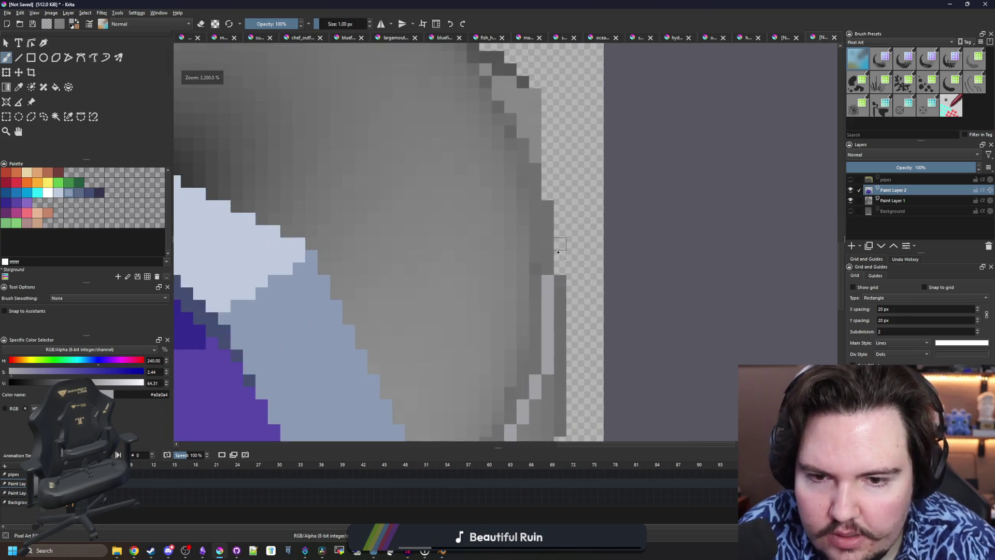
{"action": "mouse_move", "coordinate": [544, 282]}
{"action": "left_mouse_down"}
{"action": "mouse_move", "coordinate": [544, 202]}
{"action": "mouse_move", "coordinate": [529, 186]}
{"action": "left_mouse_up"}
{"action": "left_click_drag", "start_coordinate": [529, 264], "coordinate": [529, 403]}
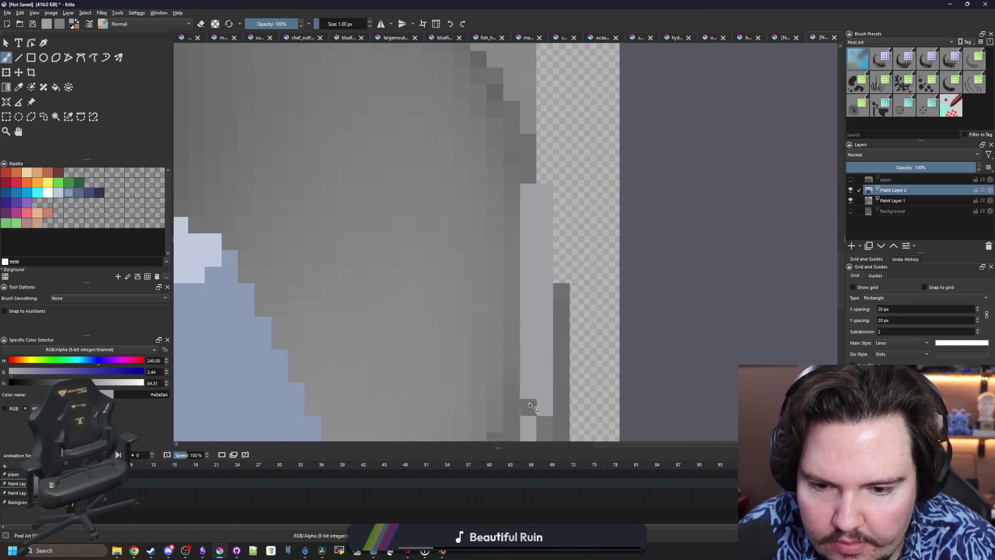
{"action": "left_click_drag", "start_coordinate": [530, 185], "coordinate": [523, 147]}
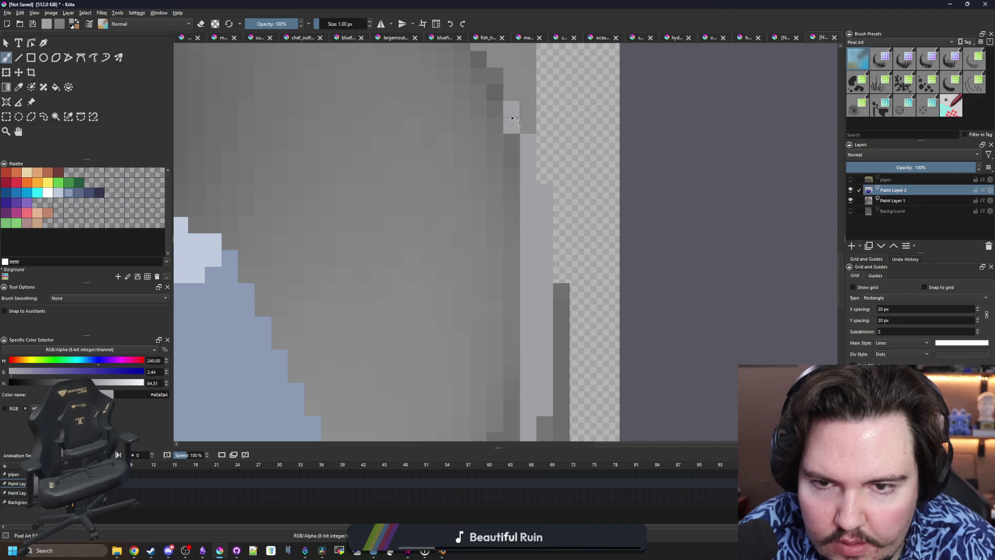
{"action": "scroll", "coordinate": [512, 118], "scroll_direction": "down", "scroll_amount": 5}
{"action": "scroll", "coordinate": [523, 279], "scroll_direction": "up", "scroll_amount": 6}
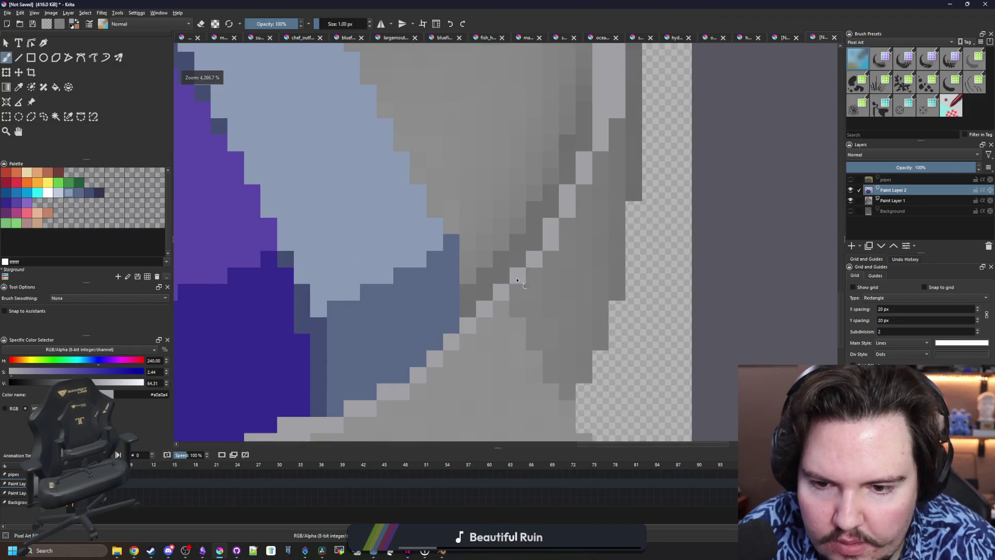
{"action": "mouse_move", "coordinate": [467, 311]}
{"action": "left_mouse_down"}
{"action": "mouse_move", "coordinate": [472, 291]}
{"action": "mouse_move", "coordinate": [540, 230]}
{"action": "mouse_move", "coordinate": [593, 122]}
{"action": "left_mouse_up"}
{"action": "scroll", "coordinate": [533, 283], "scroll_direction": "down", "scroll_amount": 6}
{"action": "scroll", "coordinate": [534, 282], "scroll_direction": "down", "scroll_amount": 1}
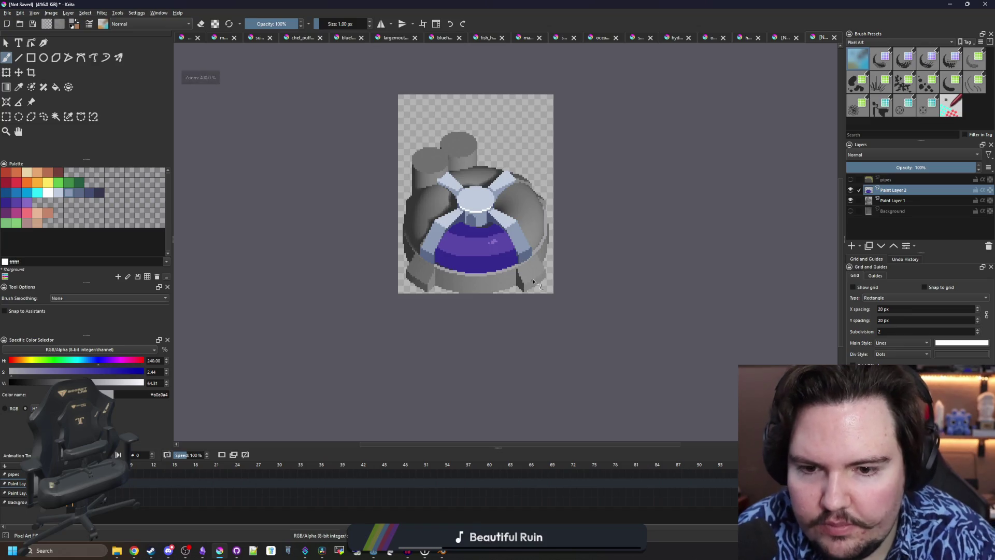
Add light-grey pixels to the rim and start a highlight line up-left along the left rim
{"action": "scroll", "coordinate": [412, 254], "scroll_direction": "up", "scroll_amount": 3}
{"action": "scroll", "coordinate": [407, 273], "scroll_direction": "up", "scroll_amount": 3}
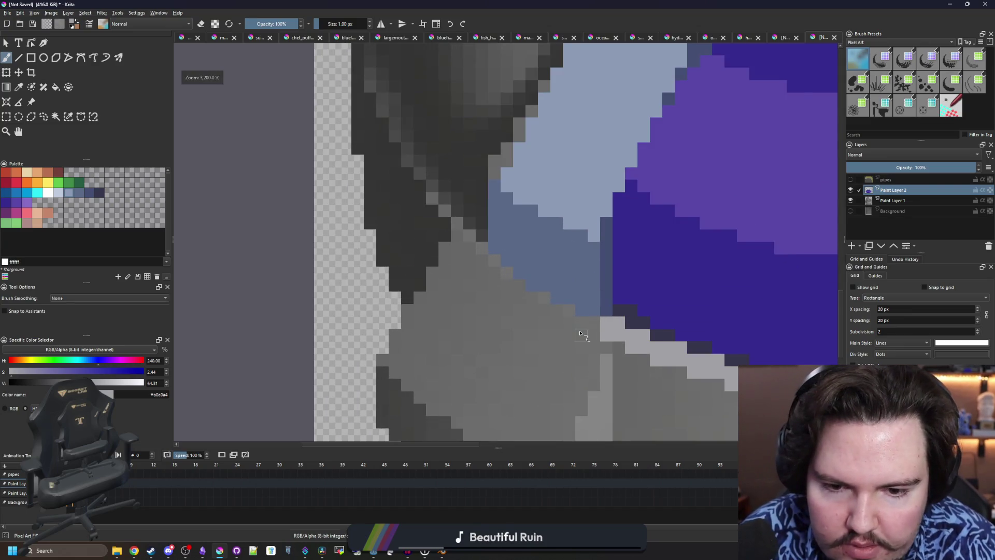
{"action": "scroll", "coordinate": [581, 333], "scroll_direction": "up", "scroll_amount": 1}
{"action": "left_click_drag", "start_coordinate": [597, 322], "coordinate": [588, 322]}
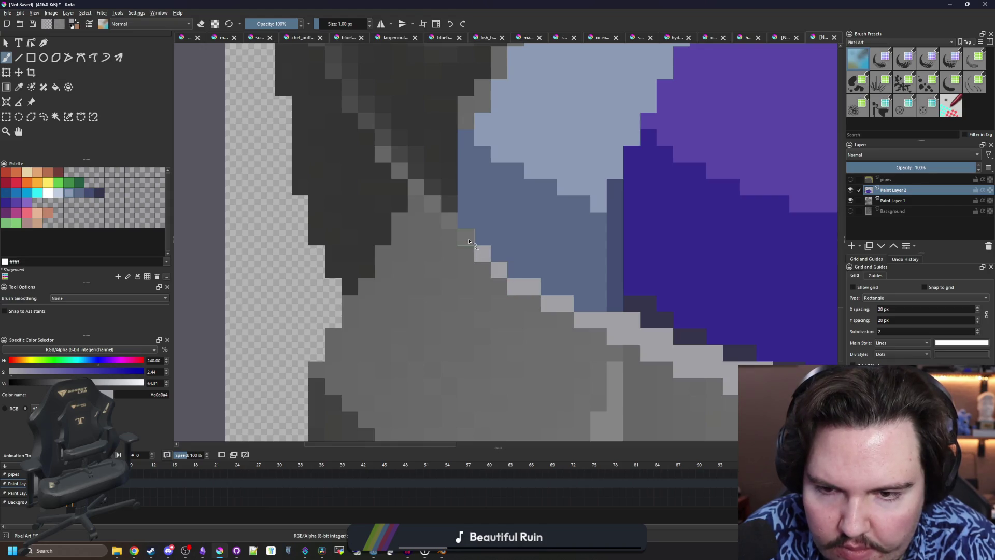
{"action": "scroll", "coordinate": [415, 254], "scroll_direction": "down", "scroll_amount": 5}
{"action": "scroll", "coordinate": [399, 257], "scroll_direction": "up", "scroll_amount": 6}
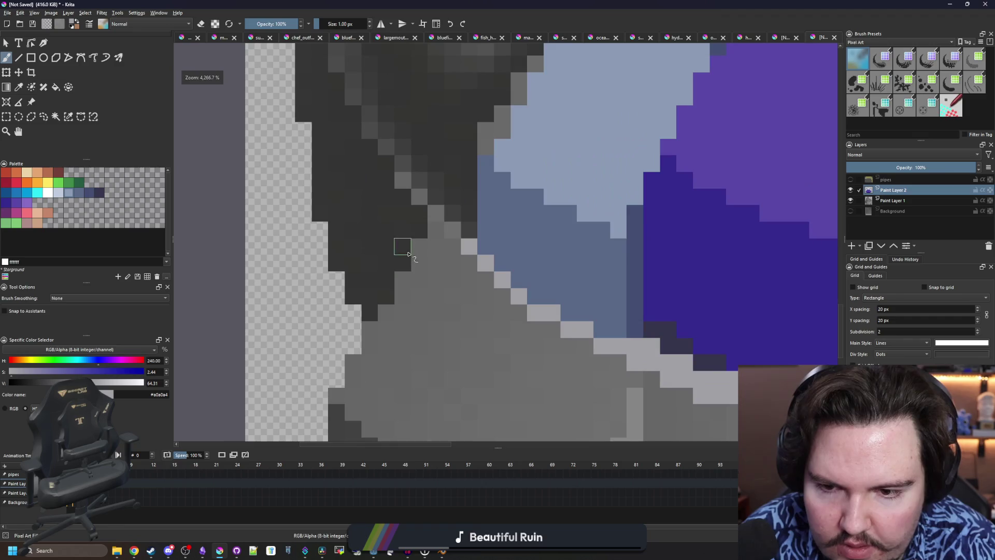
{"action": "left_click_drag", "start_coordinate": [449, 234], "coordinate": [436, 215]}
{"action": "left_click_drag", "start_coordinate": [406, 175], "coordinate": [451, 292]}
{"action": "left_click", "coordinate": [430, 280]}
{"action": "left_click_drag", "start_coordinate": [420, 255], "coordinate": [373, 161]}
Extend the light-grey highlight up the left edge and diagonally up-left along the outer rim
{"action": "mouse_move", "coordinate": [373, 160]}
{"action": "left_mouse_down"}
{"action": "mouse_move", "coordinate": [361, 285]}
{"action": "mouse_move", "coordinate": [358, 136]}
{"action": "left_mouse_up"}
{"action": "scroll", "coordinate": [352, 223], "scroll_direction": "down", "scroll_amount": 3}
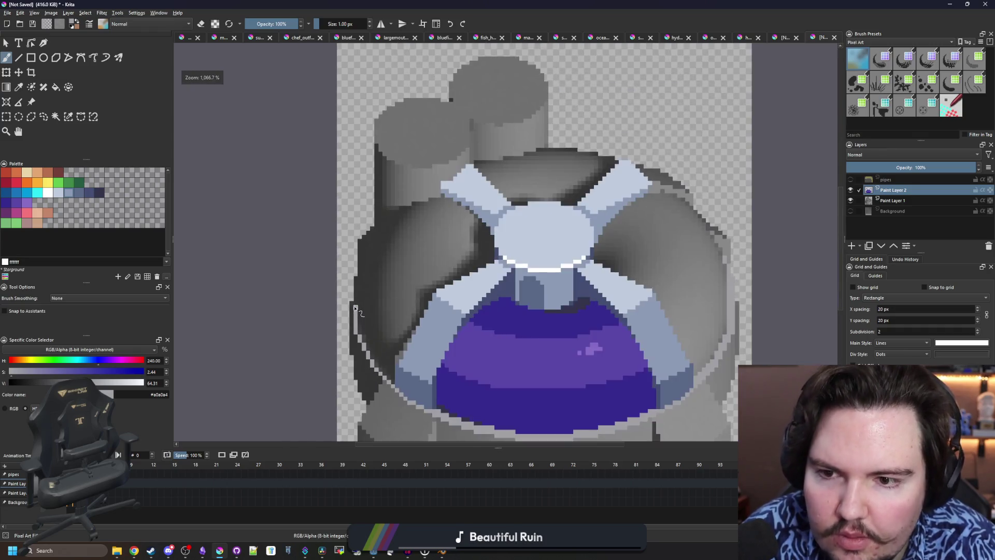
{"action": "scroll", "coordinate": [356, 310], "scroll_direction": "up", "scroll_amount": 3}
{"action": "left_click_drag", "start_coordinate": [353, 305], "coordinate": [350, 224]}
{"action": "scroll", "coordinate": [404, 319], "scroll_direction": "down", "scroll_amount": 5}
{"action": "scroll", "coordinate": [410, 337], "scroll_direction": "up", "scroll_amount": 6}
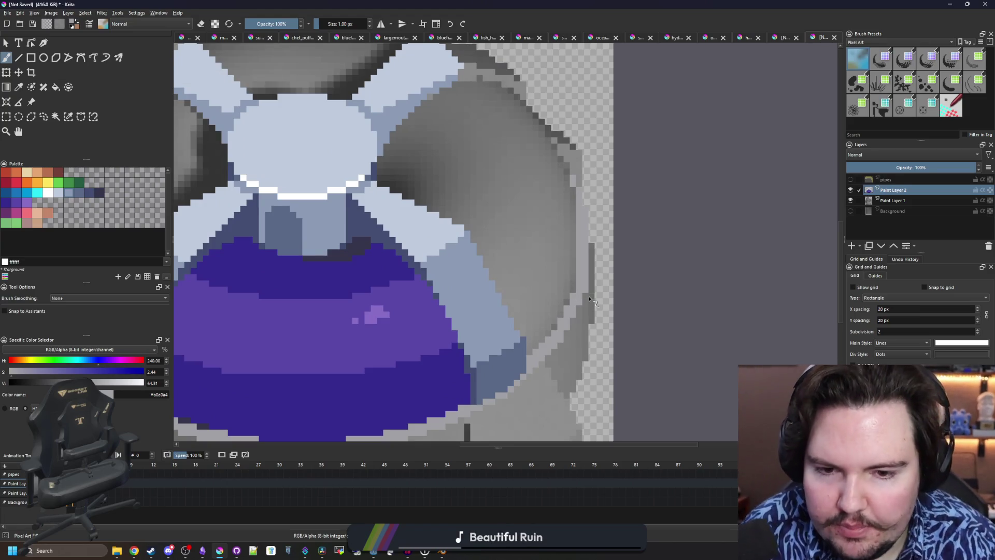
{"action": "scroll", "coordinate": [595, 265], "scroll_direction": "down", "scroll_amount": 5}
{"action": "scroll", "coordinate": [591, 282], "scroll_direction": "up", "scroll_amount": 2}
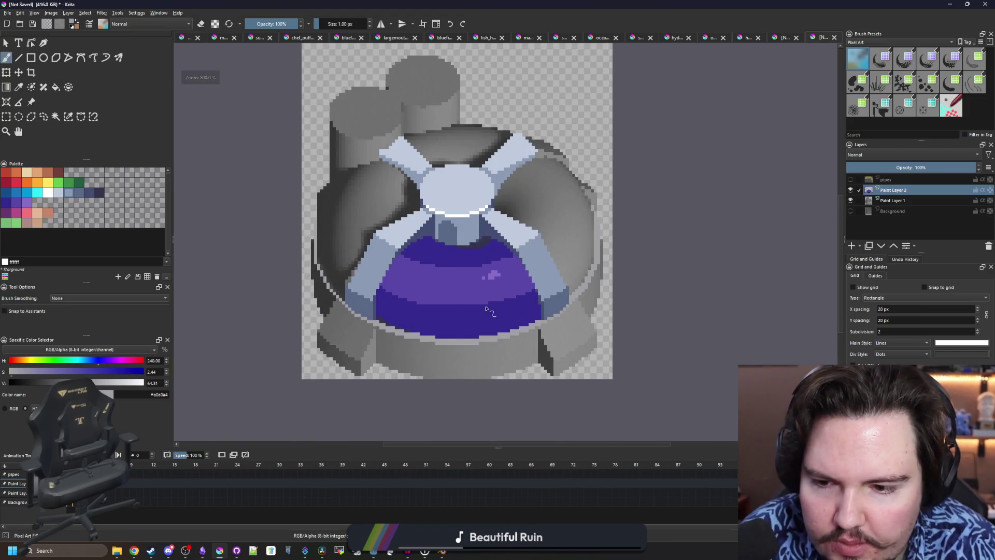
{"action": "scroll", "coordinate": [313, 304], "scroll_direction": "up", "scroll_amount": 4}
{"action": "scroll", "coordinate": [374, 265], "scroll_direction": "up", "scroll_amount": 2}
{"action": "mouse_move", "coordinate": [420, 310]}
{"action": "left_mouse_down"}
{"action": "mouse_move", "coordinate": [421, 293]}
{"action": "mouse_move", "coordinate": [357, 240]}
{"action": "left_mouse_up"}
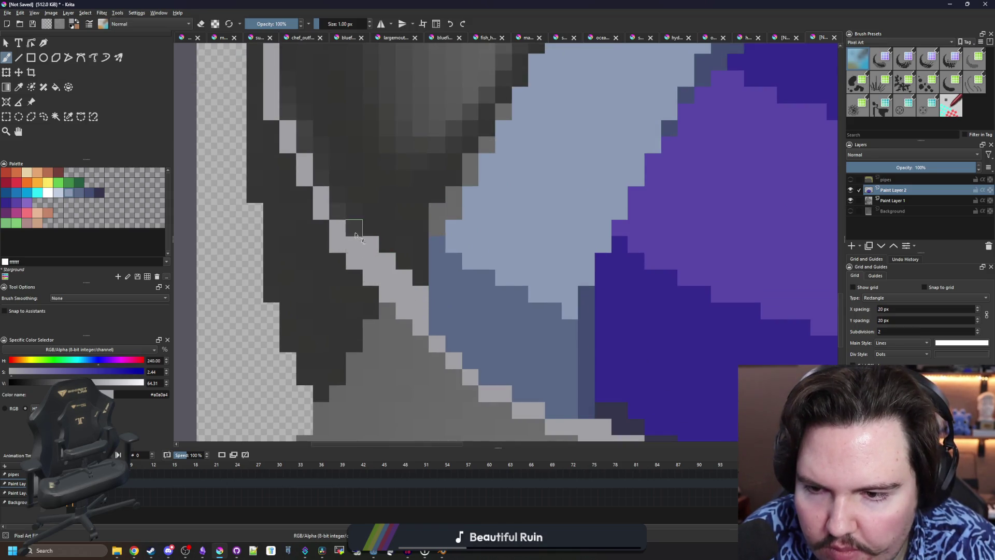
{"action": "mouse_move", "coordinate": [334, 204]}
{"action": "left_mouse_down"}
{"action": "mouse_move", "coordinate": [300, 127]}
{"action": "mouse_move", "coordinate": [300, 301]}
{"action": "mouse_move", "coordinate": [300, 88]}
{"action": "left_mouse_up"}
{"action": "scroll", "coordinate": [288, 192], "scroll_direction": "down", "scroll_amount": 2}
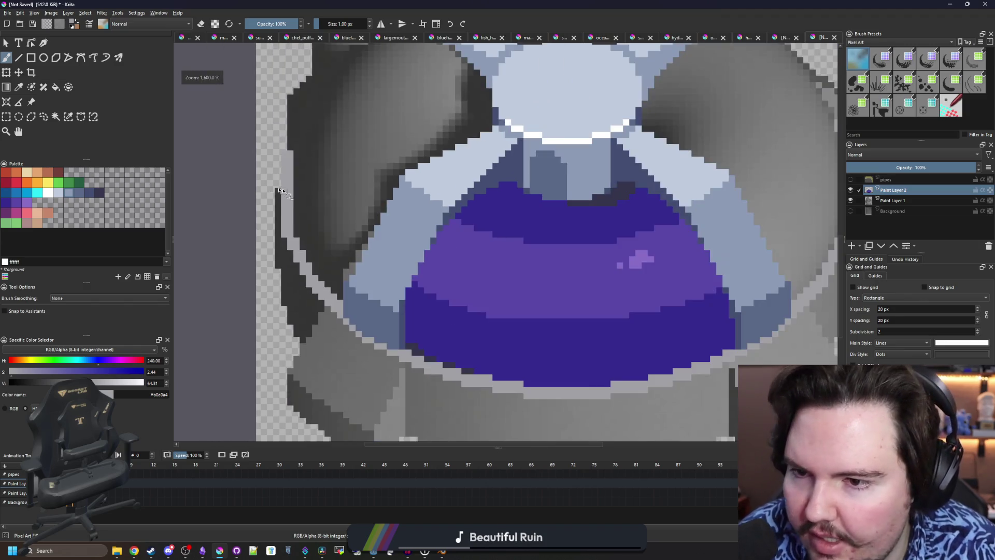
{"action": "key", "text": "minus"}
{"action": "key", "text": "minus"}
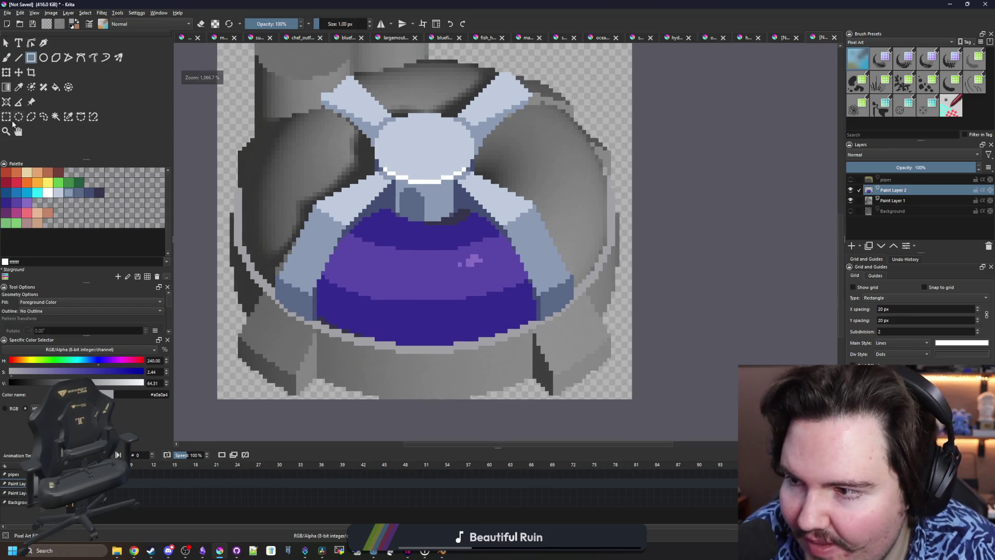
{"action": "left_click", "coordinate": [6, 116]}
{"action": "mouse_move", "coordinate": [236, 190]}
{"action": "left_mouse_down"}
{"action": "mouse_move", "coordinate": [490, 210]}
{"action": "mouse_move", "coordinate": [615, 207]}
{"action": "left_mouse_up"}
{"action": "scroll", "coordinate": [639, 205], "scroll_direction": "up", "scroll_amount": 5}
{"action": "scroll", "coordinate": [638, 205], "scroll_direction": "down", "scroll_amount": 10}
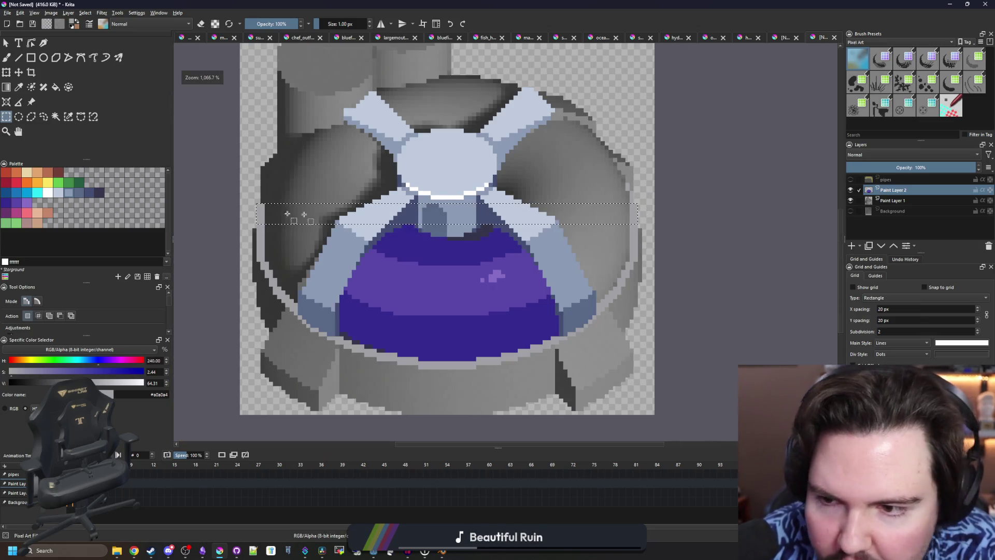
{"action": "scroll", "coordinate": [293, 231], "scroll_direction": "up", "scroll_amount": 10}
{"action": "key", "text": "b"}
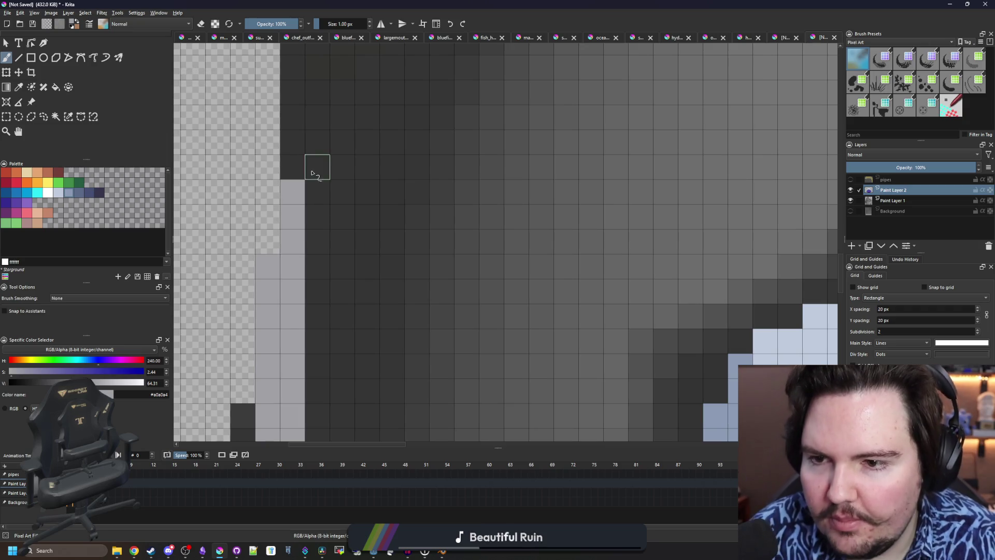
{"action": "scroll", "coordinate": [318, 207], "scroll_direction": "down", "scroll_amount": 6}
{"action": "scroll", "coordinate": [318, 227], "scroll_direction": "up", "scroll_amount": 2}
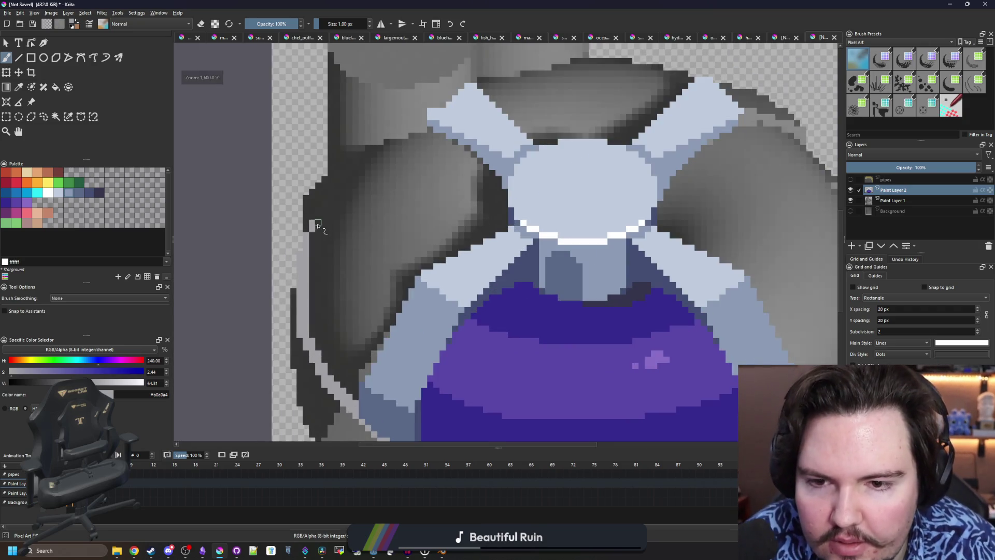
{"action": "scroll", "coordinate": [318, 227], "scroll_direction": "down", "scroll_amount": 1}
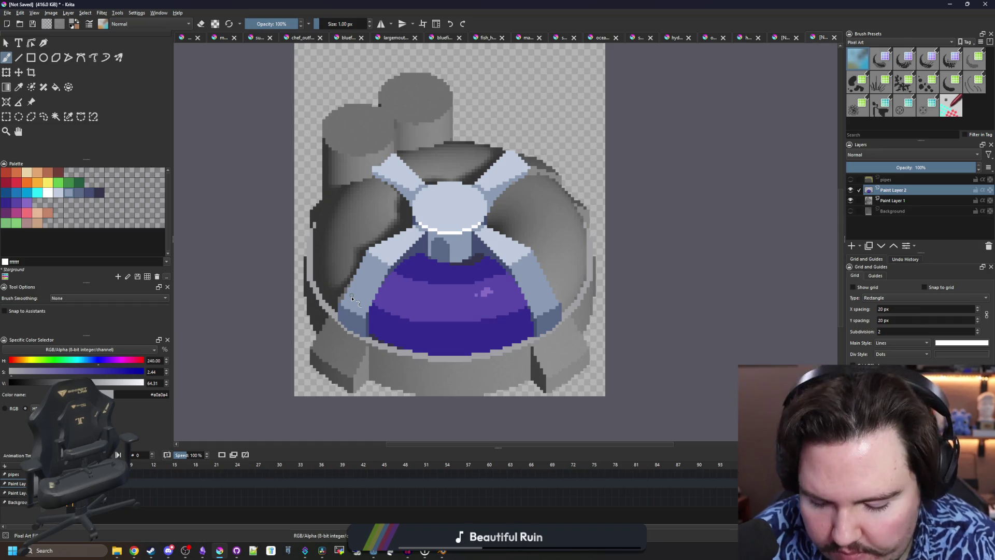
{"action": "key", "text": "f"}
{"action": "left_click", "coordinate": [442, 332], "text": "ctrl"}
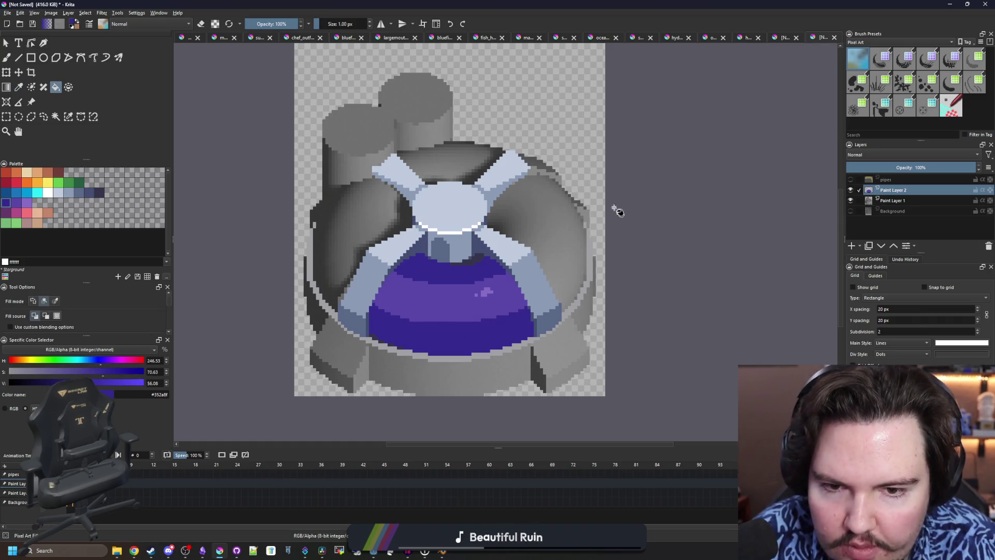
{"action": "scroll", "coordinate": [617, 214], "scroll_direction": "up", "scroll_amount": 3}
{"action": "key", "text": "b"}
{"action": "scroll", "coordinate": [611, 217], "scroll_direction": "down", "scroll_amount": 7}
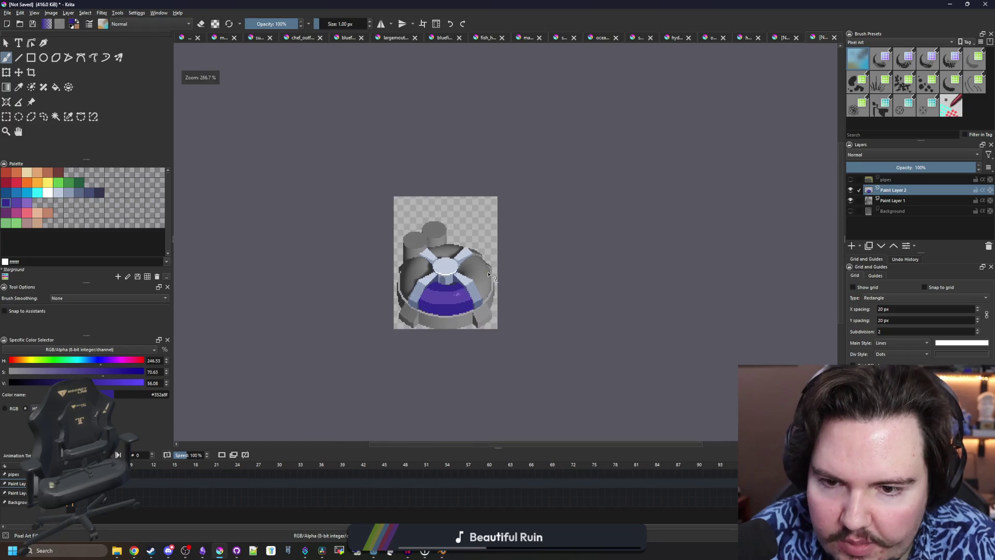
{"action": "scroll", "coordinate": [486, 280], "scroll_direction": "up", "scroll_amount": 2}
{"action": "scroll", "coordinate": [495, 275], "scroll_direction": "up", "scroll_amount": 2}
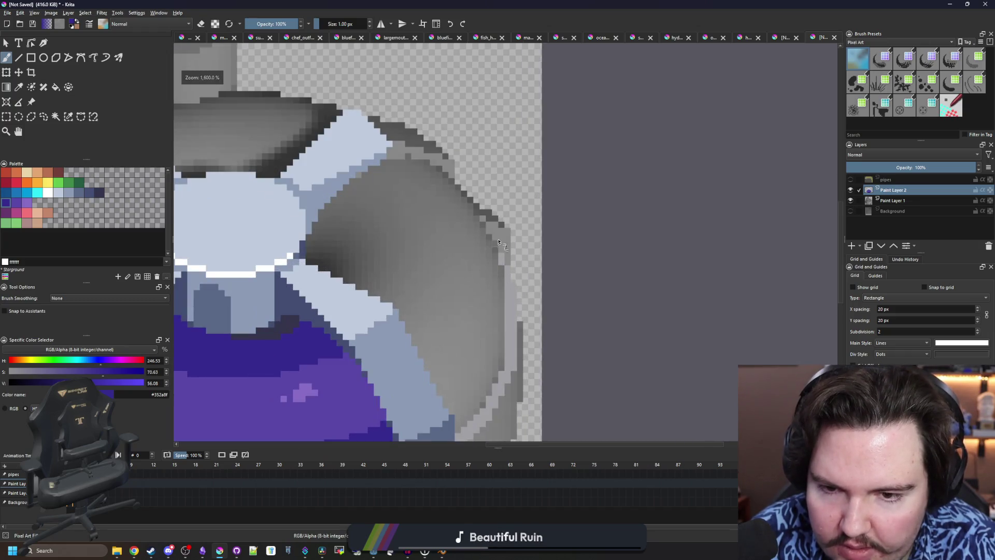
{"action": "scroll", "coordinate": [498, 203], "scroll_direction": "down", "scroll_amount": 3}
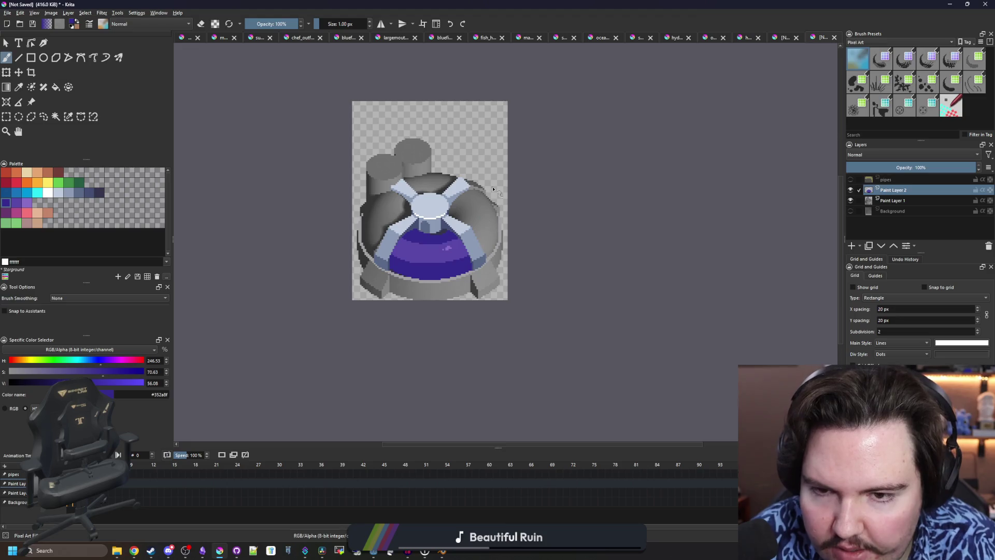
{"action": "scroll", "coordinate": [495, 228], "scroll_direction": "up", "scroll_amount": 4}
{"action": "scroll", "coordinate": [502, 229], "scroll_direction": "down", "scroll_amount": 2}
{"action": "scroll", "coordinate": [507, 231], "scroll_direction": "up", "scroll_amount": 3}
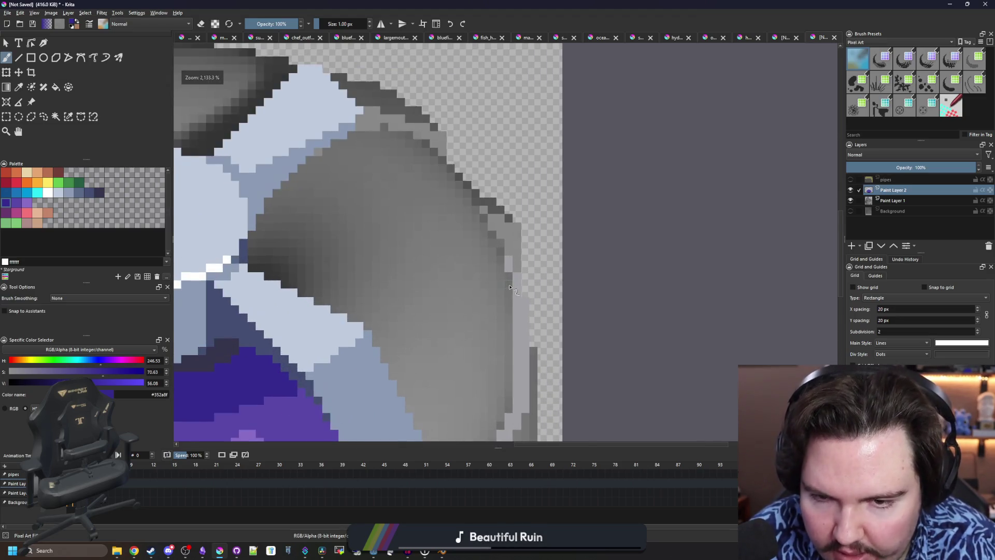
{"action": "scroll", "coordinate": [513, 226], "scroll_direction": "down", "scroll_amount": 3}
{"action": "scroll", "coordinate": [516, 224], "scroll_direction": "up", "scroll_amount": 1}
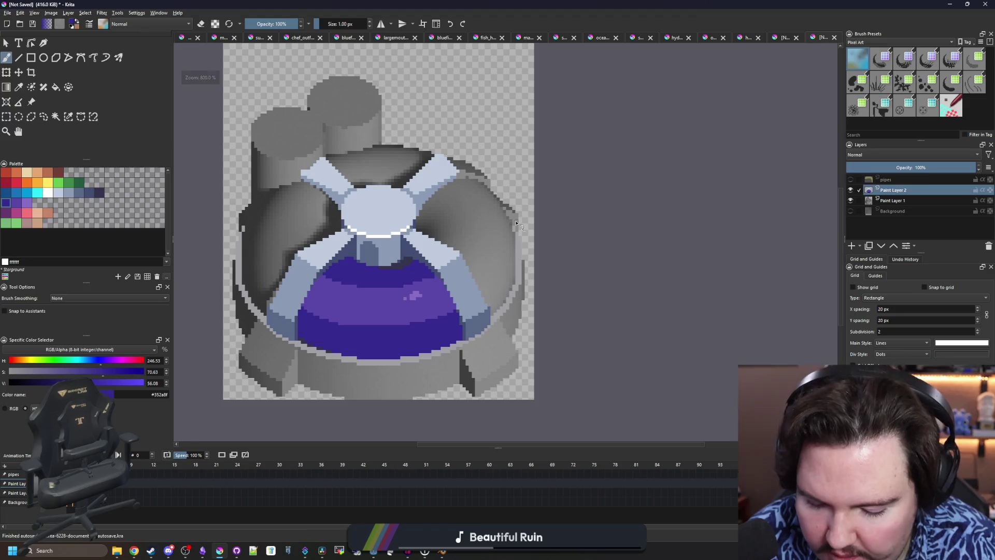
{"action": "key", "text": "p"}
{"action": "left_click", "coordinate": [851, 191]}
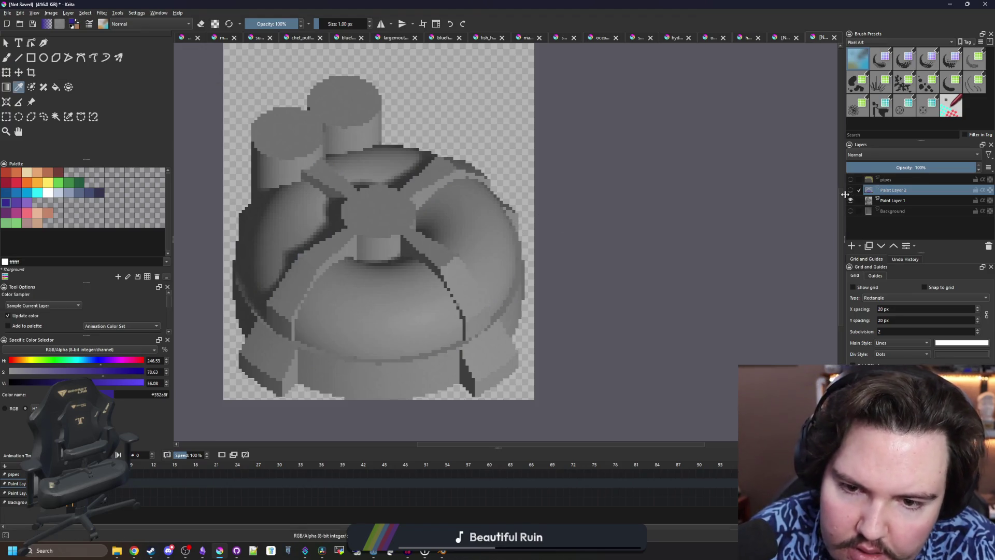
{"action": "scroll", "coordinate": [532, 165], "scroll_direction": "down", "scroll_amount": 5}
{"action": "scroll", "coordinate": [534, 171], "scroll_direction": "up", "scroll_amount": 3}
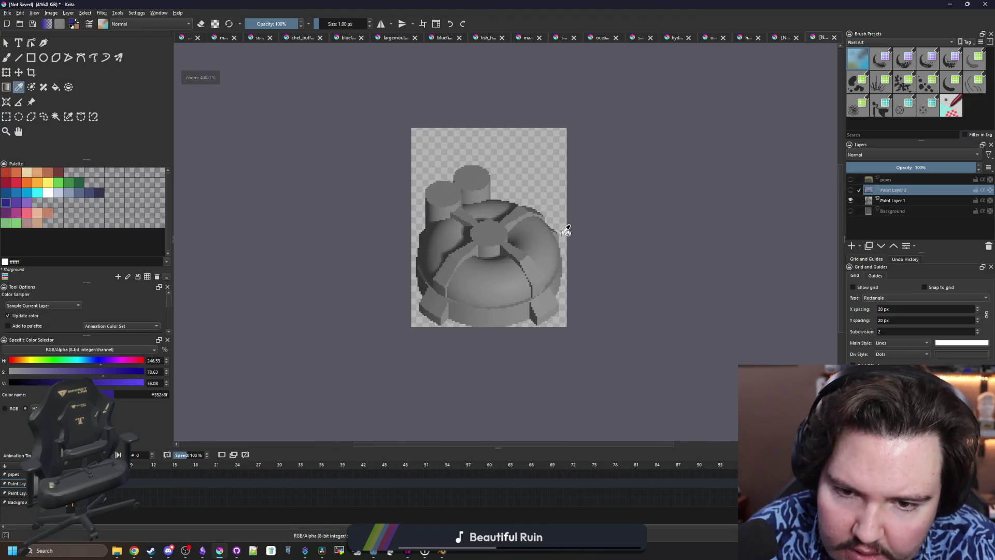
{"action": "scroll", "coordinate": [567, 223], "scroll_direction": "up", "scroll_amount": 2}
{"action": "scroll", "coordinate": [571, 237], "scroll_direction": "up", "scroll_amount": 3}
{"action": "left_click", "coordinate": [850, 190]}
{"action": "left_click", "coordinate": [850, 191]}
{"action": "left_click", "coordinate": [850, 190]}
{"action": "scroll", "coordinate": [590, 228], "scroll_direction": "down", "scroll_amount": 3}
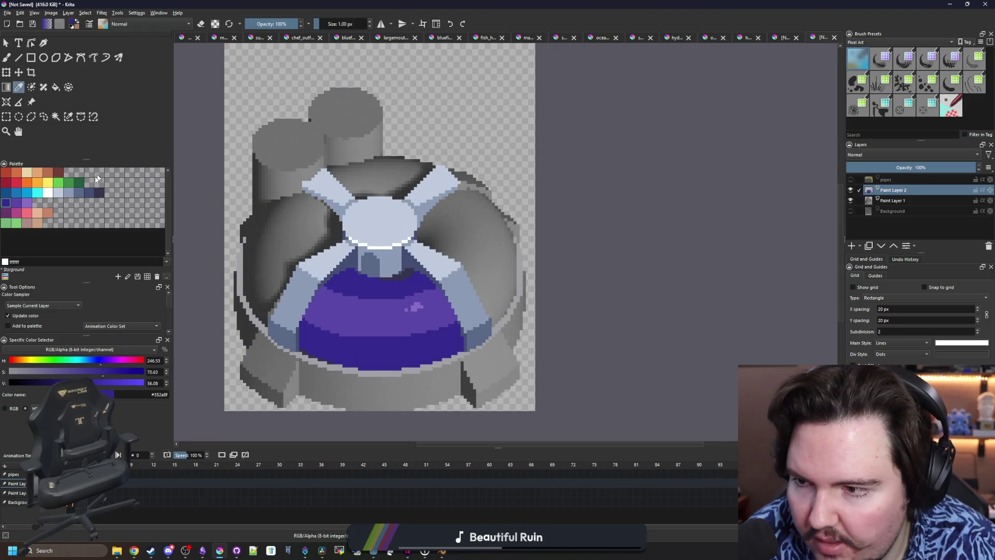
Paint a column of dark slate-blue pixels on the rim
{"action": "left_click", "coordinate": [87, 195]}
{"action": "scroll", "coordinate": [518, 244], "scroll_direction": "up", "scroll_amount": 3}
{"action": "key", "text": "b"}
{"action": "scroll", "coordinate": [534, 254], "scroll_direction": "up", "scroll_amount": 3}
{"action": "mouse_move", "coordinate": [534, 310]}
{"action": "left_mouse_down"}
{"action": "mouse_move", "coordinate": [534, 253]}
{"action": "mouse_move", "coordinate": [513, 179]}
{"action": "mouse_move", "coordinate": [511, 256]}
{"action": "mouse_move", "coordinate": [506, 156]}
{"action": "mouse_move", "coordinate": [478, 160]}
{"action": "mouse_move", "coordinate": [461, 184]}
{"action": "mouse_move", "coordinate": [514, 253]}
{"action": "mouse_move", "coordinate": [515, 278]}
{"action": "mouse_move", "coordinate": [507, 262]}
{"action": "mouse_move", "coordinate": [474, 256]}
{"action": "mouse_move", "coordinate": [476, 241]}
{"action": "left_mouse_up"}
{"action": "scroll", "coordinate": [469, 283], "scroll_direction": "down", "scroll_amount": 5}
{"action": "scroll", "coordinate": [469, 283], "scroll_direction": "up", "scroll_amount": 5}
Sample the pipe's blue-grey and paint two rows of blue-grey pixels along the rim
{"action": "left_click", "coordinate": [67, 184]}
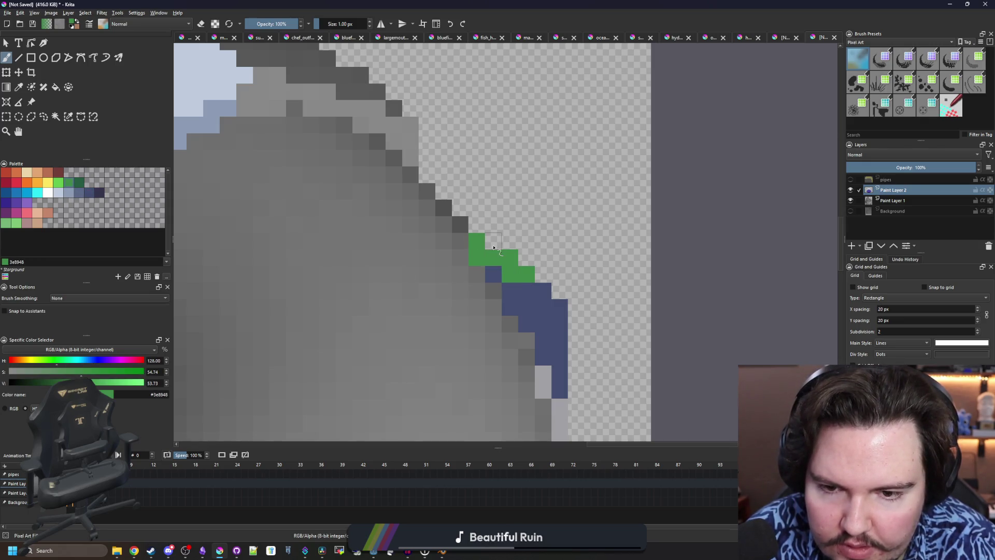
{"action": "scroll", "coordinate": [493, 249], "scroll_direction": "down", "scroll_amount": 5}
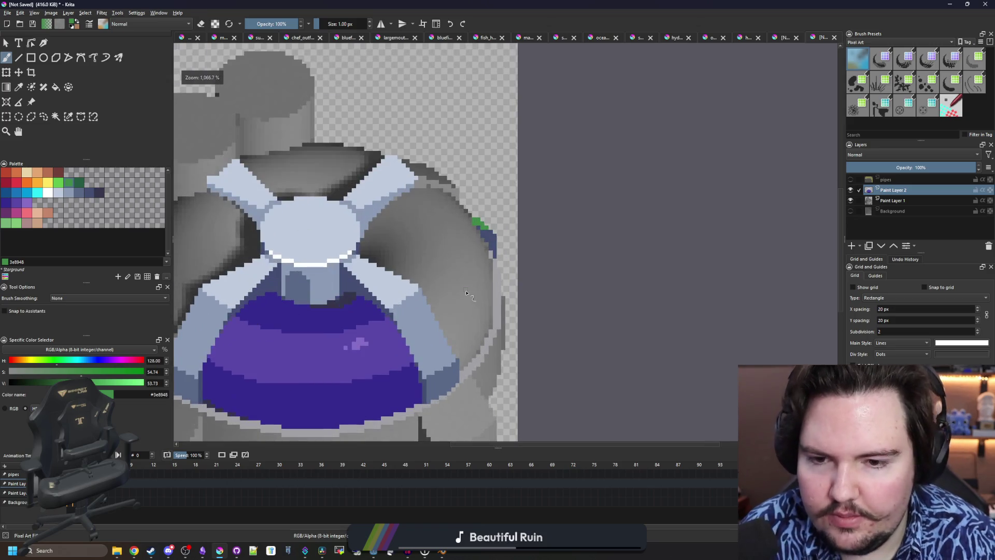
{"action": "key", "text": "p"}
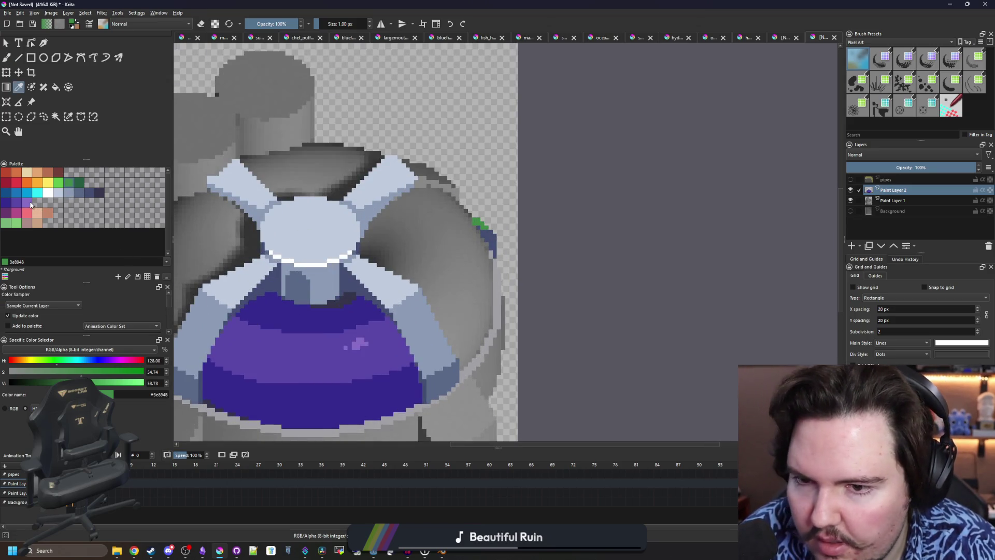
{"action": "scroll", "coordinate": [425, 180], "scroll_direction": "up", "scroll_amount": 4}
{"action": "left_click", "coordinate": [416, 209]}
{"action": "key", "text": "b"}
{"action": "scroll", "coordinate": [437, 211], "scroll_direction": "up", "scroll_amount": 1}
{"action": "mouse_move", "coordinate": [437, 211]}
{"action": "left_mouse_down"}
{"action": "mouse_move", "coordinate": [464, 196]}
{"action": "mouse_move", "coordinate": [466, 207]}
{"action": "mouse_move", "coordinate": [459, 197]}
{"action": "mouse_move", "coordinate": [508, 202]}
{"action": "mouse_move", "coordinate": [598, 251]}
{"action": "left_mouse_up"}
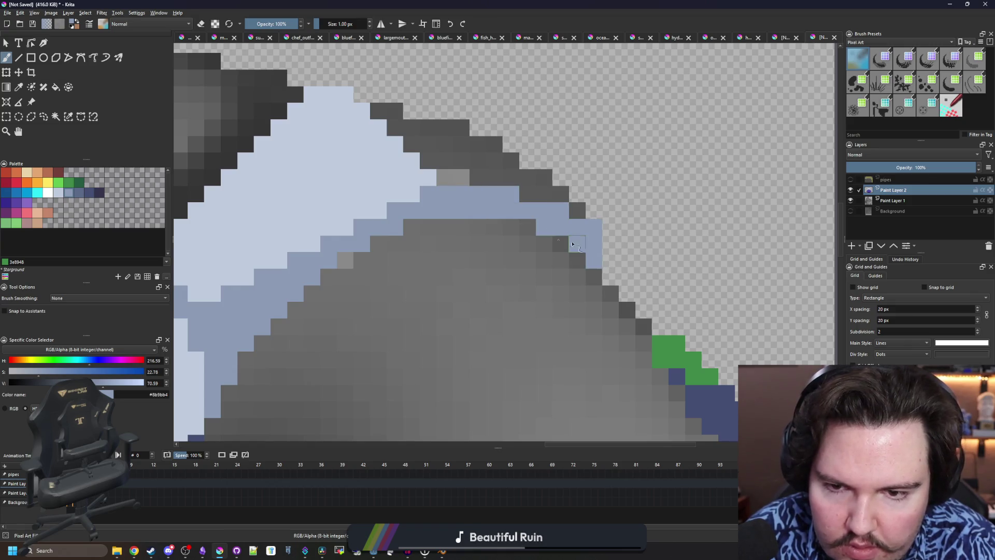
{"action": "left_click_drag", "start_coordinate": [461, 184], "coordinate": [445, 179]}
{"action": "left_click_drag", "start_coordinate": [347, 192], "coordinate": [226, 235]}
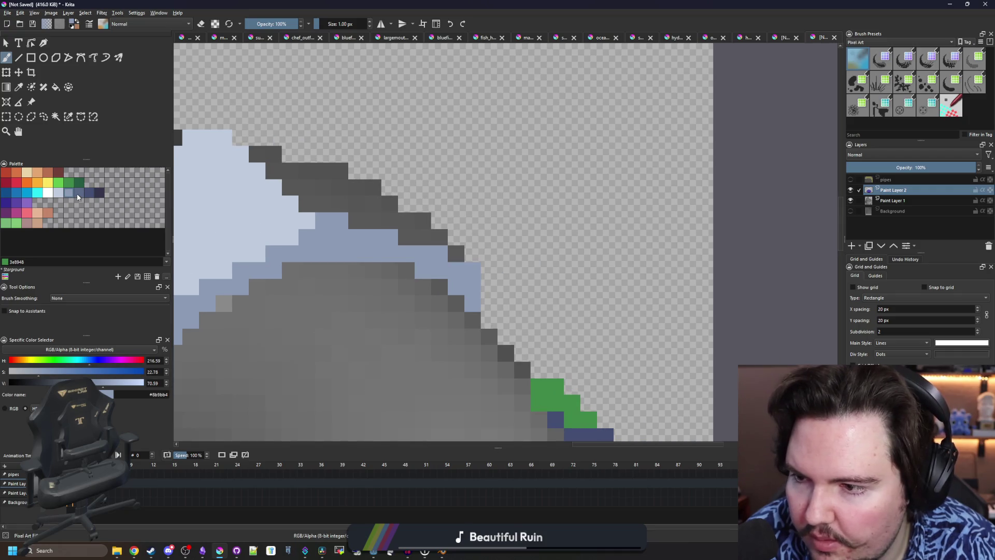
{"action": "left_click_drag", "start_coordinate": [173, 218], "coordinate": [195, 222]}
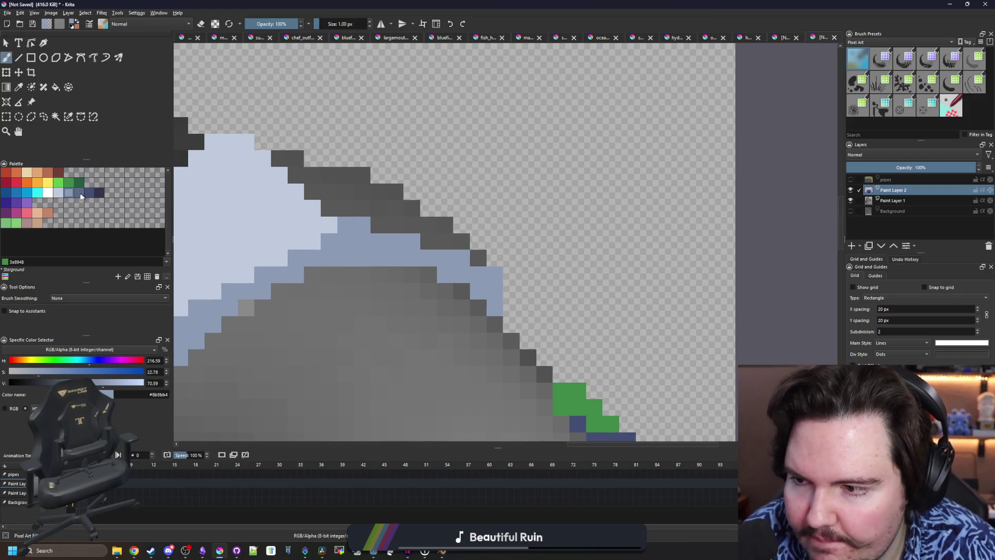
Repaint the dark-grey rim row above the right pipe in light blue-grey
{"action": "left_click", "coordinate": [76, 193]}
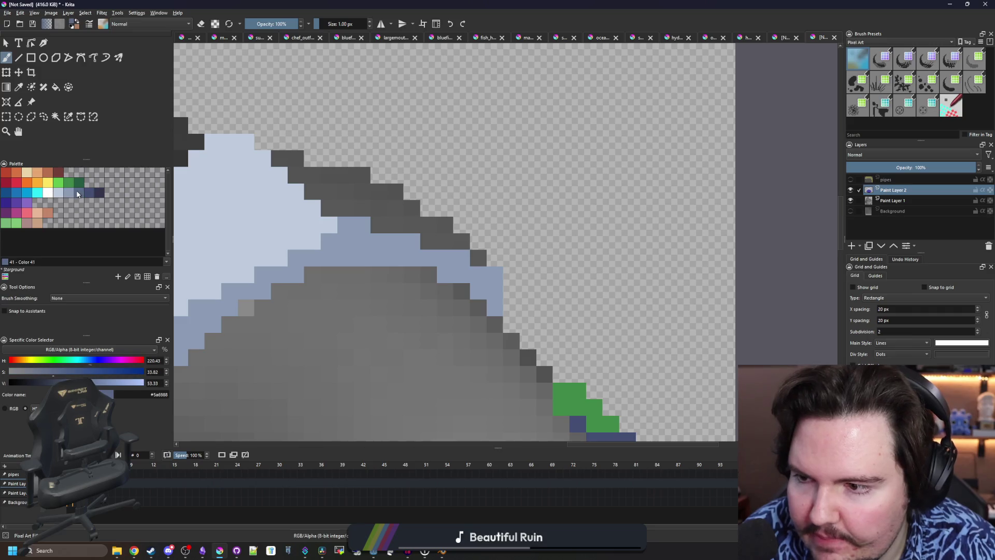
{"action": "scroll", "coordinate": [266, 270], "scroll_direction": "down", "scroll_amount": 3}
{"action": "key", "text": "f"}
{"action": "scroll", "coordinate": [327, 239], "scroll_direction": "up", "scroll_amount": 2}
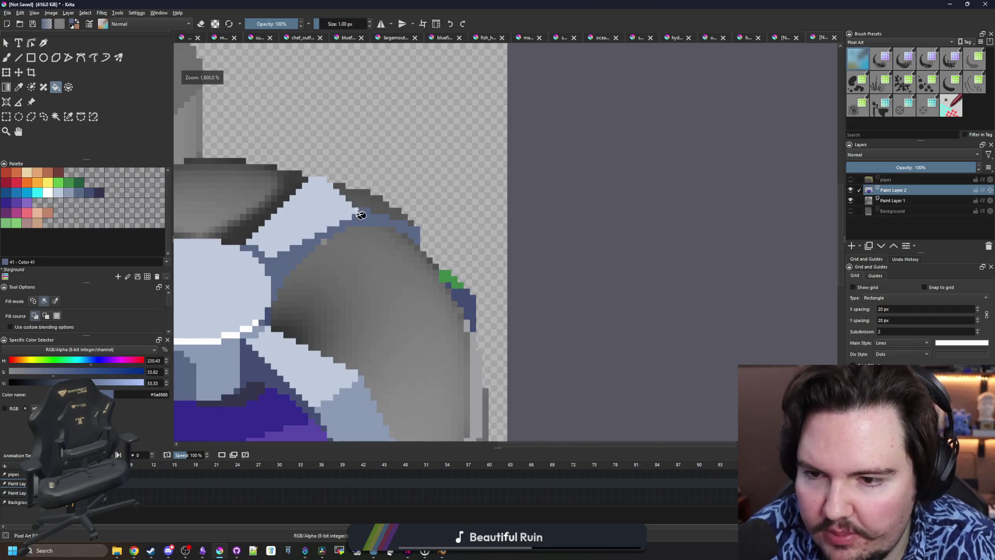
{"action": "left_click", "coordinate": [69, 193]}
{"action": "scroll", "coordinate": [390, 207], "scroll_direction": "up", "scroll_amount": 1}
{"action": "key", "text": "b"}
{"action": "left_click_drag", "start_coordinate": [489, 248], "coordinate": [386, 214]}
{"action": "key", "text": "ctrl+z"}
{"action": "mouse_move", "coordinate": [456, 215]}
{"action": "left_mouse_down"}
{"action": "mouse_move", "coordinate": [385, 214]}
{"action": "mouse_move", "coordinate": [363, 199]}
{"action": "mouse_move", "coordinate": [394, 181]}
{"action": "mouse_move", "coordinate": [332, 181]}
{"action": "mouse_move", "coordinate": [367, 167]}
{"action": "mouse_move", "coordinate": [305, 166]}
{"action": "mouse_move", "coordinate": [290, 150]}
{"action": "mouse_move", "coordinate": [321, 149]}
{"action": "mouse_move", "coordinate": [269, 132]}
{"action": "mouse_move", "coordinate": [287, 132]}
{"action": "left_mouse_up"}
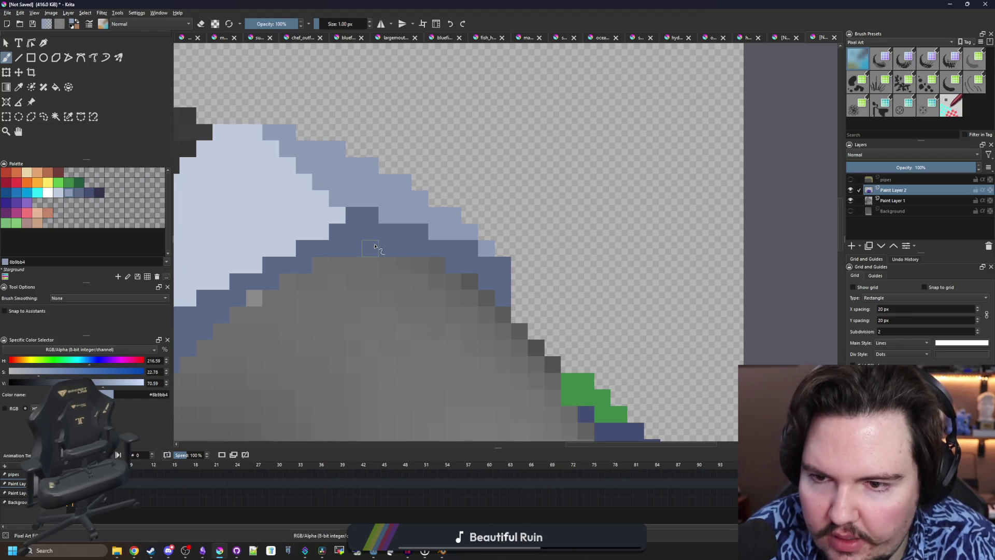
{"action": "scroll", "coordinate": [376, 248], "scroll_direction": "down", "scroll_amount": 4}
{"action": "scroll", "coordinate": [383, 215], "scroll_direction": "up", "scroll_amount": 5}
Erase two stray pixels on the rim
{"action": "key", "text": "e"}
{"action": "left_click", "coordinate": [409, 210]}
{"action": "left_click", "coordinate": [459, 237]}
{"action": "scroll", "coordinate": [384, 188], "scroll_direction": "down", "scroll_amount": 4}
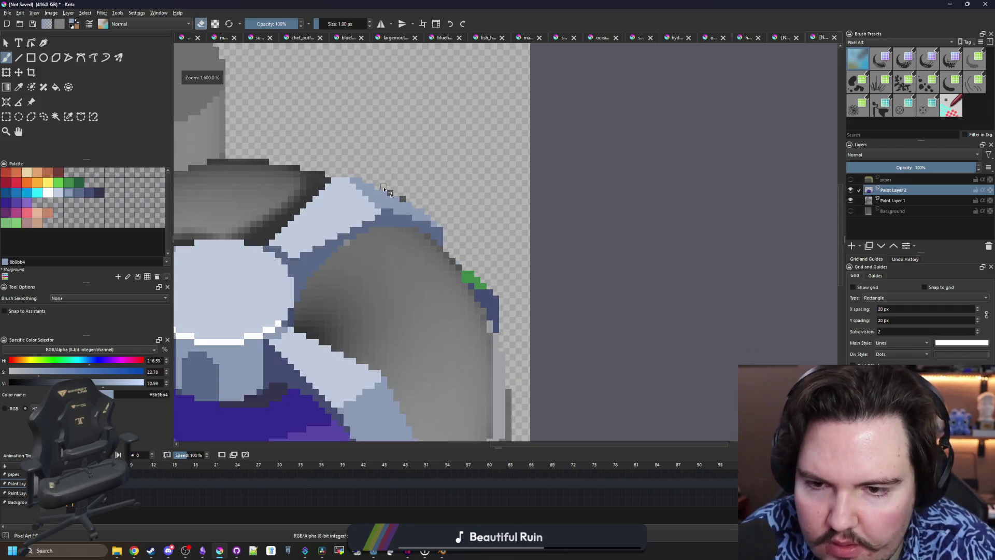
{"action": "scroll", "coordinate": [384, 188], "scroll_direction": "down", "scroll_amount": 4}
{"action": "scroll", "coordinate": [428, 240], "scroll_direction": "up", "scroll_amount": 5}
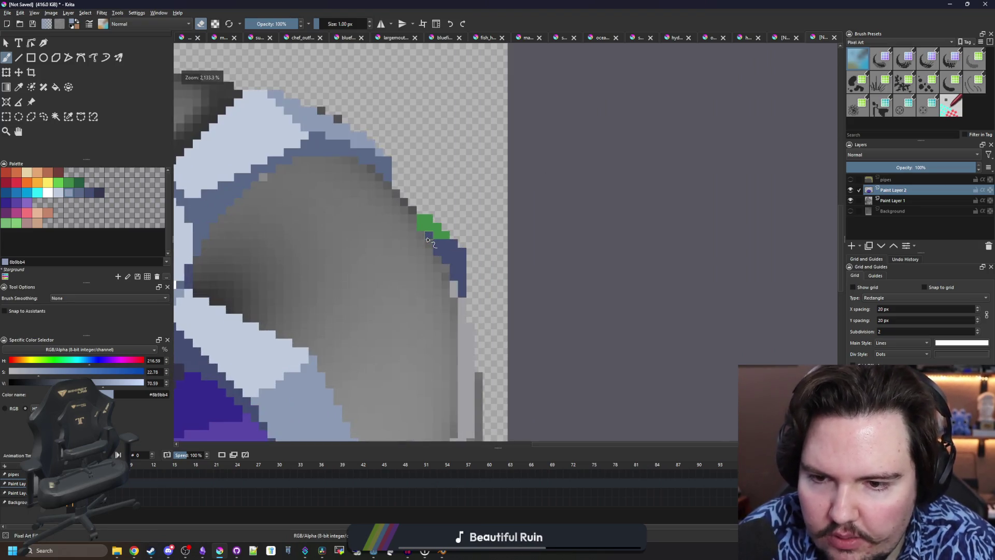
Draw a dark purple pixel line along the right pipe's upper edge
{"action": "key", "text": "p"}
{"action": "scroll", "coordinate": [400, 216], "scroll_direction": "up", "scroll_amount": 2}
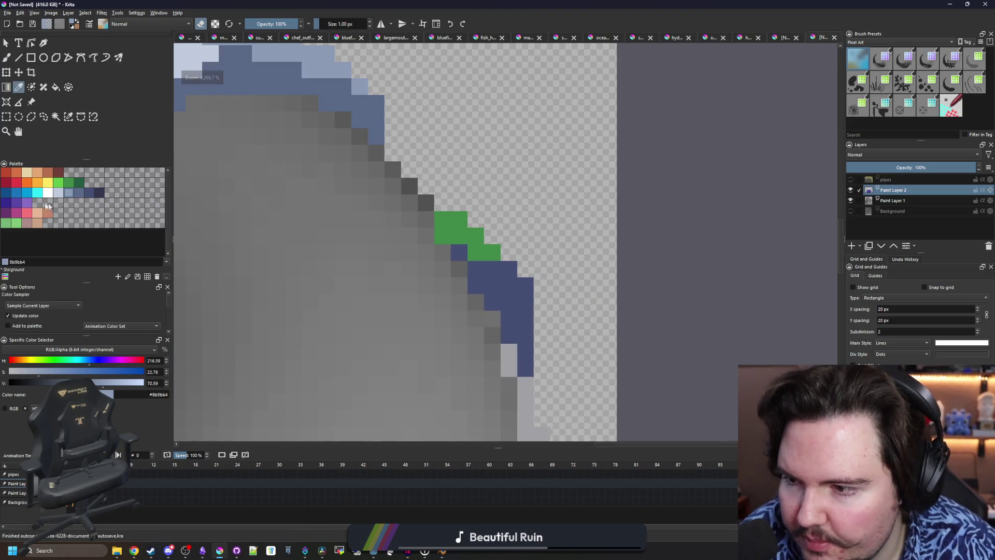
{"action": "left_click", "coordinate": [6, 202]}
{"action": "key", "text": "b"}
{"action": "key", "text": "e"}
{"action": "left_click_drag", "start_coordinate": [419, 197], "coordinate": [352, 129]}
{"action": "key", "text": "f"}
{"action": "scroll", "coordinate": [363, 150], "scroll_direction": "down", "scroll_amount": 4}
Flood-fill the right pipe with dark purple #352a8f
{"action": "left_click", "coordinate": [392, 228]}
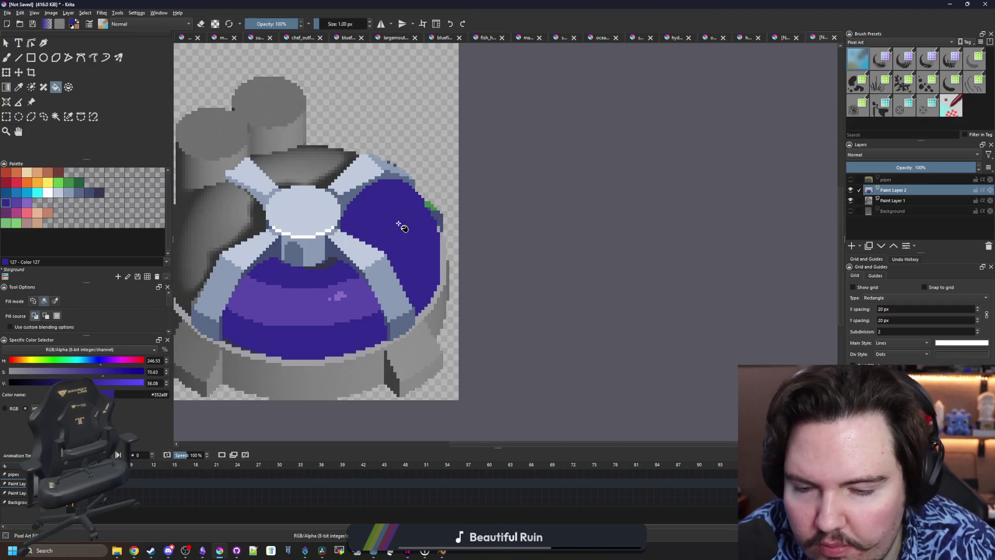
{"action": "scroll", "coordinate": [399, 222], "scroll_direction": "up", "scroll_amount": 3}
{"action": "scroll", "coordinate": [405, 148], "scroll_direction": "down", "scroll_amount": 3}
{"action": "scroll", "coordinate": [464, 217], "scroll_direction": "up", "scroll_amount": 2}
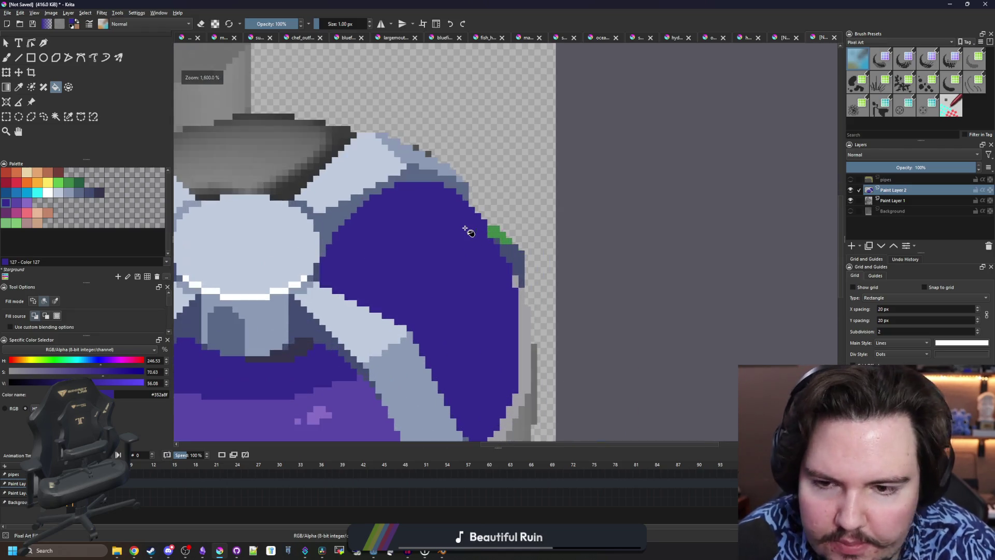
{"action": "scroll", "coordinate": [511, 287], "scroll_direction": "up", "scroll_amount": 2}
Sample the slate outline colour and repaint two purple edge pixels slate
{"action": "key", "text": "b"}
{"action": "scroll", "coordinate": [518, 307], "scroll_direction": "up", "scroll_amount": 1}
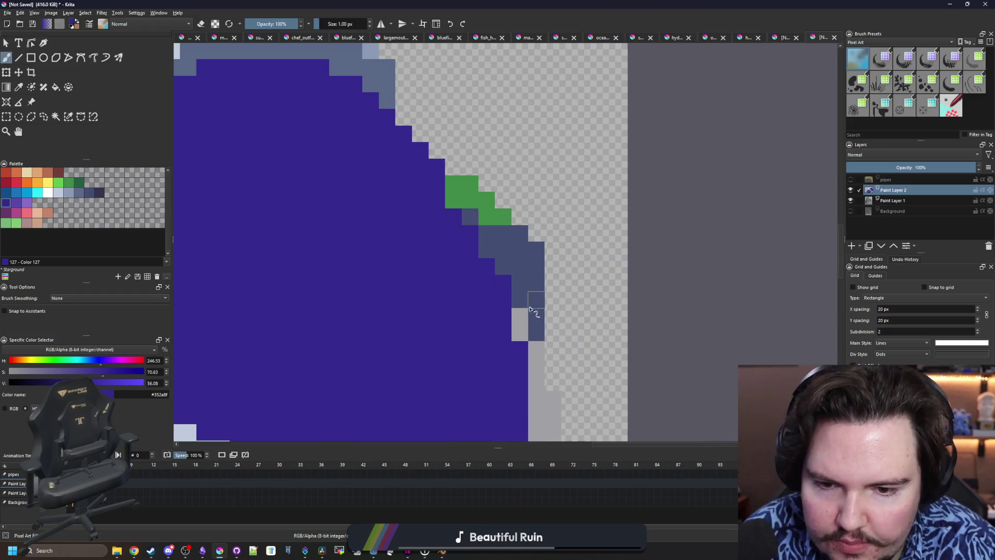
{"action": "scroll", "coordinate": [437, 228], "scroll_direction": "down", "scroll_amount": 3}
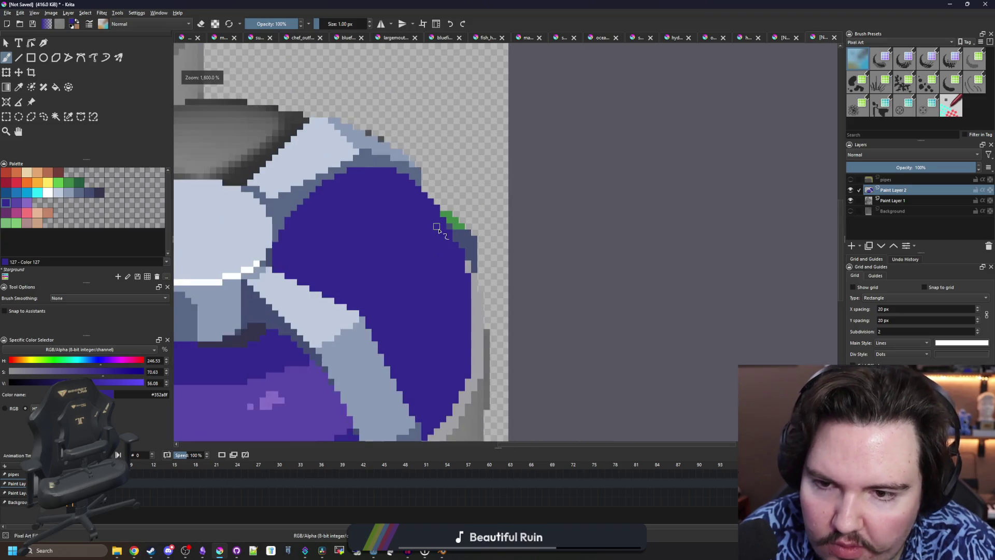
{"action": "scroll", "coordinate": [453, 230], "scroll_direction": "up", "scroll_amount": 2}
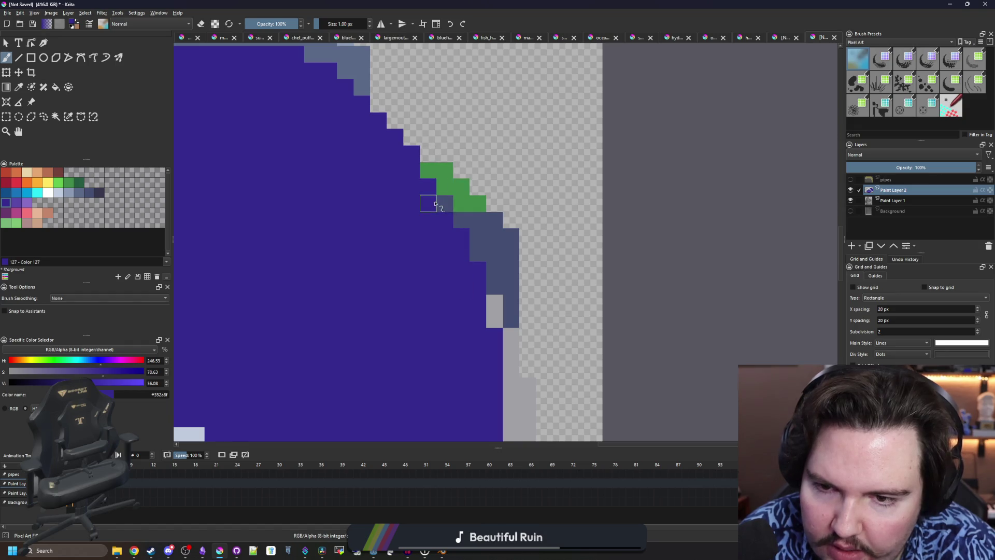
{"action": "scroll", "coordinate": [441, 207], "scroll_direction": "down", "scroll_amount": 3}
{"action": "scroll", "coordinate": [457, 225], "scroll_direction": "up", "scroll_amount": 3}
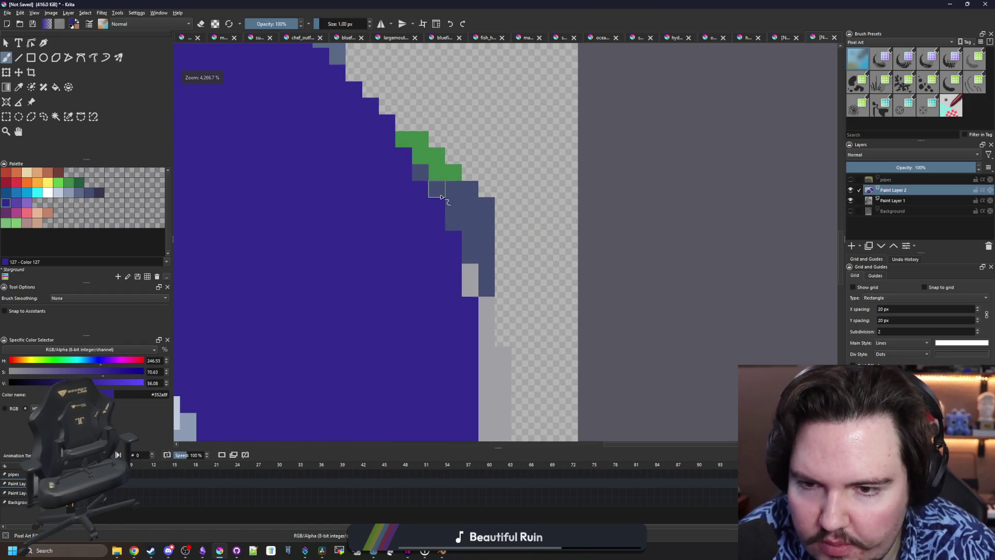
{"action": "left_click", "coordinate": [461, 207], "text": "ctrl"}
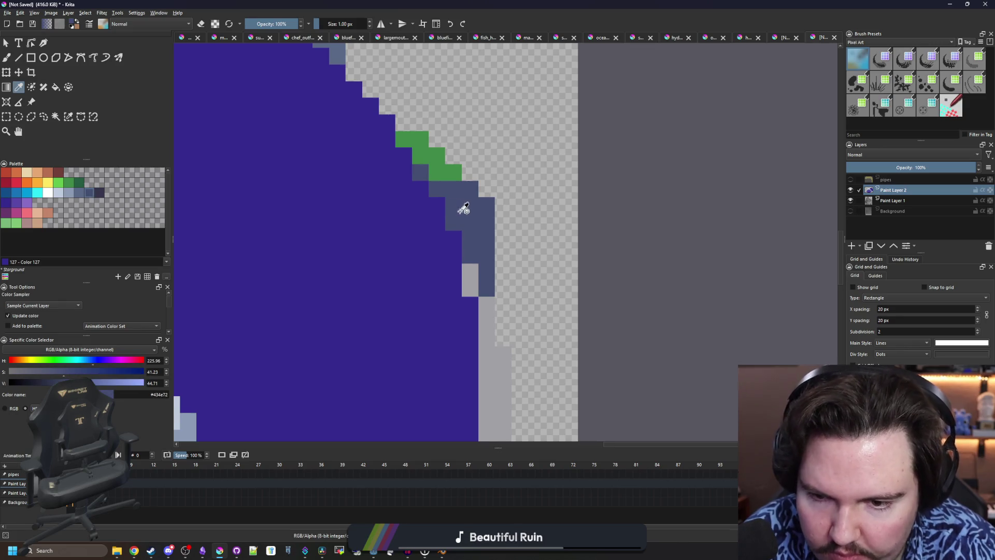
{"action": "left_click_drag", "start_coordinate": [440, 204], "coordinate": [455, 235]}
{"action": "scroll", "coordinate": [455, 228], "scroll_direction": "down", "scroll_amount": 3}
{"action": "scroll", "coordinate": [455, 228], "scroll_direction": "up", "scroll_amount": 3}
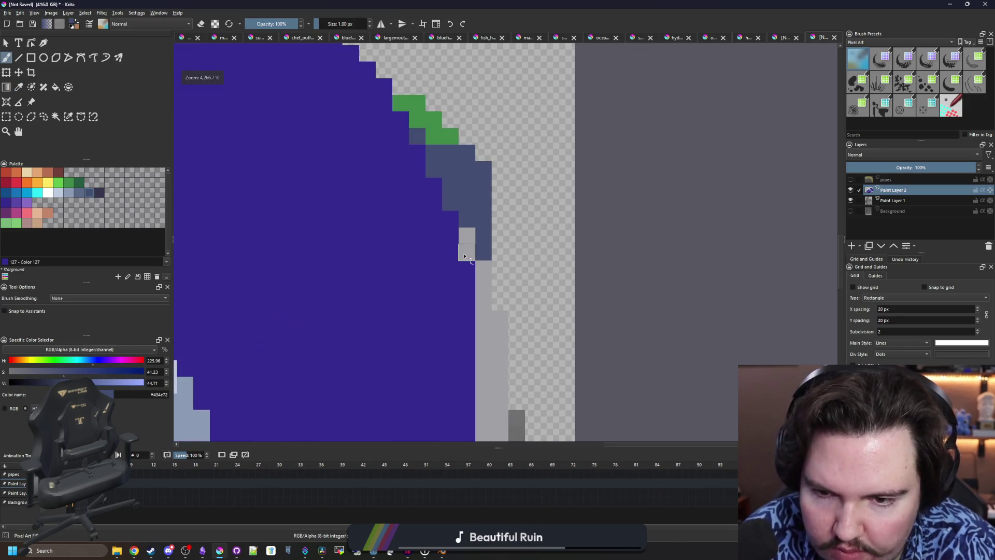
Sample the grey and then the dark purple colours from the canvas
{"action": "key", "text": "p"}
{"action": "left_click", "coordinate": [492, 273]}
{"action": "key", "text": "b"}
{"action": "scroll", "coordinate": [478, 280], "scroll_direction": "down", "scroll_amount": 3}
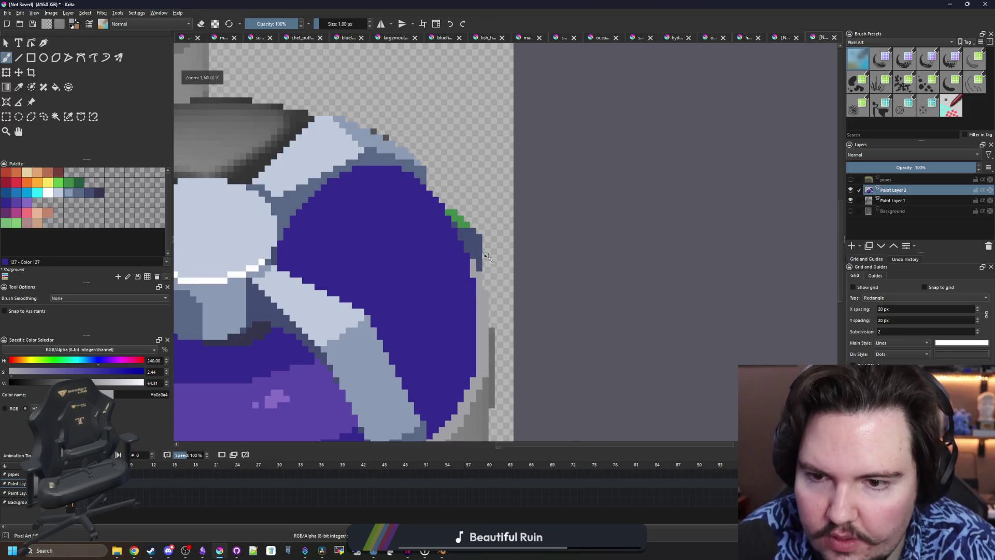
{"action": "scroll", "coordinate": [488, 253], "scroll_direction": "down", "scroll_amount": 3}
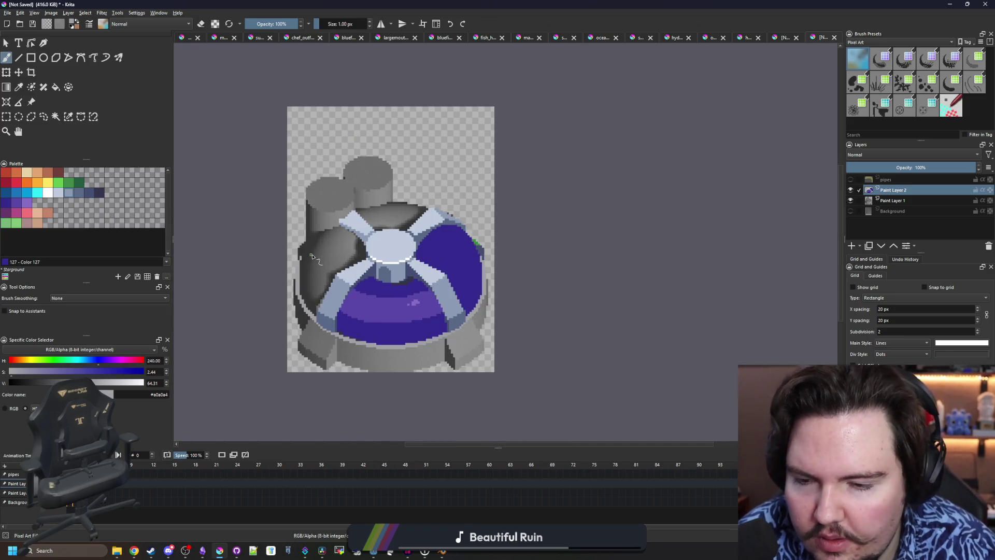
{"action": "scroll", "coordinate": [457, 287], "scroll_direction": "up", "scroll_amount": 1}
{"action": "scroll", "coordinate": [494, 272], "scroll_direction": "up", "scroll_amount": 2}
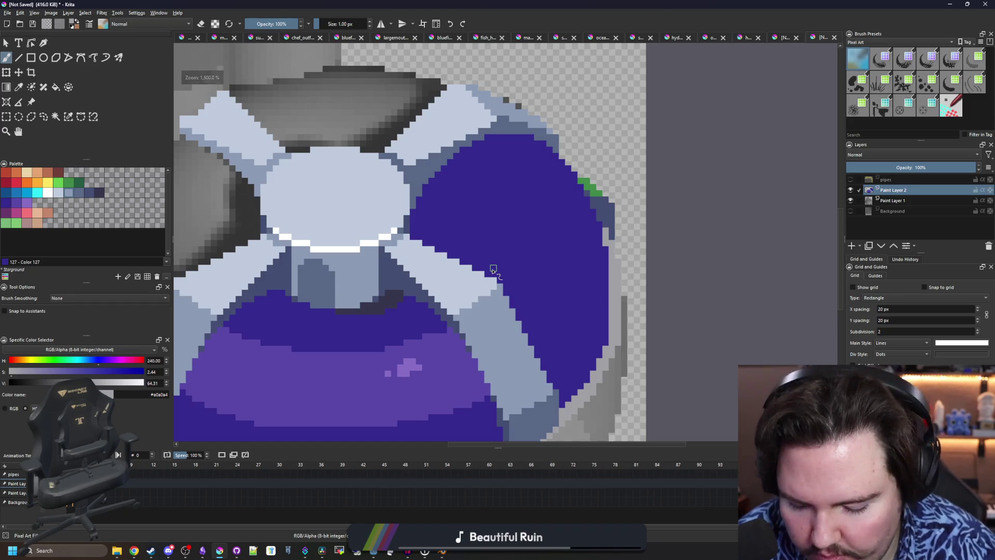
{"action": "key", "text": "p"}
{"action": "left_click", "coordinate": [494, 269]}
{"action": "scroll", "coordinate": [351, 240], "scroll_direction": "up", "scroll_amount": 1}
{"action": "scroll", "coordinate": [648, 249], "scroll_direction": "down", "scroll_amount": 1}
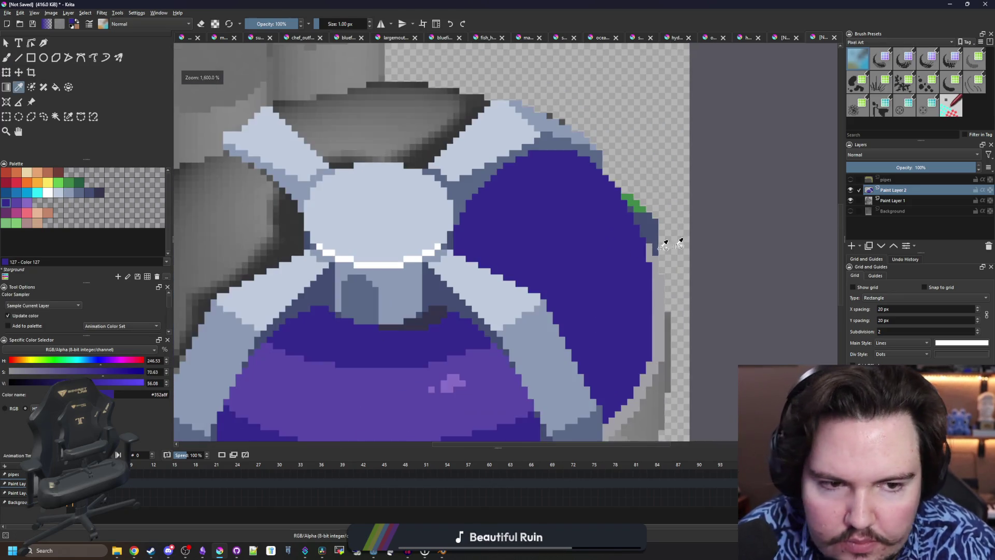
Check beneath Paint Layer 2, then select the purple pipe area with contiguous selection
{"action": "left_click", "coordinate": [850, 190]}
{"action": "left_click", "coordinate": [850, 190]}
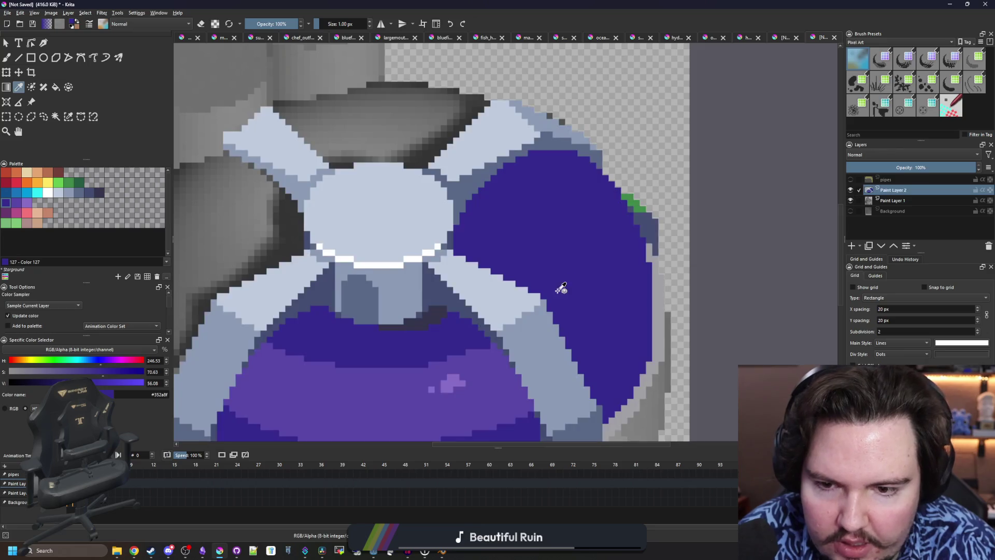
{"action": "scroll", "coordinate": [561, 284], "scroll_direction": "up", "scroll_amount": 1}
{"action": "left_click", "coordinate": [386, 324]}
{"action": "left_click", "coordinate": [55, 116]}
{"action": "left_click", "coordinate": [528, 229]}
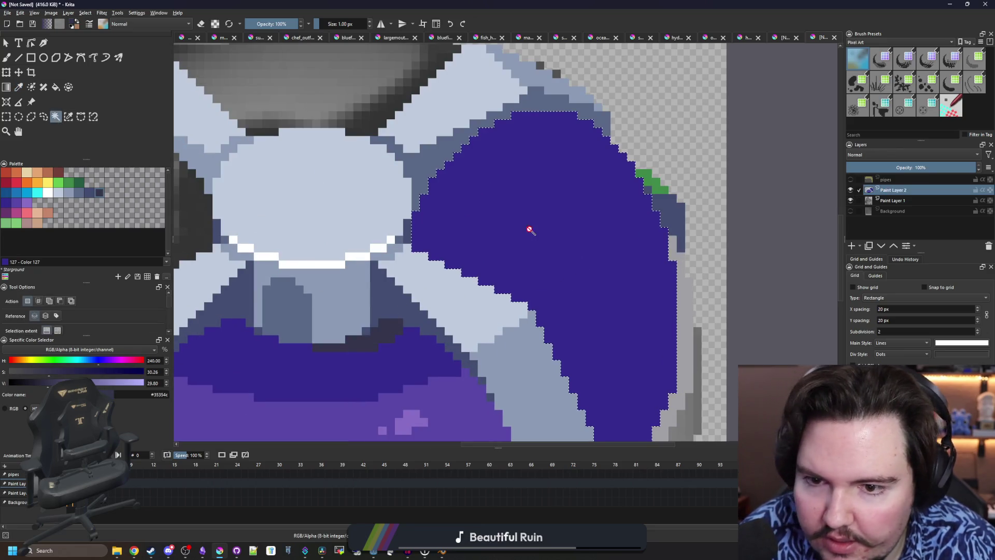
Paint dark #35354c shadow pixels along the pipe's left edge, toggling Paint Layer 2 to compare
{"action": "key", "text": "b"}
{"action": "left_click_drag", "start_coordinate": [449, 262], "coordinate": [433, 209]}
{"action": "key", "text": "f"}
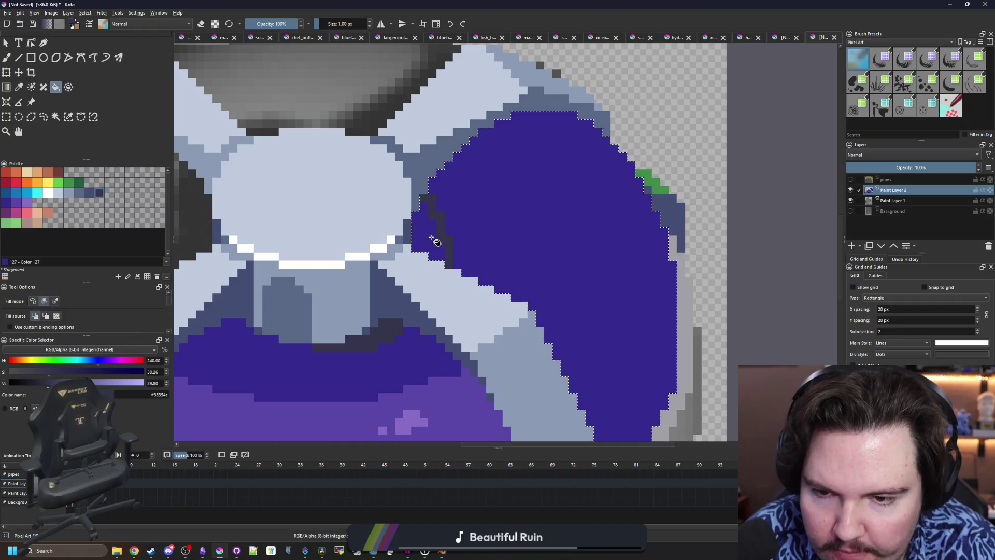
{"action": "scroll", "coordinate": [451, 300], "scroll_direction": "down", "scroll_amount": 3}
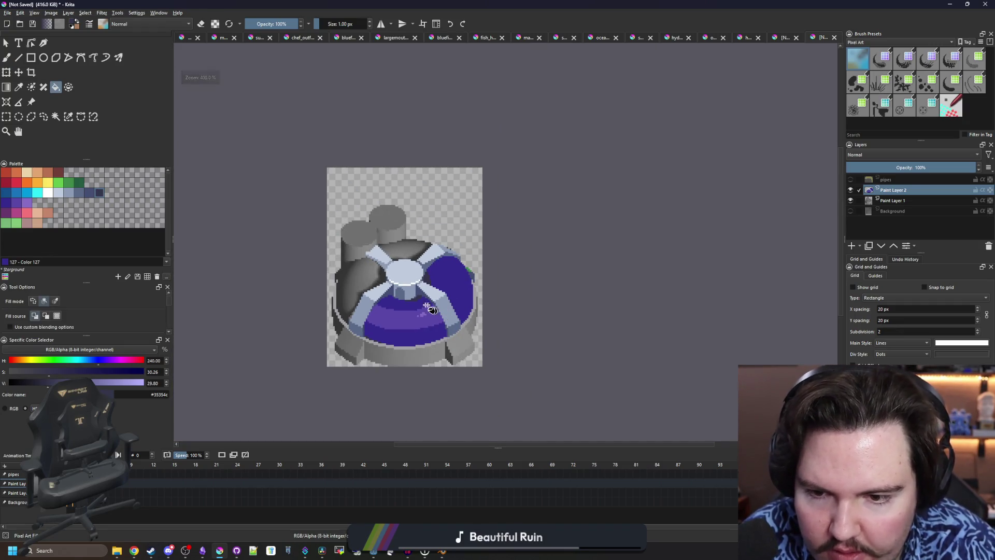
{"action": "left_click", "coordinate": [850, 191]}
{"action": "left_click", "coordinate": [850, 192]}
{"action": "left_click", "coordinate": [850, 191]}
{"action": "left_click", "coordinate": [850, 191]}
{"action": "left_click", "coordinate": [850, 191]}
{"action": "left_click", "coordinate": [850, 191]}
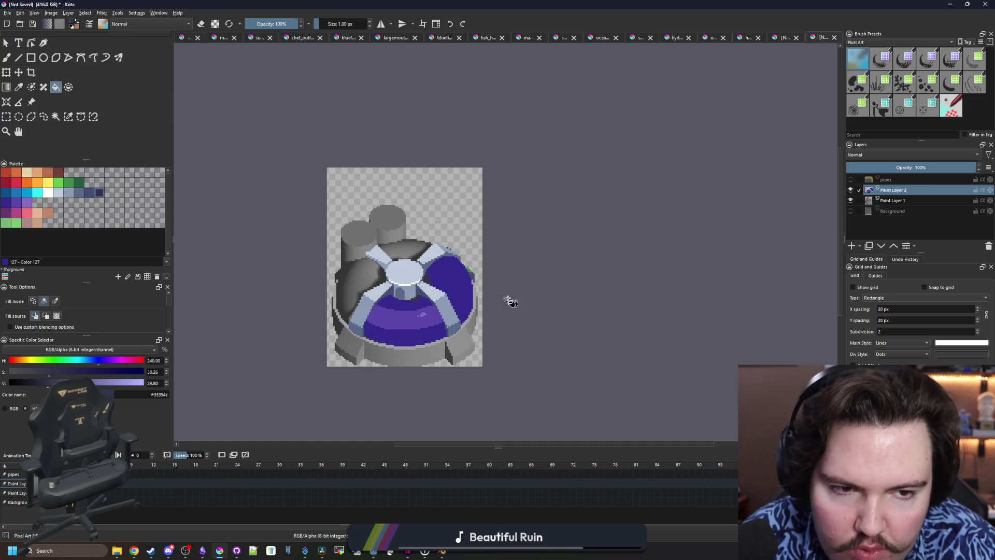
{"action": "scroll", "coordinate": [459, 290], "scroll_direction": "up", "scroll_amount": 8}
Touch up the shadow edge pixels, restoring a stray pixel to purple, and sample the dark shadow colour
{"action": "key", "text": "b"}
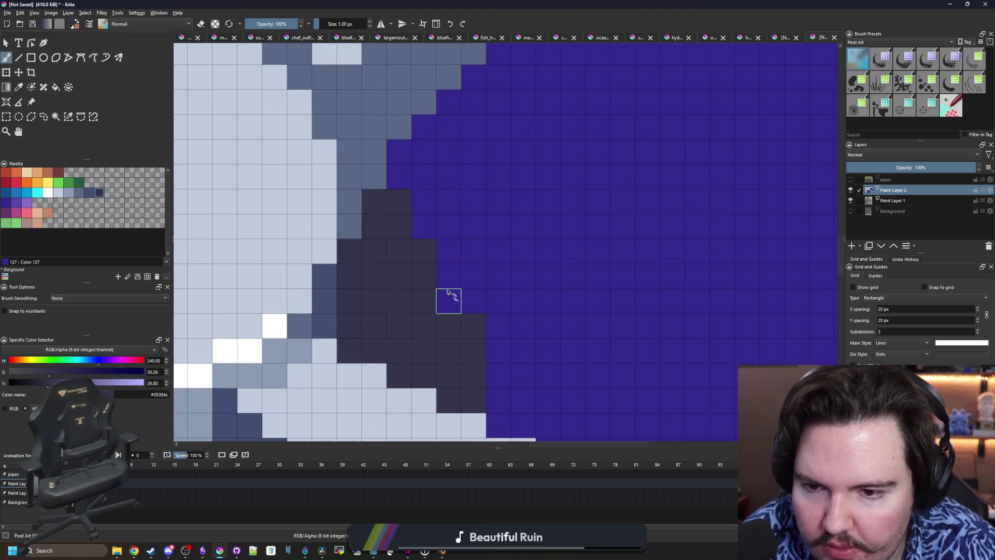
{"action": "left_click", "coordinate": [448, 301]}
{"action": "left_click", "coordinate": [517, 222], "text": "ctrl"}
{"action": "left_click", "coordinate": [424, 251]}
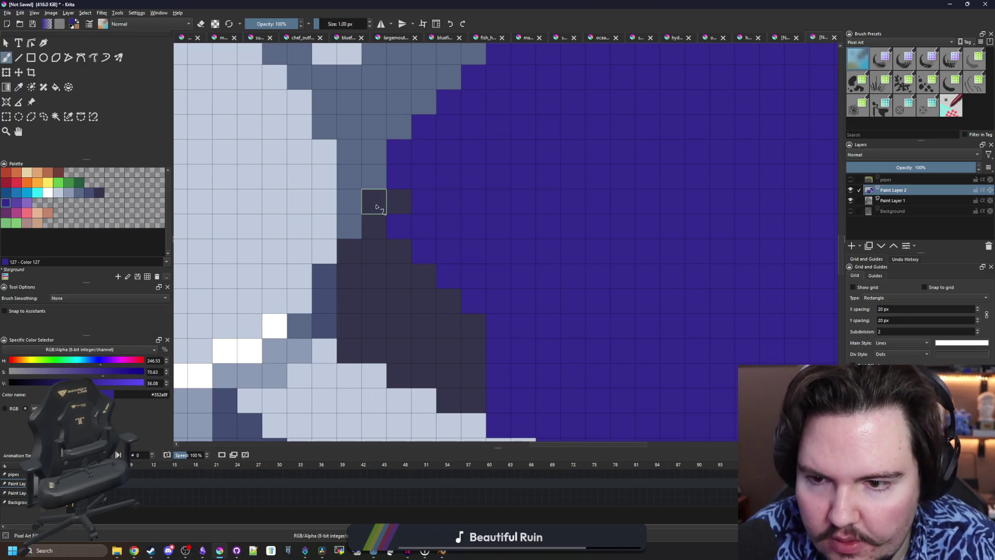
{"action": "scroll", "coordinate": [385, 222], "scroll_direction": "down", "scroll_amount": 5}
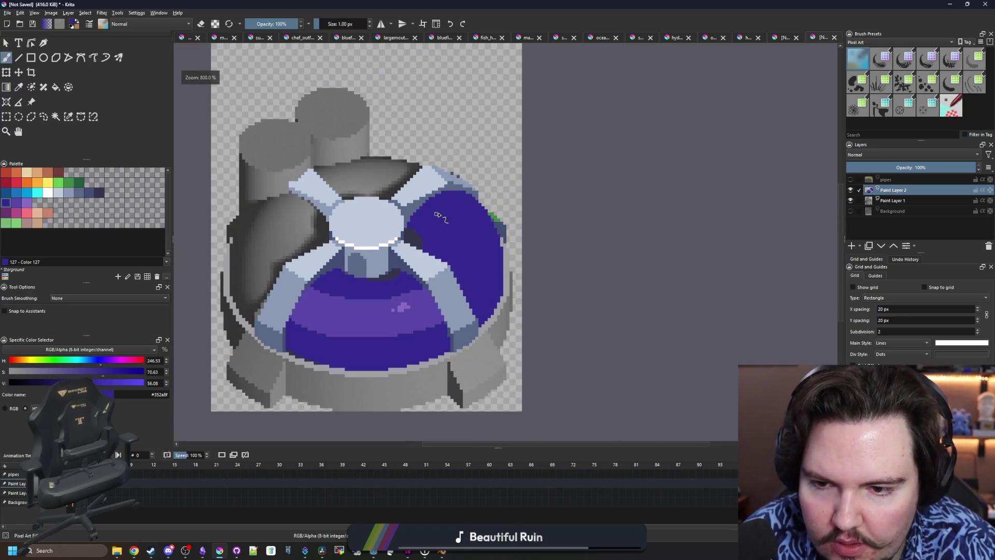
{"action": "scroll", "coordinate": [405, 272], "scroll_direction": "up", "scroll_amount": 6}
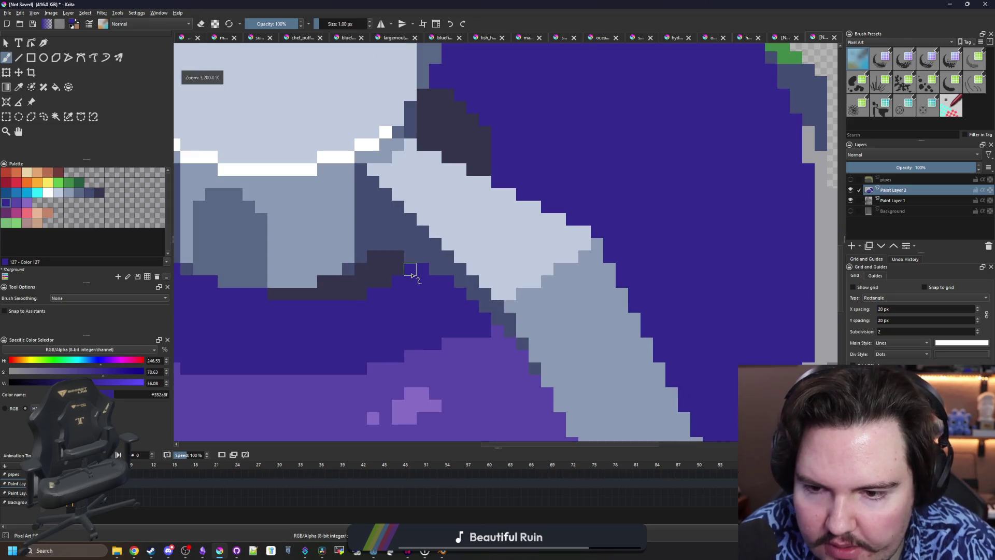
{"action": "left_click", "coordinate": [381, 274], "text": "ctrl"}
{"action": "scroll", "coordinate": [410, 272], "scroll_direction": "down", "scroll_amount": 5}
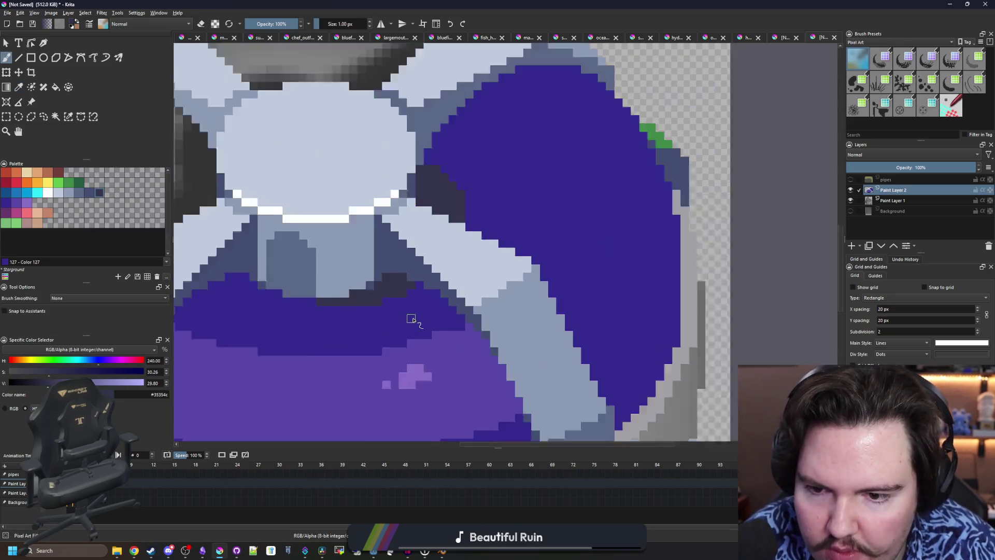
{"action": "scroll", "coordinate": [500, 280], "scroll_direction": "up", "scroll_amount": 4}
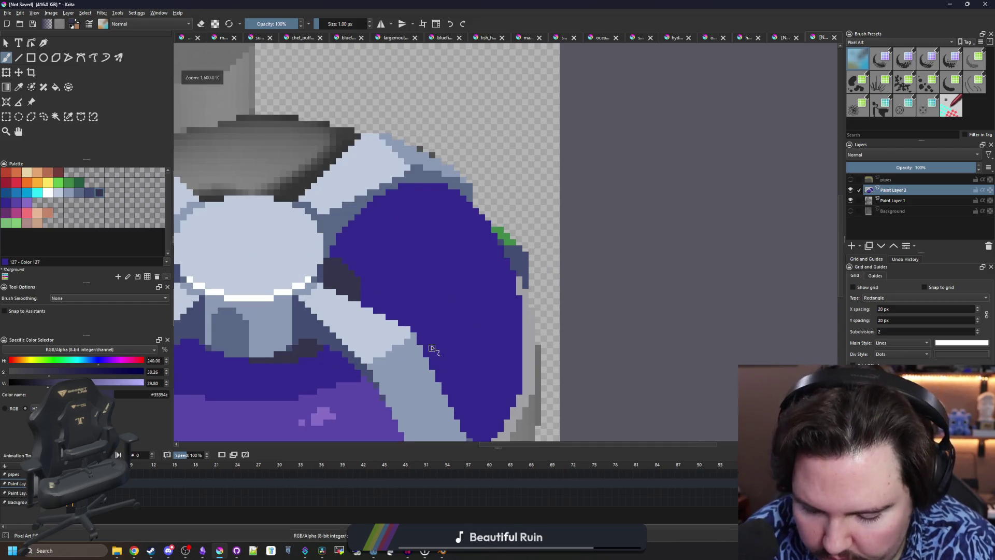
Select the dark purple pipe area and paint a wide light purple highlight band up its middle
{"action": "left_click_drag", "start_coordinate": [372, 424], "coordinate": [382, 349]}
{"action": "left_click", "coordinate": [382, 348], "text": "ctrl"}
{"action": "left_click", "coordinate": [55, 116]}
{"action": "left_click", "coordinate": [371, 210]}
{"action": "key", "text": "b"}
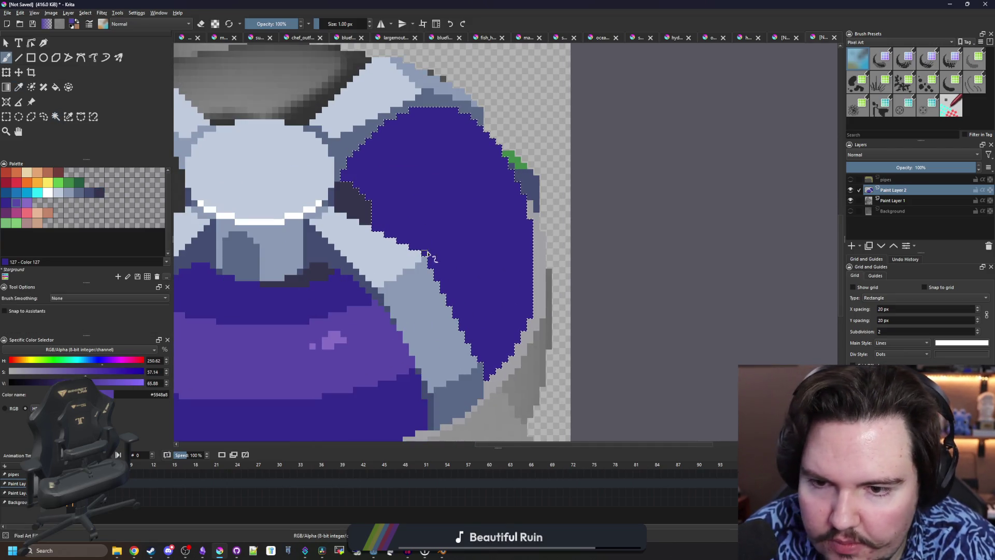
{"action": "key", "text": "bracketright"}
{"action": "key", "text": "bracketright"}
{"action": "key", "text": "bracketright"}
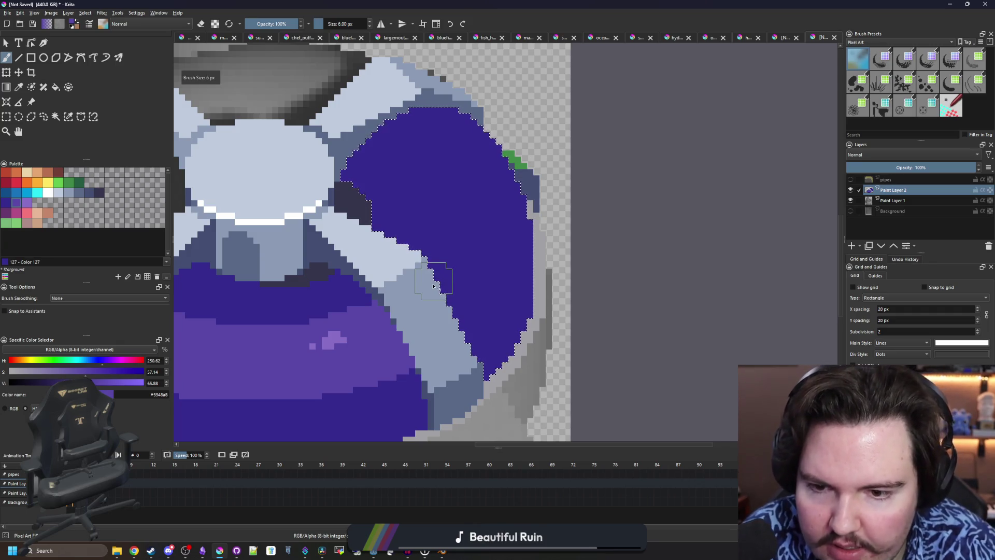
{"action": "mouse_move", "coordinate": [439, 295]}
{"action": "left_mouse_down"}
{"action": "mouse_move", "coordinate": [456, 240]}
{"action": "mouse_move", "coordinate": [451, 181]}
{"action": "mouse_move", "coordinate": [419, 123]}
{"action": "mouse_move", "coordinate": [447, 266]}
{"action": "left_mouse_up"}
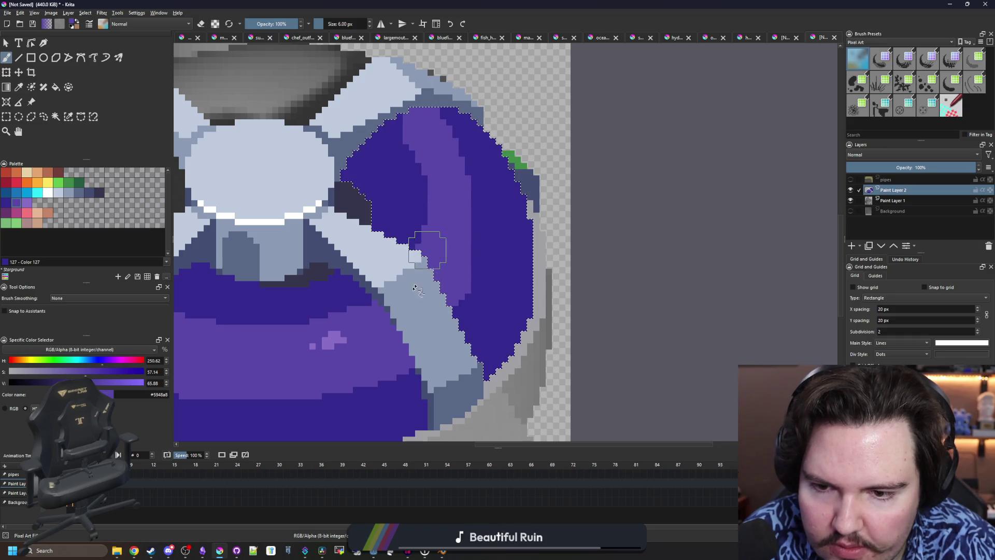
{"action": "left_click_drag", "start_coordinate": [467, 232], "coordinate": [465, 161]}
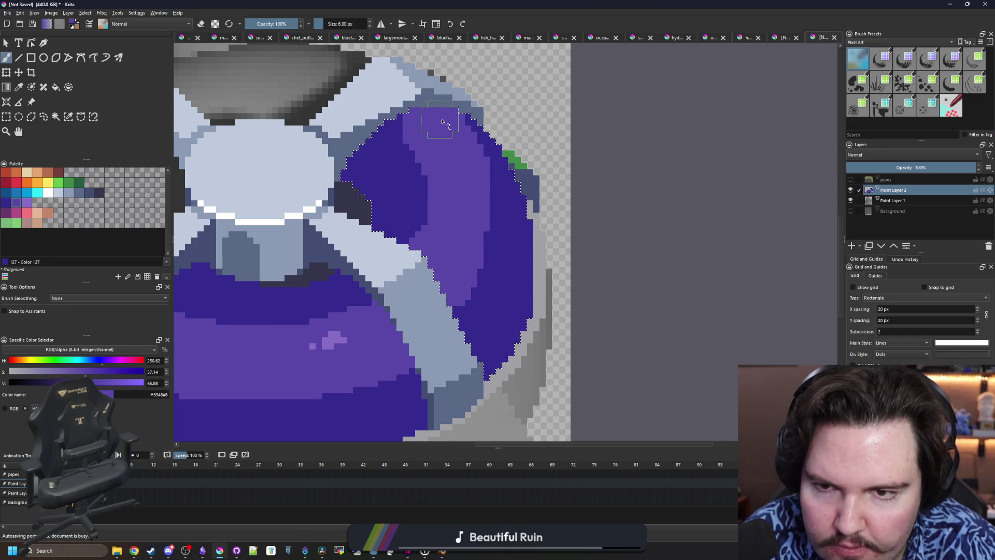